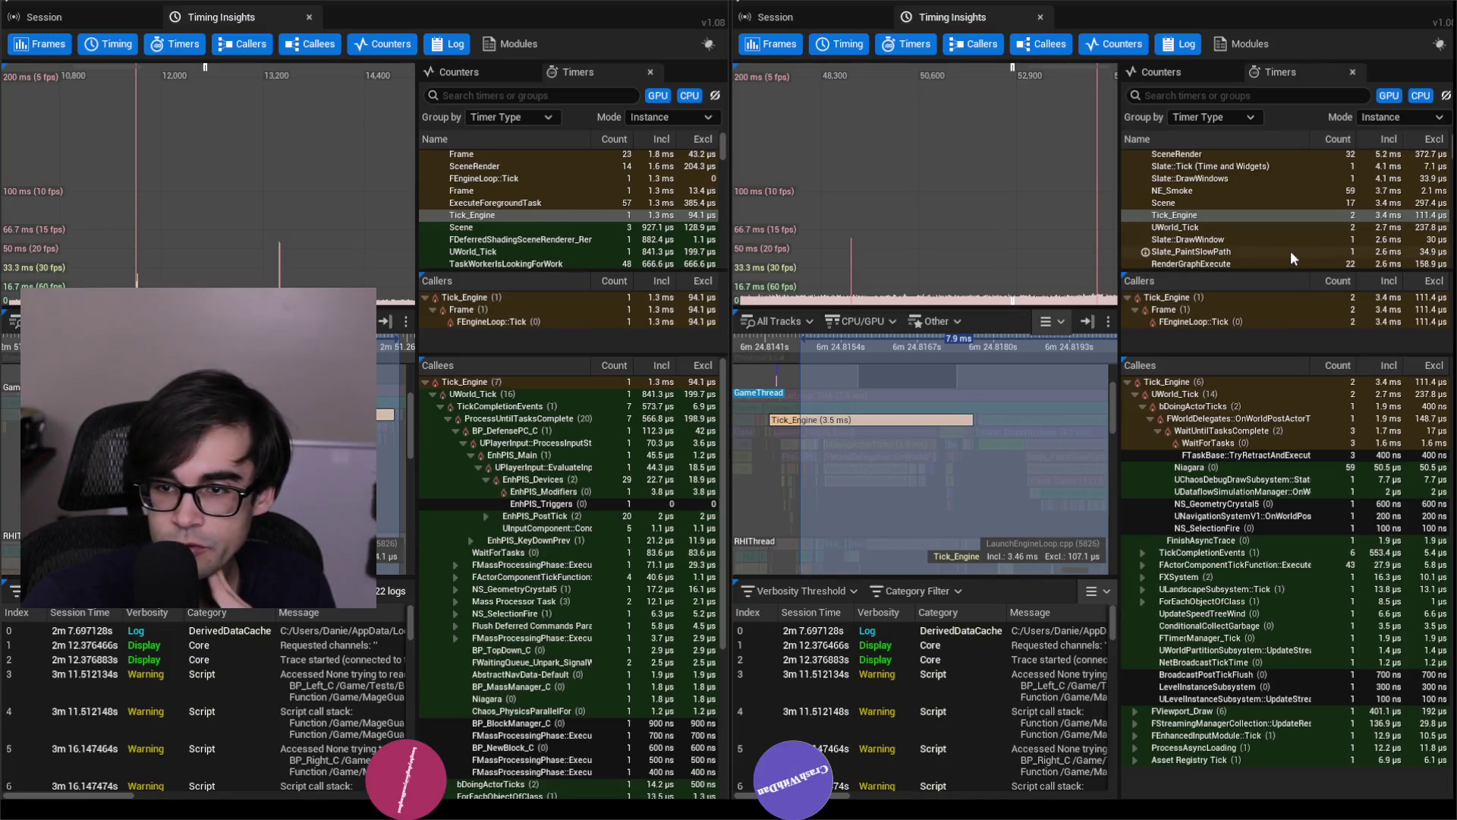
Select NS_SelectionFire, narrow the second trace to a 3.6 ms range, and select Tick_Engine.
{"action": "scroll", "coordinate": [1306, 237], "scroll_direction": "up", "scroll_amount": 10}
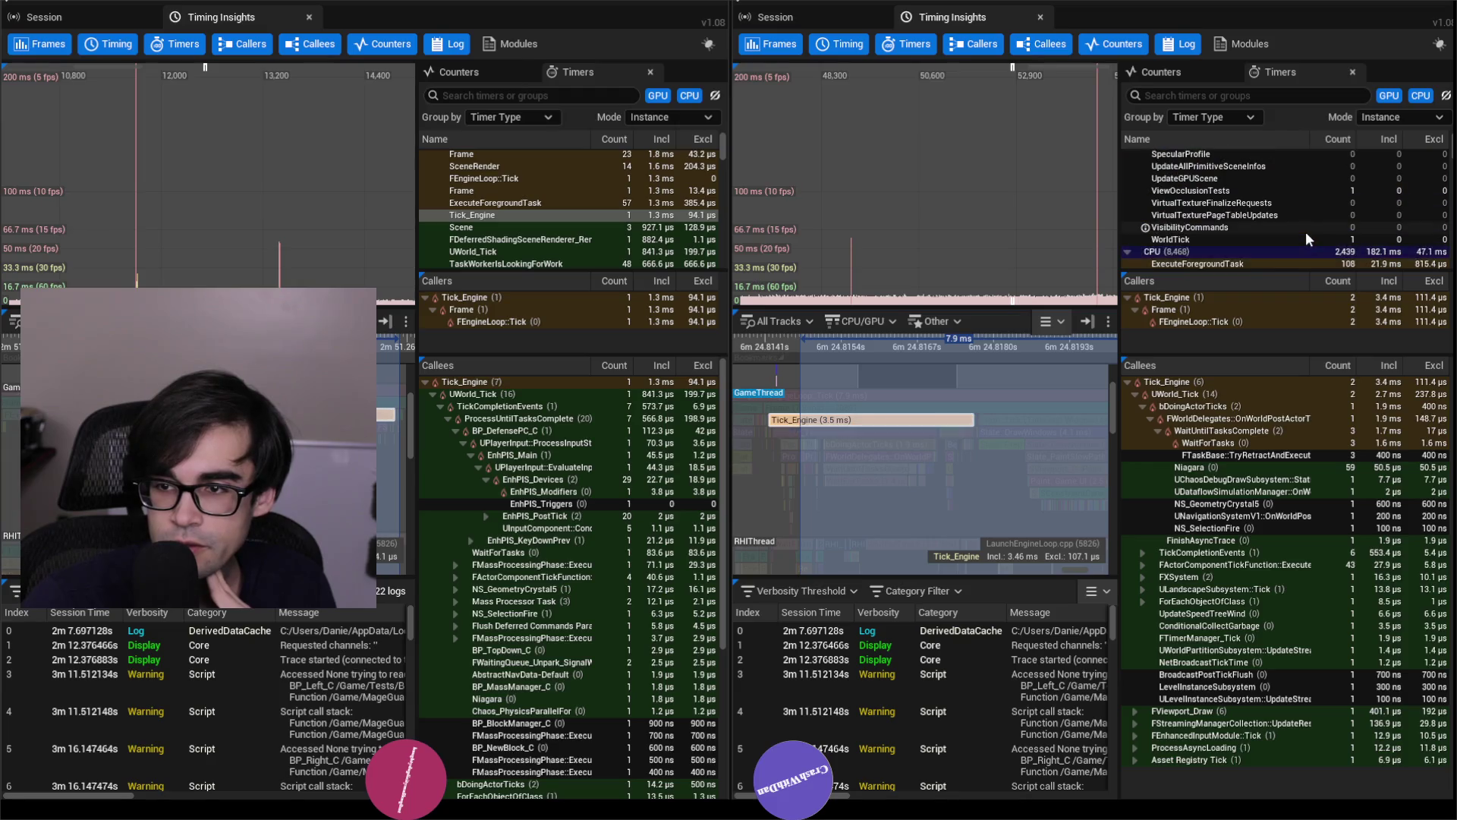
{"action": "scroll", "coordinate": [585, 189], "scroll_direction": "up", "scroll_amount": 5}
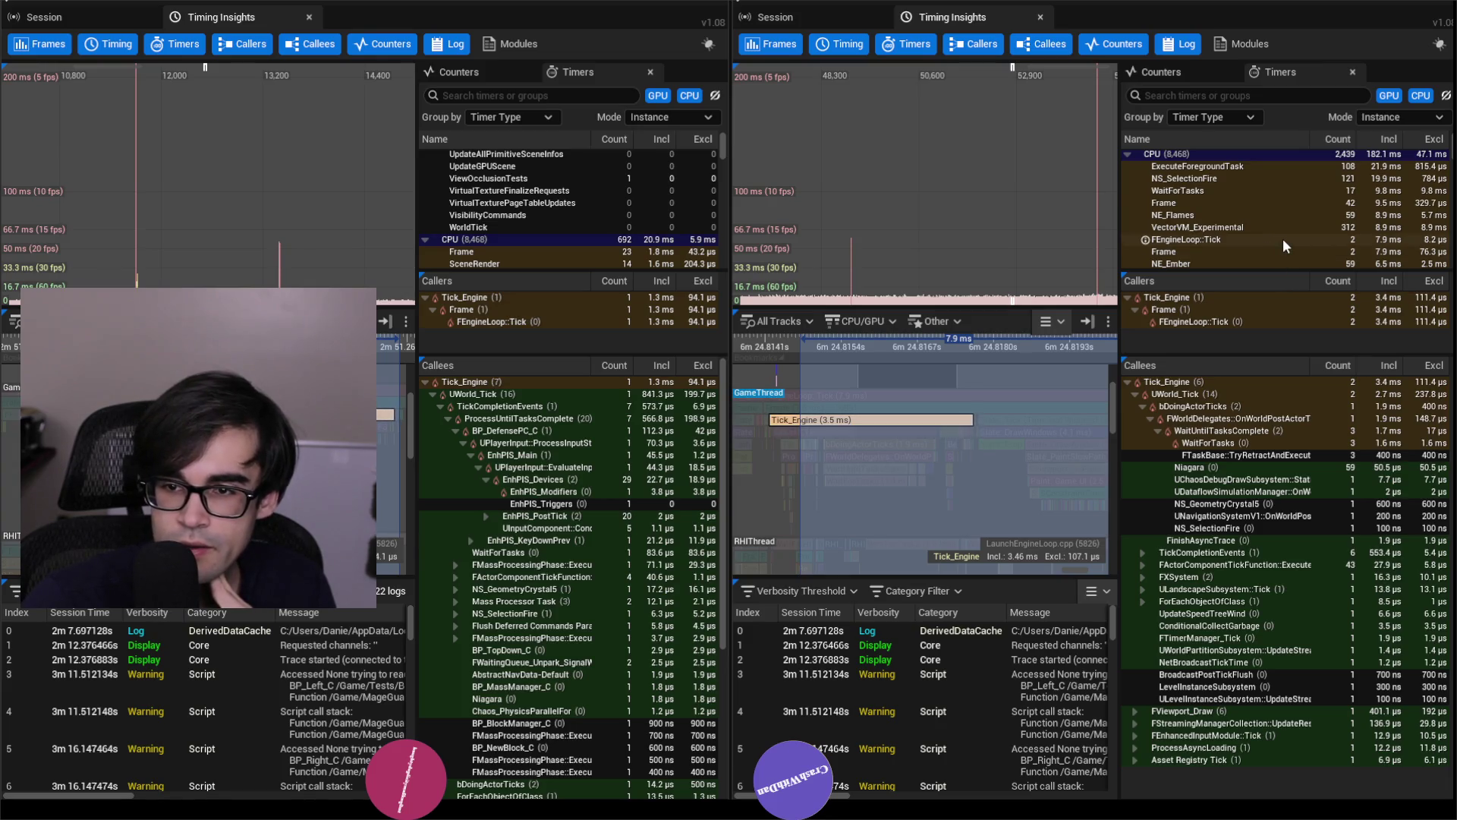
{"action": "scroll", "coordinate": [587, 247], "scroll_direction": "down", "scroll_amount": 3}
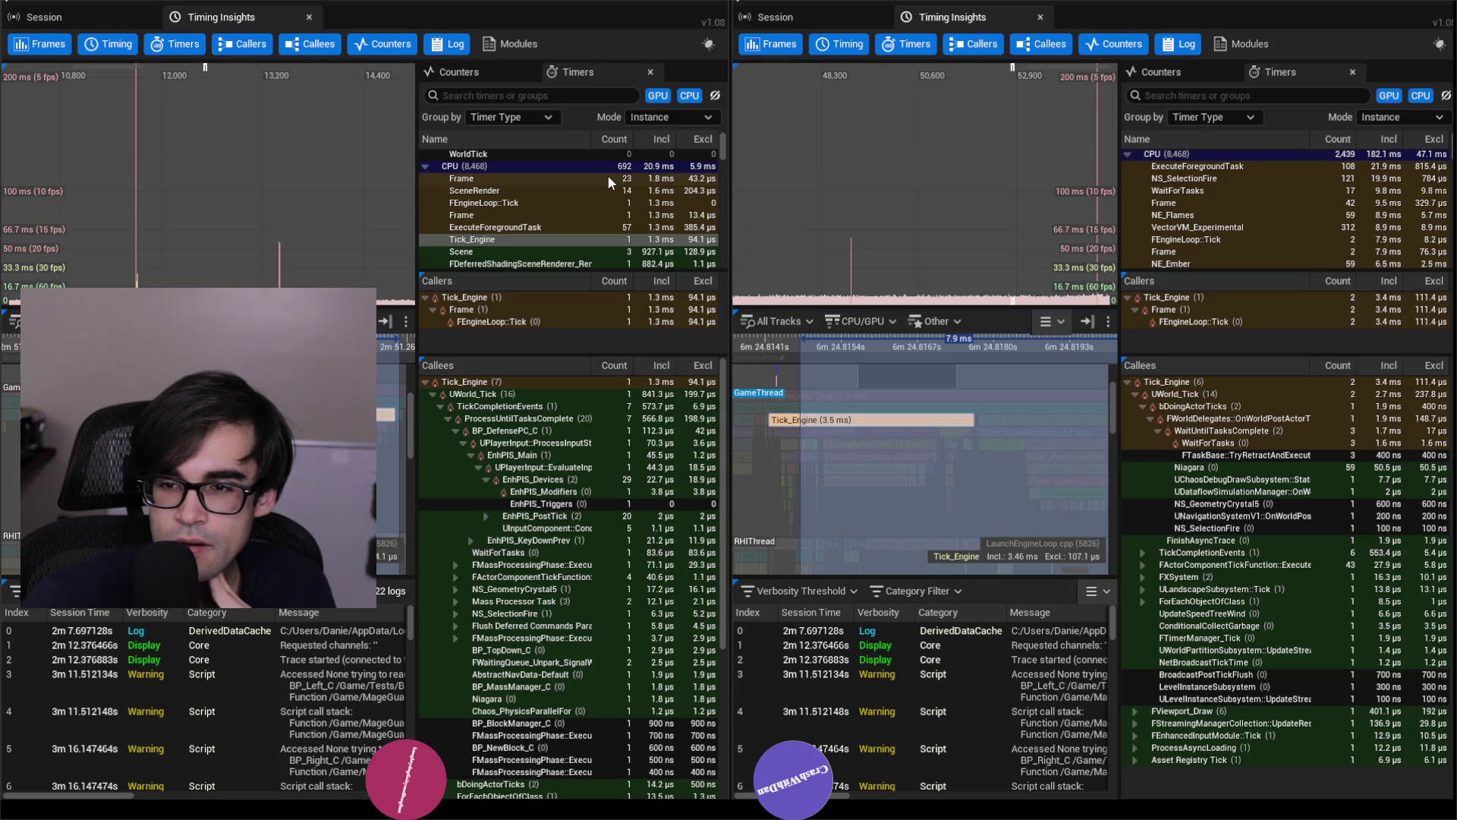
{"action": "scroll", "coordinate": [1327, 234], "scroll_direction": "down", "scroll_amount": 3}
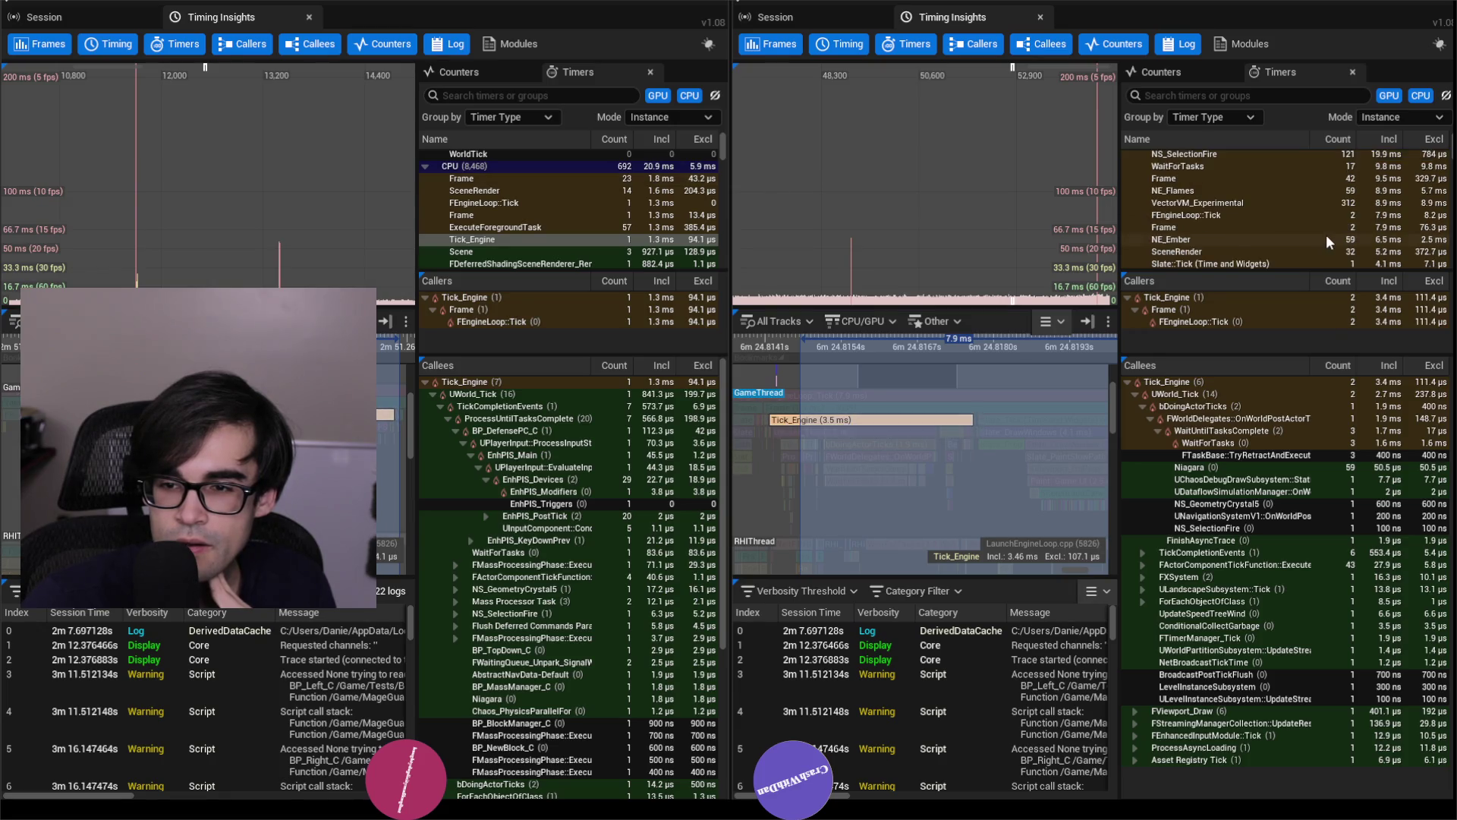
{"action": "scroll", "coordinate": [1320, 234], "scroll_direction": "down", "scroll_amount": 4}
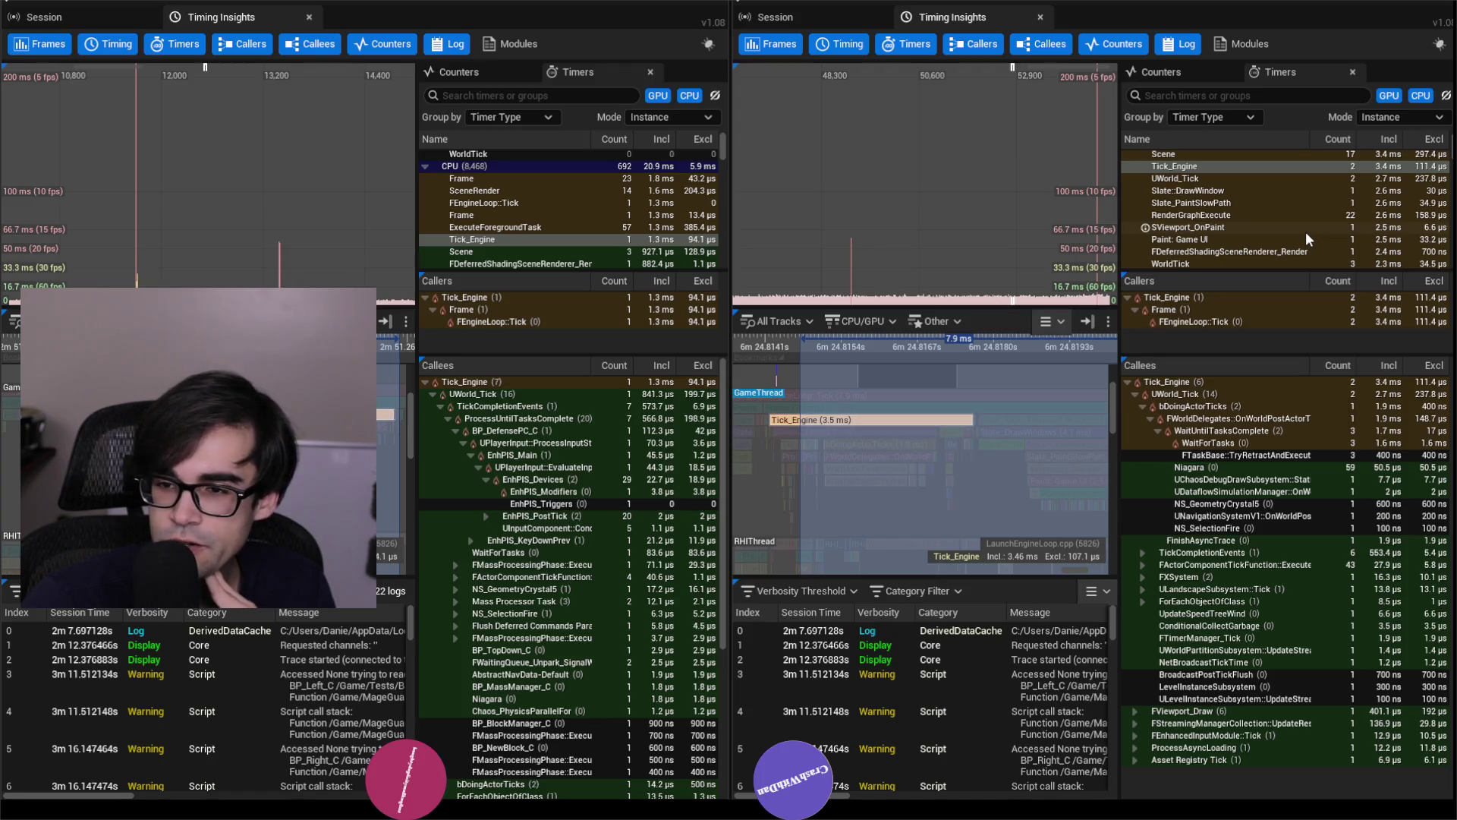
{"action": "scroll", "coordinate": [1305, 231], "scroll_direction": "down", "scroll_amount": 2}
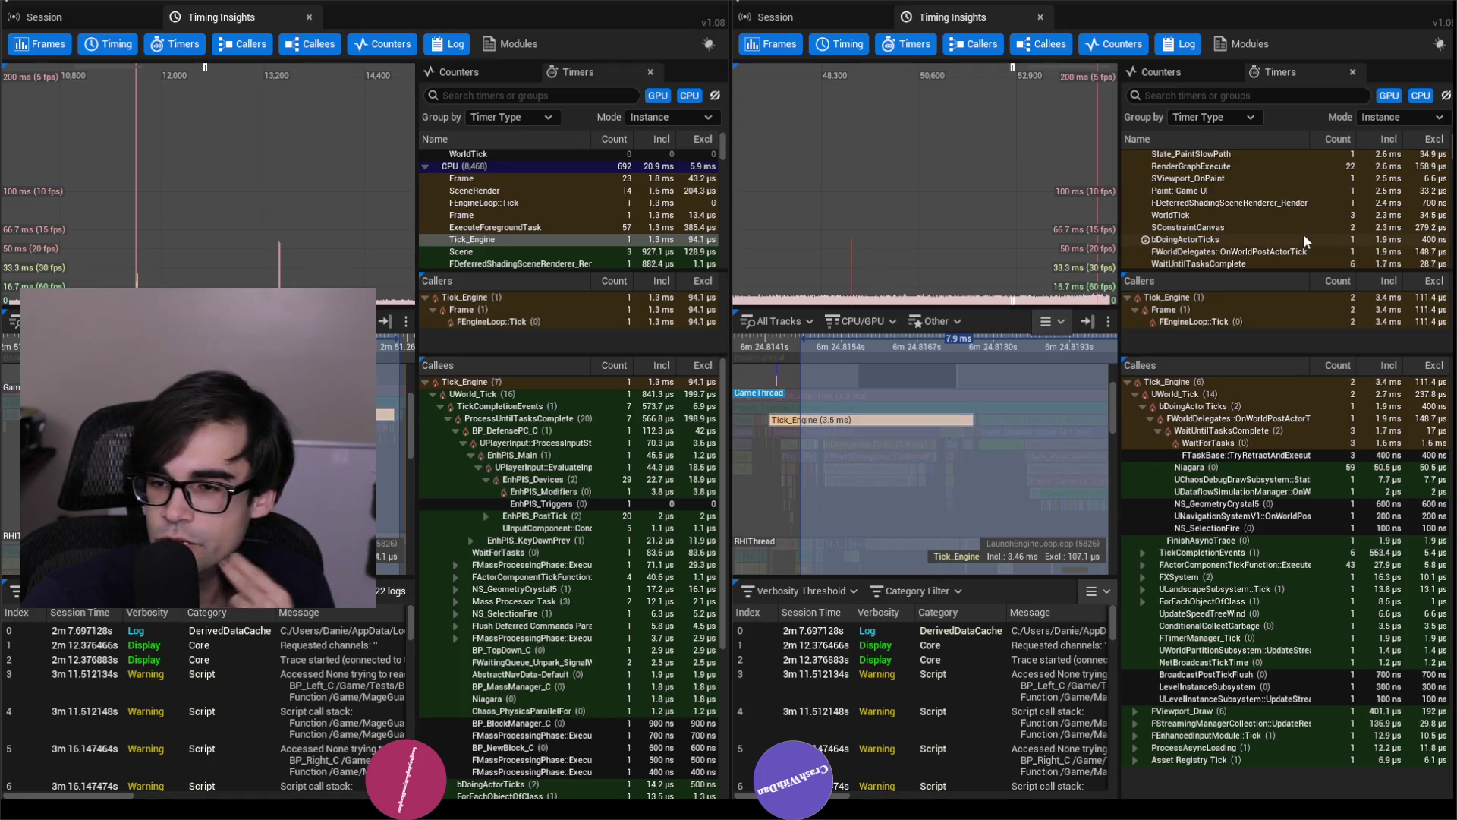
{"action": "scroll", "coordinate": [1297, 234], "scroll_direction": "up", "scroll_amount": 10}
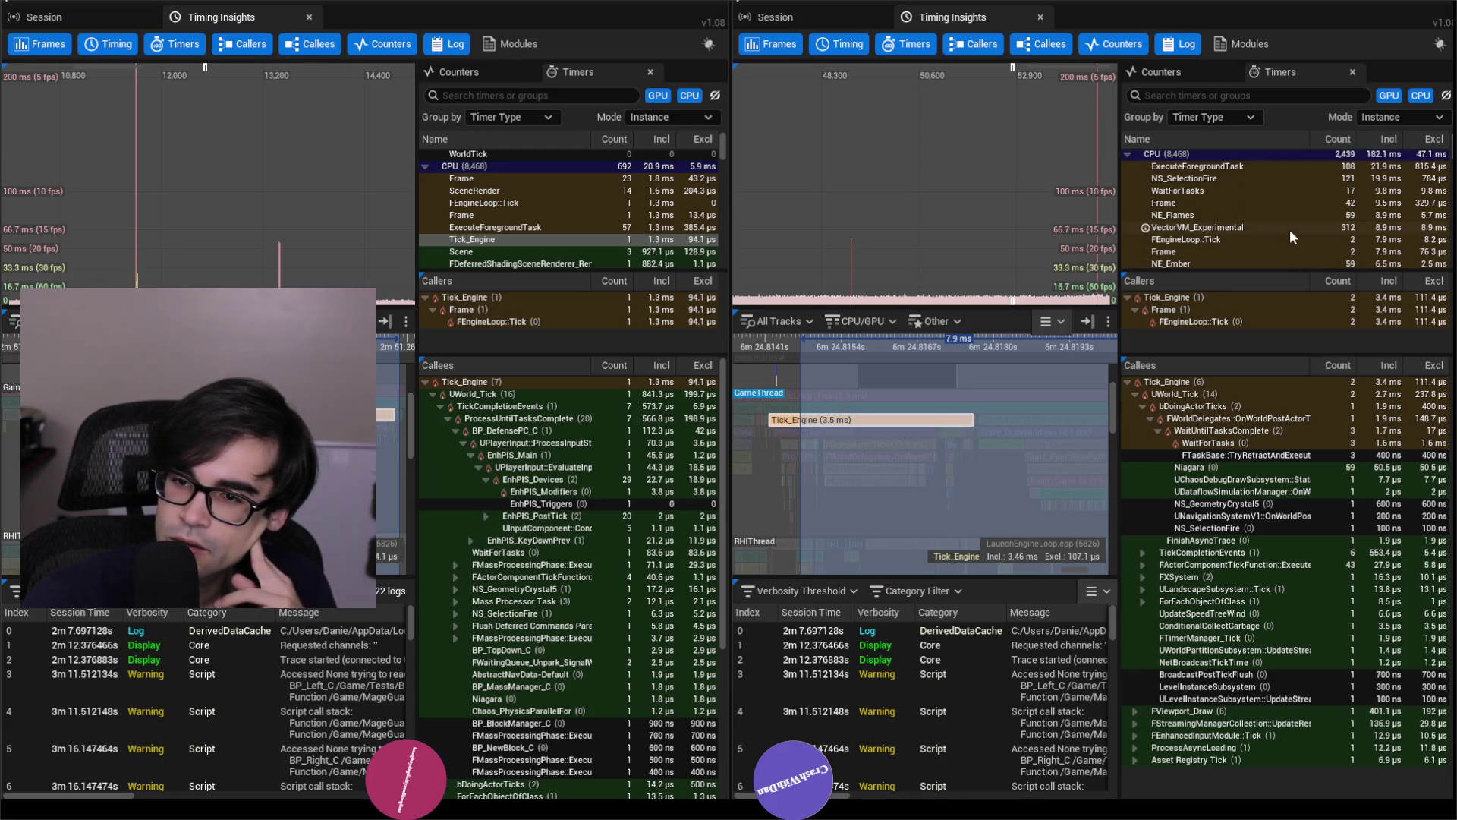
{"action": "left_click", "coordinate": [1220, 177]}
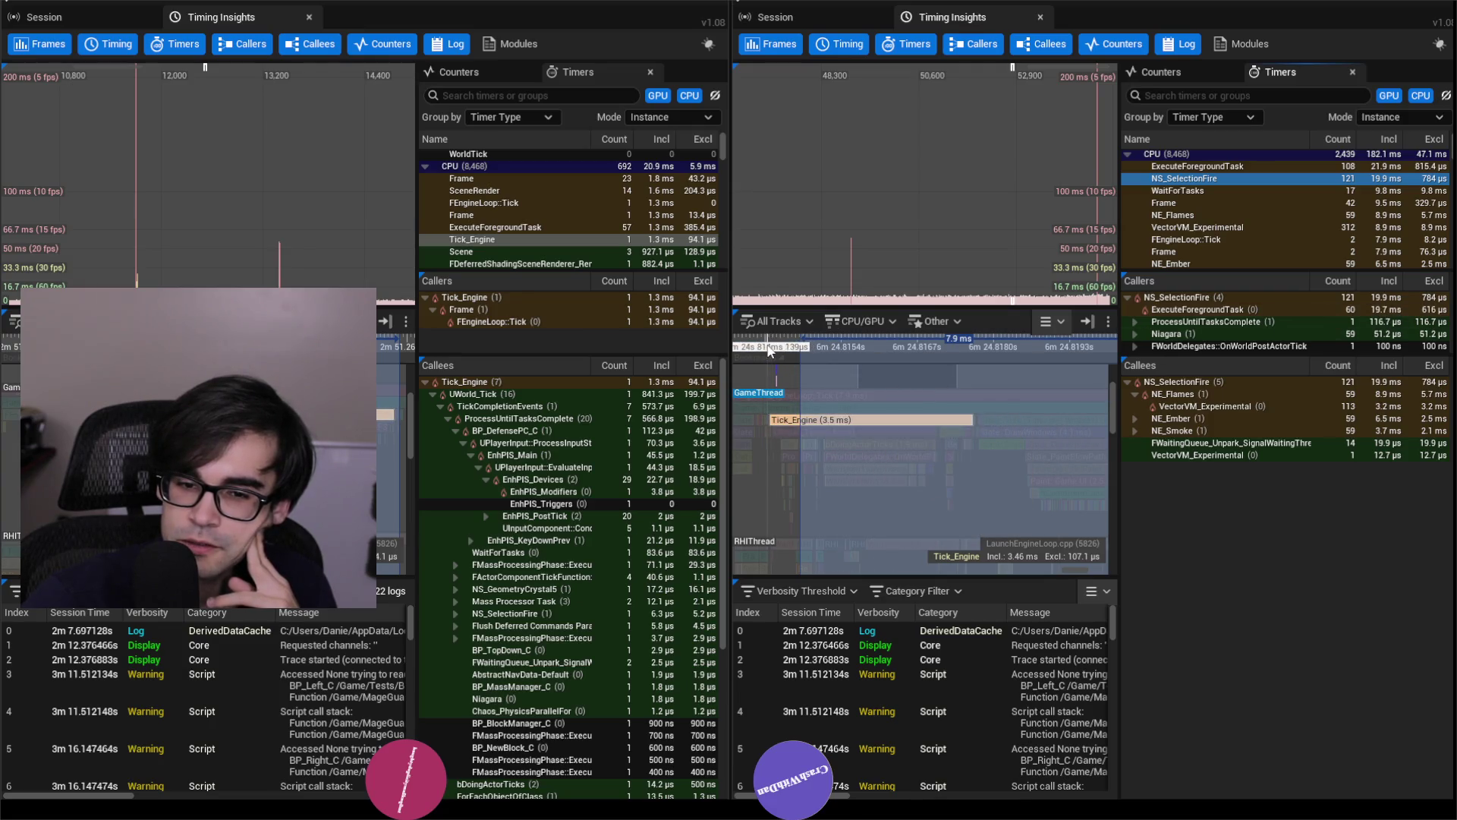
{"action": "mouse_move", "coordinate": [769, 350]}
{"action": "left_mouse_down"}
{"action": "mouse_move", "coordinate": [1041, 350]}
{"action": "mouse_move", "coordinate": [978, 350]}
{"action": "left_mouse_up"}
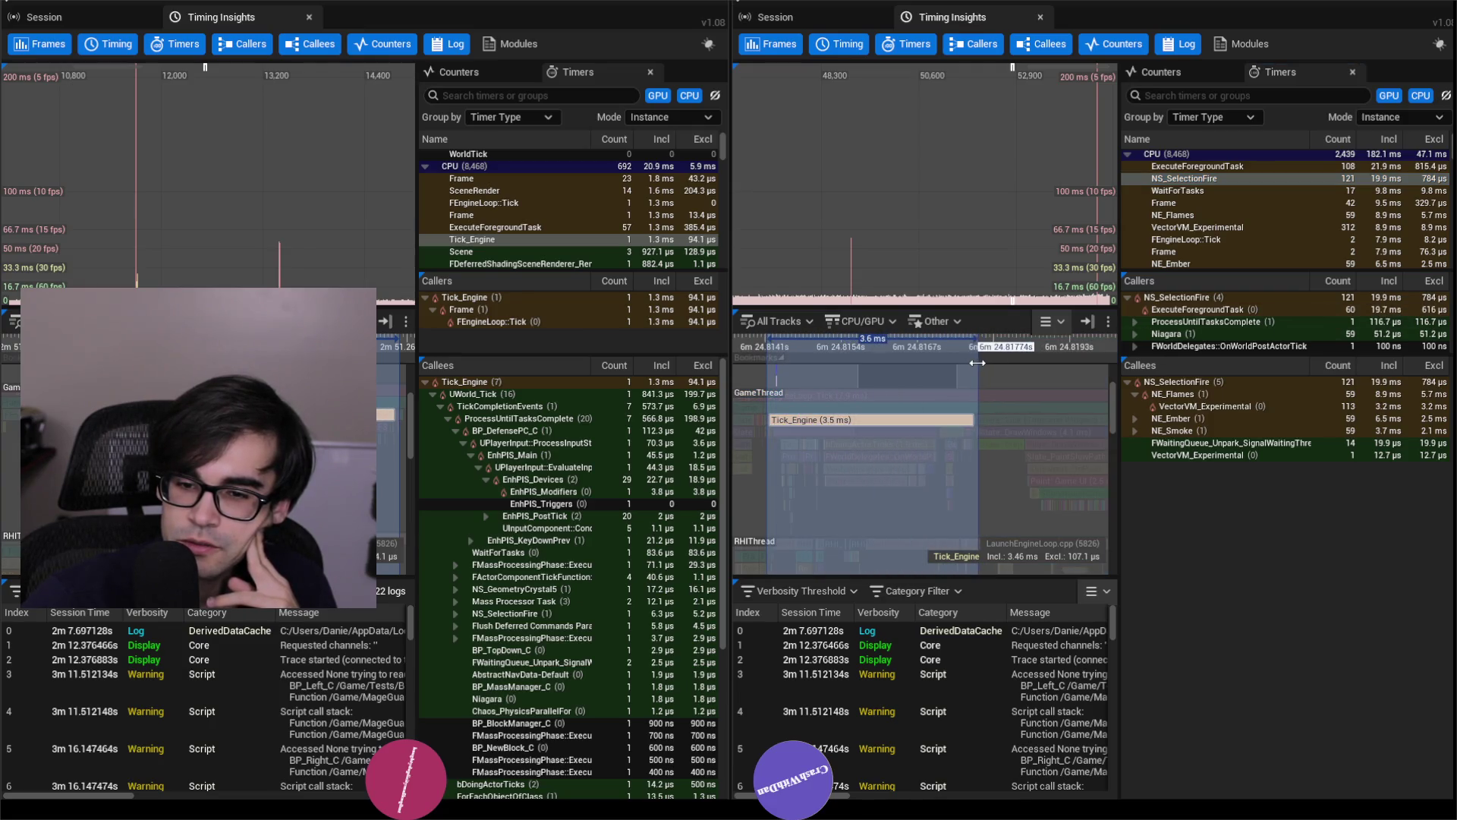
{"action": "left_click", "coordinate": [922, 418]}
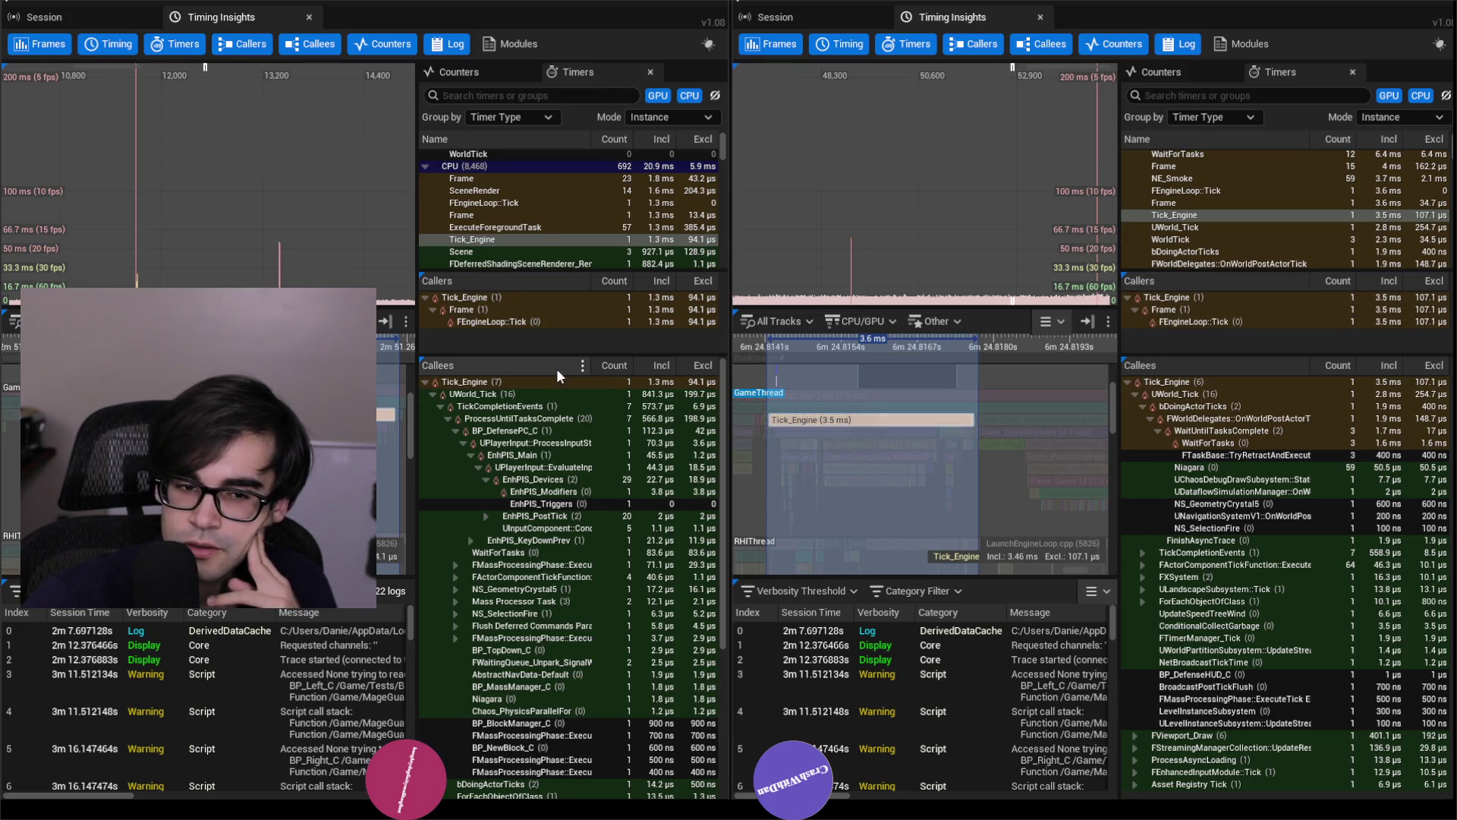
Shrink both timer lists so both traces' Callees trees get more room, then select Tick_Engine.
{"action": "left_click_drag", "start_coordinate": [537, 273], "coordinate": [538, 221]}
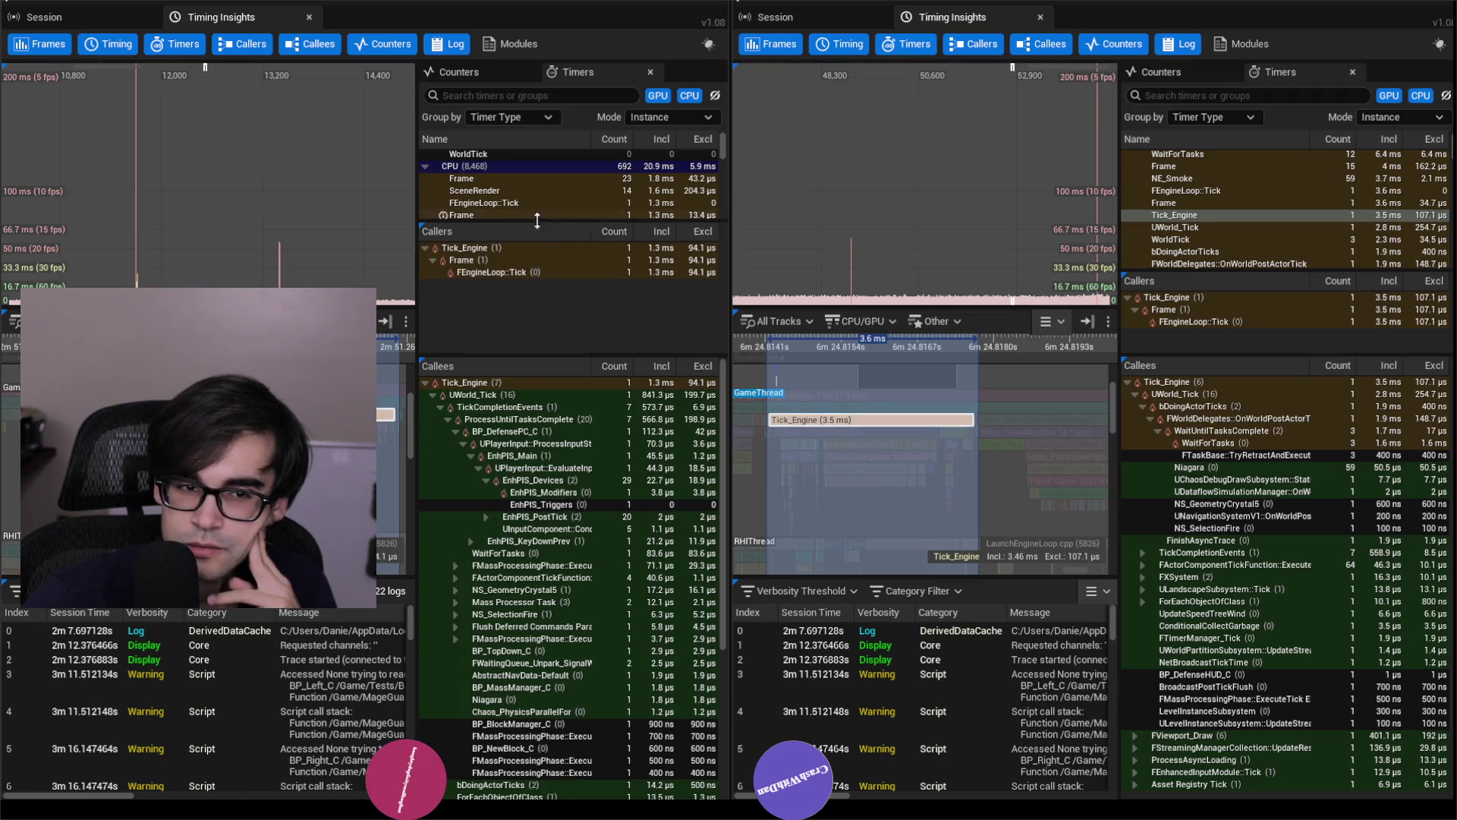
{"action": "left_click_drag", "start_coordinate": [1252, 274], "coordinate": [1254, 221]}
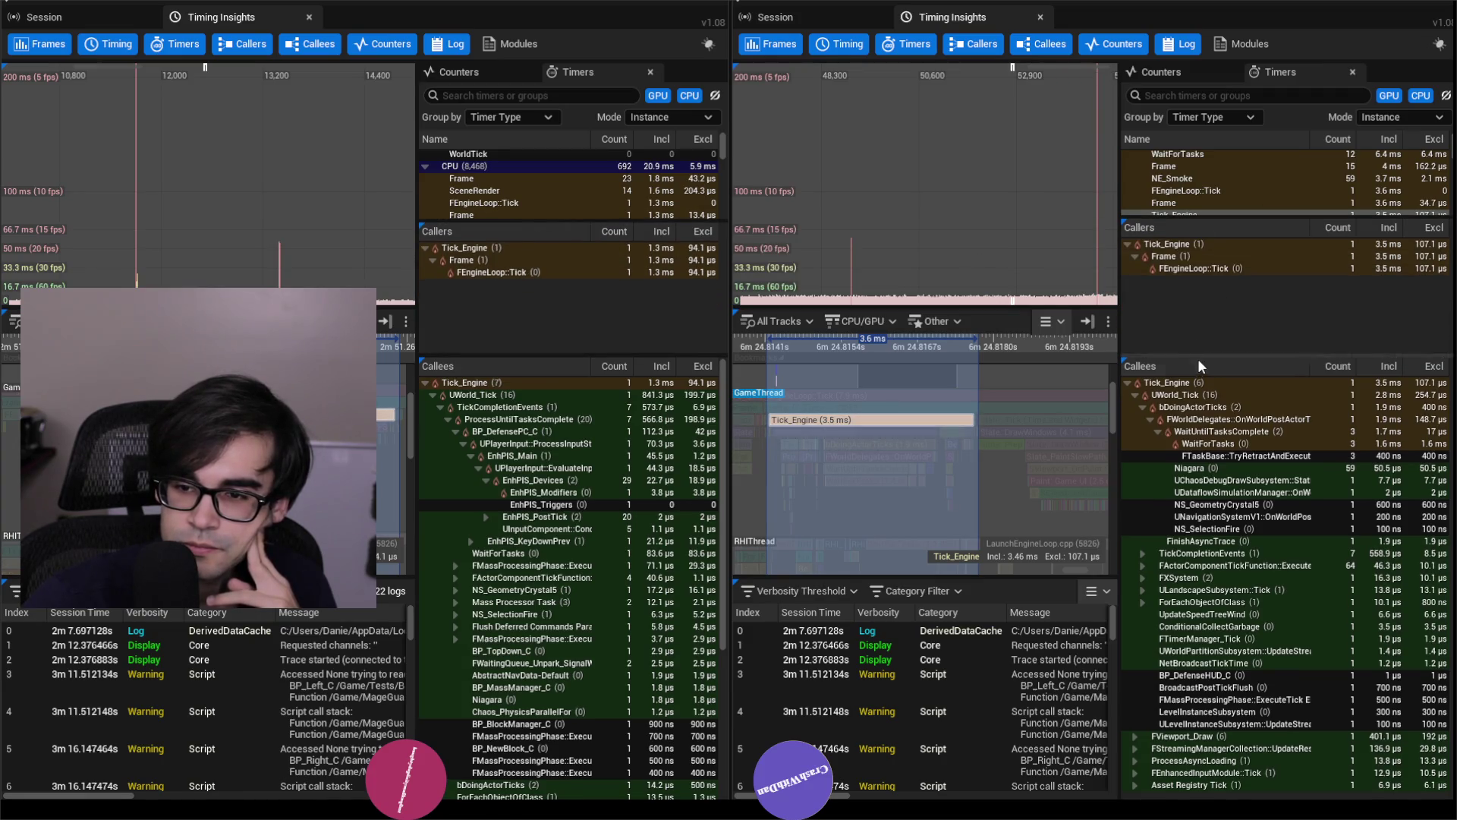
{"action": "left_click_drag", "start_coordinate": [1198, 361], "coordinate": [1199, 298]}
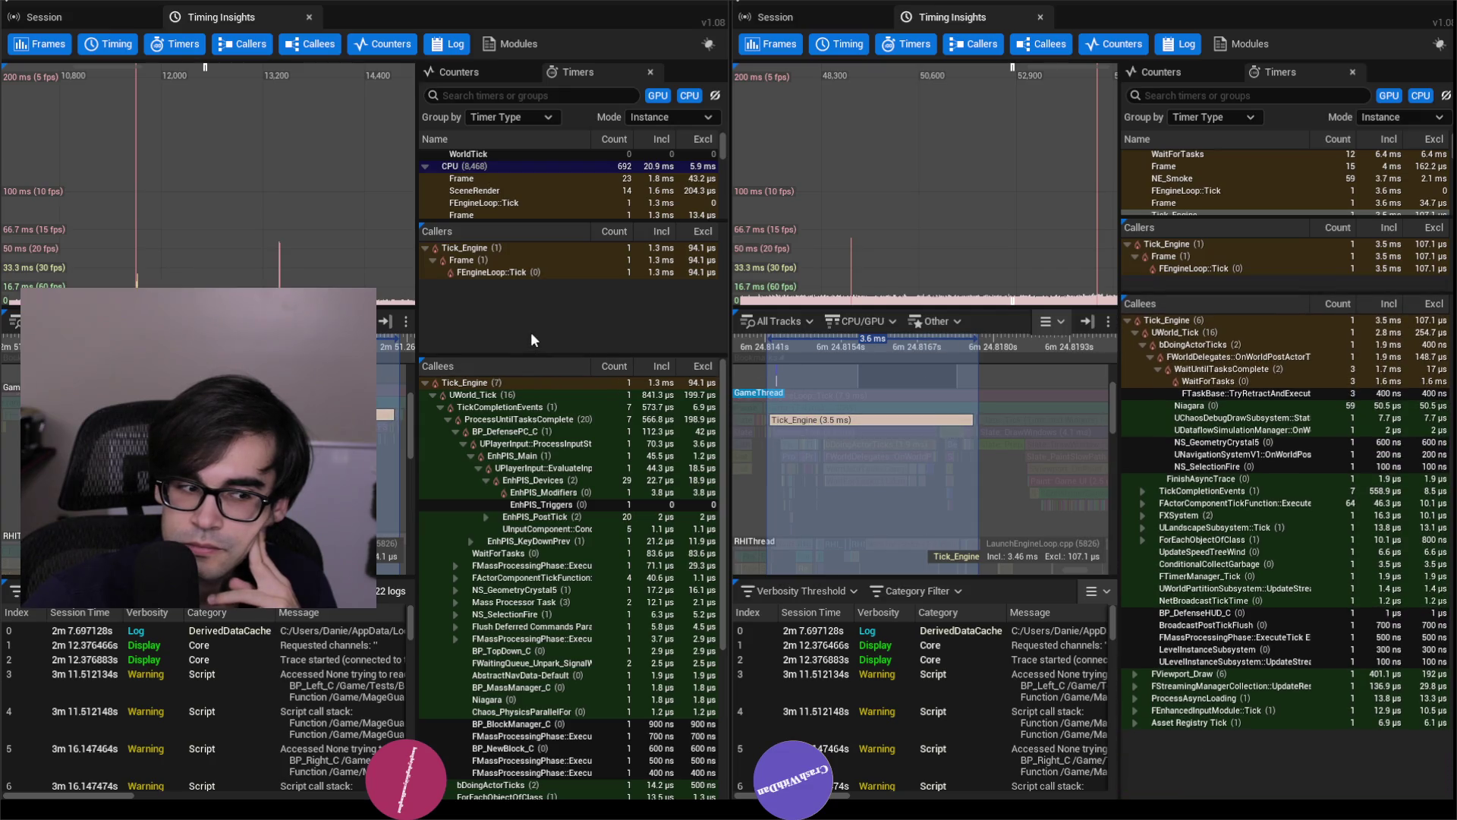
{"action": "left_click_drag", "start_coordinate": [531, 358], "coordinate": [538, 301]}
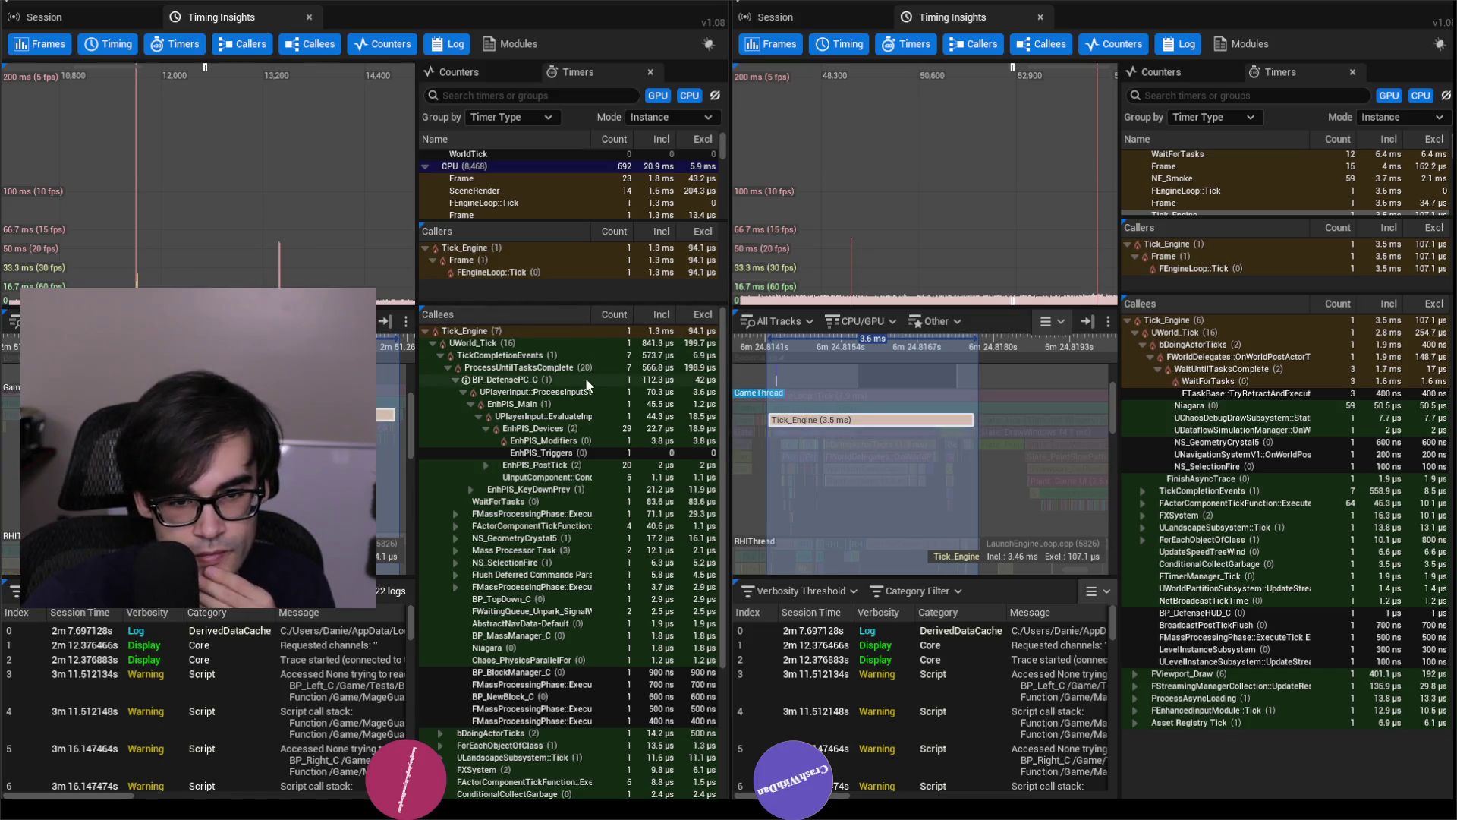
{"action": "left_click", "coordinate": [1207, 320]}
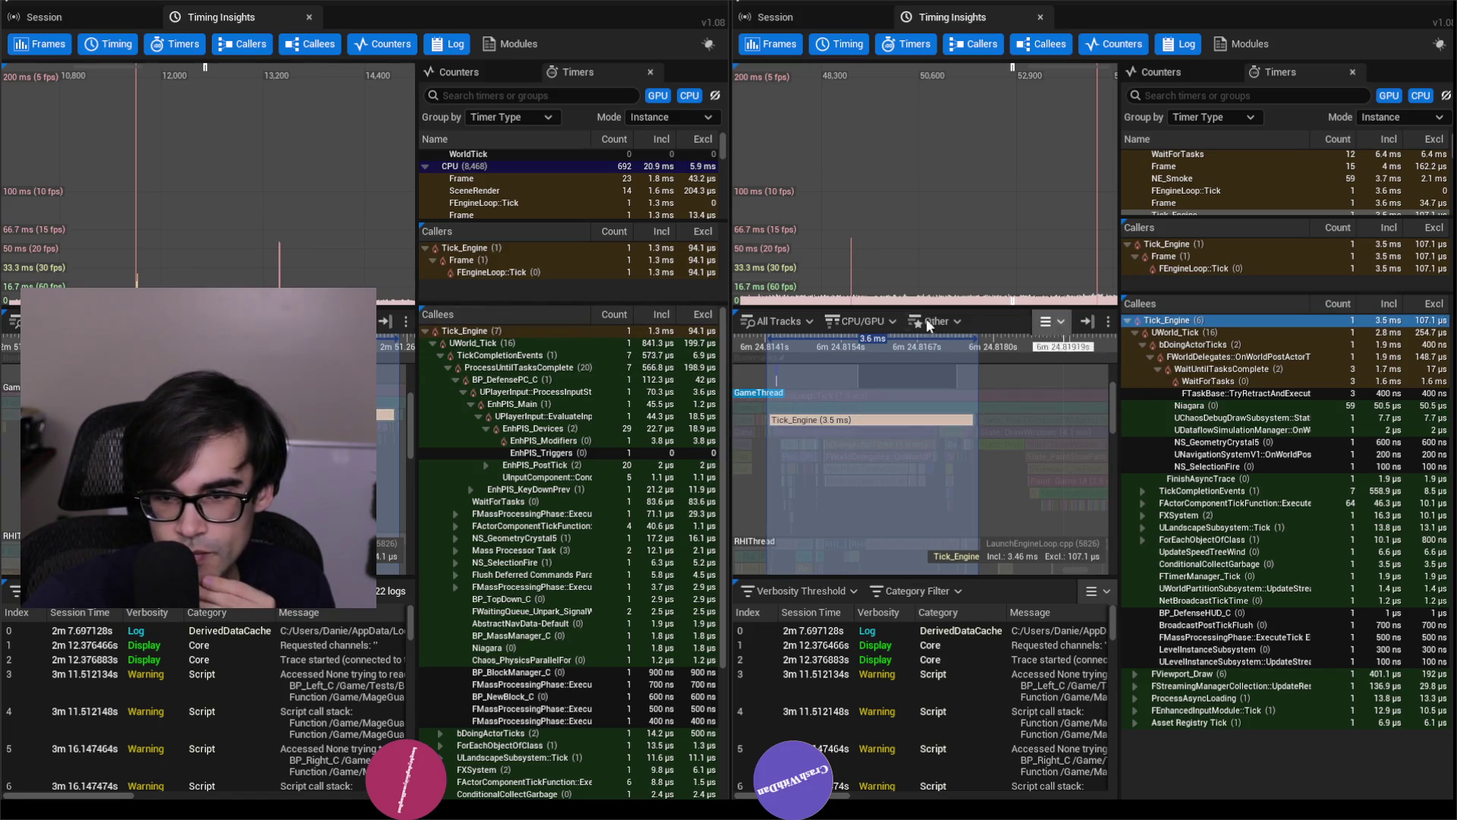
Select Tick_Engine in the first trace's callees and collapse UWorld_Tick in both trees.
{"action": "left_click", "coordinate": [546, 331]}
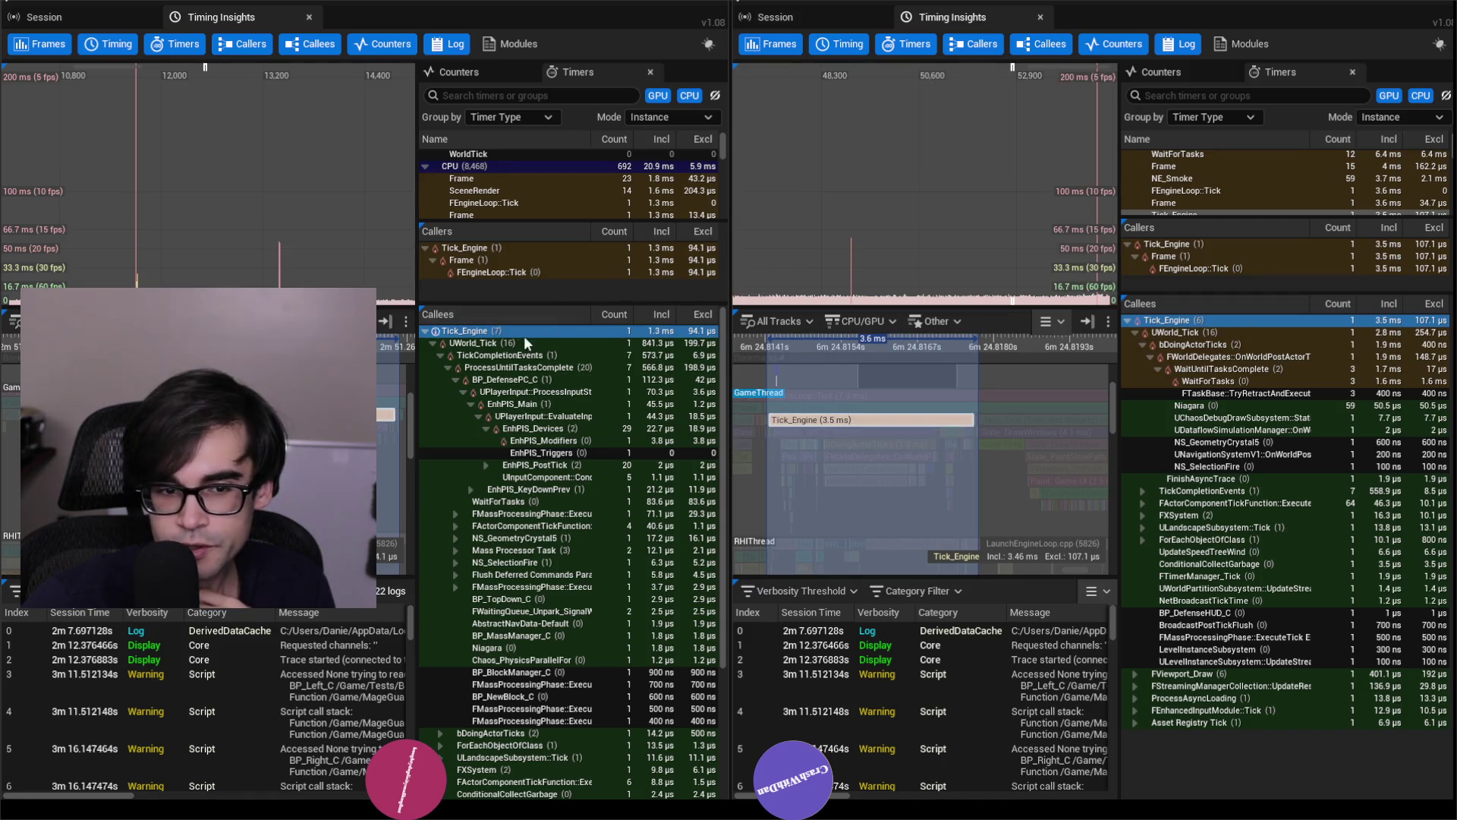
{"action": "left_click", "coordinate": [432, 344]}
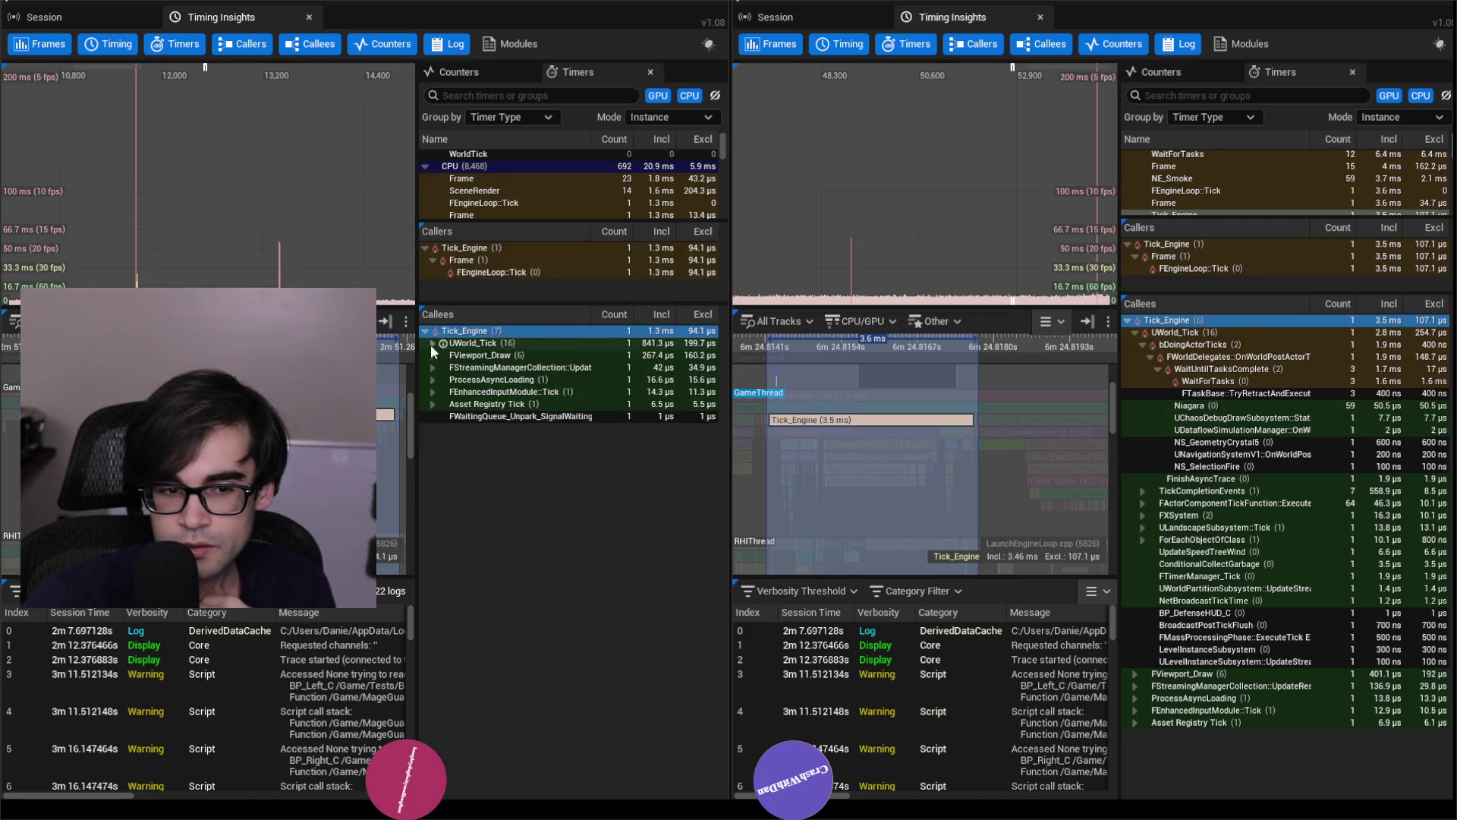
{"action": "left_click", "coordinate": [1131, 334]}
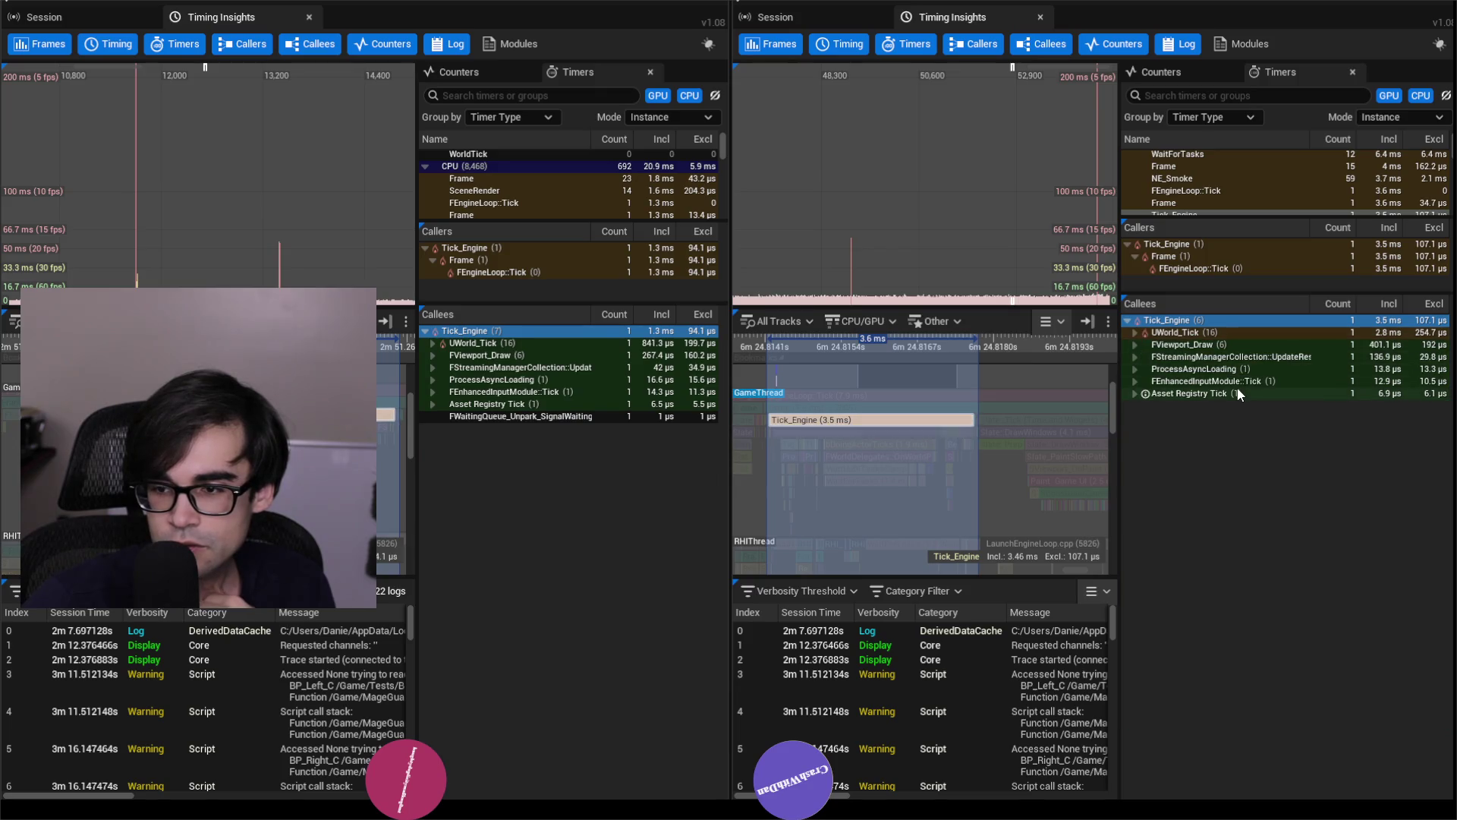
Compare FViewport_Draw, streaming, ProcessAsyncLoading, FEnhancedInputModule::Tick and Asset Registry Tick costs across traces.
{"action": "left_click", "coordinate": [563, 355]}
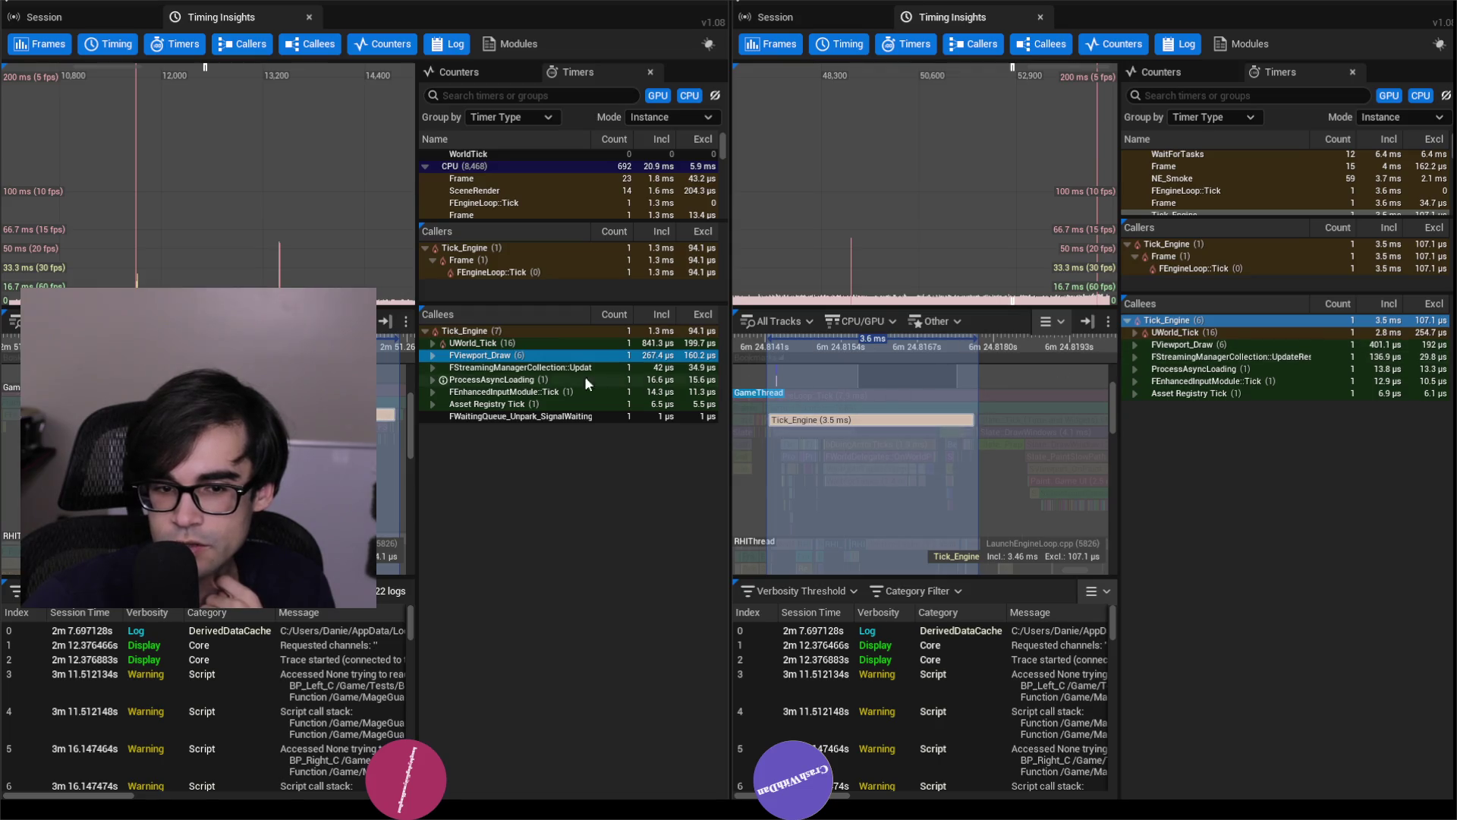
{"action": "left_click", "coordinate": [579, 366]}
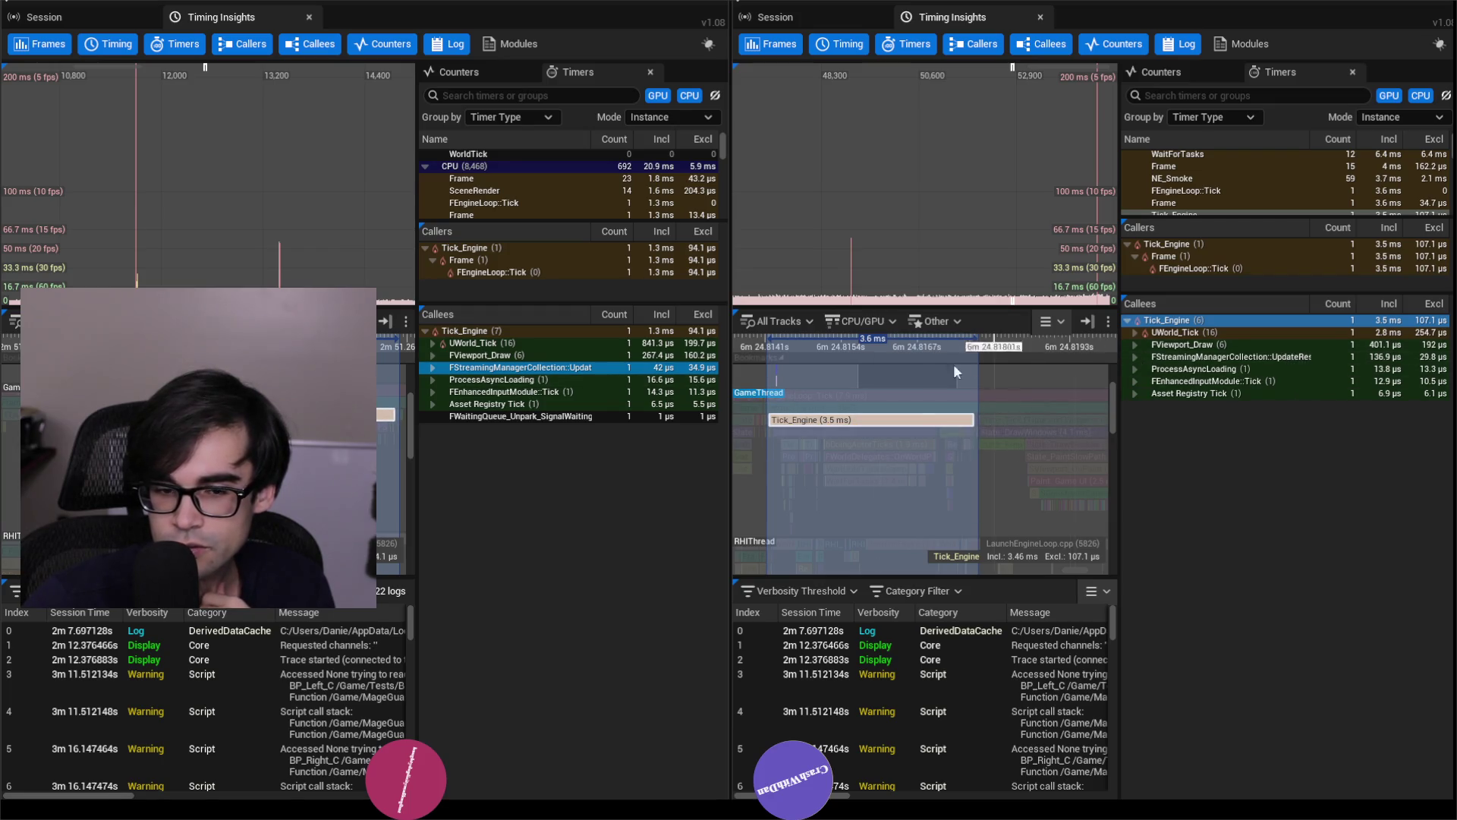
{"action": "left_click", "coordinate": [556, 380]}
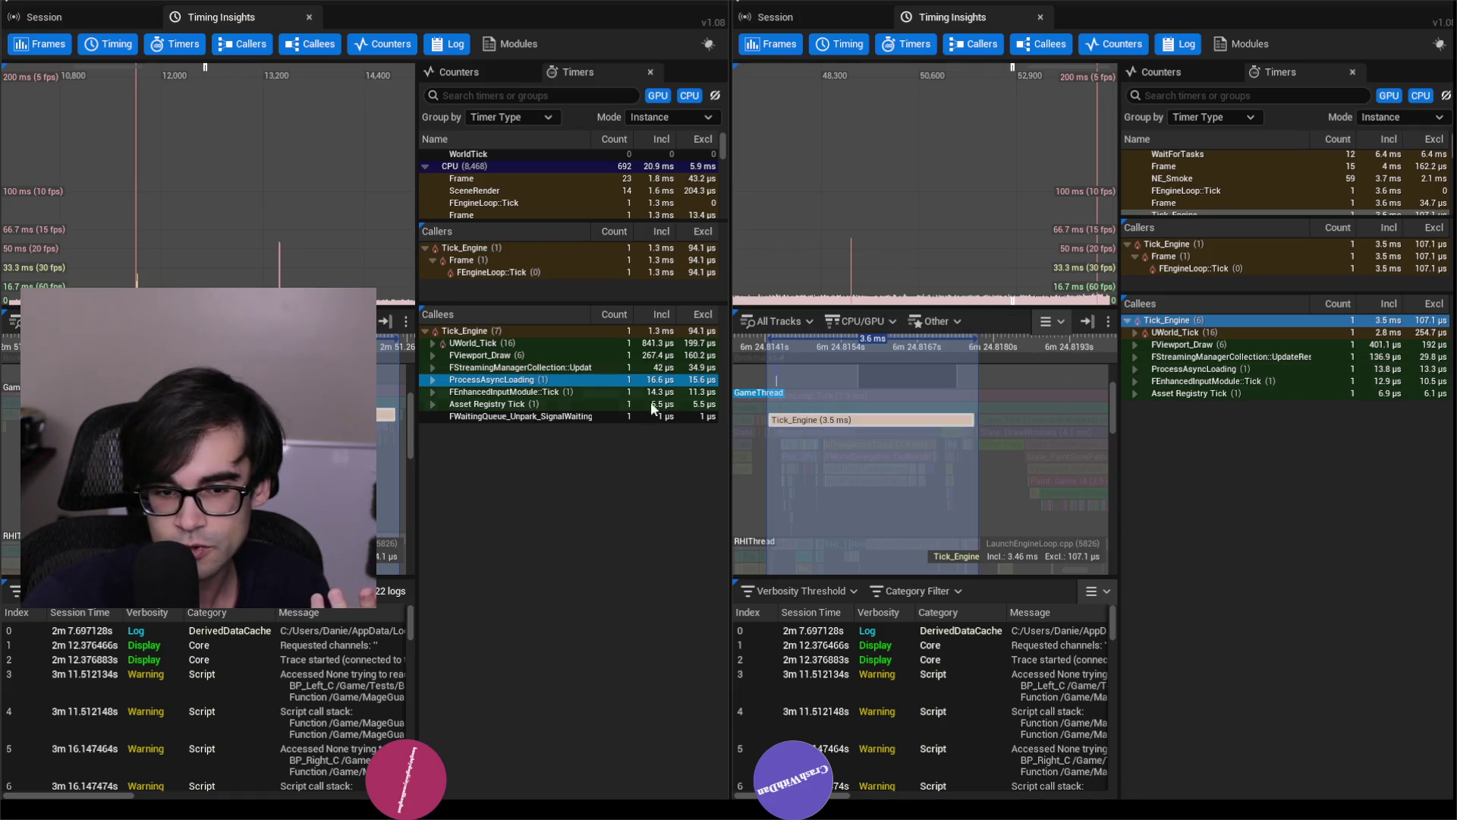
{"action": "left_click", "coordinate": [583, 392]}
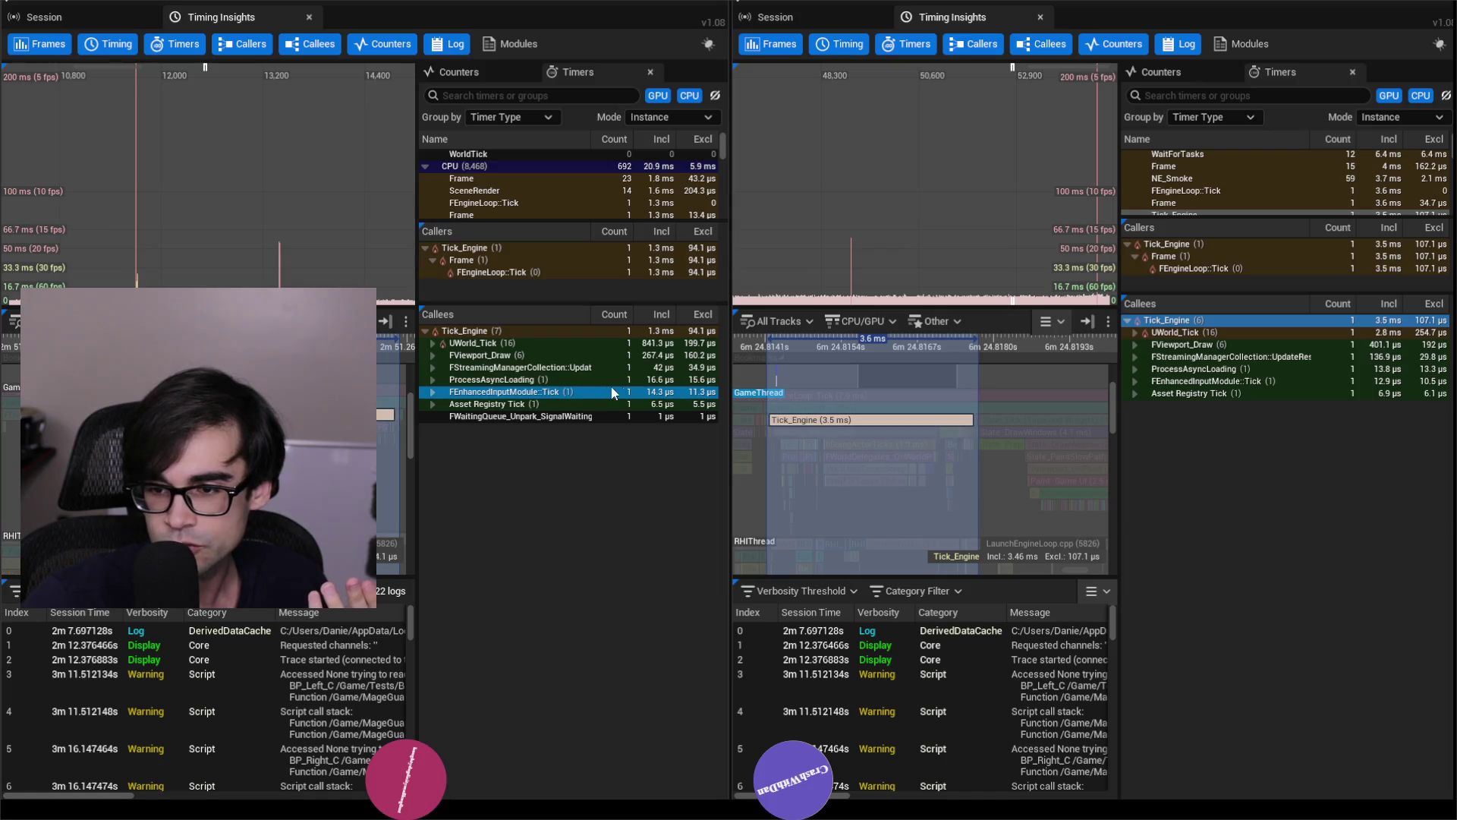
{"action": "left_click", "coordinate": [1300, 381]}
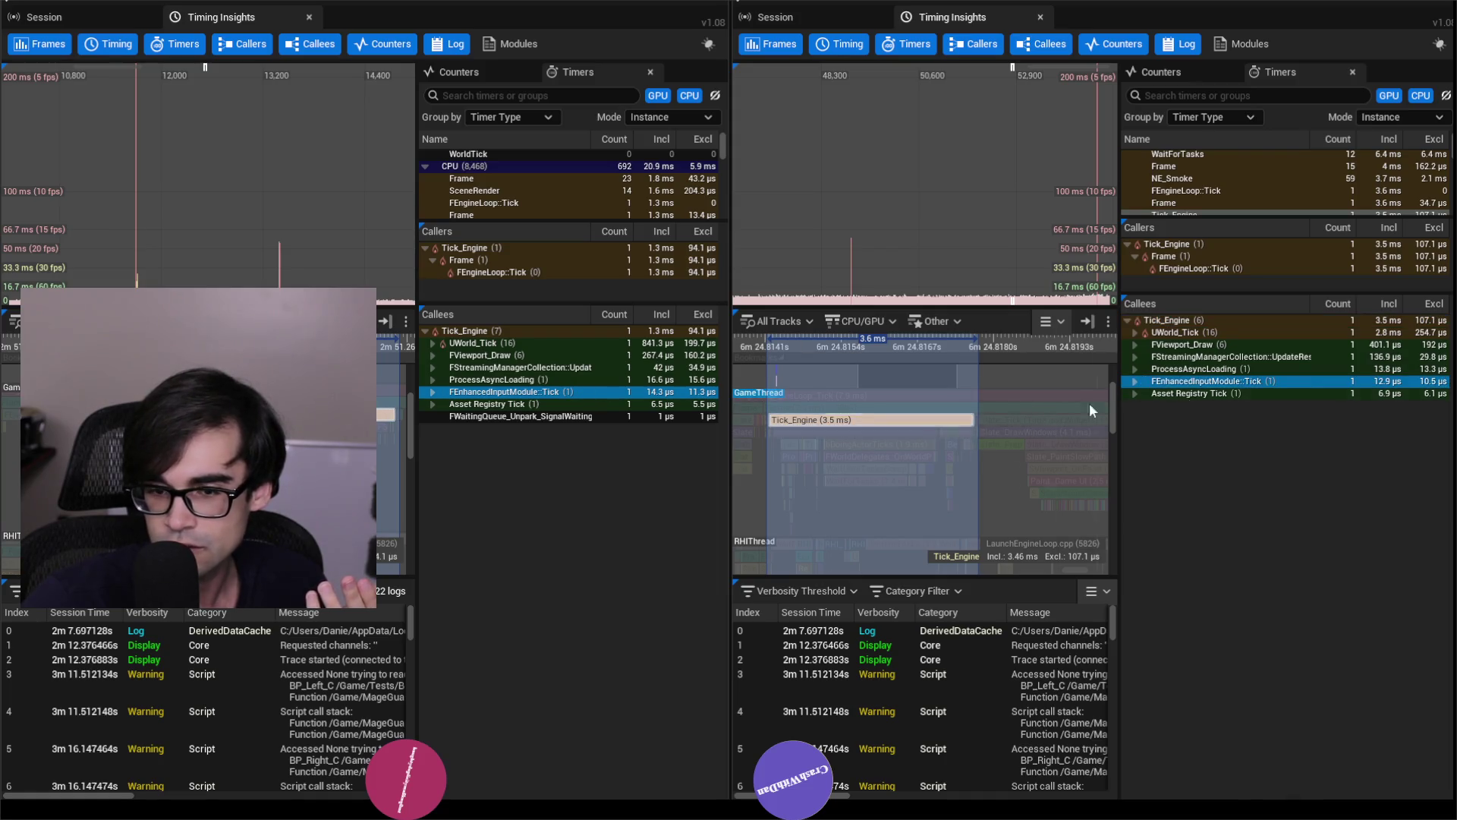
{"action": "left_click", "coordinate": [551, 402]}
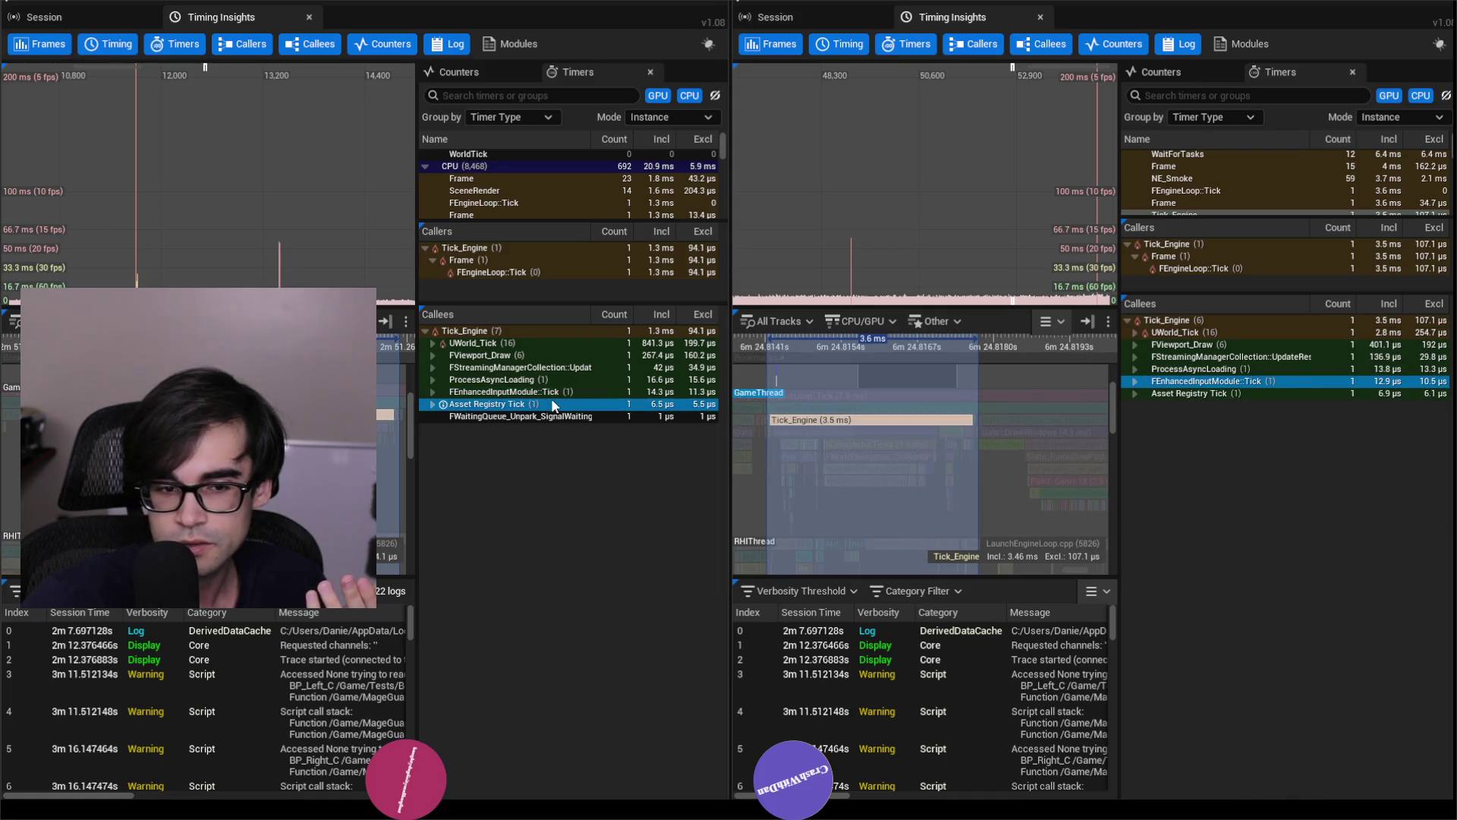
{"action": "left_click", "coordinate": [1291, 390]}
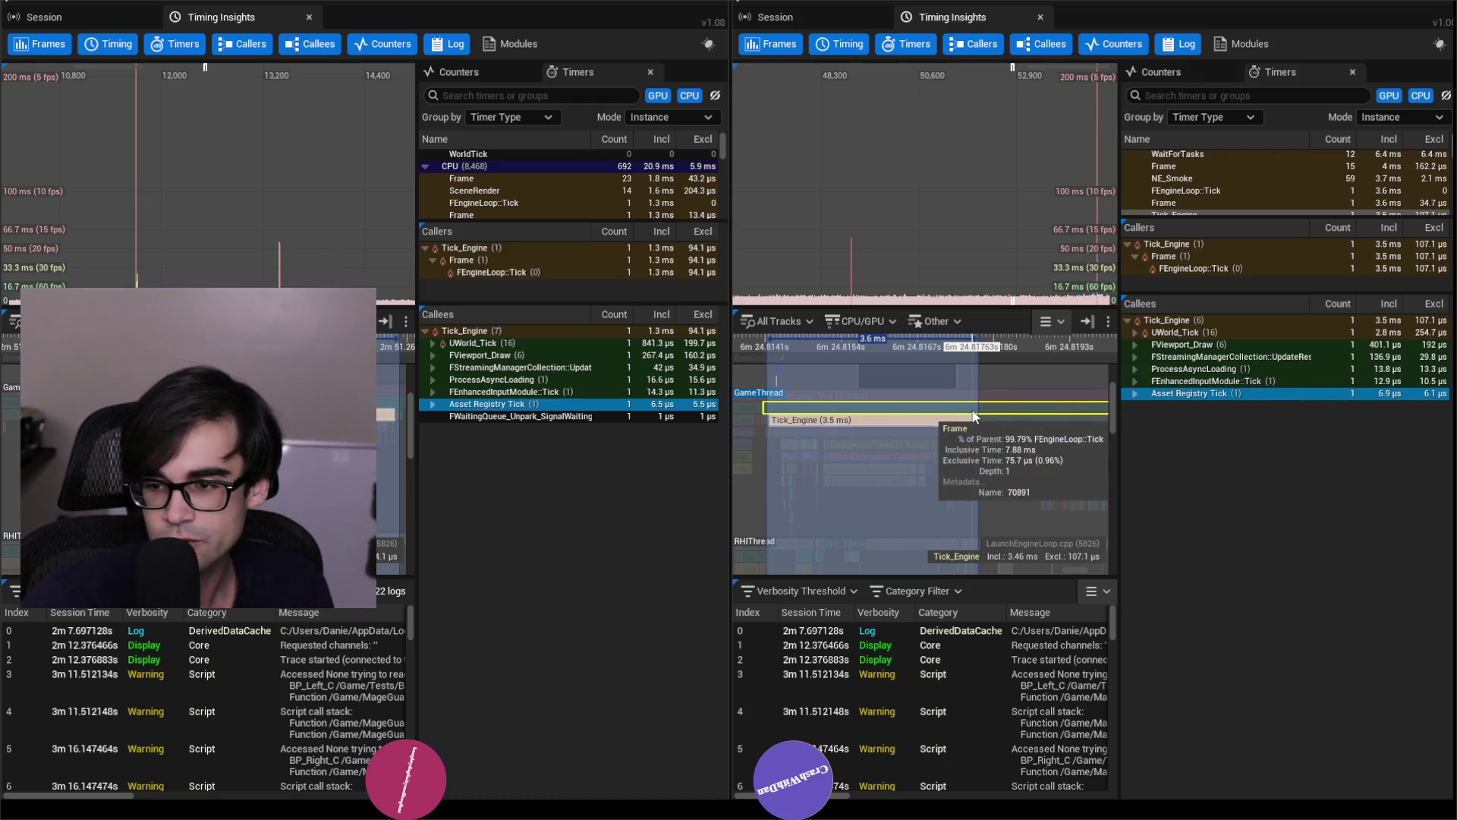
{"action": "left_click", "coordinate": [570, 343]}
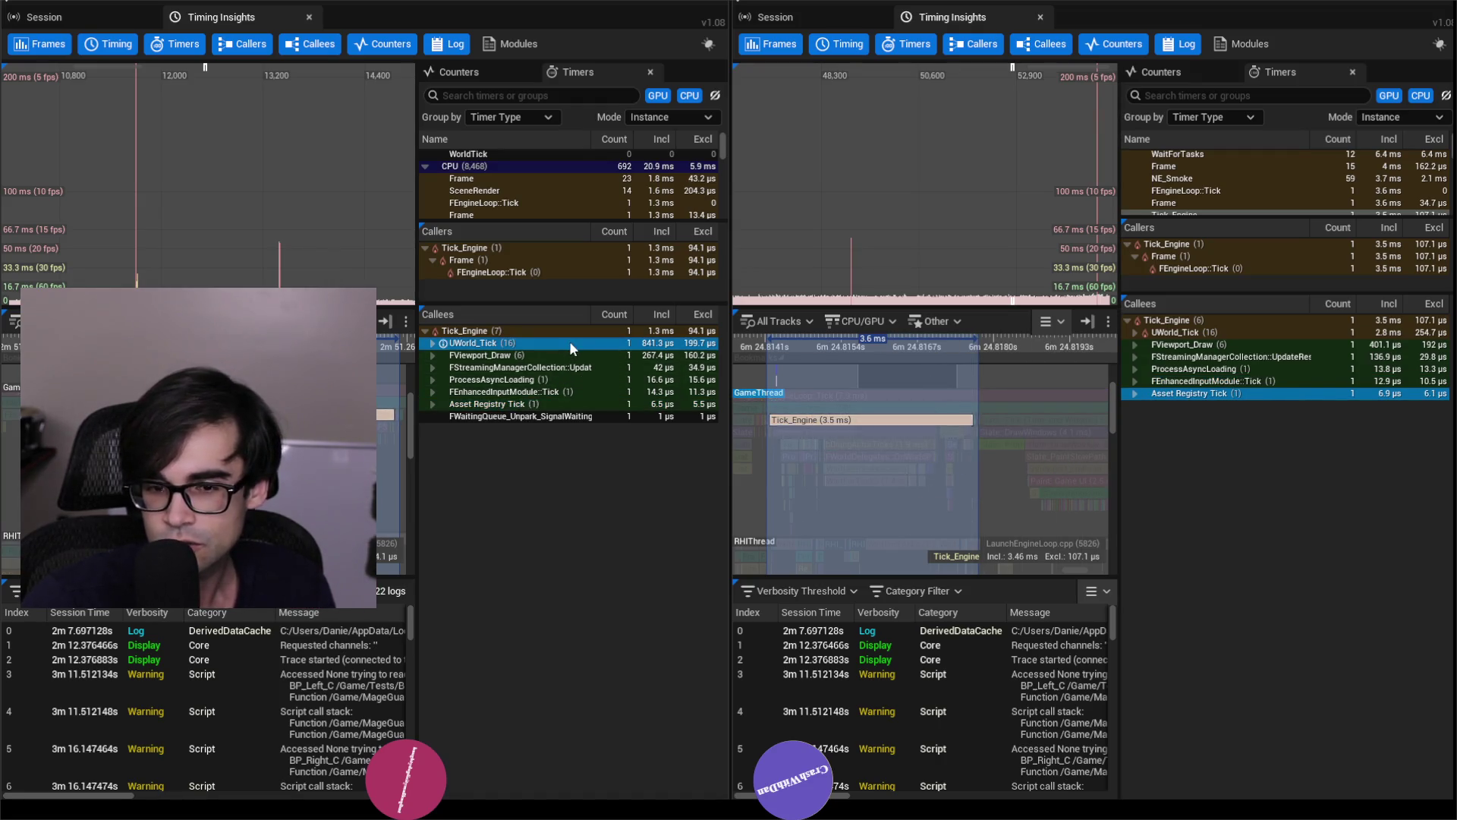
Re-expand UWorld_Tick in both trees, collapse TickCompletionEvents and bDoingActorTicks, and compare them.
{"action": "left_click", "coordinate": [432, 343], "text": "shift"}
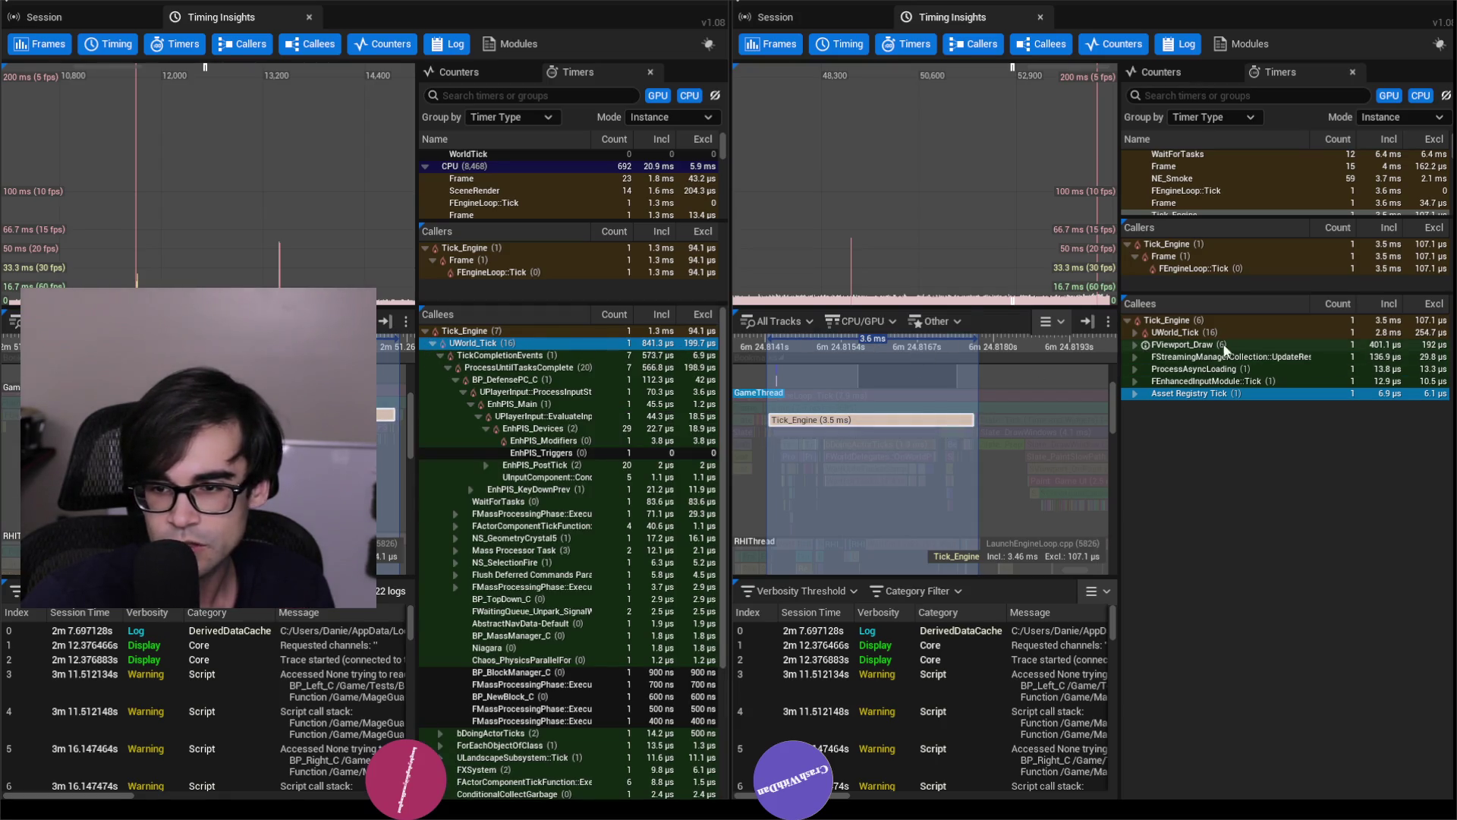
{"action": "left_click", "coordinate": [1135, 332], "text": "shift"}
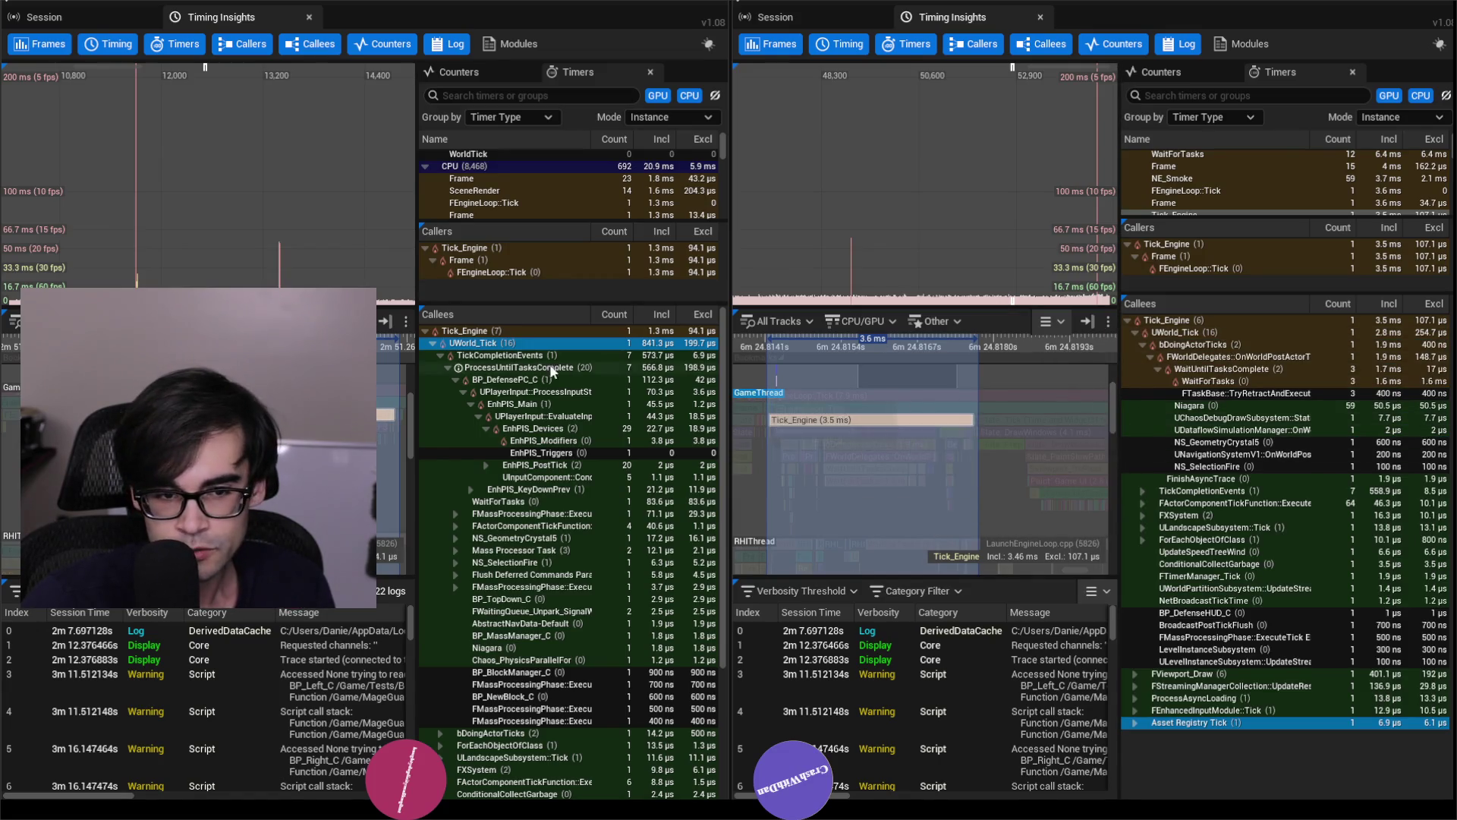
{"action": "left_click", "coordinate": [439, 355]}
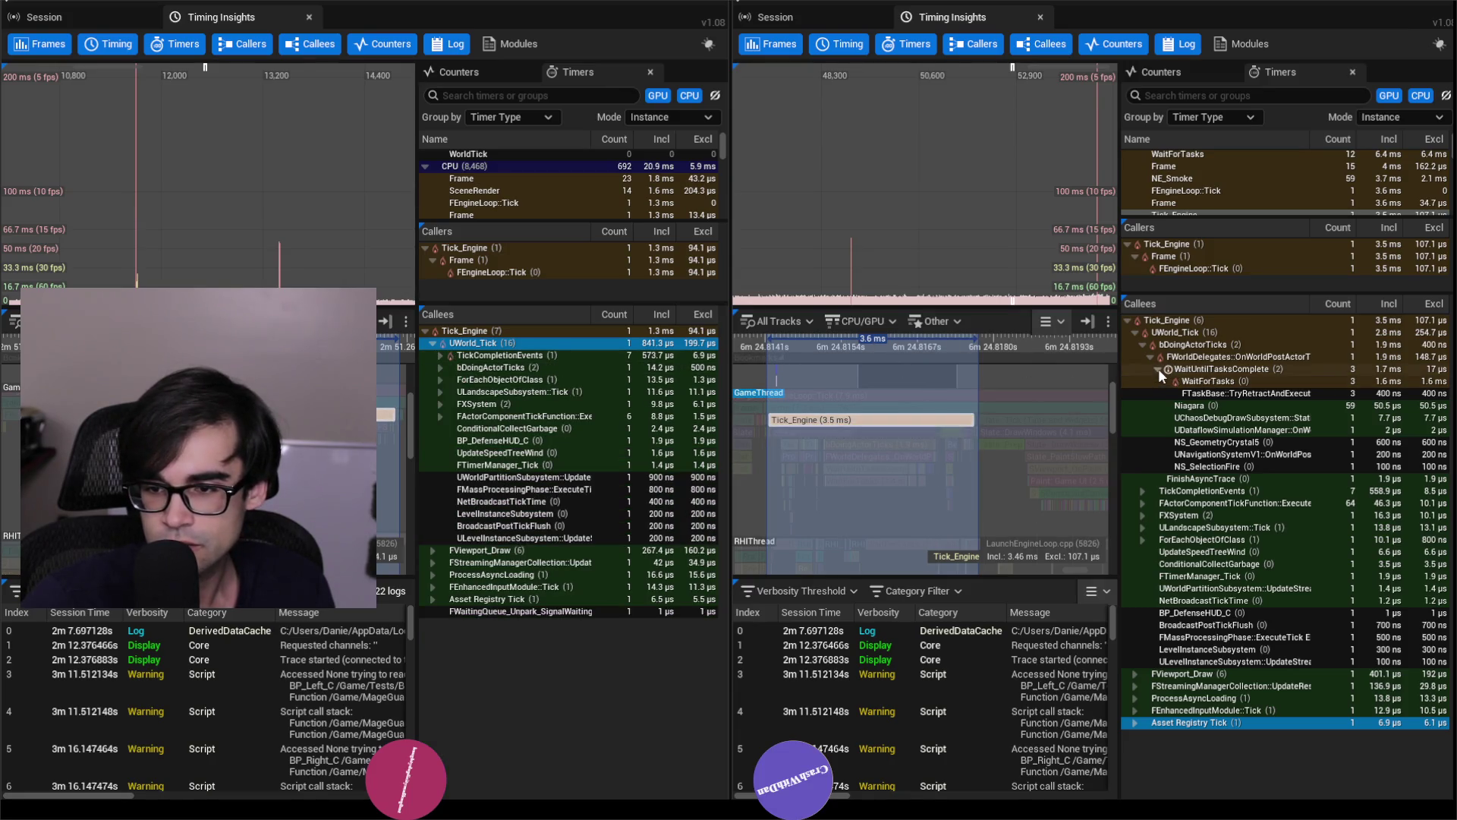
{"action": "left_click", "coordinate": [1143, 348]}
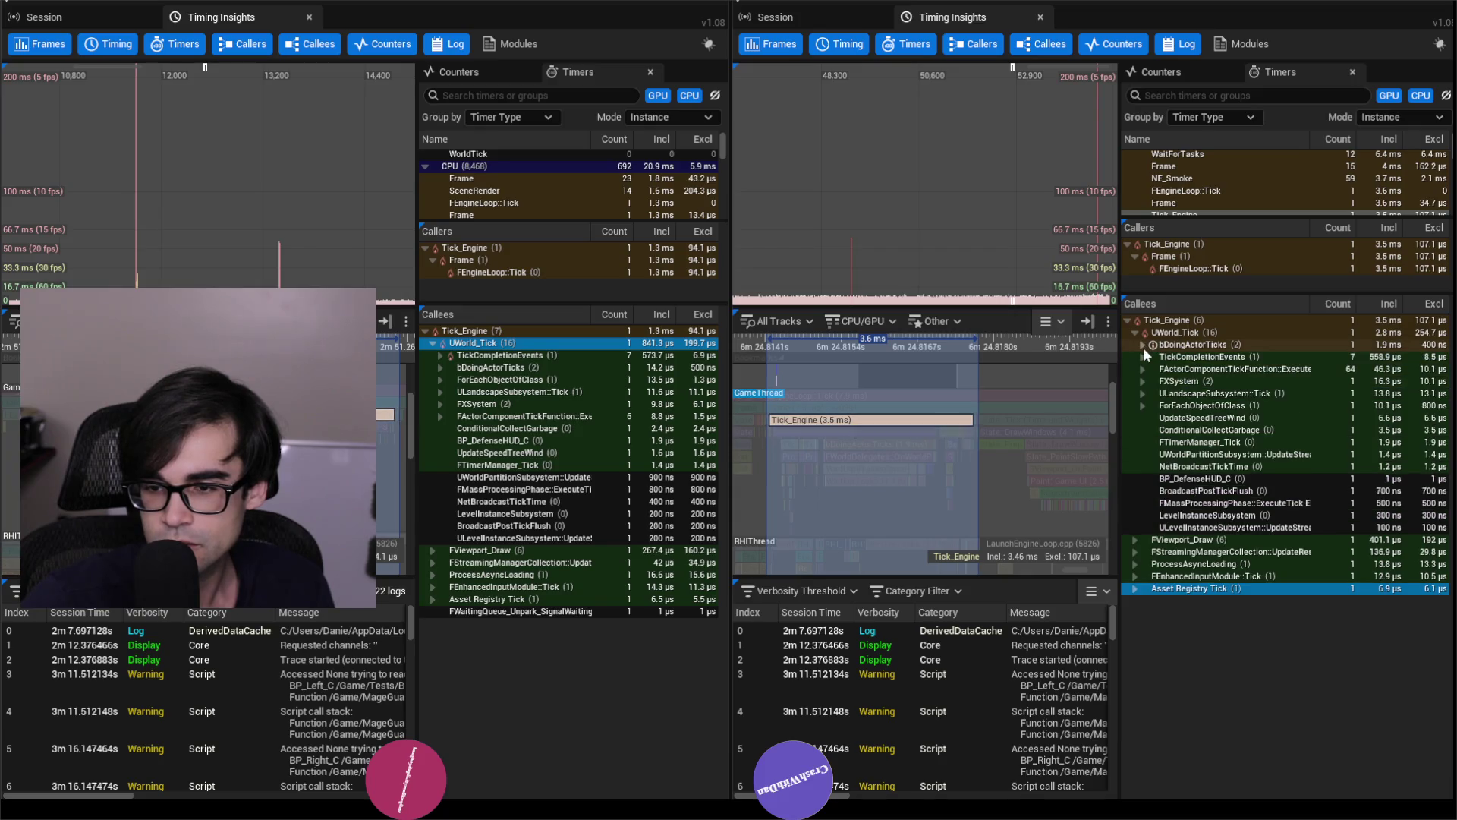
{"action": "left_click", "coordinate": [496, 357]}
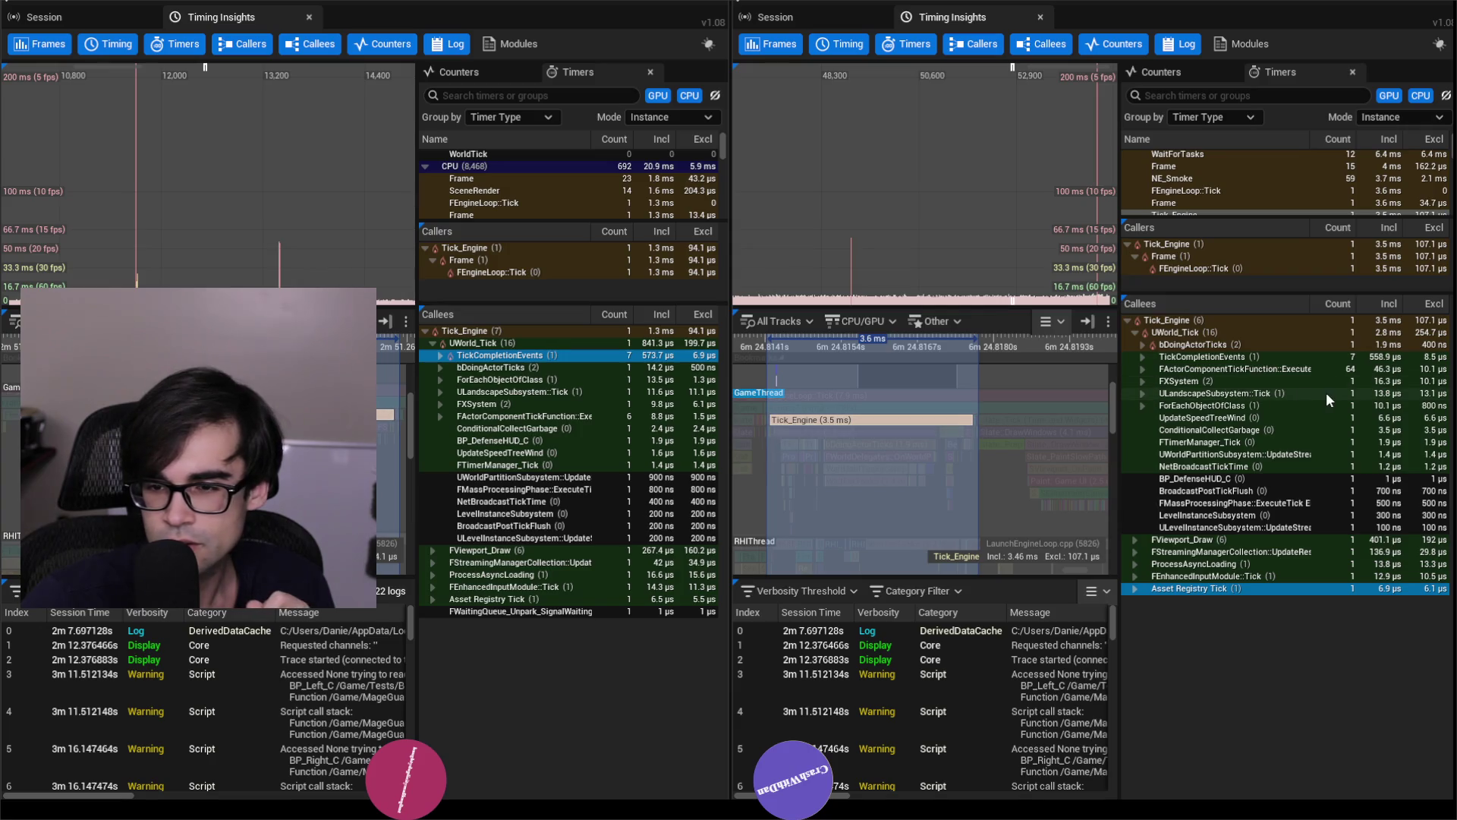
{"action": "left_click", "coordinate": [1266, 357]}
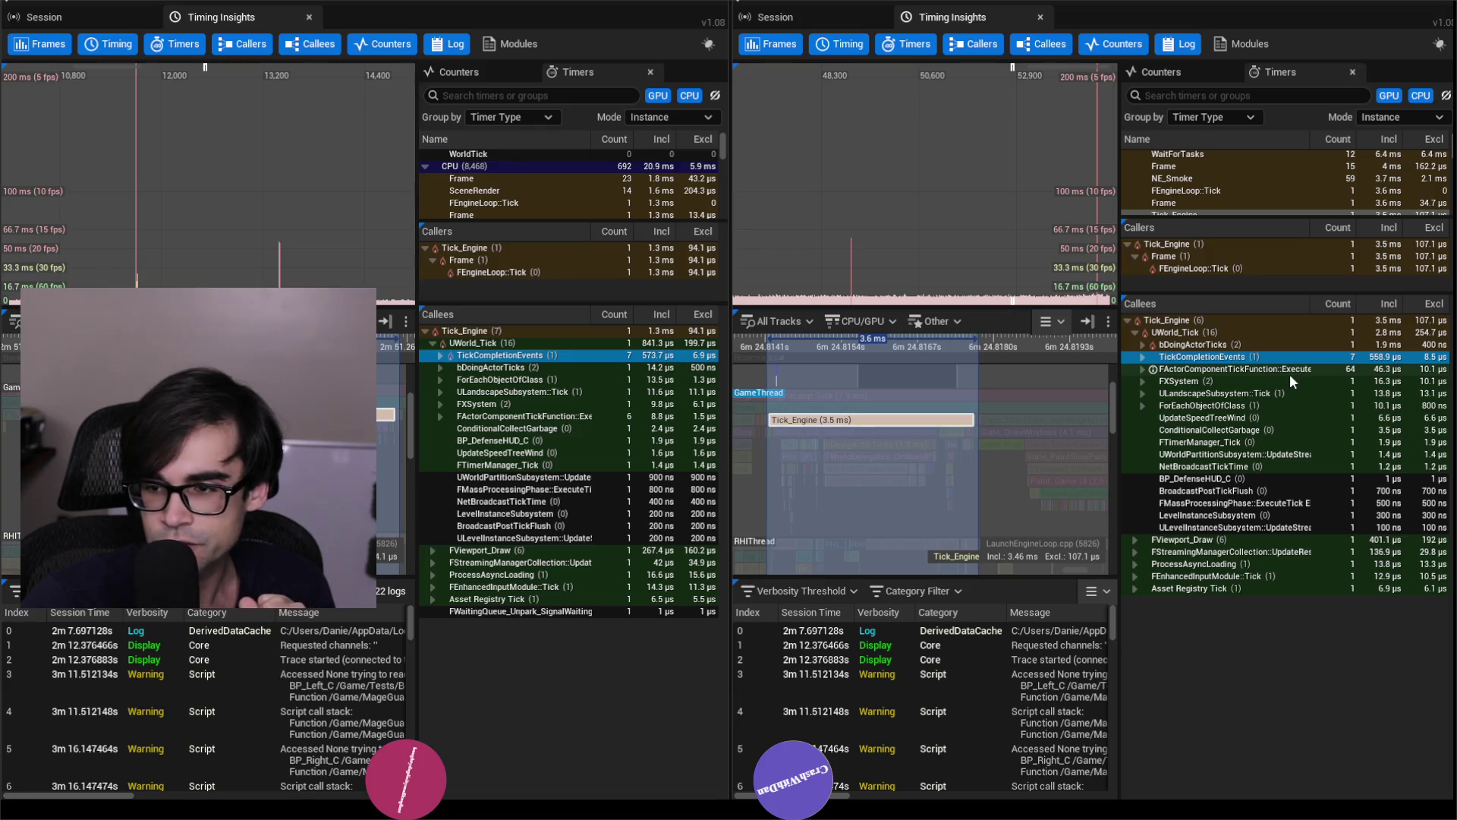
{"action": "left_click", "coordinate": [677, 366]}
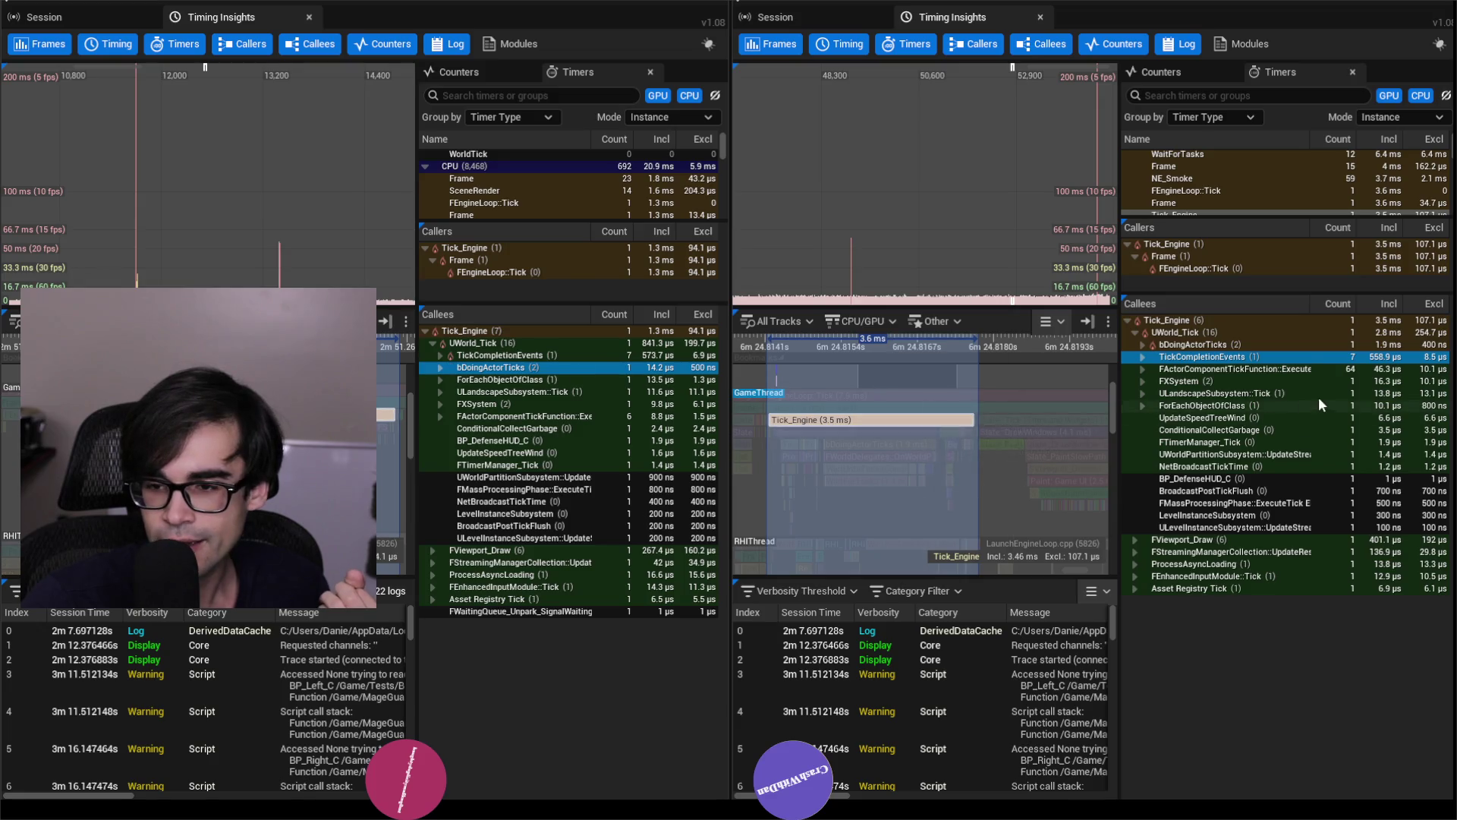
{"action": "left_click", "coordinate": [1230, 346]}
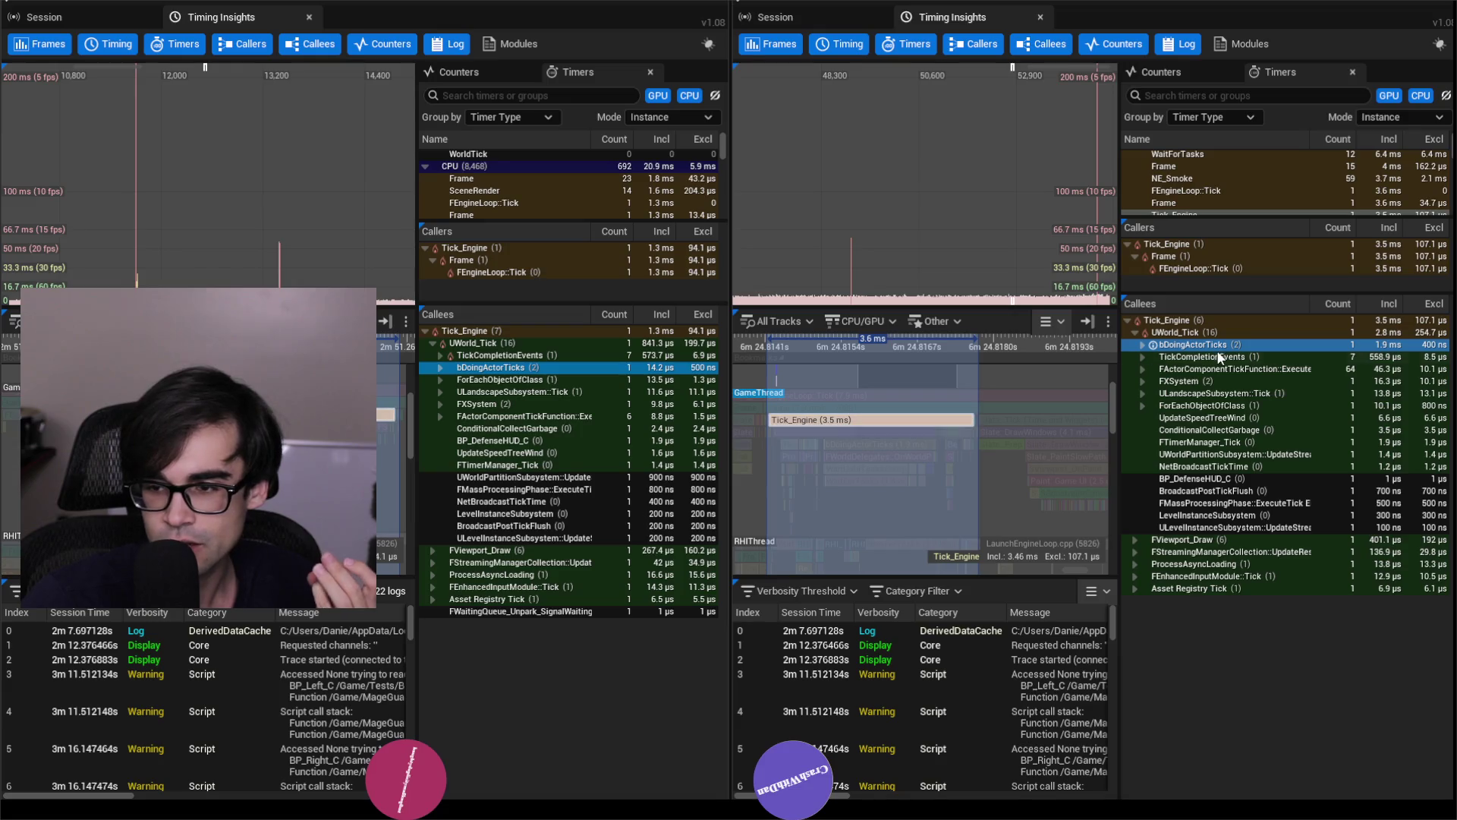
Expand bDoingActorTicks in both traces and drill through FWorldDelegates and WaitUntilTasksComplete to WaitForTasks.
{"action": "left_click", "coordinate": [1141, 346]}
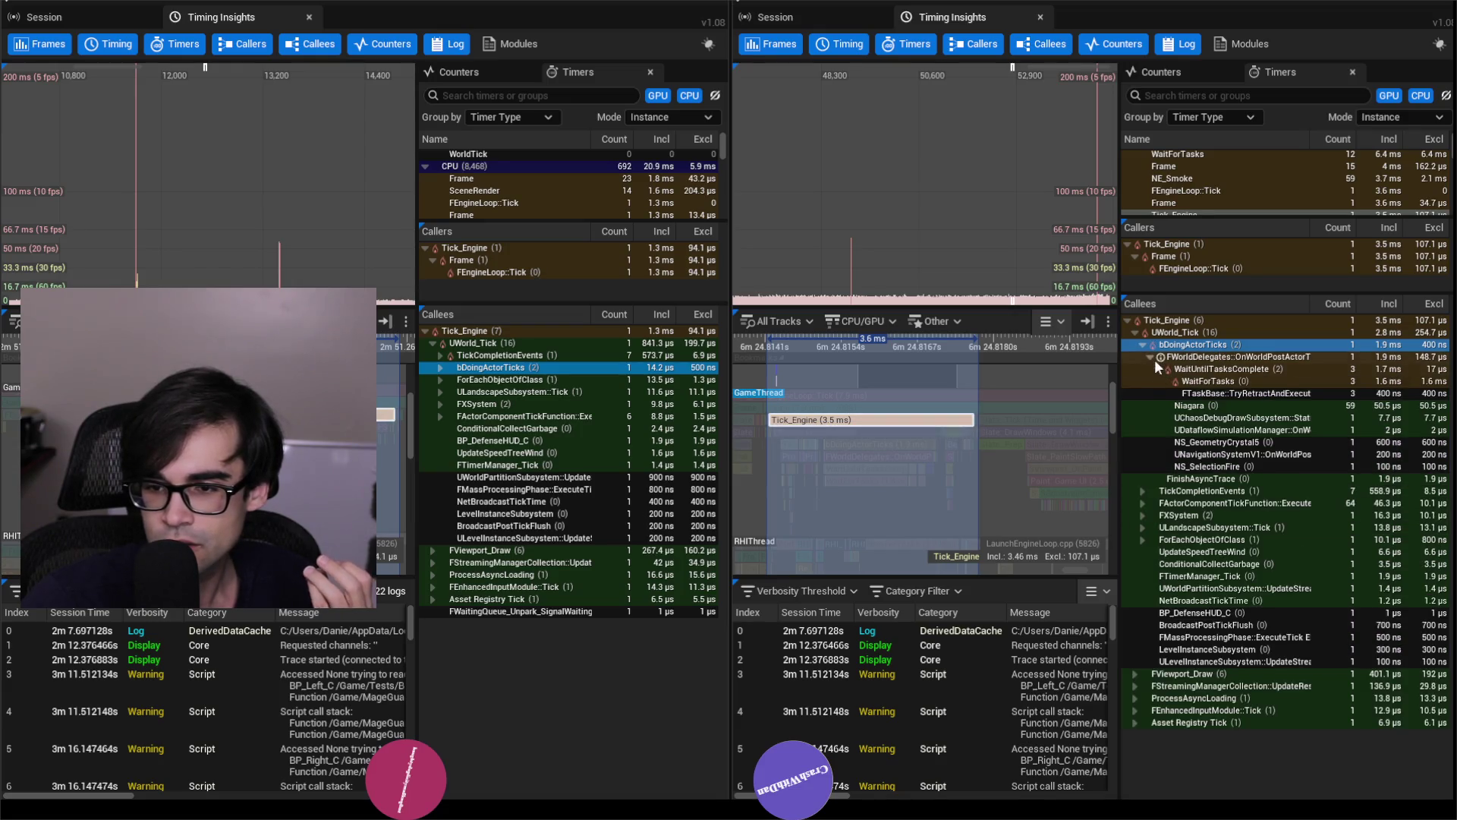
{"action": "left_click", "coordinate": [439, 366]}
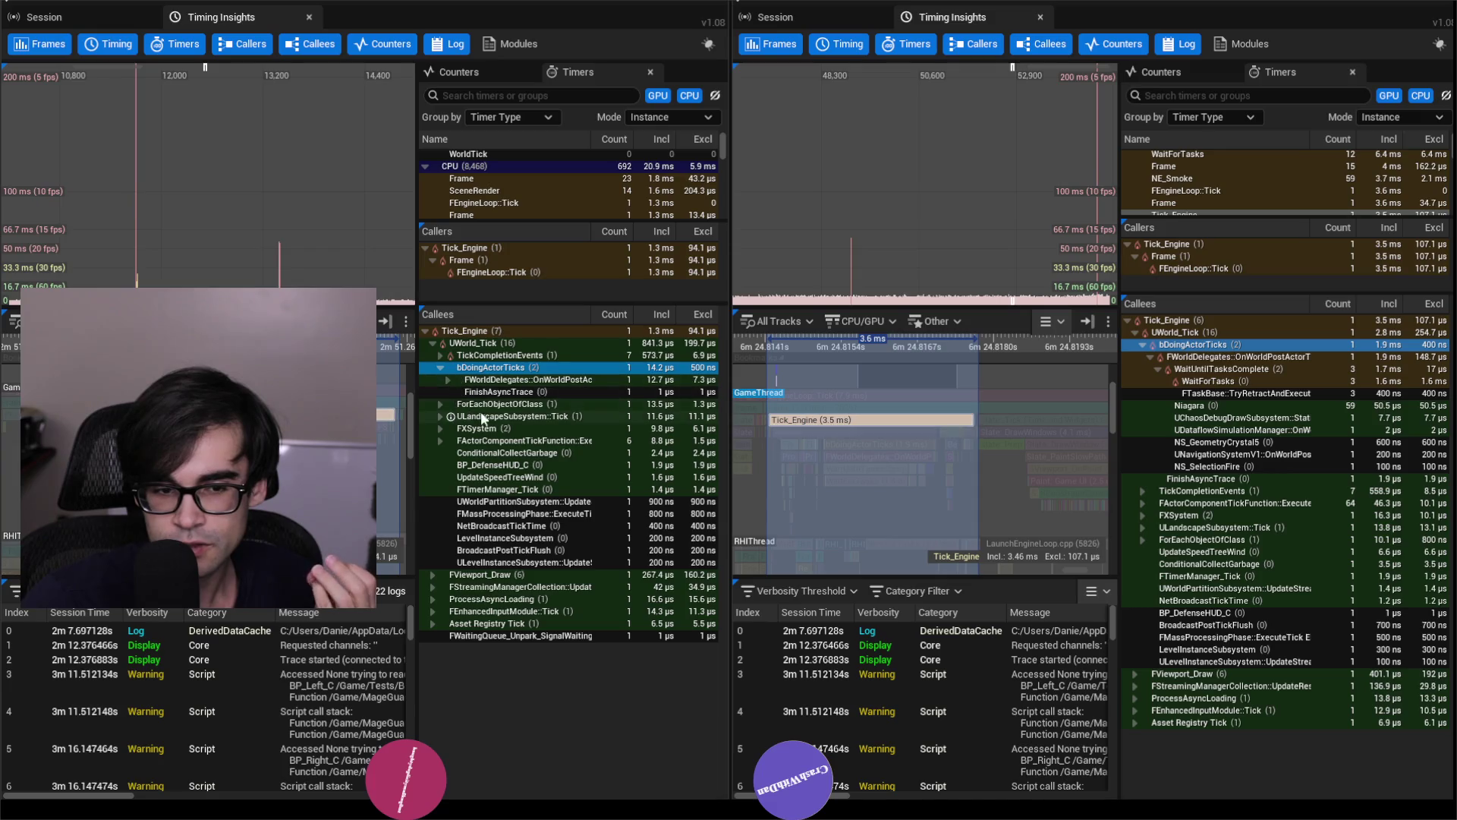
{"action": "left_click", "coordinate": [1150, 358]}
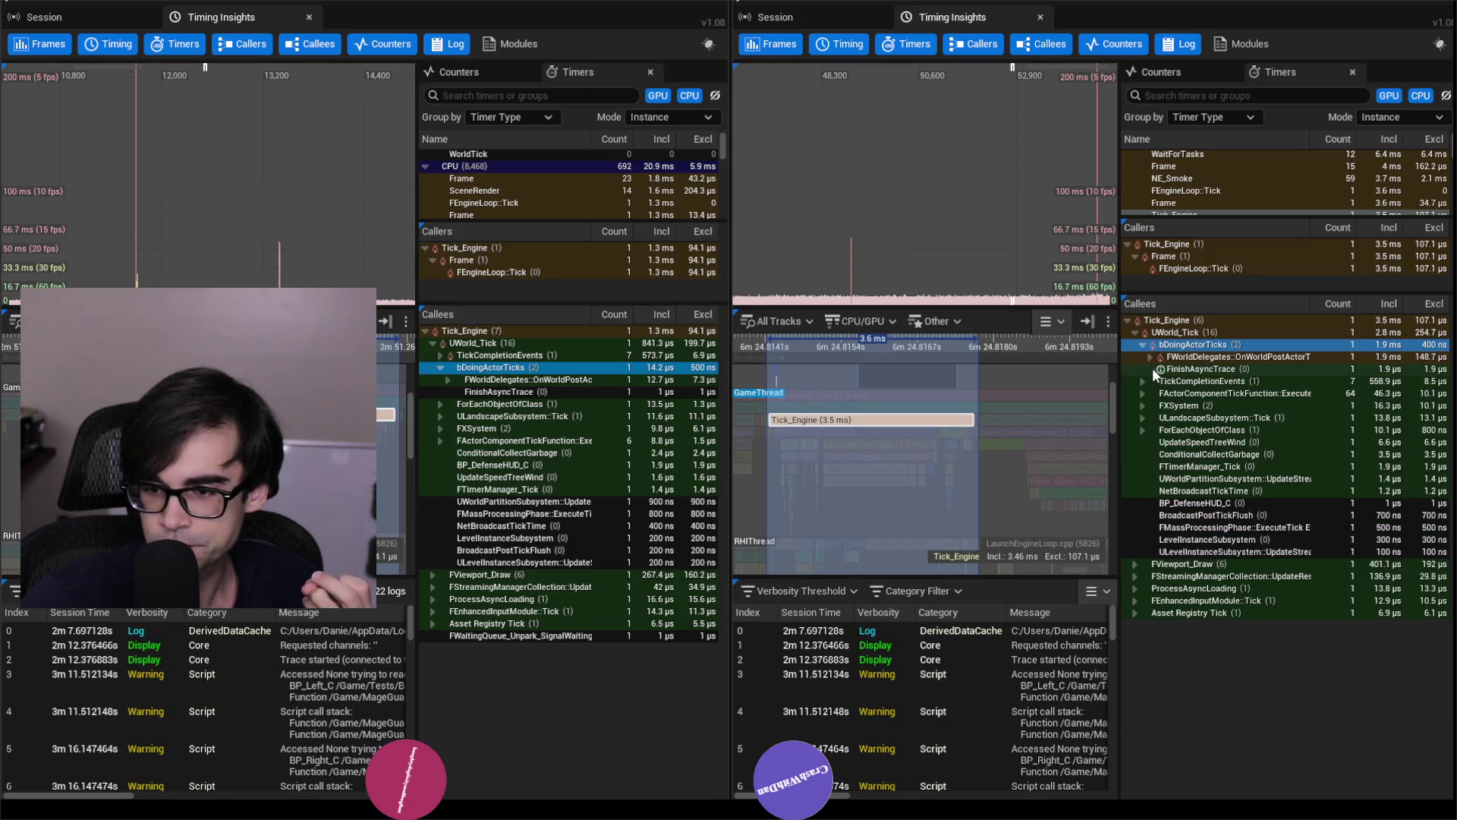
{"action": "left_click", "coordinate": [1151, 357]}
{"action": "left_click", "coordinate": [1157, 380]}
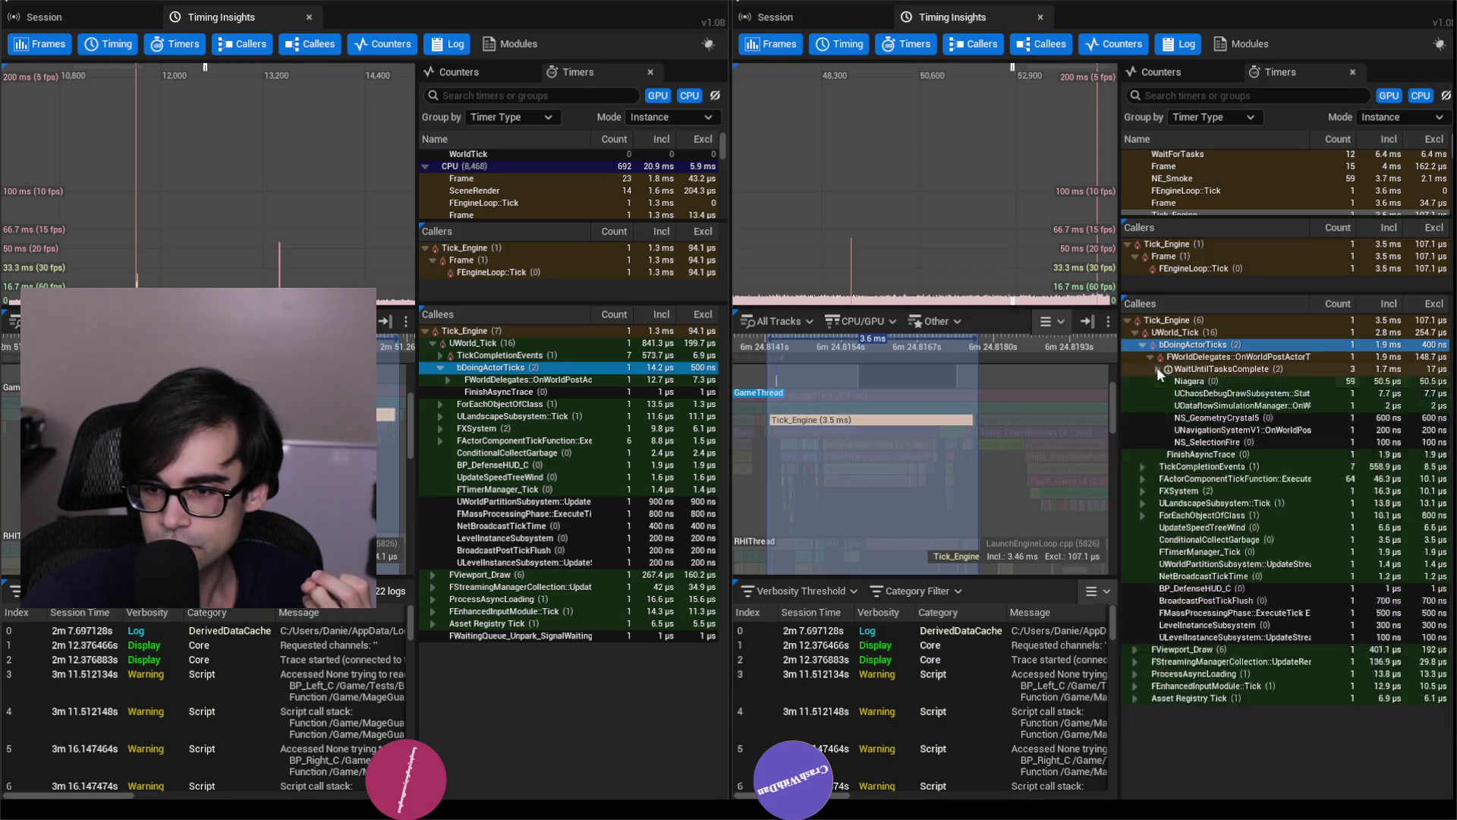
{"action": "left_click", "coordinate": [1157, 371]}
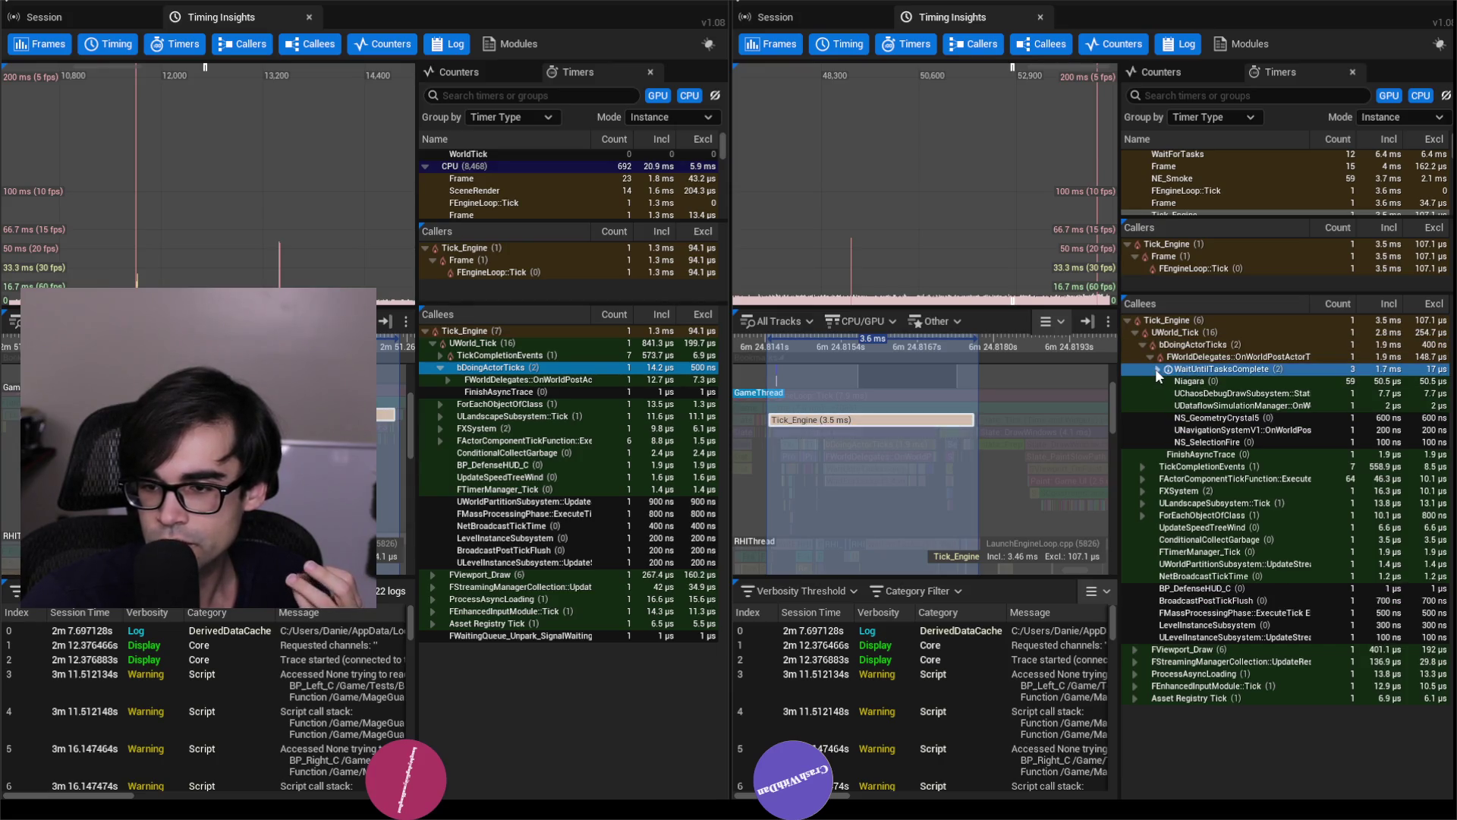
{"action": "left_click", "coordinate": [1157, 369]}
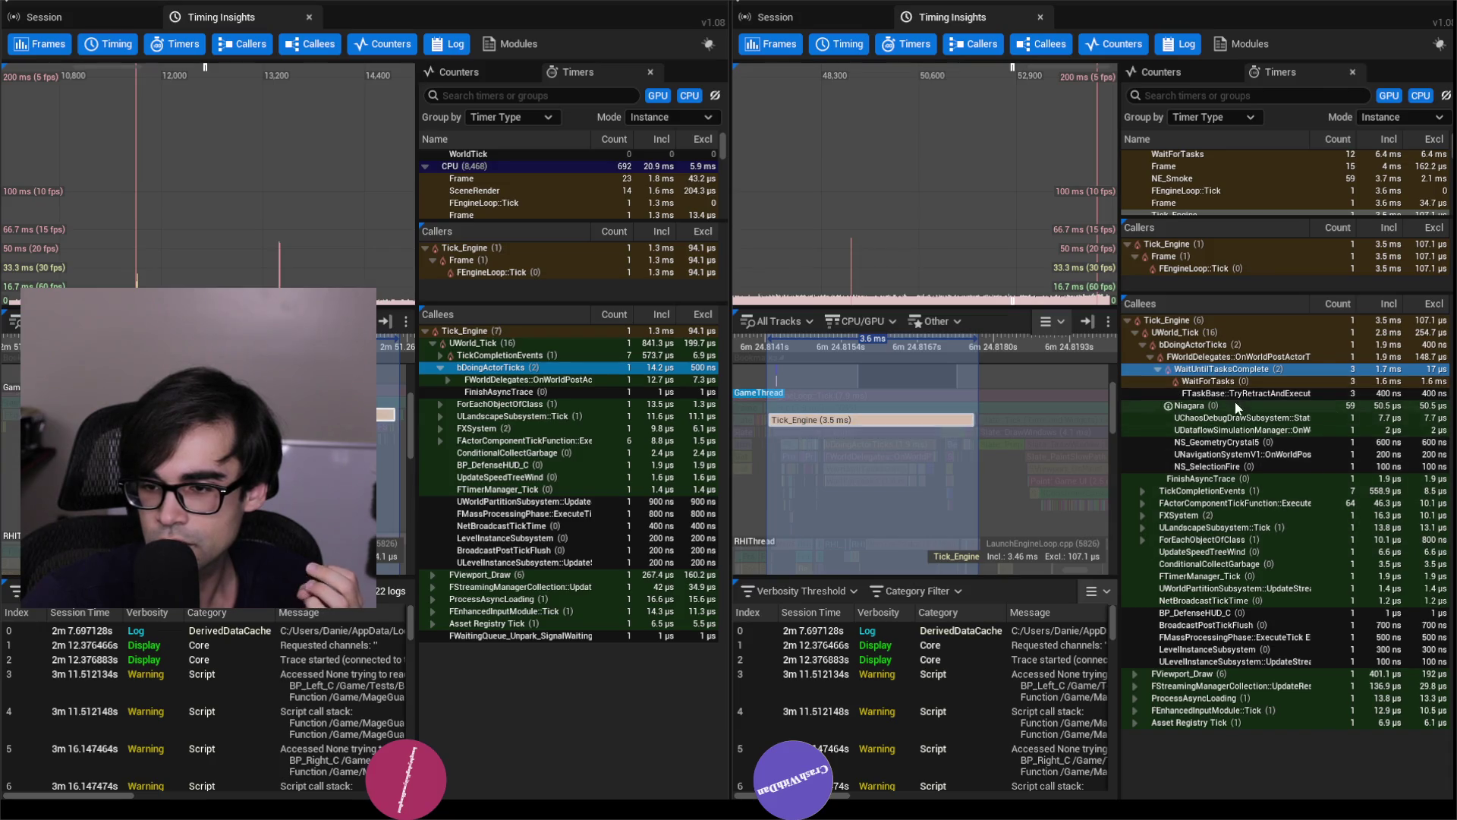
{"action": "left_click", "coordinate": [1215, 382]}
{"action": "mouse_move", "coordinate": [1175, 388]}
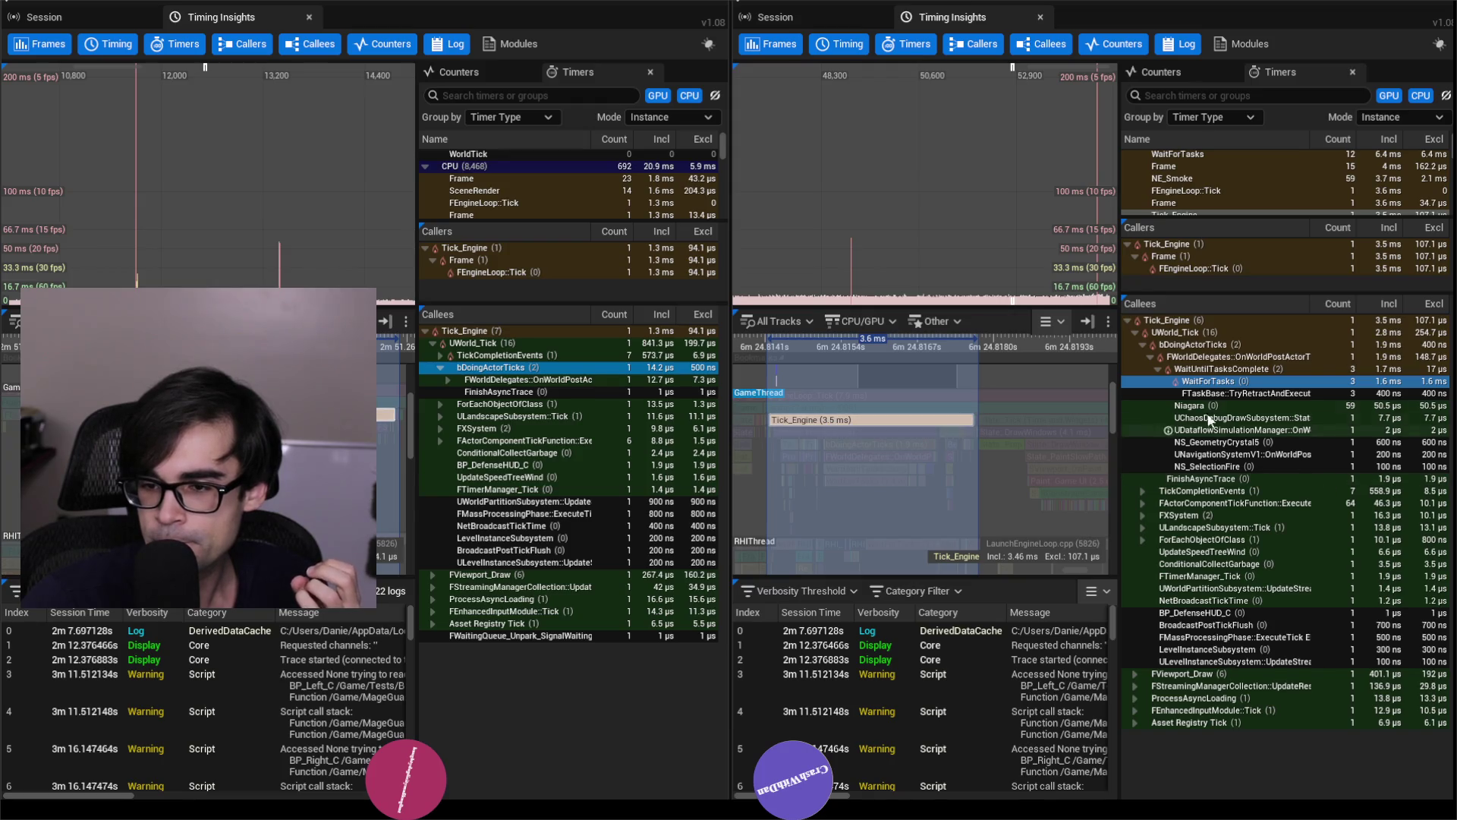
{"action": "left_click", "coordinate": [1157, 367]}
{"action": "left_click", "coordinate": [1157, 367]}
{"action": "left_click", "coordinate": [1160, 370]}
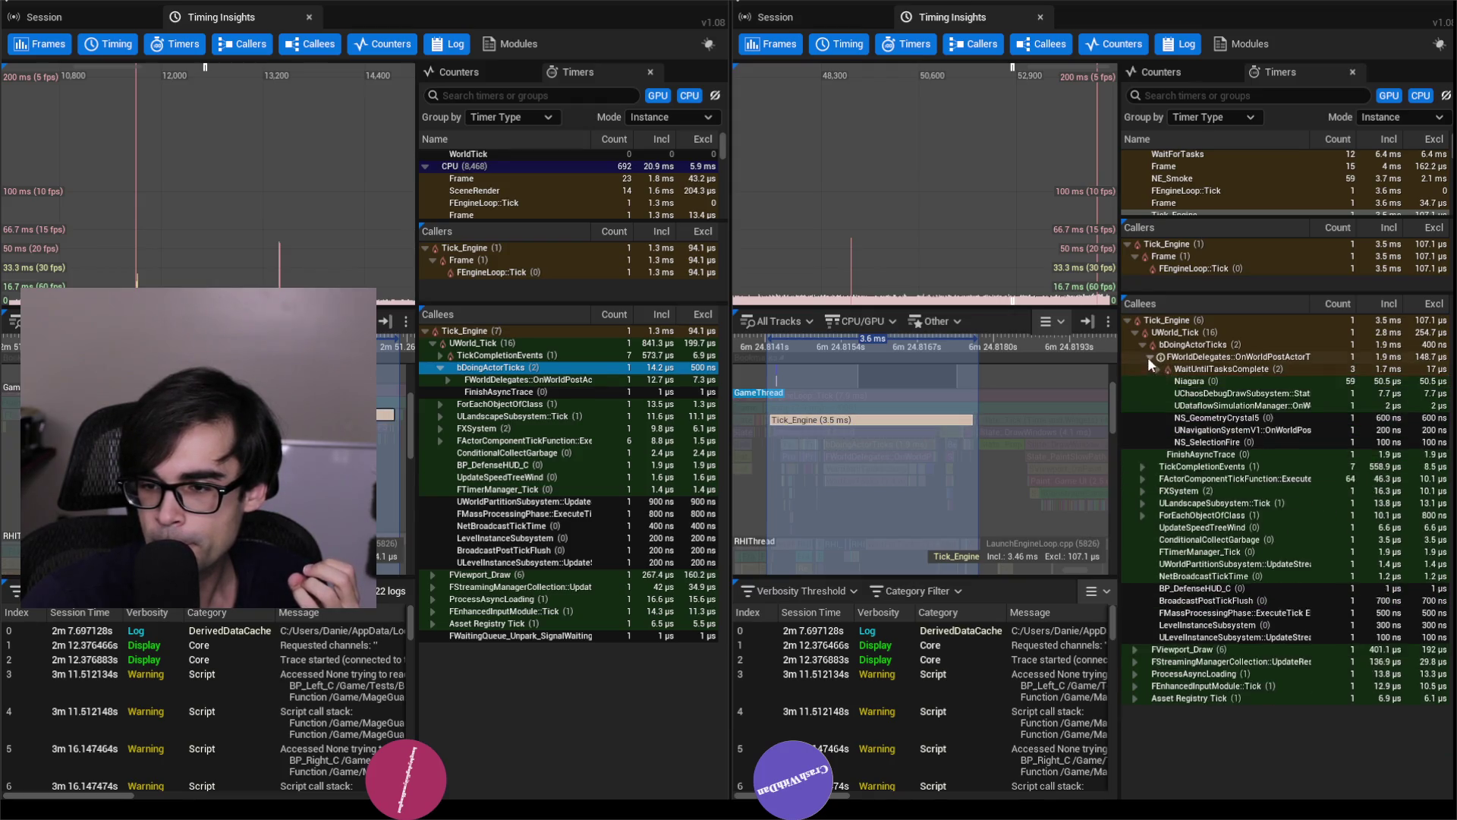
{"action": "left_click", "coordinate": [1218, 418]}
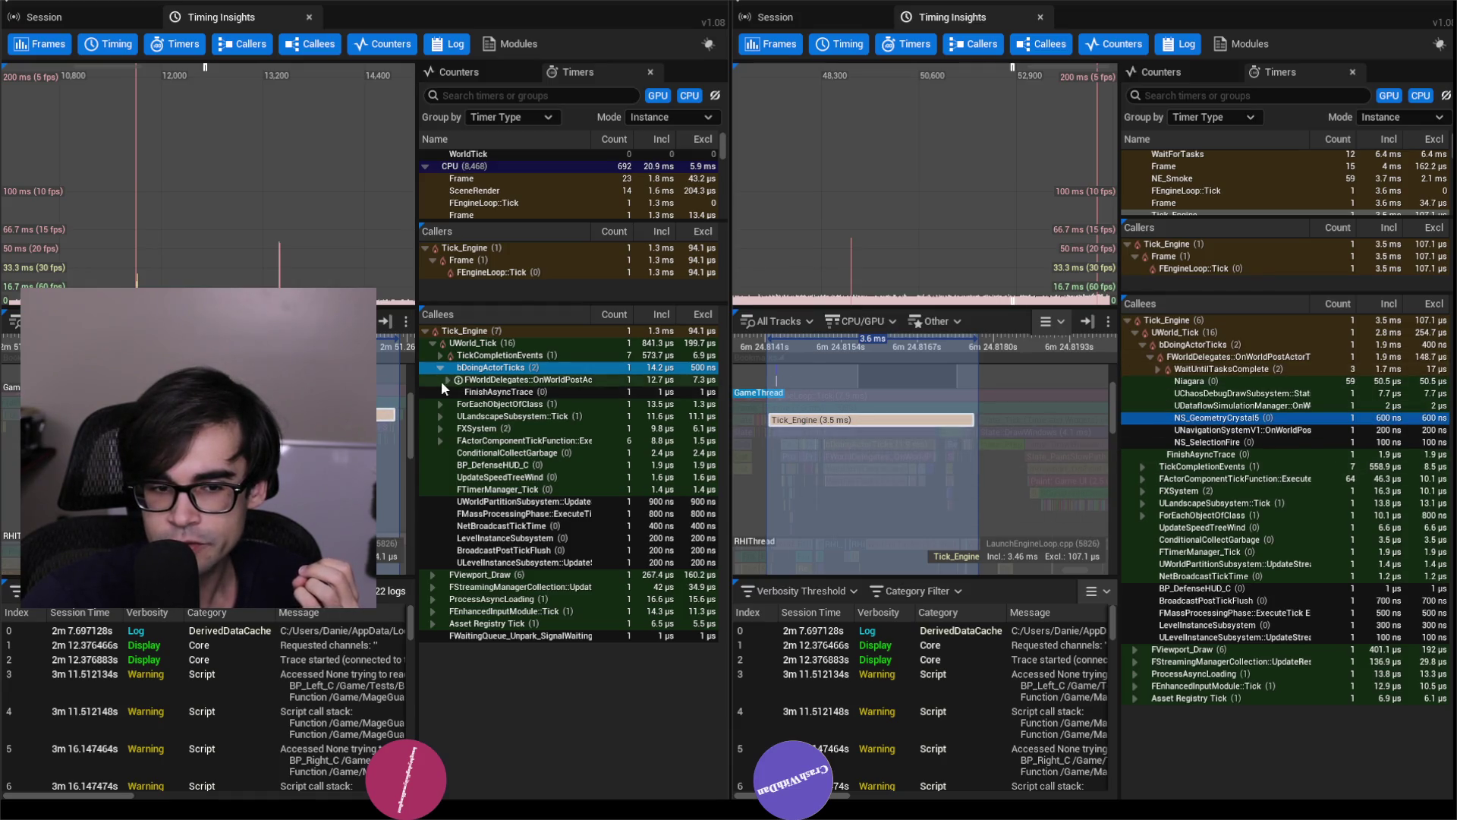
{"action": "left_click", "coordinate": [1309, 429]}
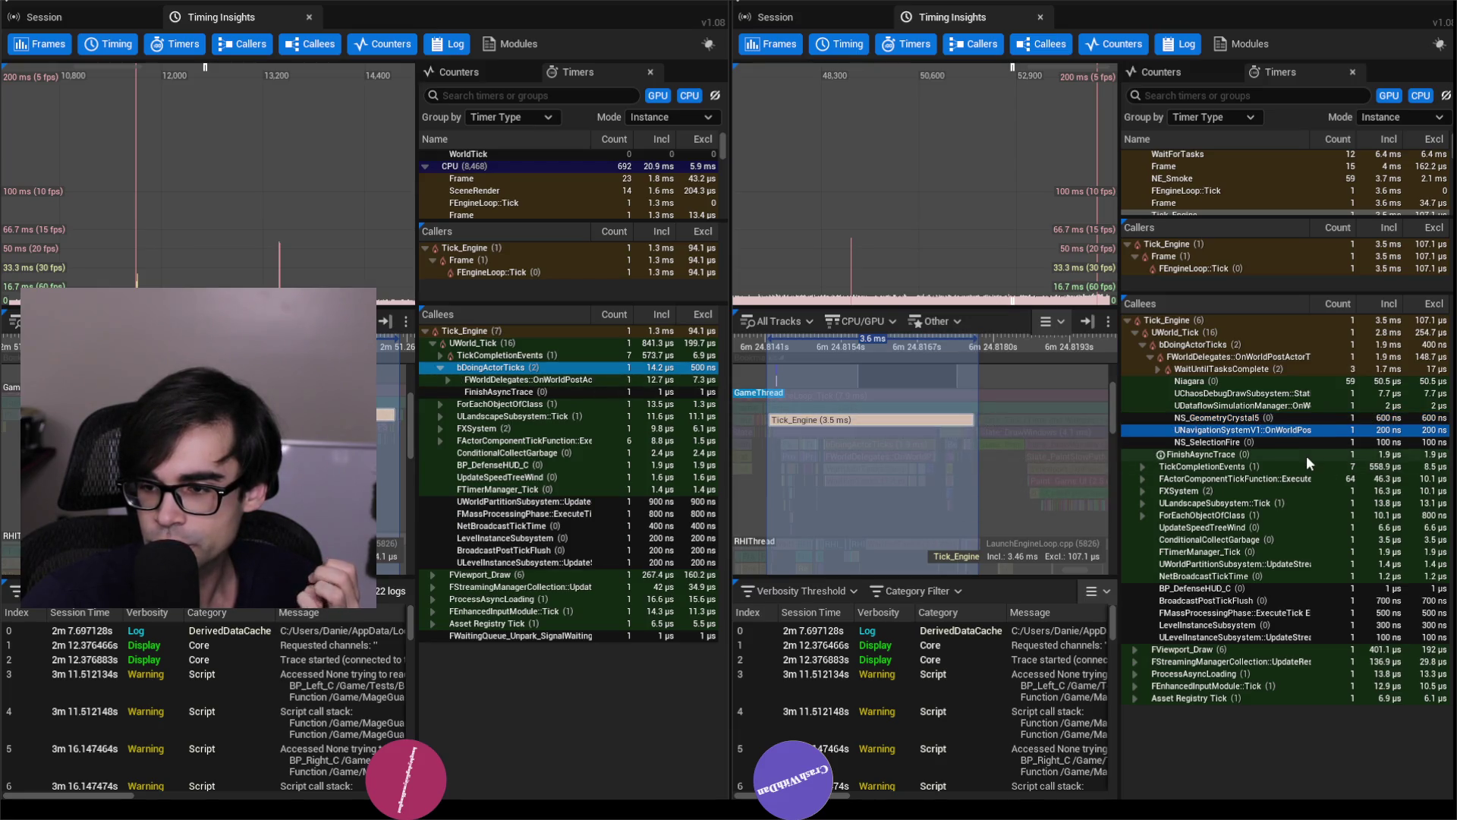
{"action": "left_click", "coordinate": [1269, 442]}
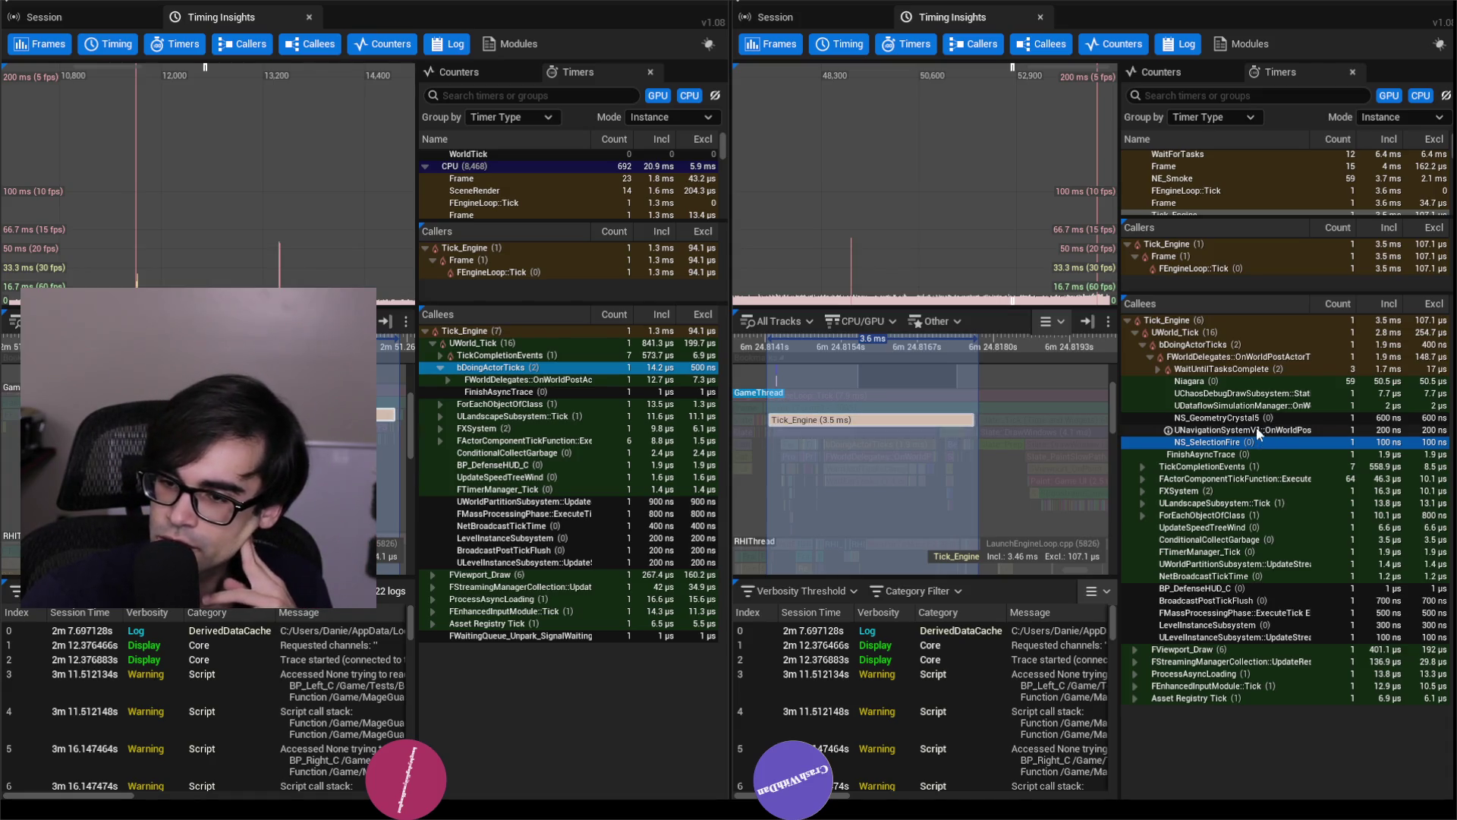
{"action": "left_click", "coordinate": [1219, 369]}
{"action": "left_click", "coordinate": [1157, 368]}
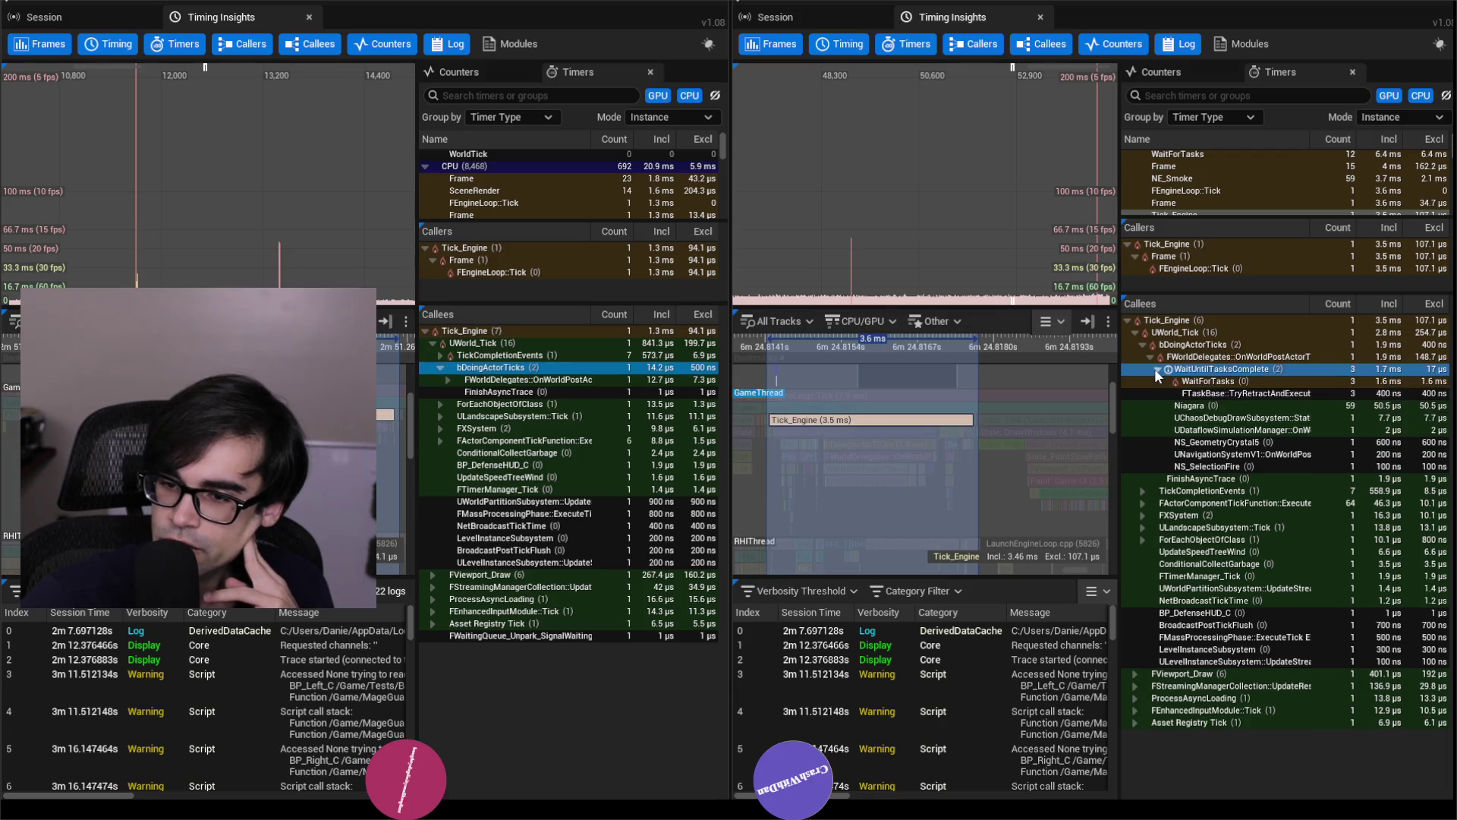
{"action": "left_click", "coordinate": [1216, 382]}
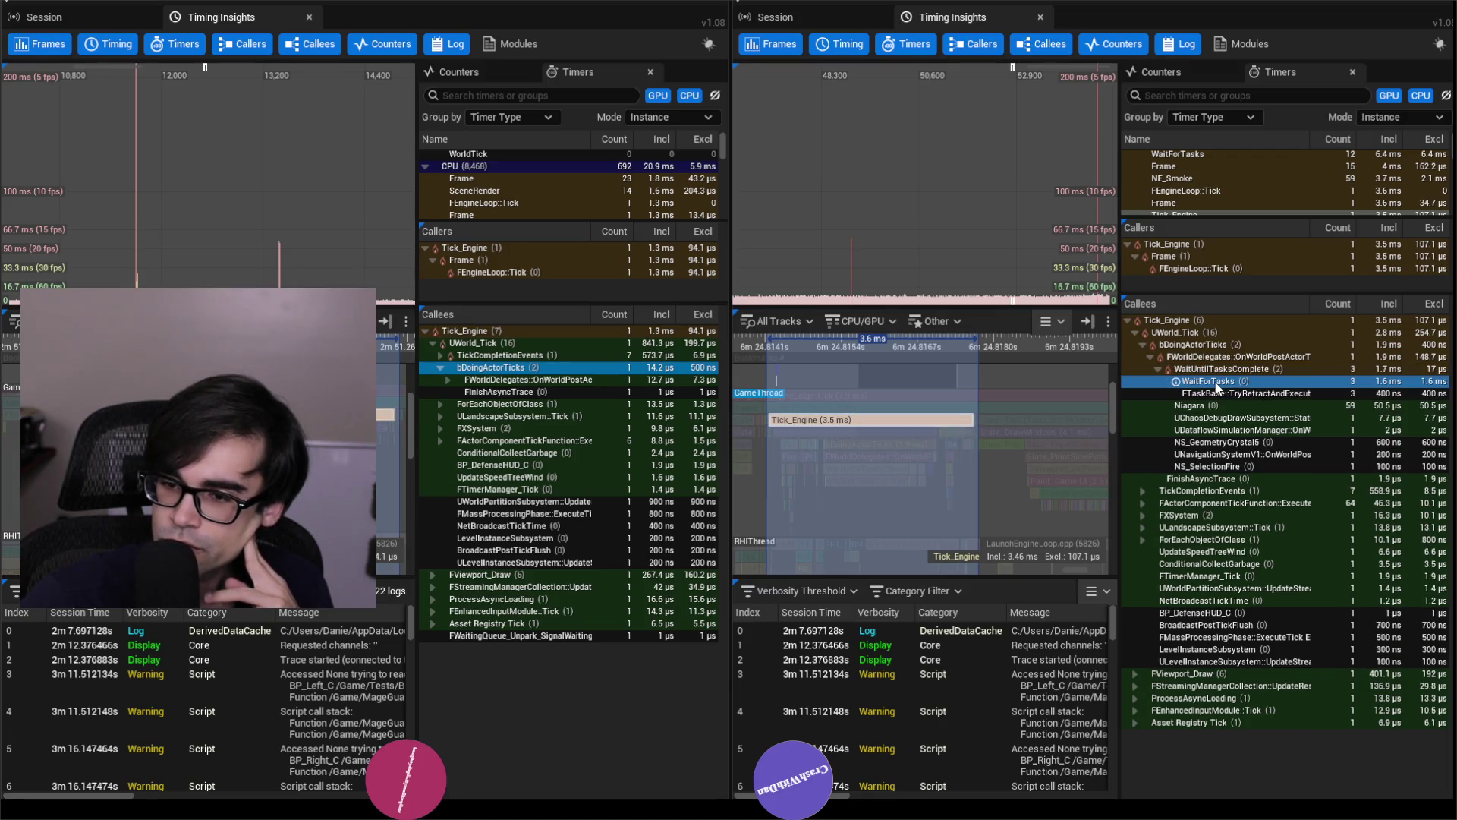
{"action": "mouse_move", "coordinate": [1176, 381]}
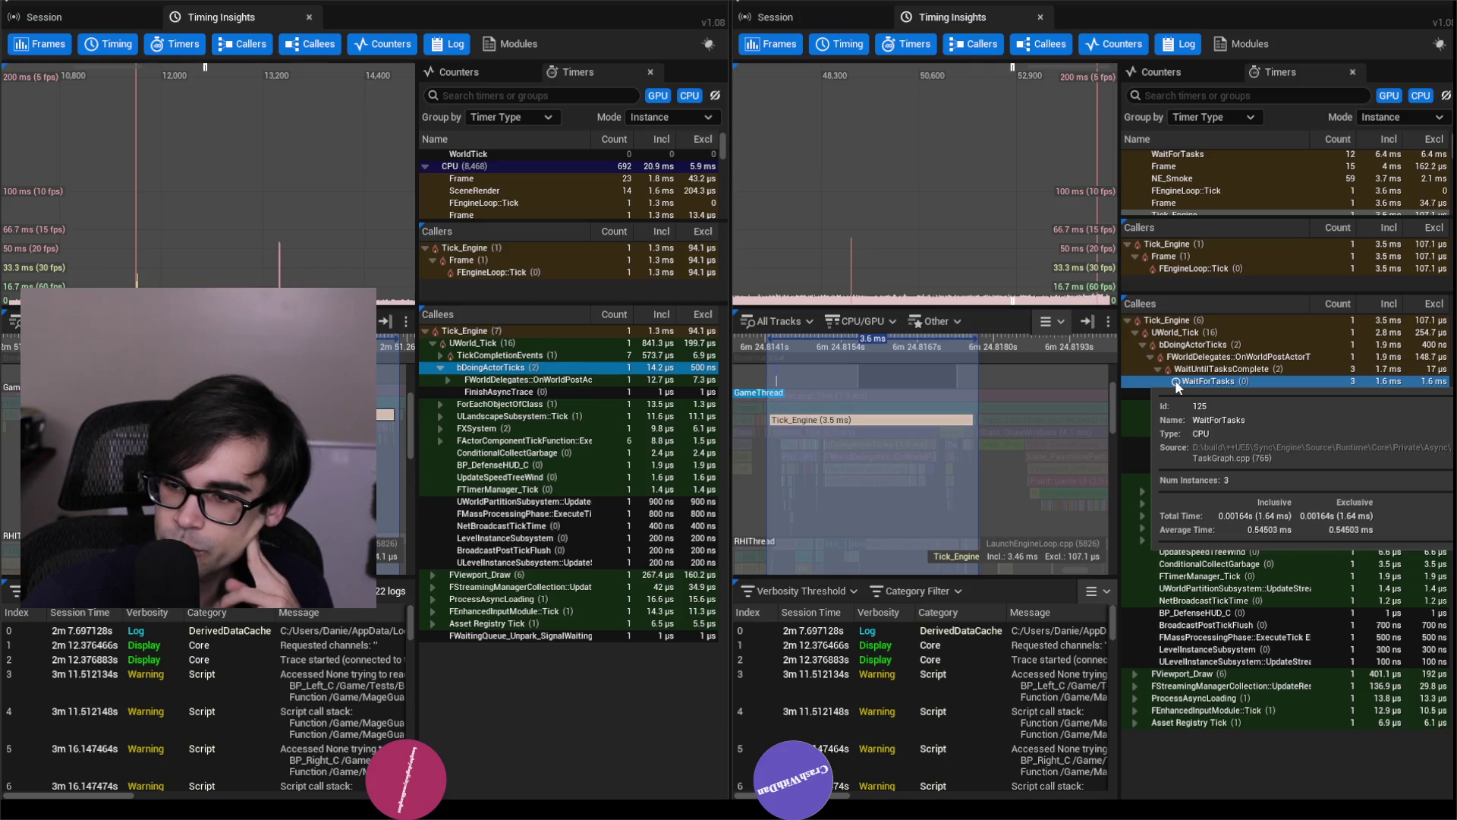
{"action": "left_click", "coordinate": [1175, 380]}
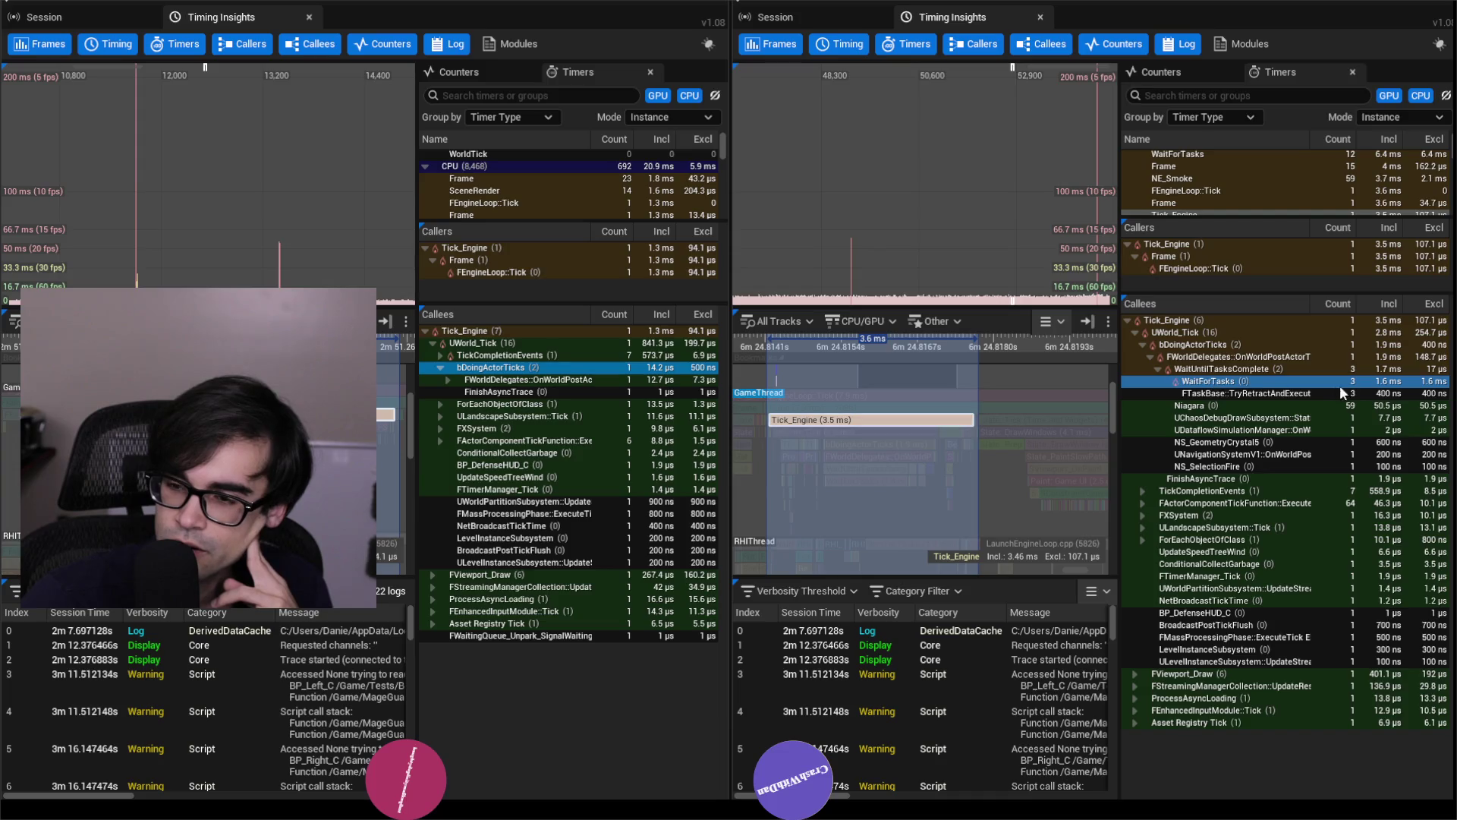
{"action": "mouse_move", "coordinate": [182, 793]}
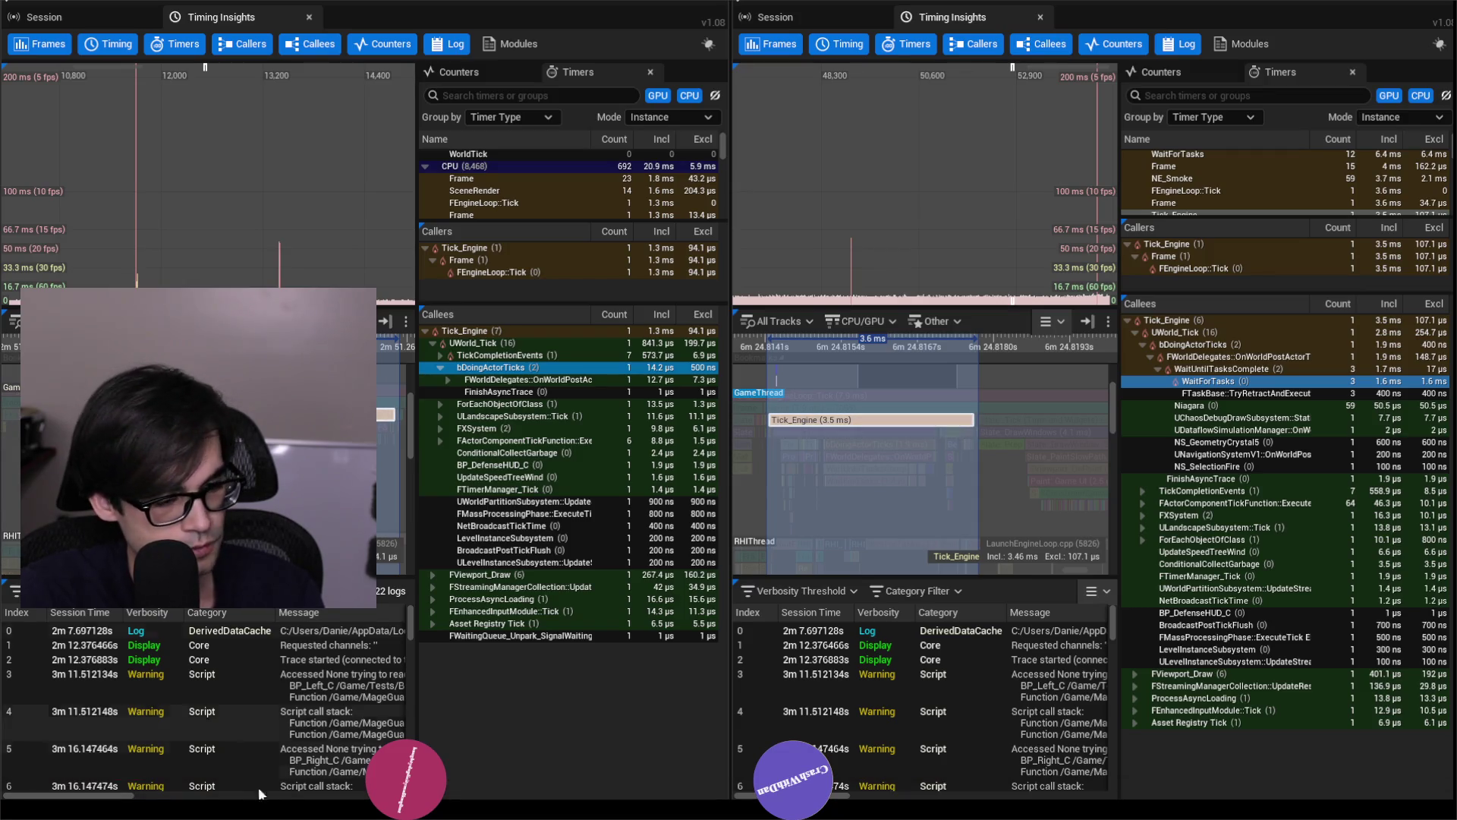
{"action": "left_click", "coordinate": [161, 683]}
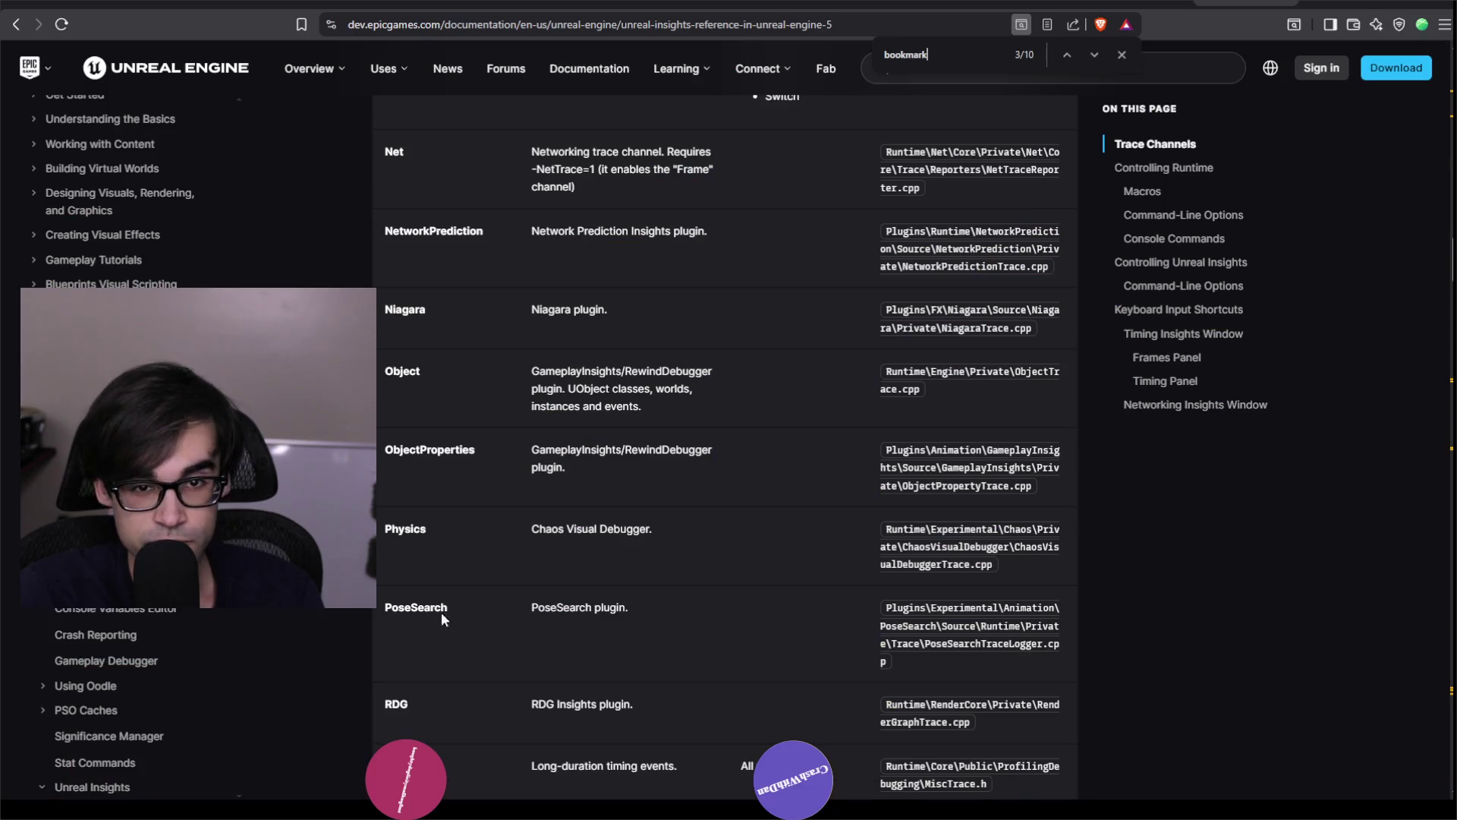
Search a new Brave tab for 'unreal waitfortasks increasing over time even though actor ticks don't tick'.
{"action": "key", "text": "ctrl+t"}
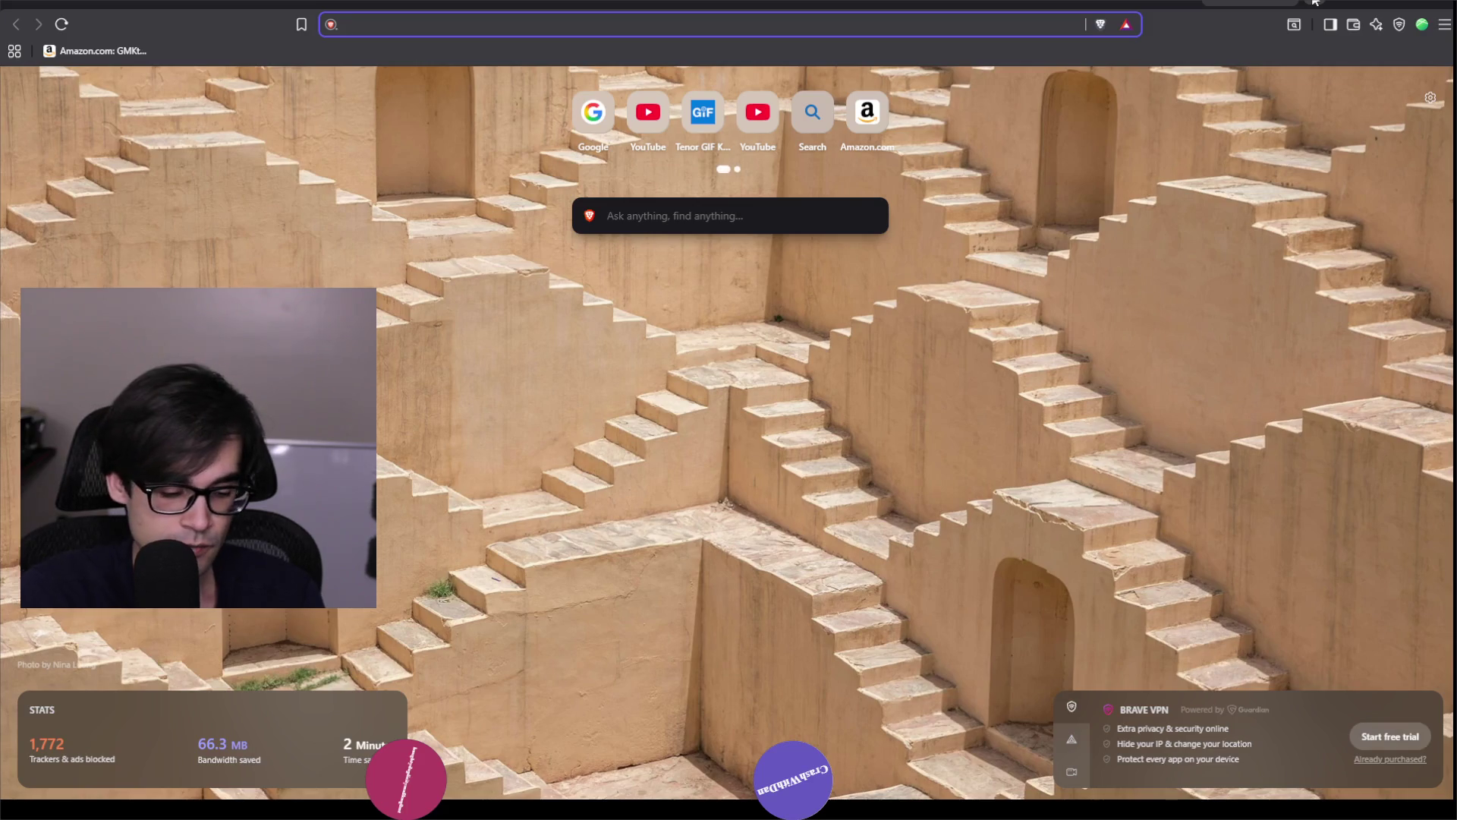
{"action": "type", "text": "unreal waitfortasks"}
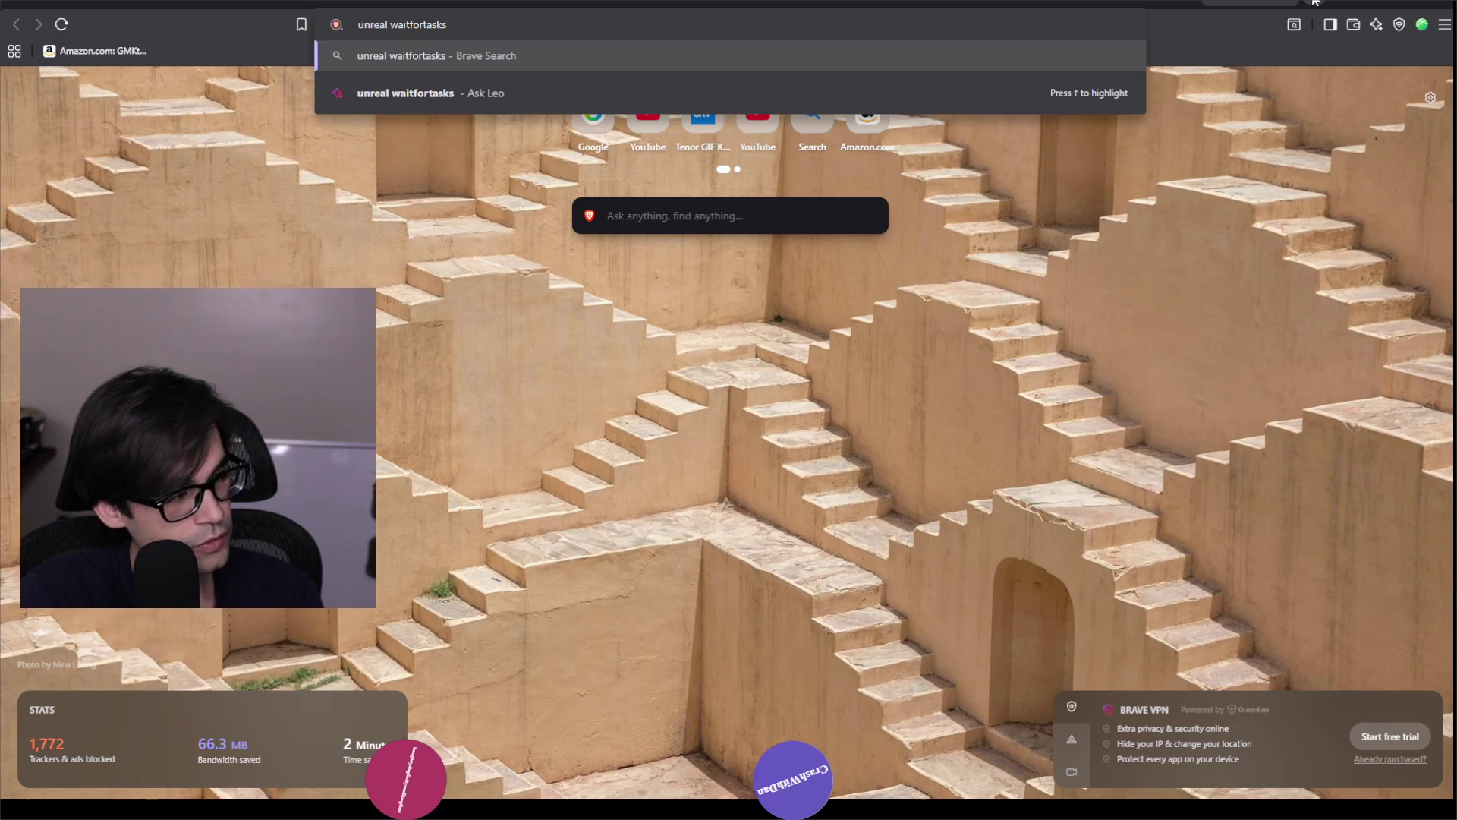
{"action": "type", "text": " tak"}
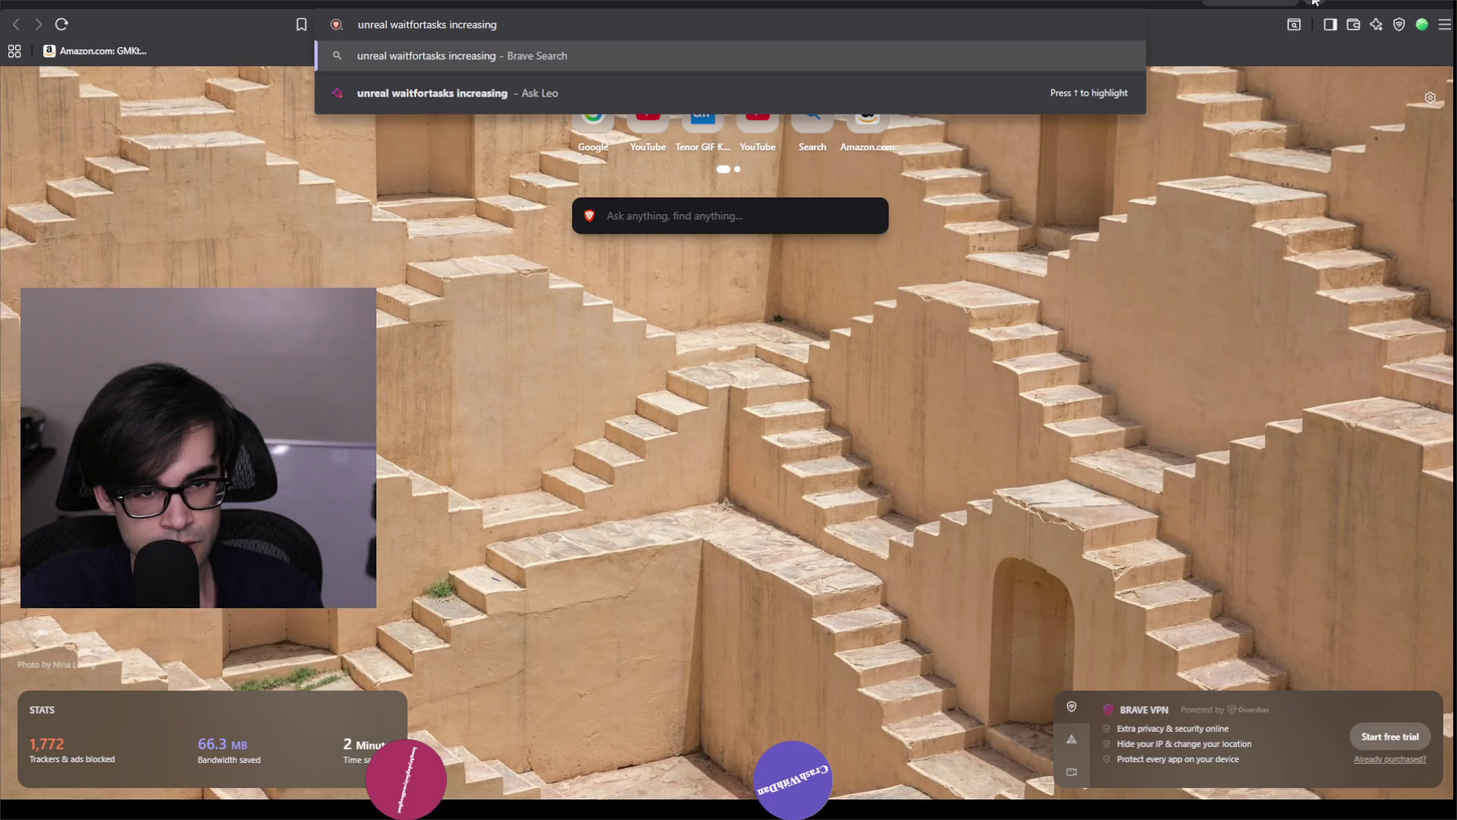
{"action": "type", "text": "er time e"}
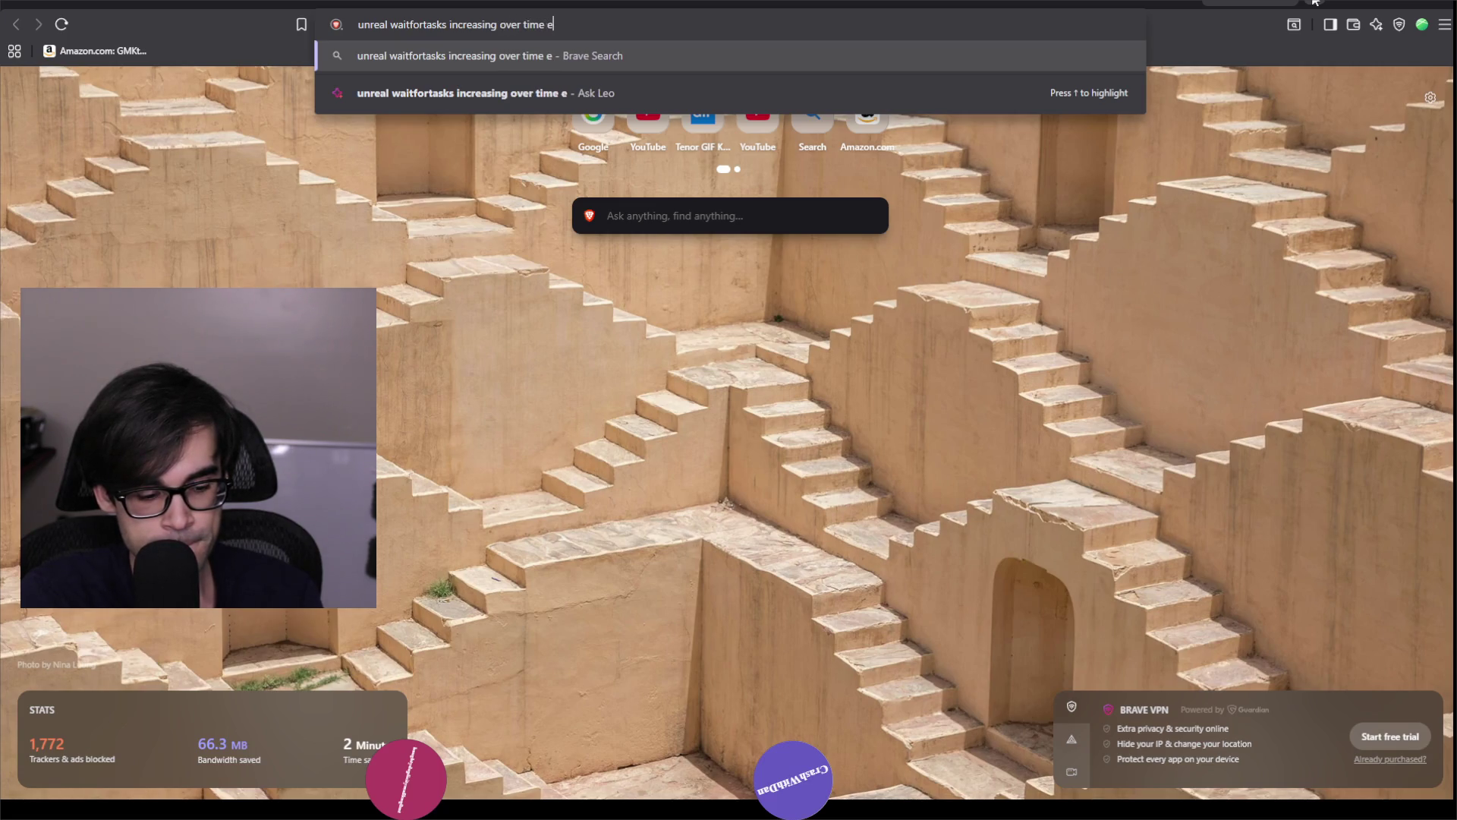
{"action": "type", "text": "ven though"}
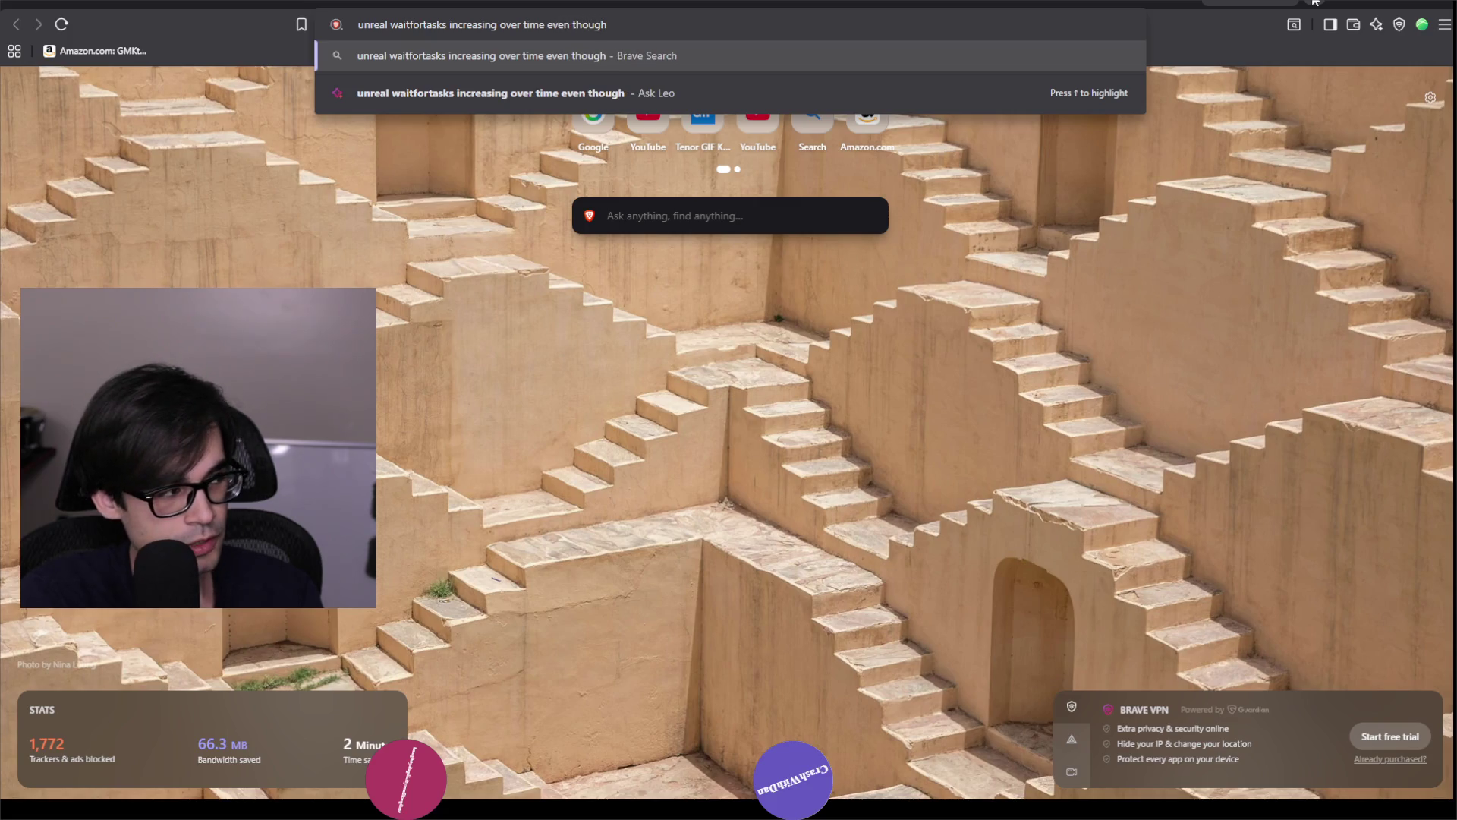
{"action": "type", "text": " actor ticks don"}
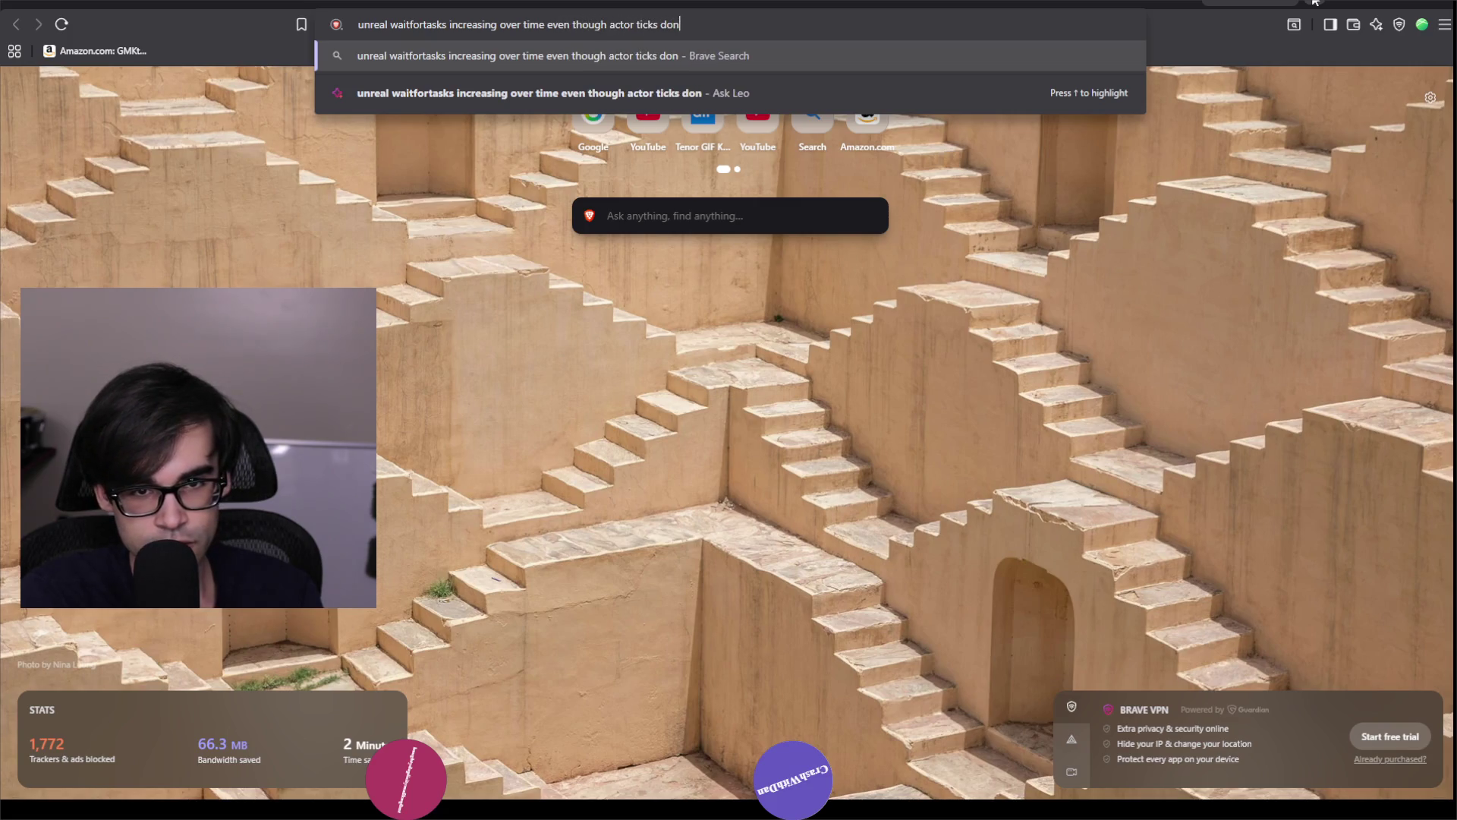
{"action": "type", "text": "'t tick"}
{"action": "key", "text": "Return"}
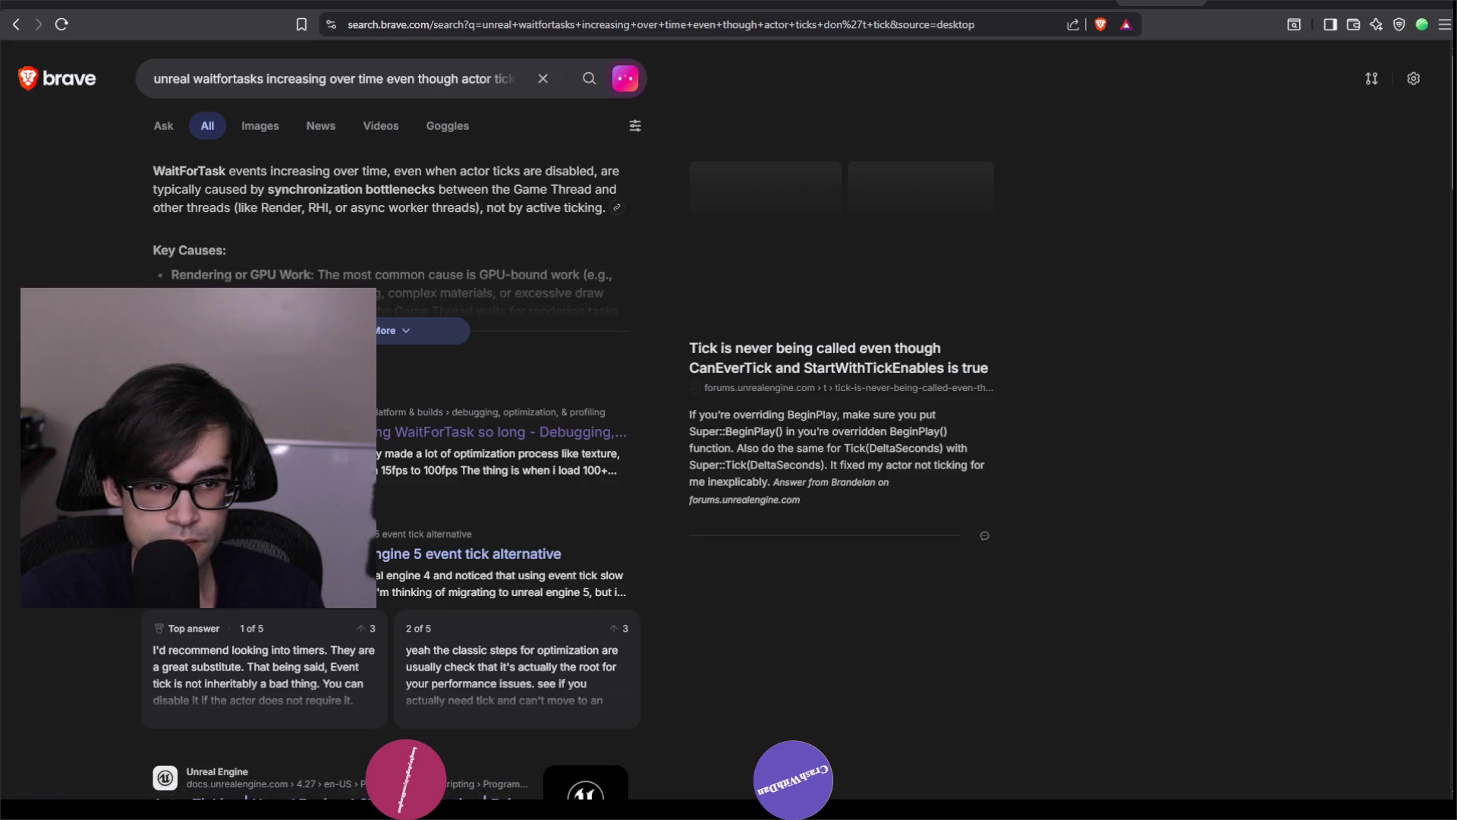
Expand the AI summary with More and scroll through its Key Causes and Solutions lists.
{"action": "left_click", "coordinate": [409, 337]}
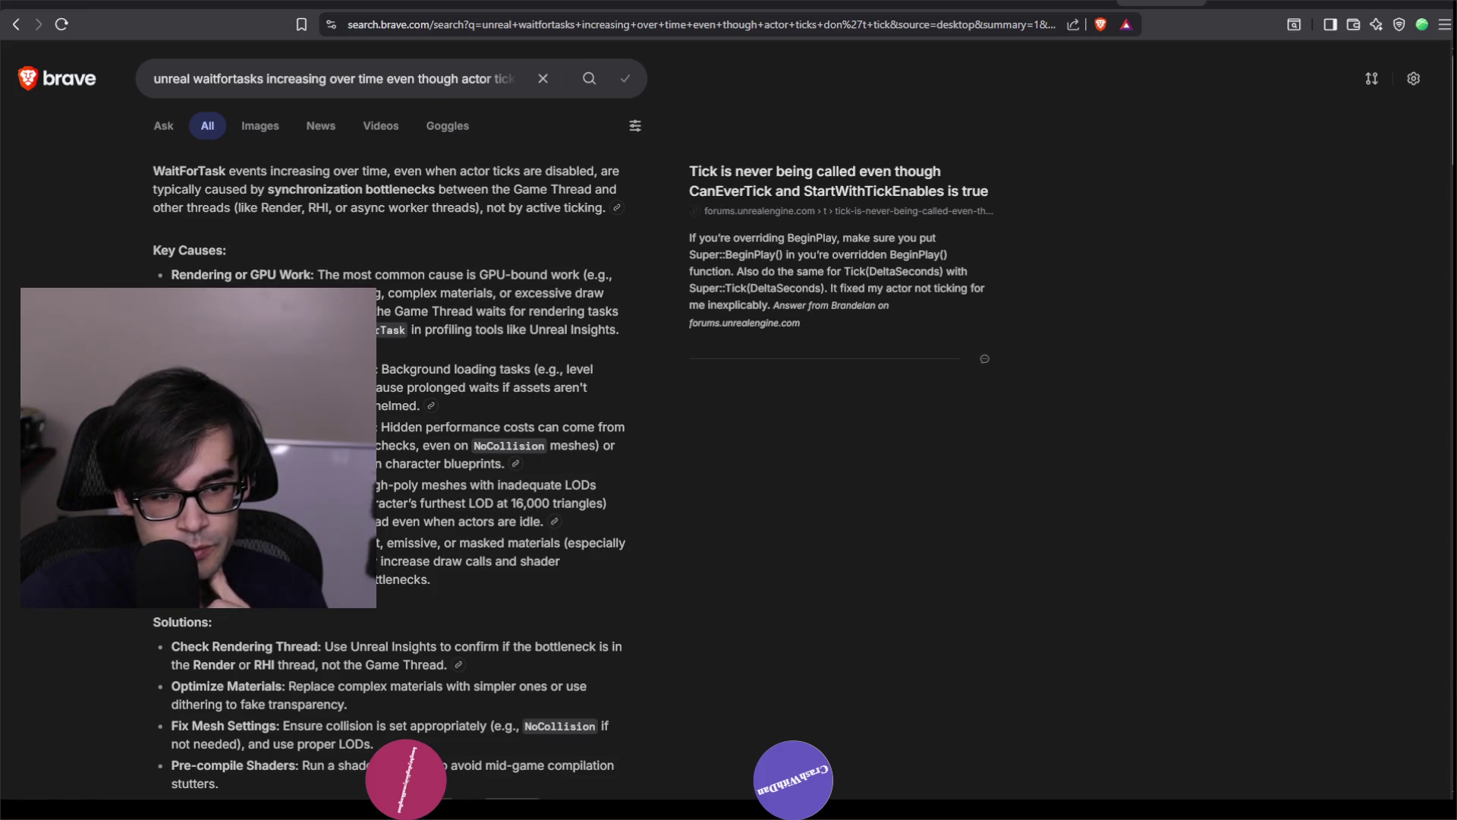
{"action": "scroll", "coordinate": [729, 425], "scroll_direction": "down", "scroll_amount": 2}
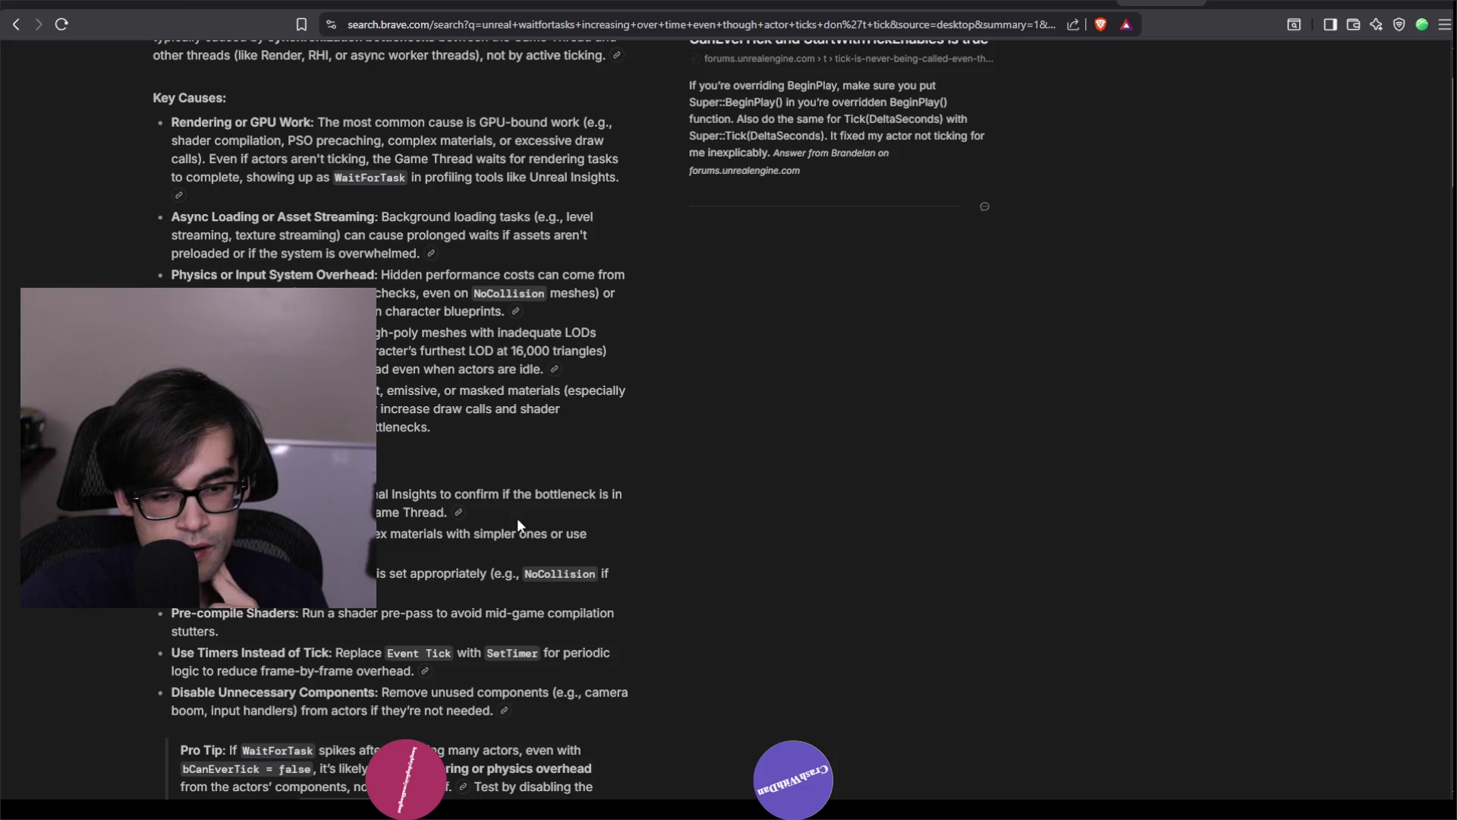
{"action": "scroll", "coordinate": [518, 524], "scroll_direction": "down", "scroll_amount": 2}
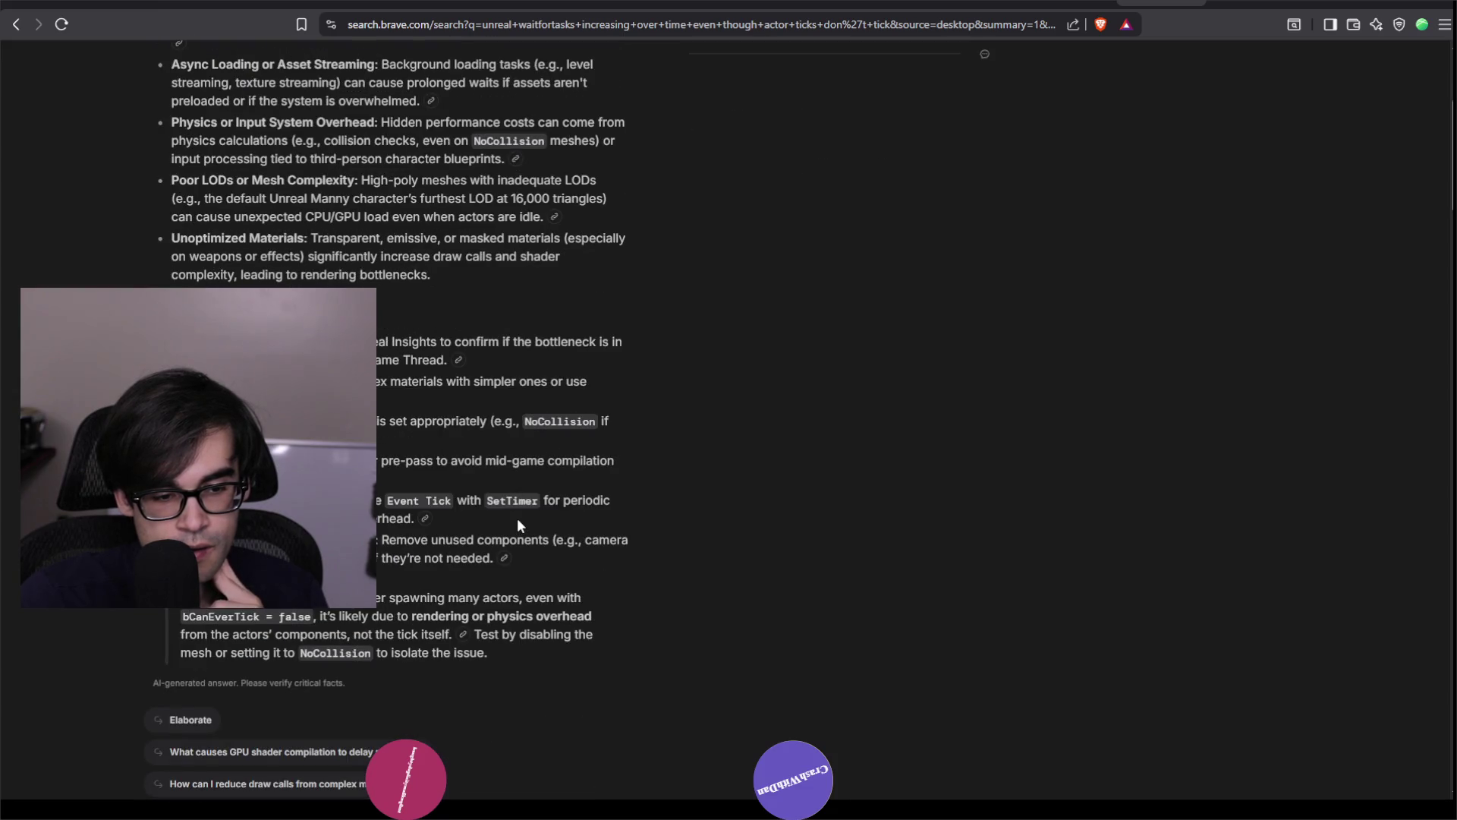
{"action": "scroll", "coordinate": [517, 518], "scroll_direction": "down", "scroll_amount": 3}
{"action": "scroll", "coordinate": [517, 518], "scroll_direction": "up", "scroll_amount": 2}
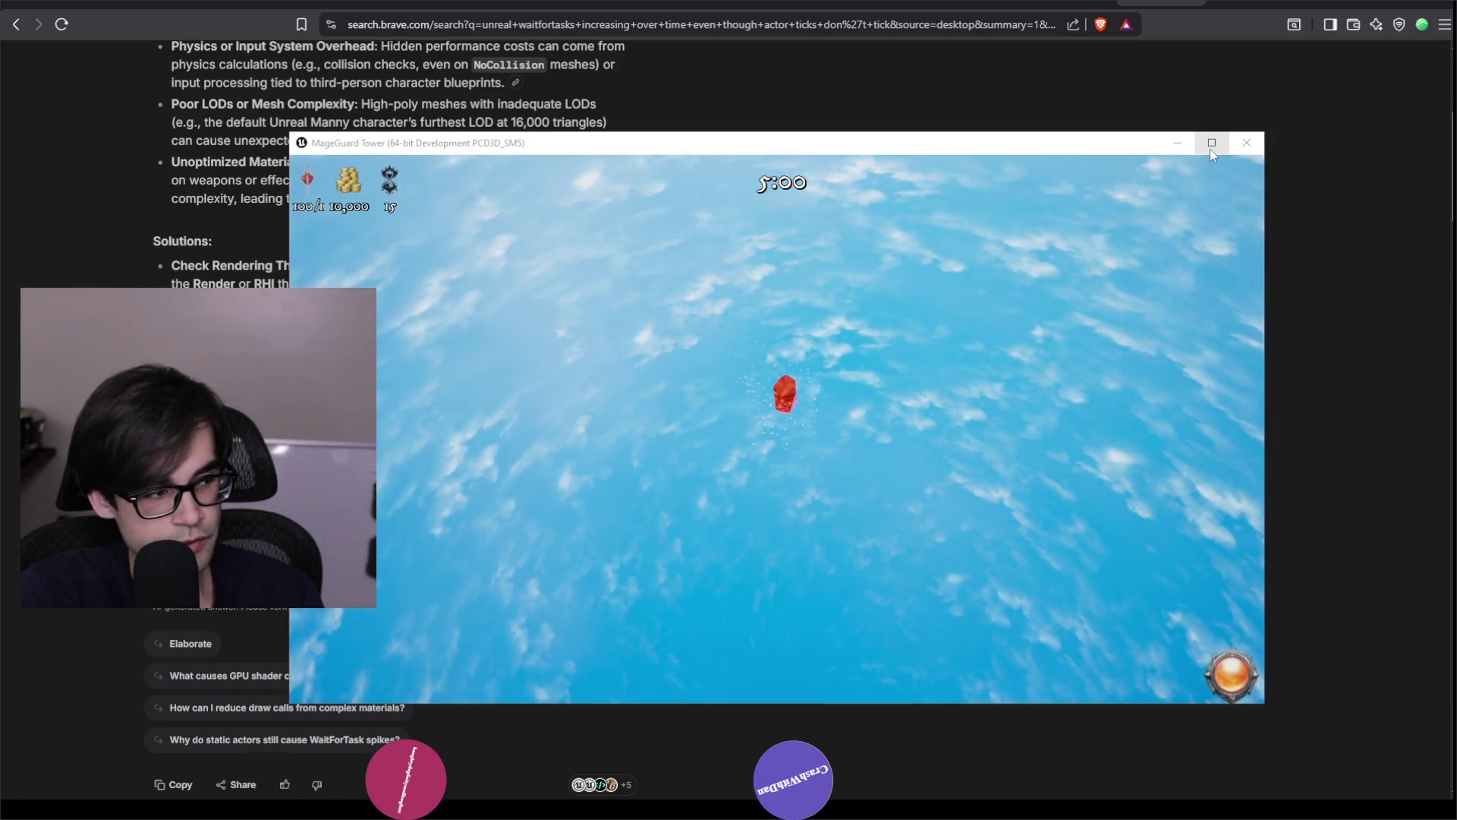
Close the game and open BP_Left from Content > MageGuardTower > PathMaking > Blocks.
{"action": "left_click", "coordinate": [1248, 143]}
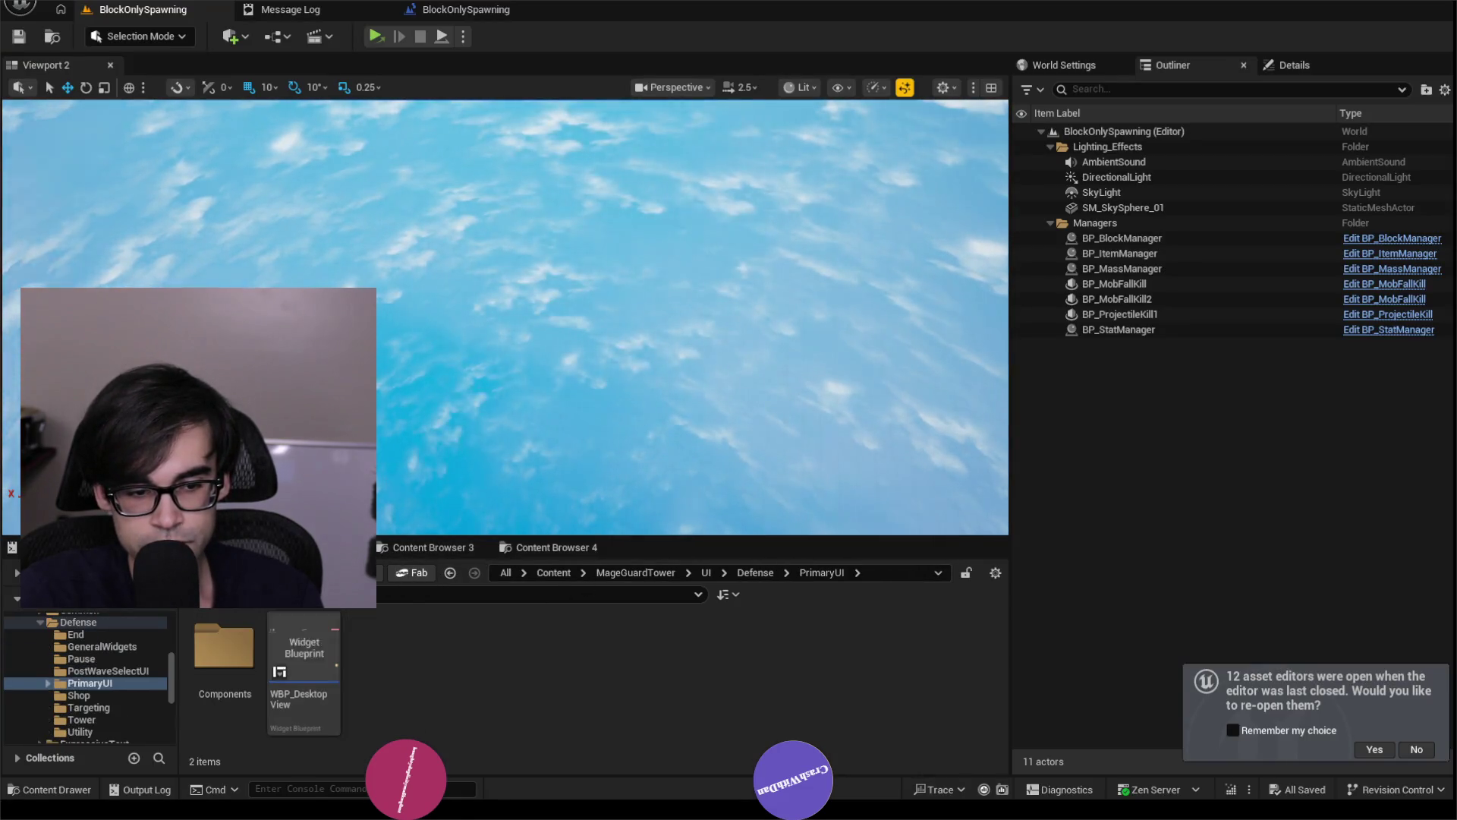
{"action": "left_click", "coordinate": [556, 547]}
{"action": "left_click", "coordinate": [455, 548]}
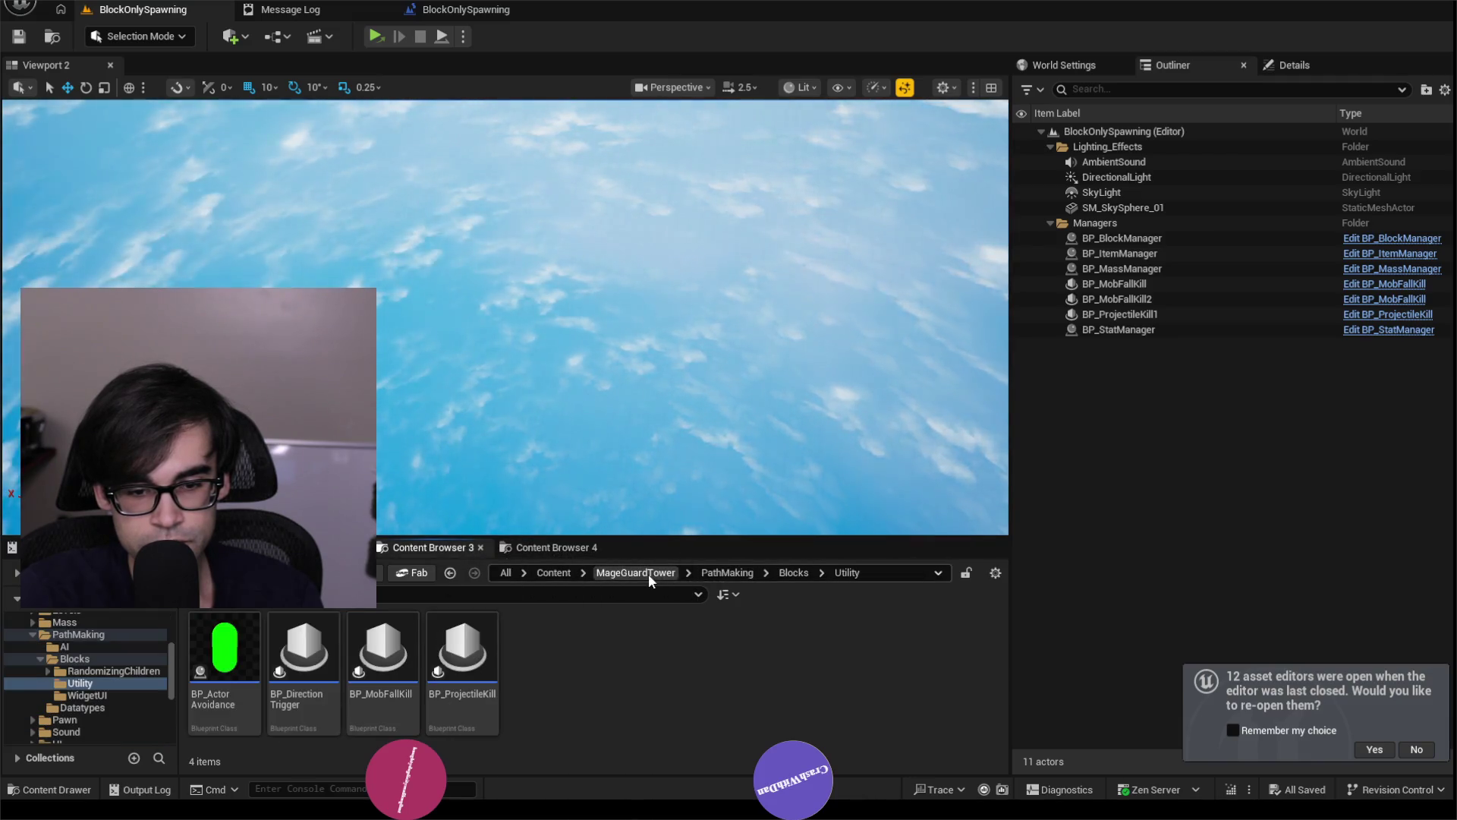
{"action": "left_click", "coordinate": [645, 572]}
{"action": "double_click", "coordinate": [540, 645]}
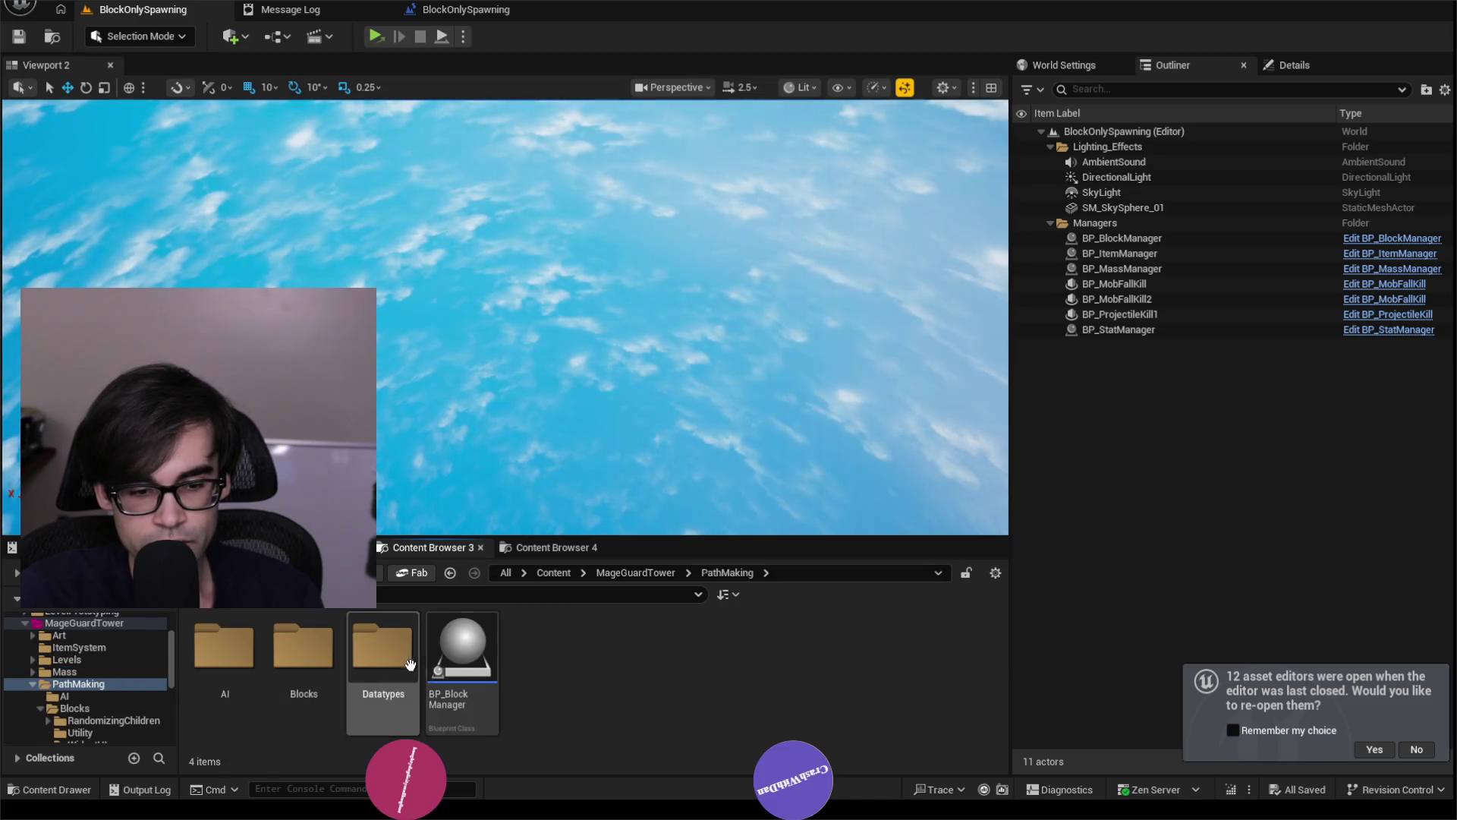
{"action": "double_click", "coordinate": [304, 649]}
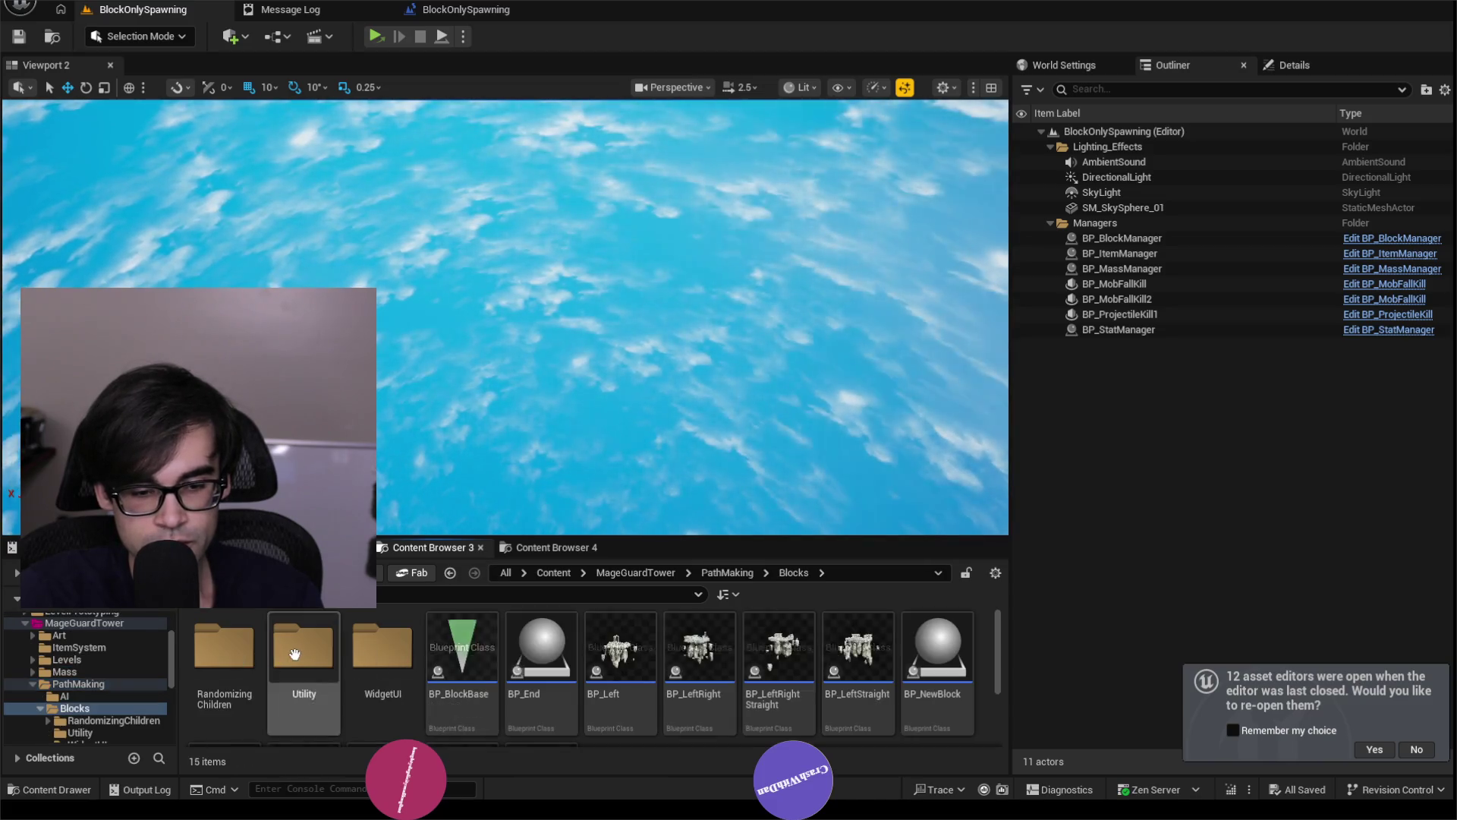
{"action": "double_click", "coordinate": [620, 655]}
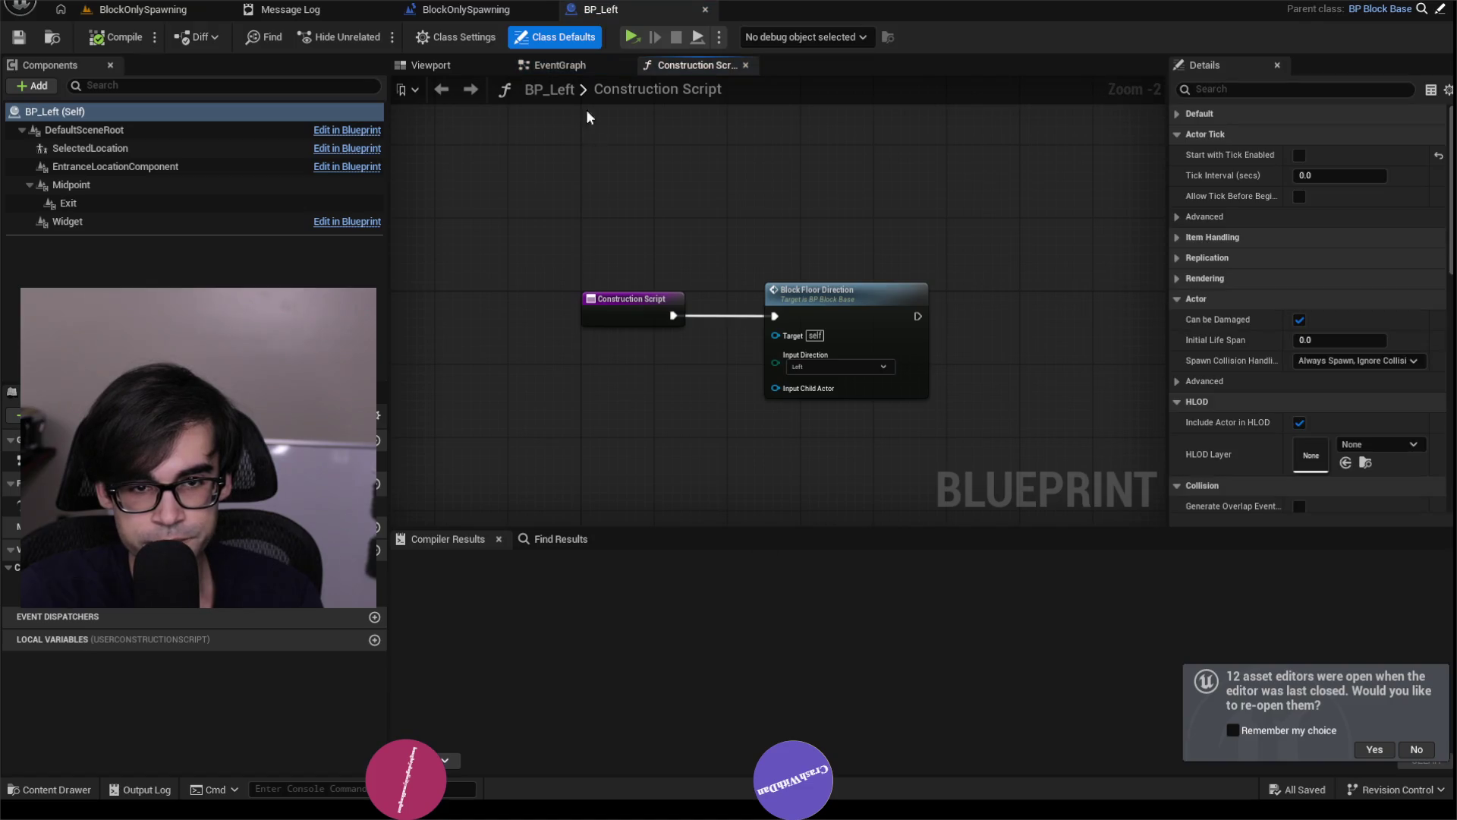
Select BP_Left's SelectedLocation component and browse to its Child Actor Class asset, BP_BlockSelection.
{"action": "left_click", "coordinate": [448, 66]}
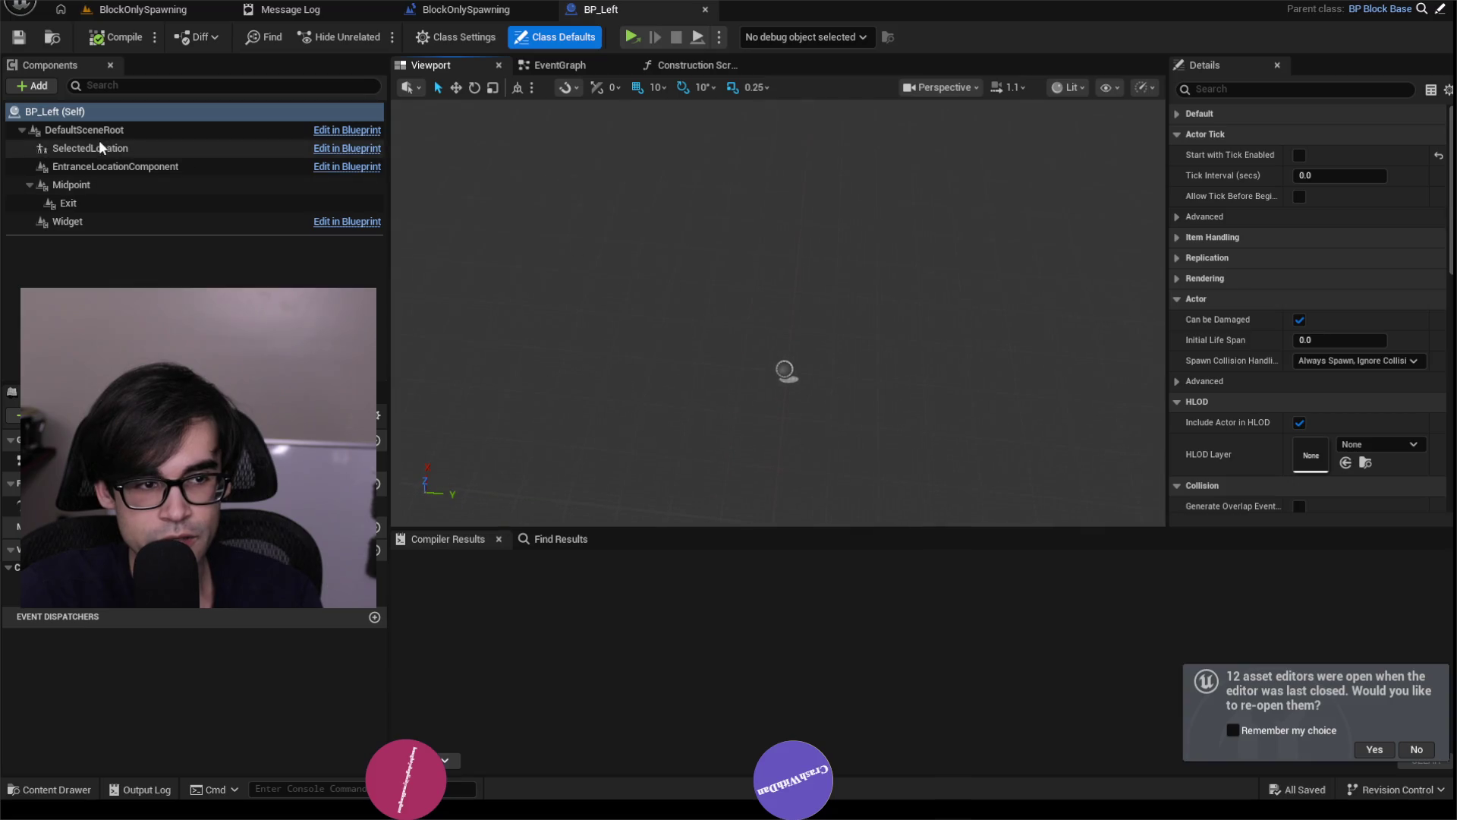
{"action": "left_click", "coordinate": [185, 149]}
{"action": "left_click", "coordinate": [1379, 381]}
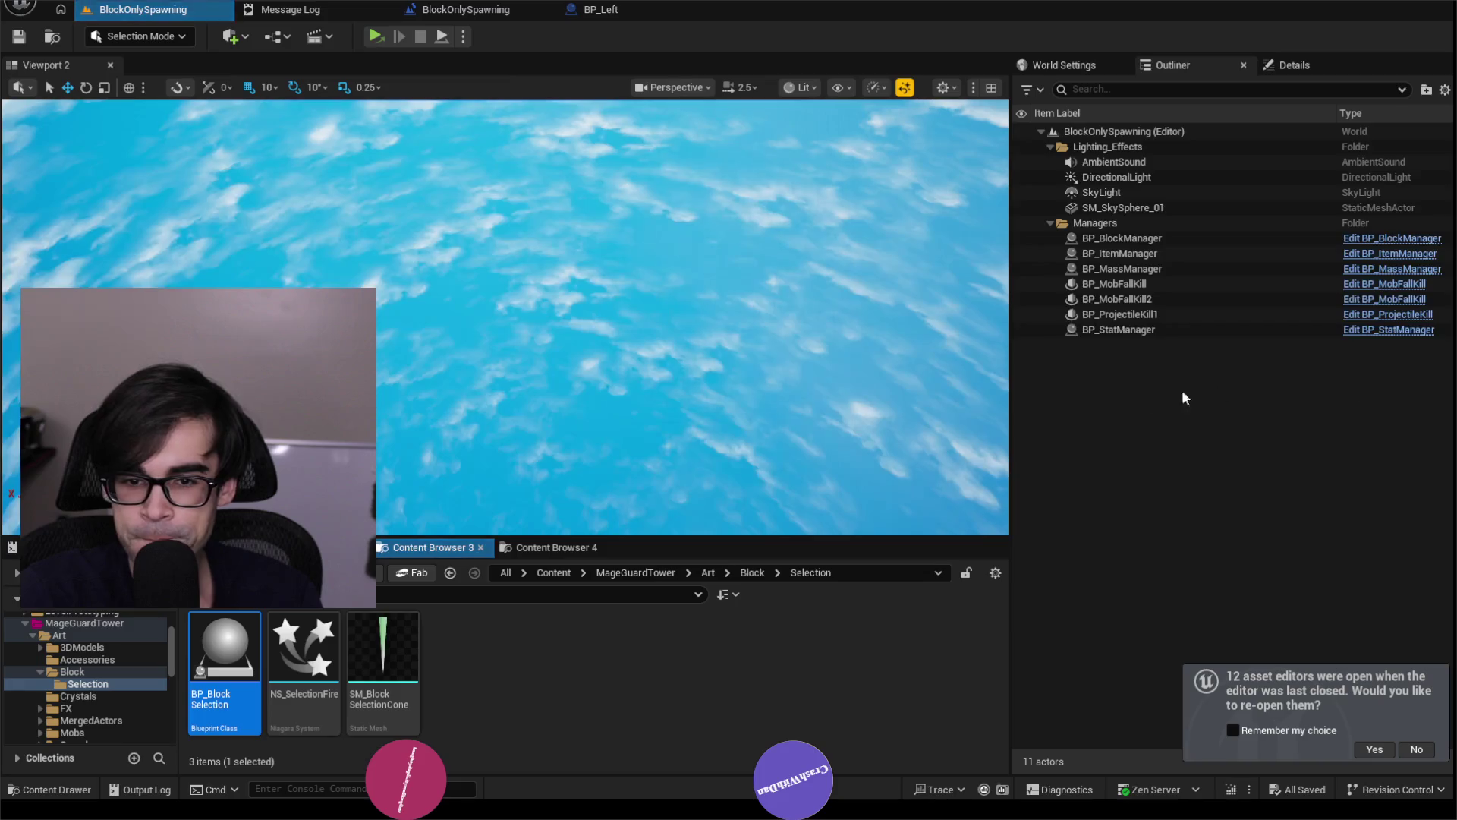
Open BP_BlockSelection and look over its Niagara and Box component settings.
{"action": "double_click", "coordinate": [253, 651]}
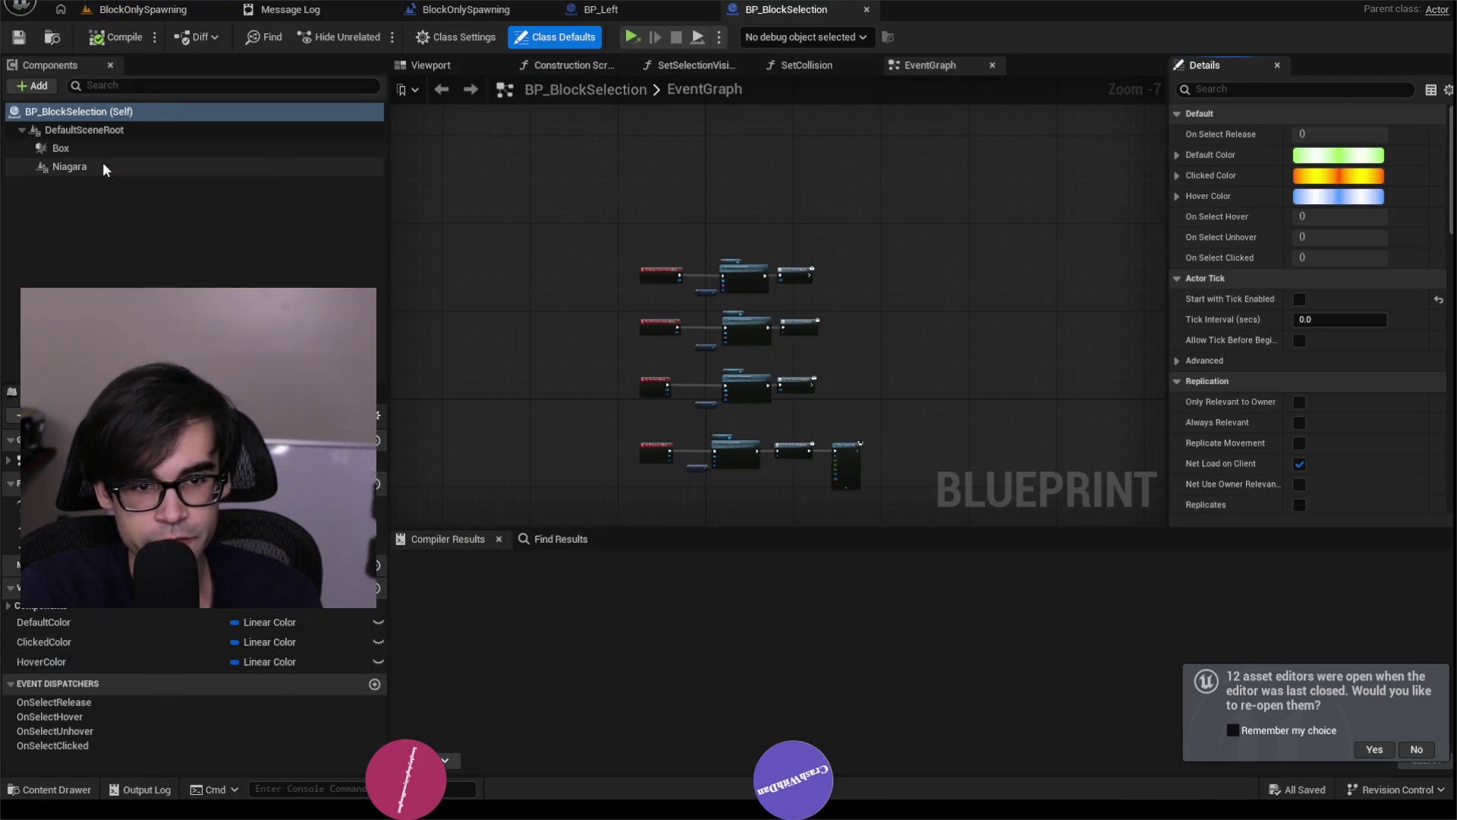
{"action": "left_click", "coordinate": [102, 163]}
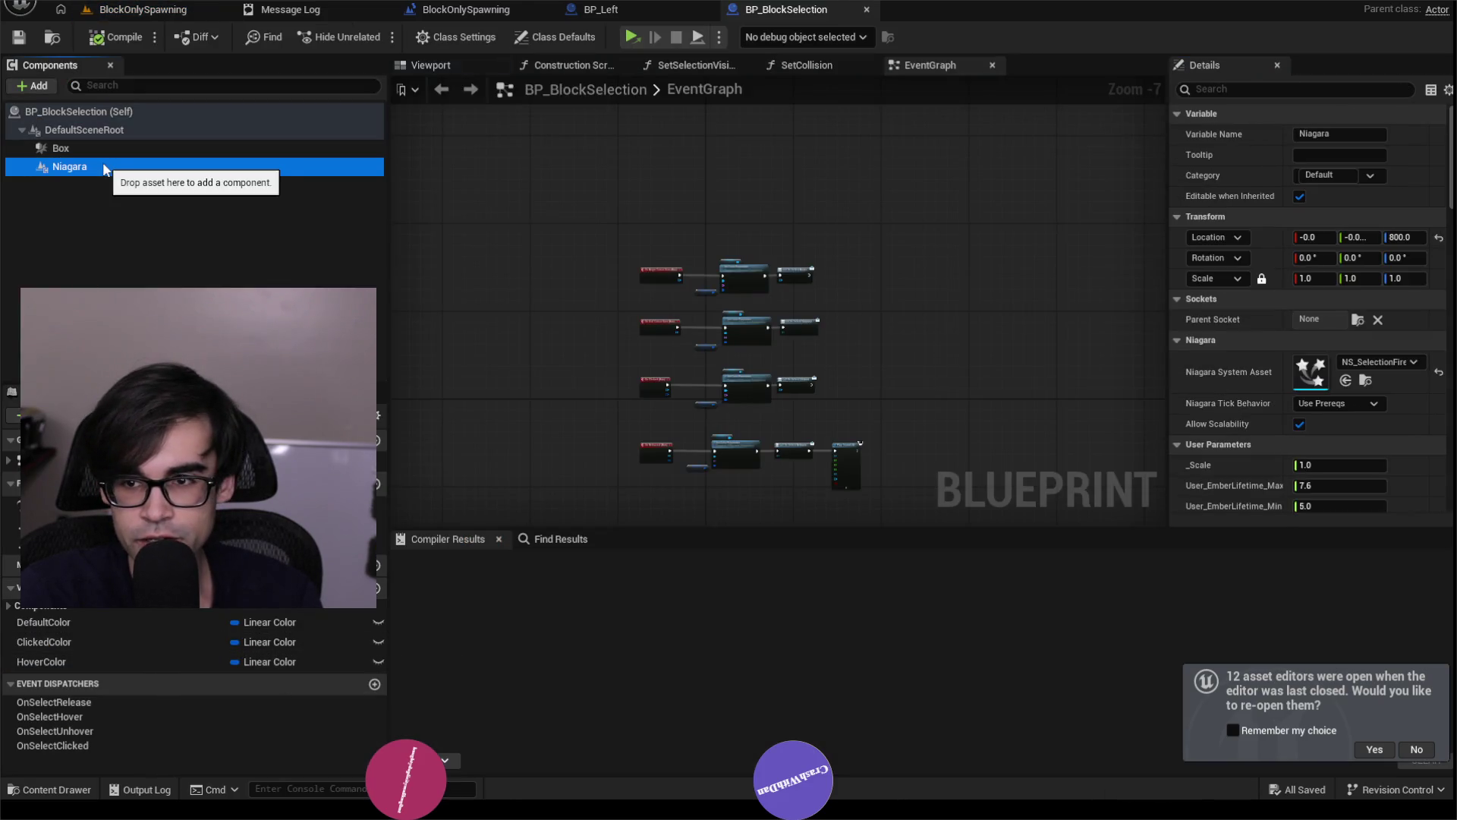
{"action": "left_click", "coordinate": [114, 150]}
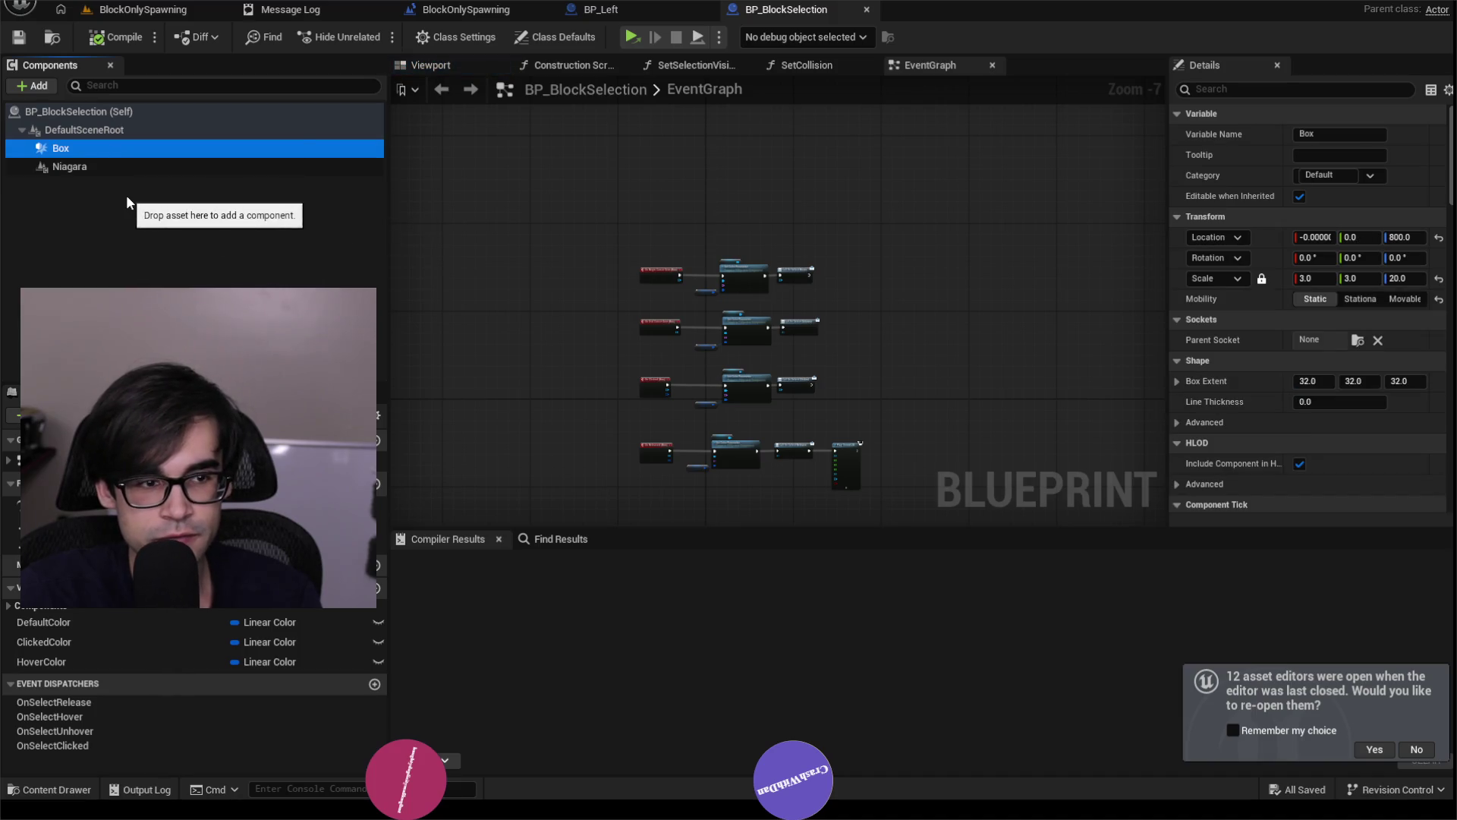
{"action": "left_click", "coordinate": [117, 168]}
{"action": "scroll", "coordinate": [1224, 438], "scroll_direction": "down", "scroll_amount": 4}
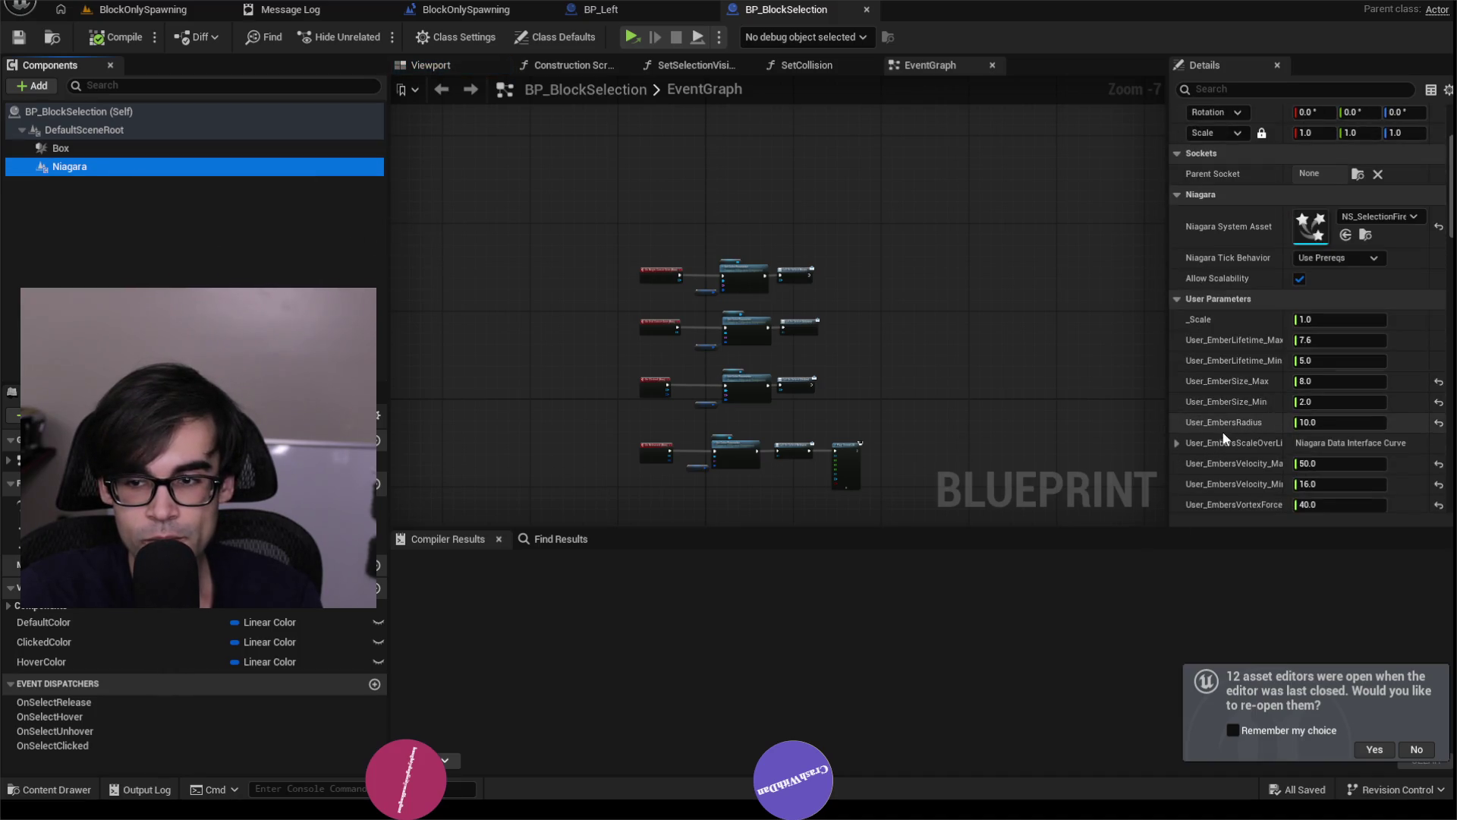
{"action": "scroll", "coordinate": [1233, 311], "scroll_direction": "up", "scroll_amount": 3}
Filter Details to tick settings, turn off Box's Start with Tick Enabled, and compile.
{"action": "left_click", "coordinate": [1248, 90]}
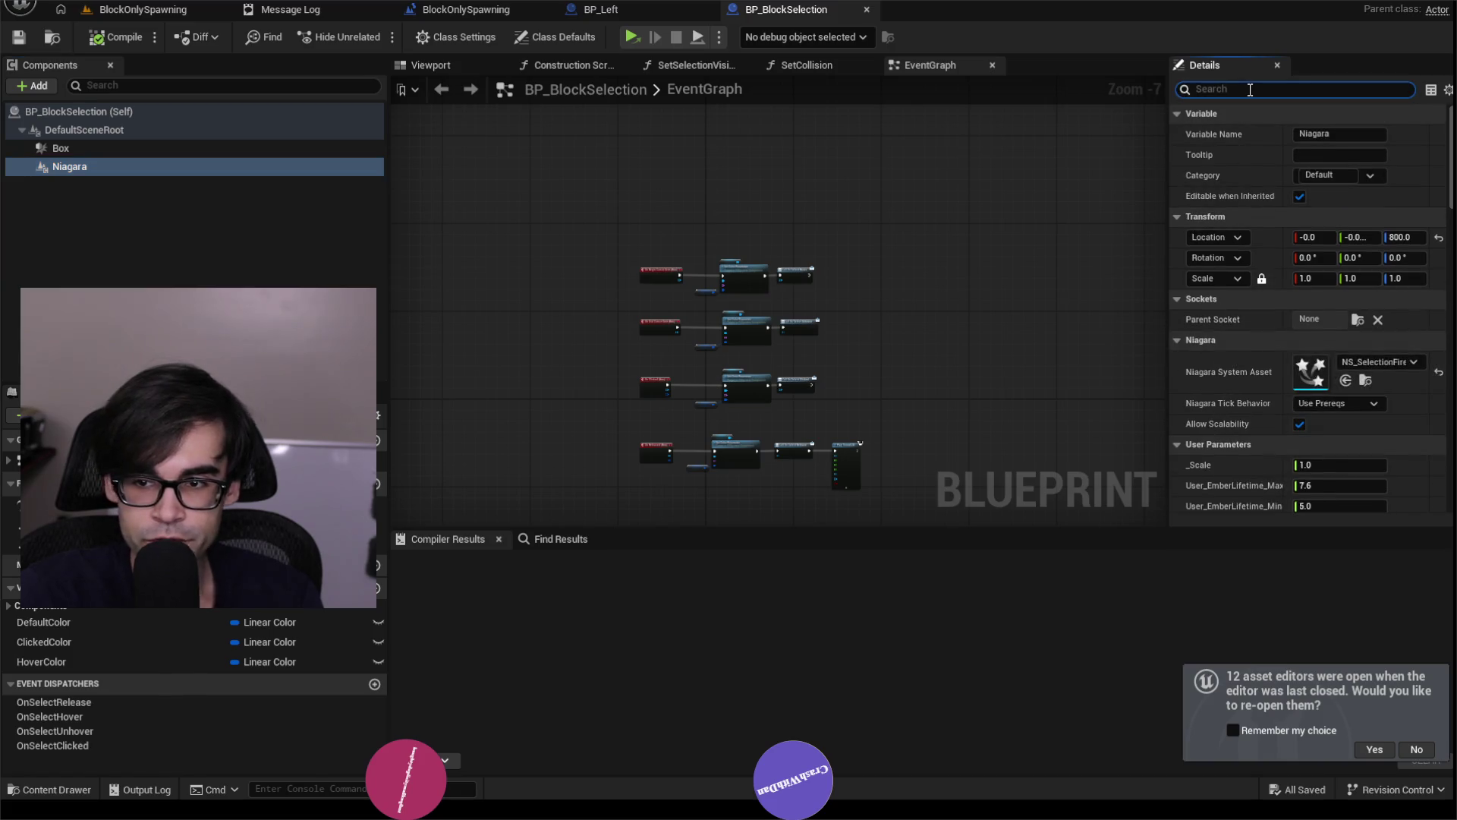
{"action": "type", "text": "tick"}
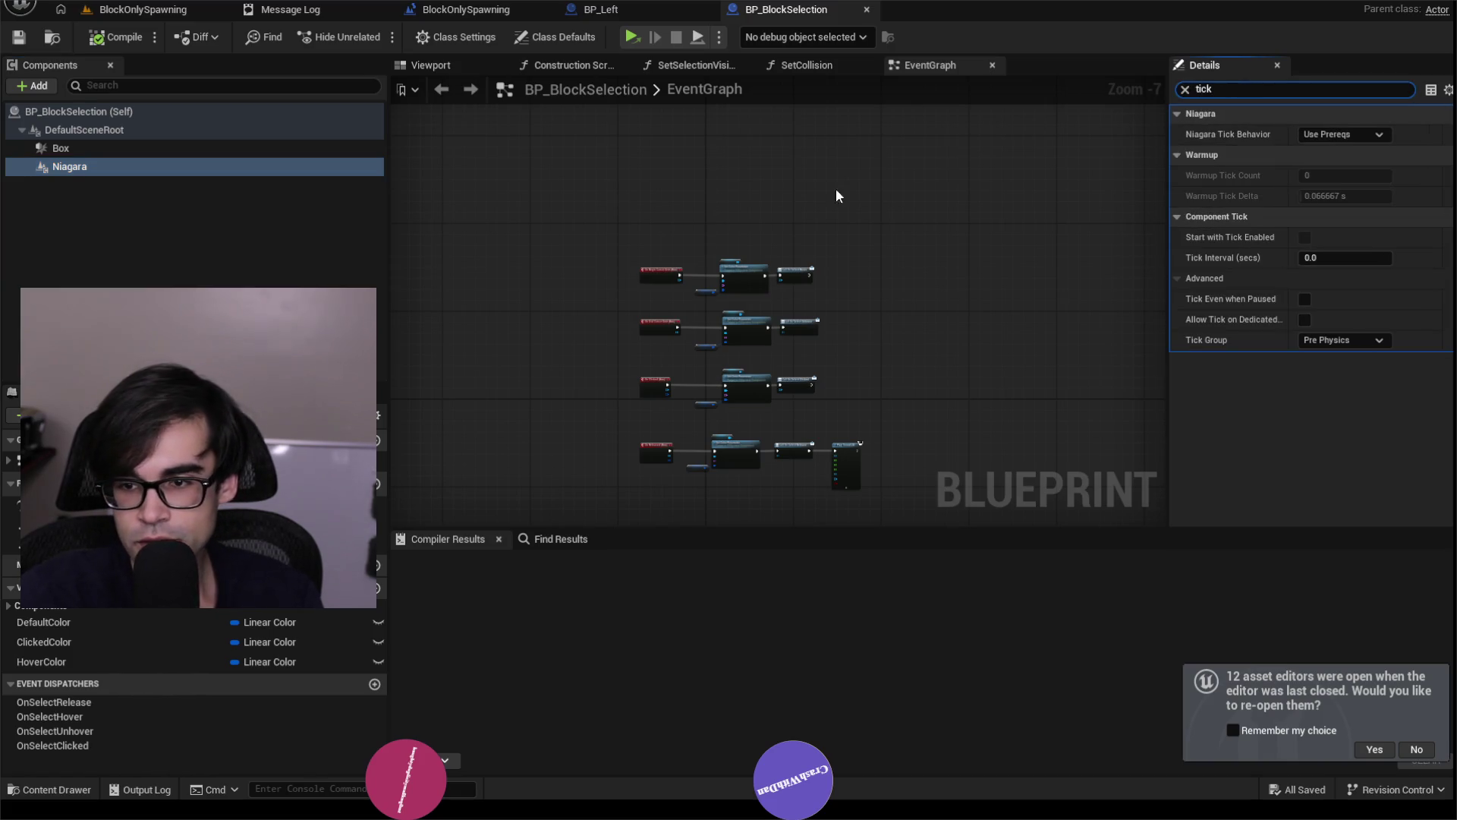
{"action": "left_click", "coordinate": [140, 148]}
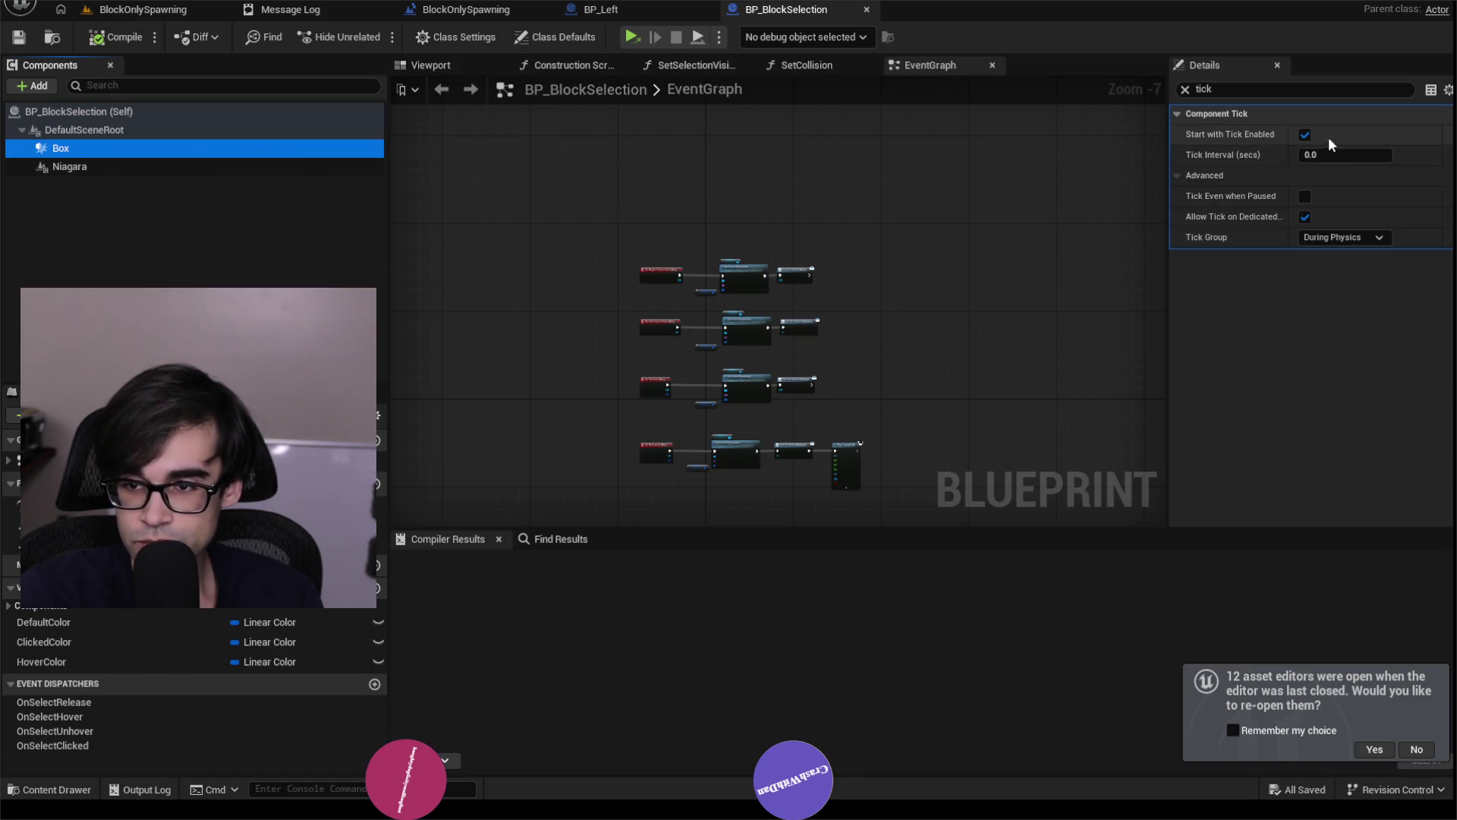
{"action": "left_click", "coordinate": [1304, 135]}
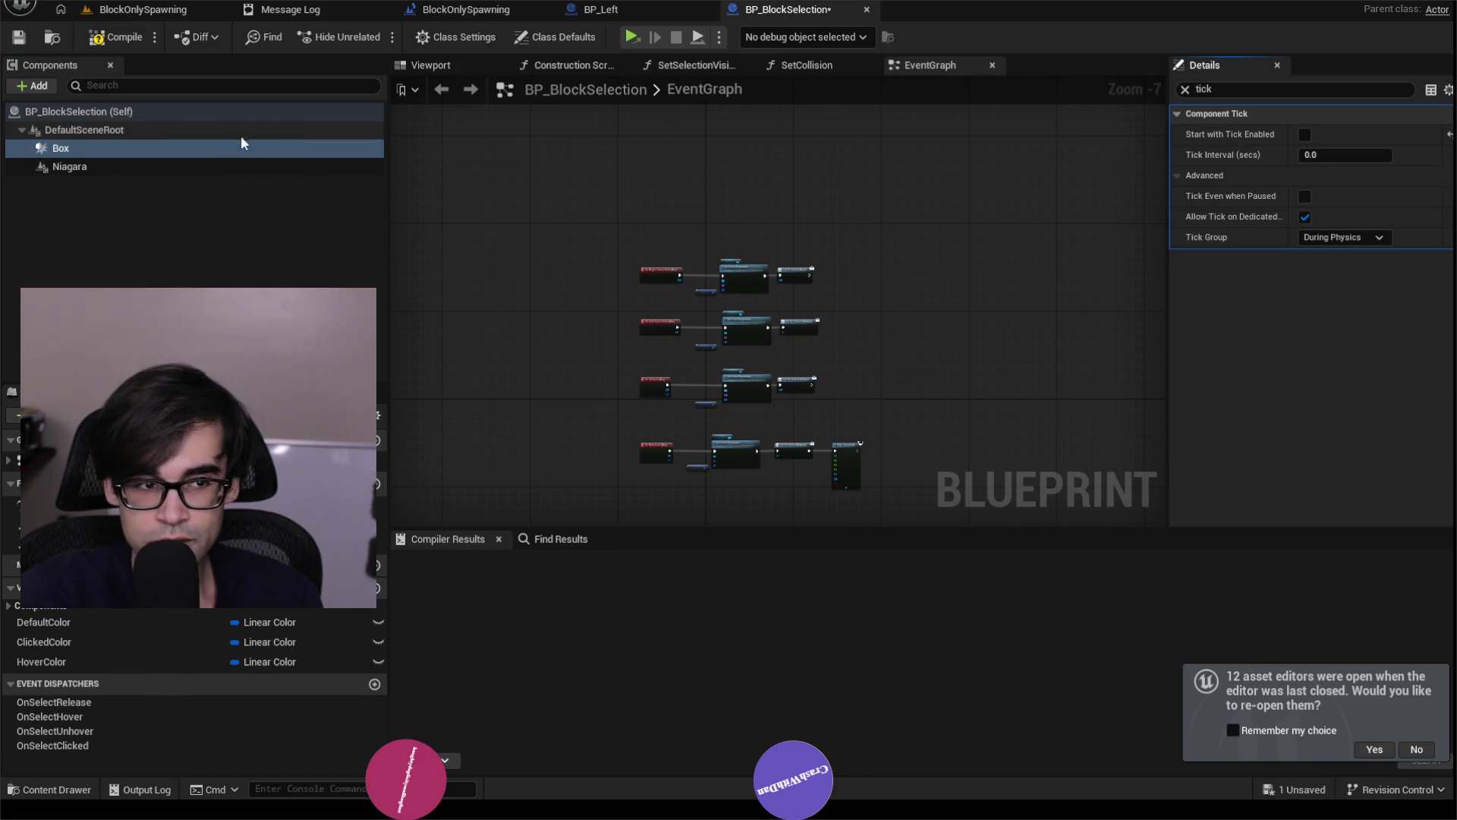
{"action": "left_click", "coordinate": [129, 134]}
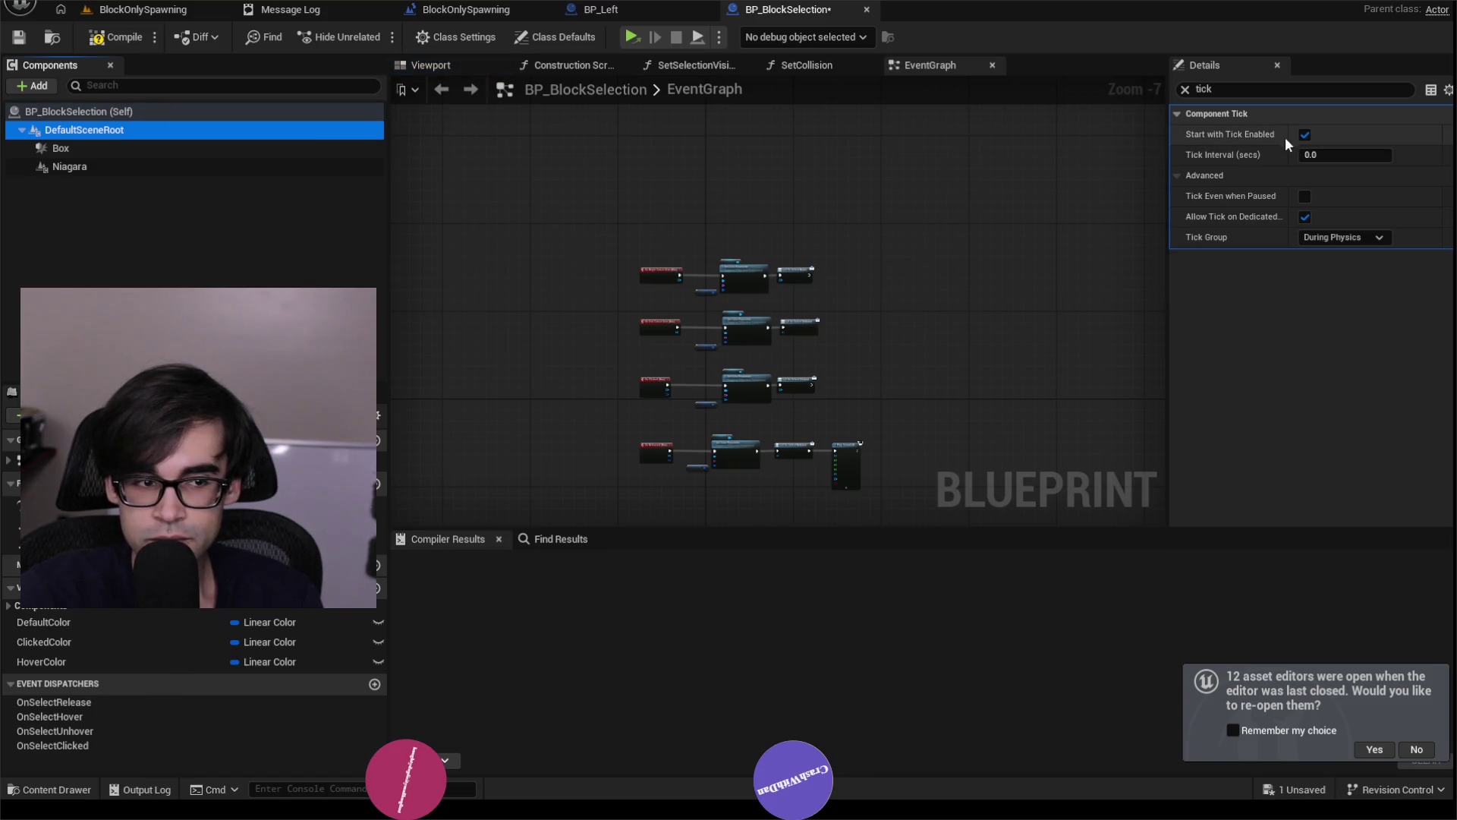
{"action": "left_click", "coordinate": [144, 112]}
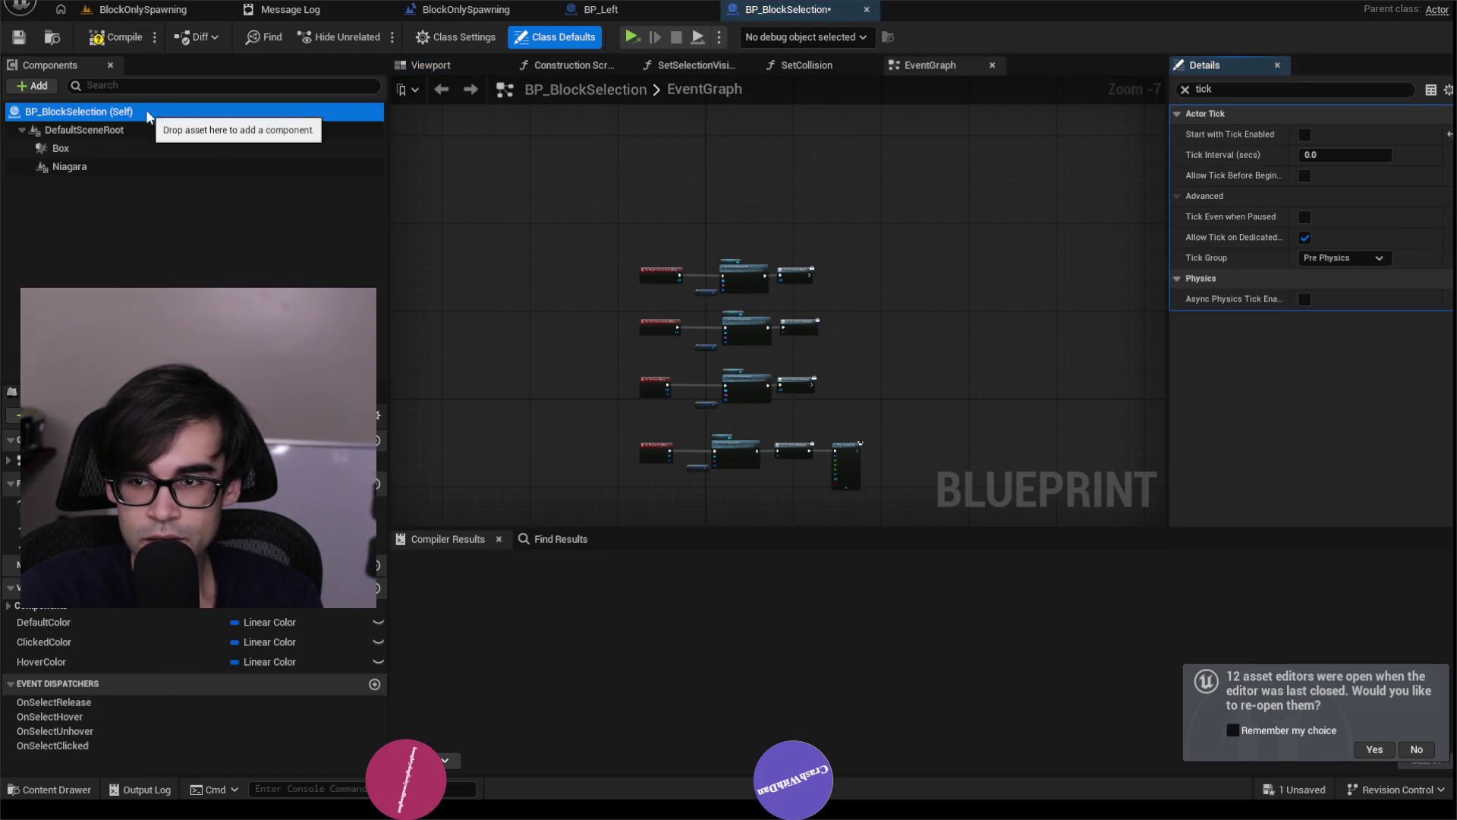
{"action": "left_click", "coordinate": [114, 36]}
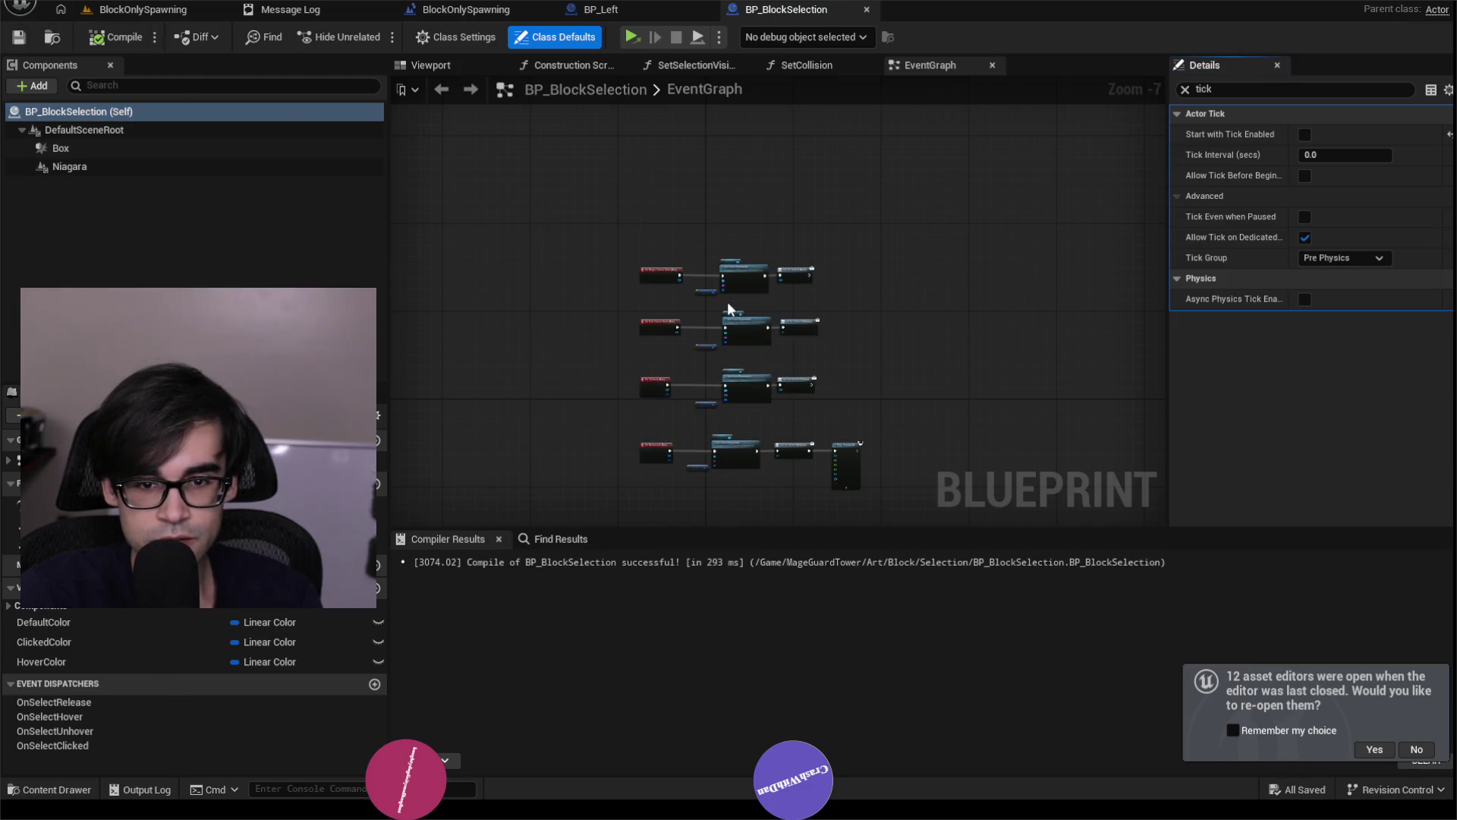
Return to BP_Left, select EntranceLocationComponent, then bring the Brave search results forward.
{"action": "scroll", "coordinate": [728, 309], "scroll_direction": "up", "scroll_amount": 4}
{"action": "scroll", "coordinate": [728, 308], "scroll_direction": "down", "scroll_amount": 2}
{"action": "scroll", "coordinate": [728, 308], "scroll_direction": "up", "scroll_amount": 3}
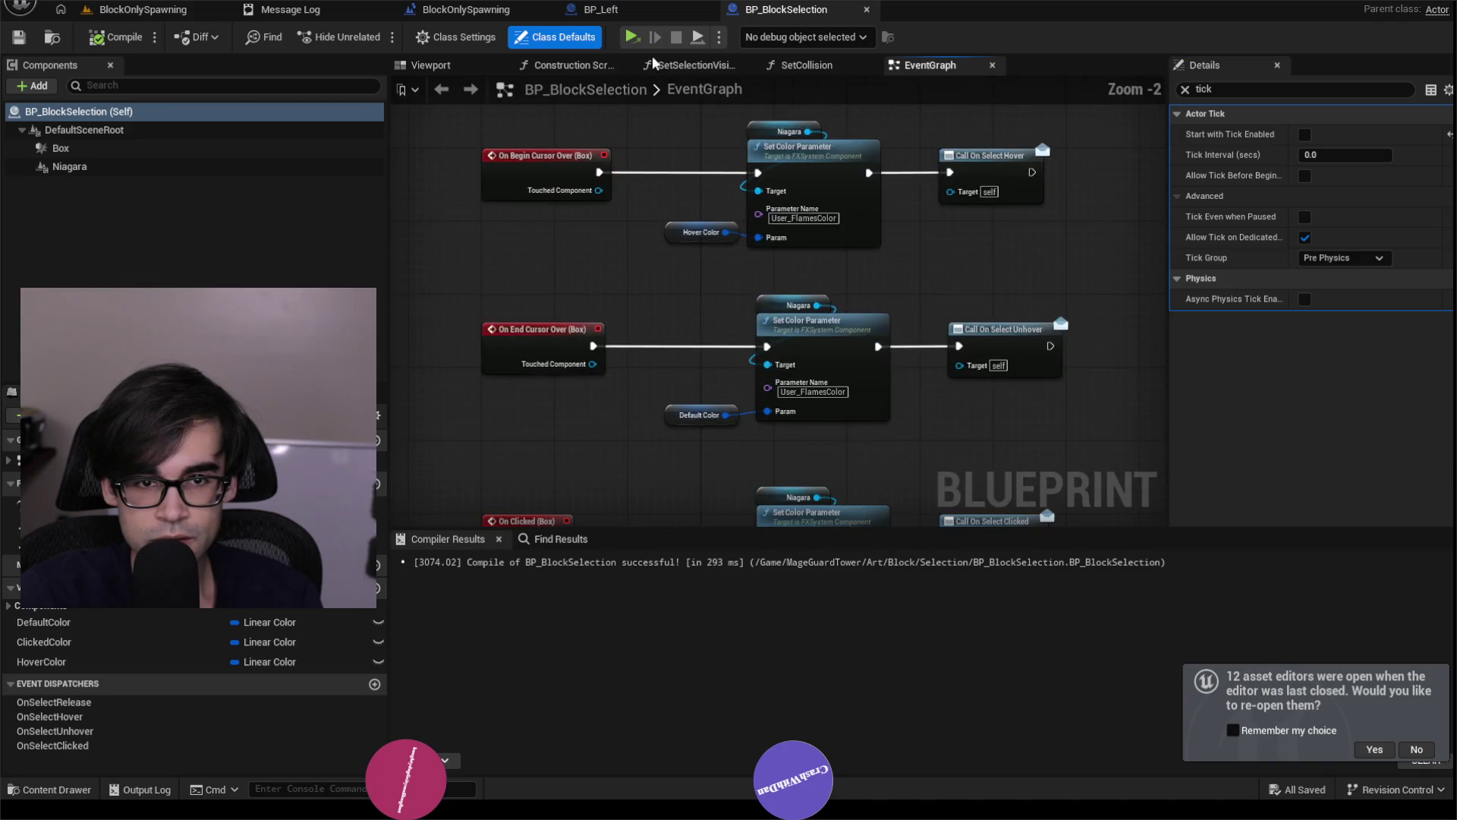
{"action": "left_click", "coordinate": [653, 14]}
{"action": "left_click", "coordinate": [140, 165]}
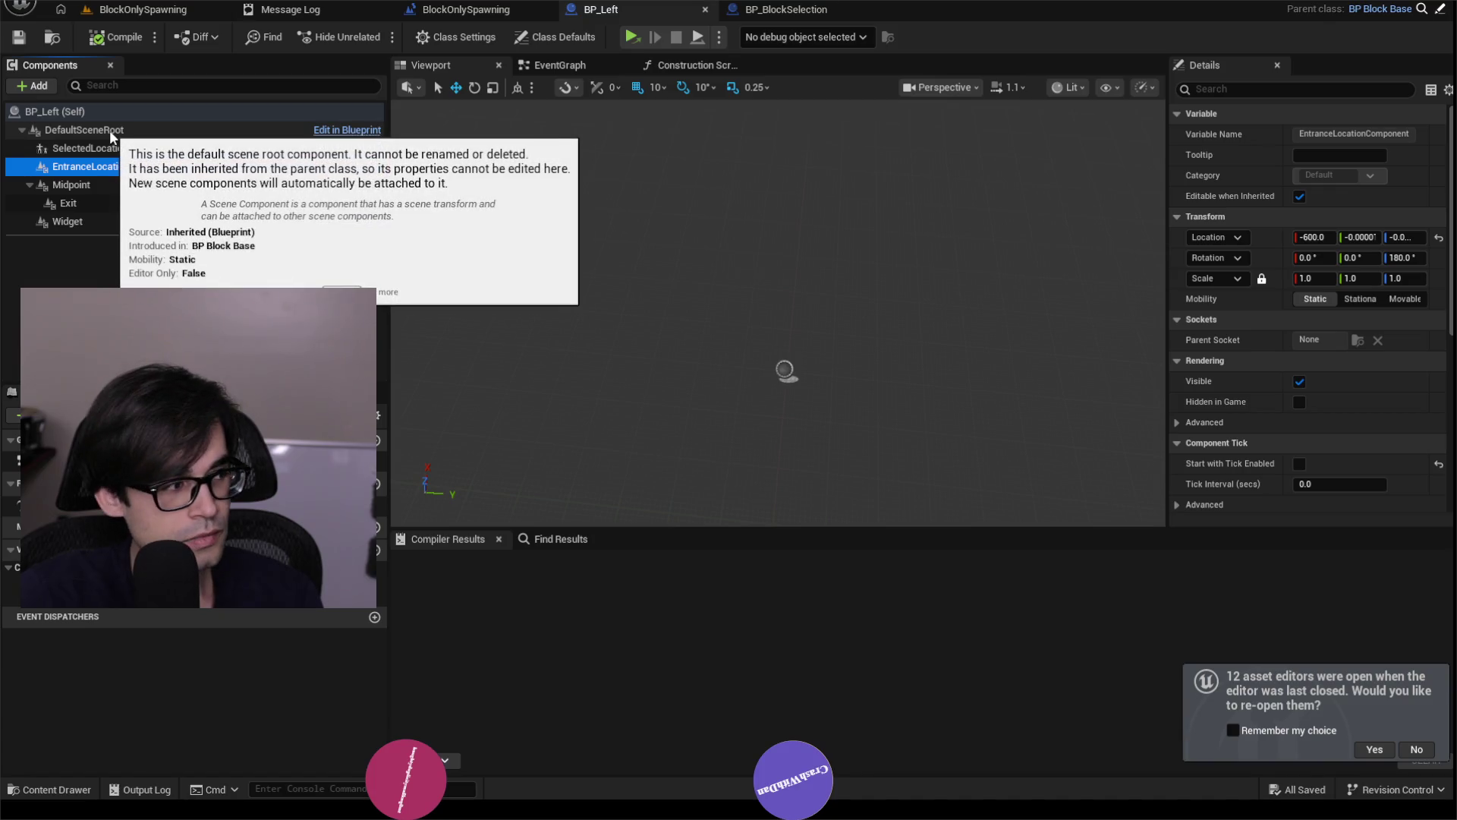
{"action": "key", "text": "alt+Tab"}
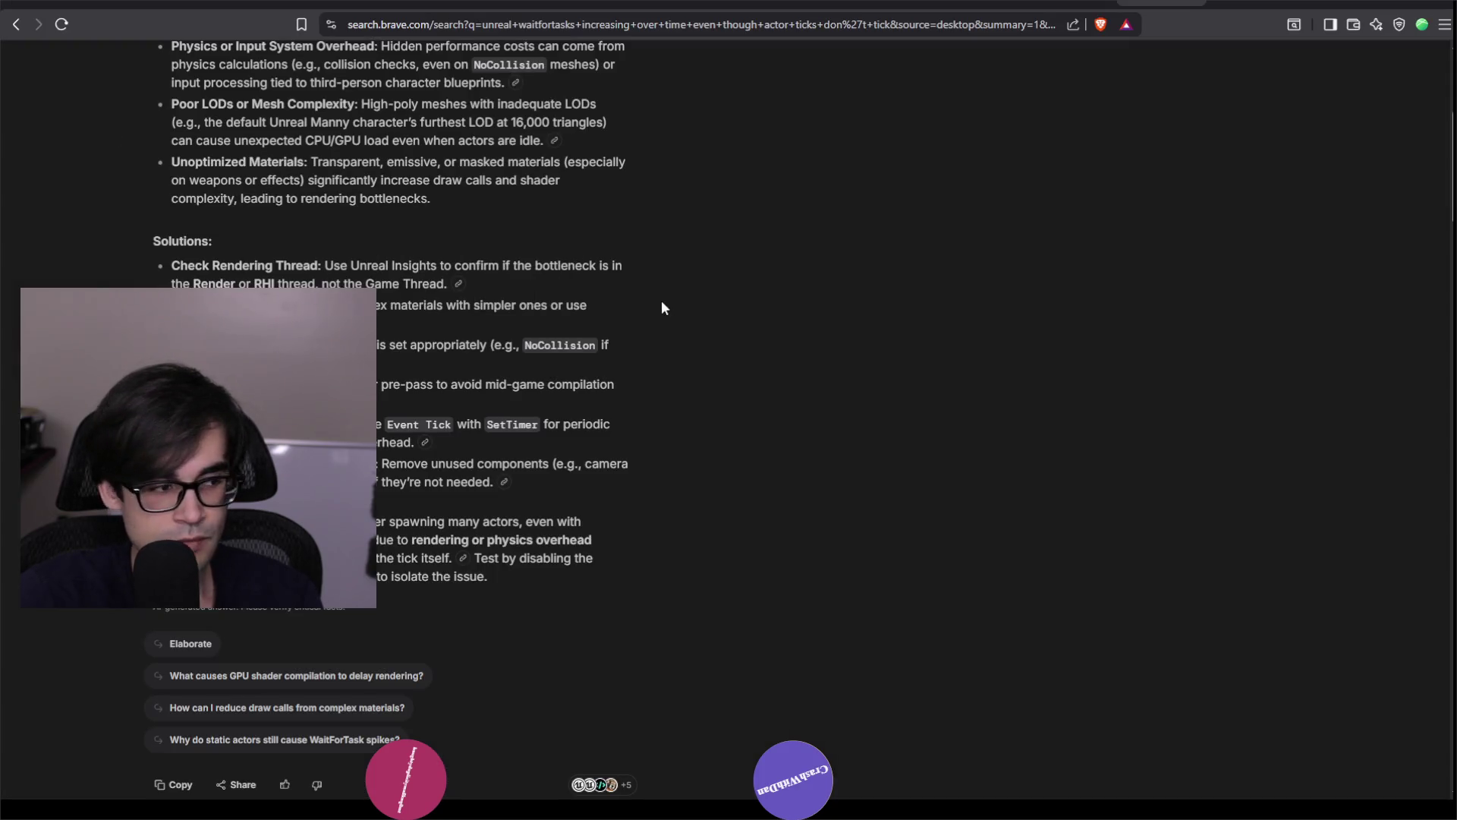
Glance at Unreal Insights' WaitForTasks callee breakdown, then return to the BP_Left Blueprint.
{"action": "key", "text": "alt+Tab"}
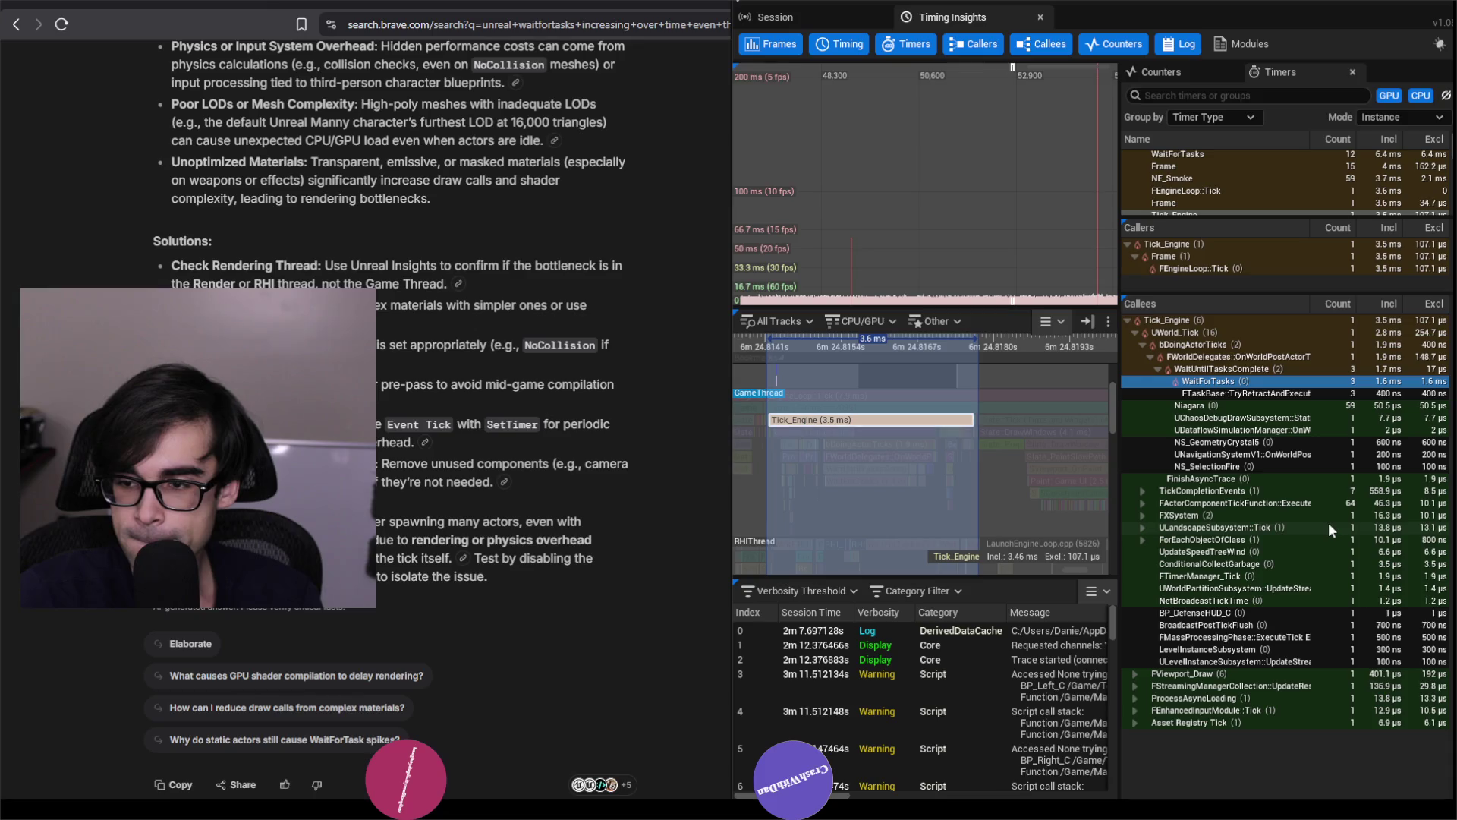
{"action": "key", "text": "alt+Tab"}
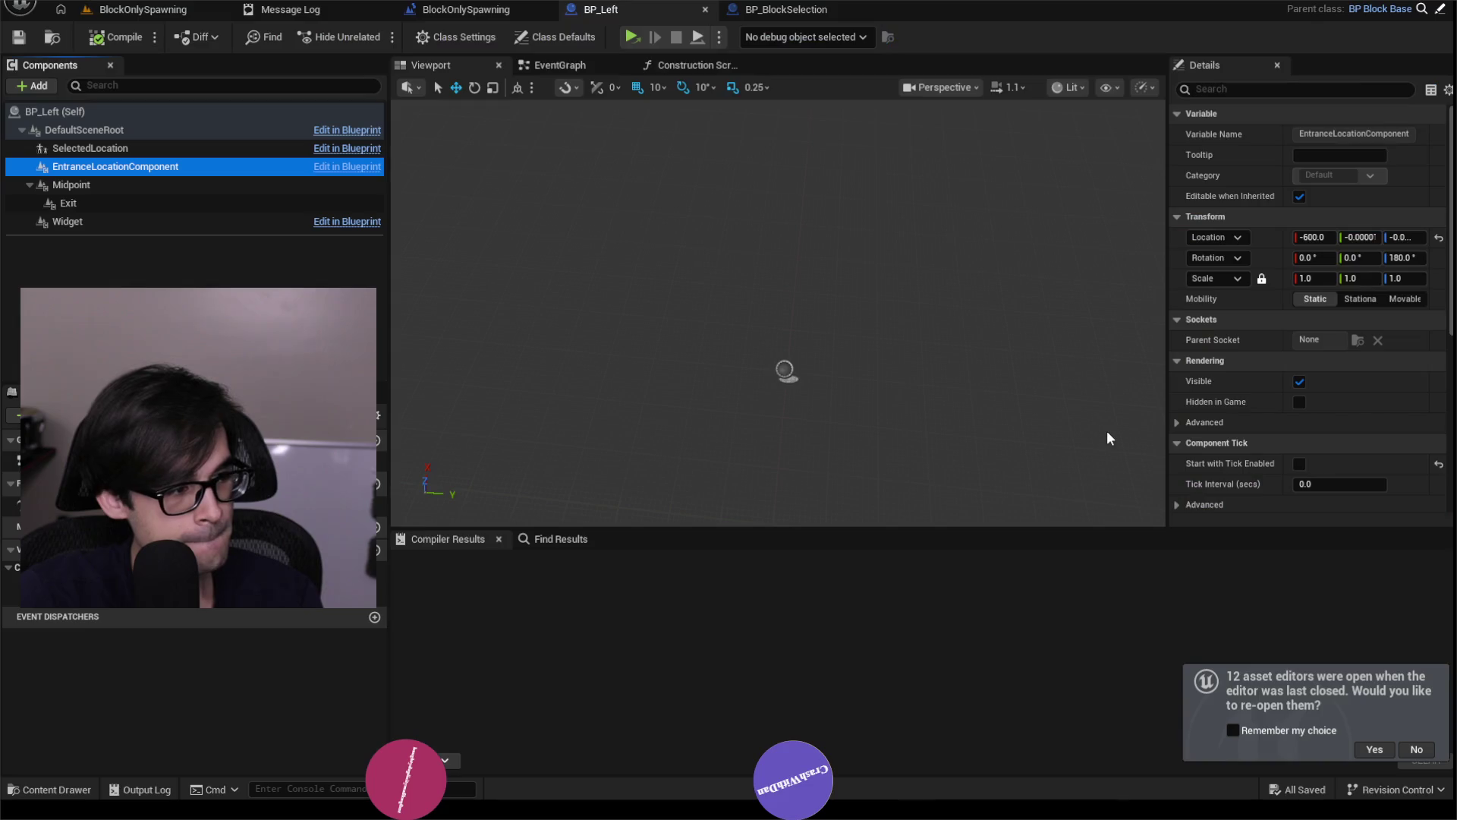
{"action": "left_click", "coordinate": [166, 148]}
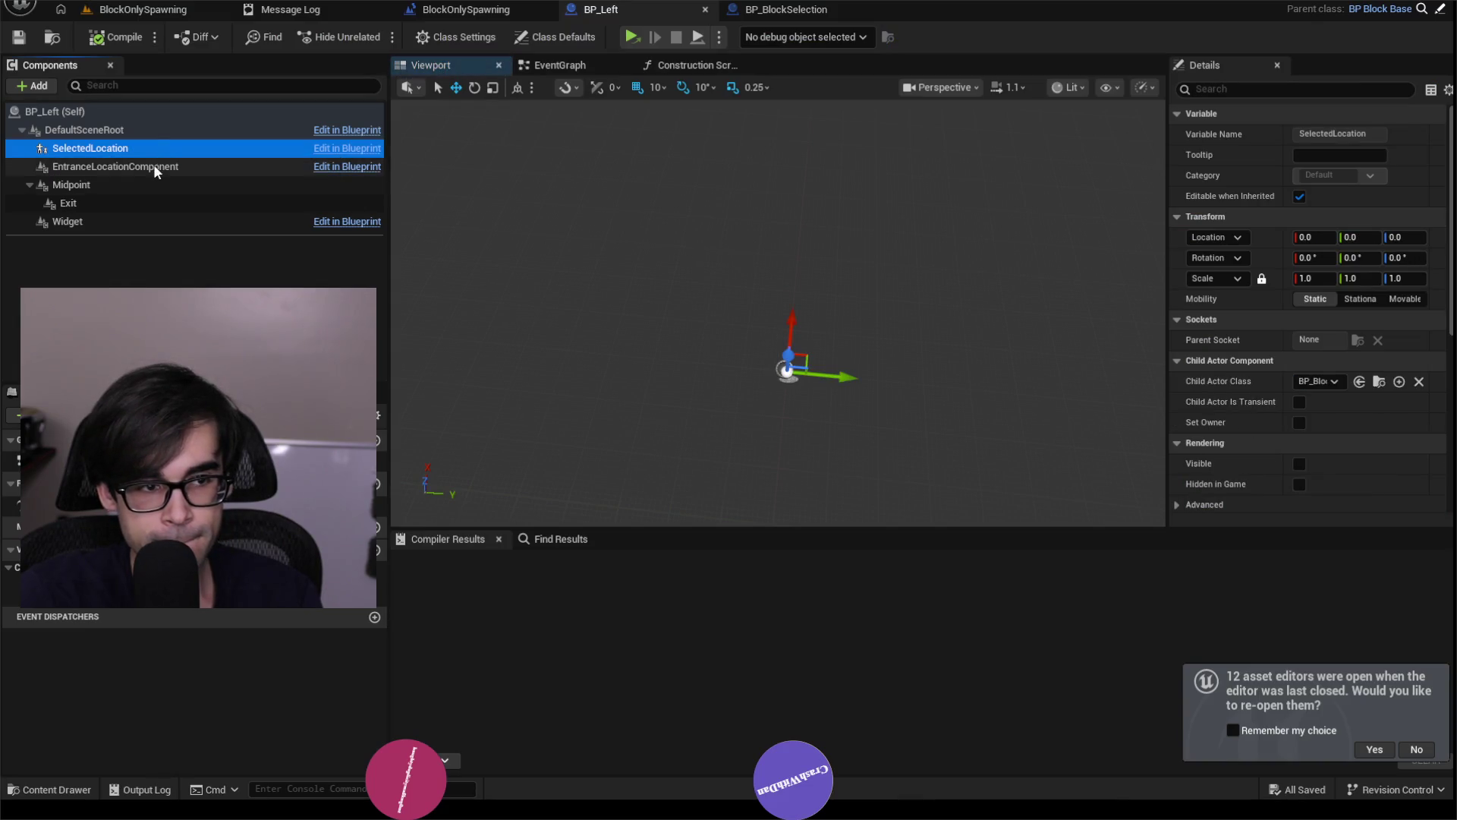
{"action": "left_click", "coordinate": [152, 171]}
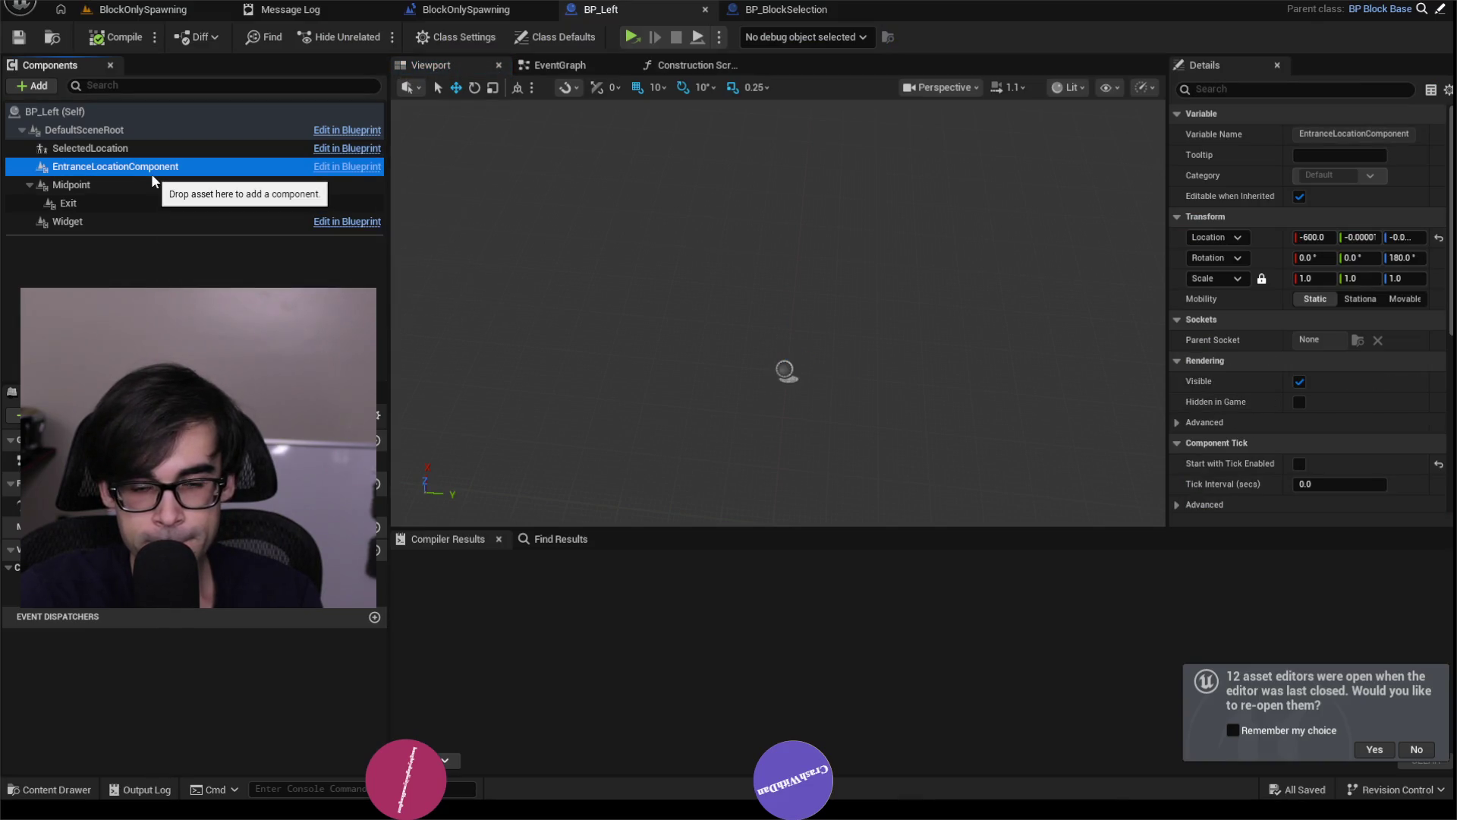
{"action": "left_click", "coordinate": [1223, 90]}
{"action": "type", "text": "tick"}
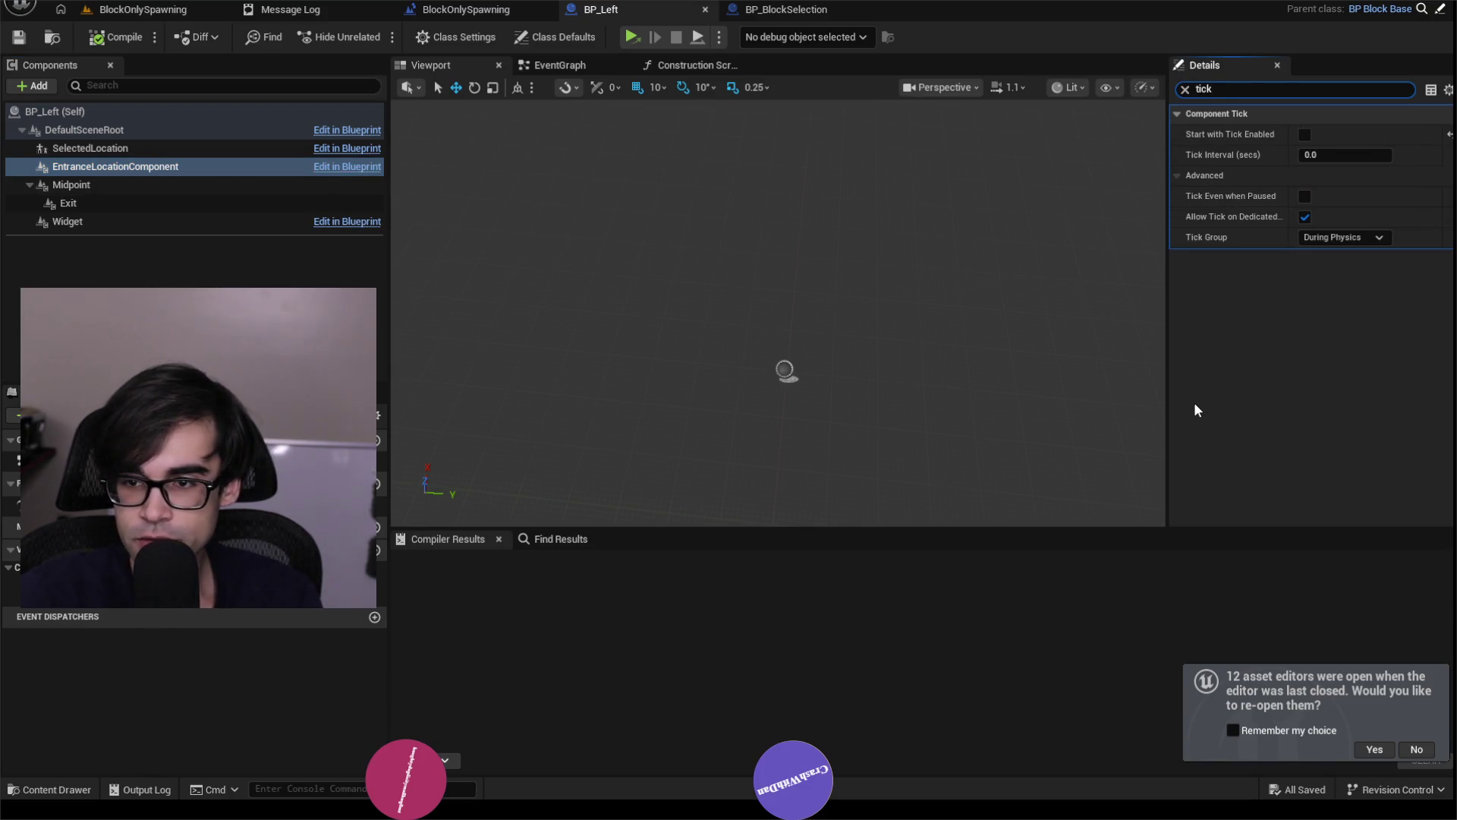
{"action": "left_click", "coordinate": [97, 219]}
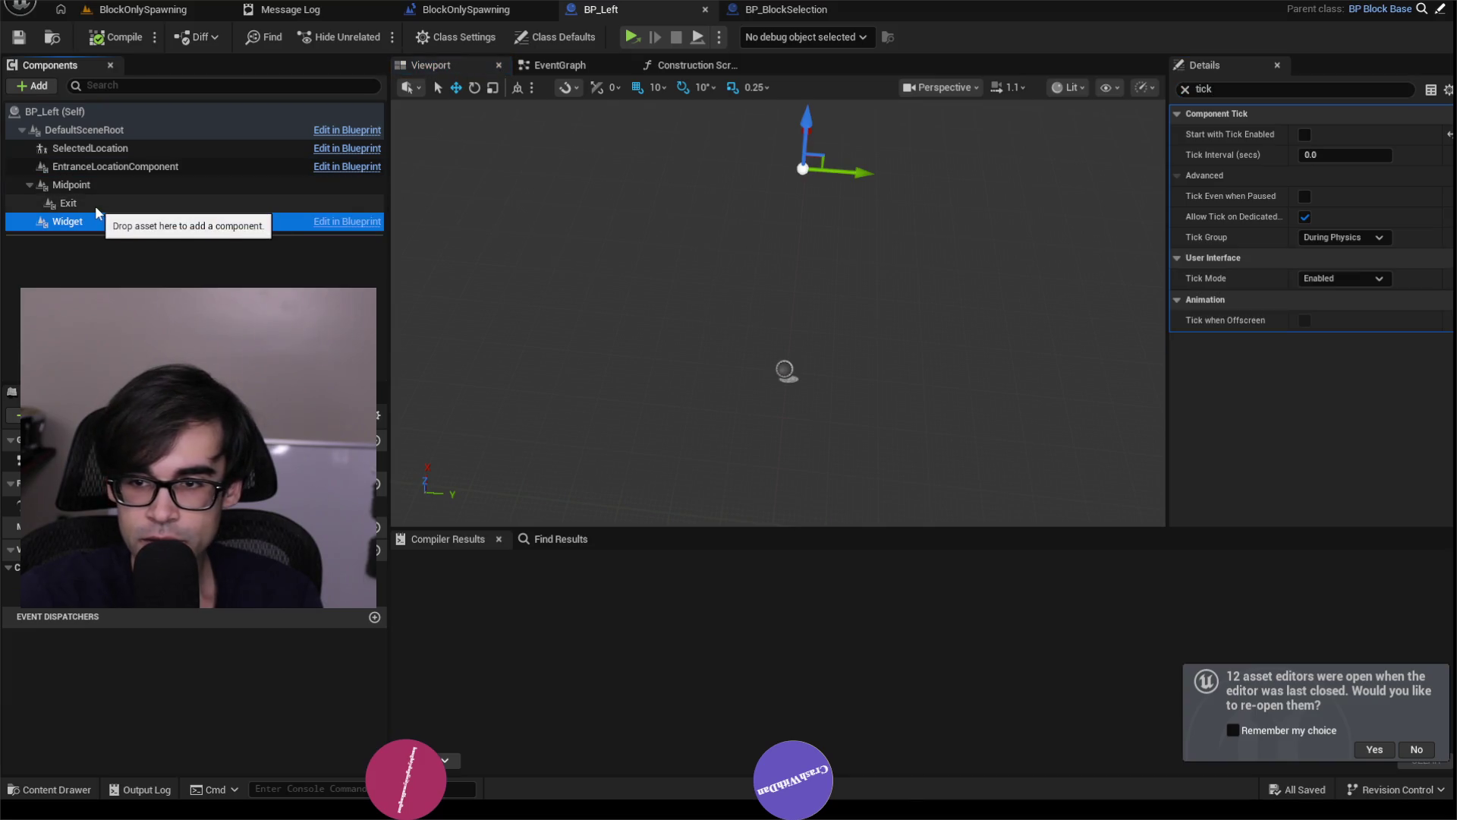
{"action": "left_click", "coordinate": [97, 203]}
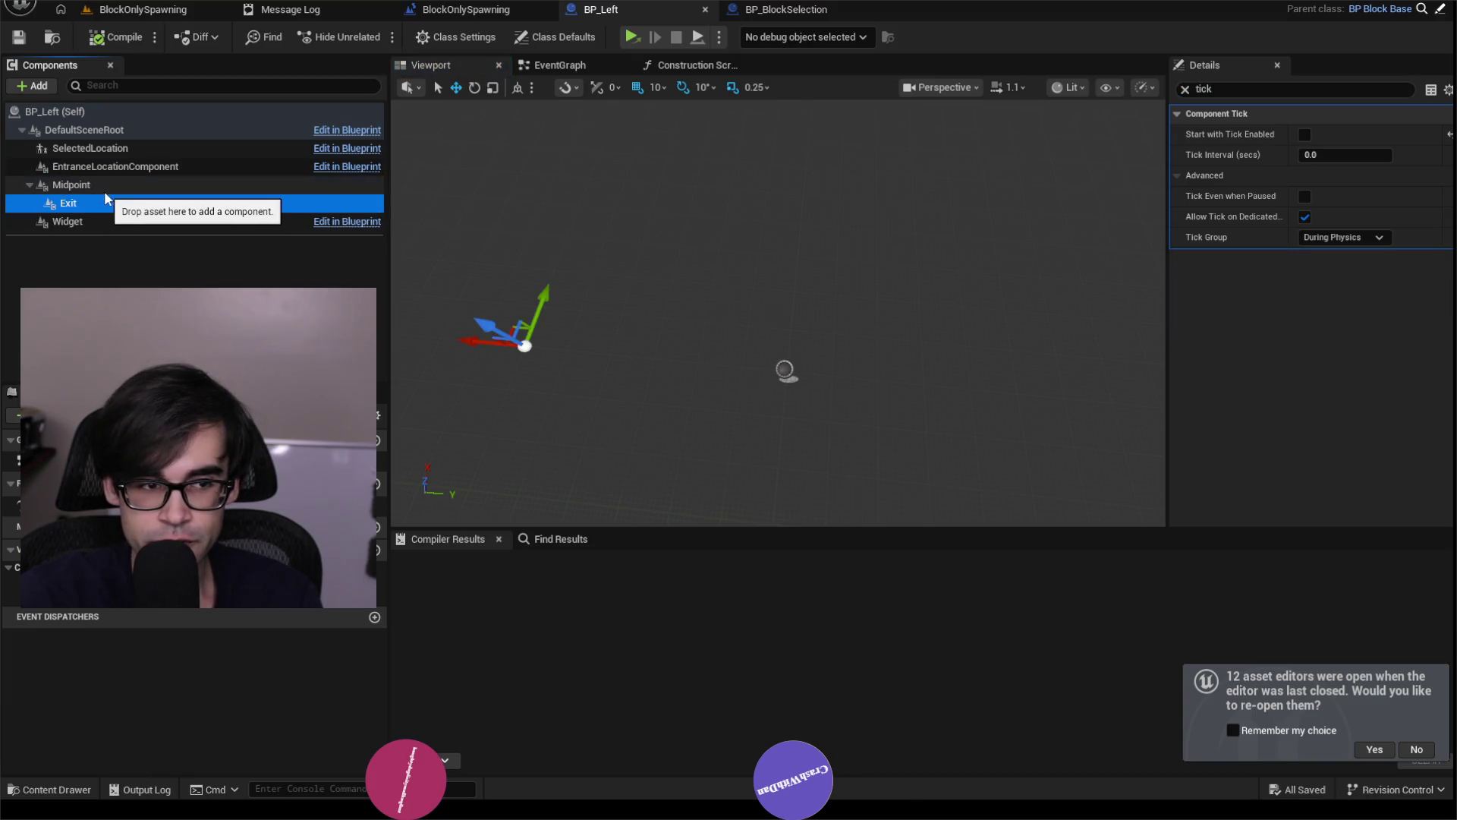
{"action": "left_click", "coordinate": [120, 183]}
{"action": "left_click", "coordinate": [125, 168]}
{"action": "left_click", "coordinate": [142, 150]}
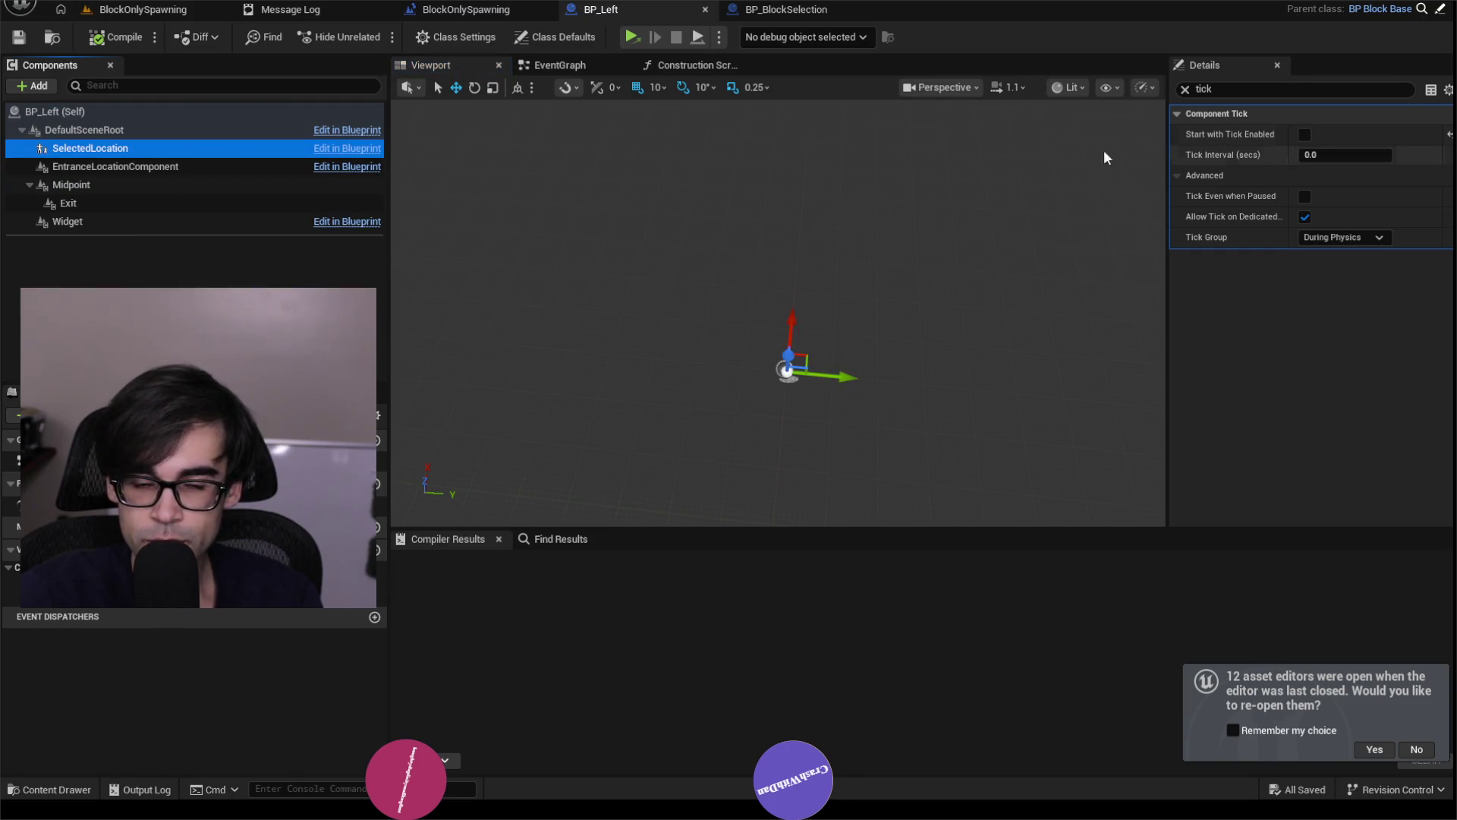
{"action": "left_click", "coordinate": [121, 131]}
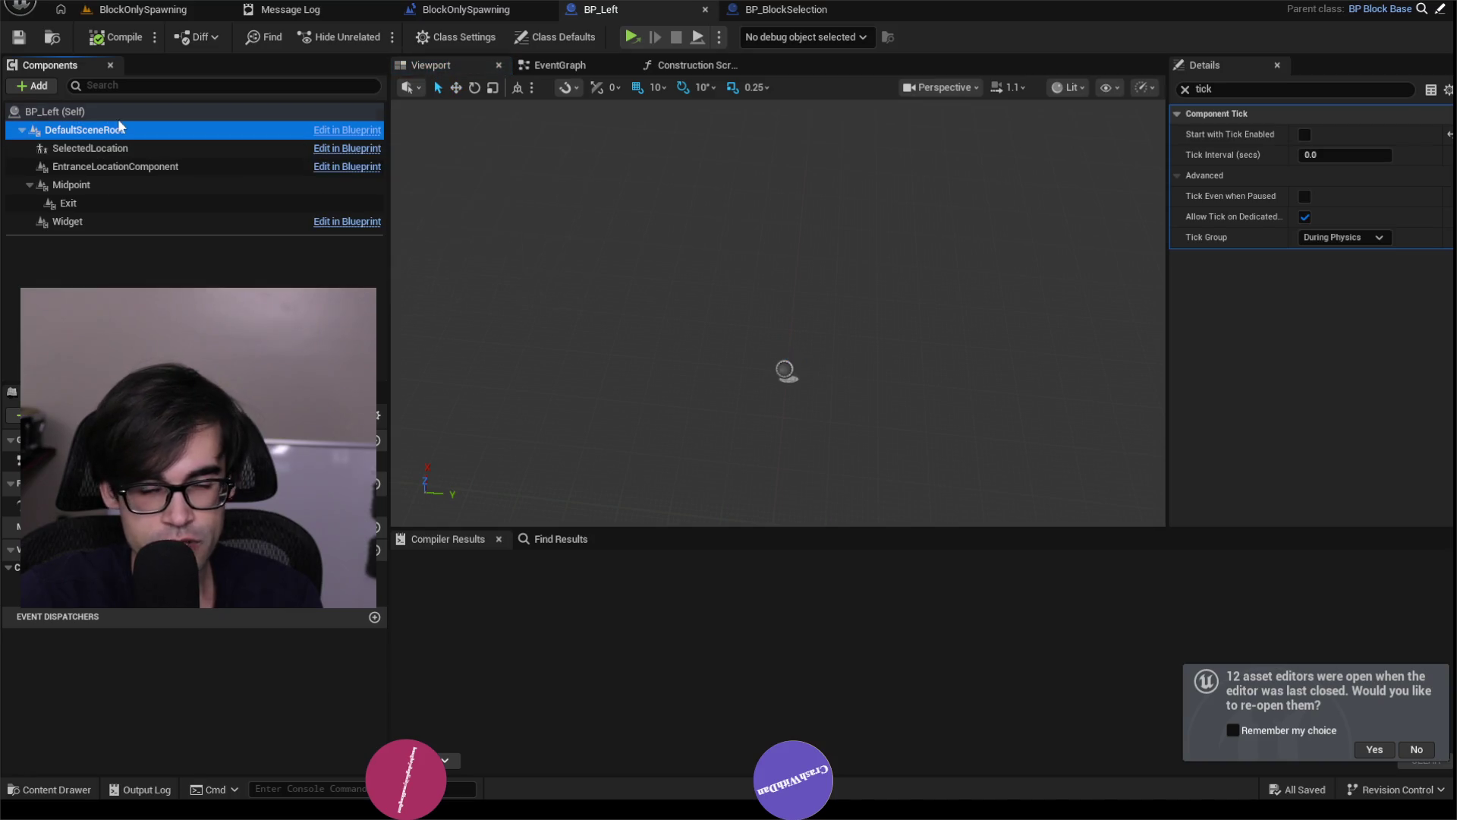
{"action": "left_click", "coordinate": [124, 114]}
{"action": "left_click", "coordinate": [806, 12]}
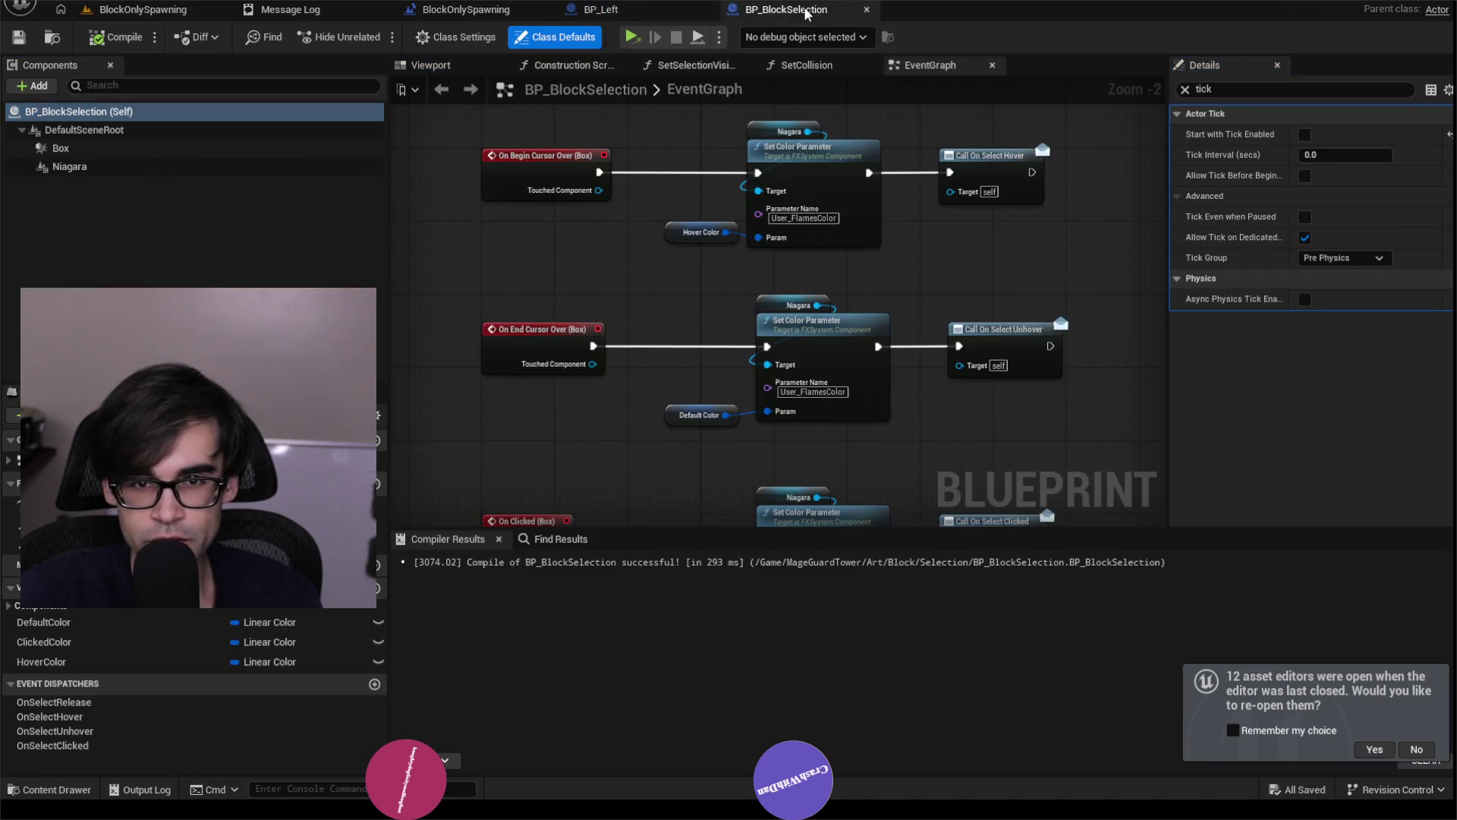
{"action": "left_click", "coordinate": [83, 167]}
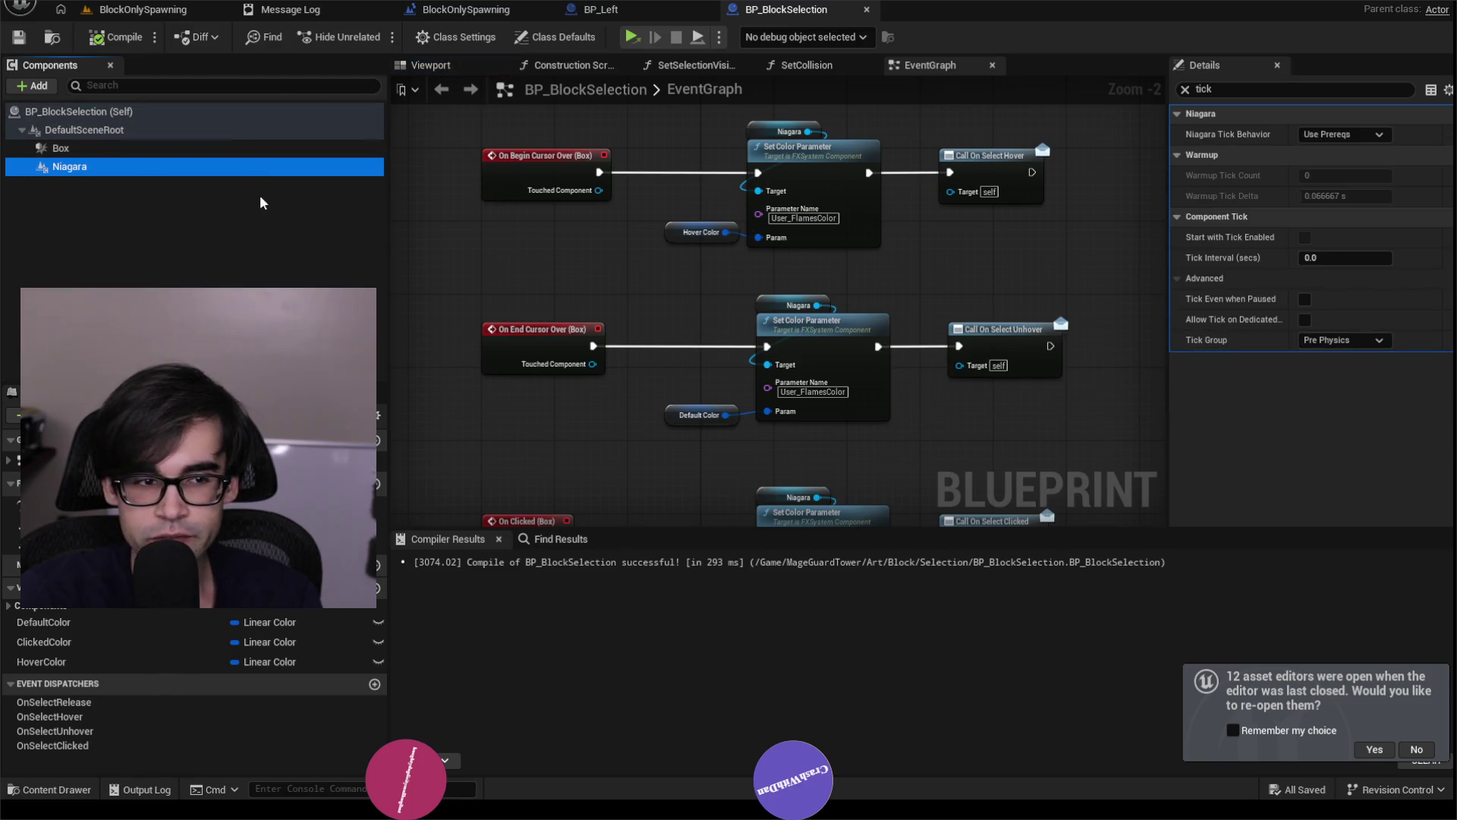
{"action": "left_click", "coordinate": [161, 152]}
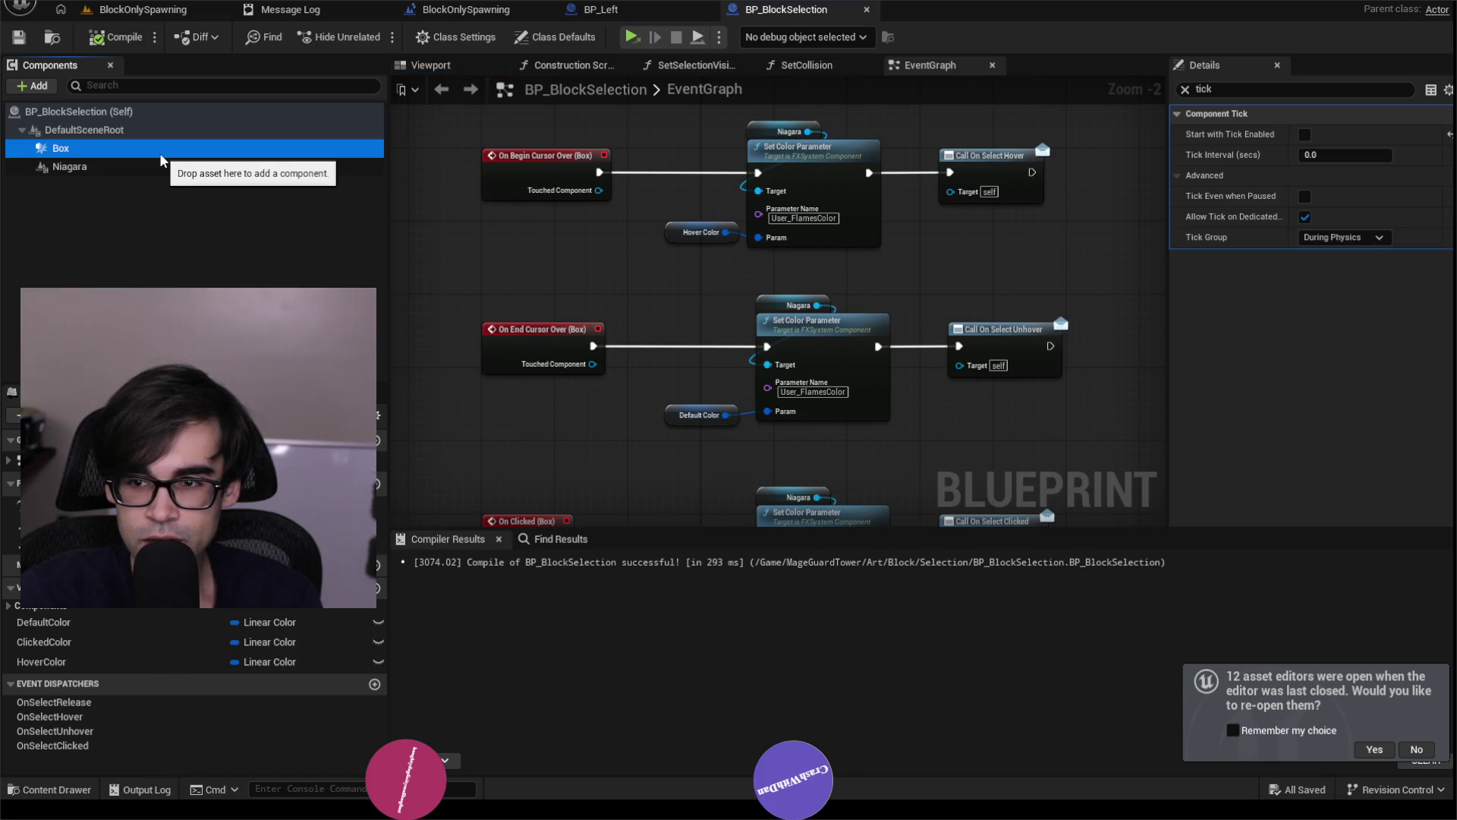
{"action": "left_click", "coordinate": [161, 132]}
{"action": "left_click", "coordinate": [187, 115]}
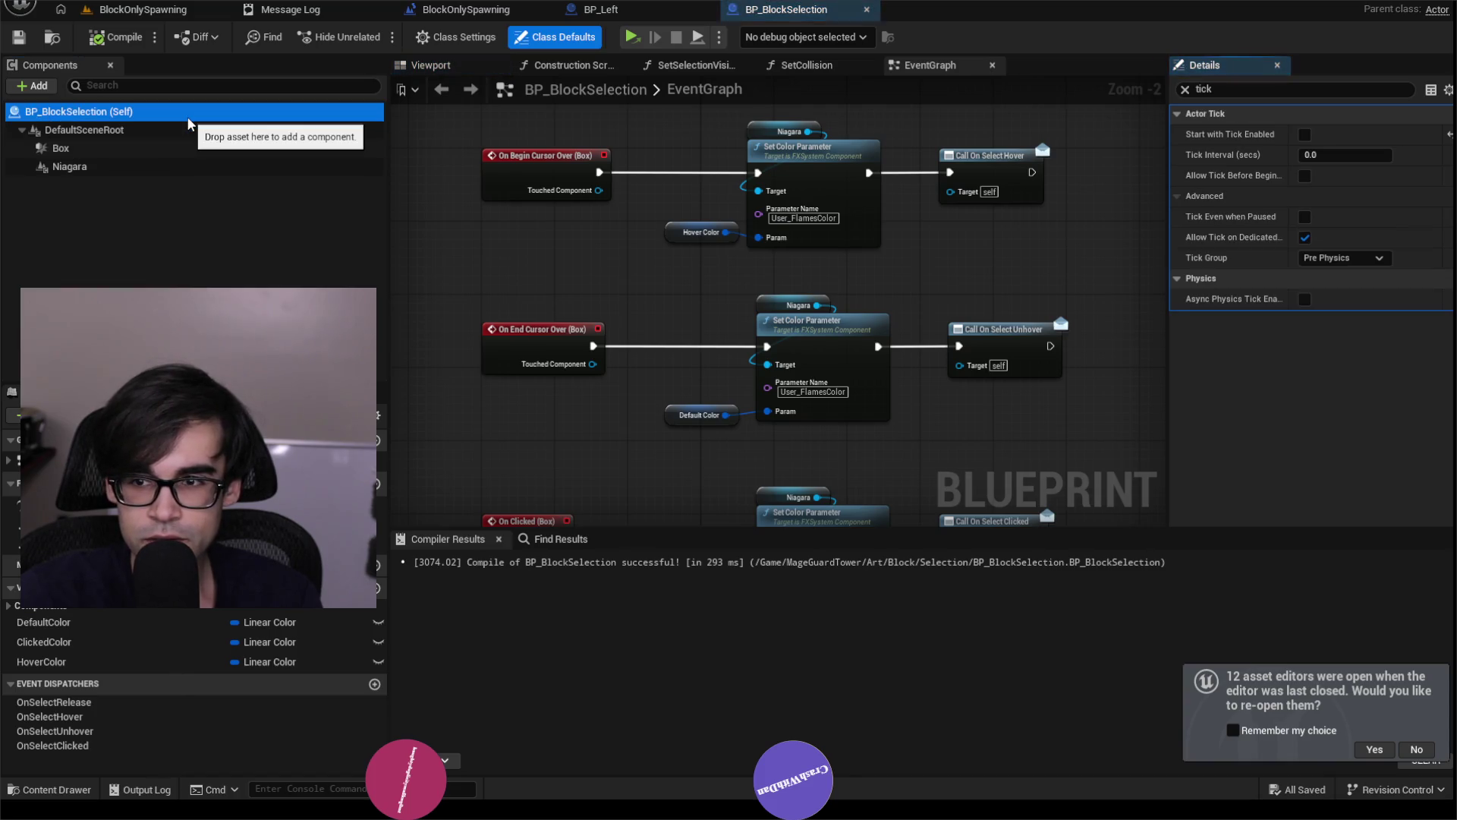
{"action": "key", "text": "ctrl+Tab"}
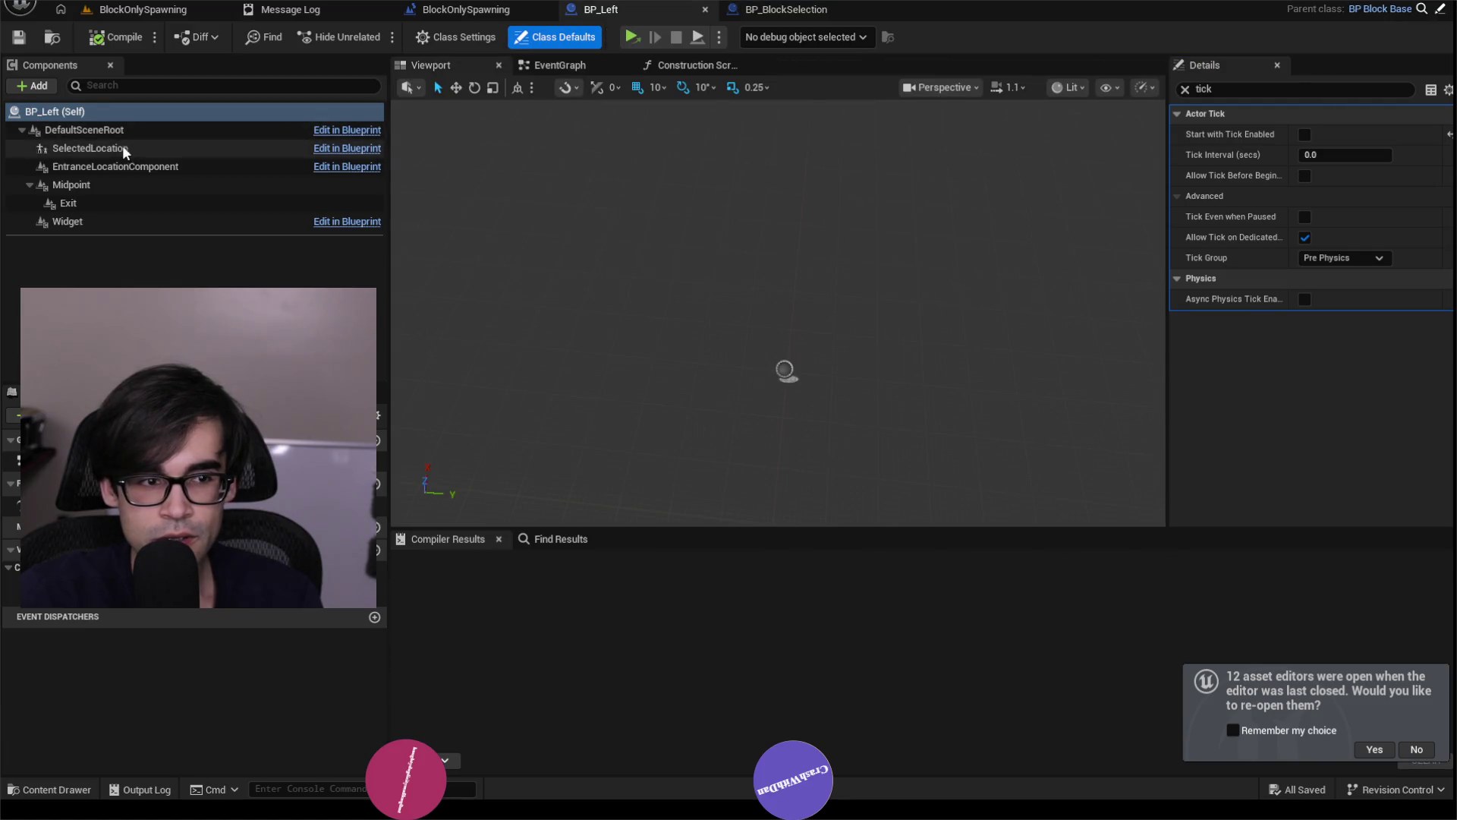
{"action": "left_click", "coordinate": [125, 152]}
{"action": "left_click", "coordinate": [134, 224]}
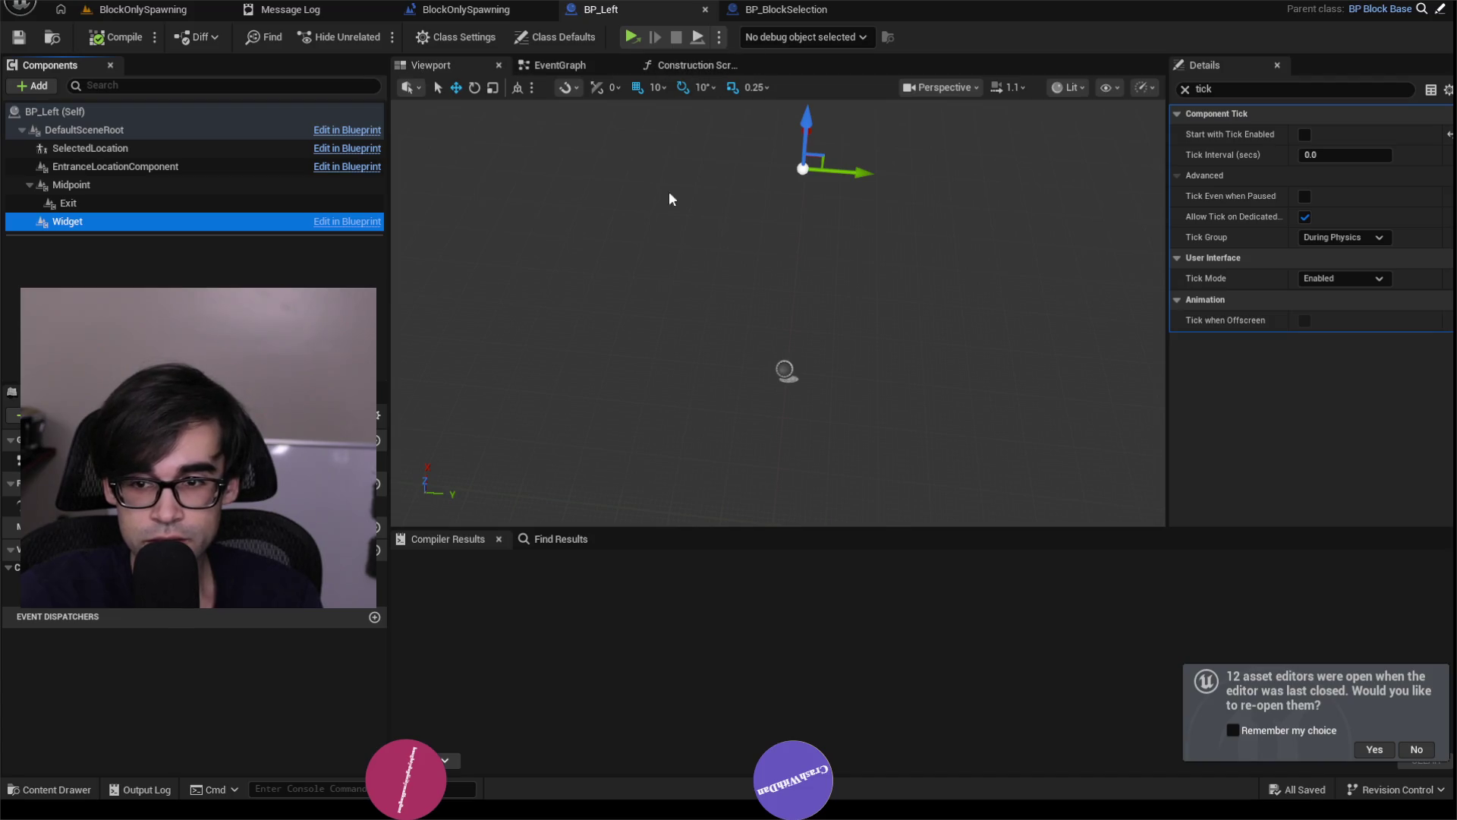
{"action": "left_click_drag", "start_coordinate": [891, 253], "coordinate": [928, 250]}
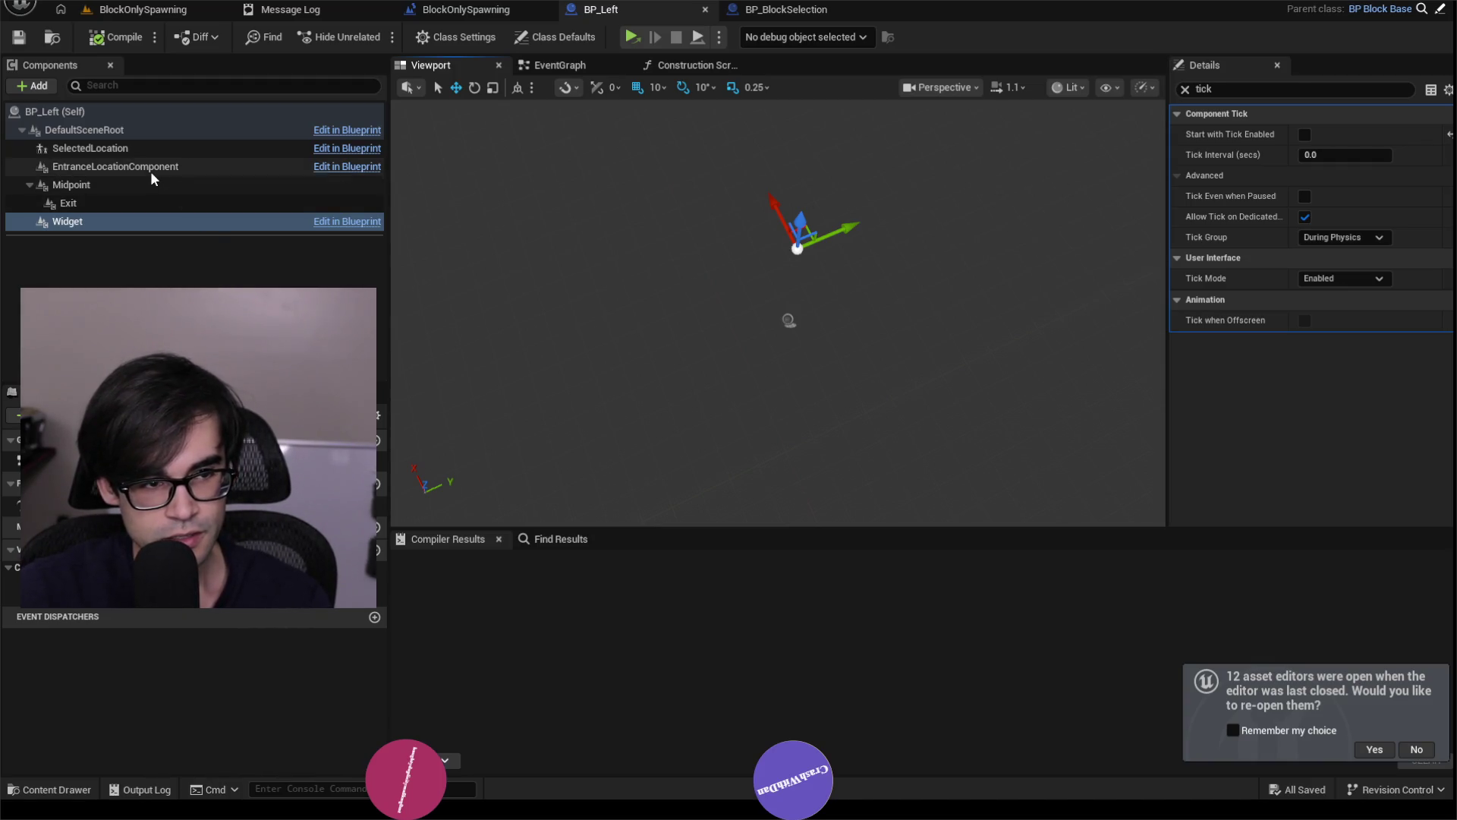
{"action": "left_click", "coordinate": [113, 133], "text": "shift"}
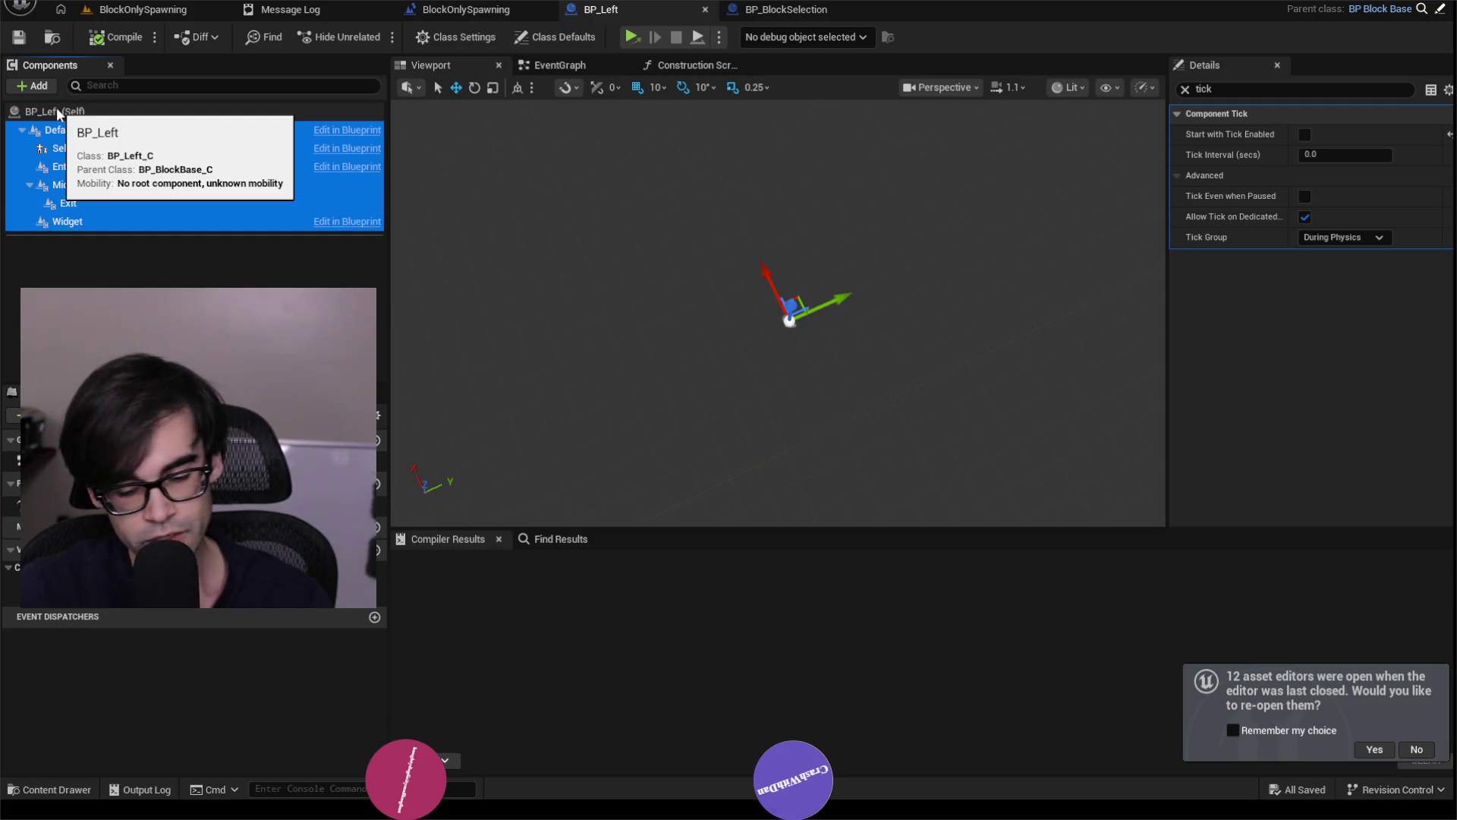
Multi-select BP_Left's components from SelectedLocation to Widget and review their context-menu options.
{"action": "left_click", "coordinate": [136, 257]}
{"action": "left_click", "coordinate": [84, 222]}
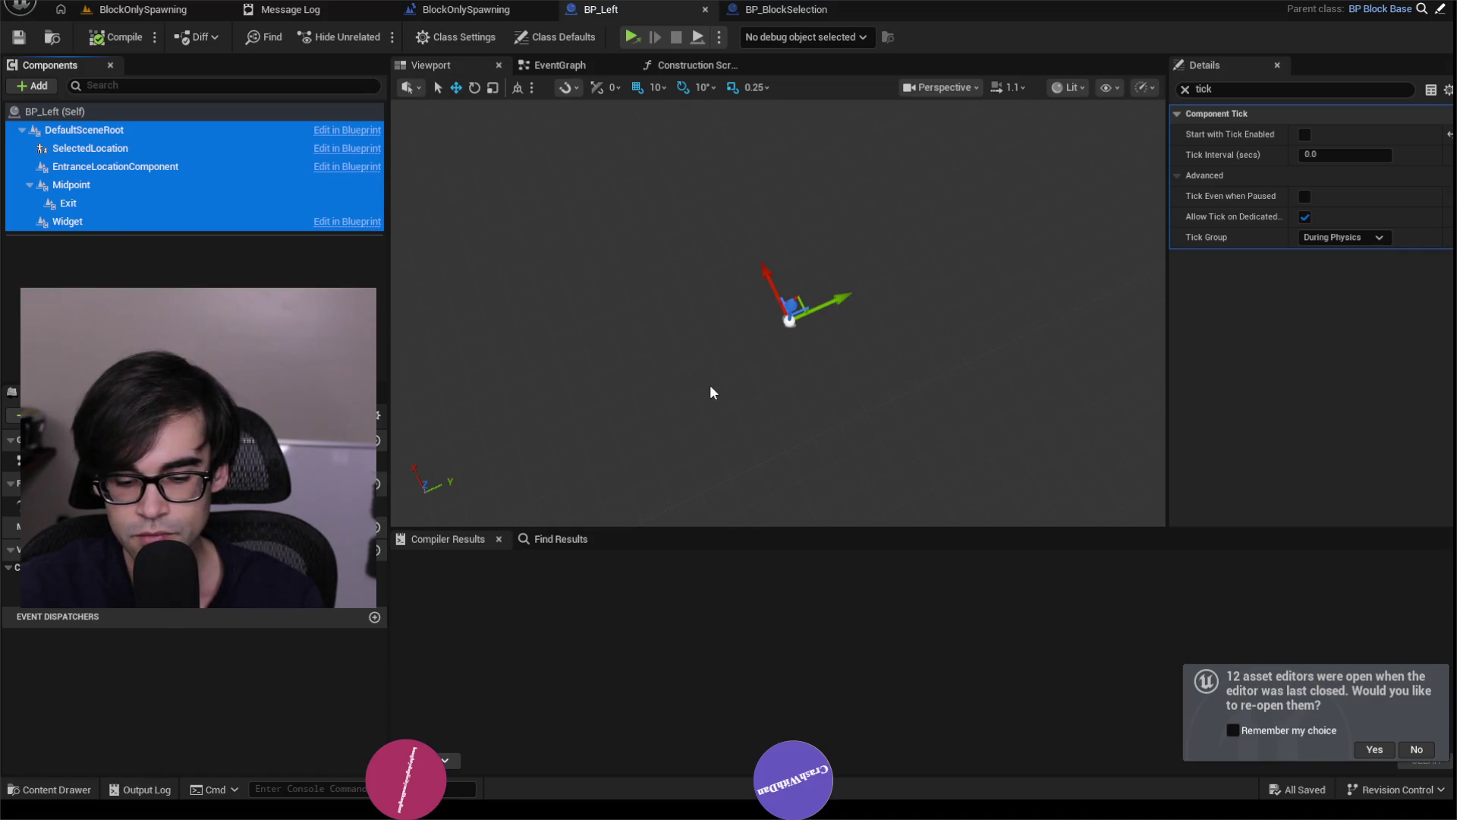
{"action": "right_click", "coordinate": [156, 214]}
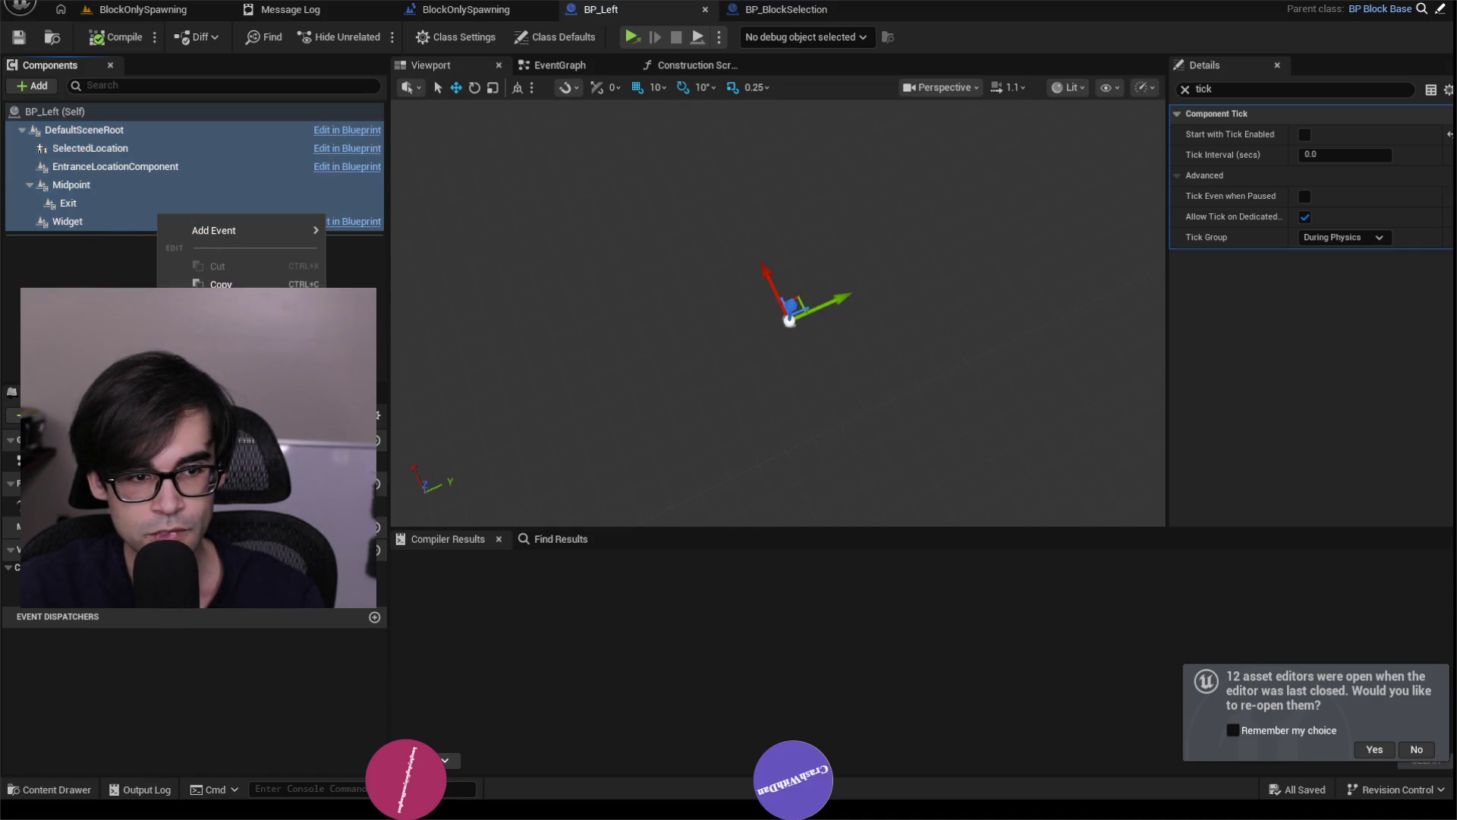
{"action": "left_click", "coordinate": [89, 223]}
{"action": "left_click", "coordinate": [117, 144], "text": "shift"}
{"action": "right_click", "coordinate": [116, 143]}
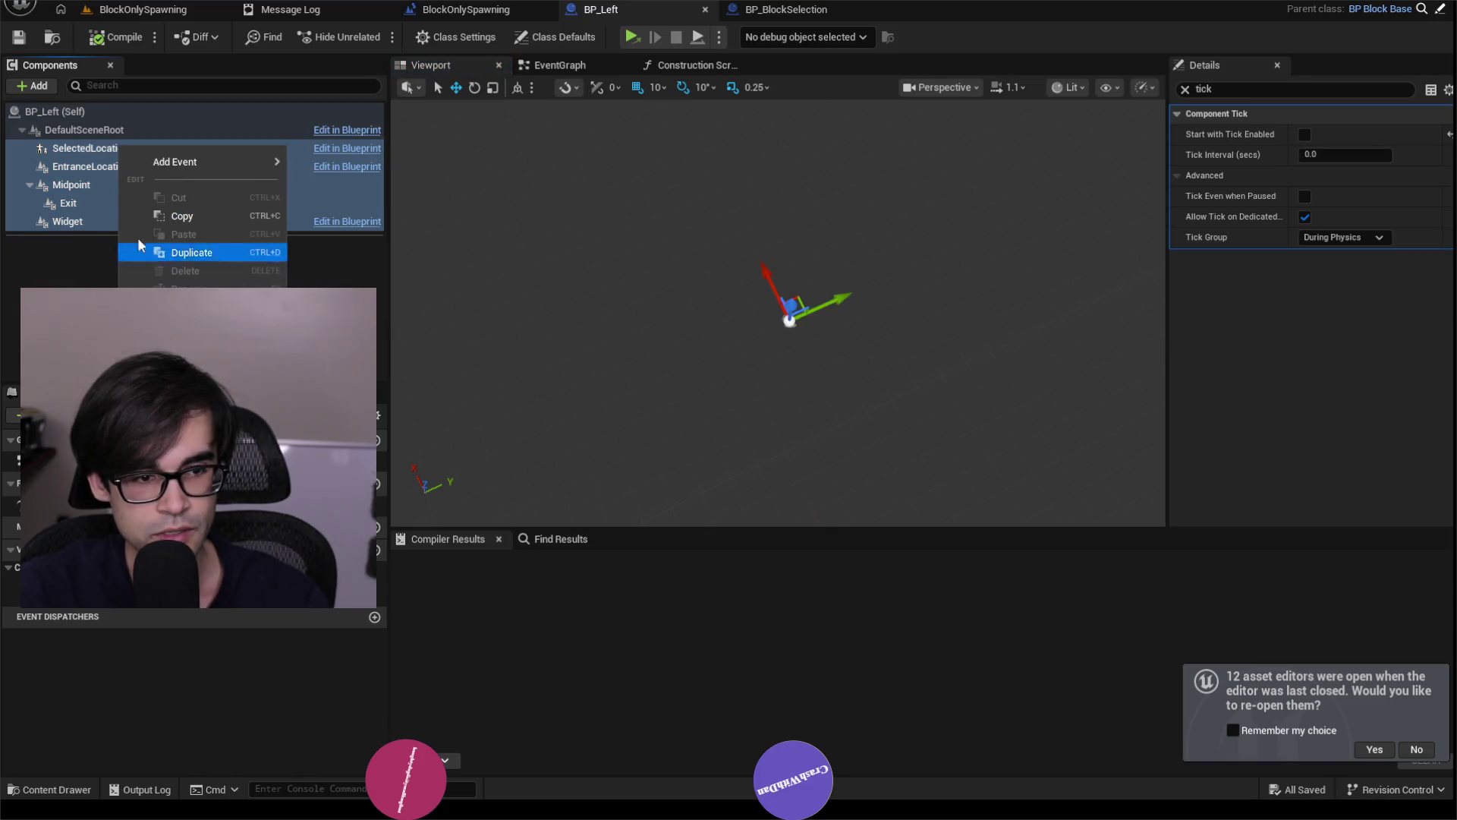
{"action": "left_click", "coordinate": [85, 227]}
Remove the Exit component, compile BP_Left, and return to the BlockOnlySpawning level.
{"action": "left_click", "coordinate": [143, 9]}
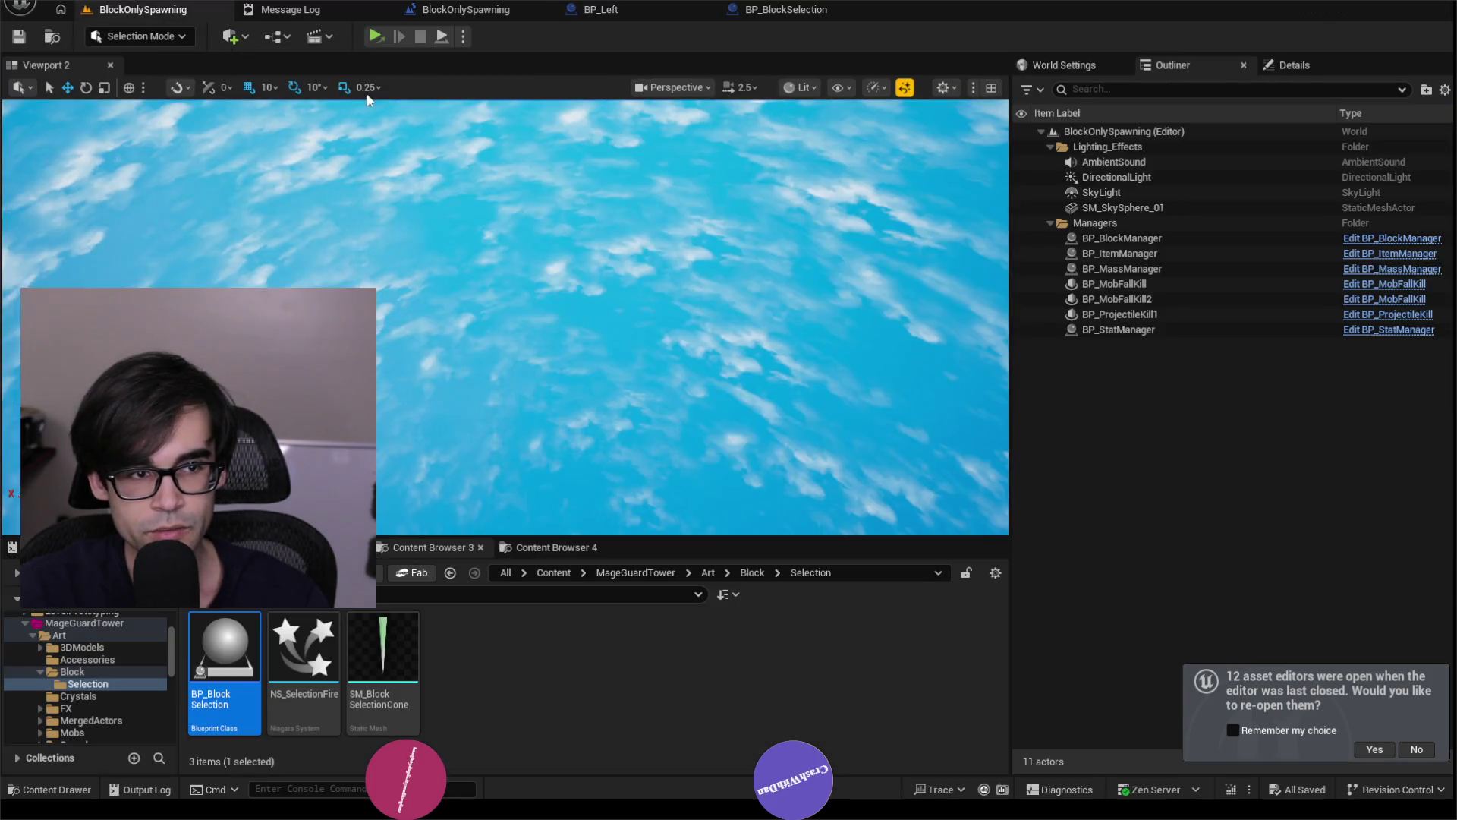
{"action": "left_click", "coordinate": [654, 11]}
{"action": "left_click_drag", "start_coordinate": [104, 244], "coordinate": [108, 170]}
{"action": "left_click", "coordinate": [88, 148]}
{"action": "left_click", "coordinate": [107, 132]}
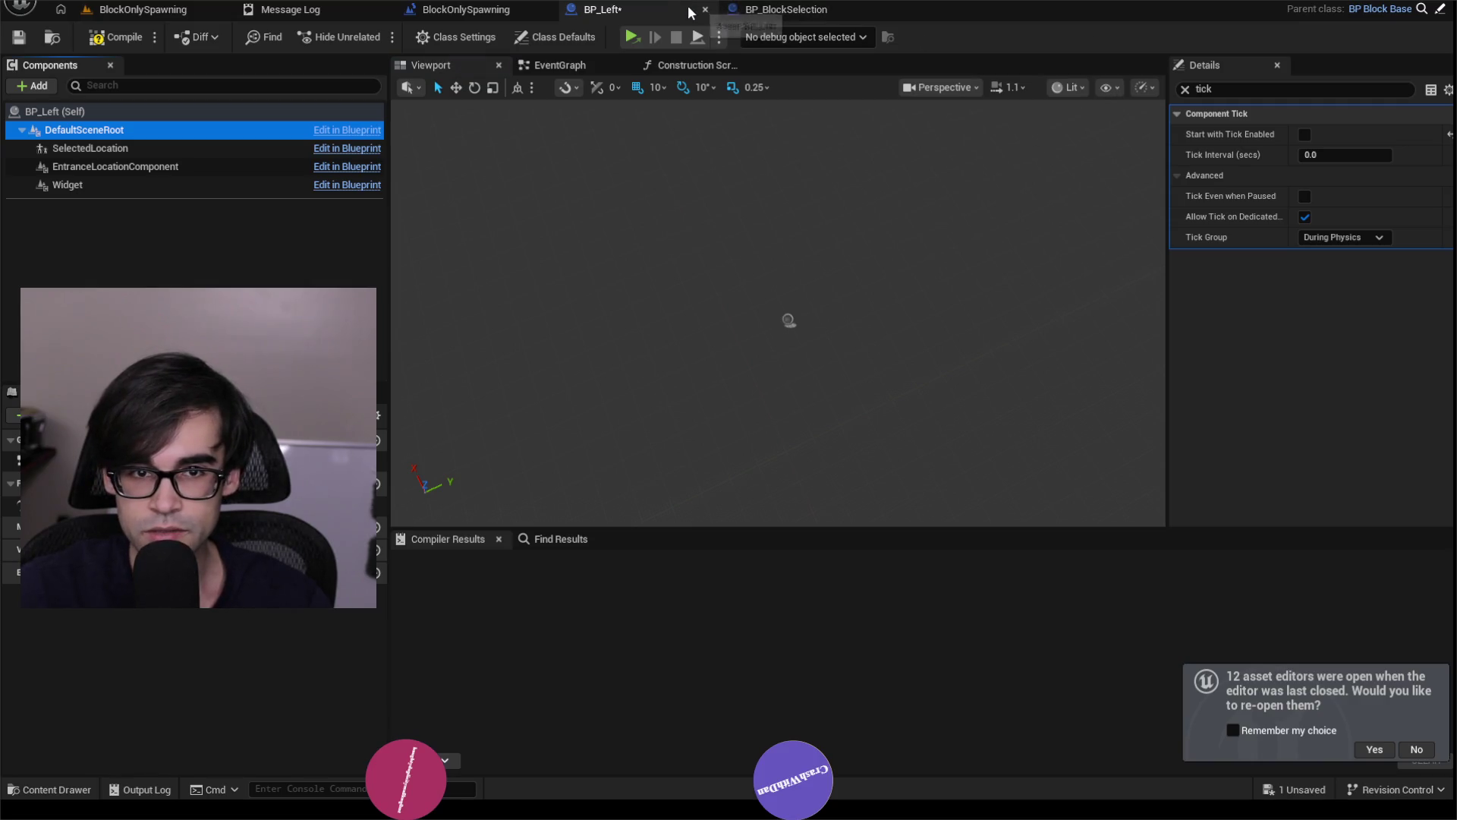
{"action": "left_click", "coordinate": [121, 44]}
{"action": "left_click", "coordinate": [145, 10]}
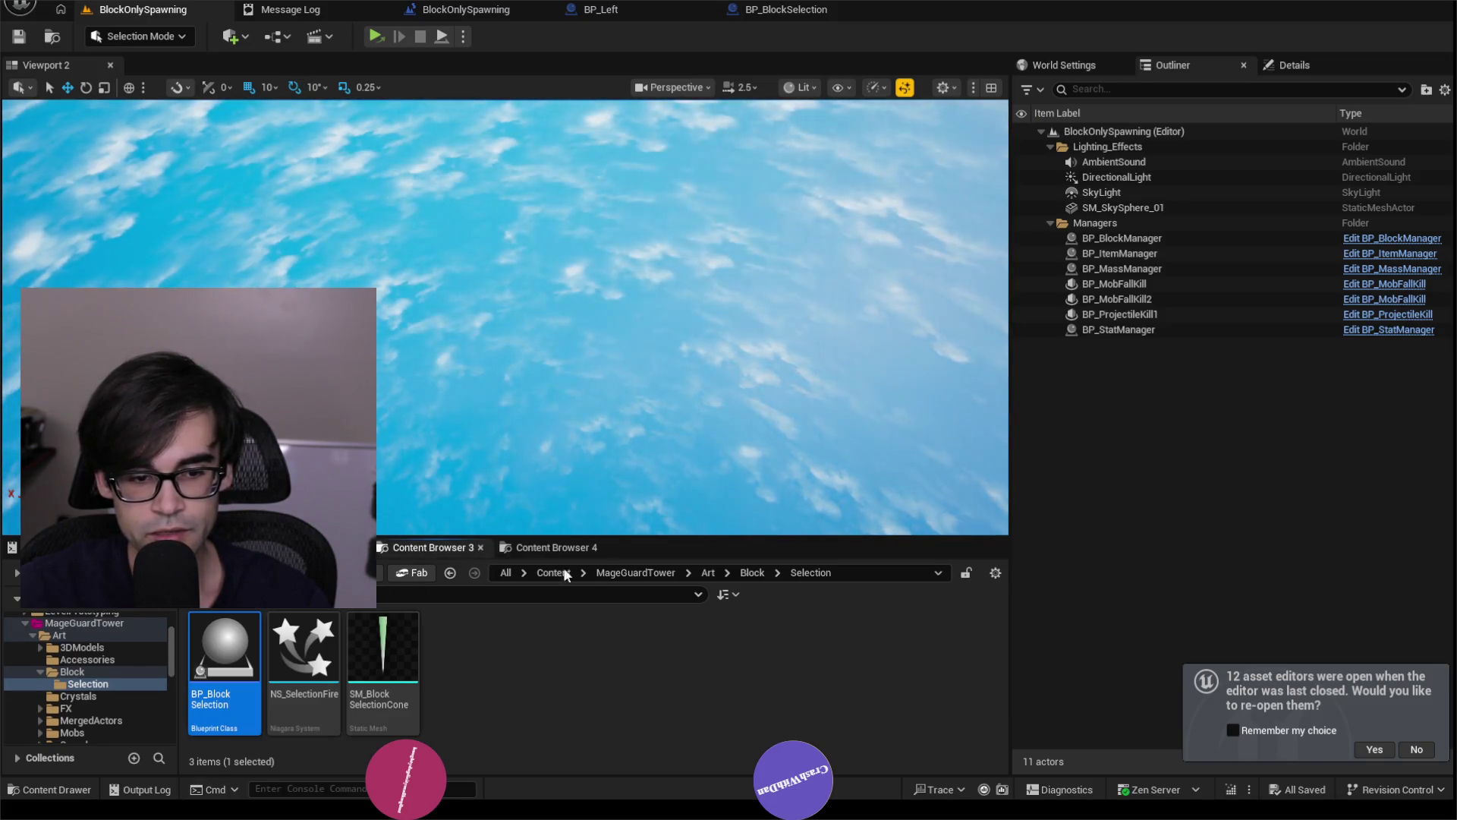
Navigate the Content Browser to MageGuardTower > PathMaking > Blocks.
{"action": "left_click", "coordinate": [764, 579]}
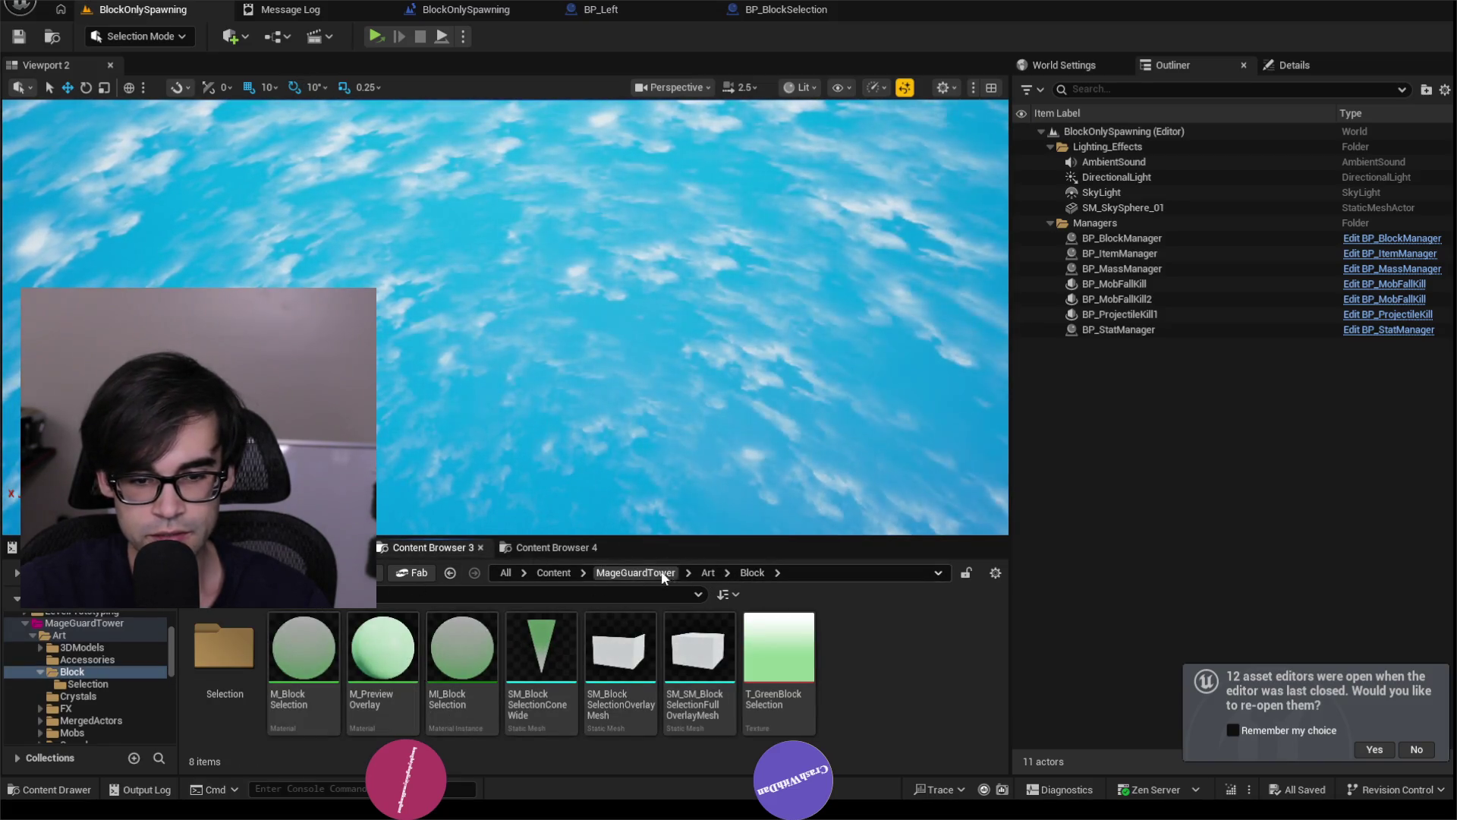
{"action": "left_click", "coordinate": [710, 576]}
{"action": "left_click", "coordinate": [636, 573]}
{"action": "double_click", "coordinate": [542, 652]}
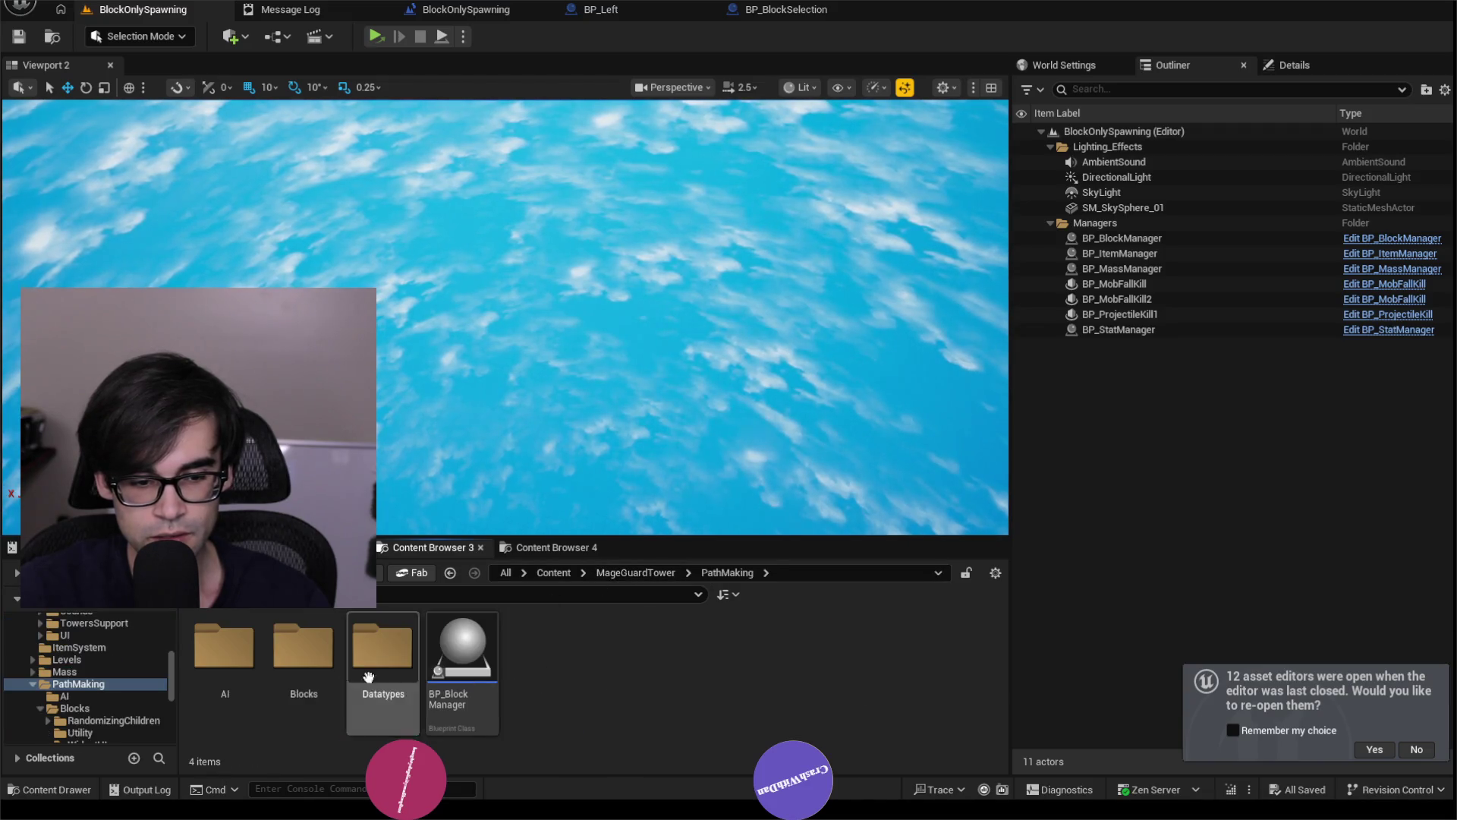
{"action": "double_click", "coordinate": [334, 656]}
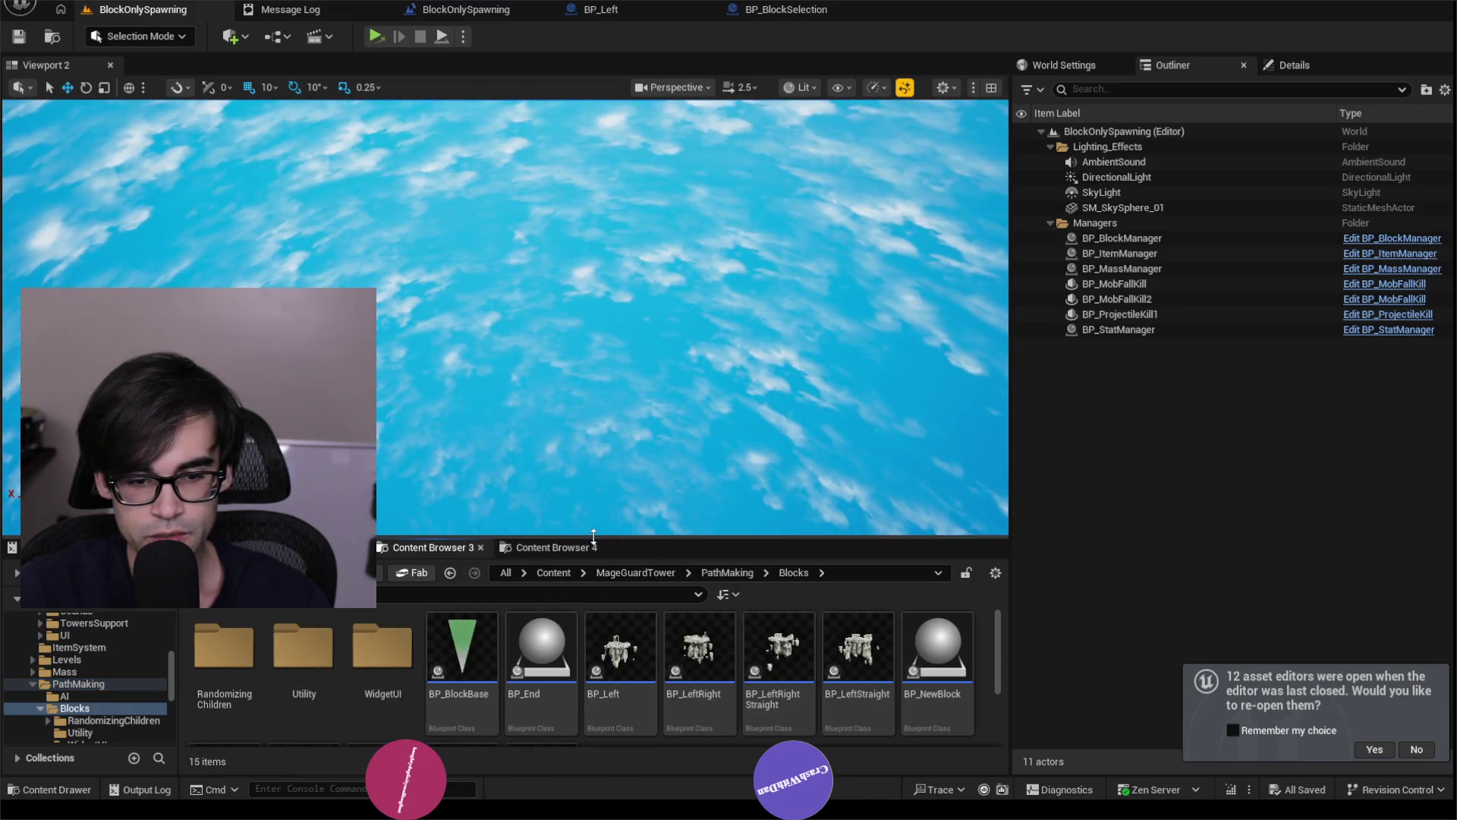
Enlarge the asset browser, open BP_End to view its Widget component, then select BP_BlockBase.
{"action": "left_click_drag", "start_coordinate": [594, 537], "coordinate": [593, 442]}
{"action": "left_click", "coordinate": [552, 560]}
{"action": "double_click", "coordinate": [552, 560]}
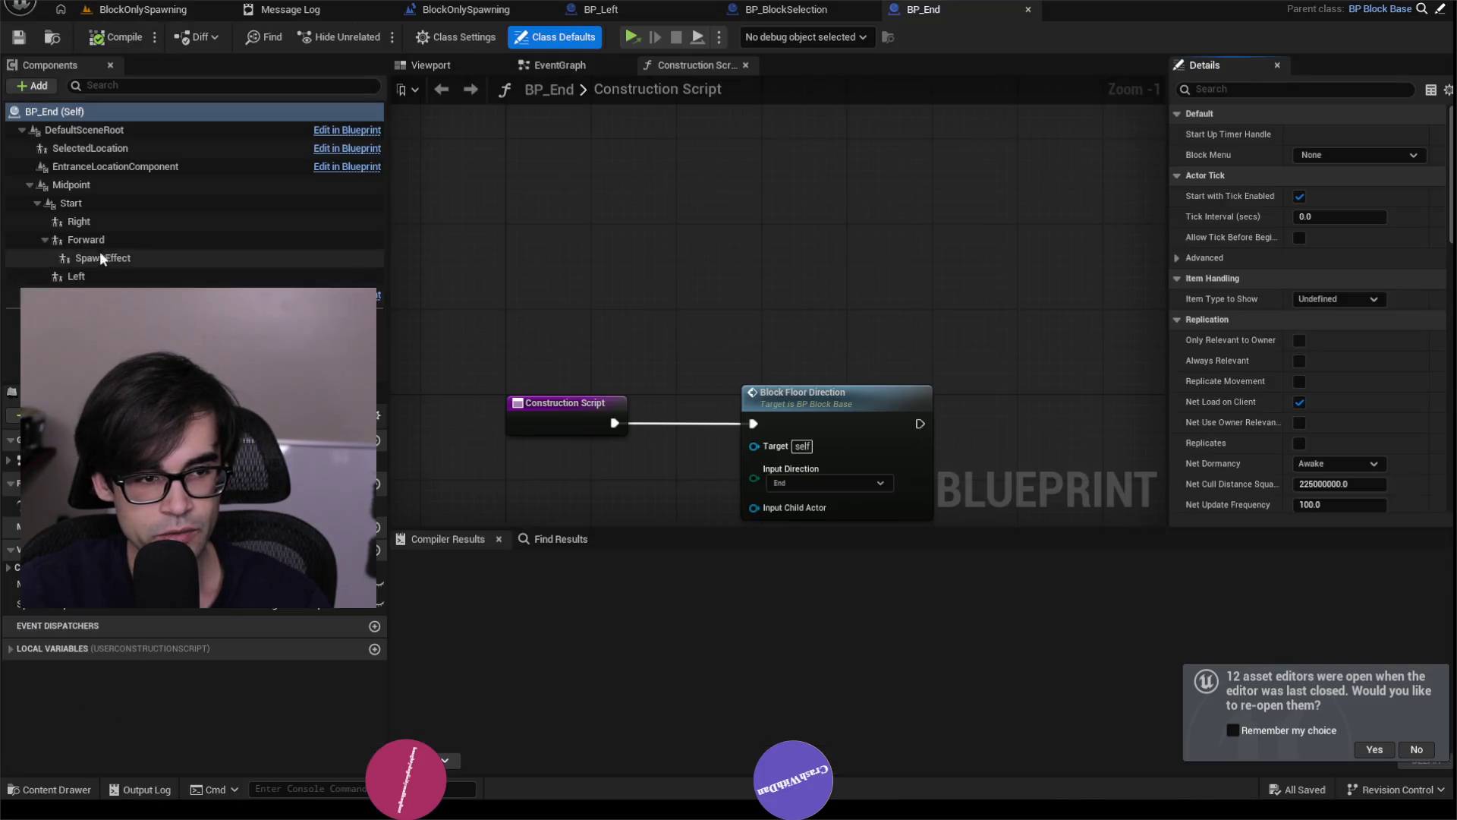
{"action": "left_click", "coordinate": [125, 293]}
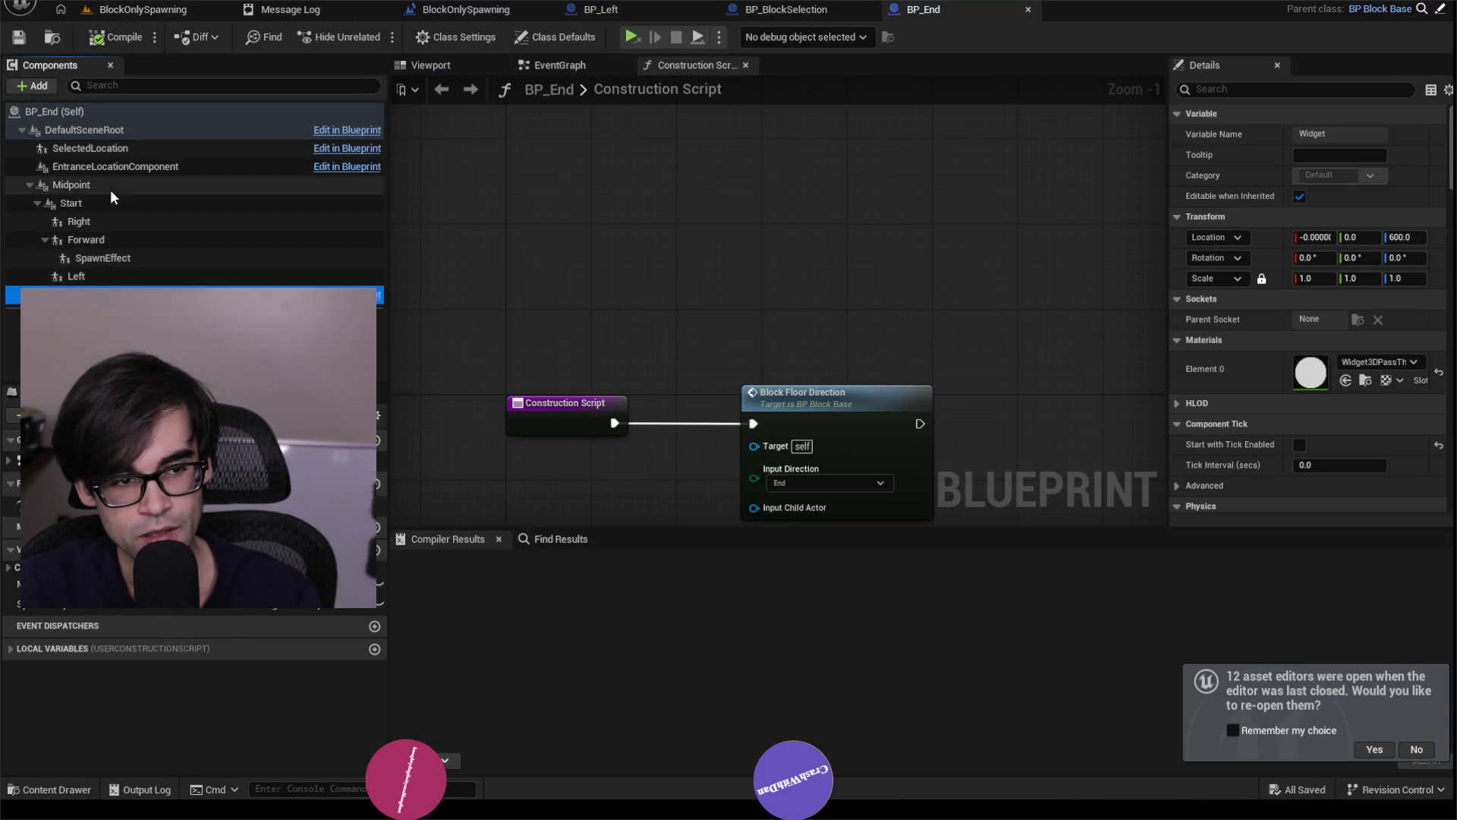
{"action": "left_click", "coordinate": [144, 9]}
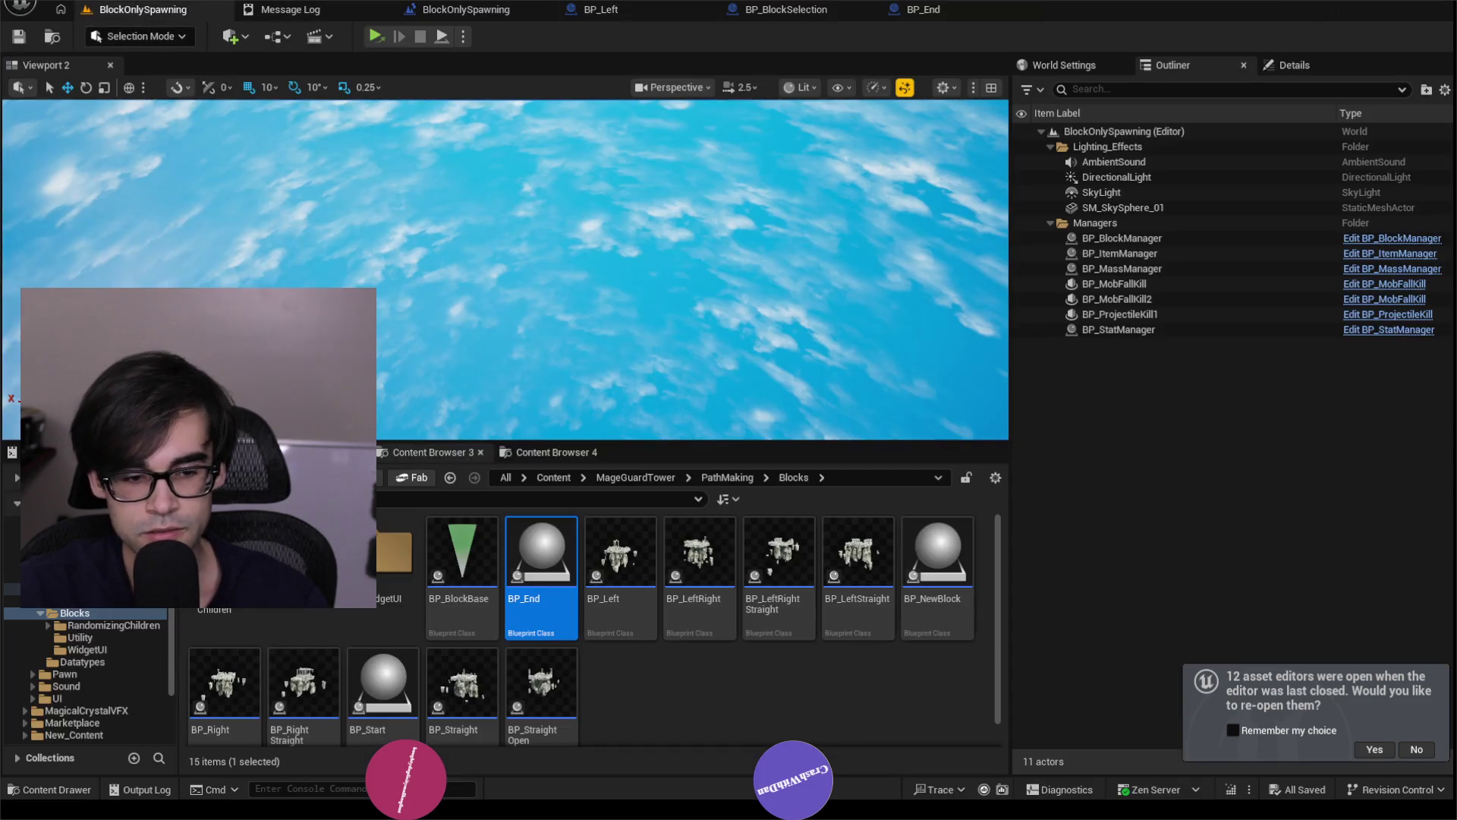
{"action": "left_click", "coordinate": [467, 550]}
{"action": "scroll", "coordinate": [776, 367], "scroll_direction": "down", "scroll_amount": 3}
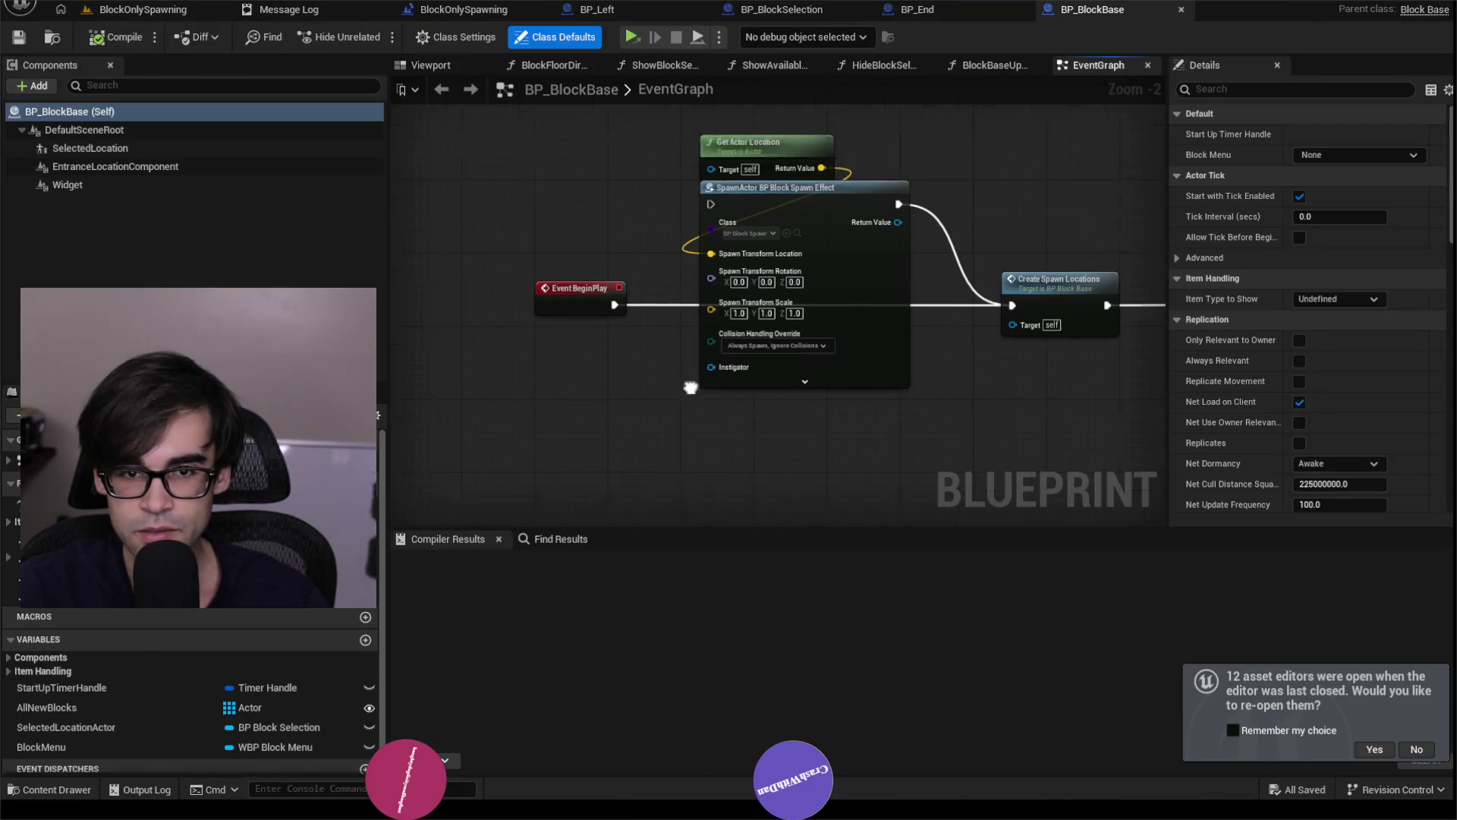
Delete SelectedLocation, EntranceLocationComponent and Widget from BP_BlockBase, then compile, producing six errors.
{"action": "left_click", "coordinate": [117, 135]}
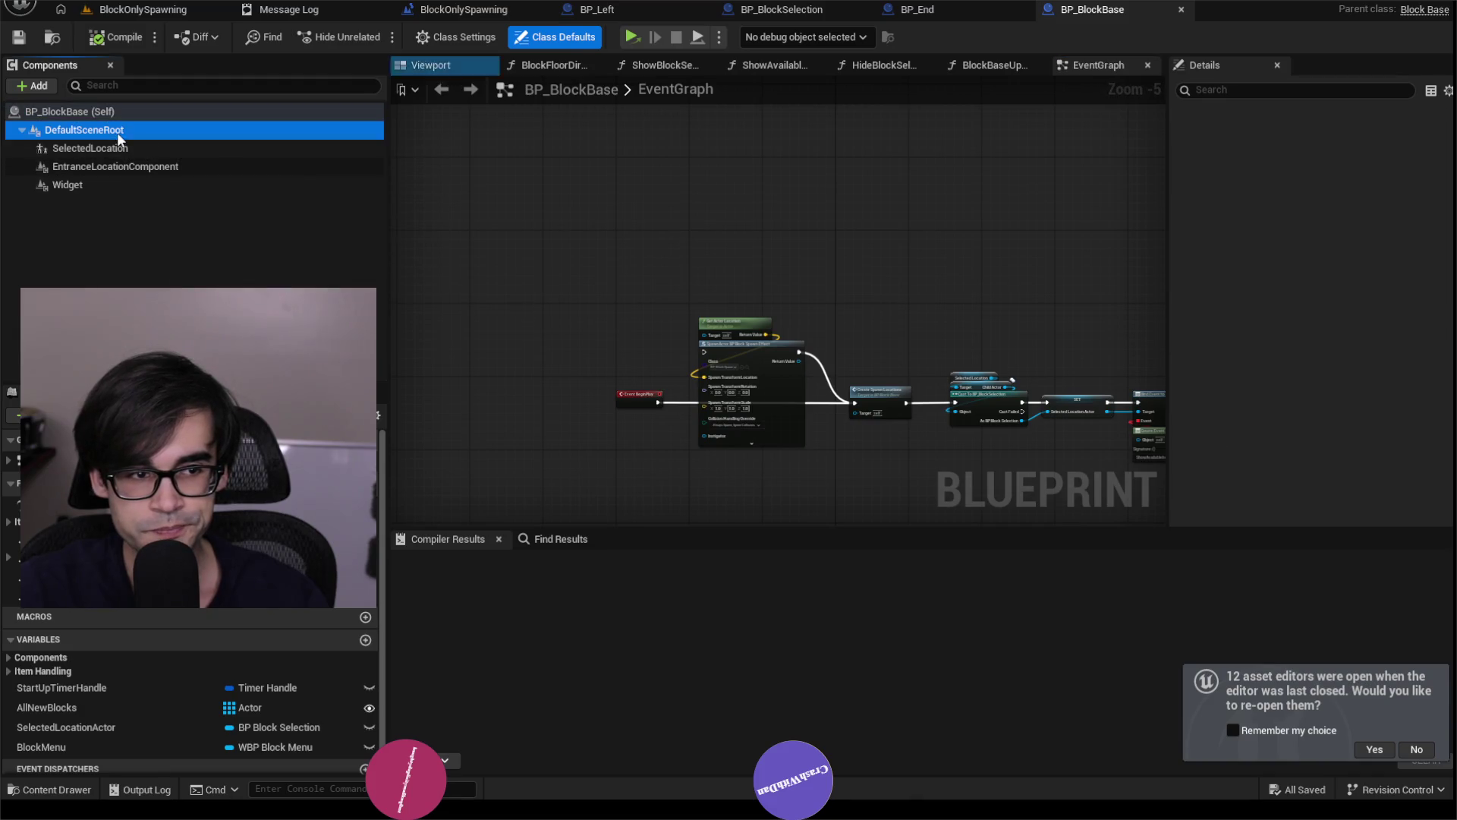
{"action": "left_click", "coordinate": [102, 182], "text": "shift"}
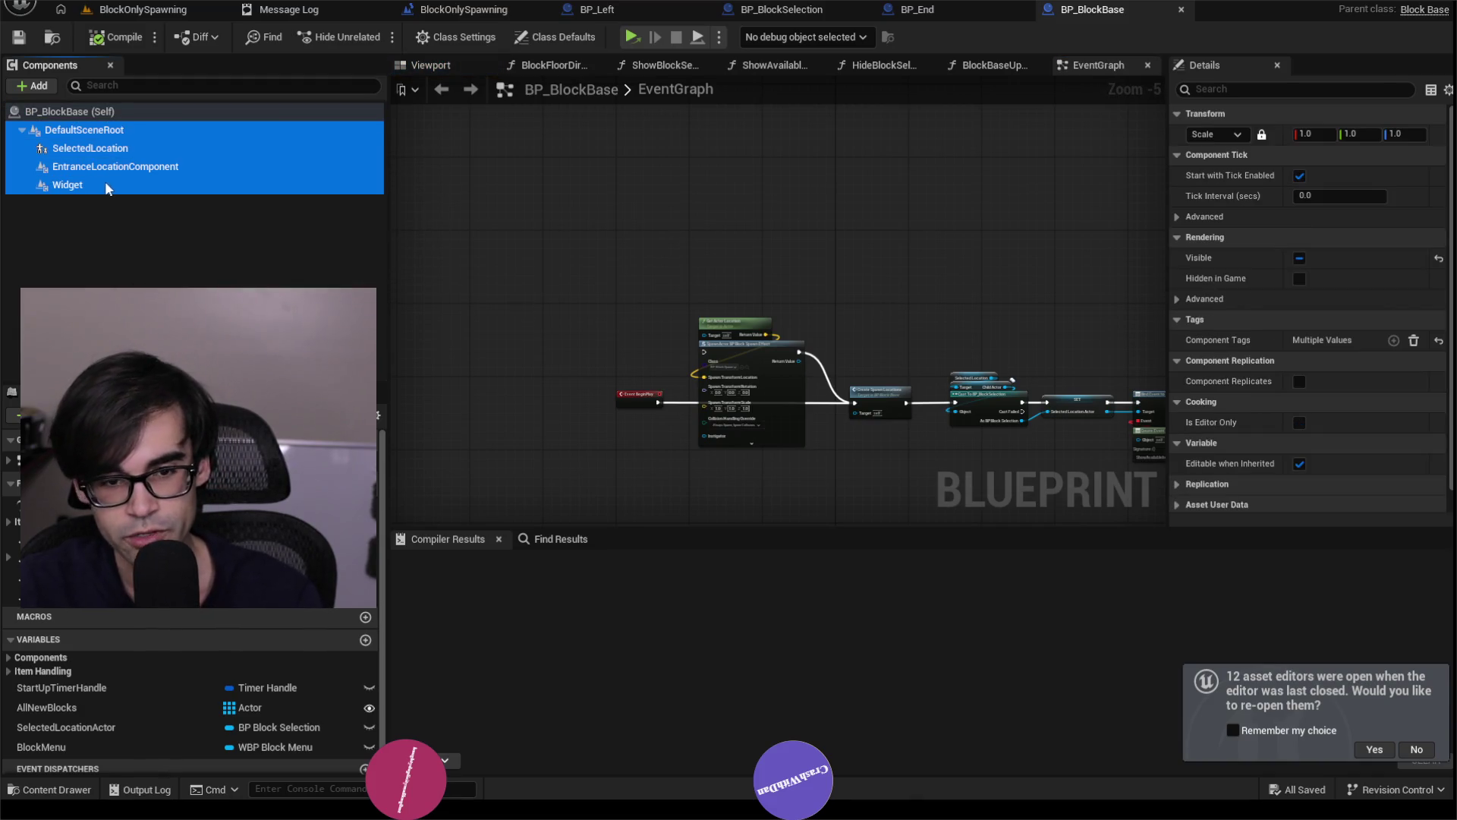
{"action": "left_click", "coordinate": [89, 149]}
{"action": "left_click", "coordinate": [97, 184], "text": "shift"}
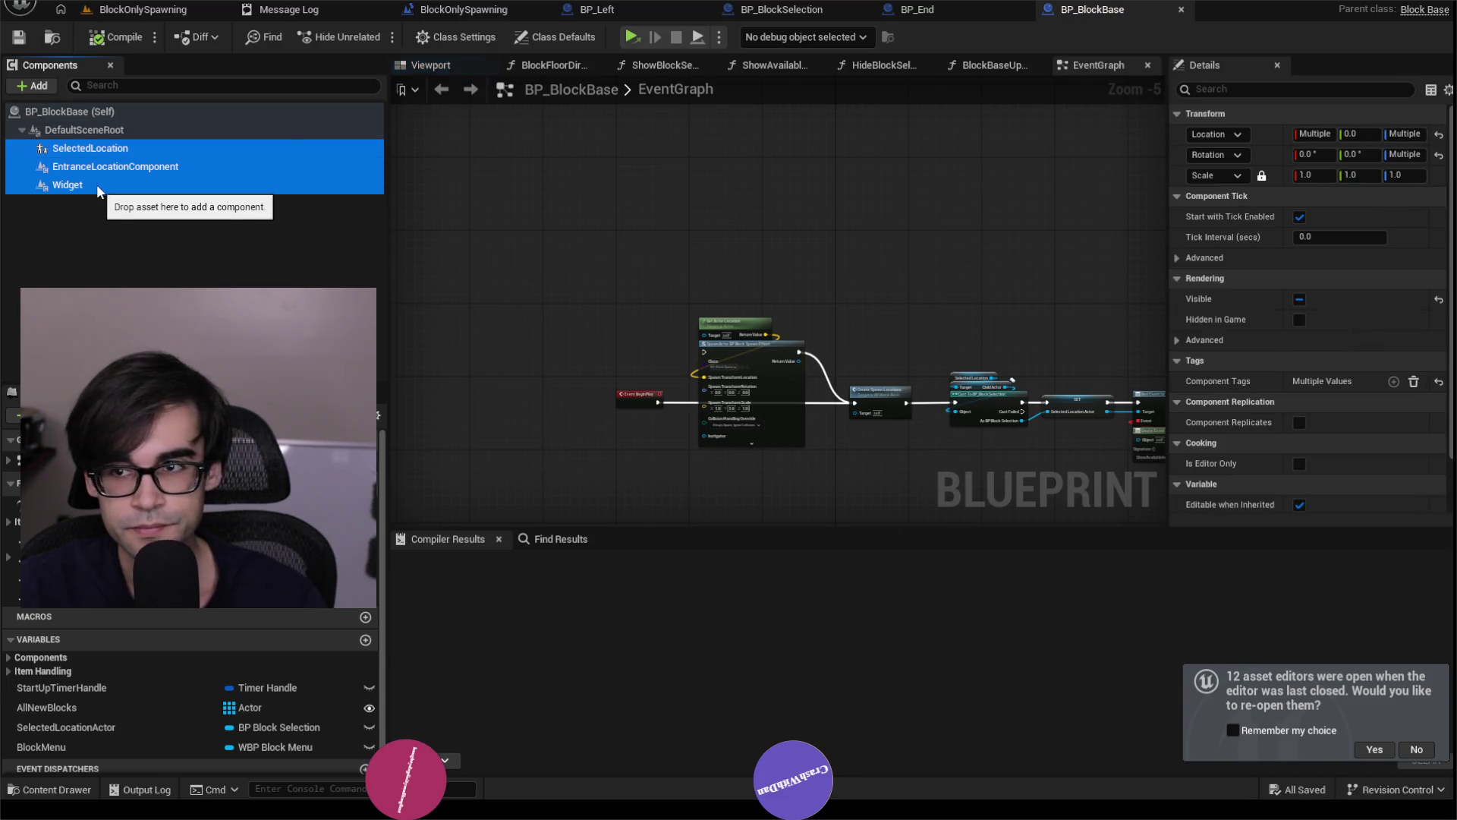
{"action": "key", "text": "Delete"}
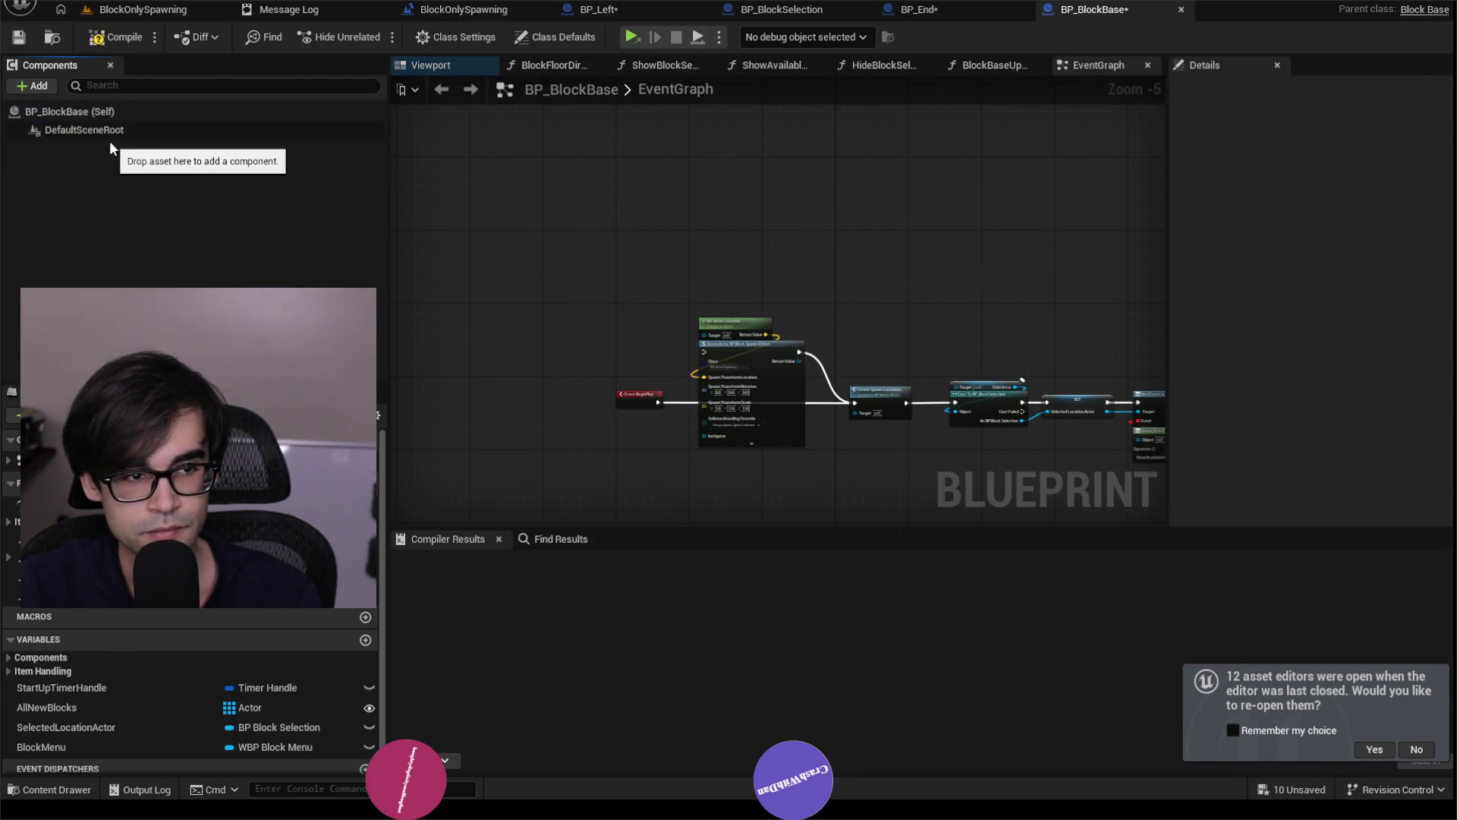
{"action": "left_click", "coordinate": [110, 133]}
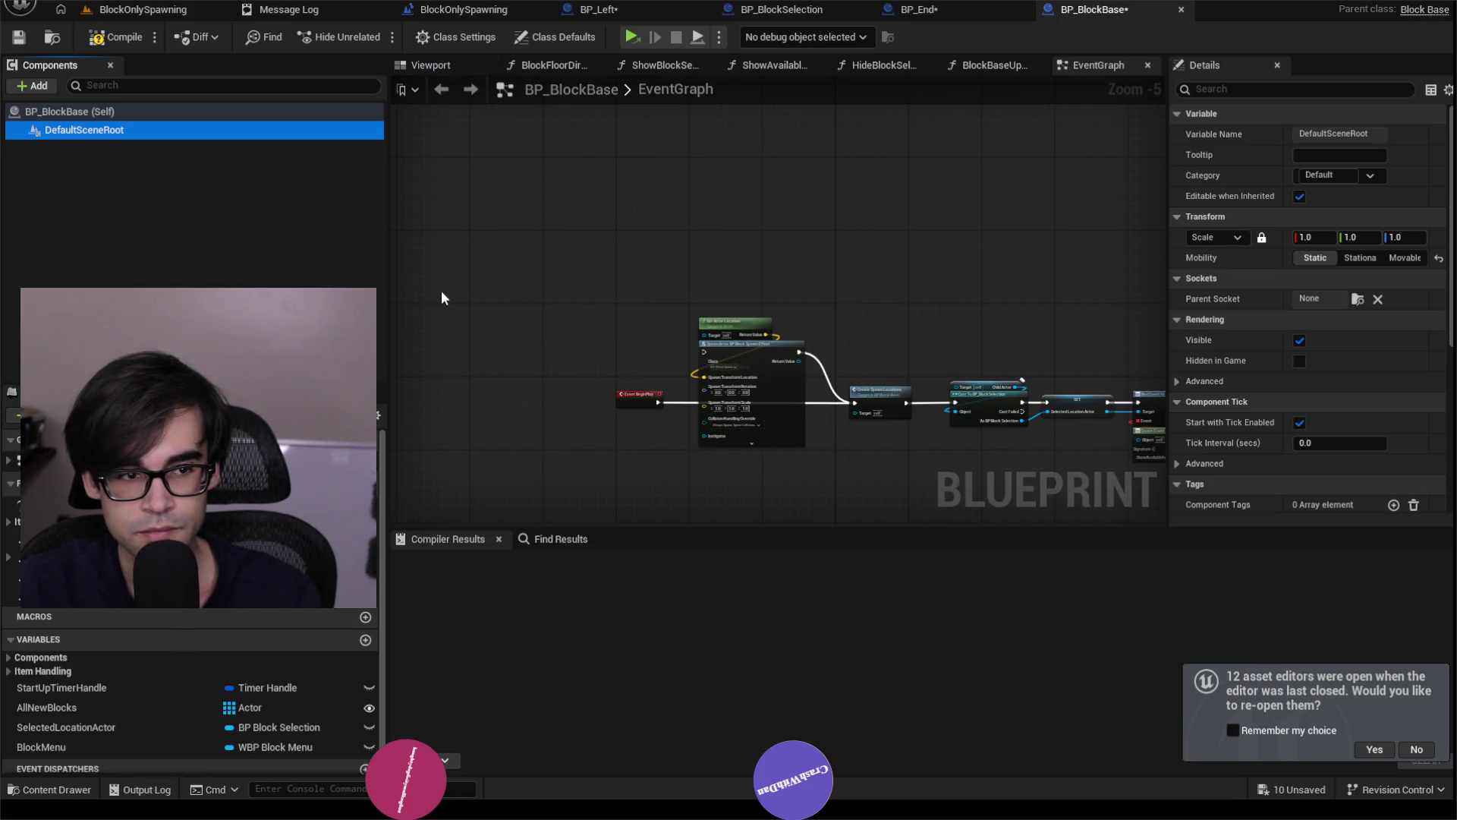
{"action": "left_click", "coordinate": [112, 44]}
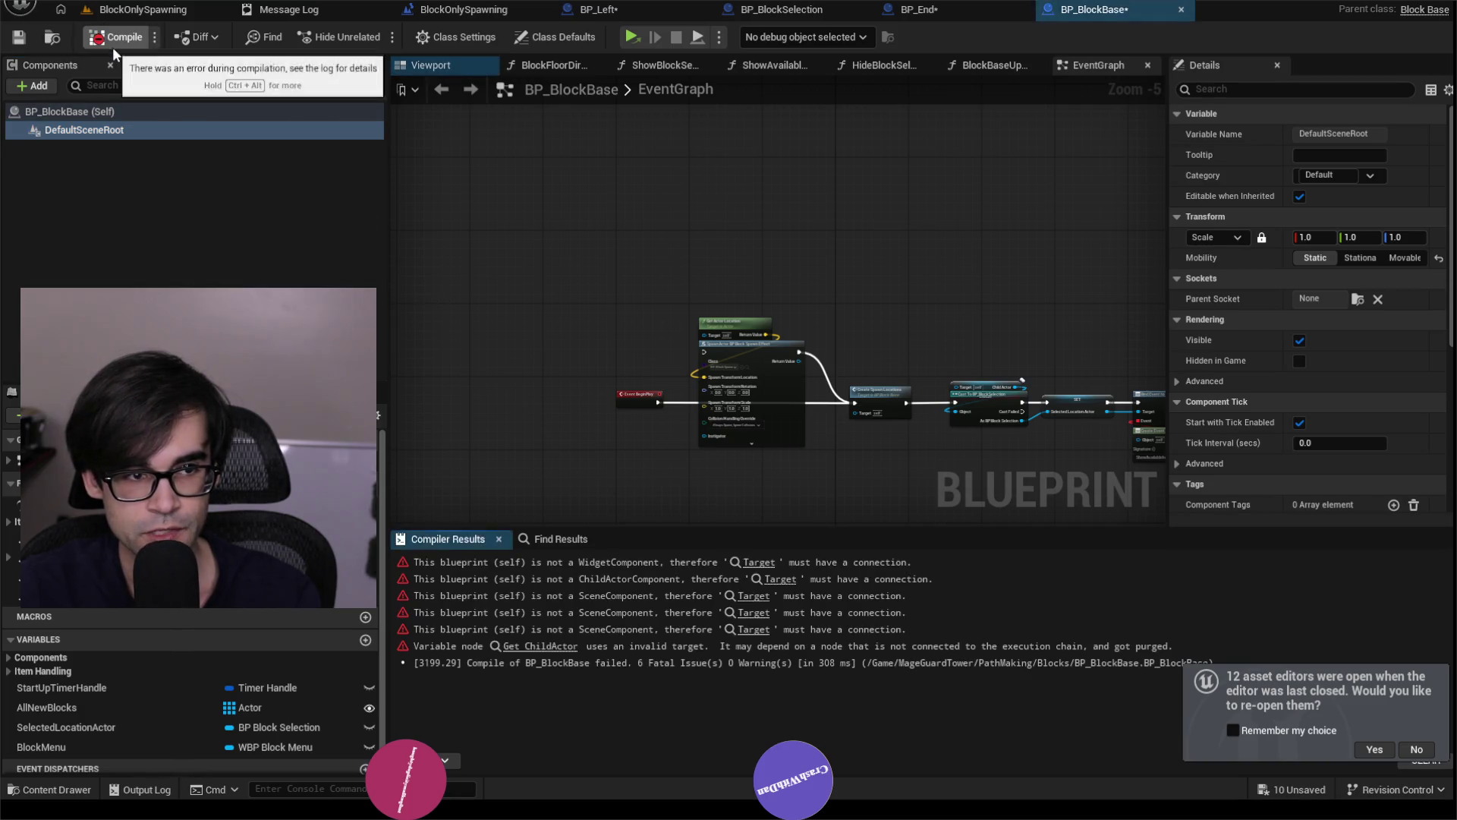
Trace the compile errors, disconnect ShowBlockSelectionCone's exec wire from For Each Loop, and recompile.
{"action": "left_click", "coordinate": [769, 565]}
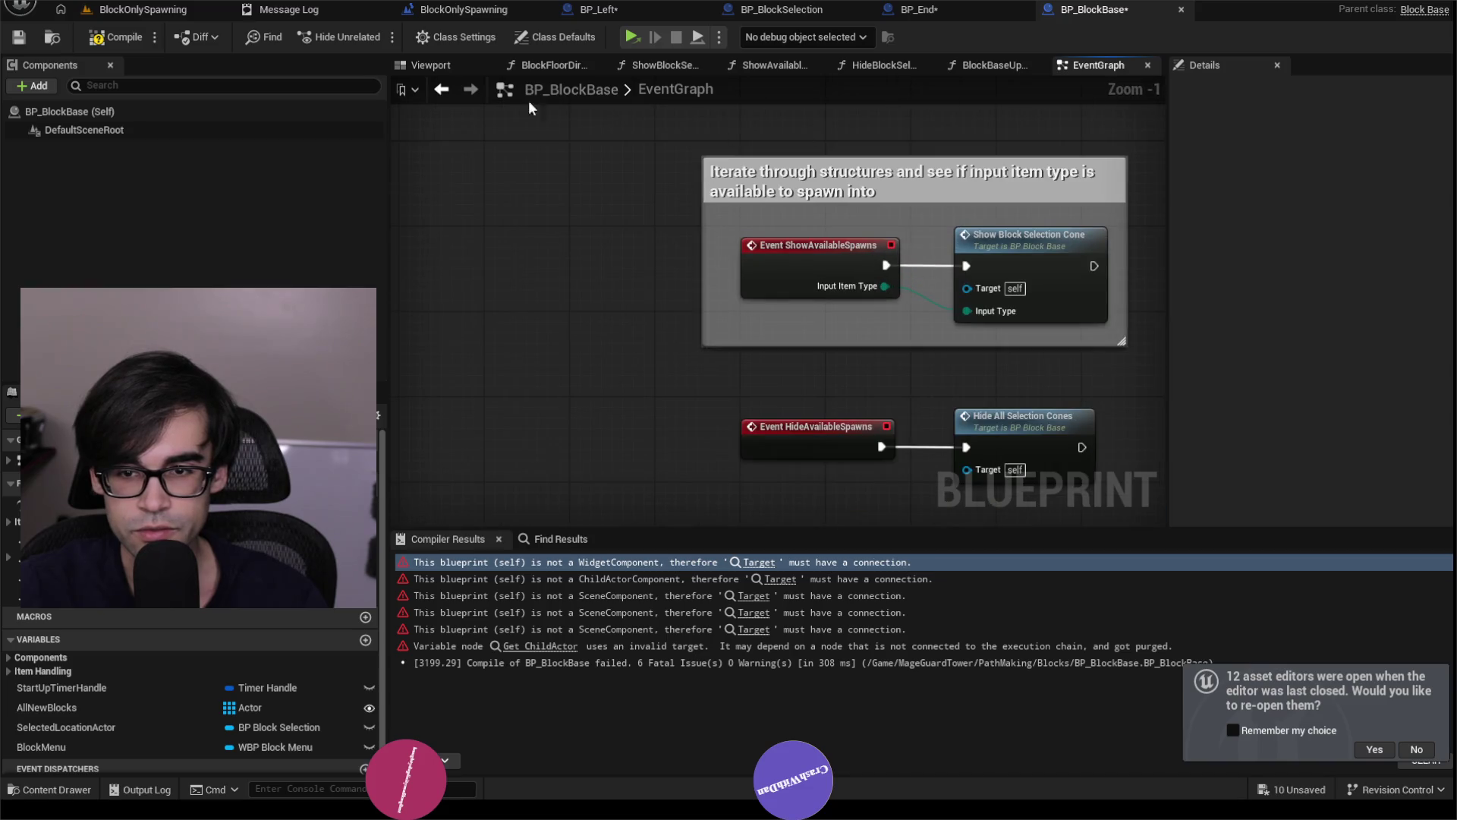
{"action": "left_click", "coordinate": [119, 41]}
{"action": "left_click", "coordinate": [750, 563]}
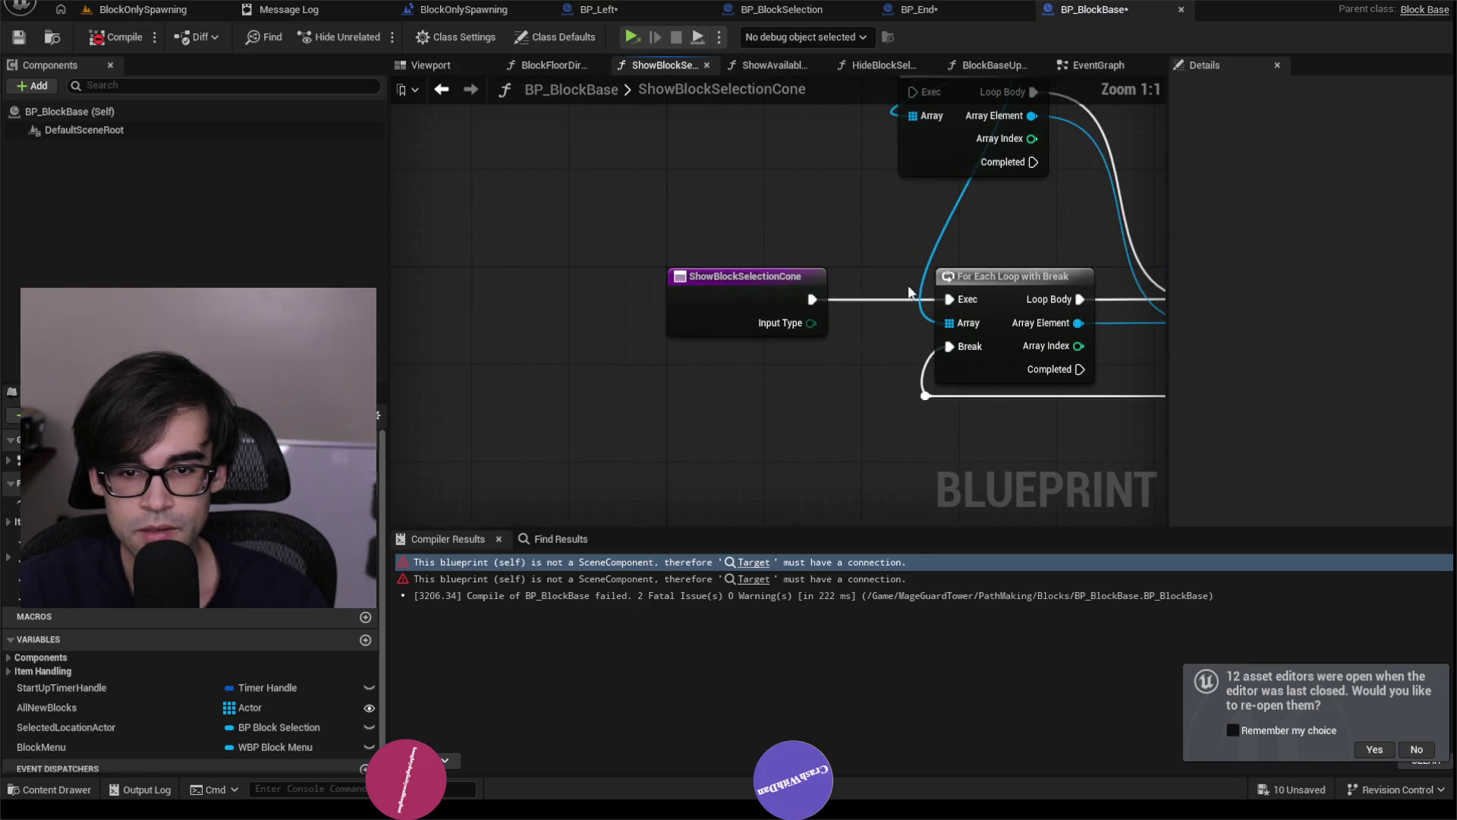
{"action": "left_click", "coordinate": [809, 307], "text": "alt"}
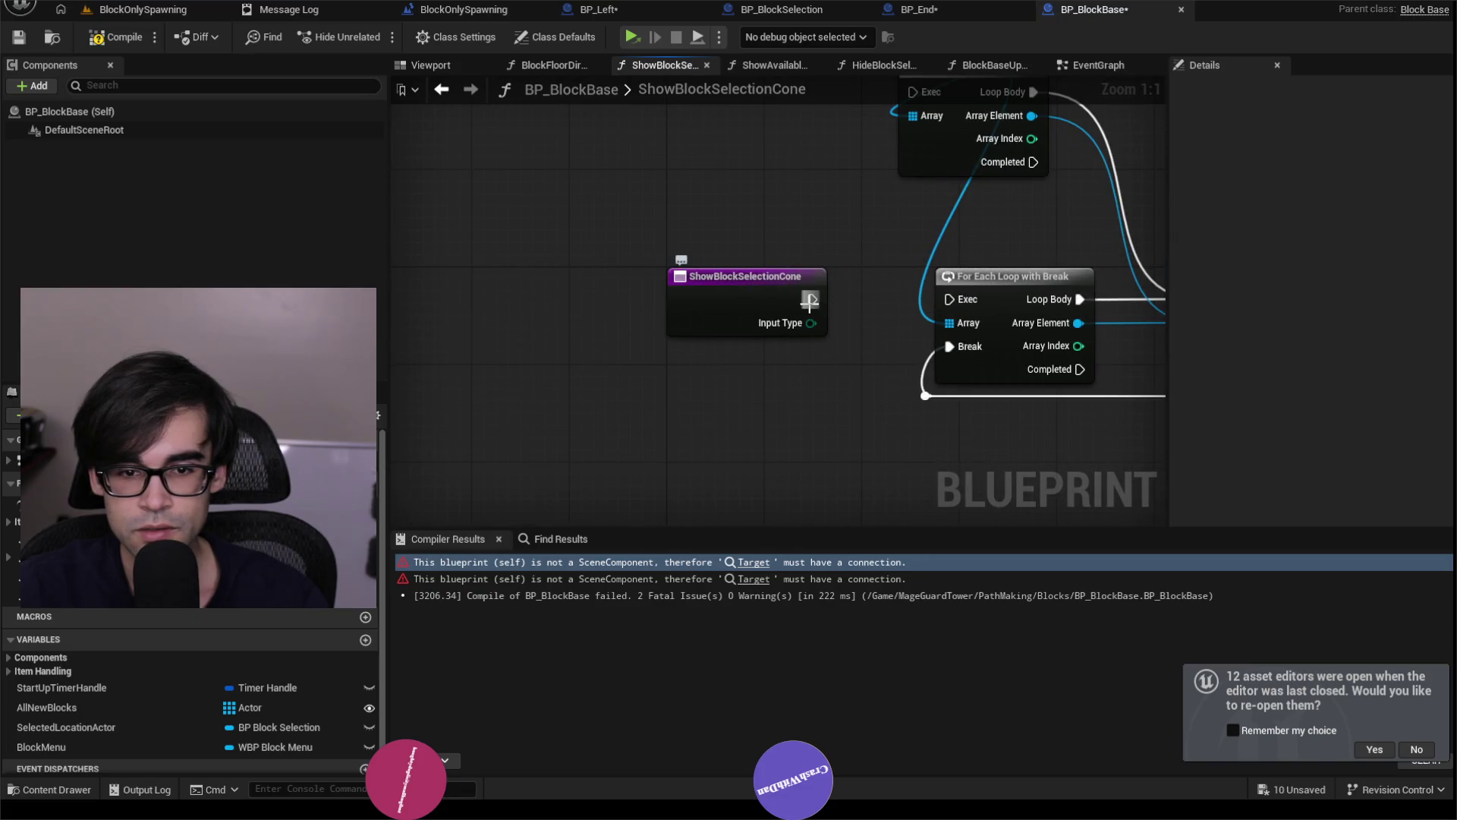
{"action": "left_click", "coordinate": [101, 46]}
{"action": "left_click", "coordinate": [736, 562]}
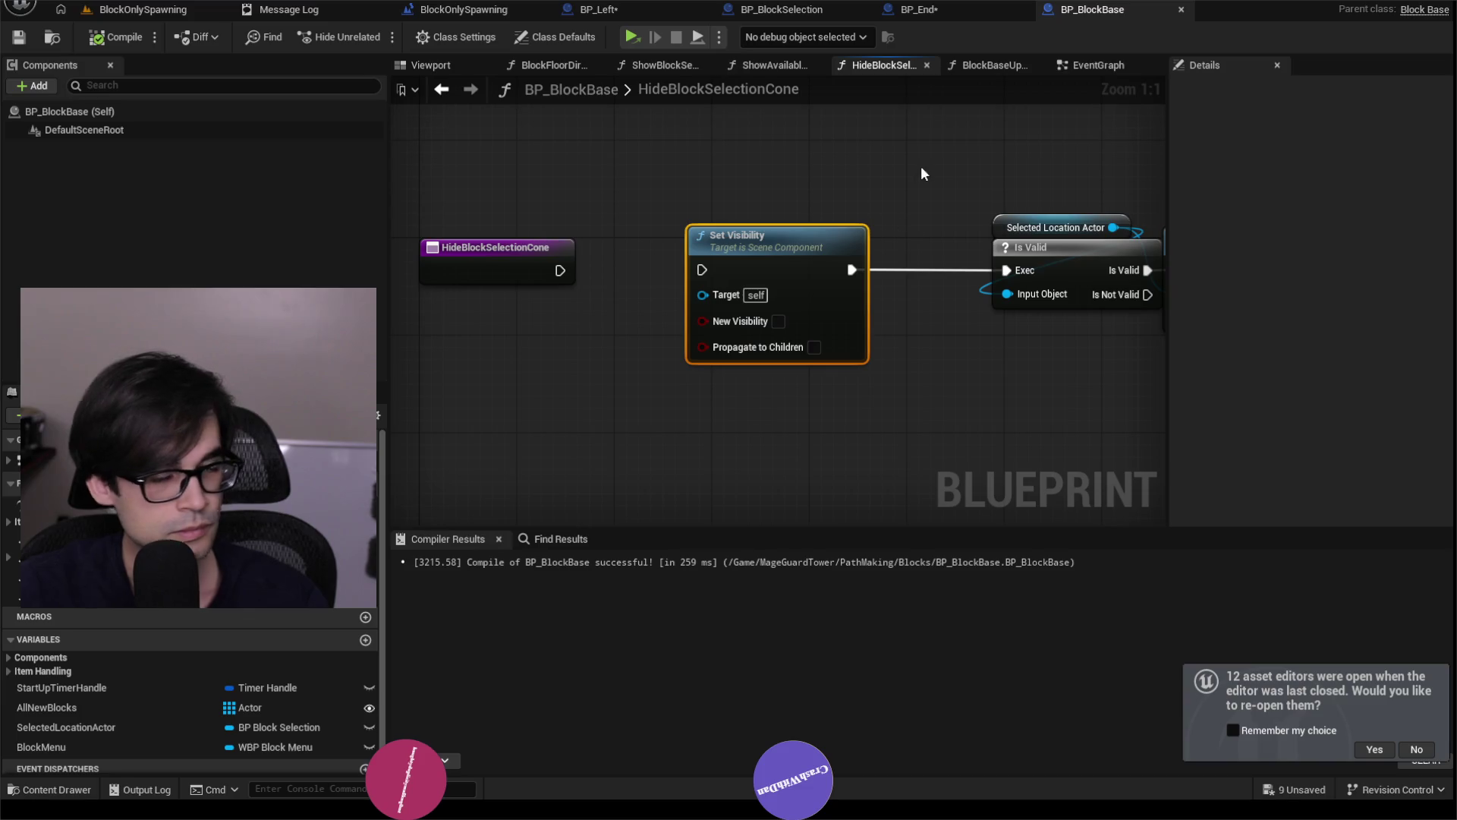
In BP_End, delete all components from Midpoint to Left and compile.
{"action": "left_click", "coordinate": [962, 7]}
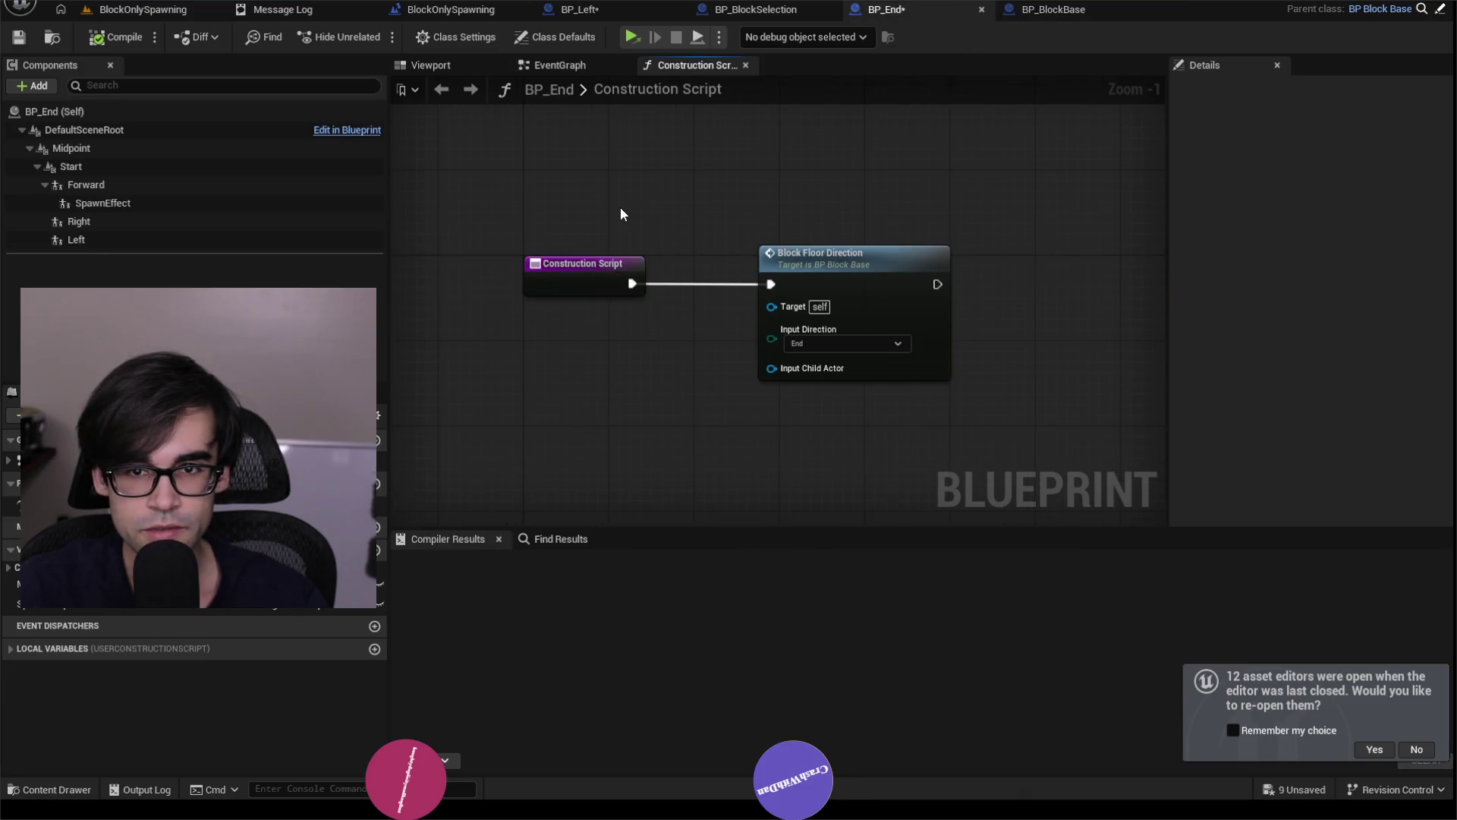
{"action": "left_click", "coordinate": [147, 144]}
{"action": "left_click", "coordinate": [148, 242], "text": "shift"}
{"action": "key", "text": "Delete"}
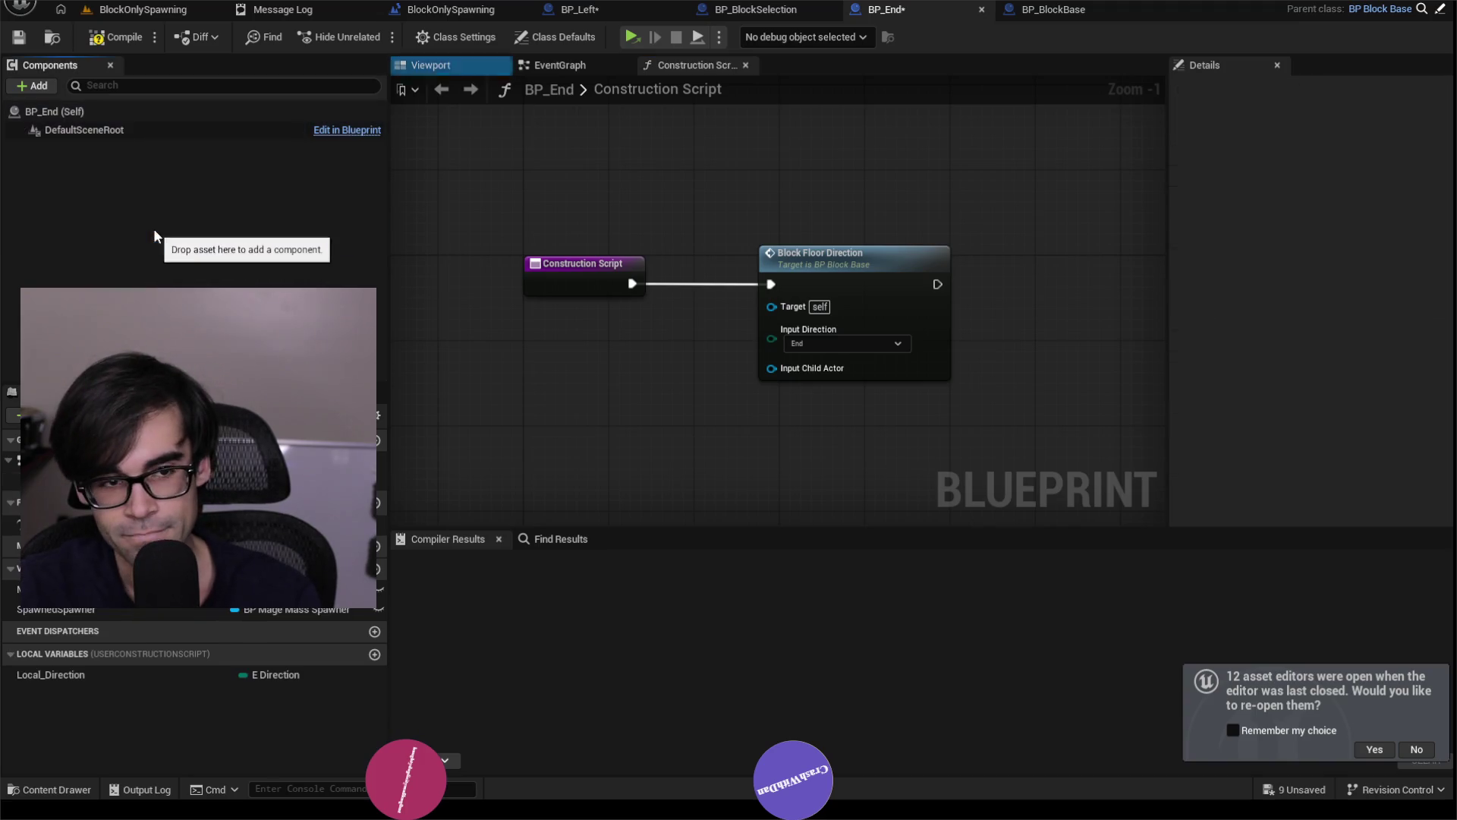
{"action": "left_click", "coordinate": [102, 40]}
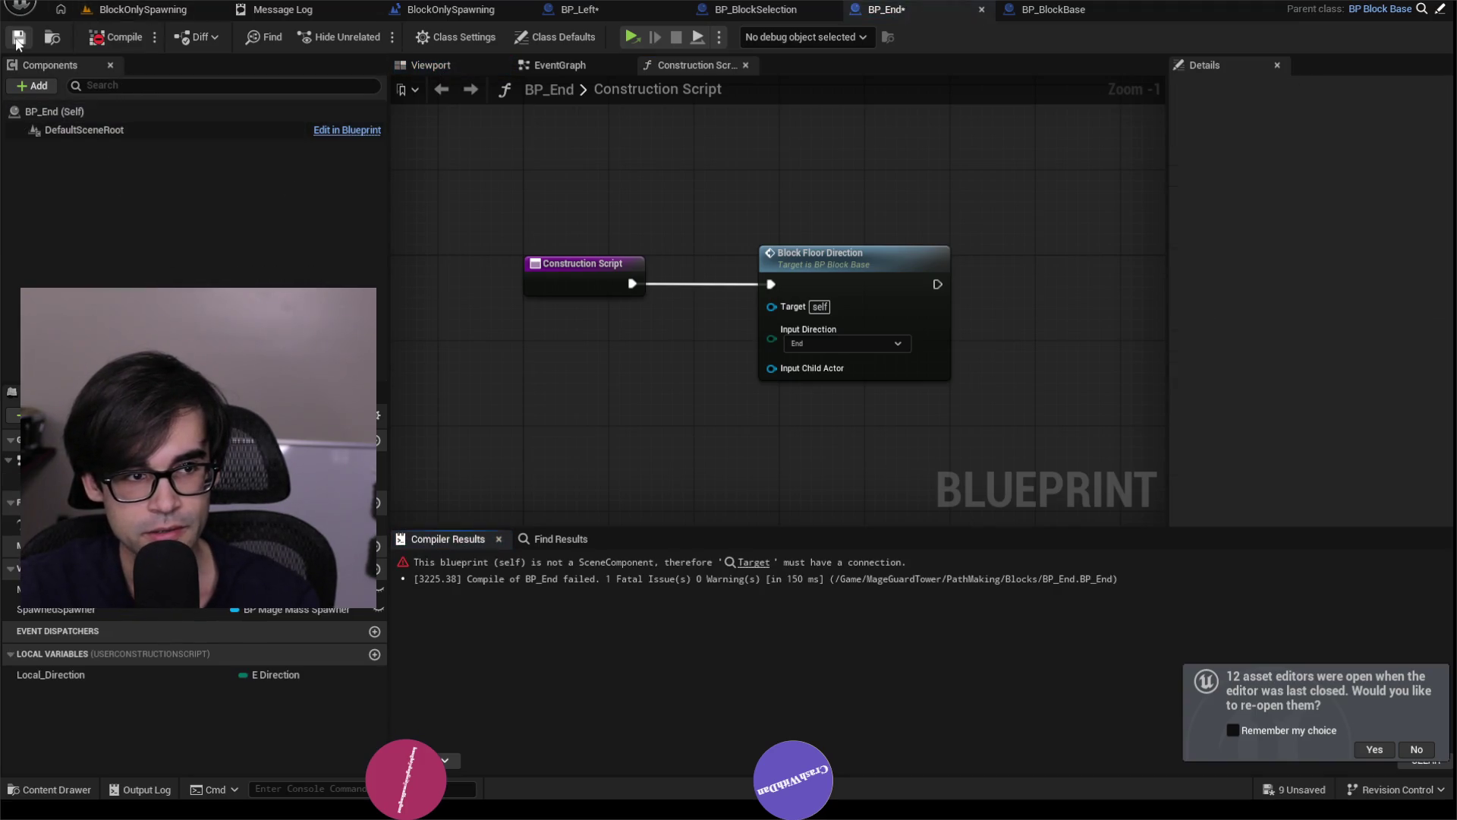
Fix the EventGraph error by unhooking BeginPlay, recompile BP_End, and close it.
{"action": "left_click", "coordinate": [750, 566]}
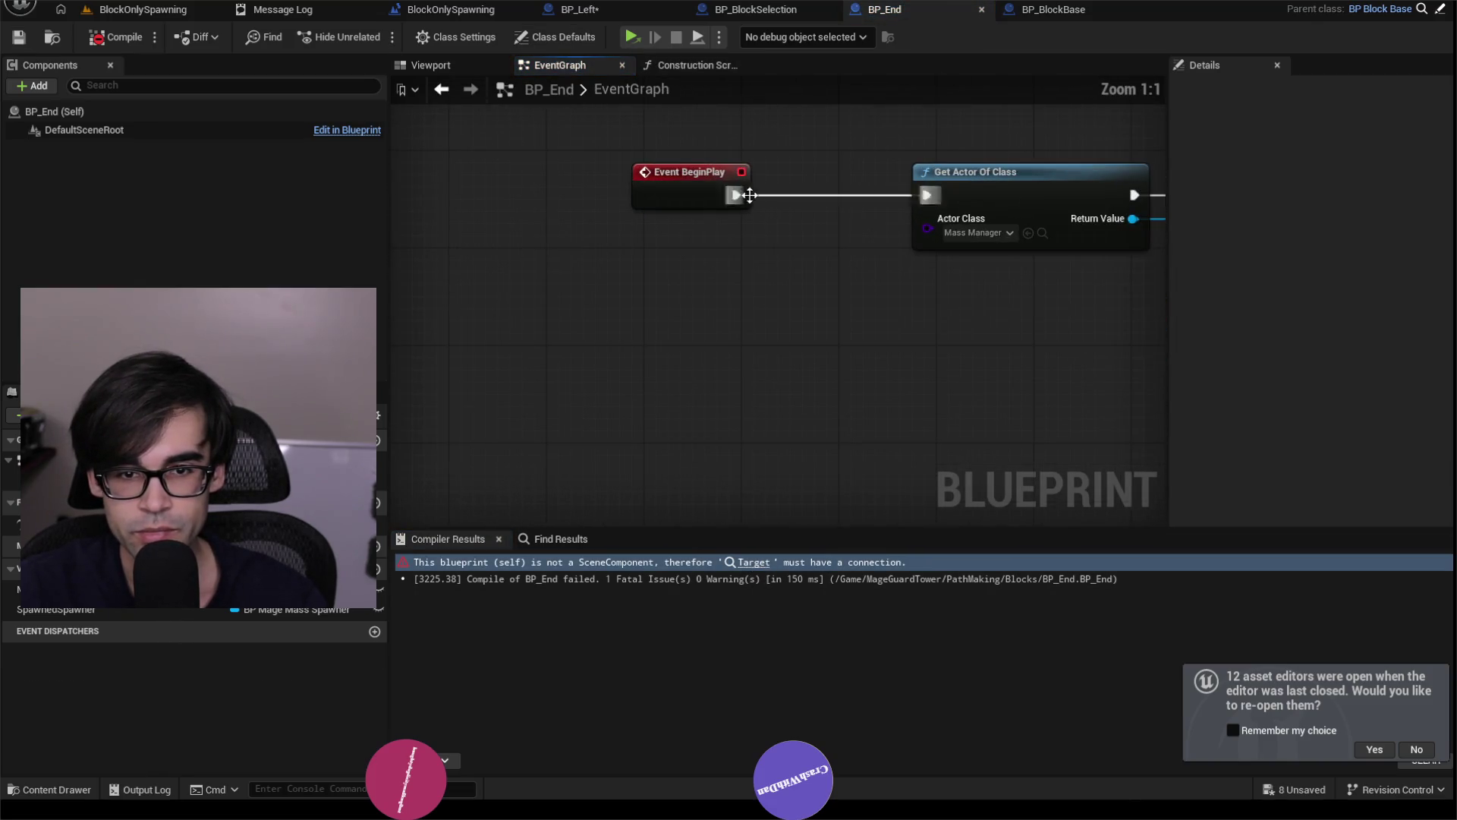
{"action": "left_click", "coordinate": [101, 38]}
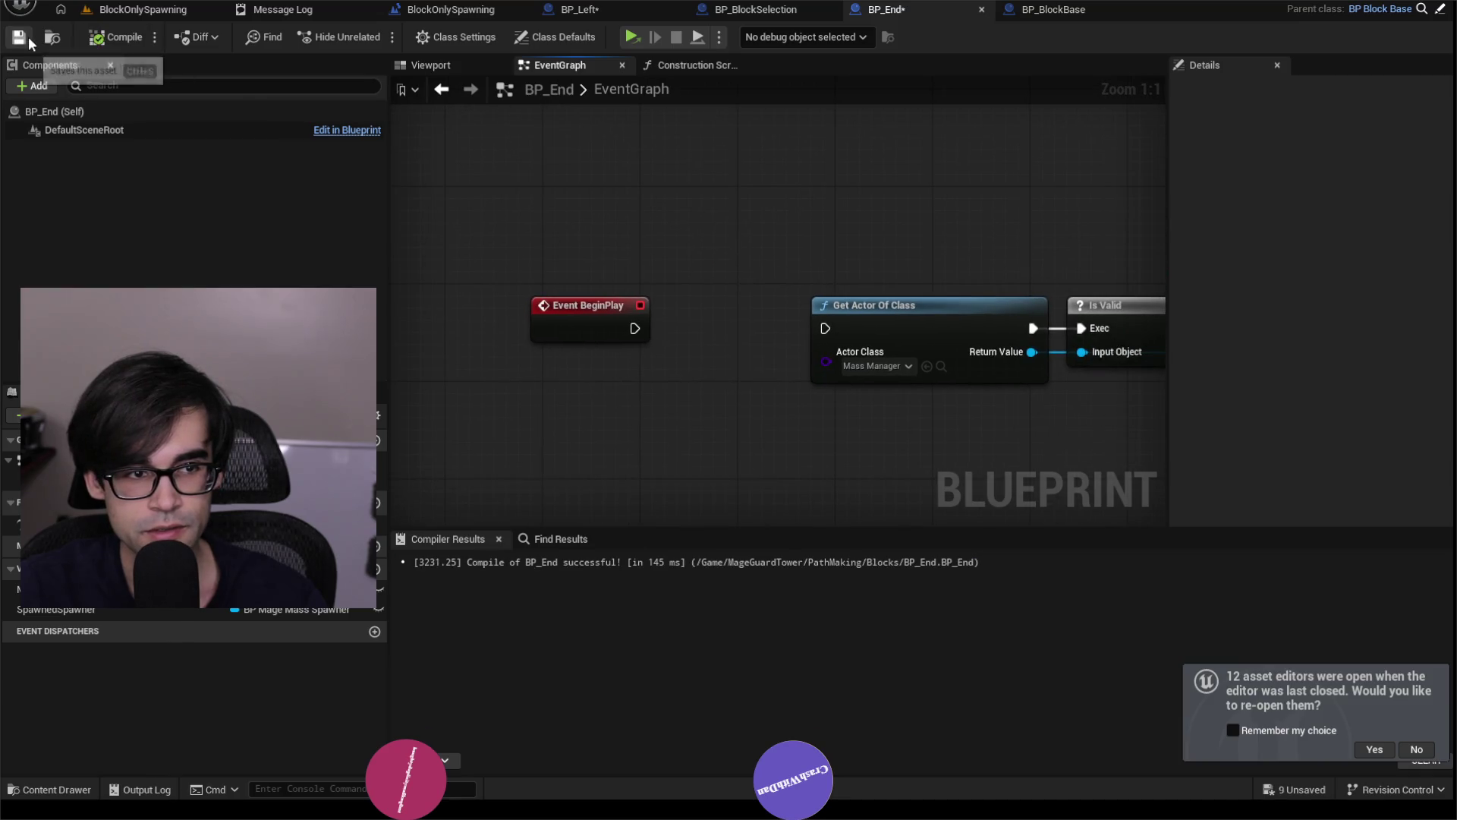
{"action": "left_click", "coordinate": [983, 11]}
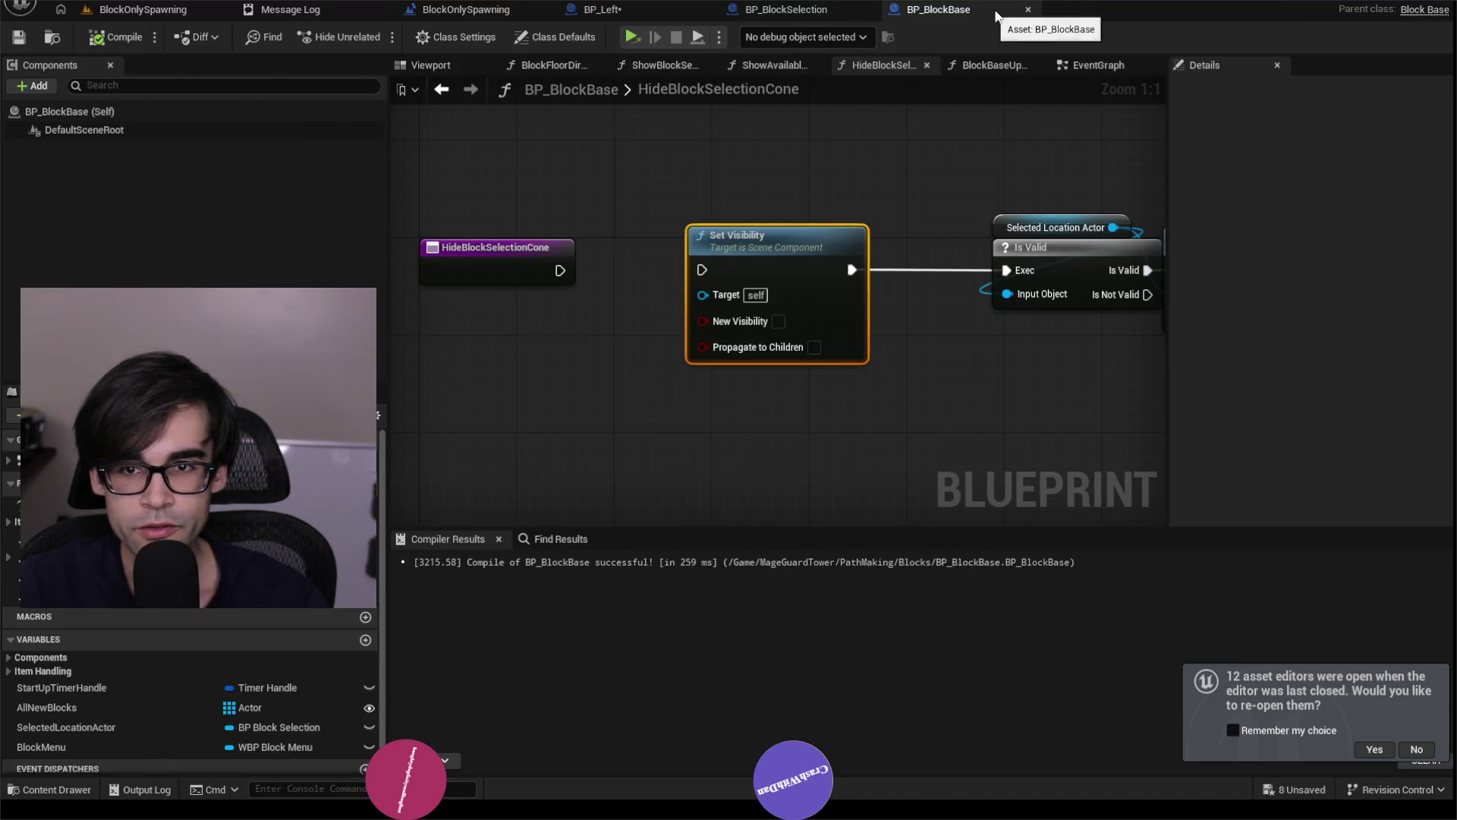
Close the BP_BlockBase and BP_BlockSelection editors and save BP_Left.
{"action": "left_click", "coordinate": [1028, 11]}
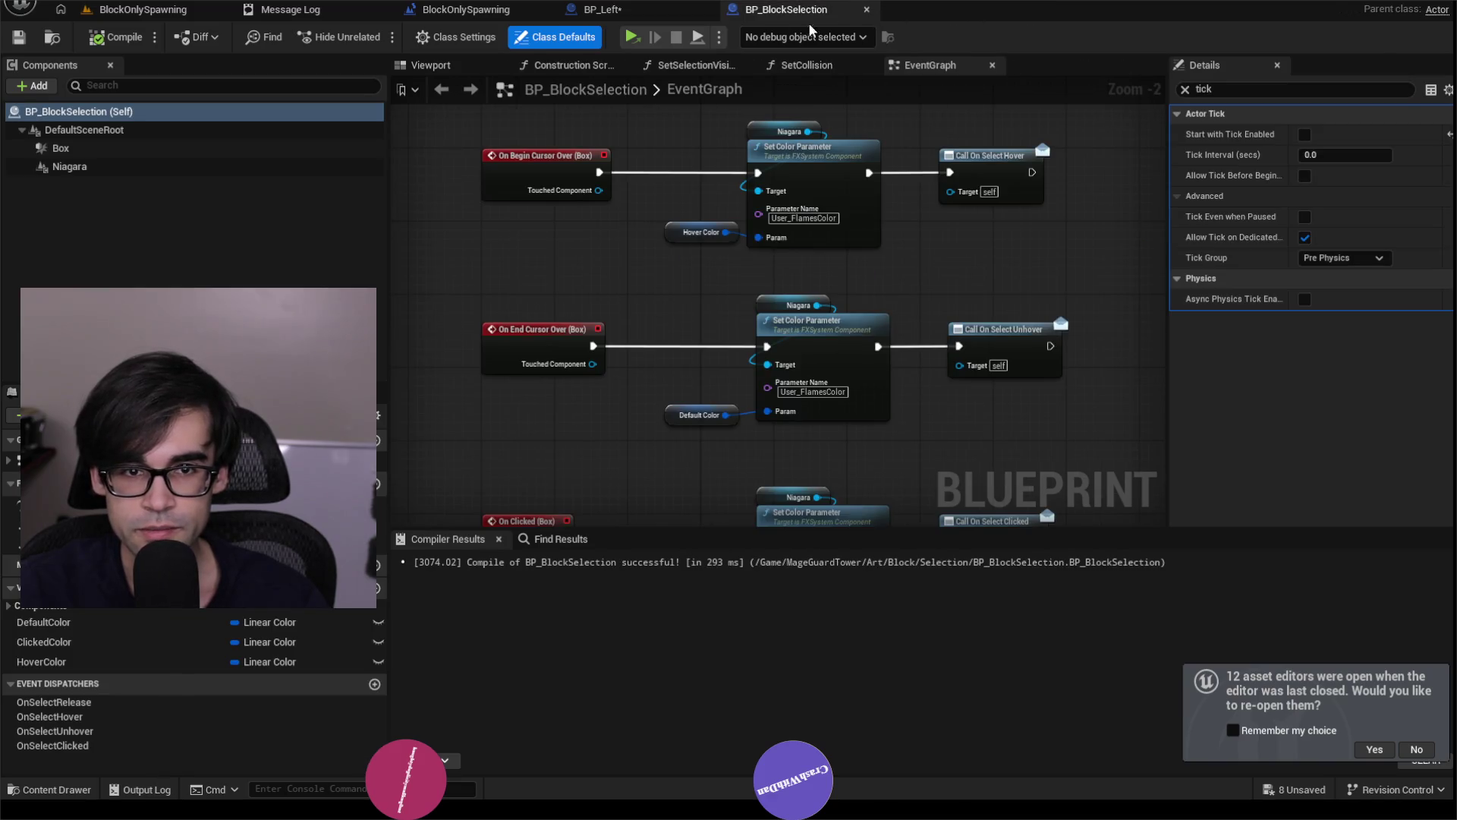
{"action": "left_click", "coordinate": [866, 9]}
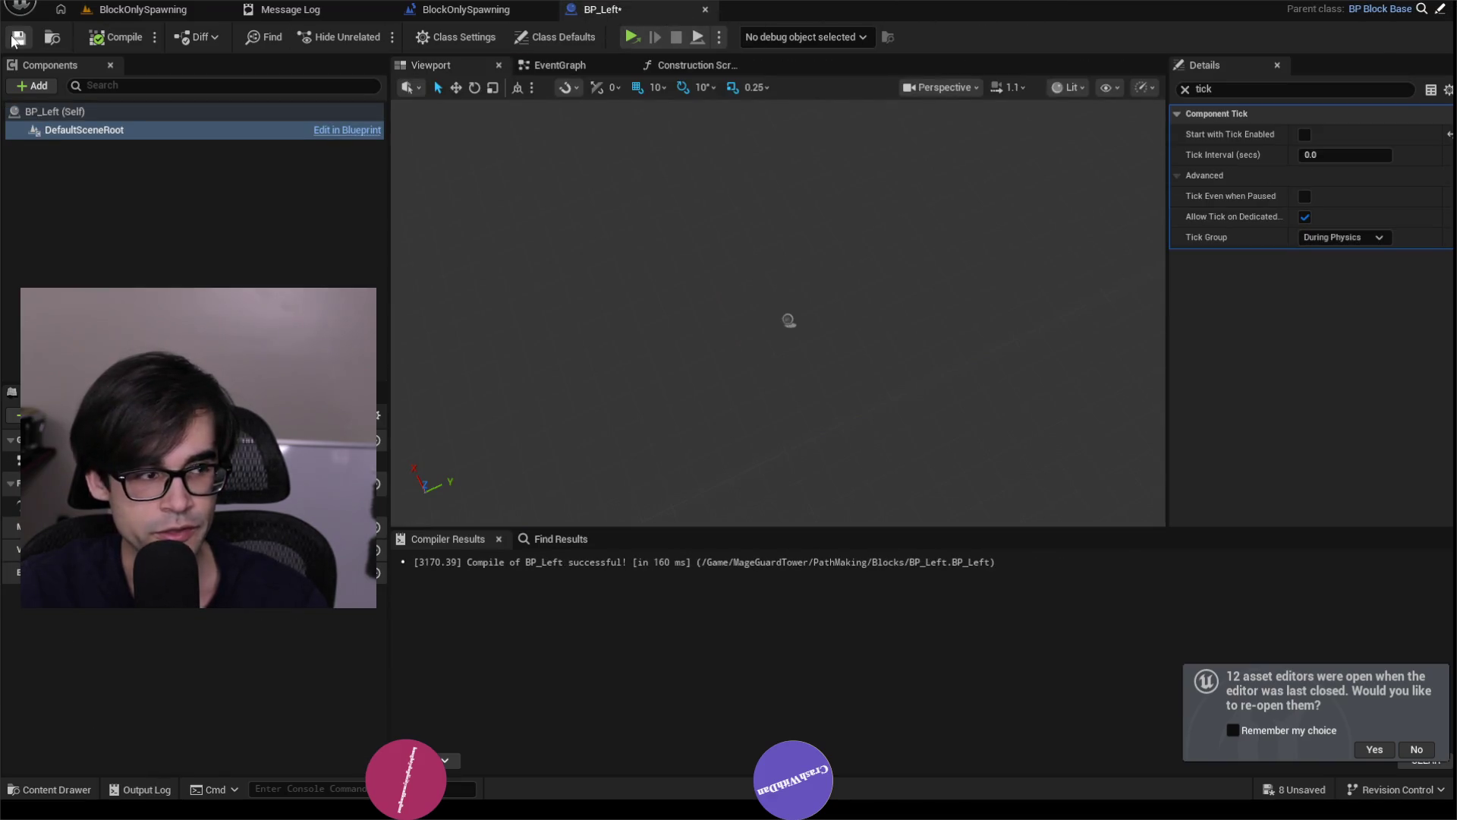
{"action": "left_click", "coordinate": [15, 38]}
{"action": "left_click", "coordinate": [707, 9]}
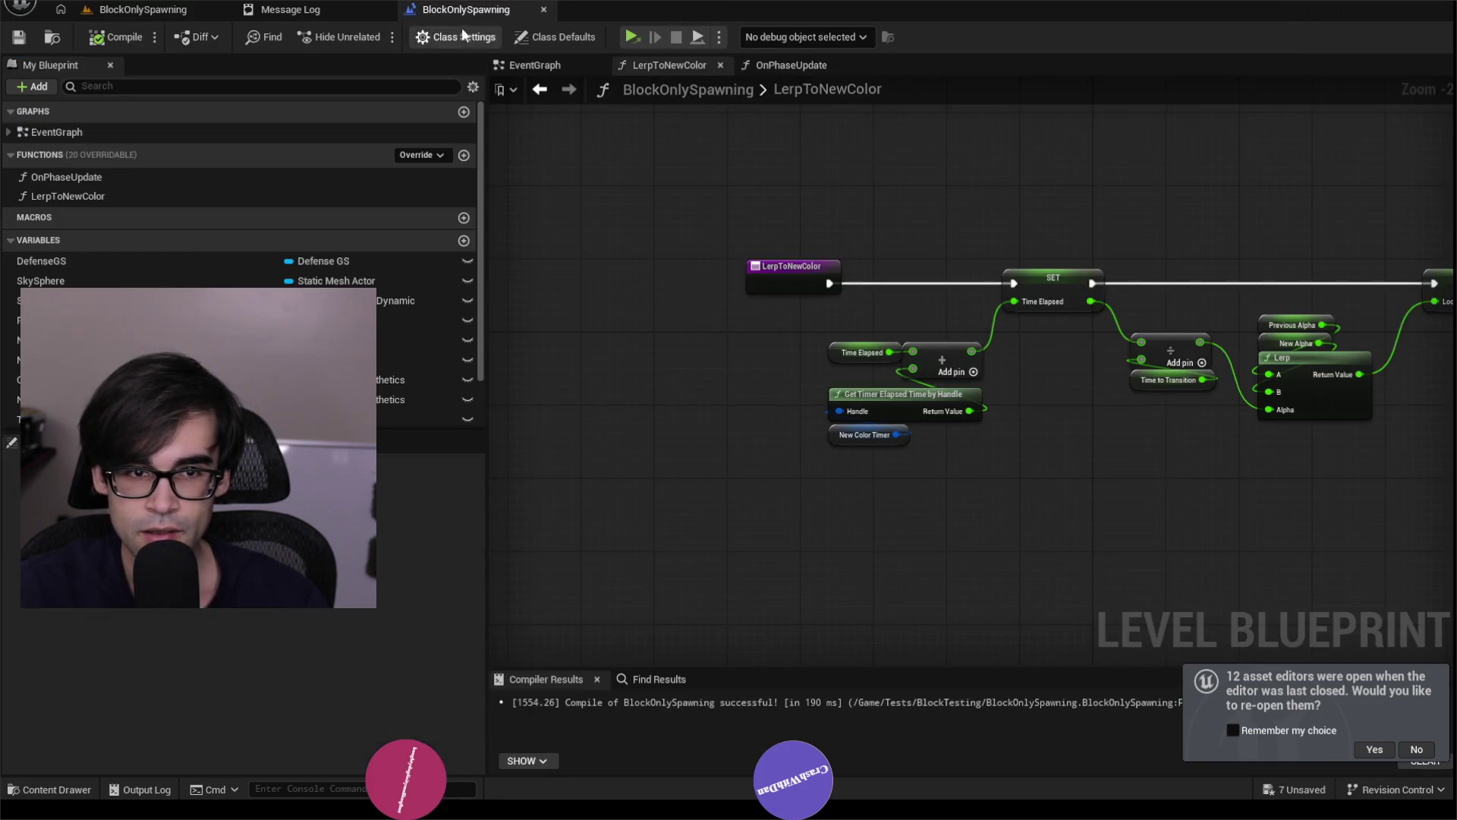
{"action": "left_click", "coordinate": [199, 10]}
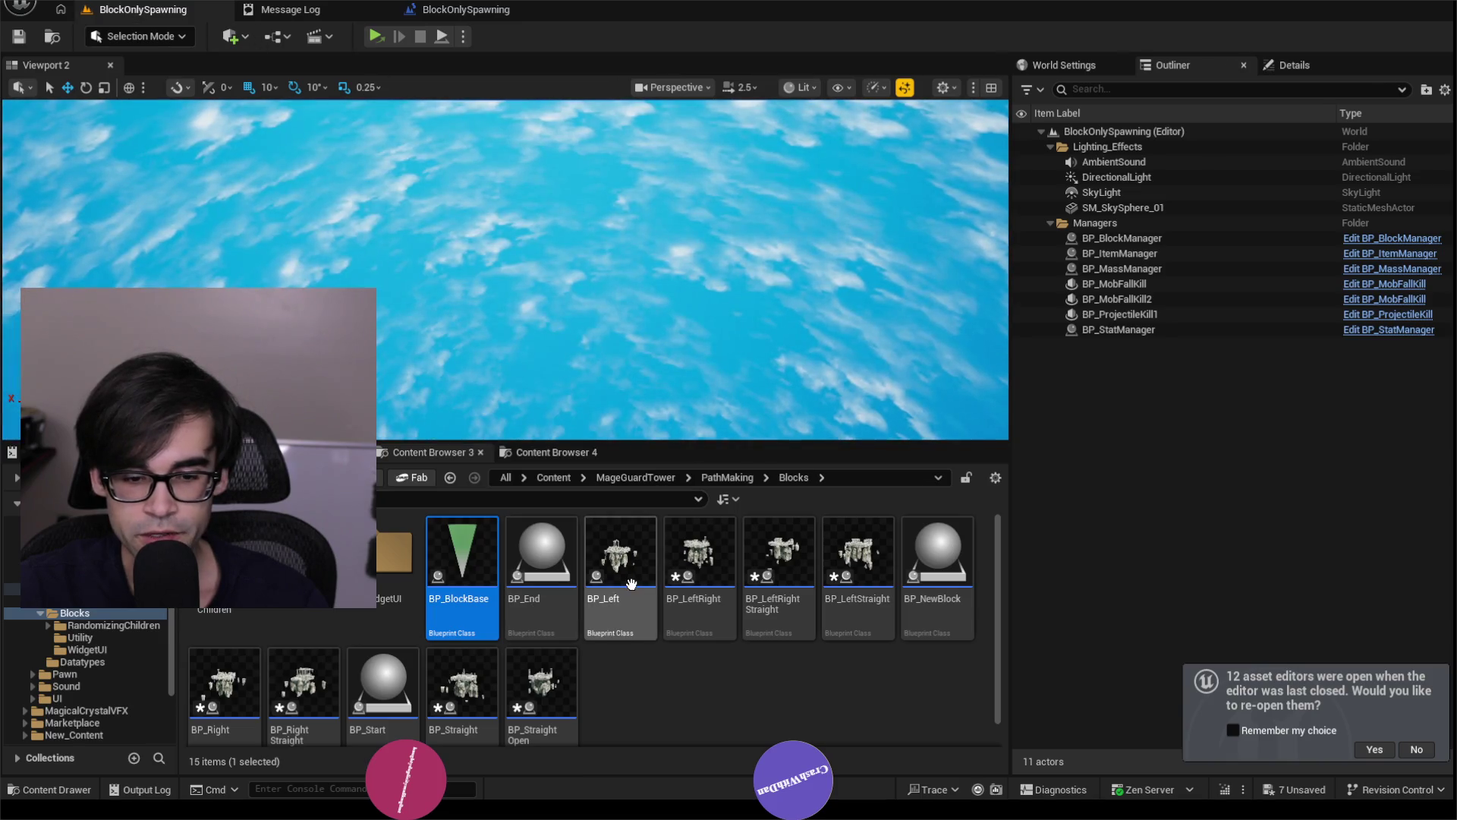
{"action": "double_click", "coordinate": [630, 583]}
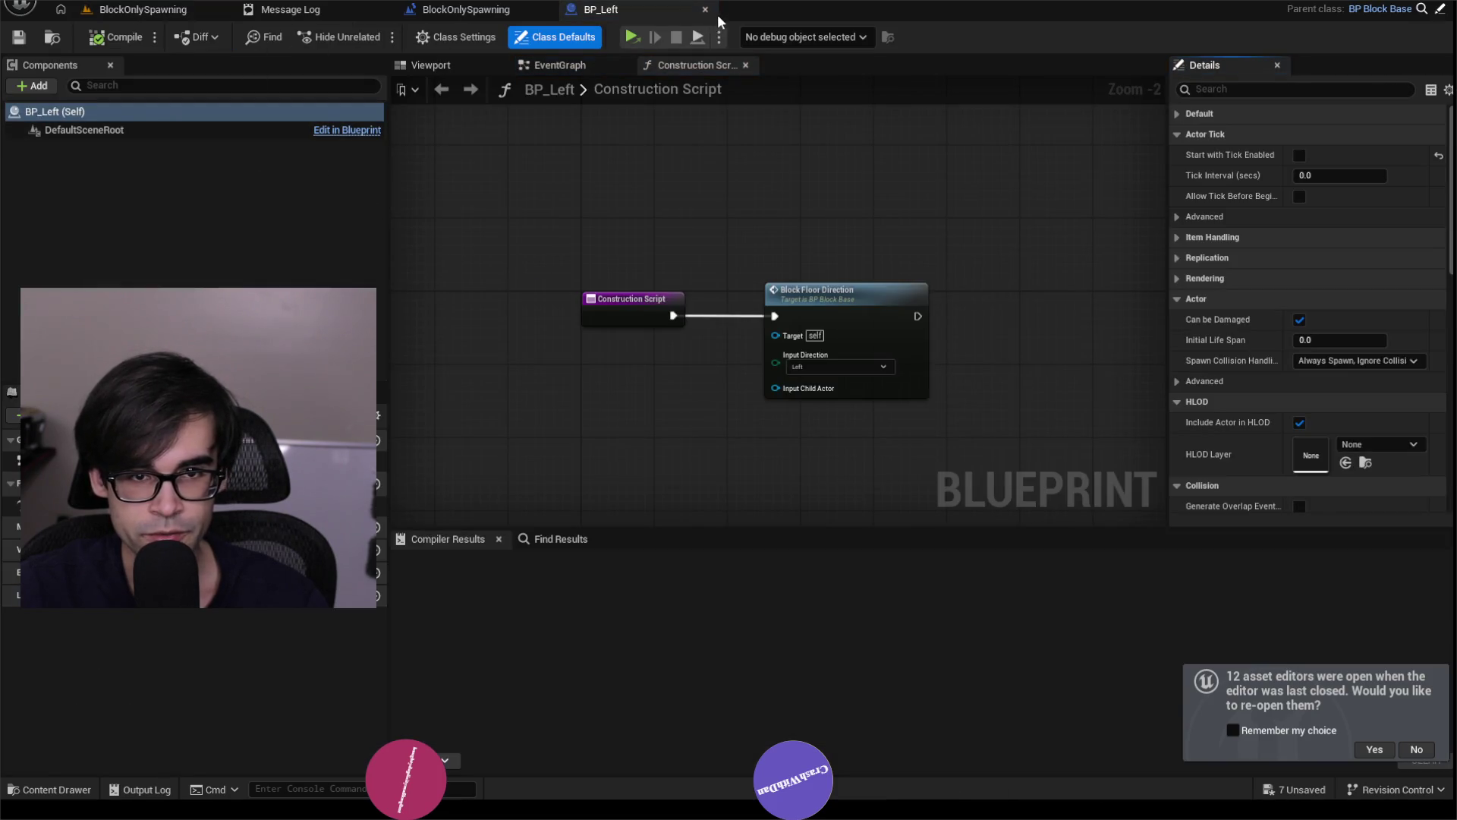
{"action": "left_click", "coordinate": [705, 9]}
{"action": "left_click", "coordinate": [171, 9]}
Strip BP_LeftRight of Midpoint and its exits and compile it.
{"action": "left_click", "coordinate": [690, 556]}
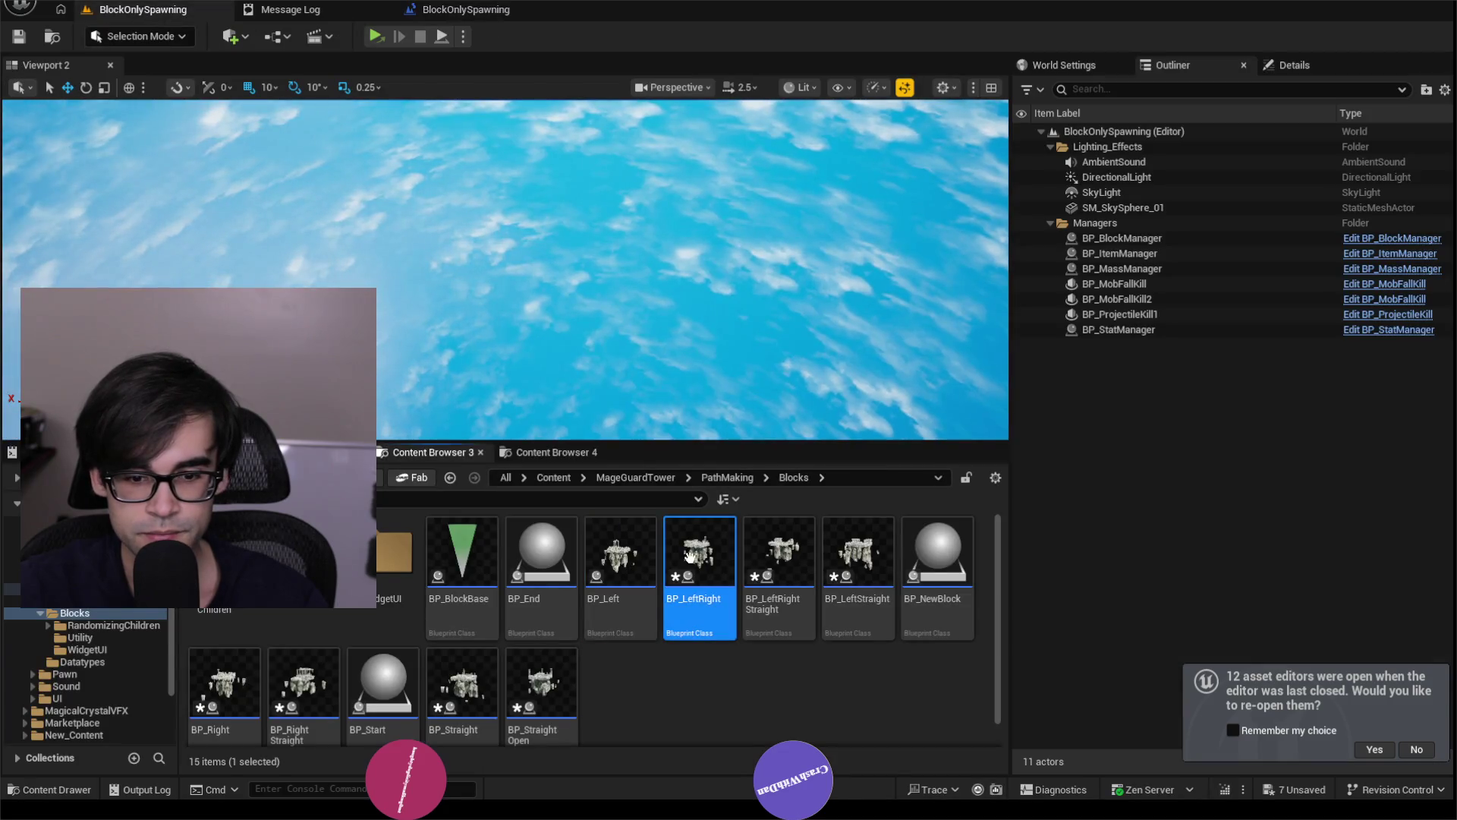
{"action": "double_click", "coordinate": [667, 544]}
{"action": "left_click", "coordinate": [85, 131]}
{"action": "left_click", "coordinate": [98, 148]}
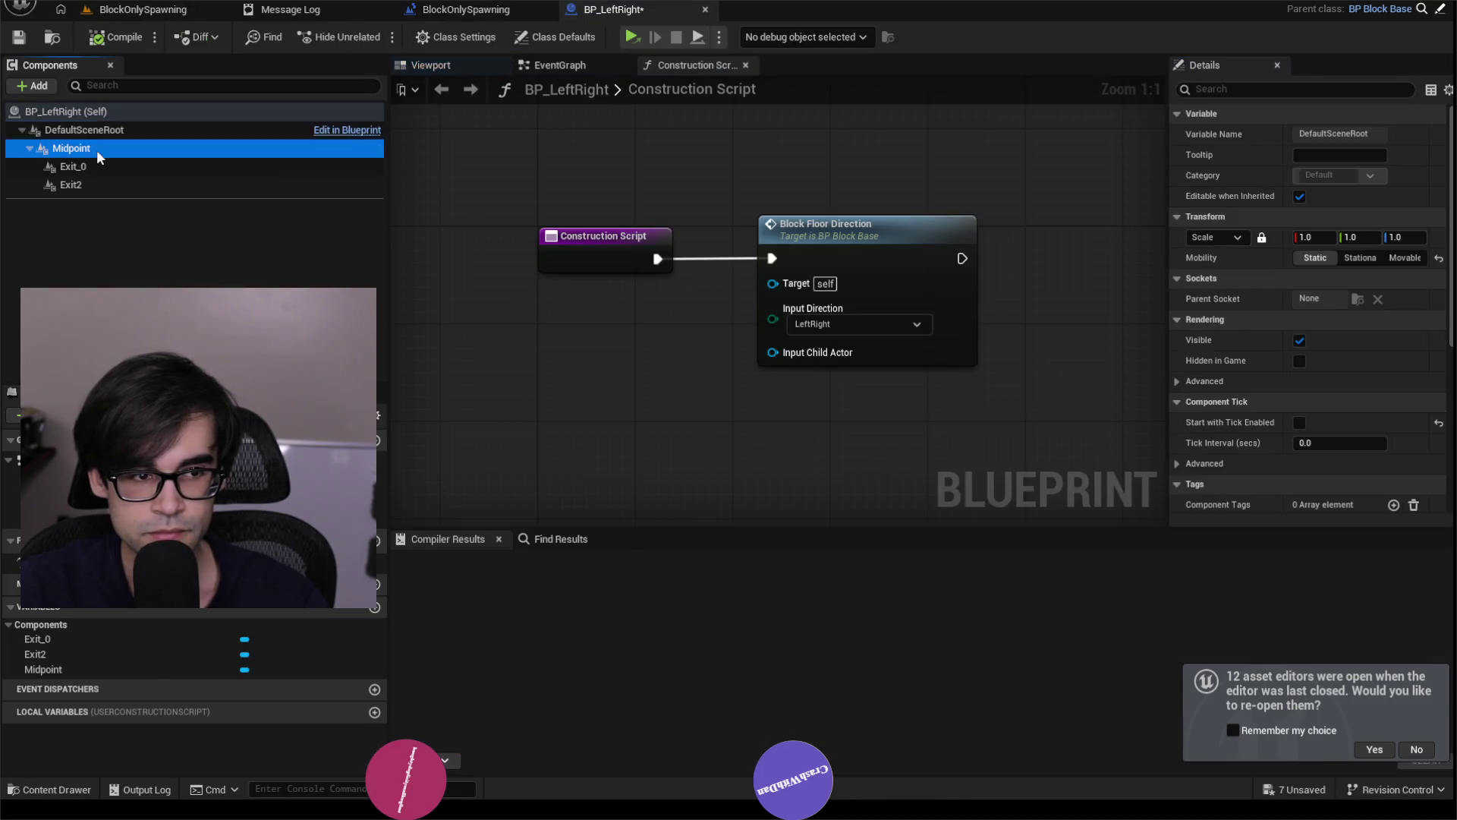
{"action": "left_click", "coordinate": [103, 193], "text": "shift"}
{"action": "key", "text": "Delete"}
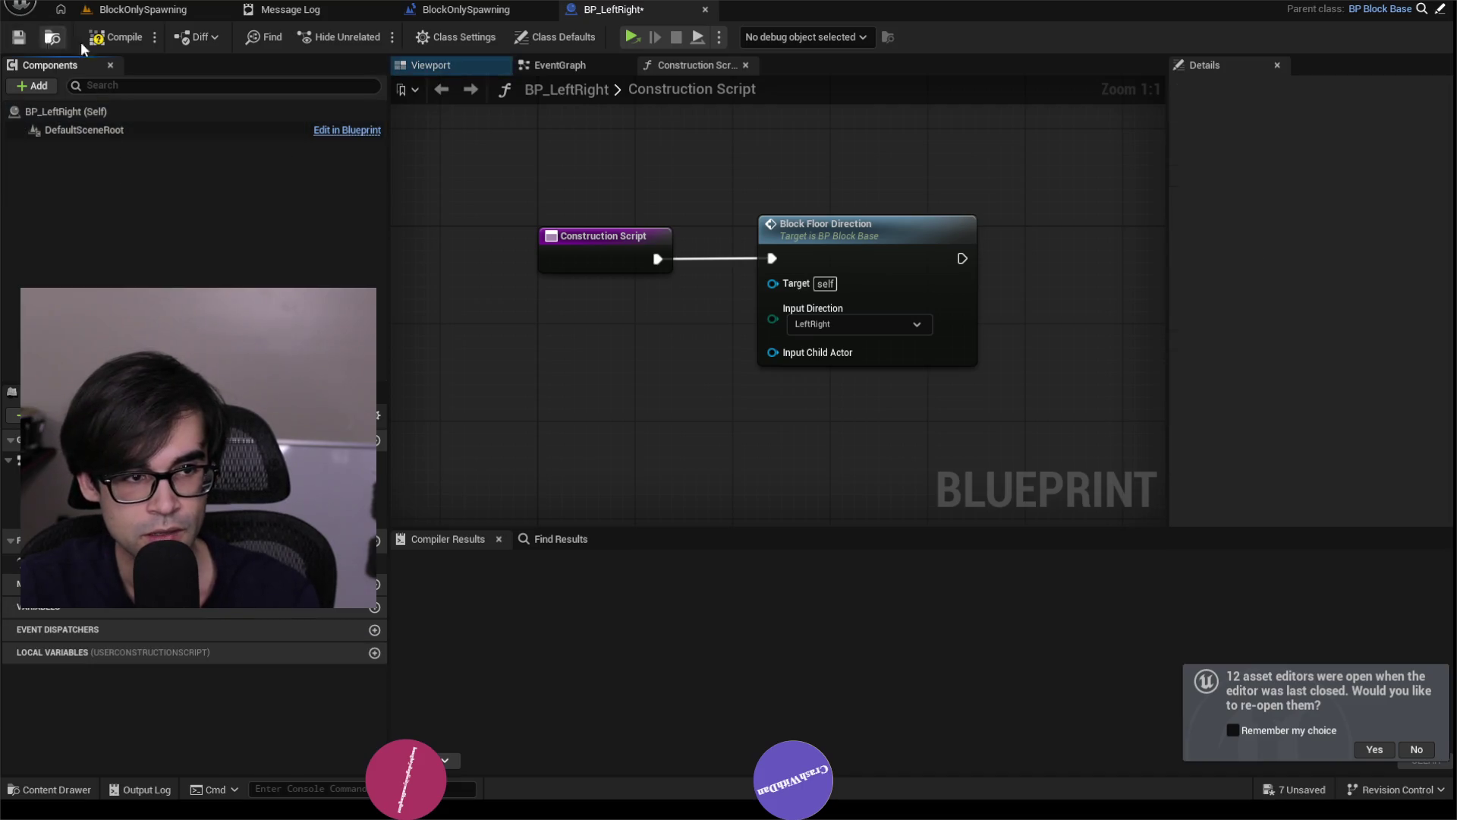
{"action": "left_click", "coordinate": [16, 41]}
{"action": "left_click", "coordinate": [705, 9]}
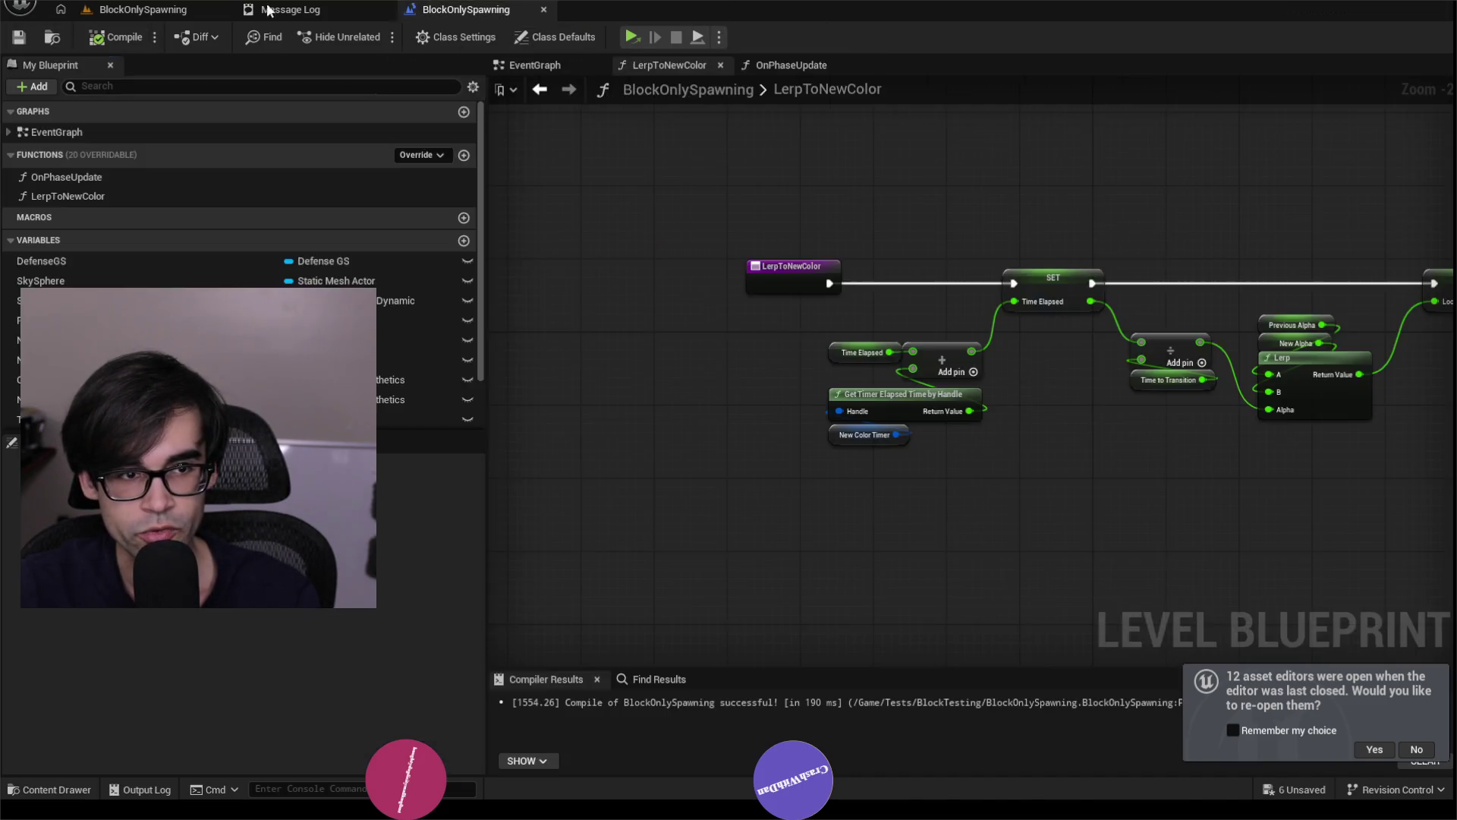
{"action": "left_click", "coordinate": [145, 9]}
Strip BP_LeftRightStraight of Midpoint through Exit2 and compile it.
{"action": "left_click", "coordinate": [791, 567]}
{"action": "double_click", "coordinate": [795, 575]}
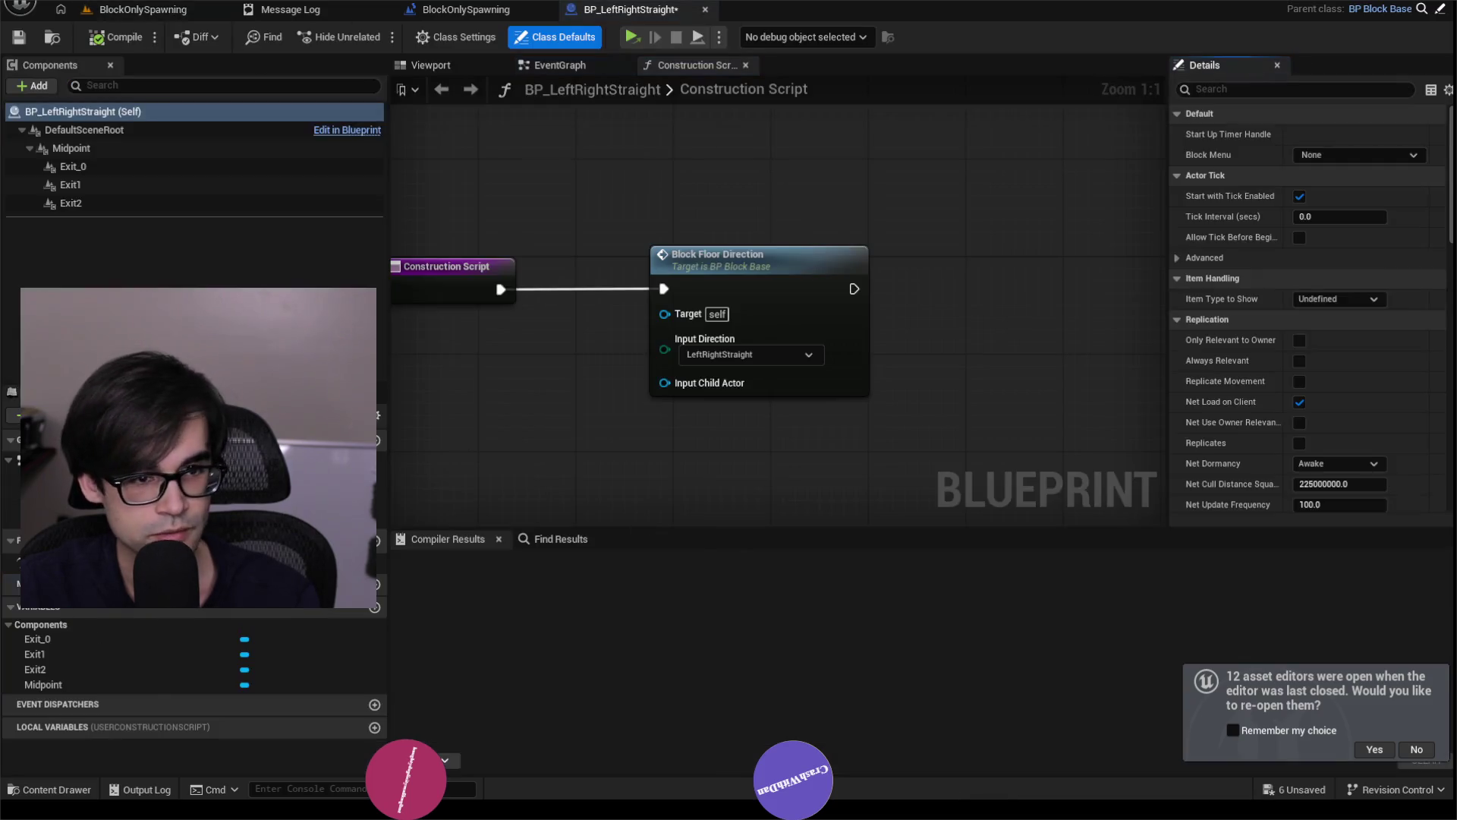
{"action": "left_click", "coordinate": [131, 149]}
{"action": "left_click", "coordinate": [113, 201], "text": "shift"}
{"action": "key", "text": "Delete"}
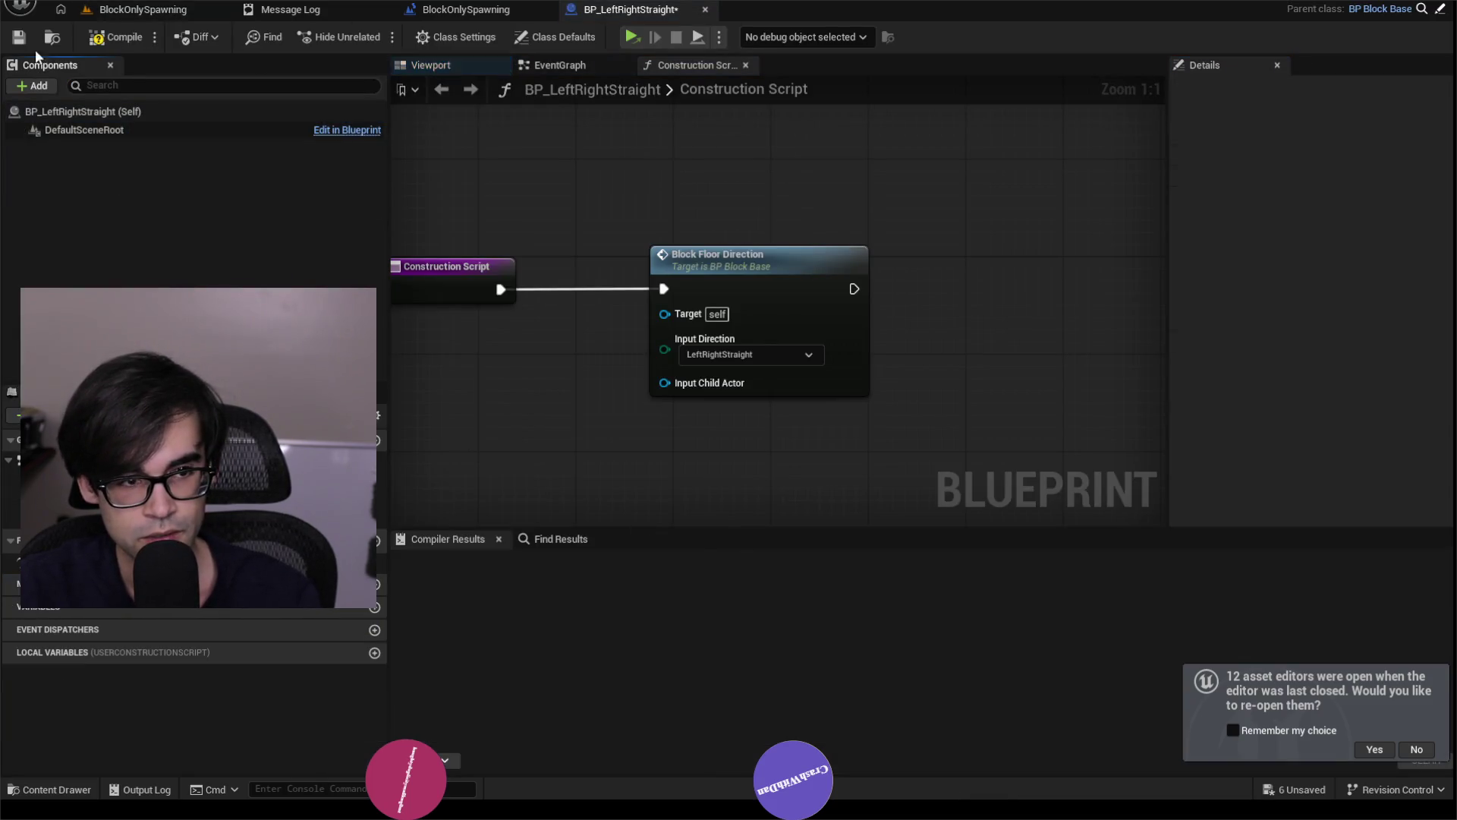
{"action": "left_click", "coordinate": [119, 39]}
{"action": "left_click", "coordinate": [144, 9]}
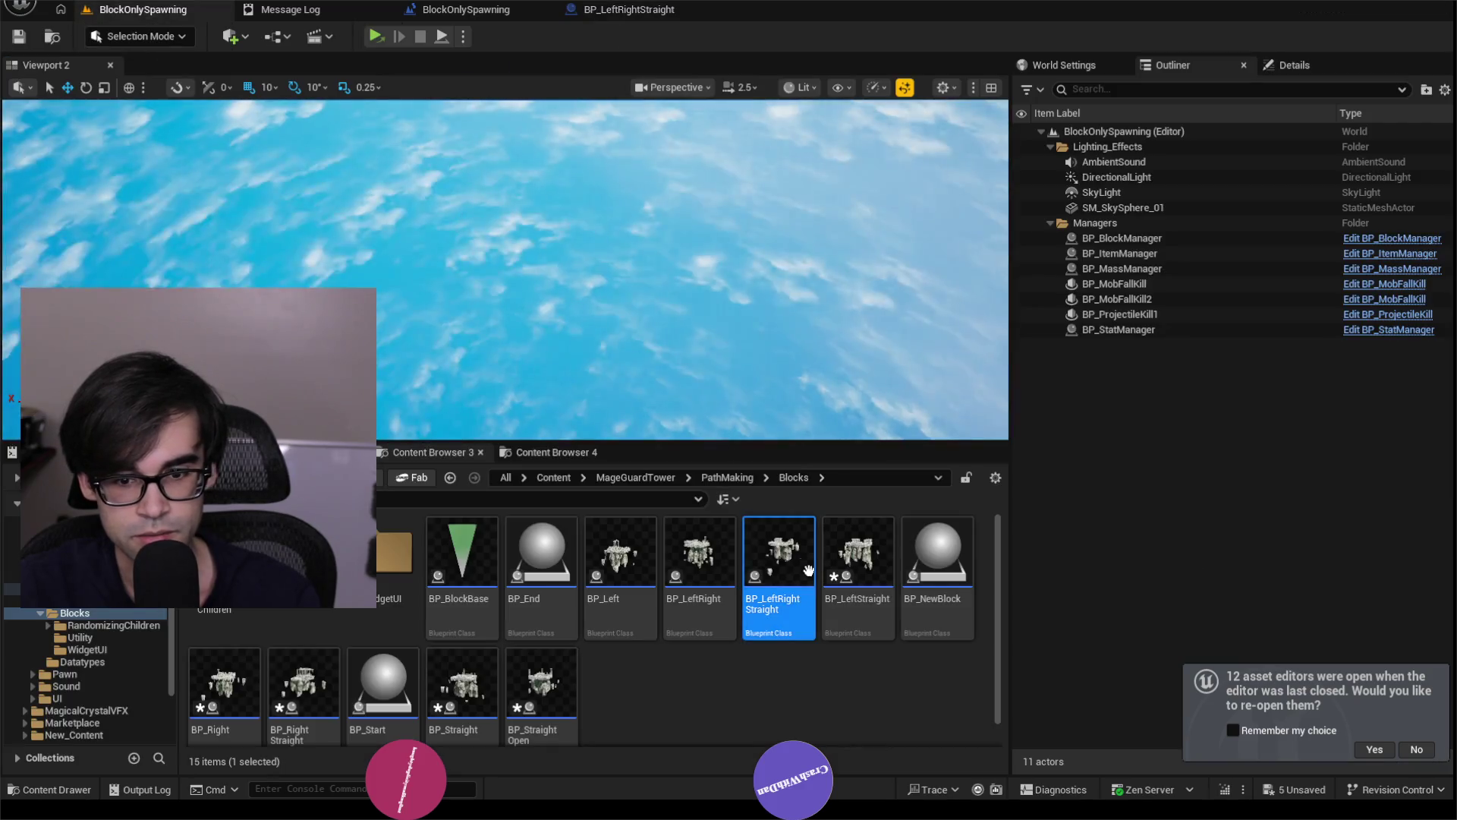
Strip BP_LeftStraight of Midpoint through Exit1 and compile it.
{"action": "left_click", "coordinate": [856, 594]}
{"action": "double_click", "coordinate": [855, 595]}
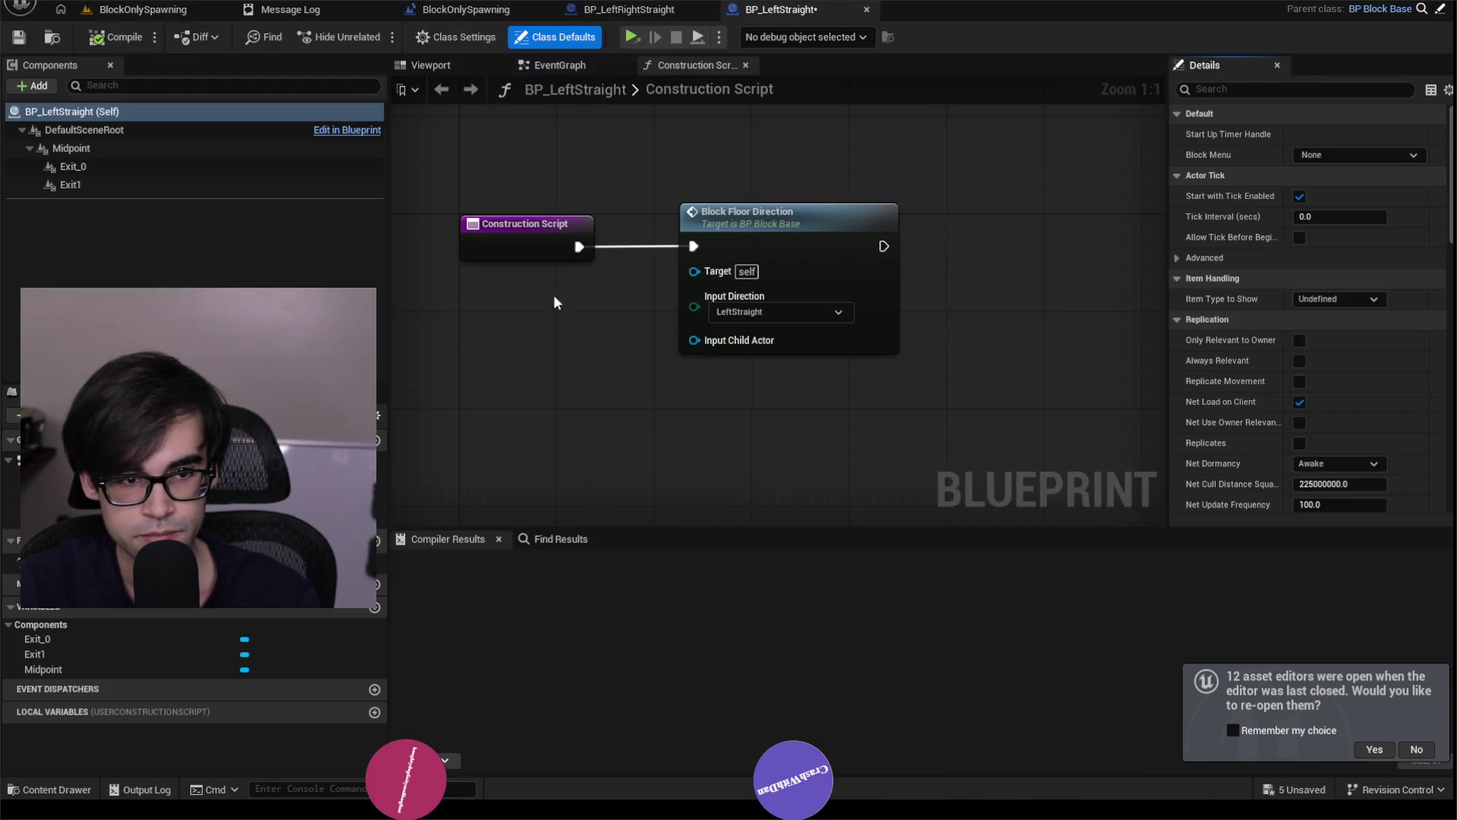
{"action": "left_click", "coordinate": [118, 148]}
{"action": "left_click", "coordinate": [115, 185], "text": "shift"}
{"action": "key", "text": "Delete"}
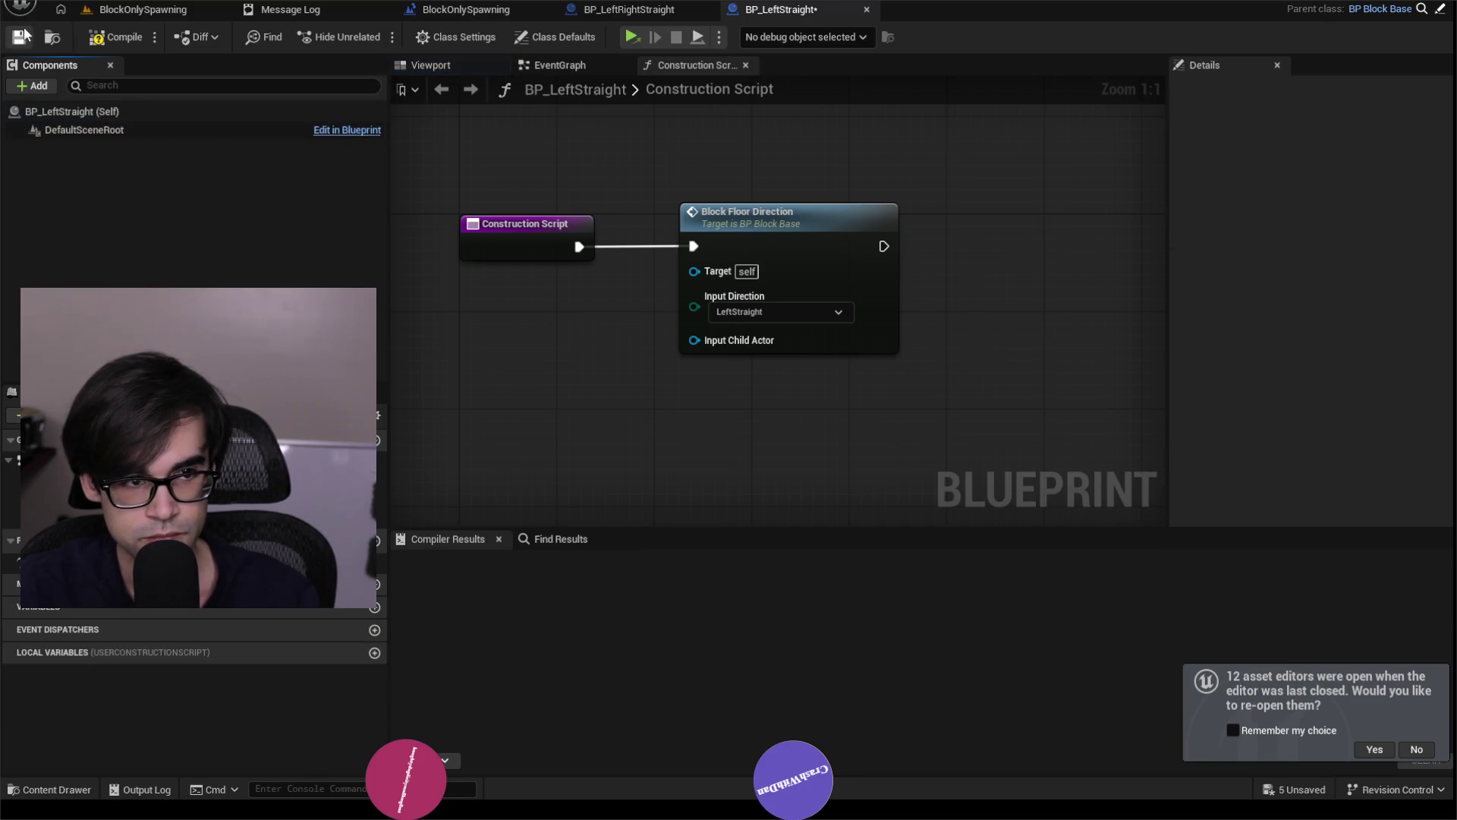
{"action": "left_click", "coordinate": [120, 39]}
{"action": "left_click", "coordinate": [144, 9]}
{"action": "left_click", "coordinate": [935, 588]}
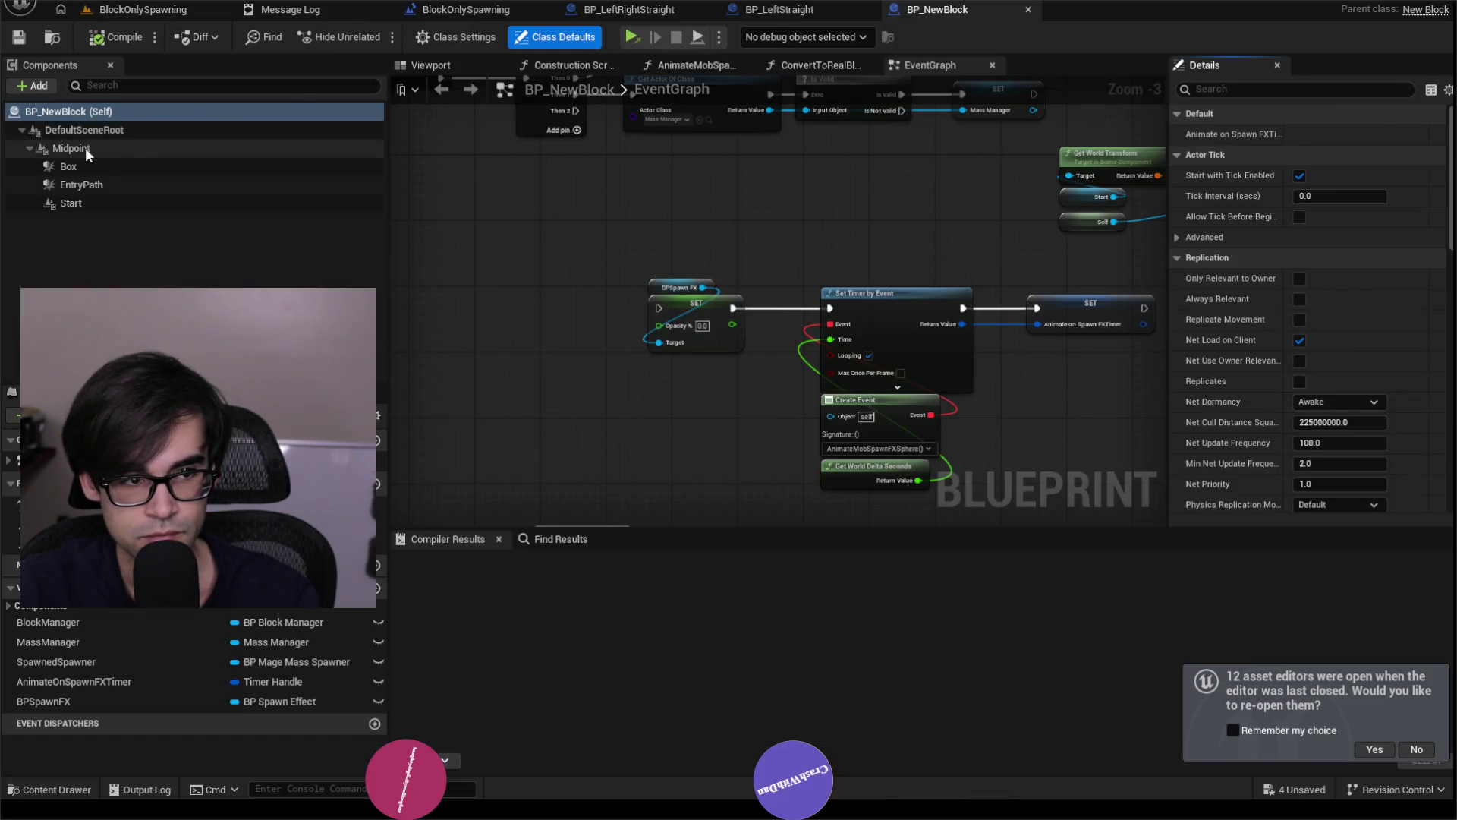
Delete Midpoint, Box, EntryPath and Start from BP_NewBlock.
{"action": "left_click", "coordinate": [85, 148]}
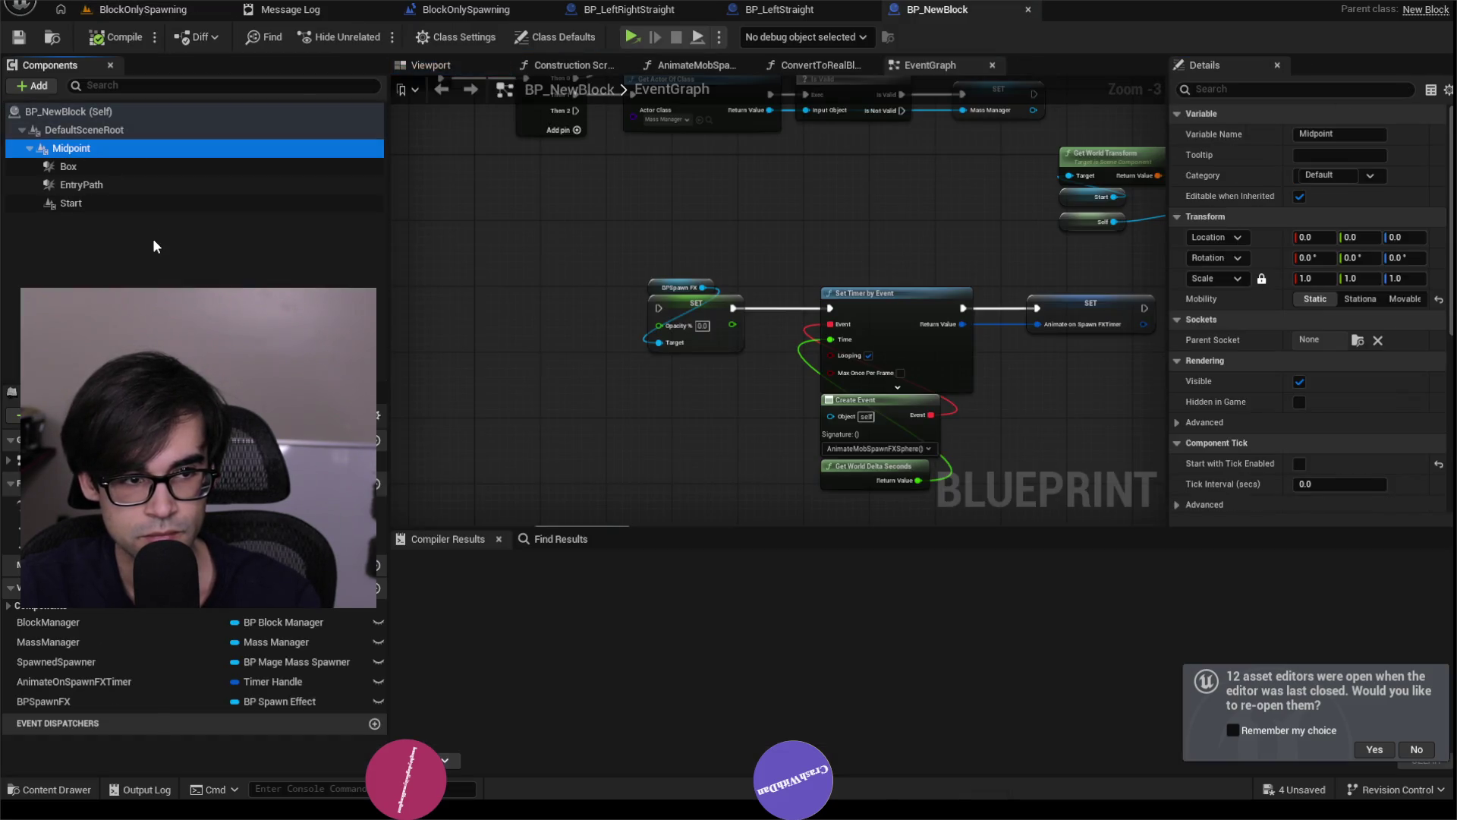
{"action": "left_click", "coordinate": [79, 202], "text": "shift"}
{"action": "key", "text": "Delete"}
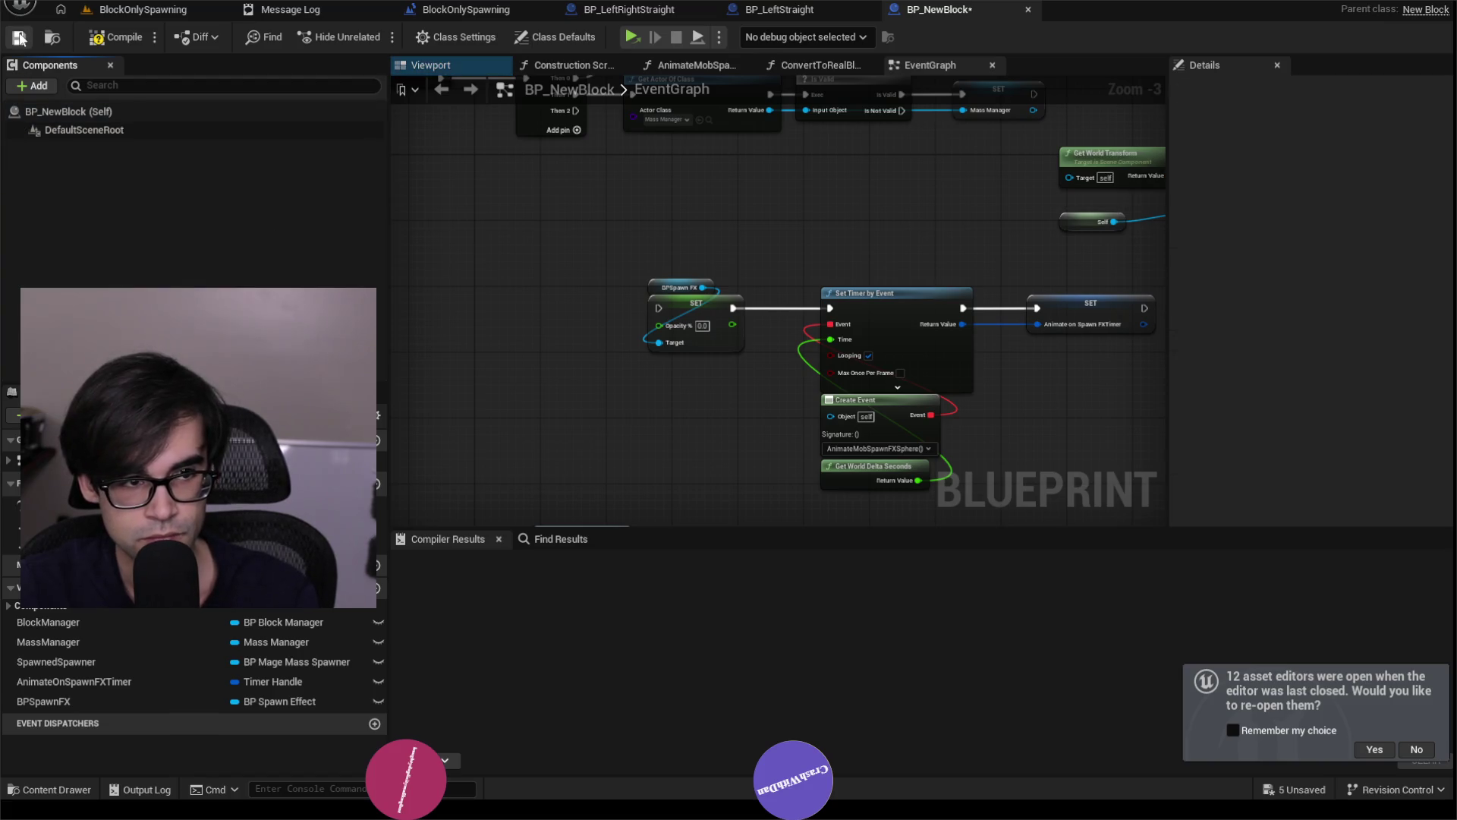
{"action": "left_click", "coordinate": [140, 9]}
Delete Midpoint and Exit_0 from BP_Right and compile it.
{"action": "double_click", "coordinate": [224, 683]}
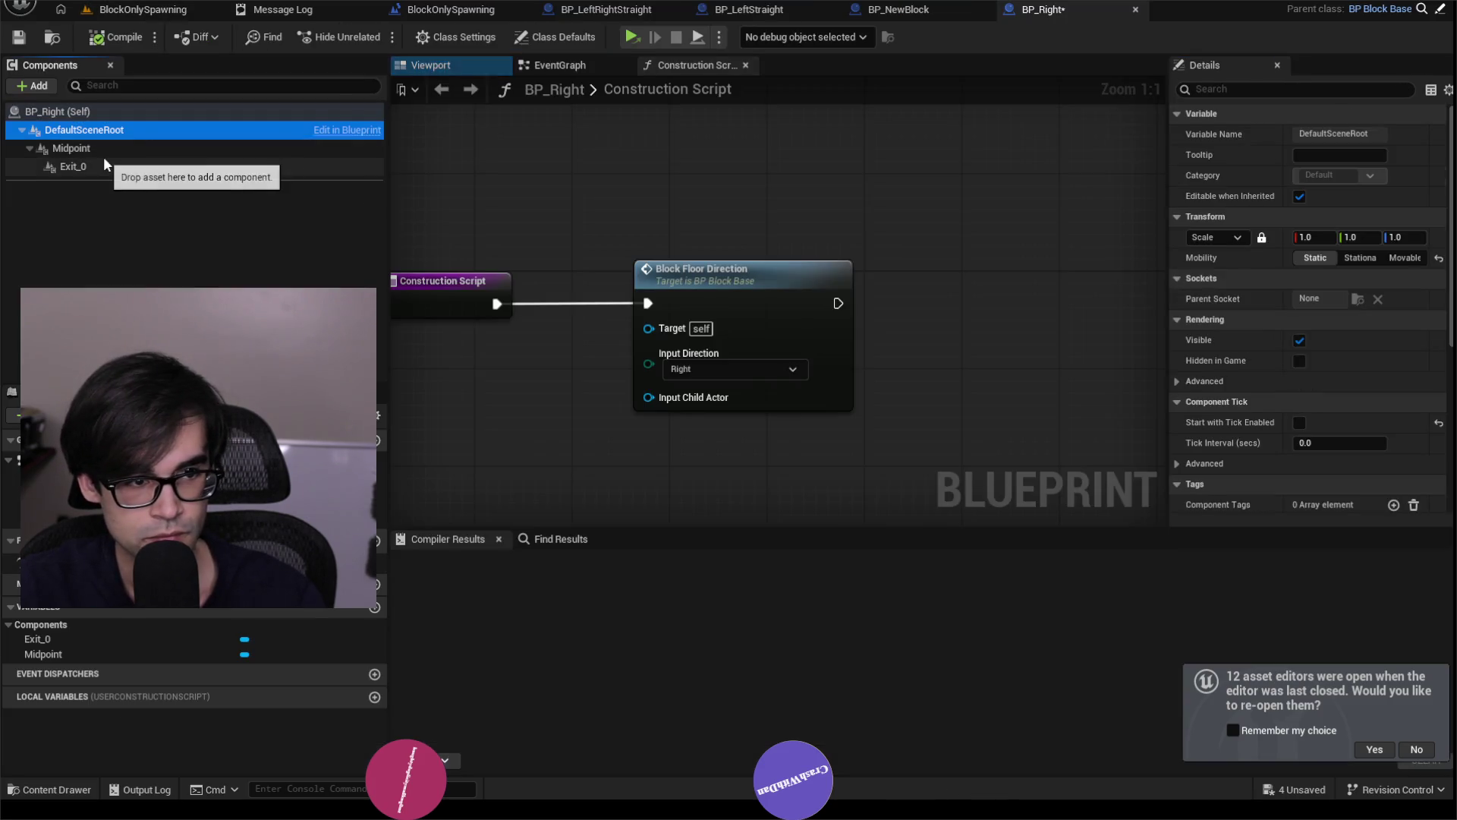
{"action": "left_click", "coordinate": [104, 155]}
{"action": "left_click", "coordinate": [98, 163], "text": "shift"}
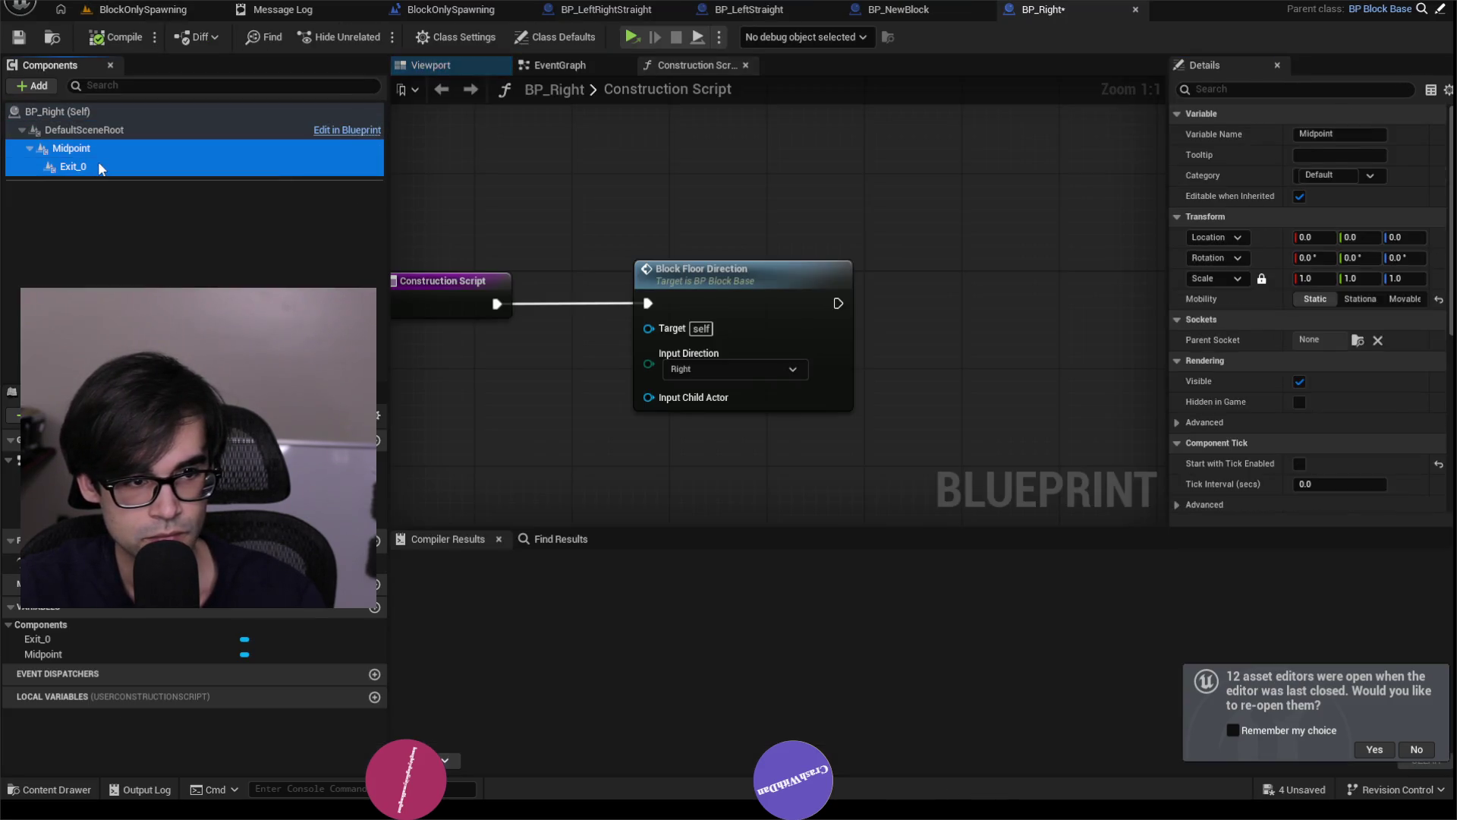
{"action": "key", "text": "Delete"}
{"action": "left_click", "coordinate": [114, 37]}
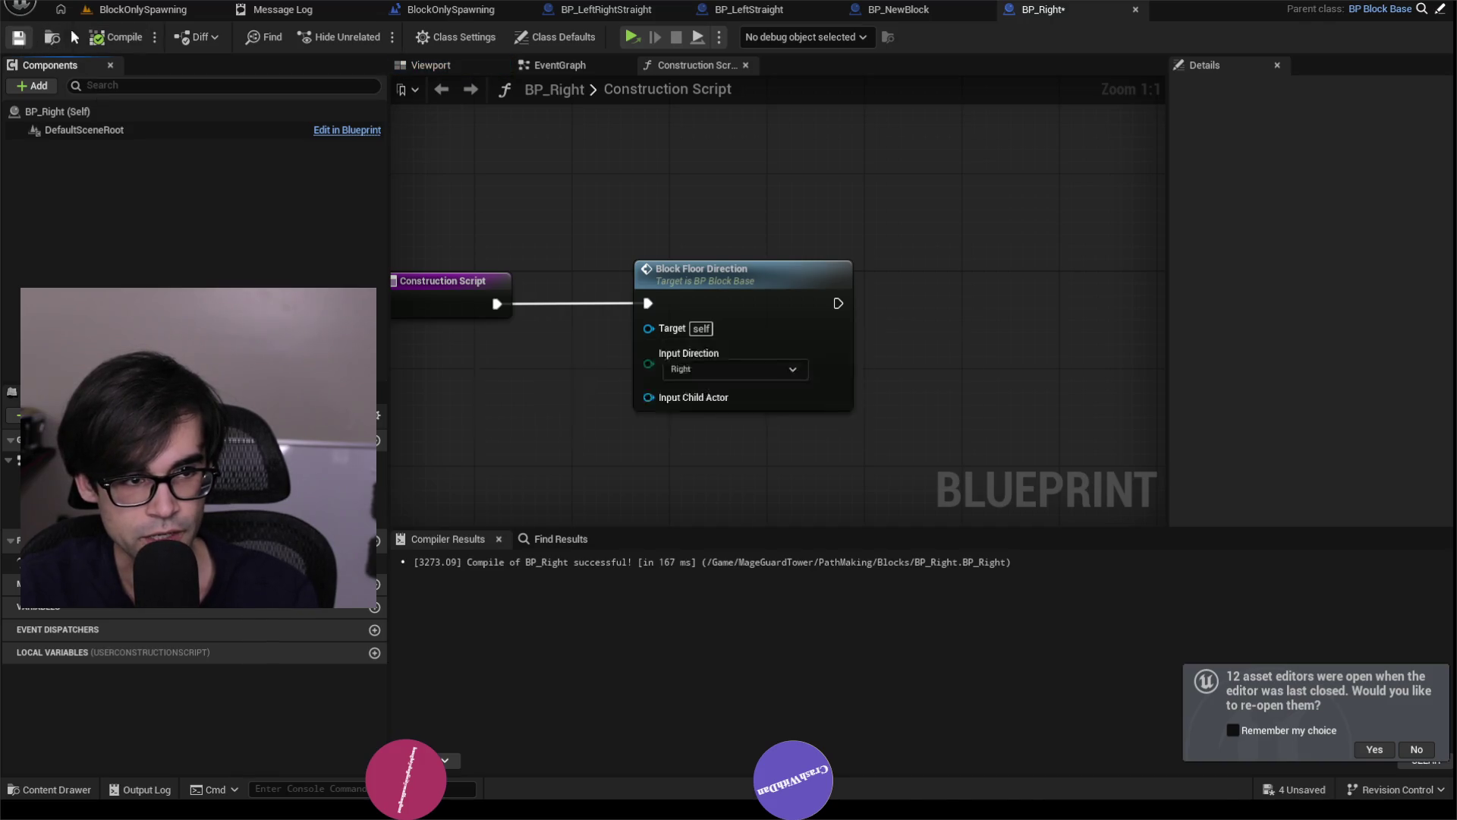
{"action": "left_click", "coordinate": [144, 9]}
Delete Midpoint through Exit2 from BP_RightStraight and compile it.
{"action": "left_click", "coordinate": [272, 682]}
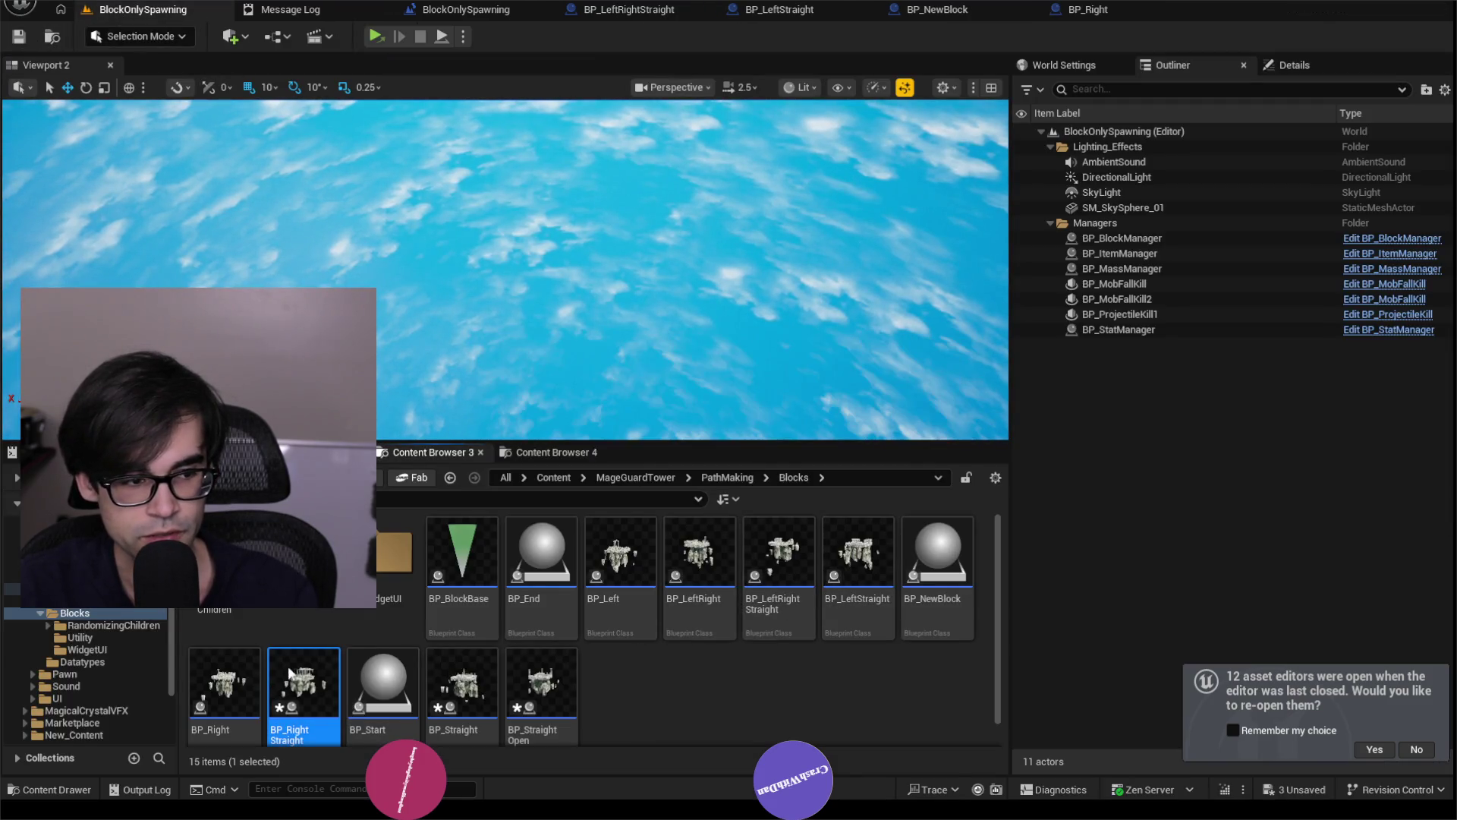
{"action": "double_click", "coordinate": [290, 674]}
{"action": "left_click", "coordinate": [101, 148]}
{"action": "left_click", "coordinate": [98, 185], "text": "shift"}
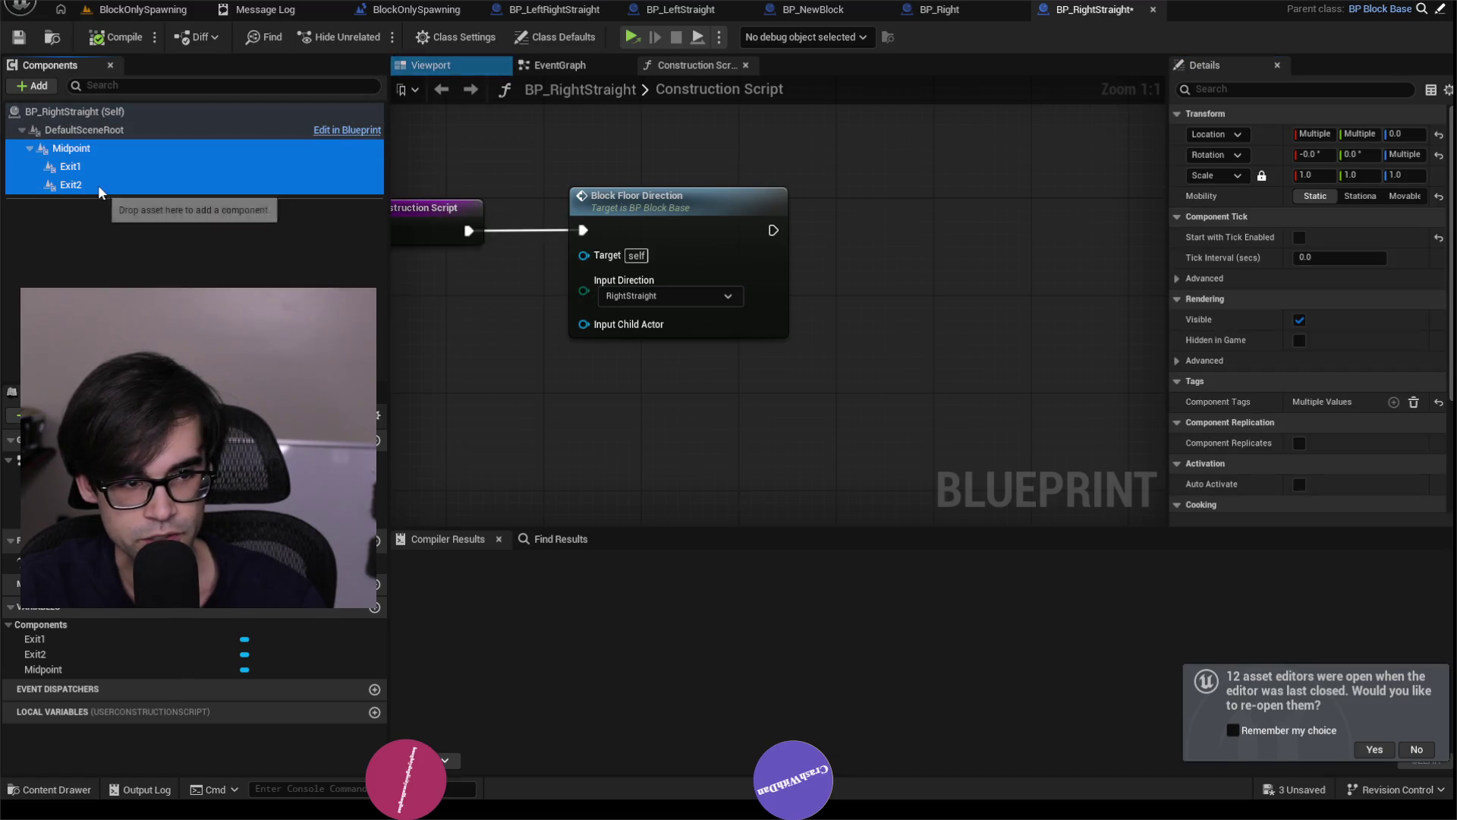
{"action": "key", "text": "Delete"}
{"action": "left_click", "coordinate": [29, 39]}
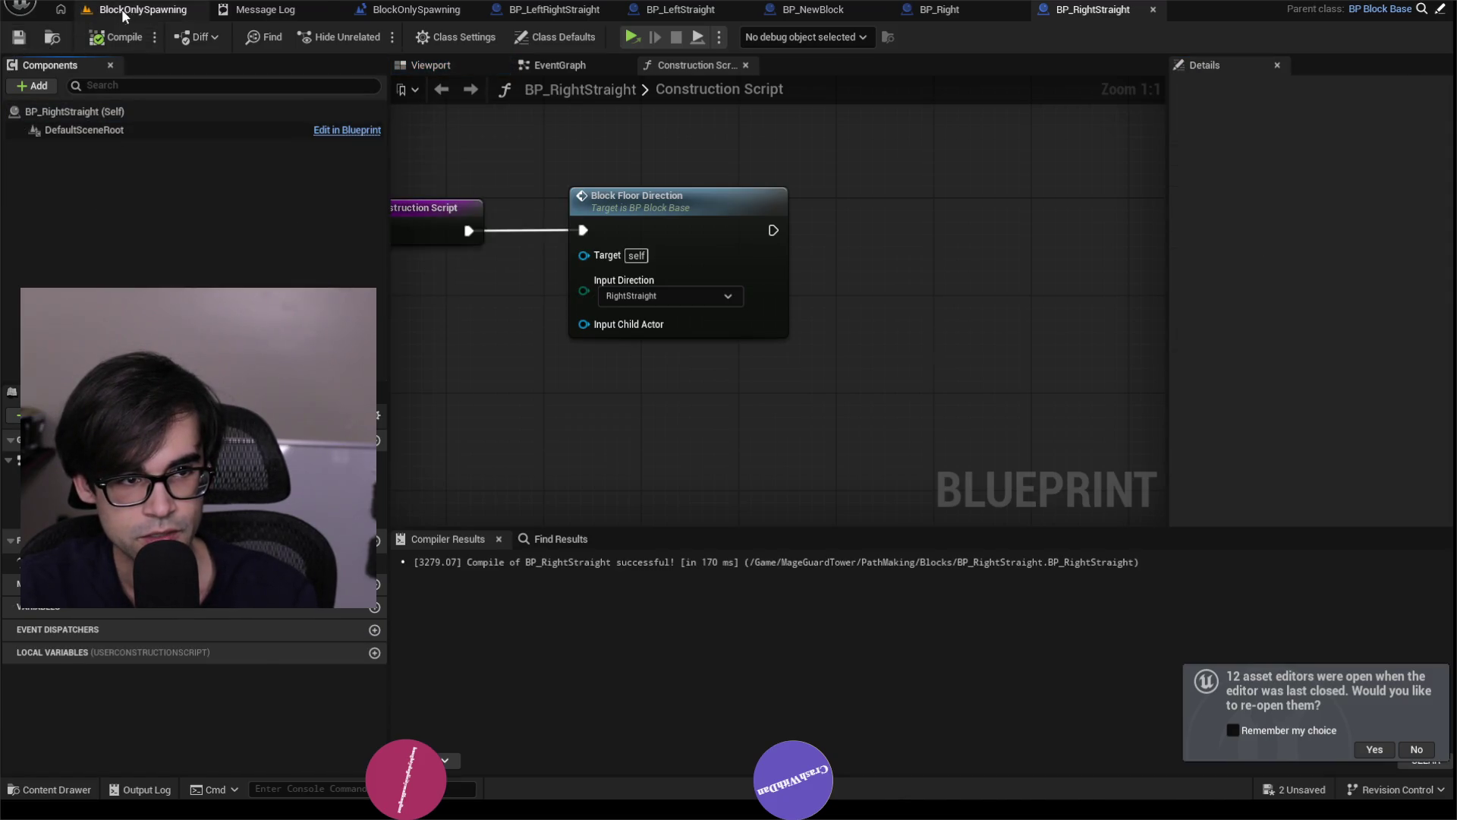
{"action": "left_click", "coordinate": [121, 9]}
{"action": "left_click", "coordinate": [389, 687]}
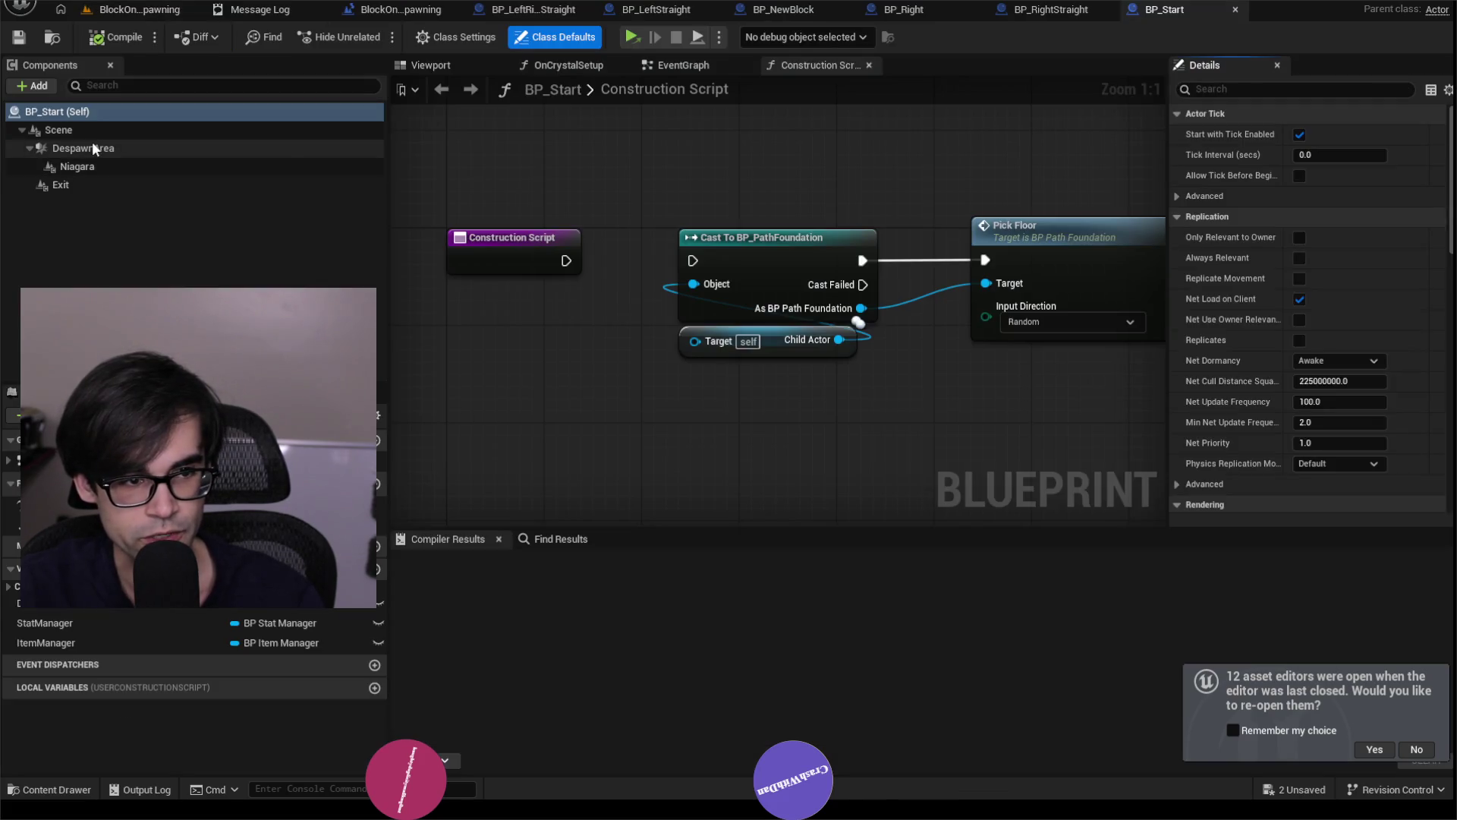
{"action": "left_click", "coordinate": [85, 130]}
Try deleting all components from Scene to Exit, declining removal of DespawnArea.
{"action": "left_click", "coordinate": [89, 185], "text": "shift"}
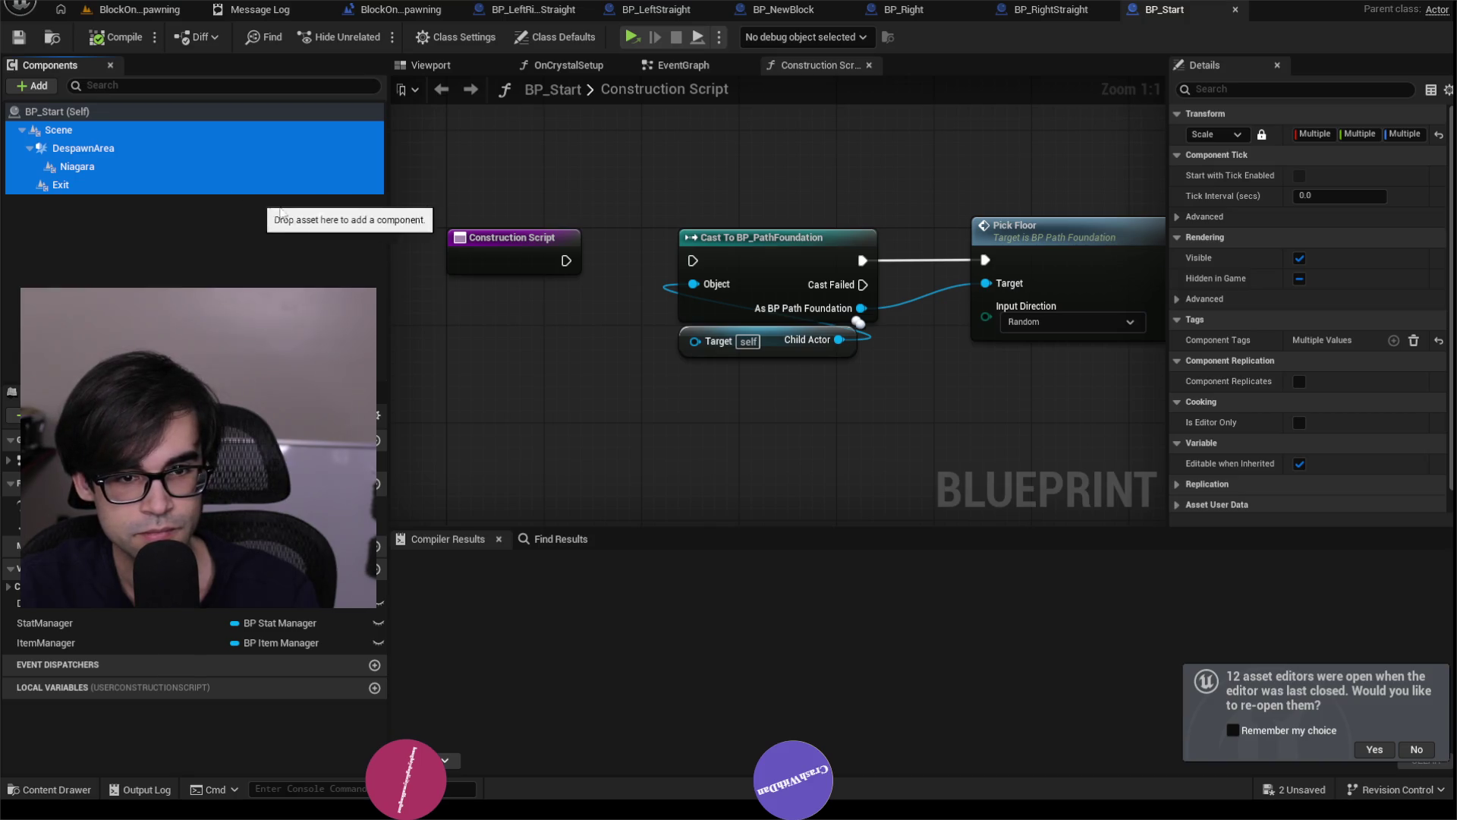
{"action": "scroll", "coordinate": [543, 349], "scroll_direction": "down", "scroll_amount": 4}
{"action": "key", "text": "Delete"}
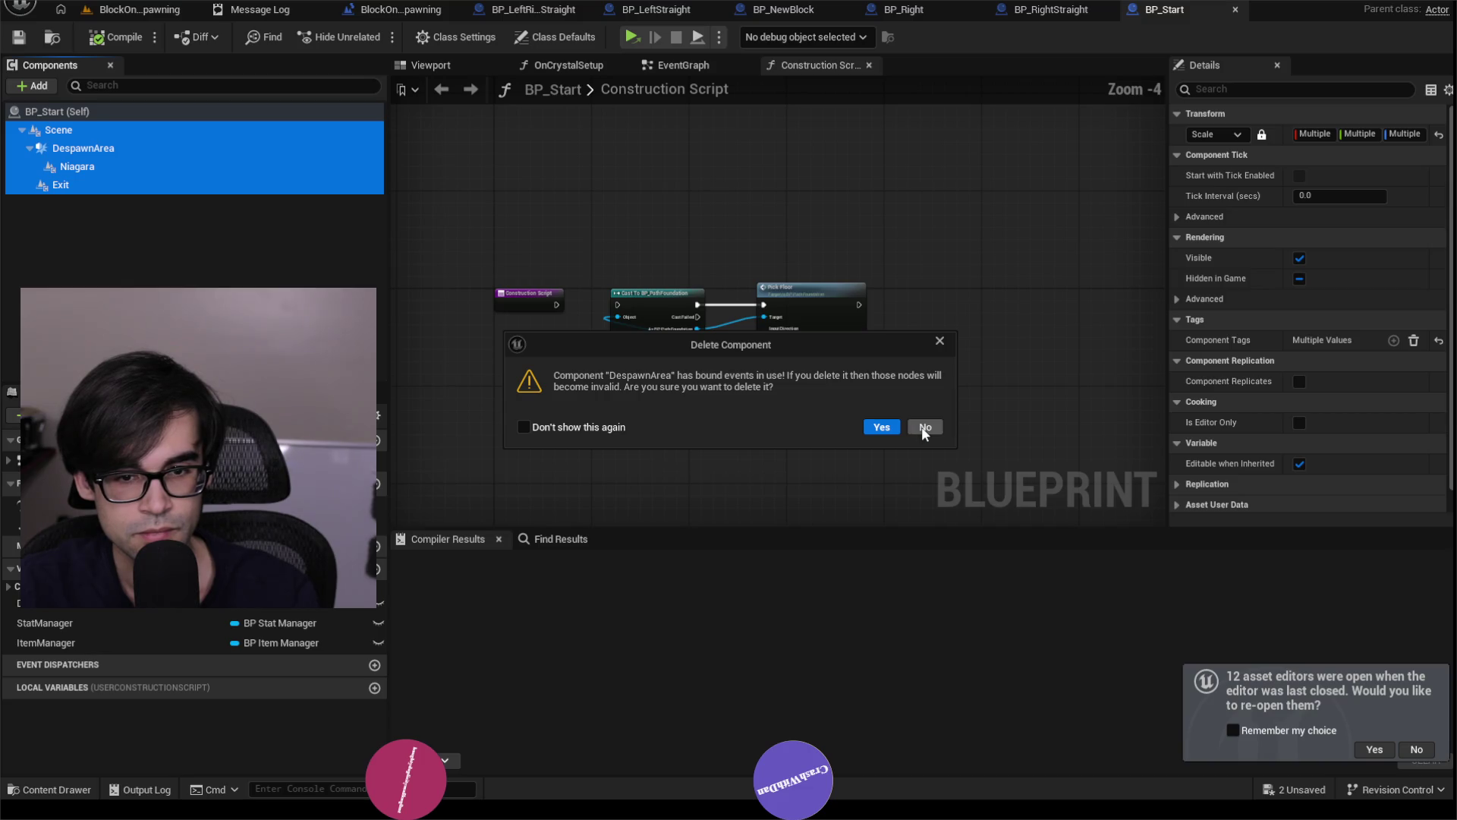
{"action": "left_click", "coordinate": [922, 427]}
Delete Niagara, Exit and Scene individually, then compile BP_Start.
{"action": "left_click", "coordinate": [115, 155]}
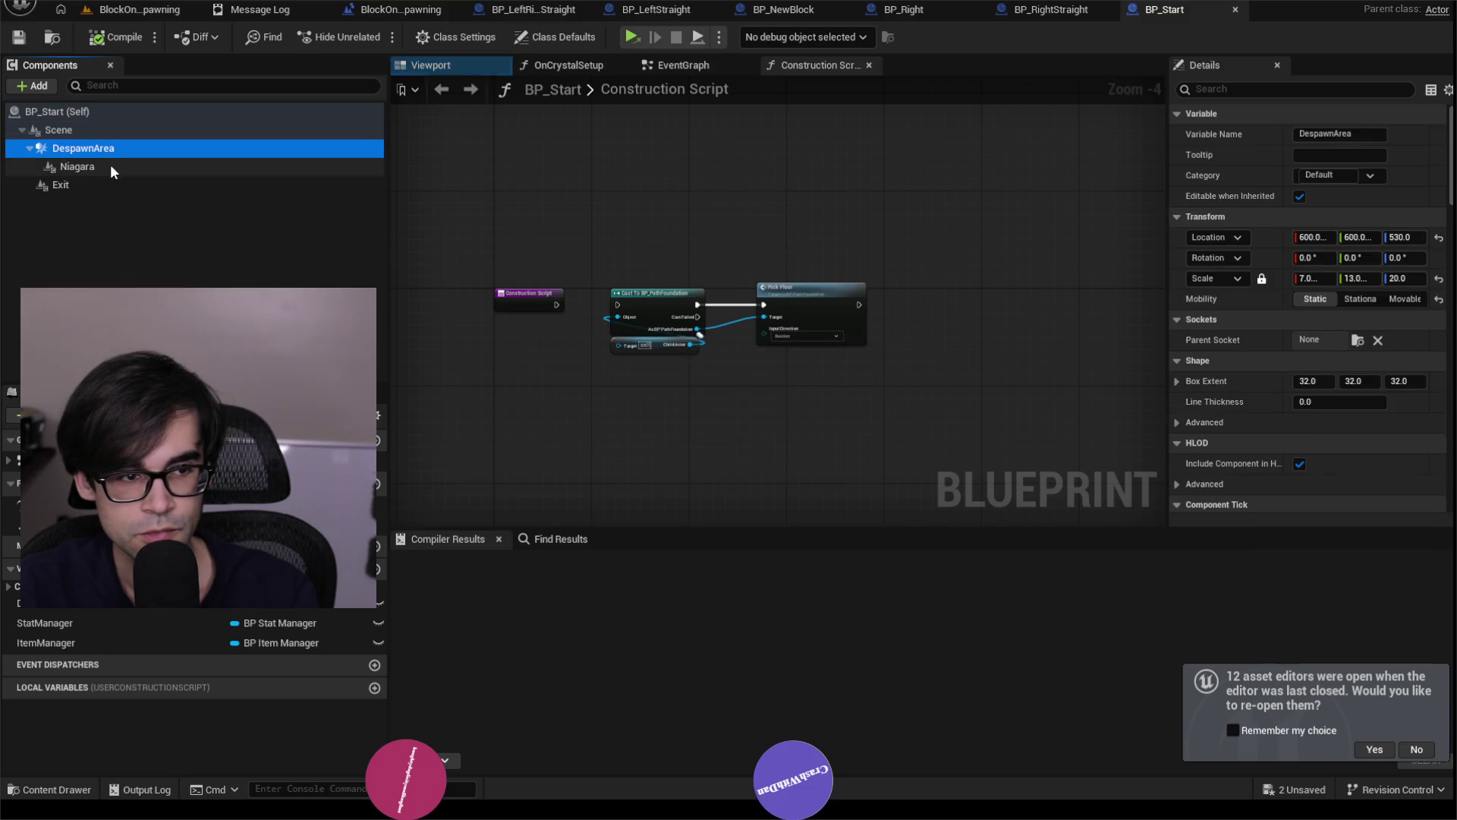
{"action": "left_click", "coordinate": [111, 164]}
{"action": "key", "text": "Delete"}
{"action": "left_click", "coordinate": [80, 168]}
{"action": "key", "text": "Delete"}
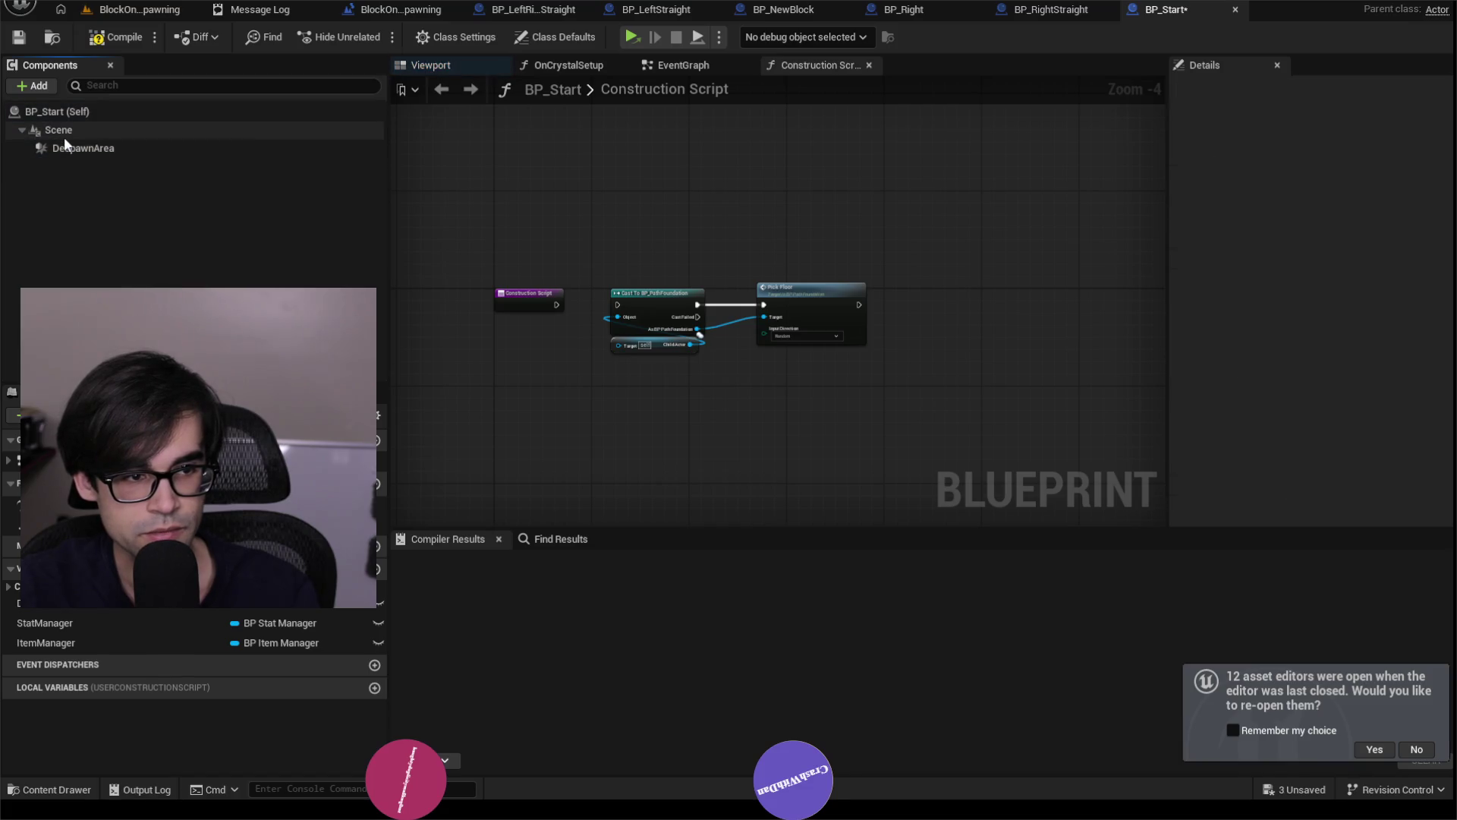
{"action": "left_click", "coordinate": [64, 137]}
{"action": "key", "text": "Delete"}
{"action": "left_click", "coordinate": [114, 37]}
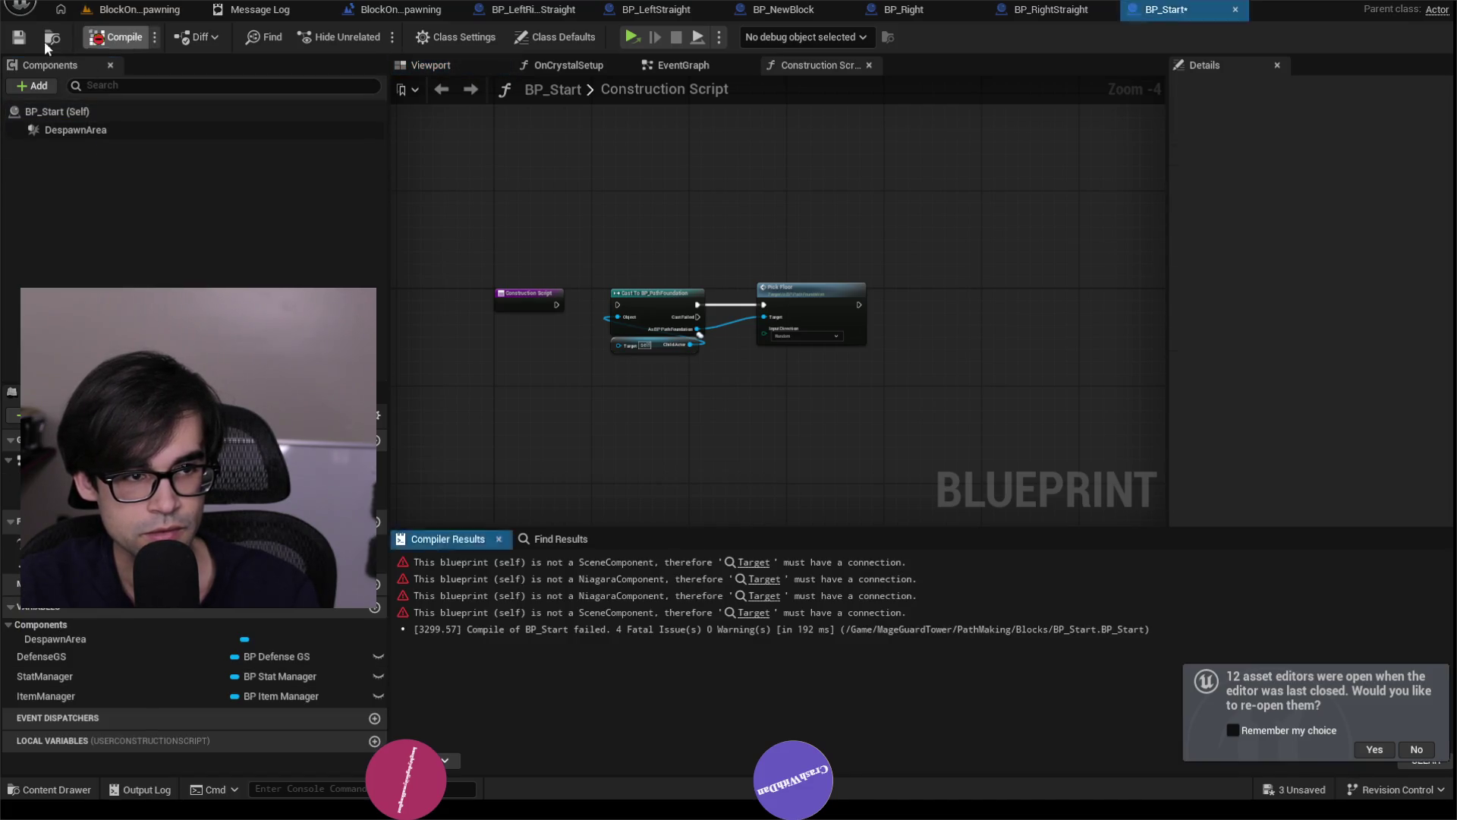
Save BP_Start and fix the broken BeginPlay, Cast To BP_DefenseGS and Item Manager SET nodes.
{"action": "left_click", "coordinate": [24, 43]}
{"action": "left_click", "coordinate": [751, 562]}
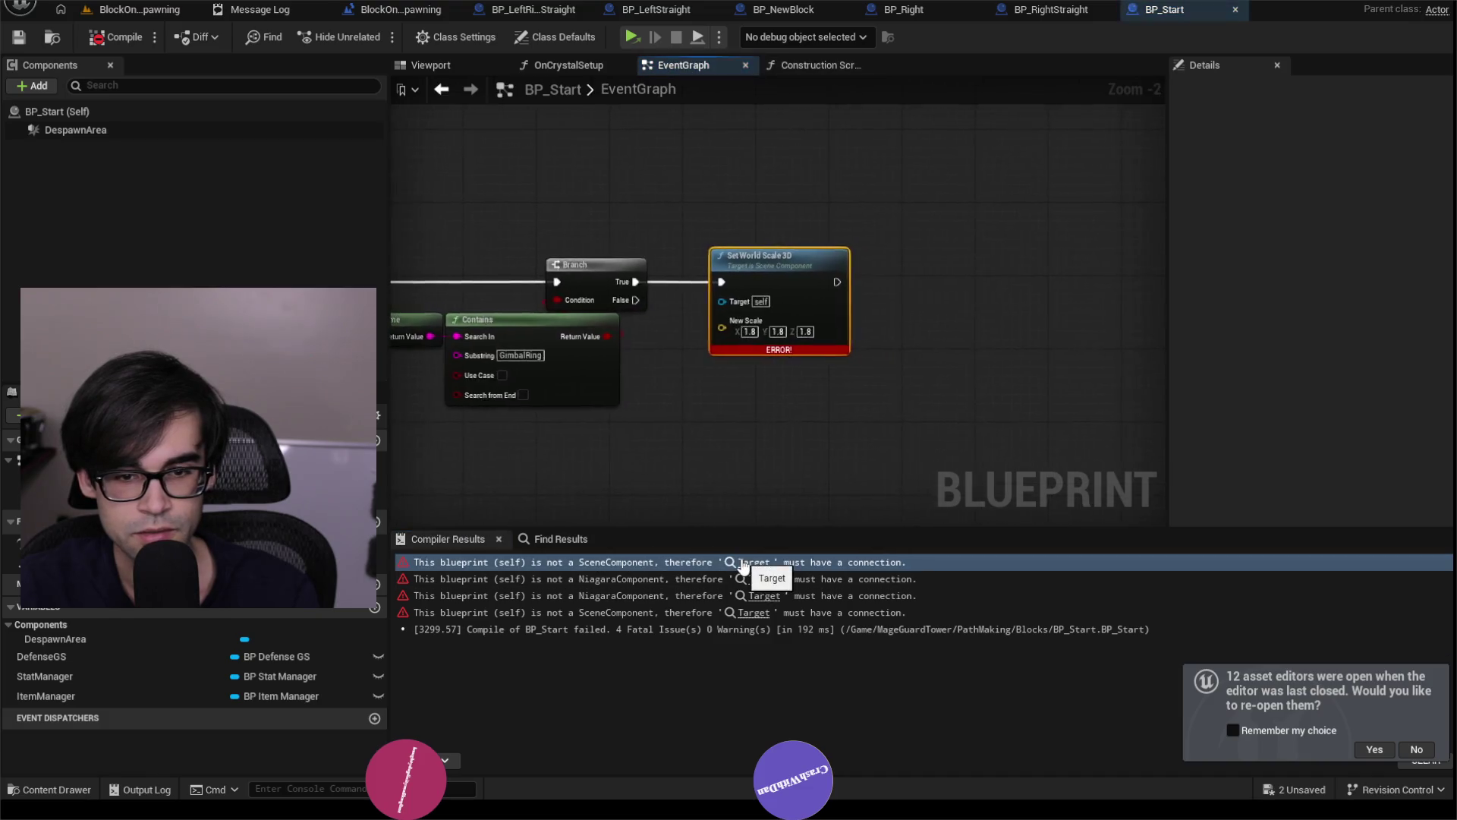
{"action": "scroll", "coordinate": [869, 293], "scroll_direction": "down", "scroll_amount": 4}
{"action": "scroll", "coordinate": [560, 334], "scroll_direction": "up", "scroll_amount": 4}
{"action": "scroll", "coordinate": [999, 270], "scroll_direction": "down", "scroll_amount": 4}
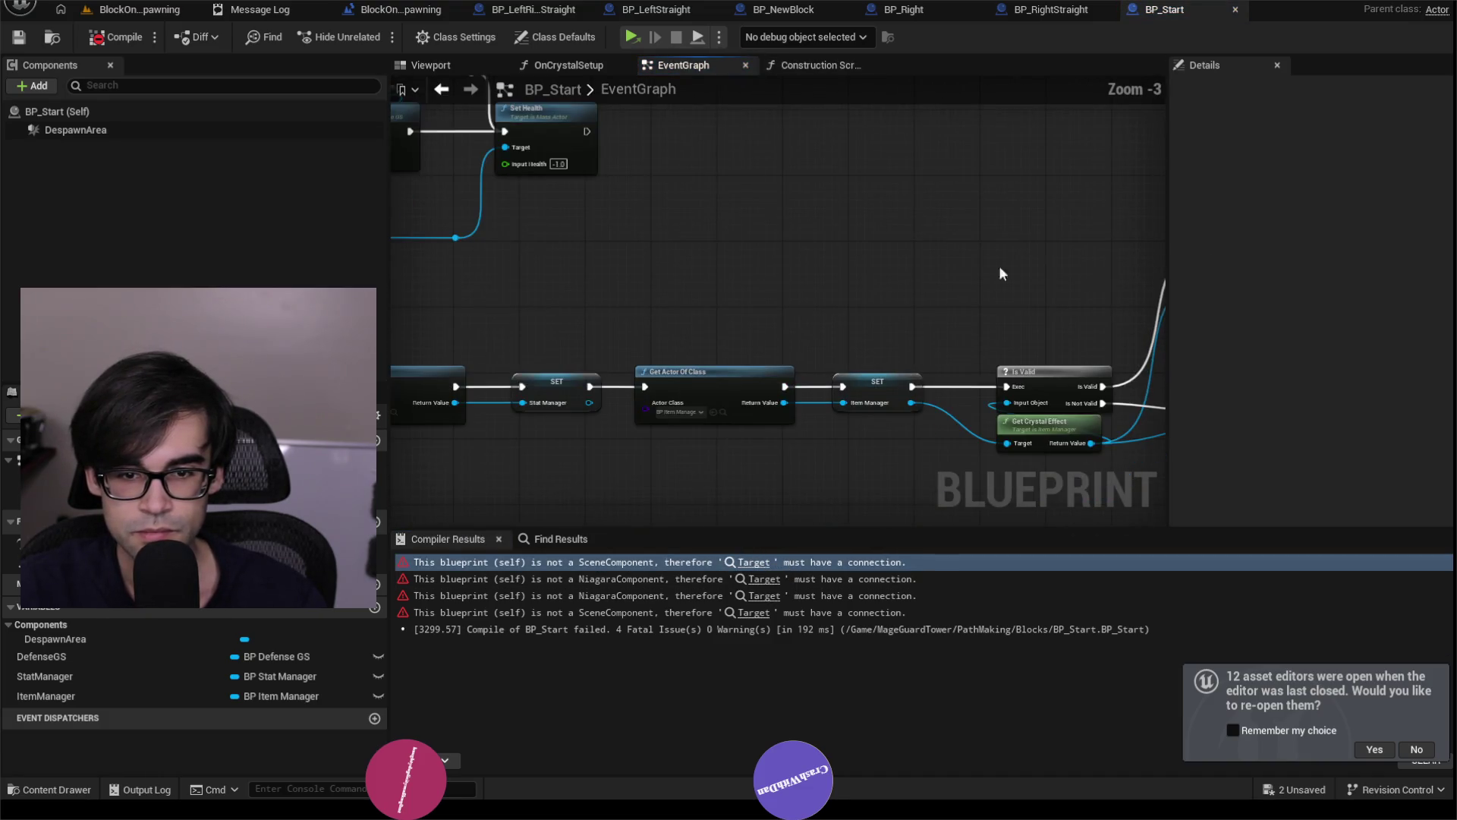
{"action": "scroll", "coordinate": [509, 288], "scroll_direction": "up", "scroll_amount": 3}
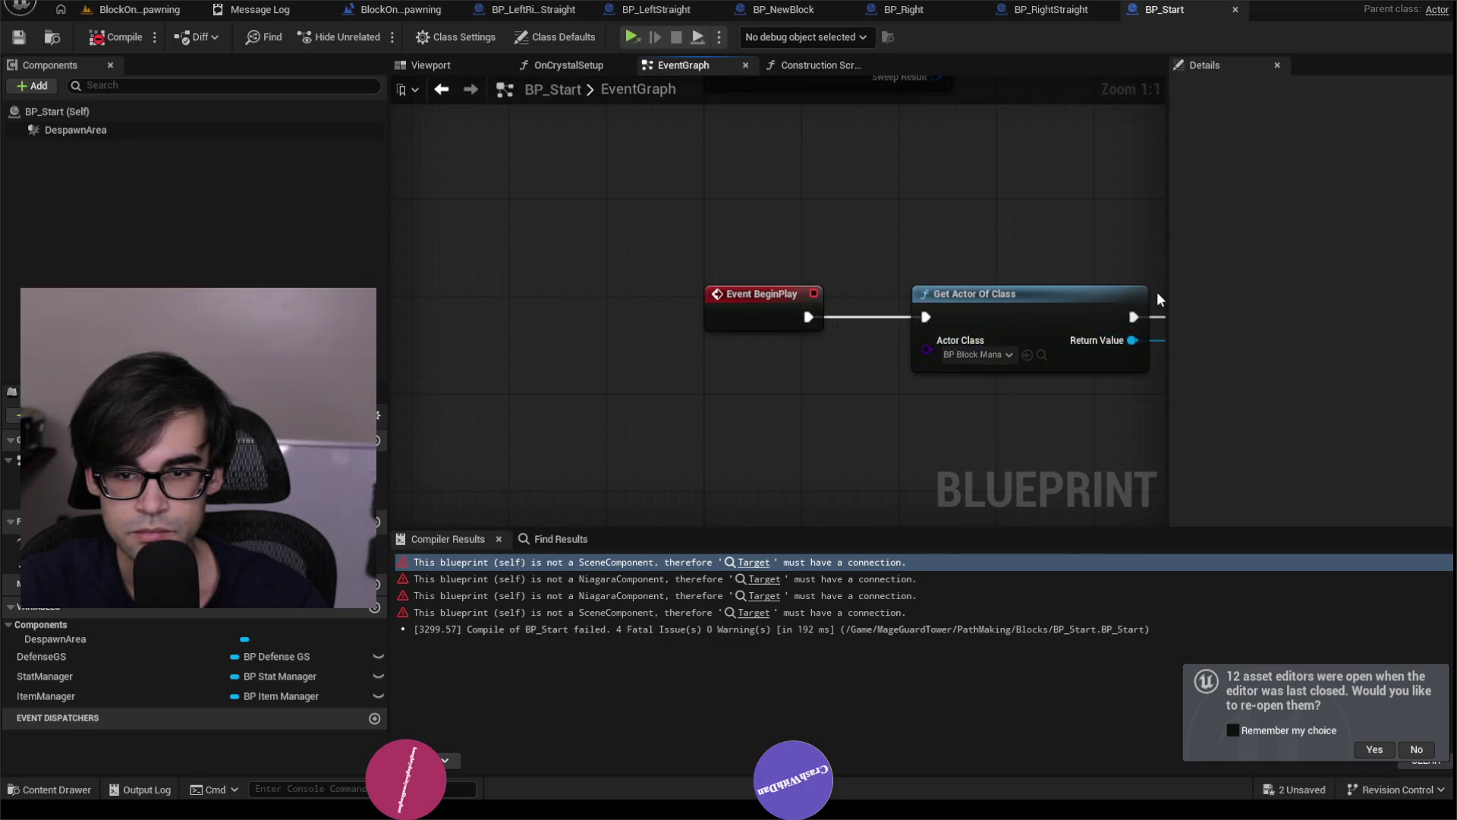
{"action": "scroll", "coordinate": [663, 236], "scroll_direction": "up", "scroll_amount": 1}
{"action": "left_click_drag", "start_coordinate": [926, 261], "coordinate": [473, 236]}
{"action": "mouse_move", "coordinate": [953, 230]}
{"action": "left_mouse_down"}
{"action": "mouse_move", "coordinate": [722, 225]}
{"action": "mouse_move", "coordinate": [531, 280]}
{"action": "left_mouse_up"}
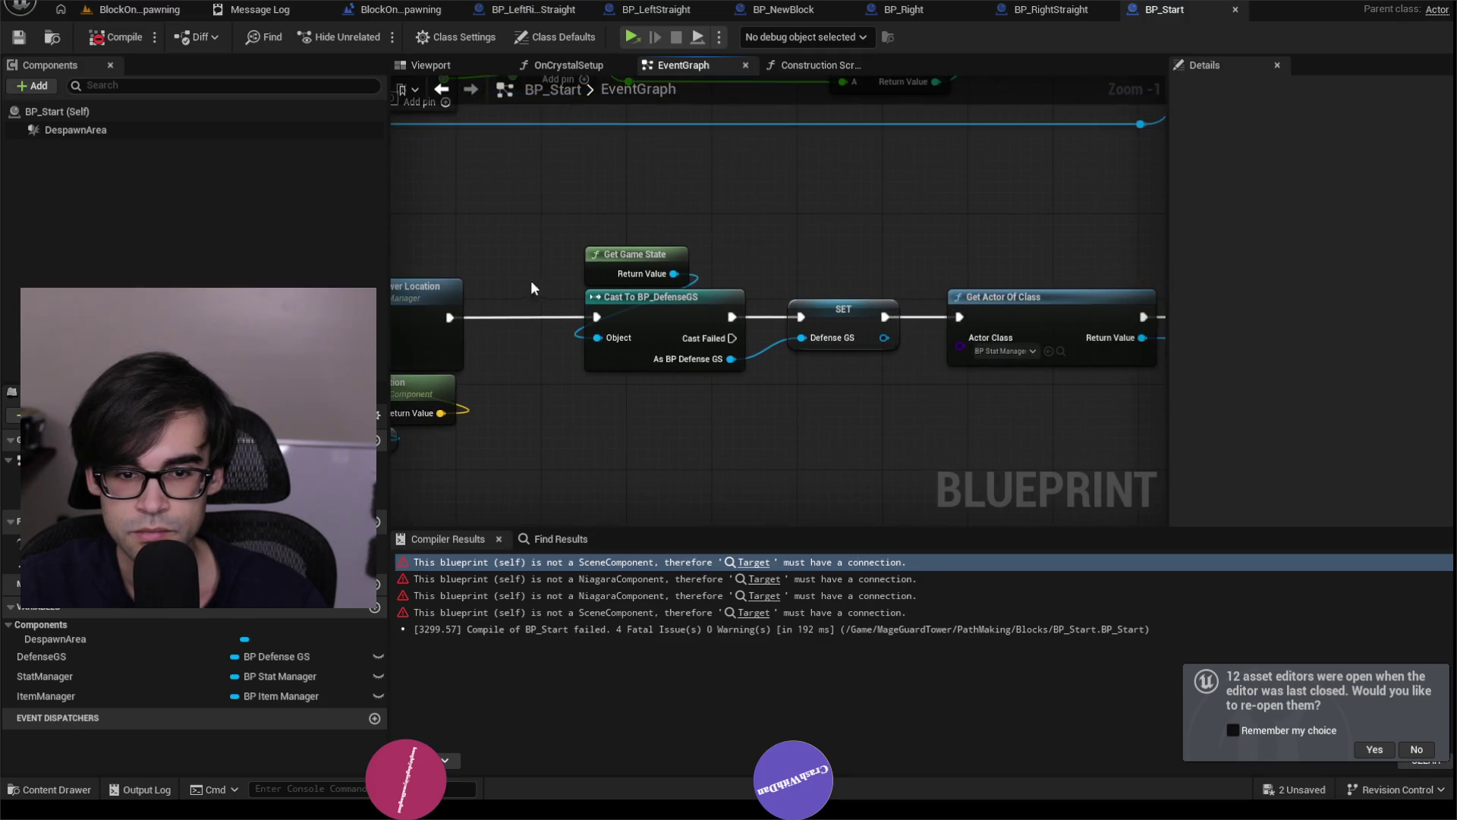
{"action": "scroll", "coordinate": [546, 290], "scroll_direction": "down", "scroll_amount": 2}
{"action": "mouse_move", "coordinate": [926, 296]}
{"action": "left_mouse_down"}
{"action": "mouse_move", "coordinate": [683, 296]}
{"action": "mouse_move", "coordinate": [721, 300]}
{"action": "left_mouse_up"}
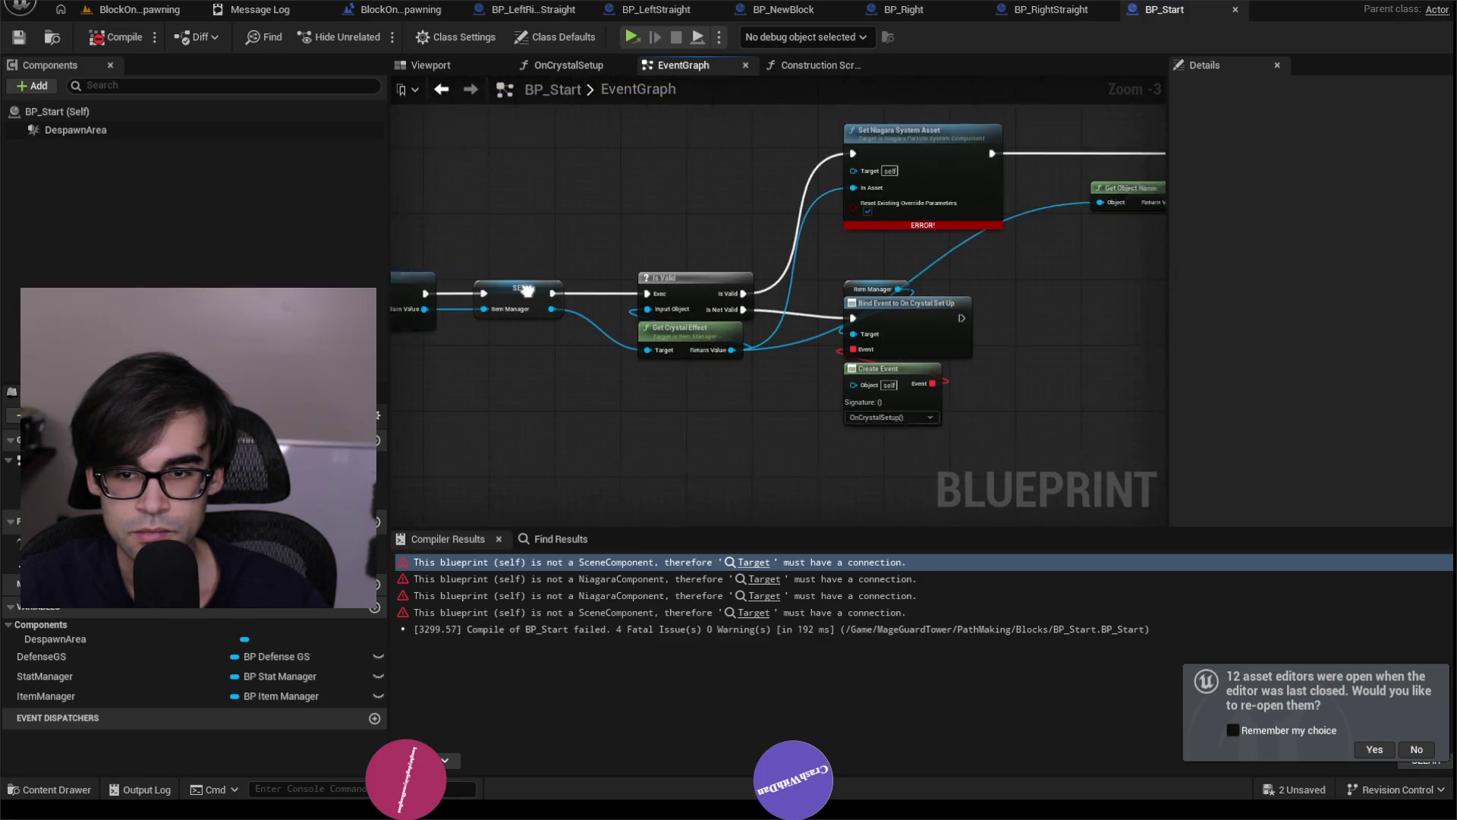
{"action": "left_click_drag", "start_coordinate": [727, 251], "coordinate": [812, 249]}
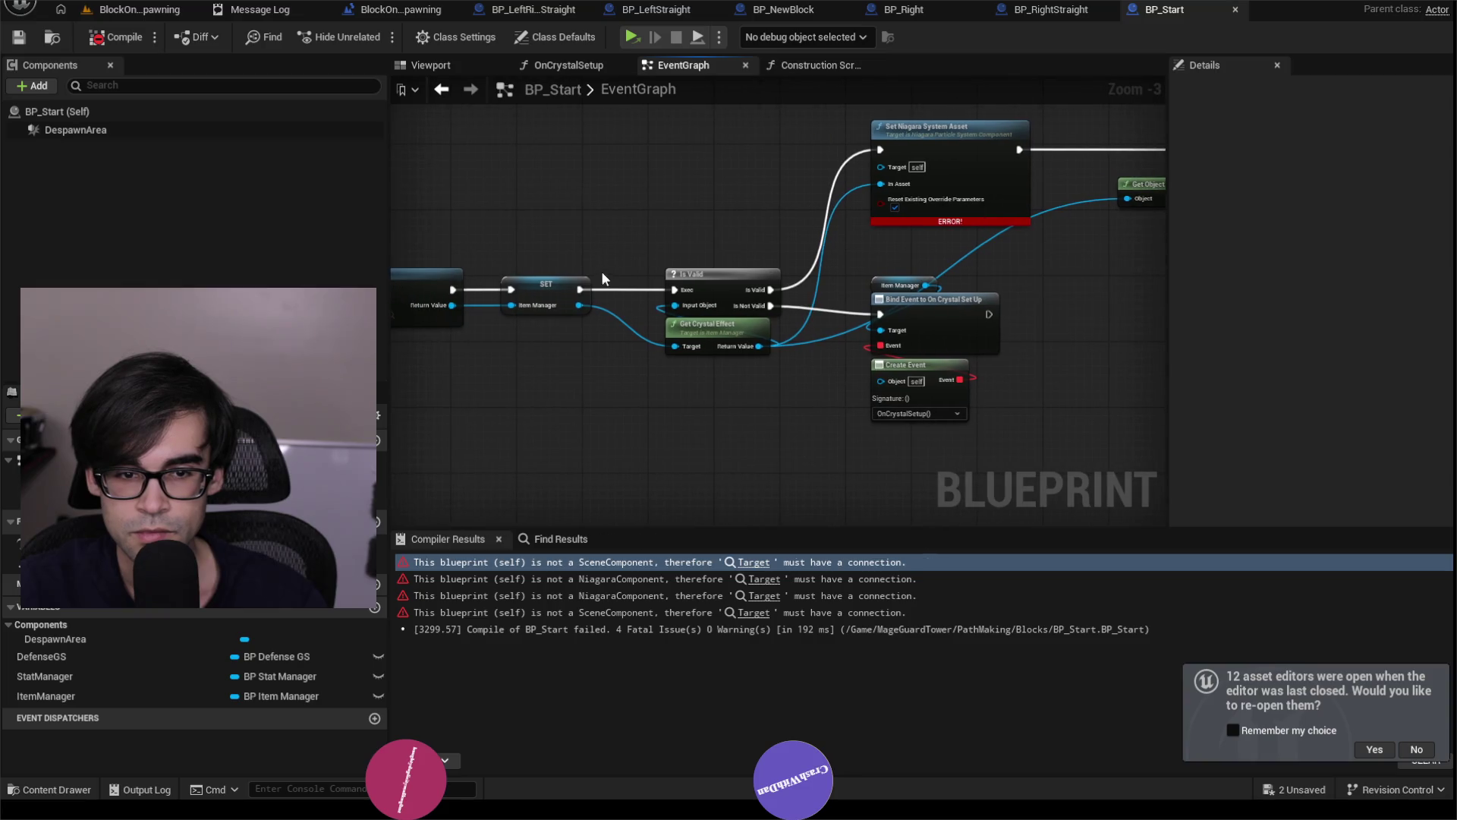
{"action": "left_click", "coordinate": [582, 288]}
{"action": "left_click_drag", "start_coordinate": [729, 218], "coordinate": [697, 234]}
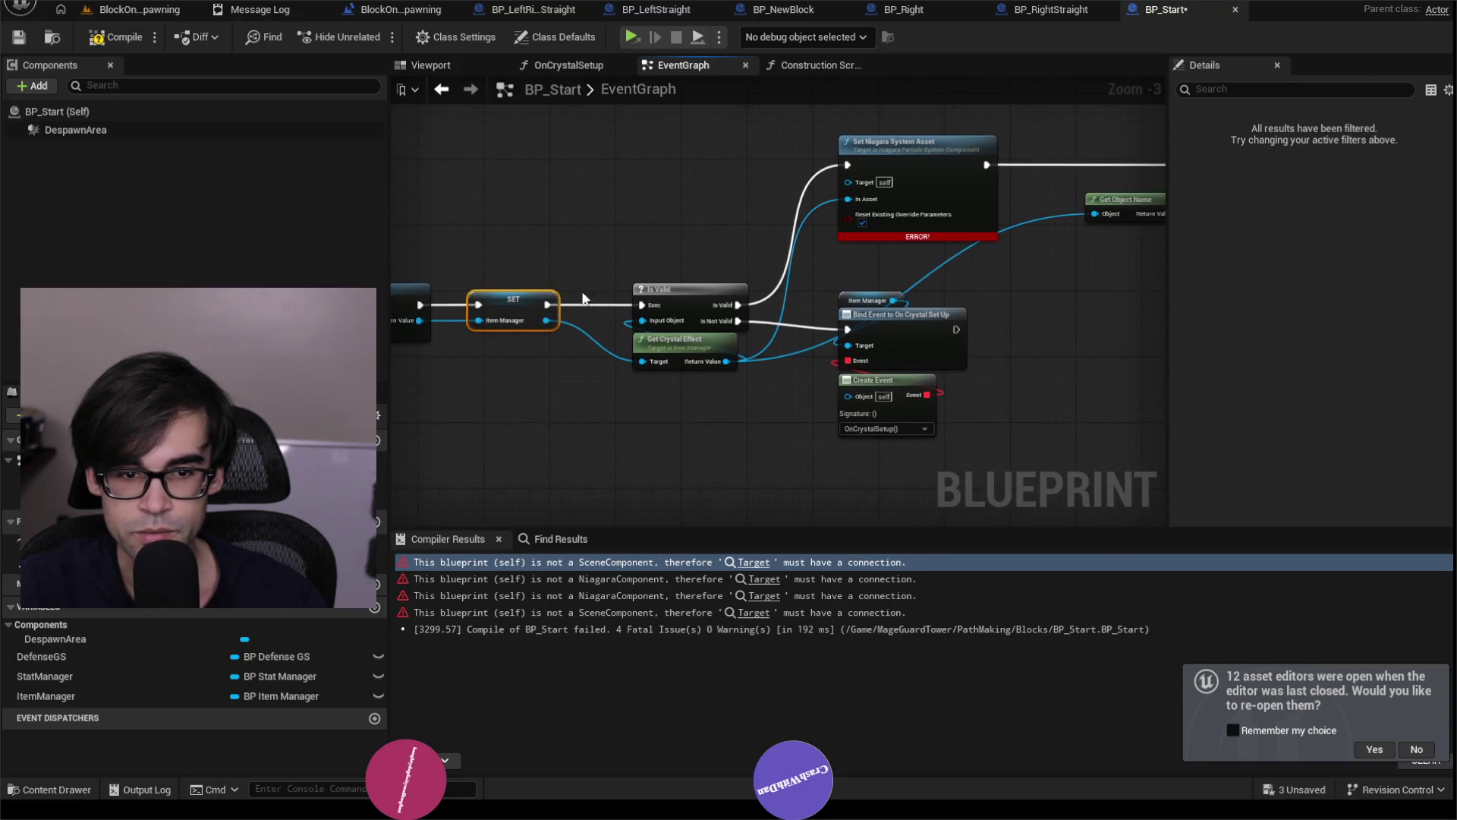
{"action": "left_click_drag", "start_coordinate": [524, 307], "coordinate": [599, 270]}
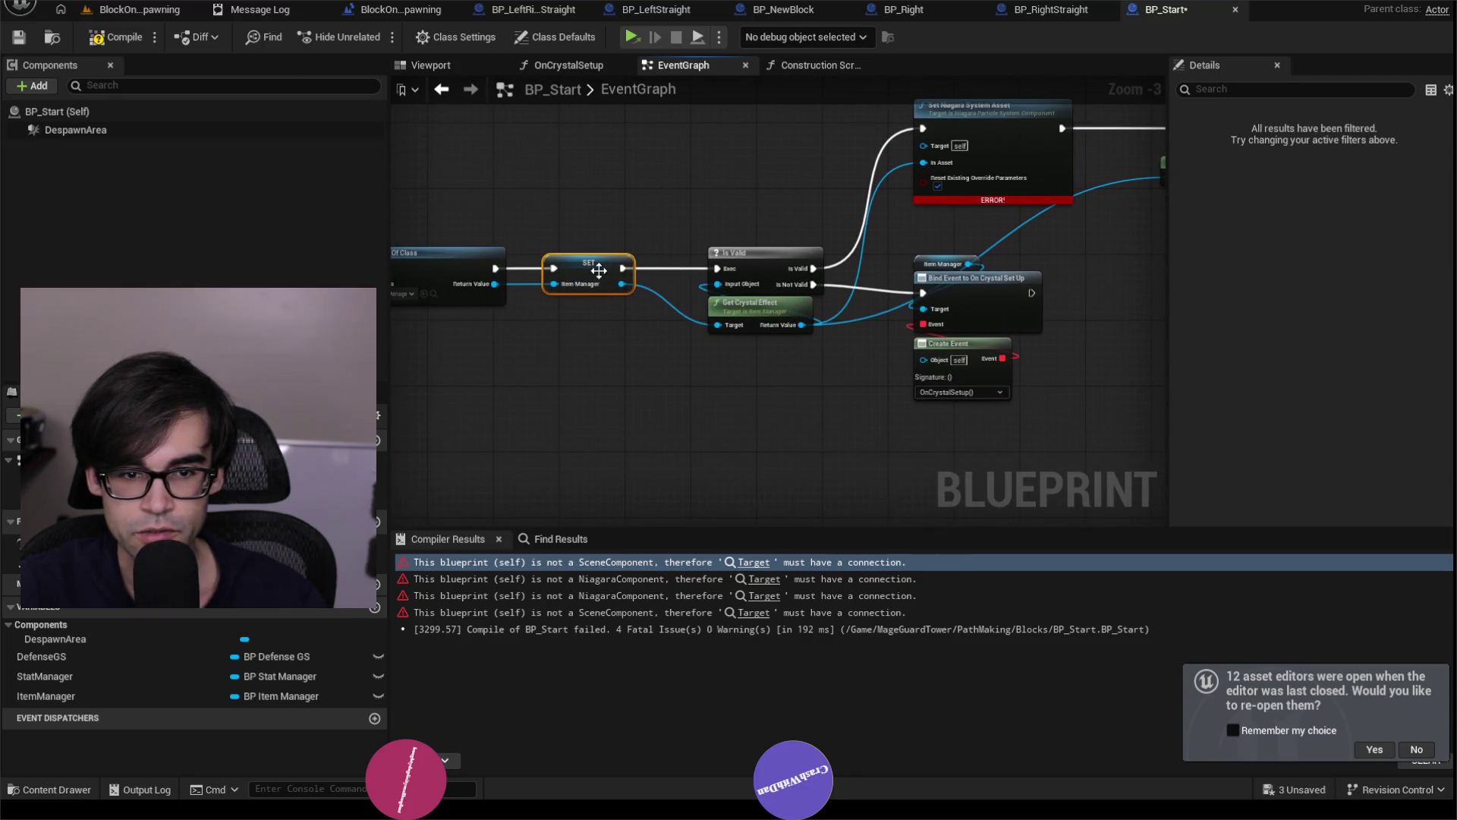
Fix the remaining OnCrystalSetup error, recompile cleanly, and return to the BlockOnlySpawning level.
{"action": "left_click", "coordinate": [115, 39]}
{"action": "left_click", "coordinate": [756, 563]}
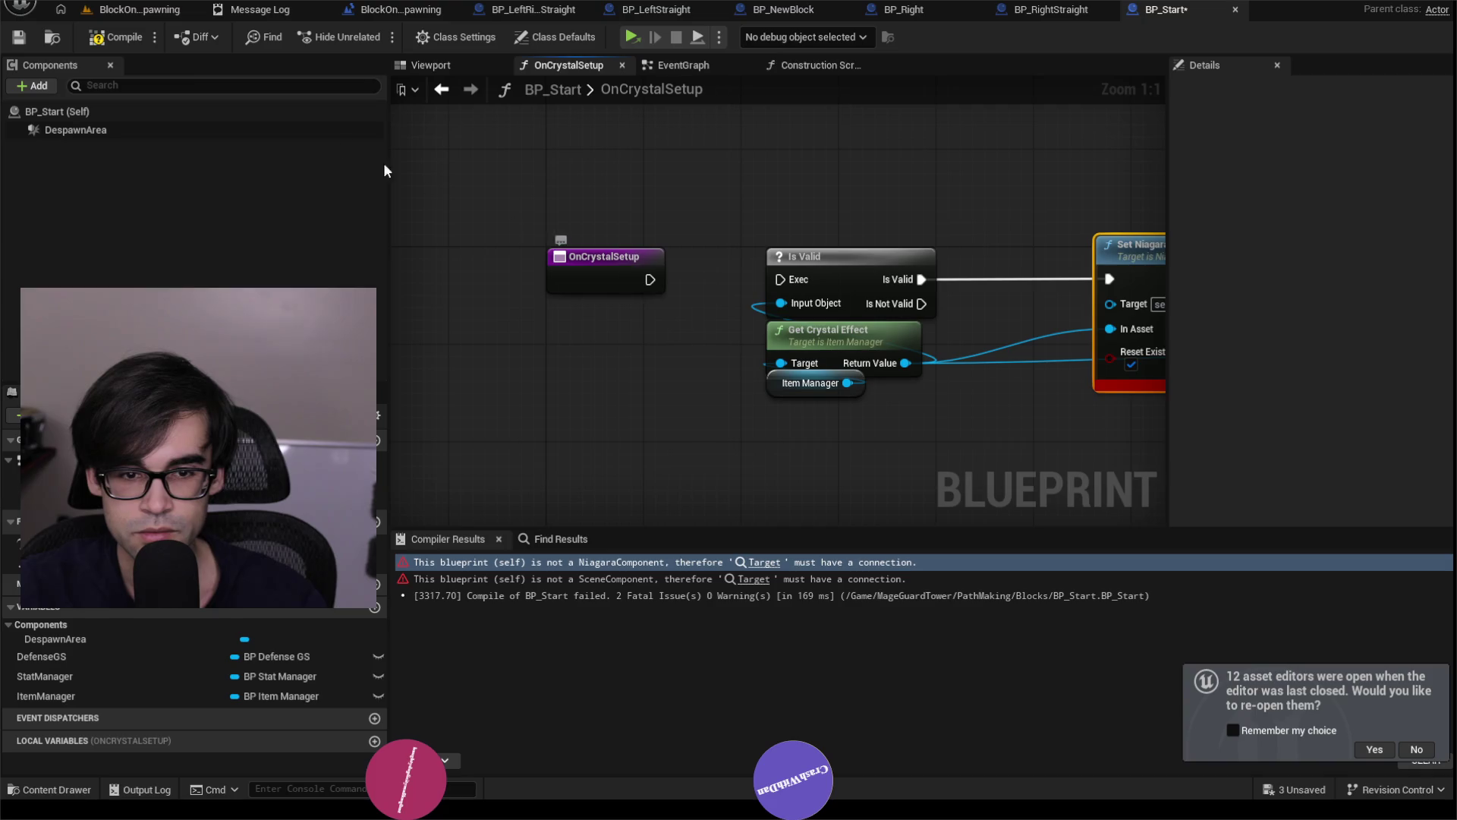
{"action": "left_click", "coordinate": [96, 40]}
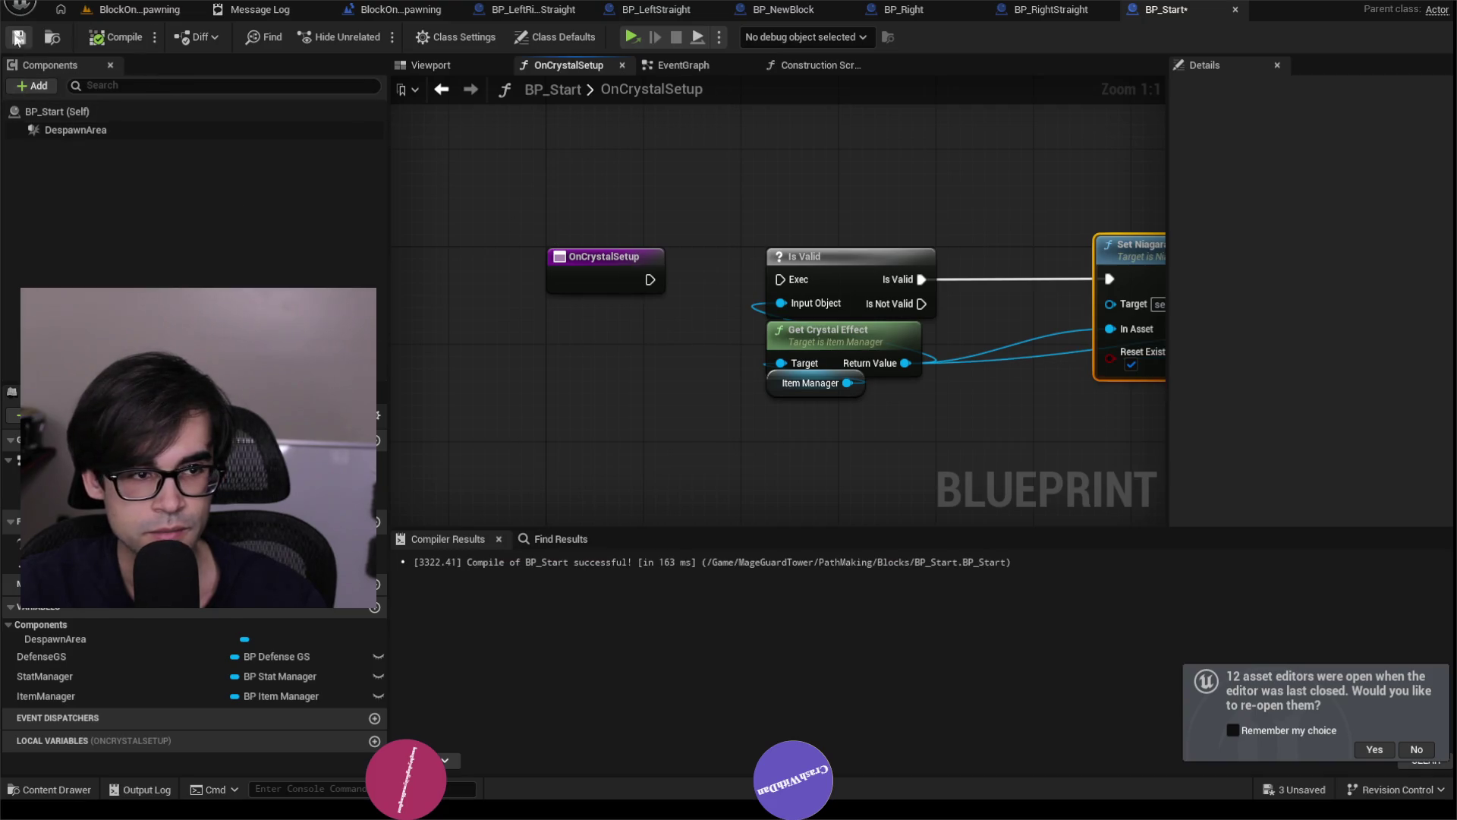
{"action": "left_click", "coordinate": [140, 9]}
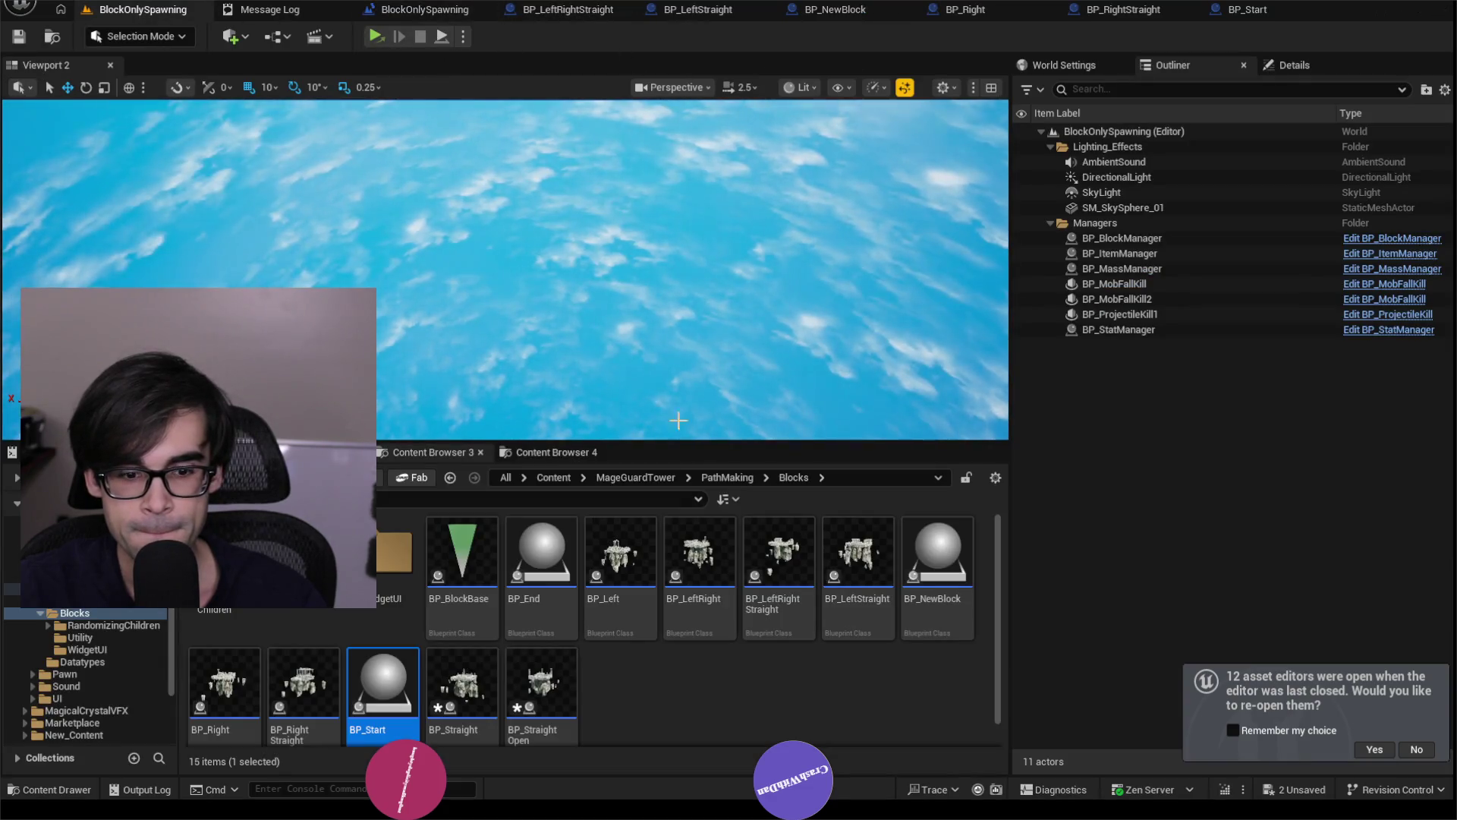
Delete Midpoint and Exit from BP_Straight, then compile and save it.
{"action": "left_click", "coordinate": [463, 687]}
{"action": "key", "text": "Return"}
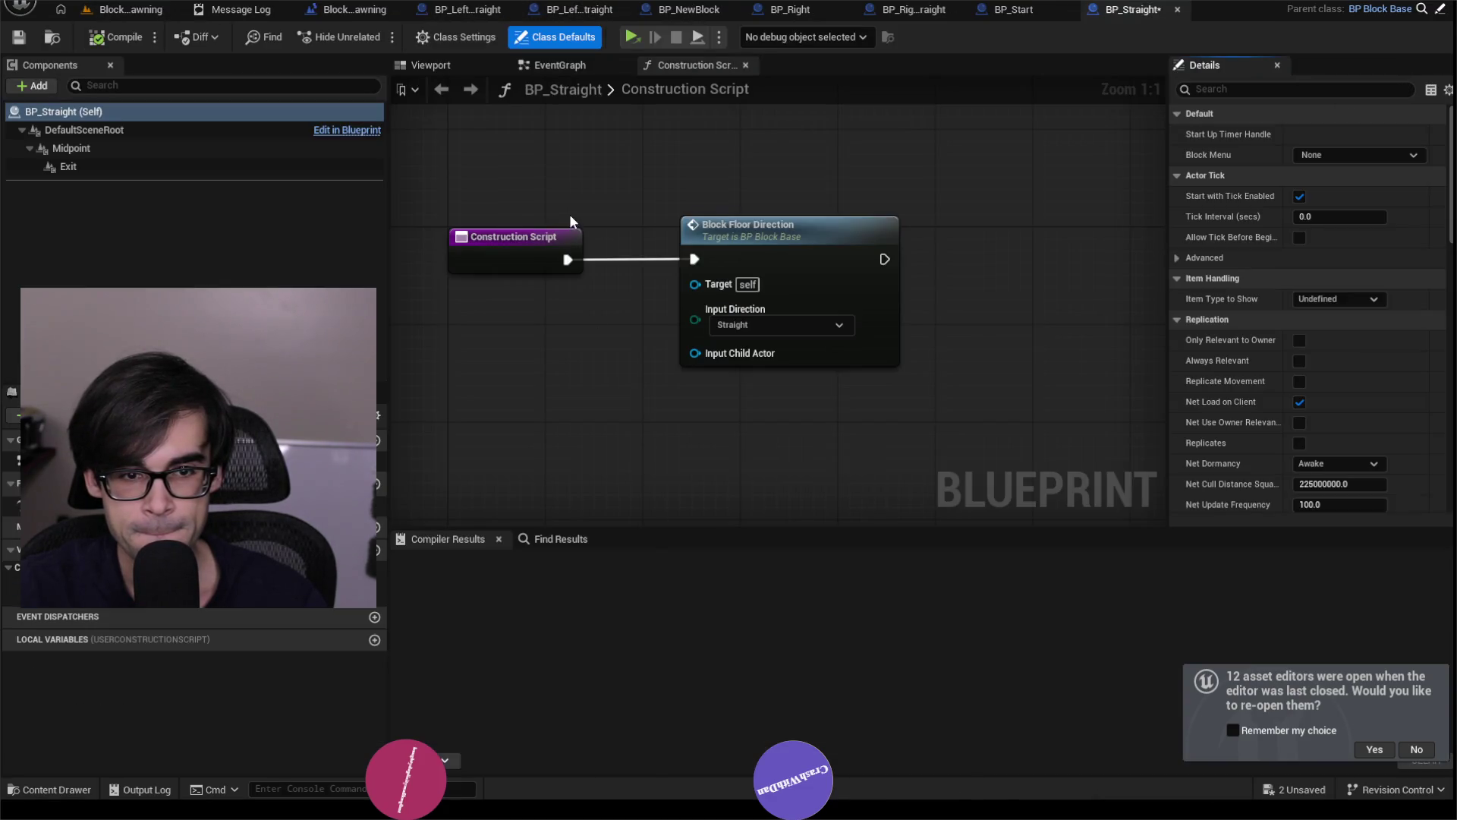
{"action": "left_click", "coordinate": [76, 148]}
{"action": "left_click", "coordinate": [98, 166], "text": "shift"}
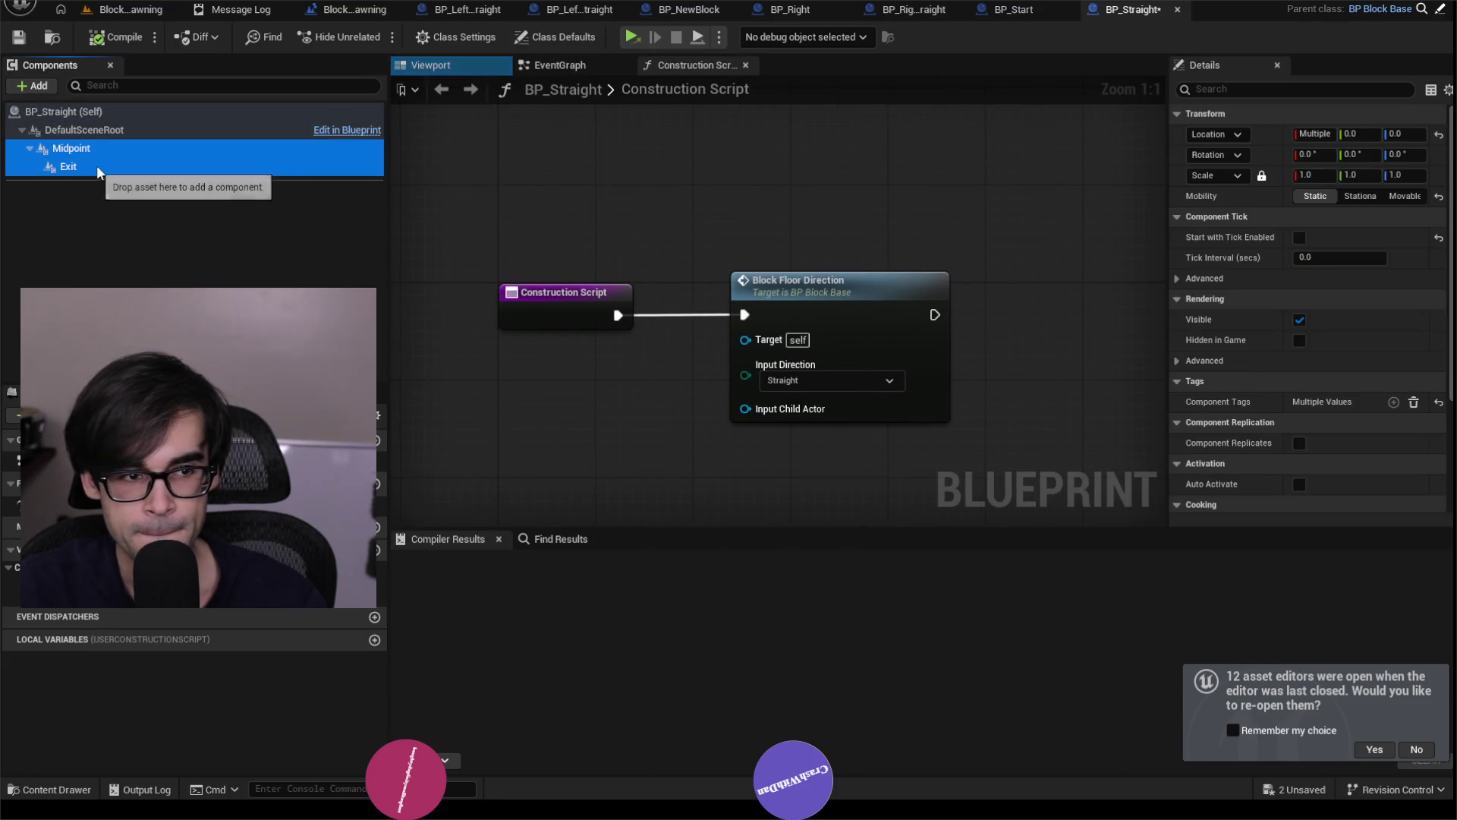
{"action": "key", "text": "Delete"}
{"action": "left_click", "coordinate": [115, 36]}
{"action": "key", "text": "ctrl+s"}
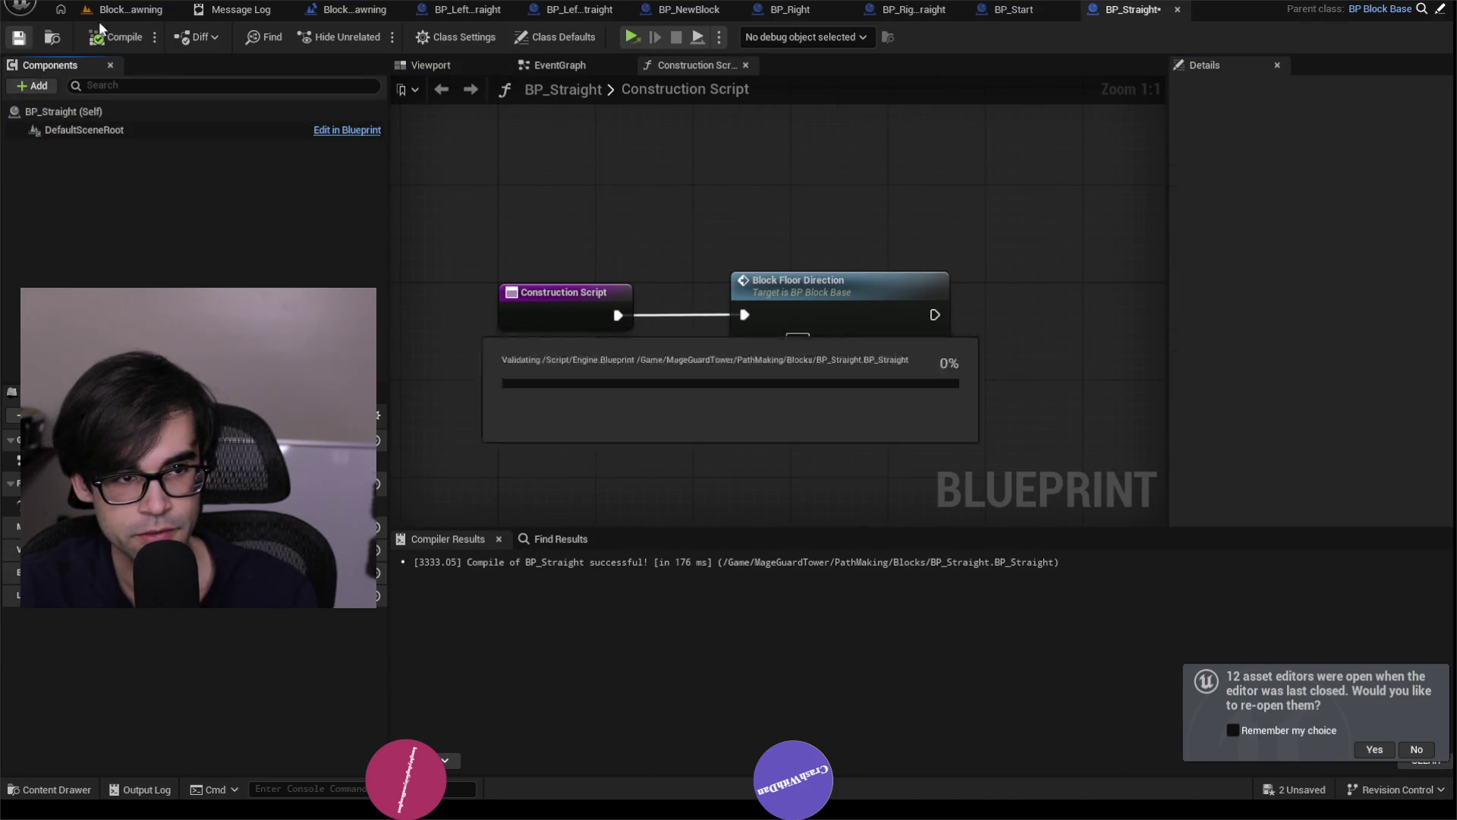
{"action": "left_click", "coordinate": [129, 9]}
Delete Midpoint and Exit_0 from BP_StraightOpen and compile it.
{"action": "key", "text": "Return"}
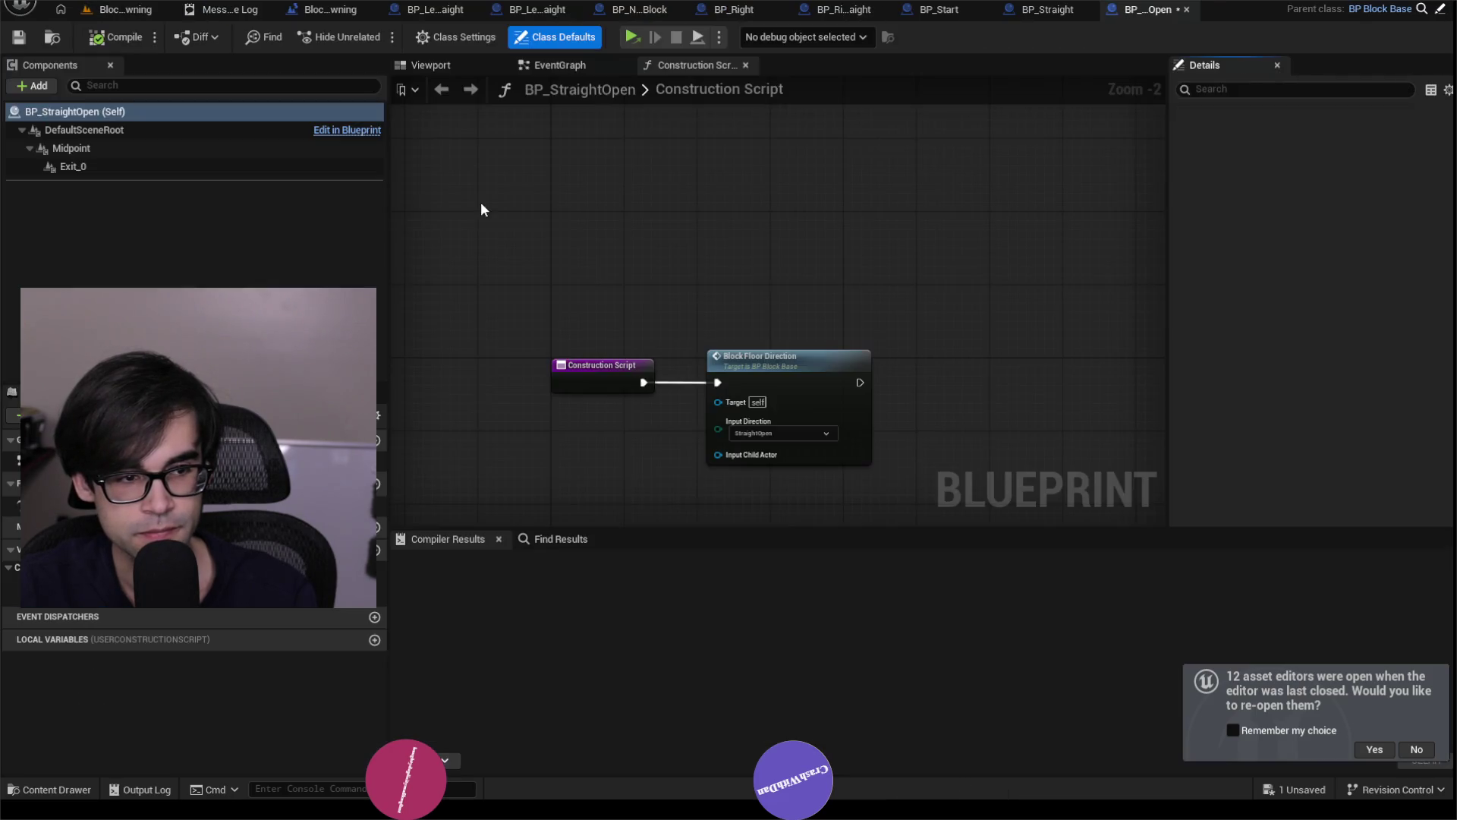
{"action": "left_click", "coordinate": [91, 148]}
{"action": "left_click", "coordinate": [89, 167], "text": "shift"}
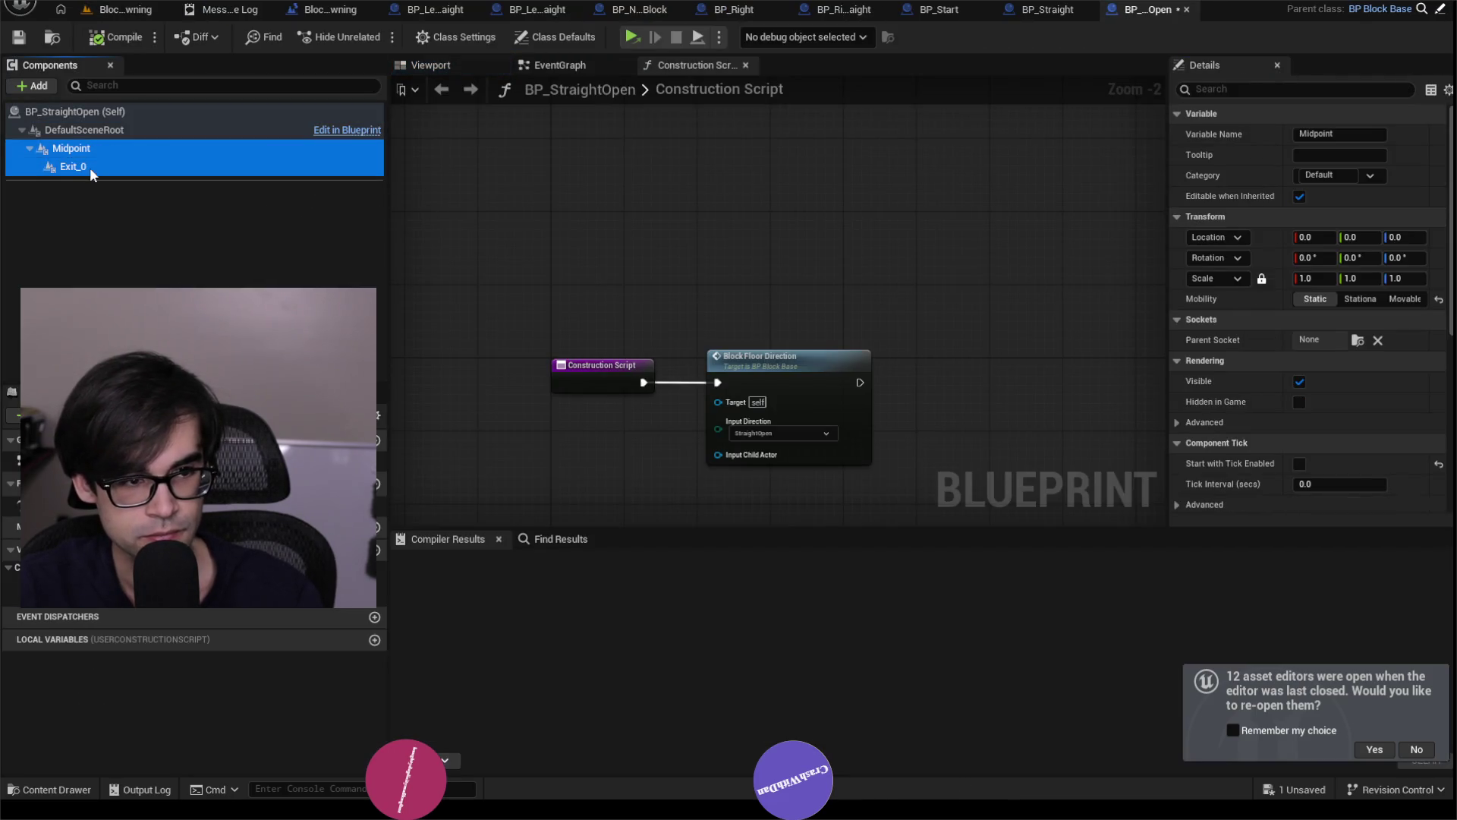
{"action": "key", "text": "Delete"}
{"action": "left_click", "coordinate": [107, 40]}
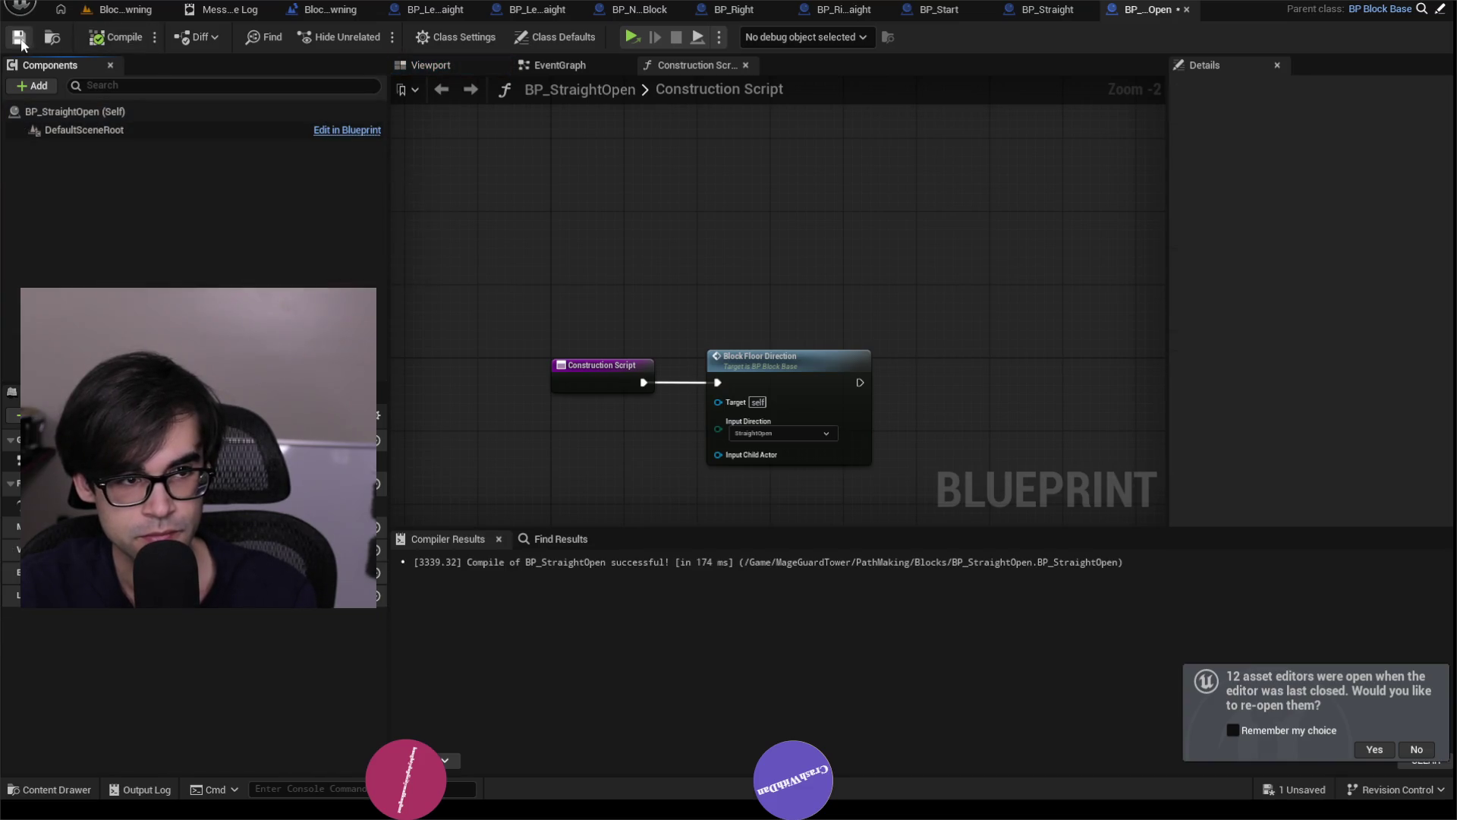
{"action": "left_click", "coordinate": [122, 11]}
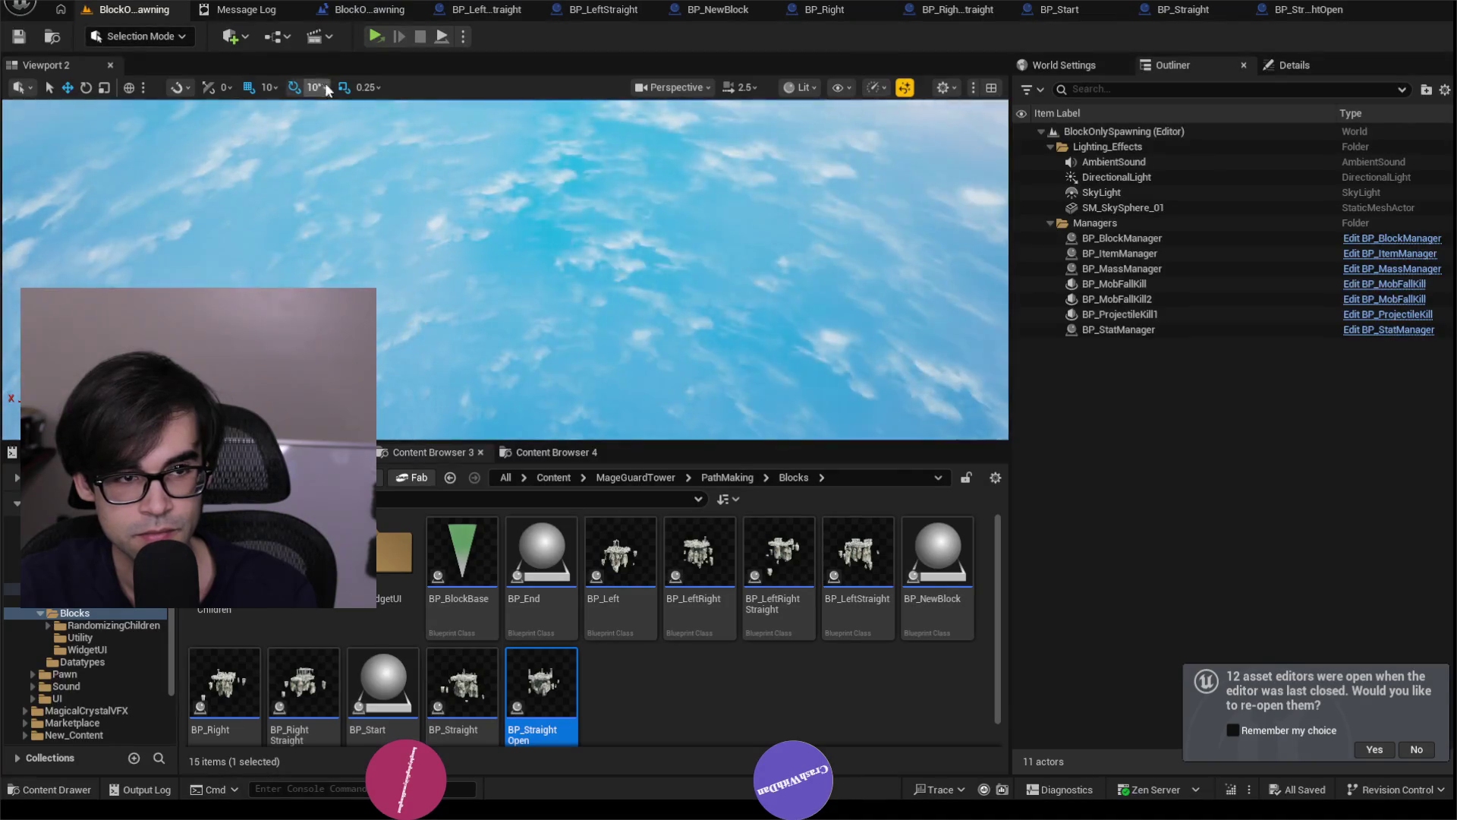
Play the level in Selected Viewport, inspect the crash call stack, then switch to the project folder.
{"action": "left_click", "coordinate": [463, 37]}
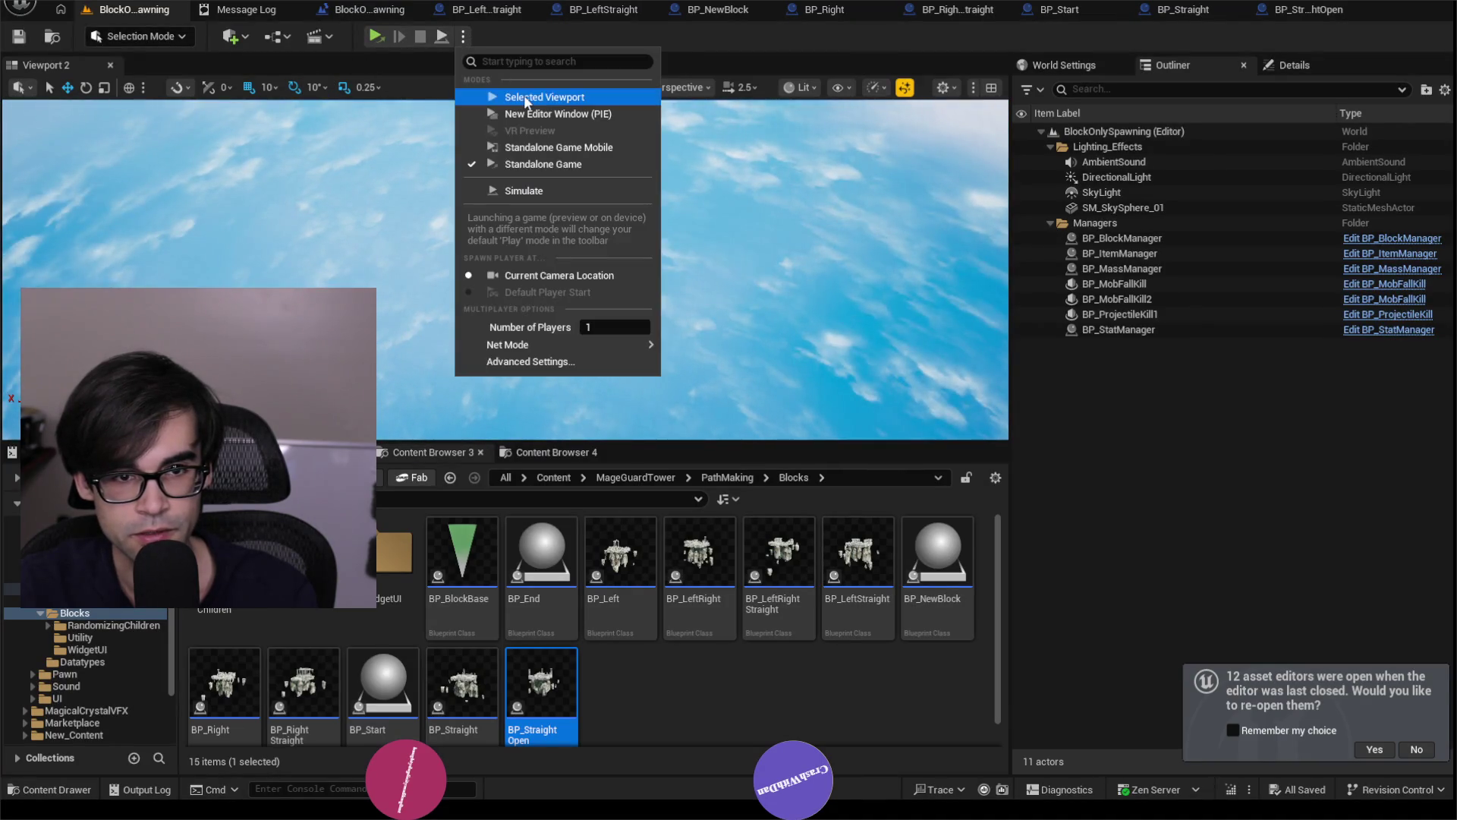
{"action": "left_click", "coordinate": [530, 101]}
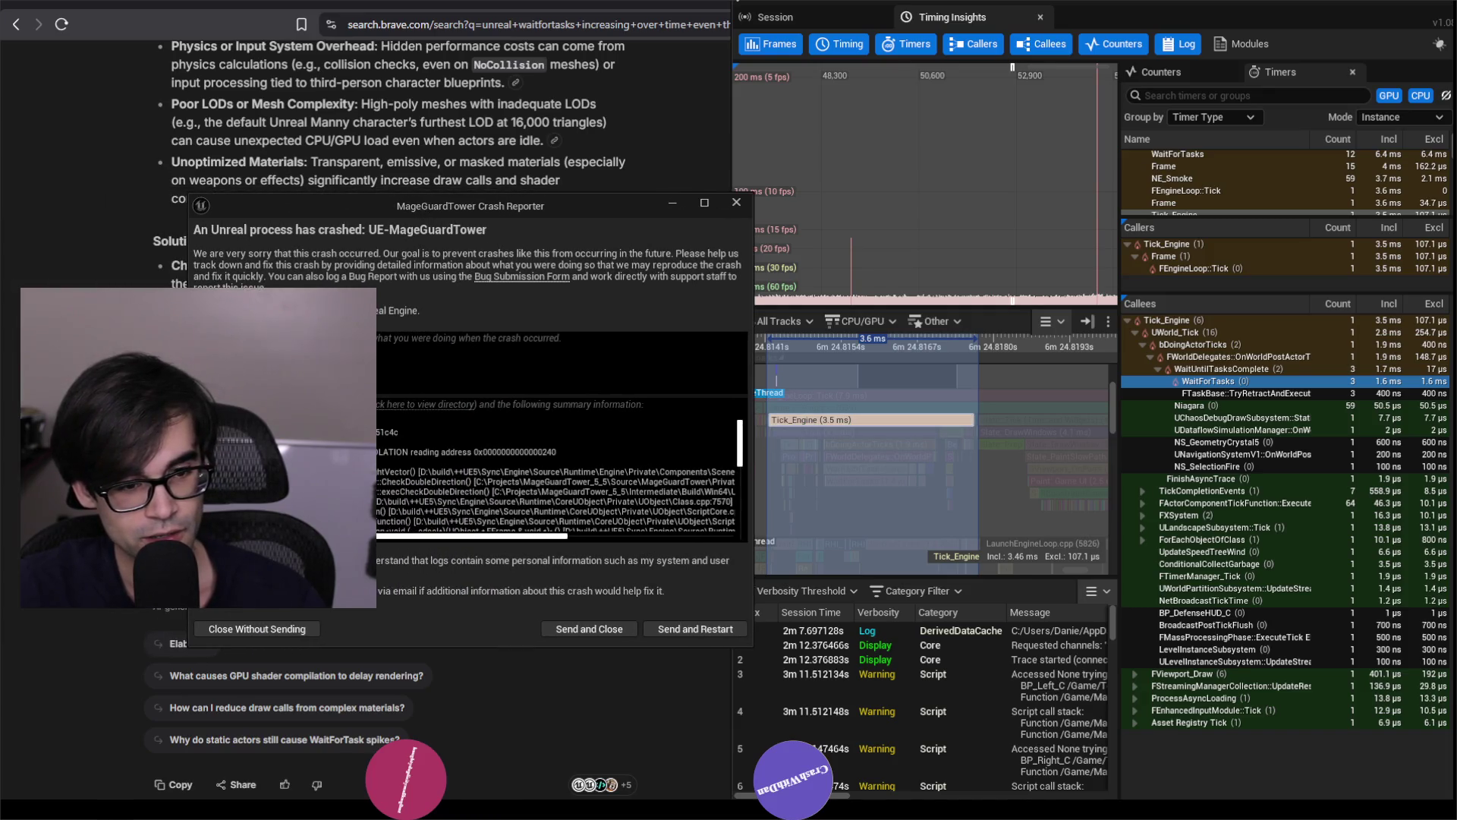
{"action": "mouse_move", "coordinate": [347, 535]}
{"action": "left_mouse_down"}
{"action": "mouse_move", "coordinate": [410, 552]}
{"action": "mouse_move", "coordinate": [347, 552]}
{"action": "mouse_move", "coordinate": [522, 574]}
{"action": "mouse_move", "coordinate": [357, 574]}
{"action": "mouse_move", "coordinate": [498, 595]}
{"action": "left_mouse_up"}
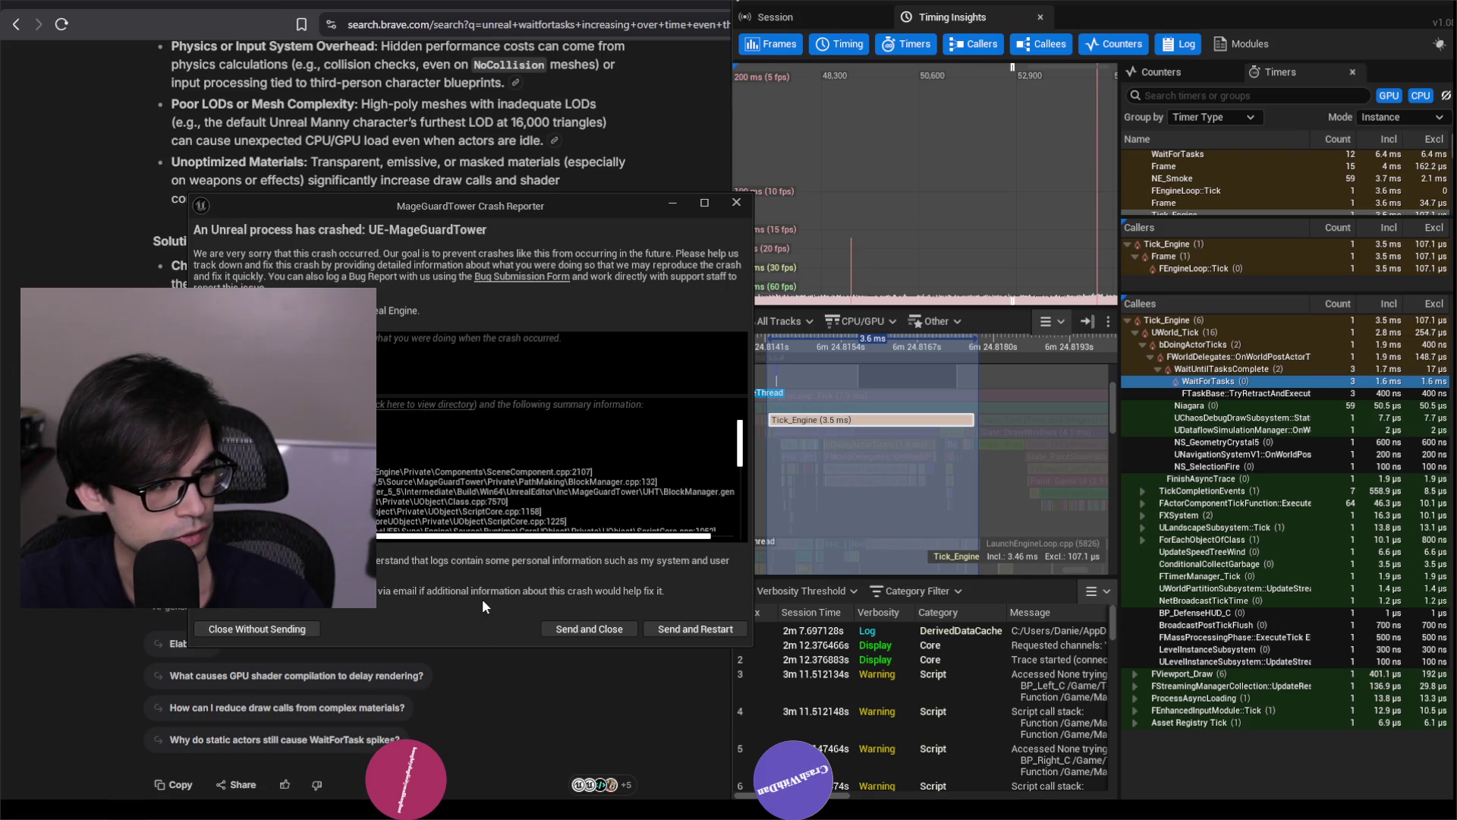
{"action": "key", "text": "alt+Tab"}
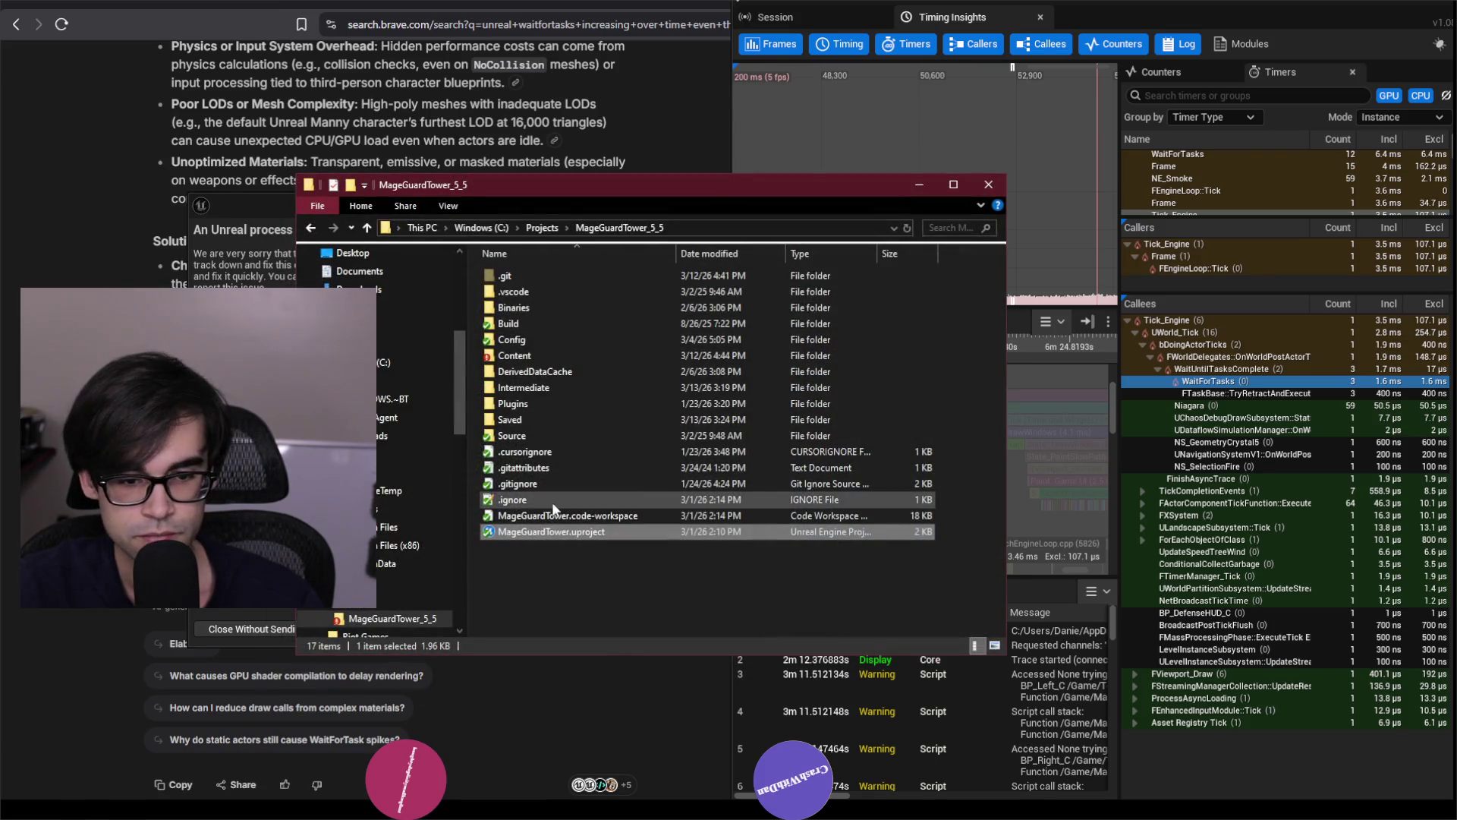
Open MageGuardTower.code-workspace, close the Clock window, and minimize the Crash Reporter.
{"action": "double_click", "coordinate": [565, 520]}
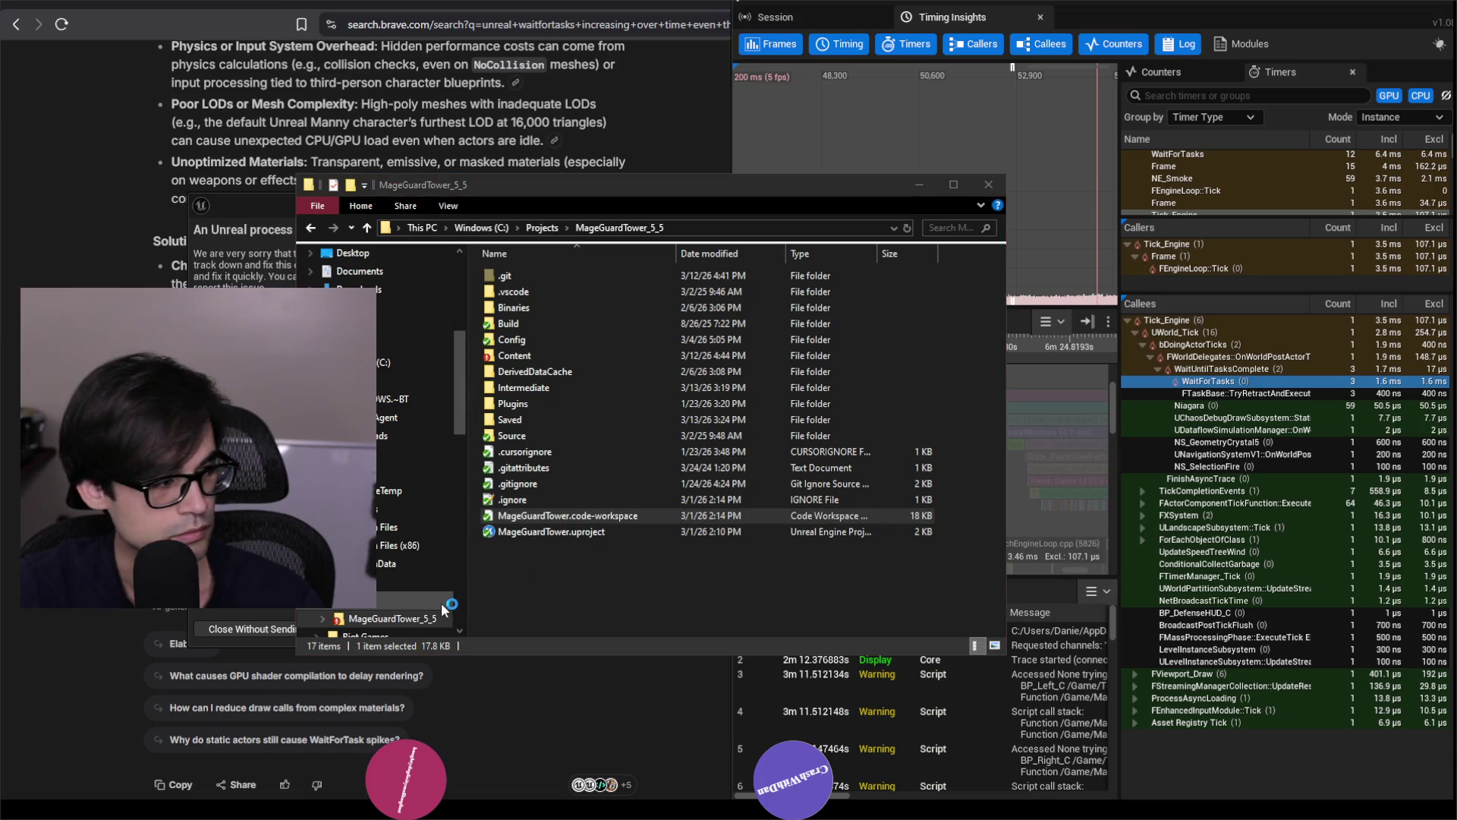
{"action": "key", "text": "alt+Tab"}
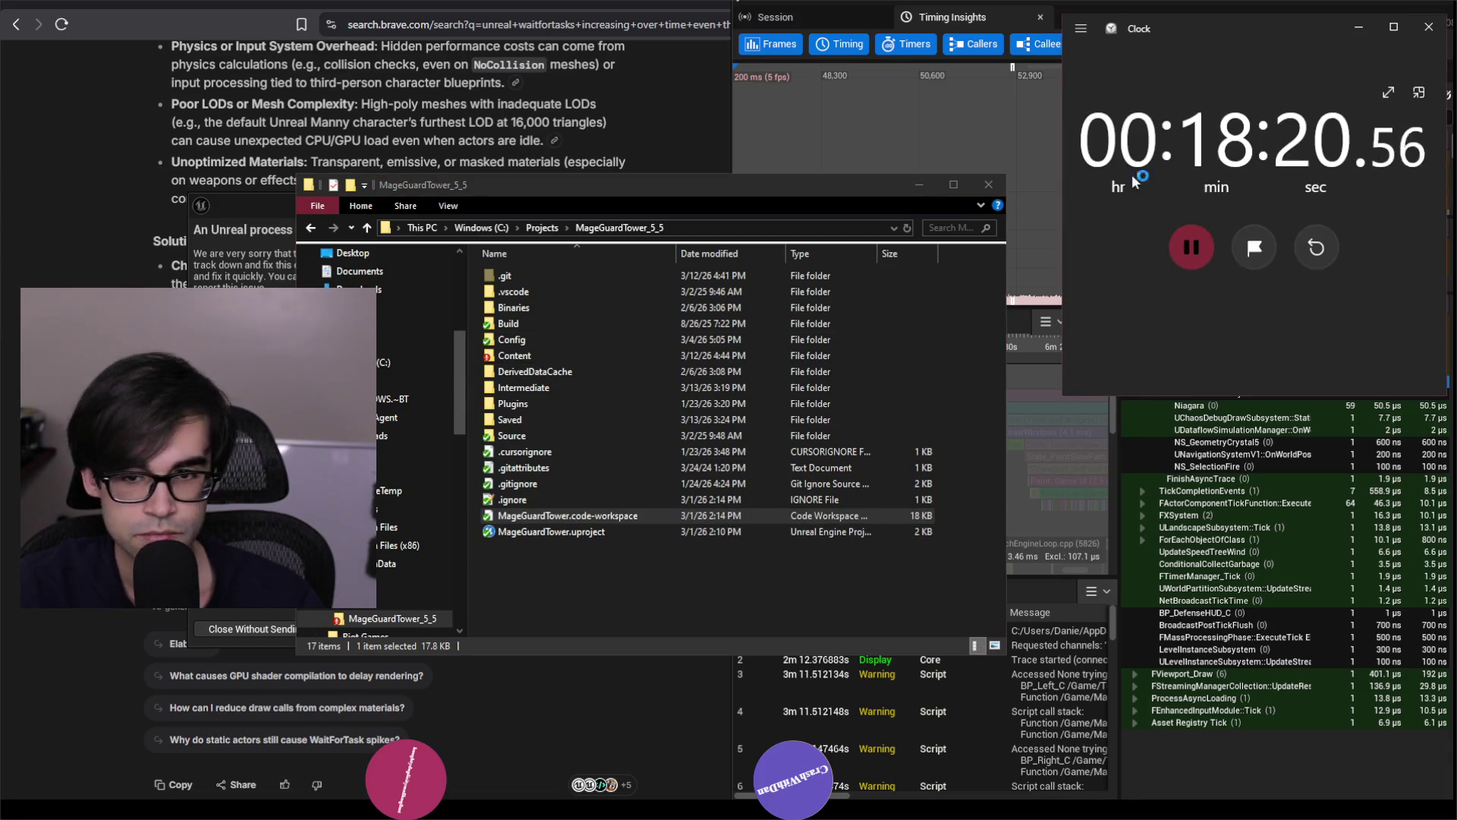
{"action": "left_click", "coordinate": [1419, 33]}
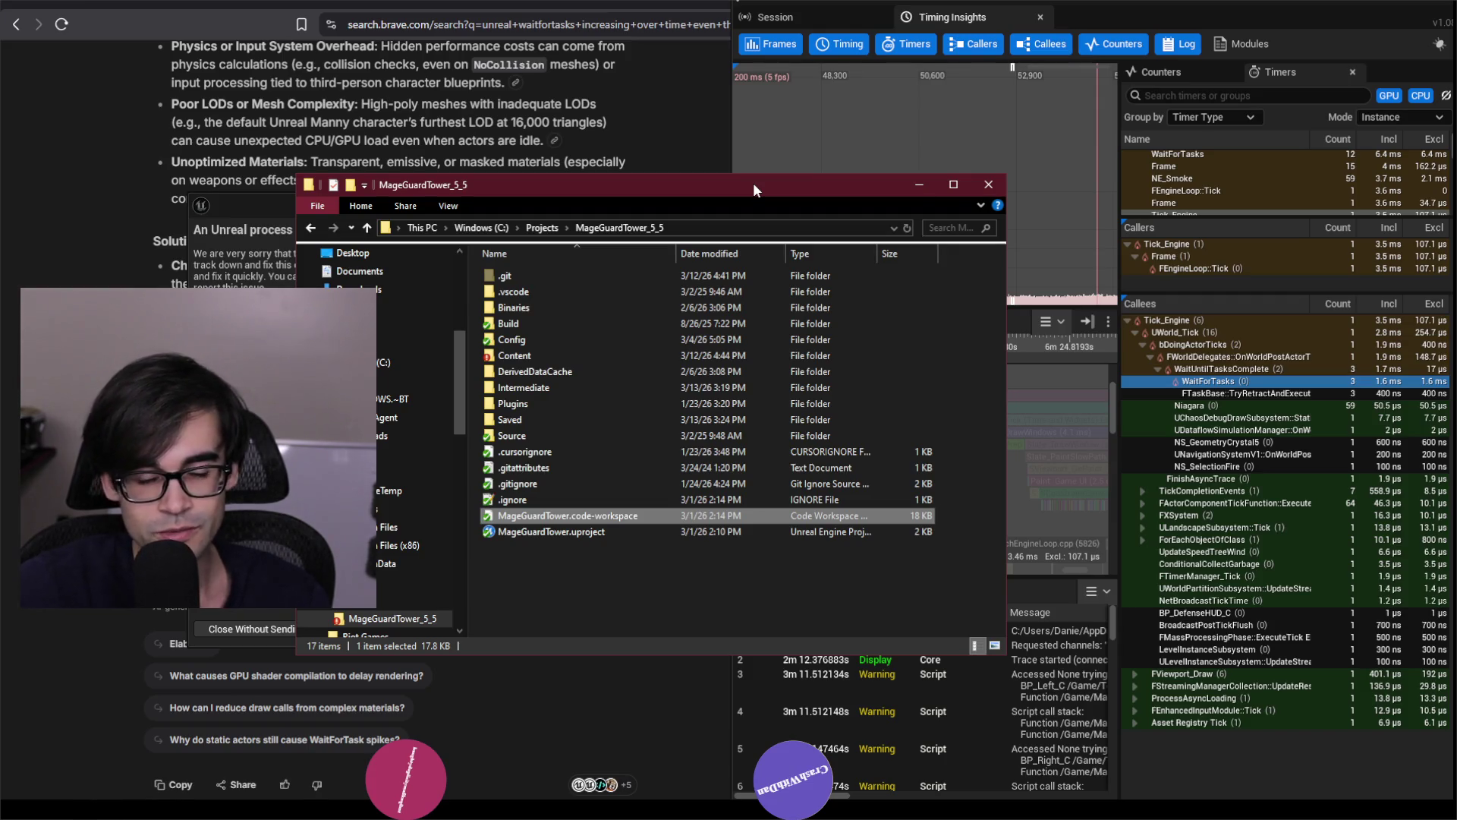
{"action": "left_click", "coordinate": [236, 219]}
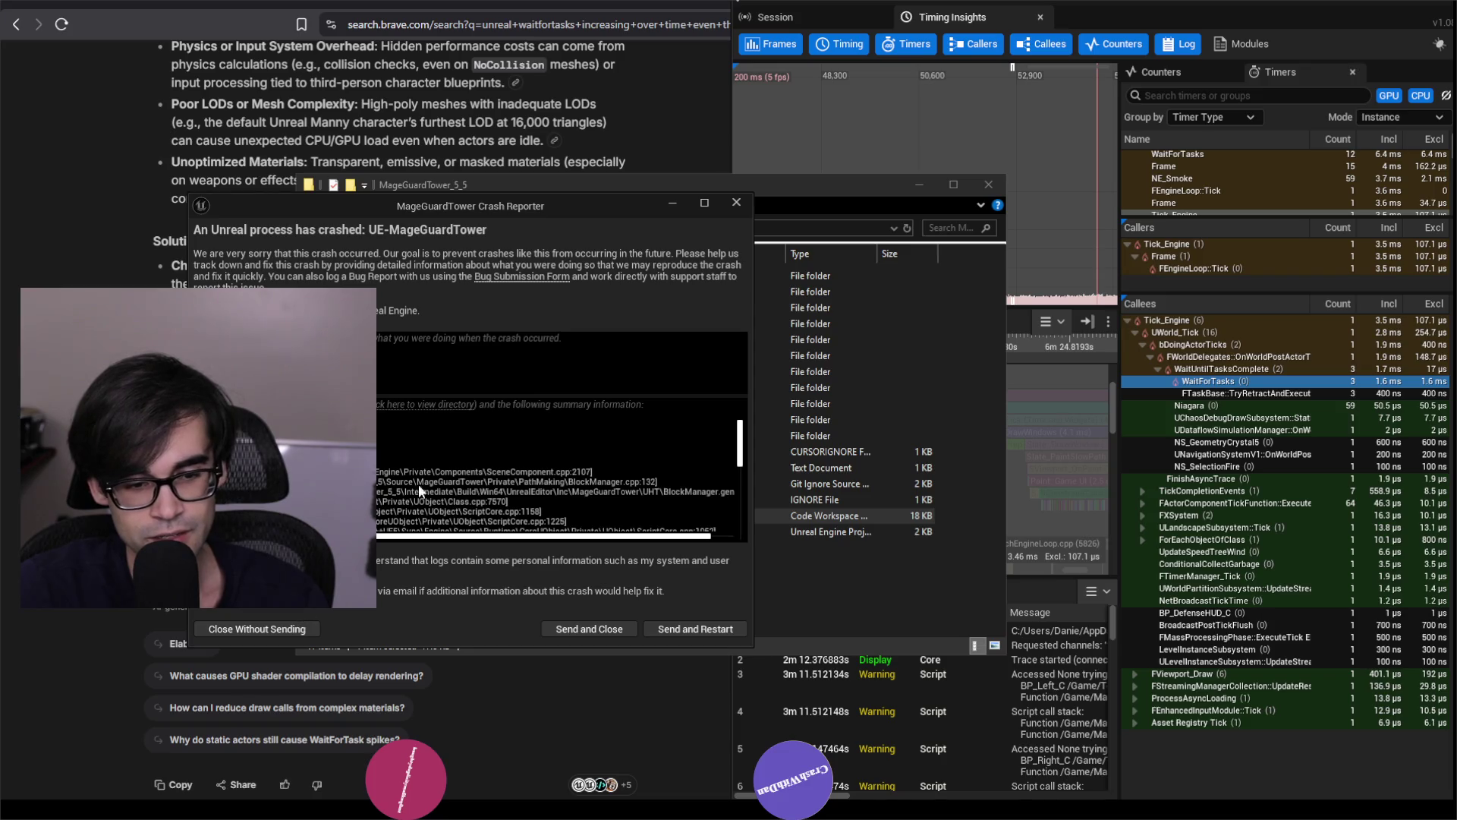
{"action": "key", "text": "super+Down"}
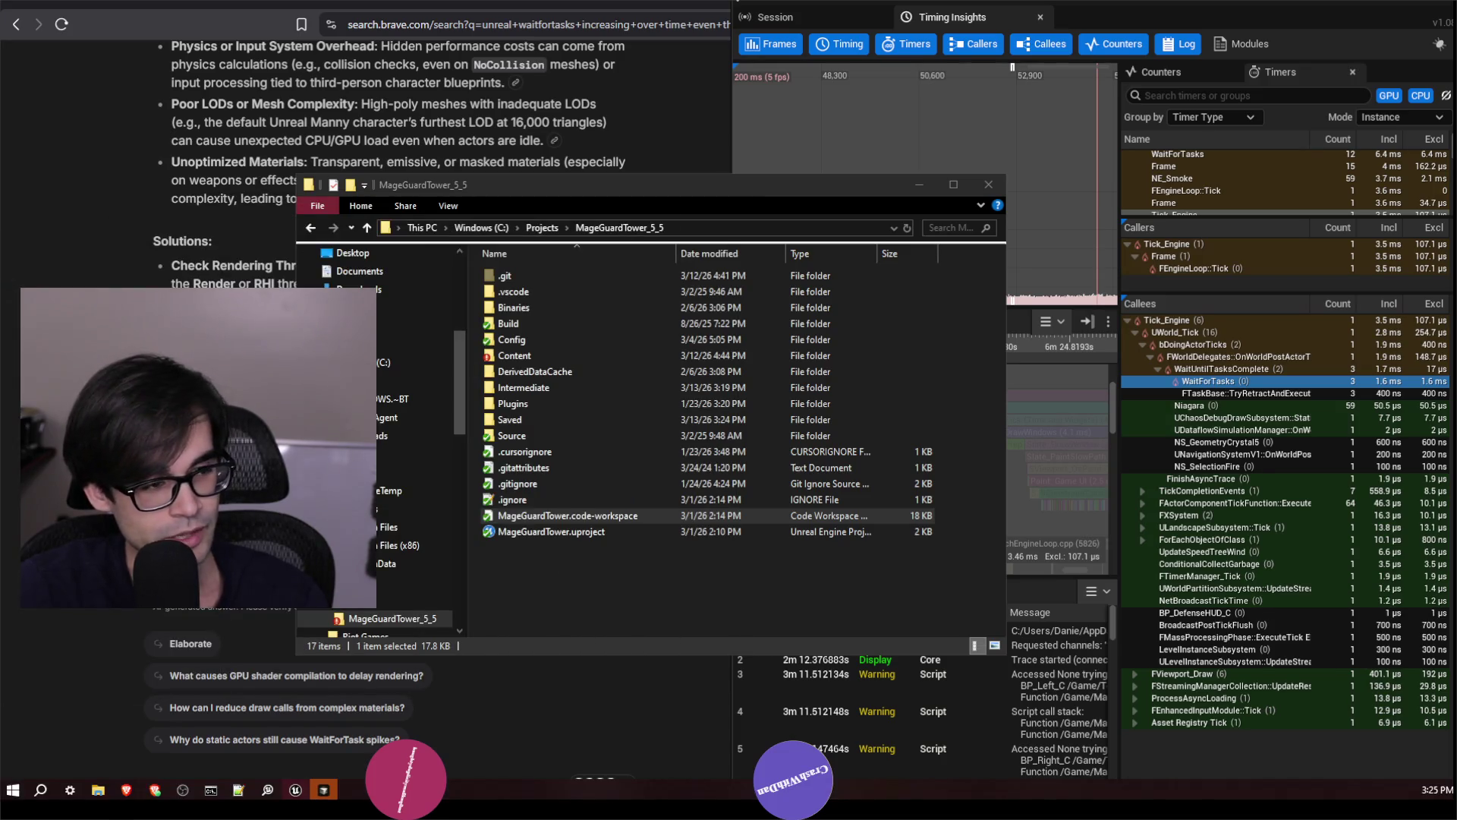
{"action": "key", "text": "Return"}
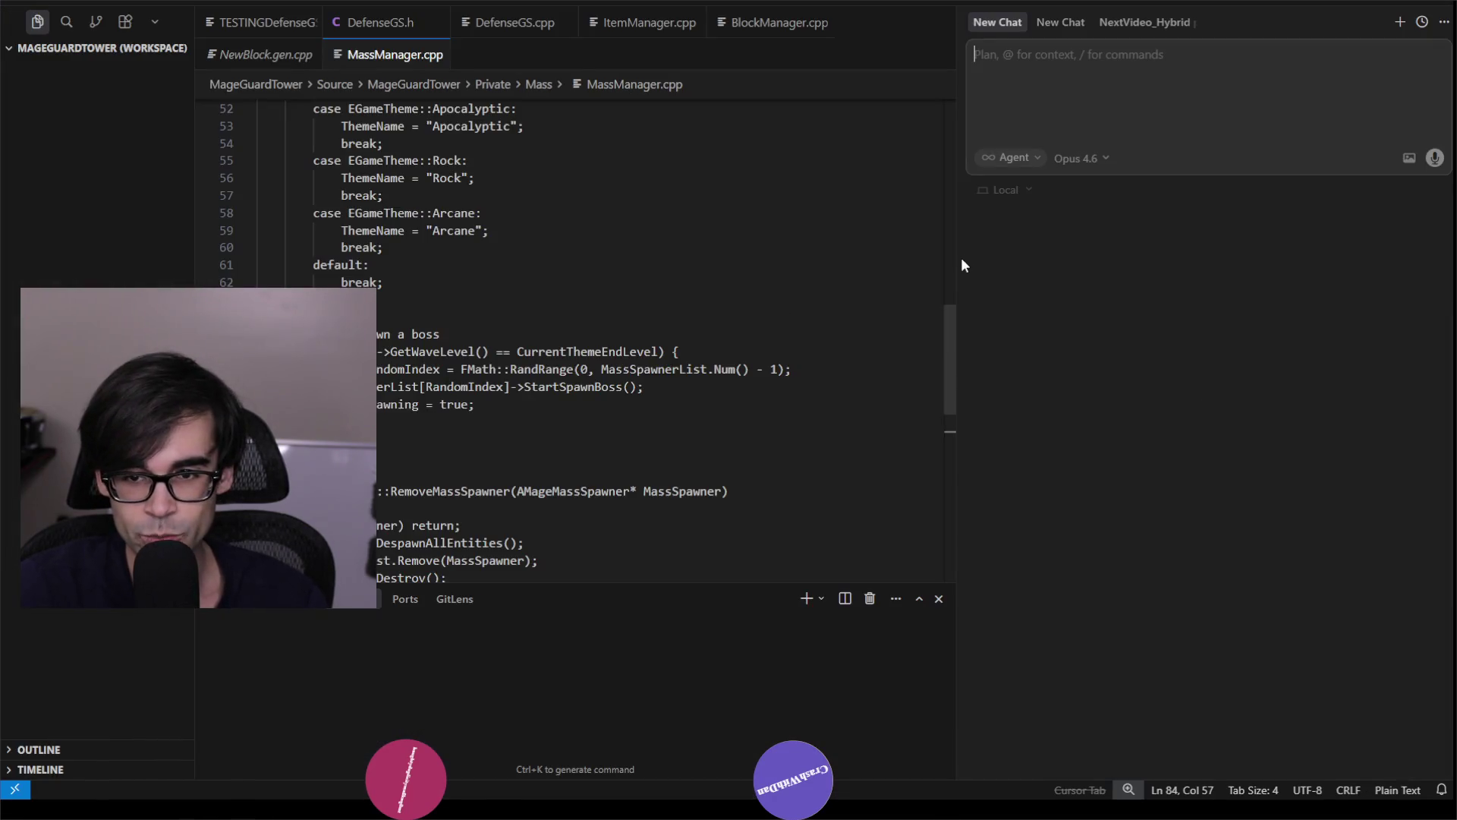
Narrow the chat panel and shrink the editor interface to show more of the MassManager code.
{"action": "left_click_drag", "start_coordinate": [957, 247], "coordinate": [1084, 243]}
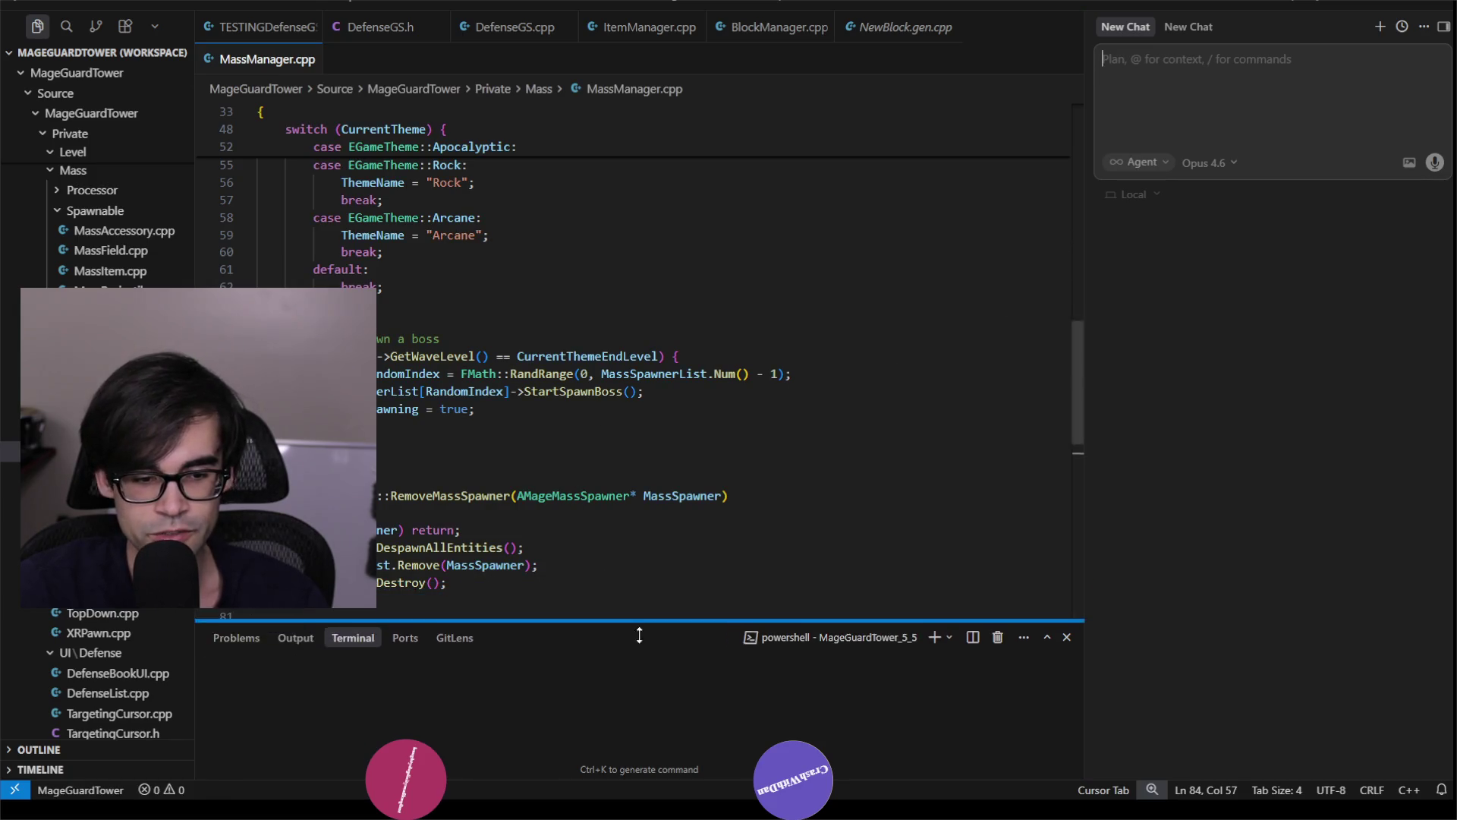
{"action": "left_click", "coordinate": [641, 599]}
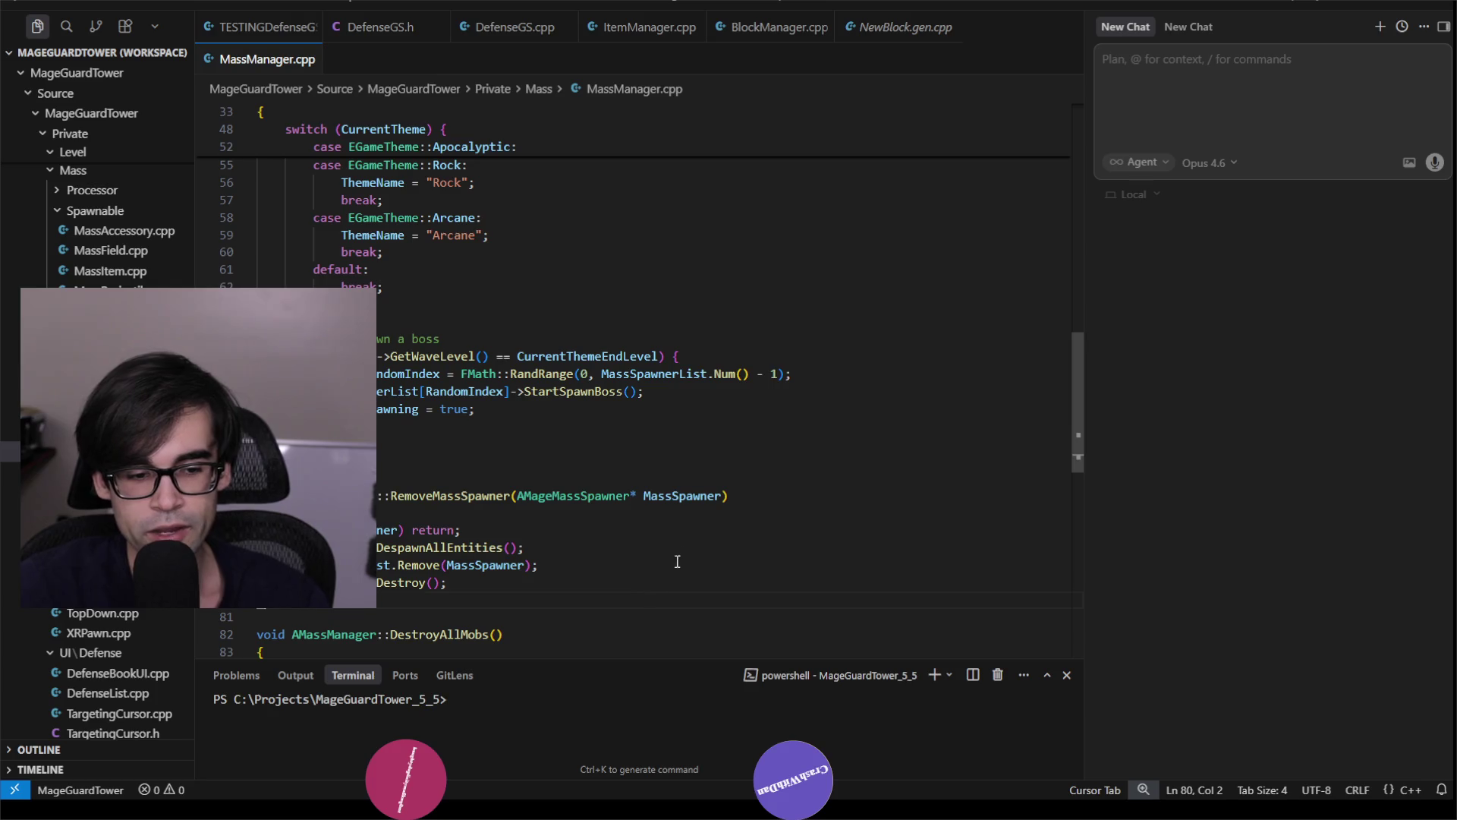
{"action": "left_click", "coordinate": [781, 495]}
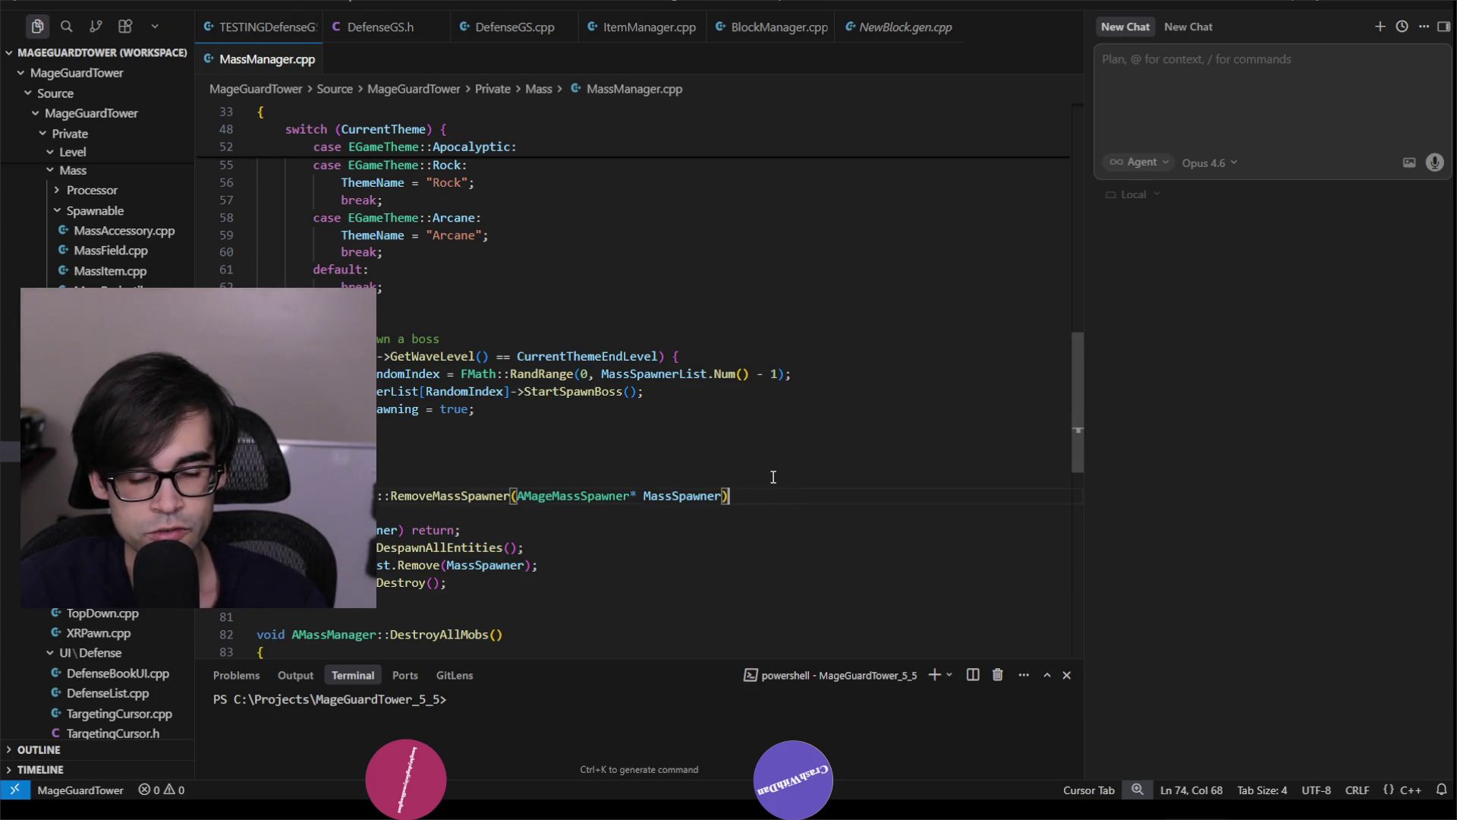
{"action": "left_click", "coordinate": [771, 478]}
{"action": "scroll", "coordinate": [634, 511], "scroll_direction": "up", "scroll_amount": 3}
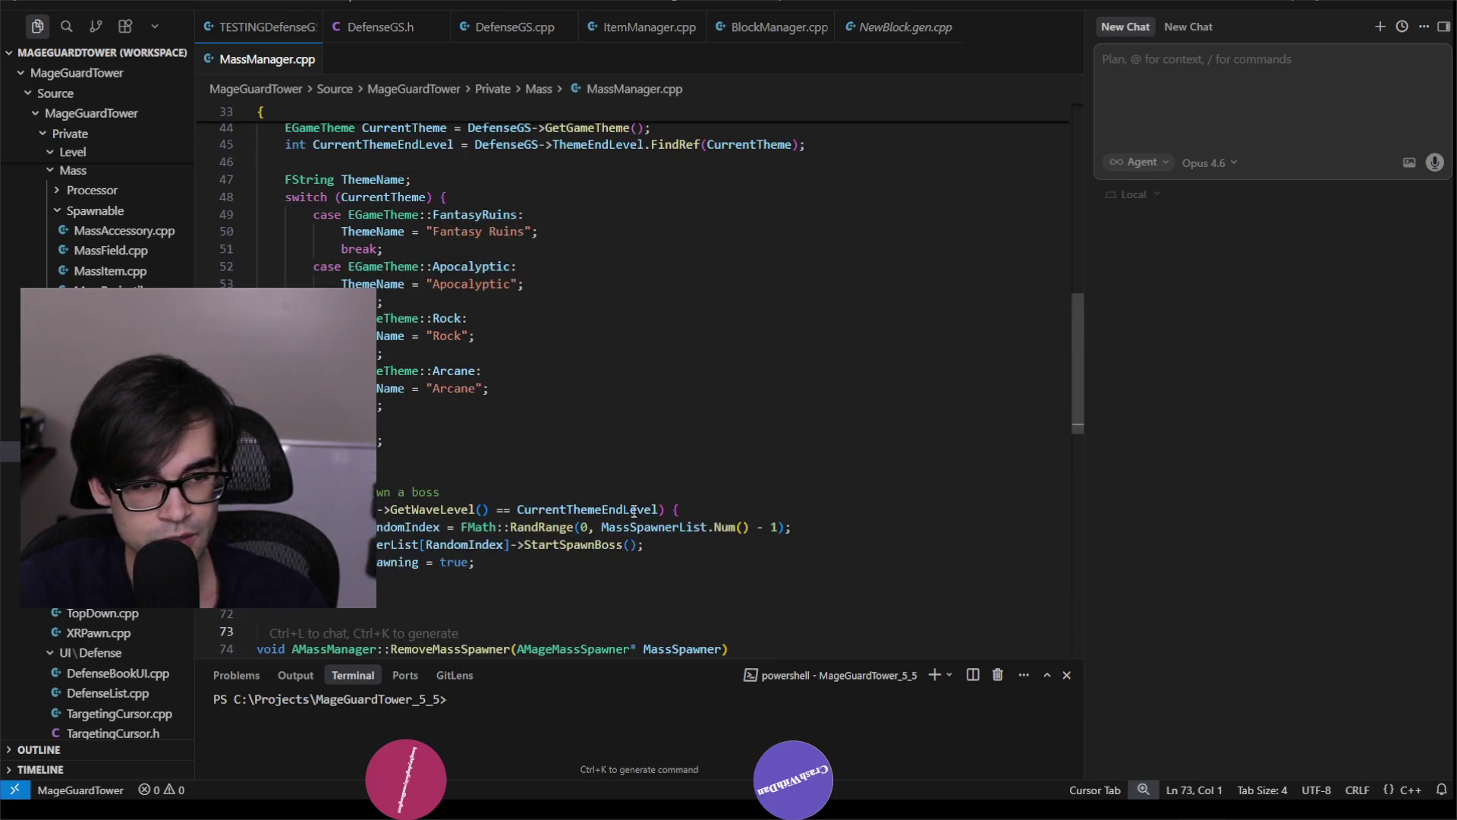
{"action": "scroll", "coordinate": [622, 518], "scroll_direction": "down", "scroll_amount": 5}
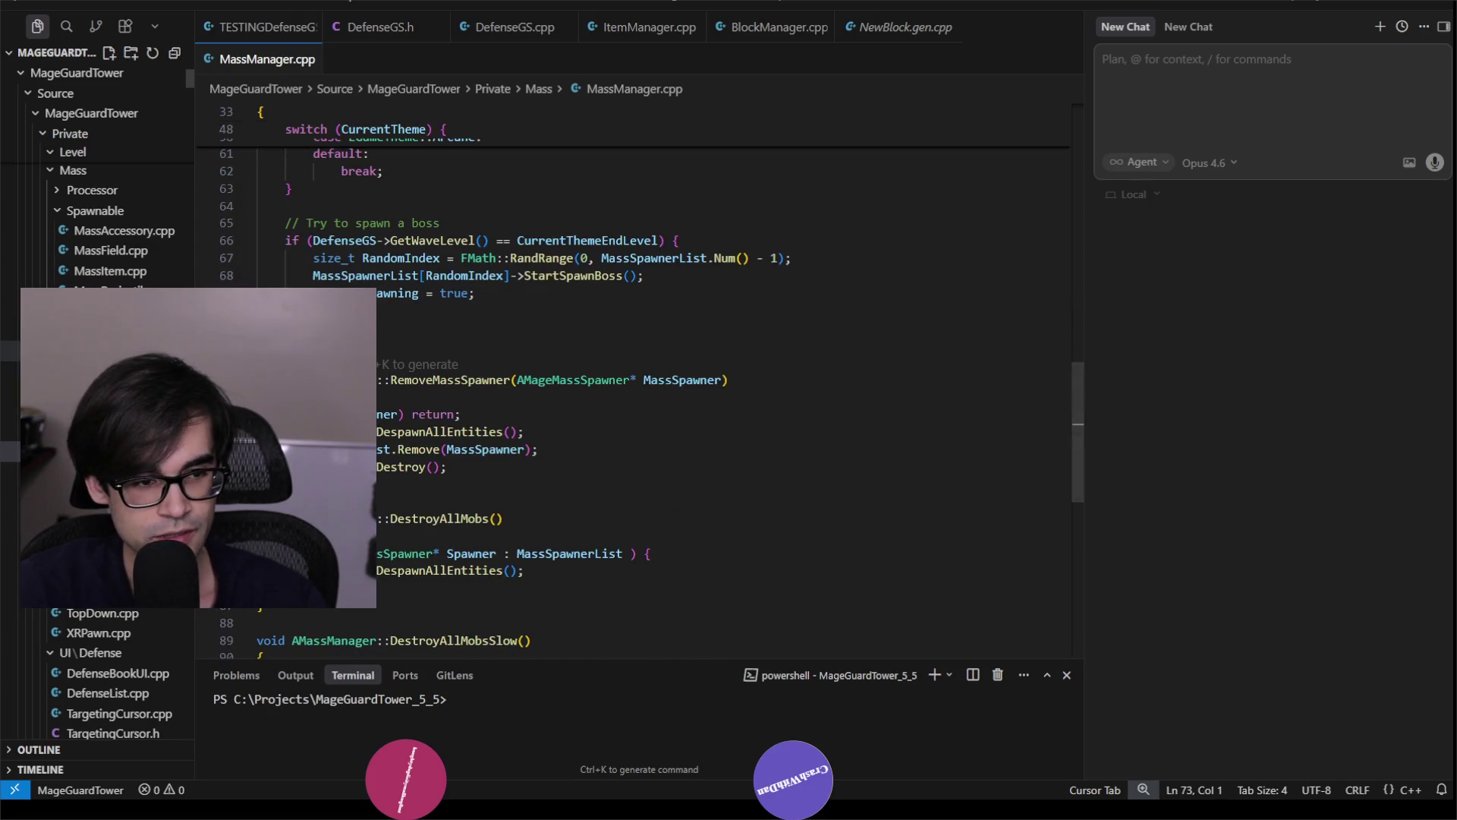
{"action": "key", "text": "ctrl+minus"}
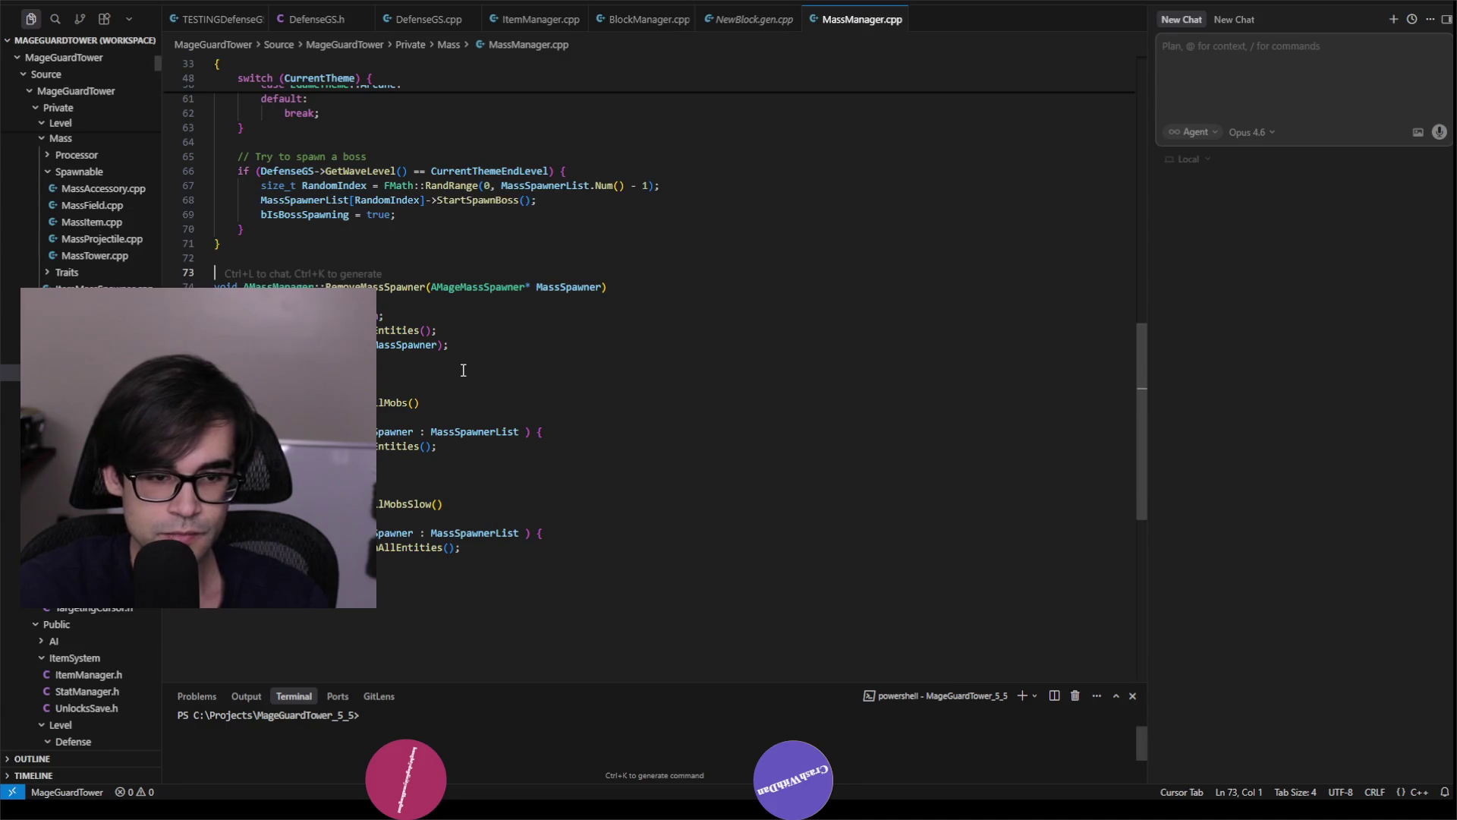
{"action": "left_click", "coordinate": [392, 371]}
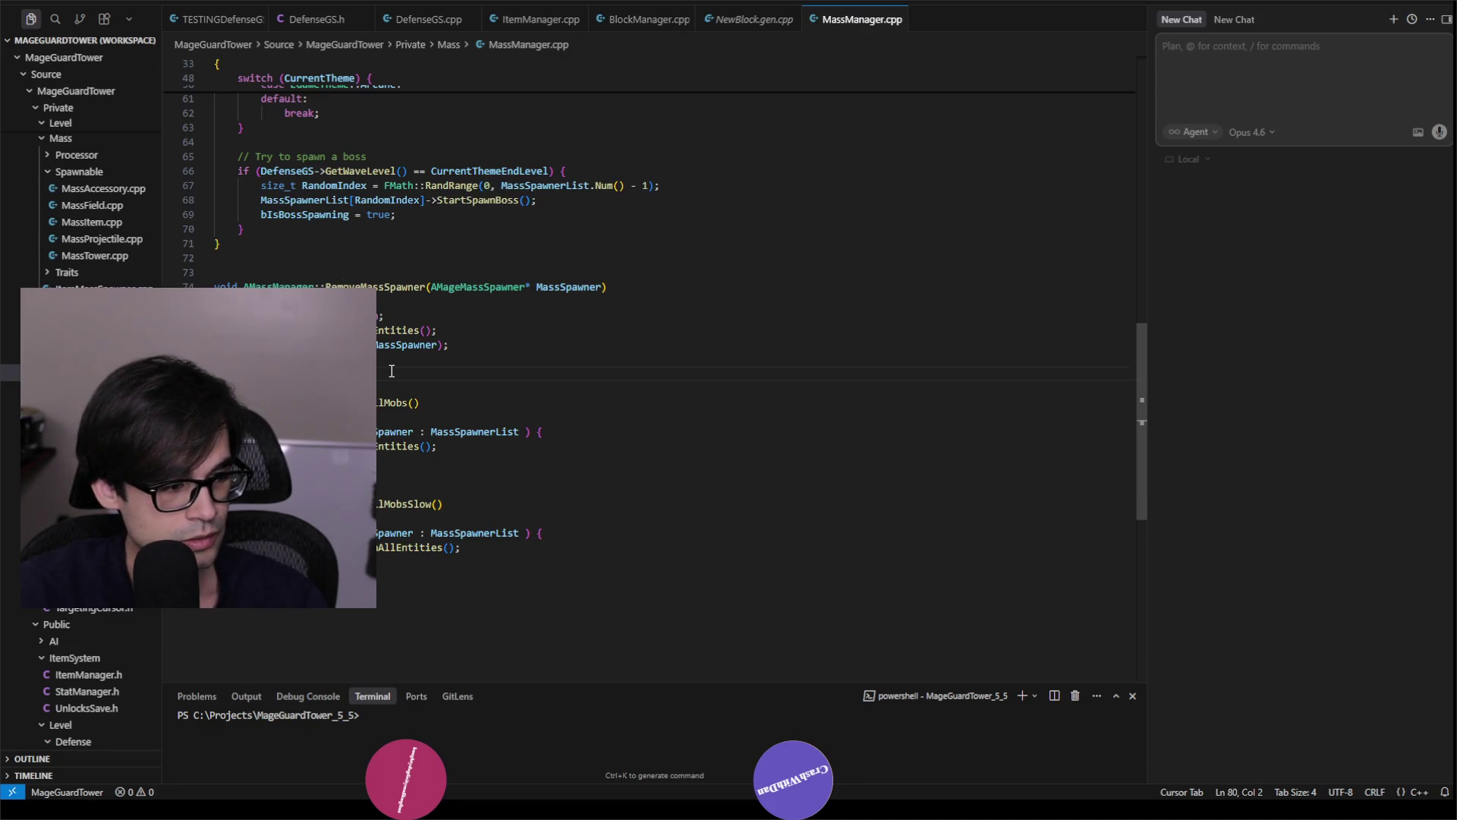
Open BlockManager.cpp through the quick file search for 'blockmanager'.
{"action": "key", "text": "ctrl+p"}
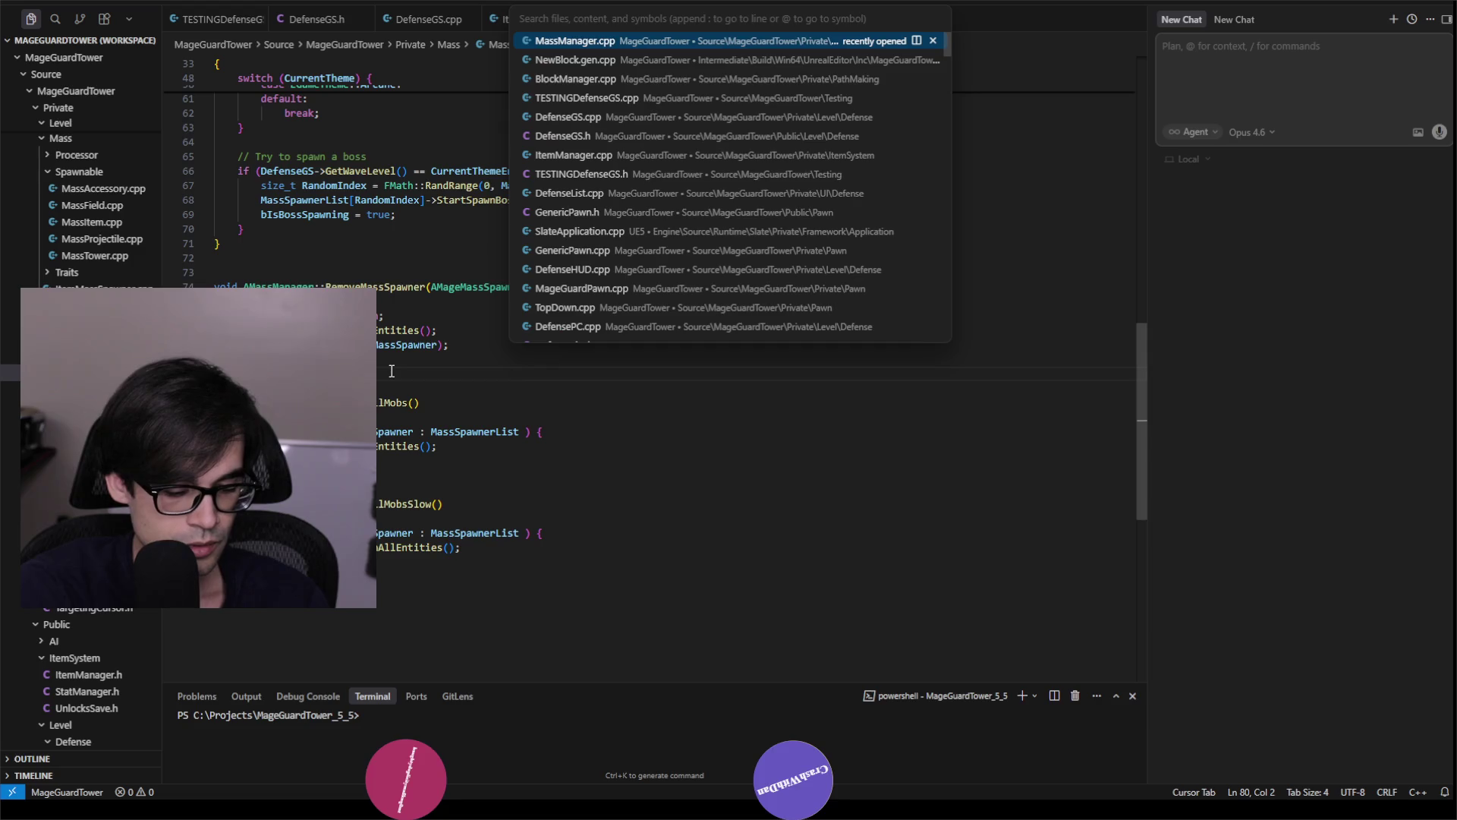
{"action": "type", "text": "blockmanager"}
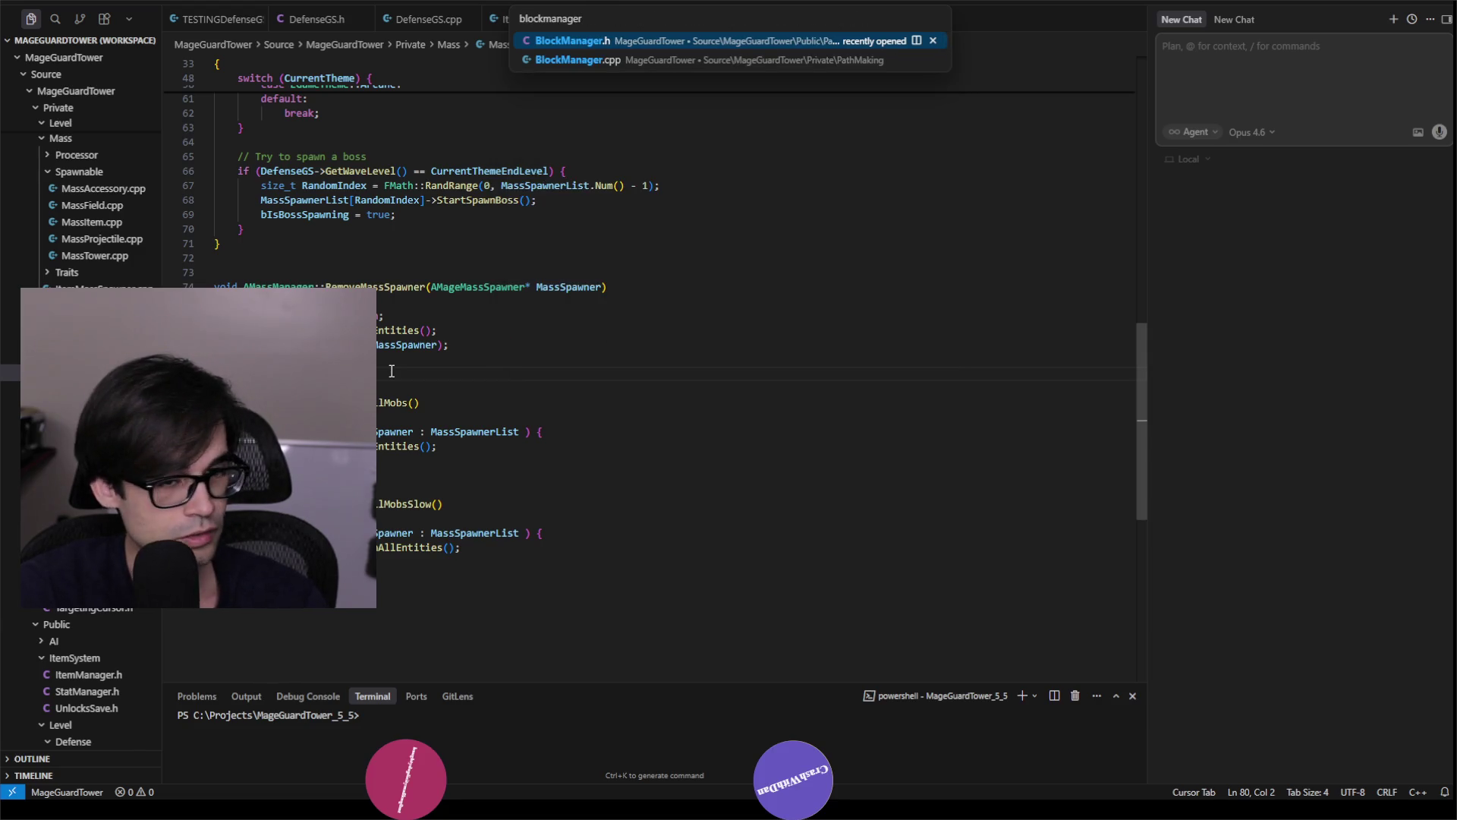
{"action": "key", "text": "Return"}
{"action": "scroll", "coordinate": [549, 430], "scroll_direction": "down", "scroll_amount": 3}
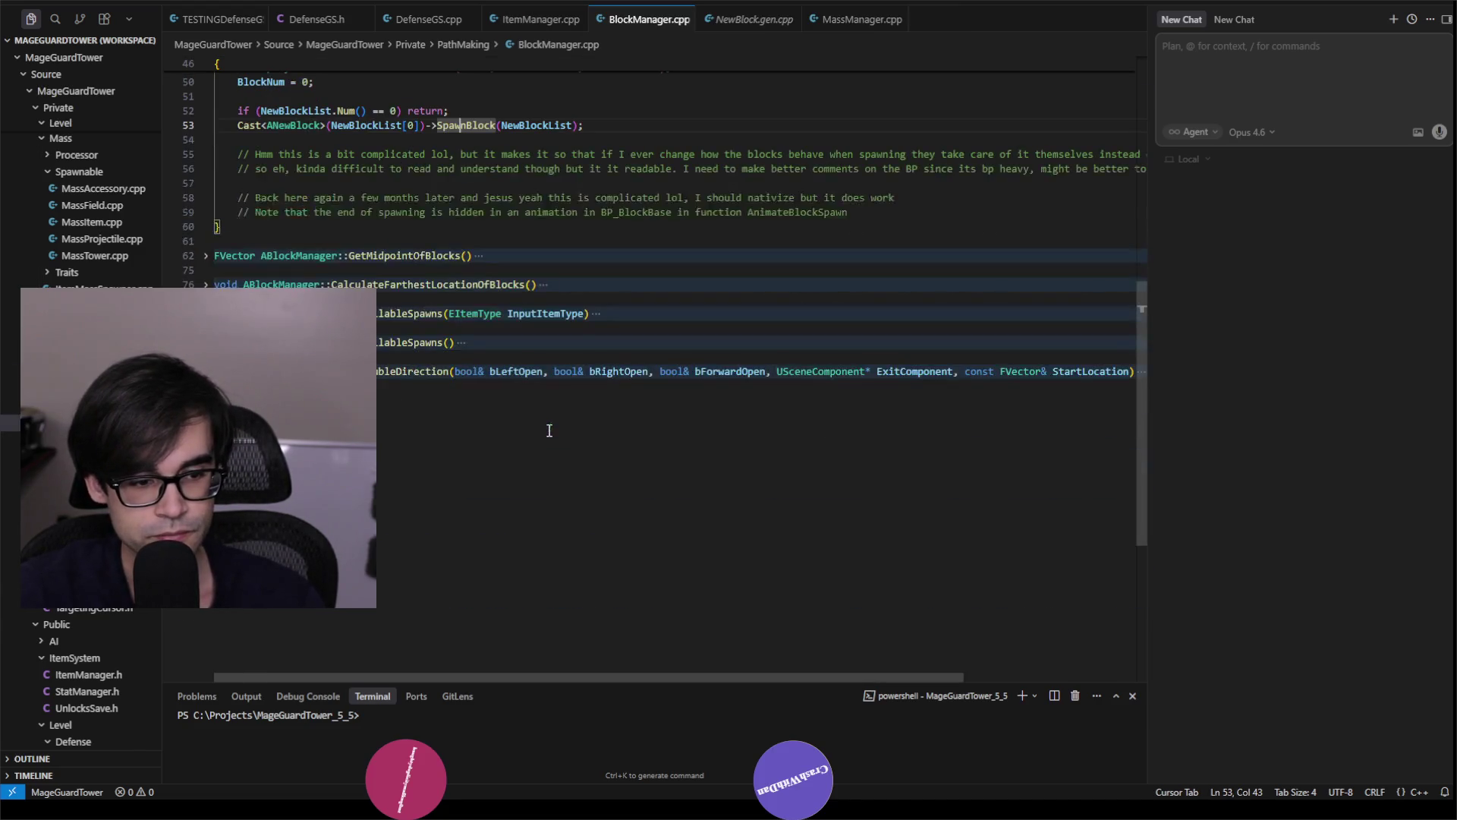
Unfold the left- and right-direction checks and the CheckDirection lambda, highlighting ExitComponent uses.
{"action": "scroll", "coordinate": [540, 499], "scroll_direction": "down", "scroll_amount": 3}
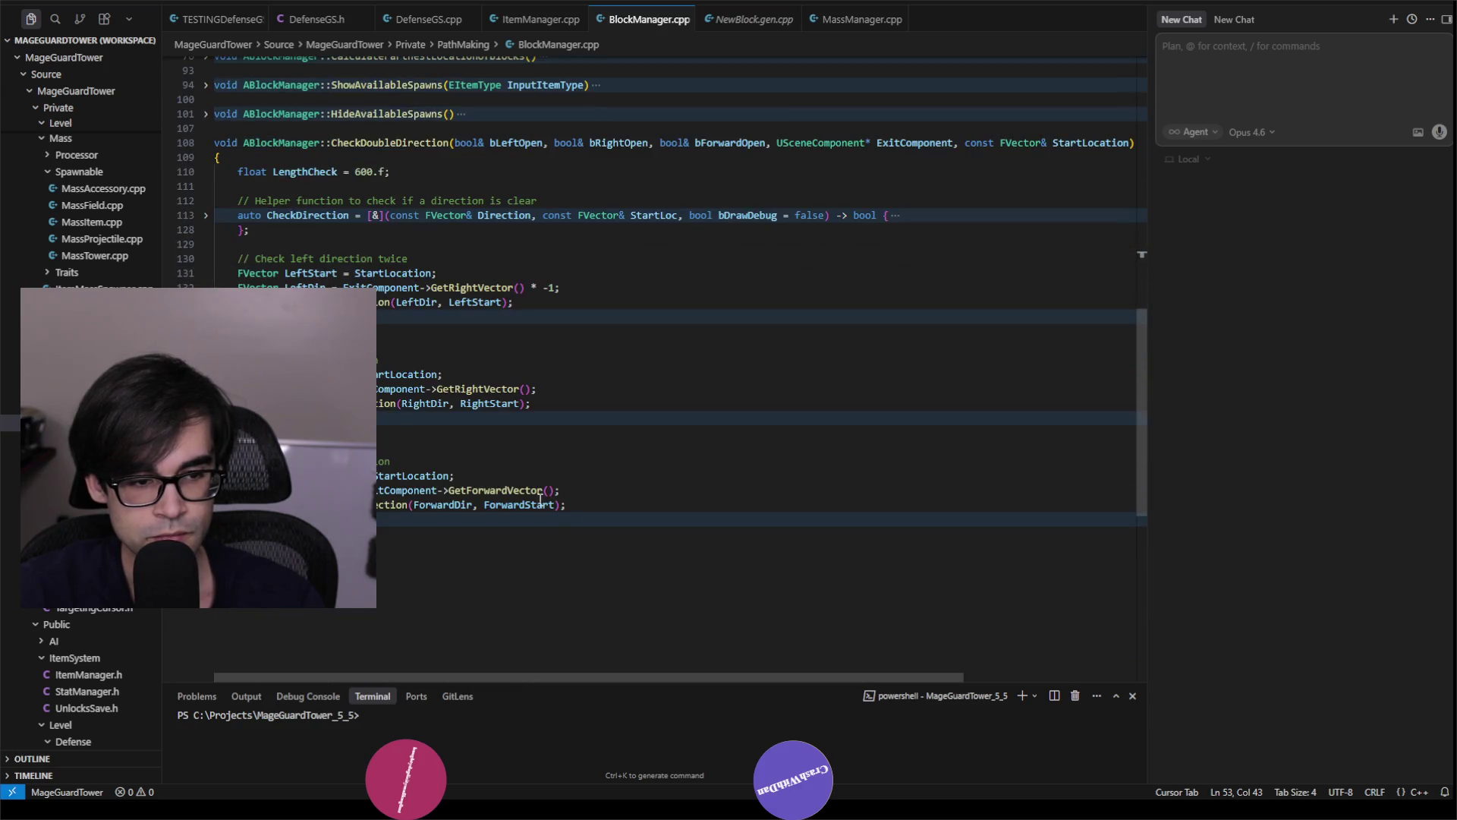
{"action": "left_click", "coordinate": [206, 315]}
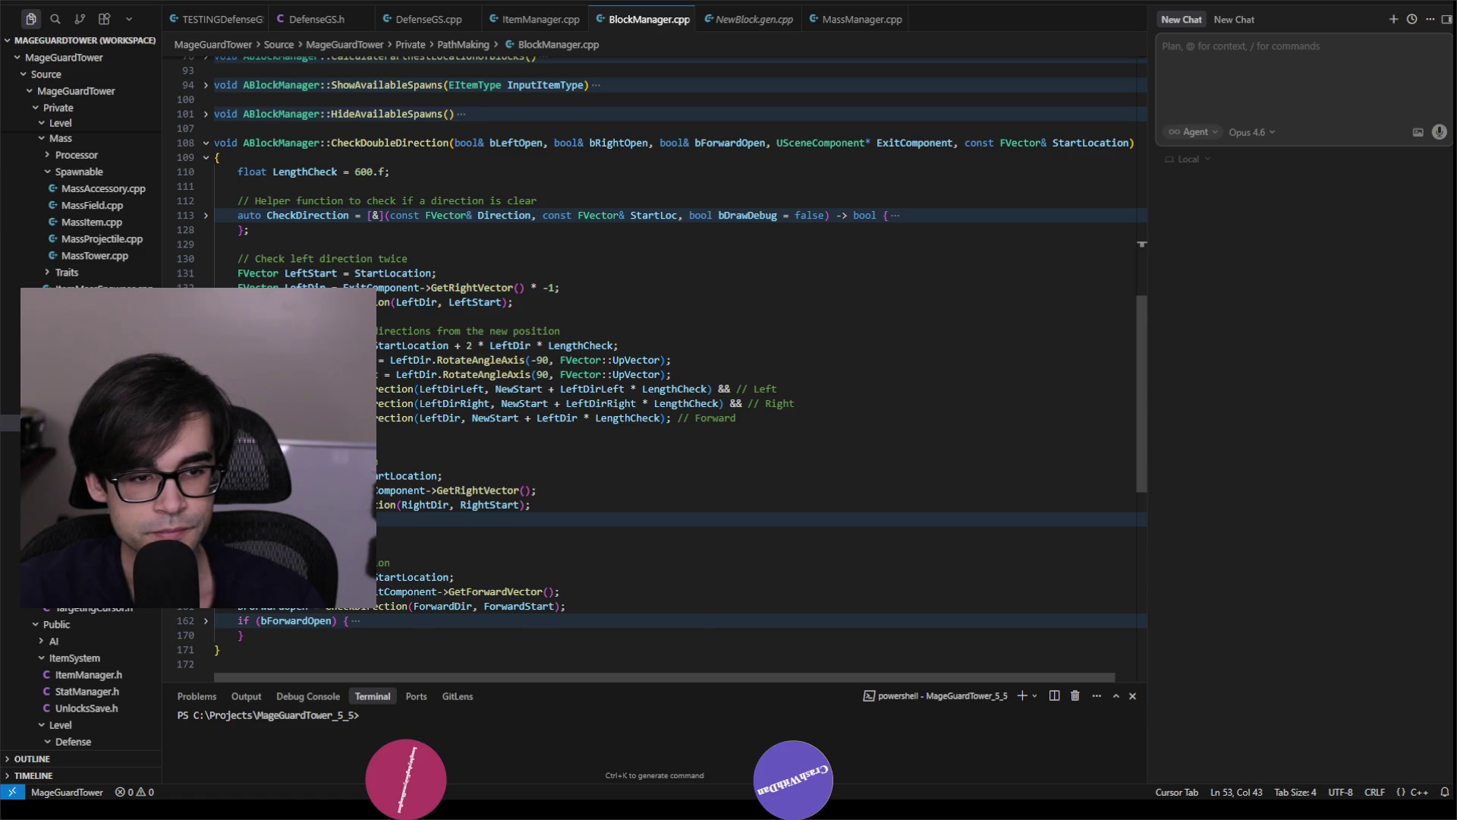
{"action": "left_click", "coordinate": [206, 519]}
{"action": "left_click", "coordinate": [382, 287]}
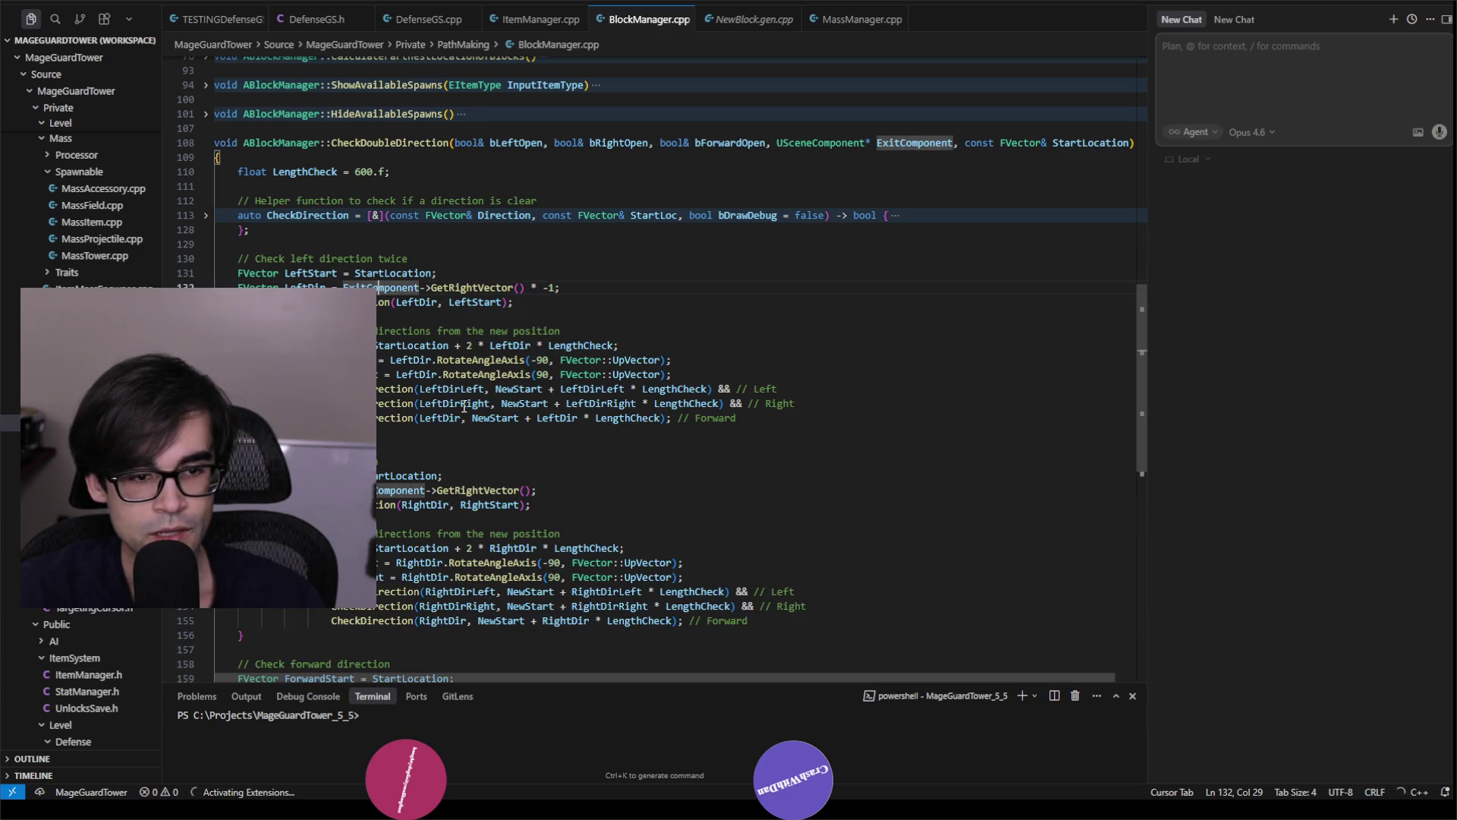
{"action": "left_click", "coordinate": [206, 215]}
{"action": "scroll", "coordinate": [421, 279], "scroll_direction": "up", "scroll_amount": 4}
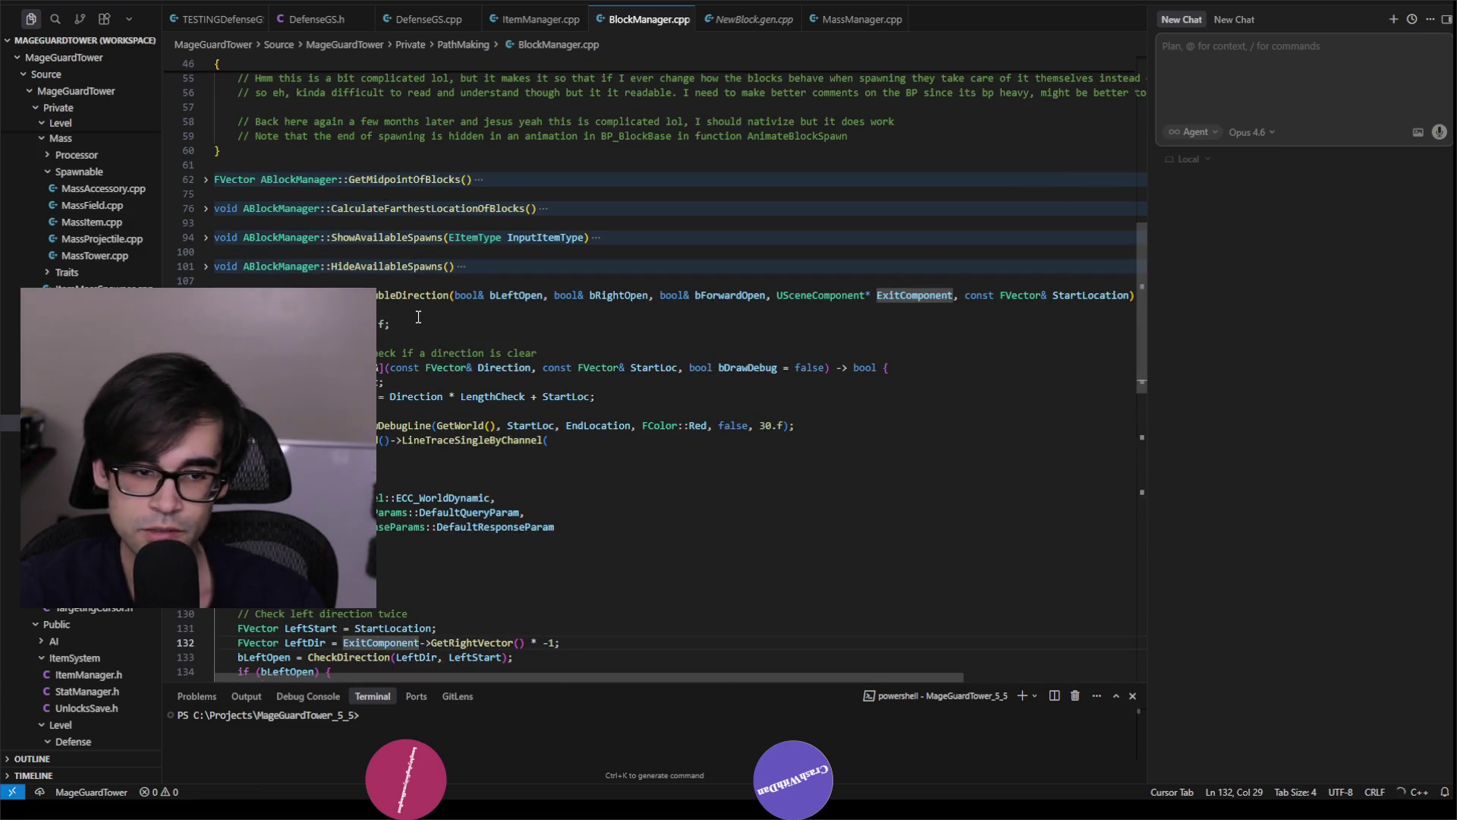
Insert the suggested early-return line at the start of CheckDoubleDirection and bring up build tasks.
{"action": "left_click", "coordinate": [418, 316]}
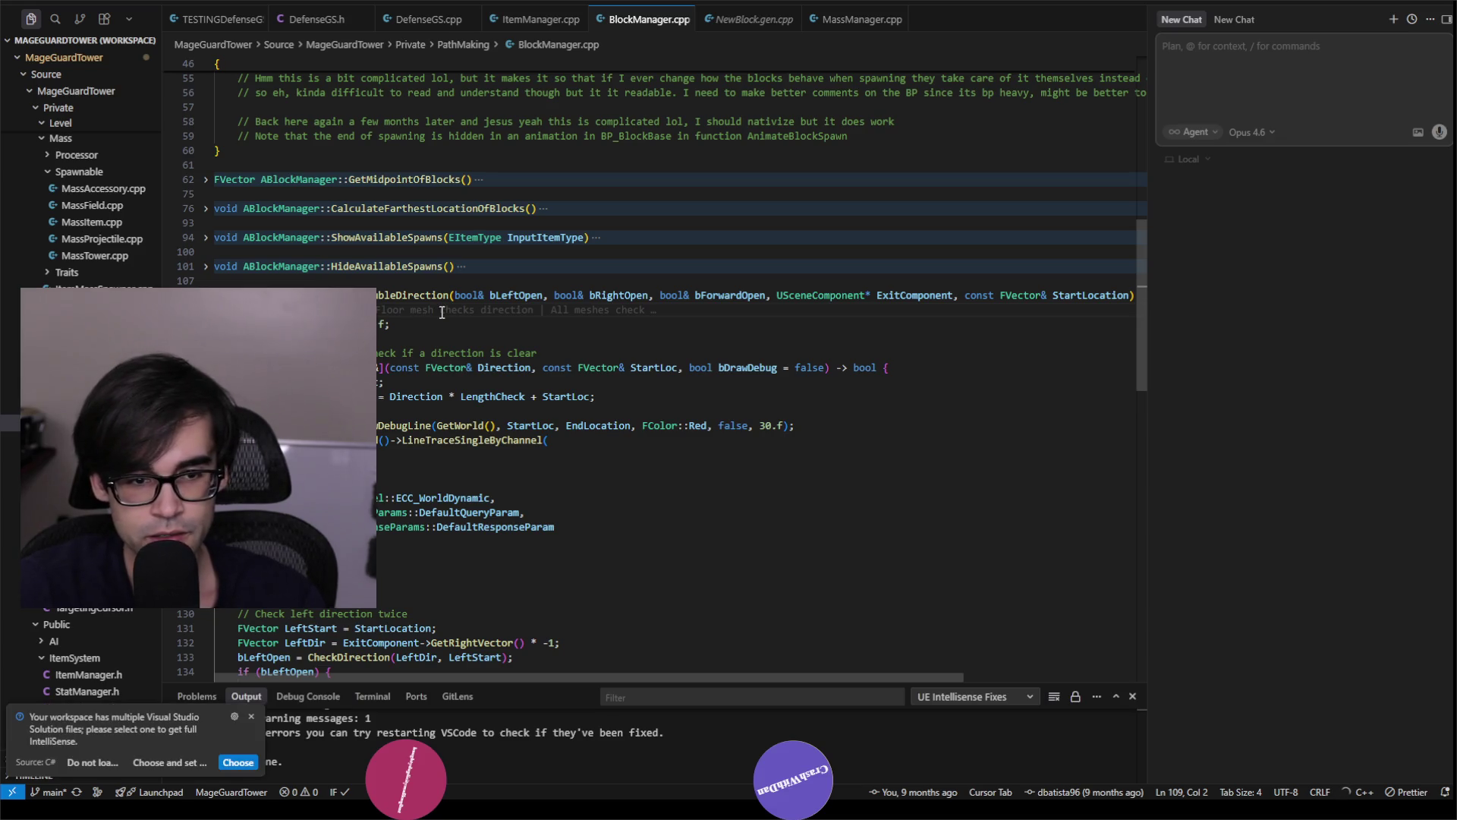
{"action": "key", "text": "Return"}
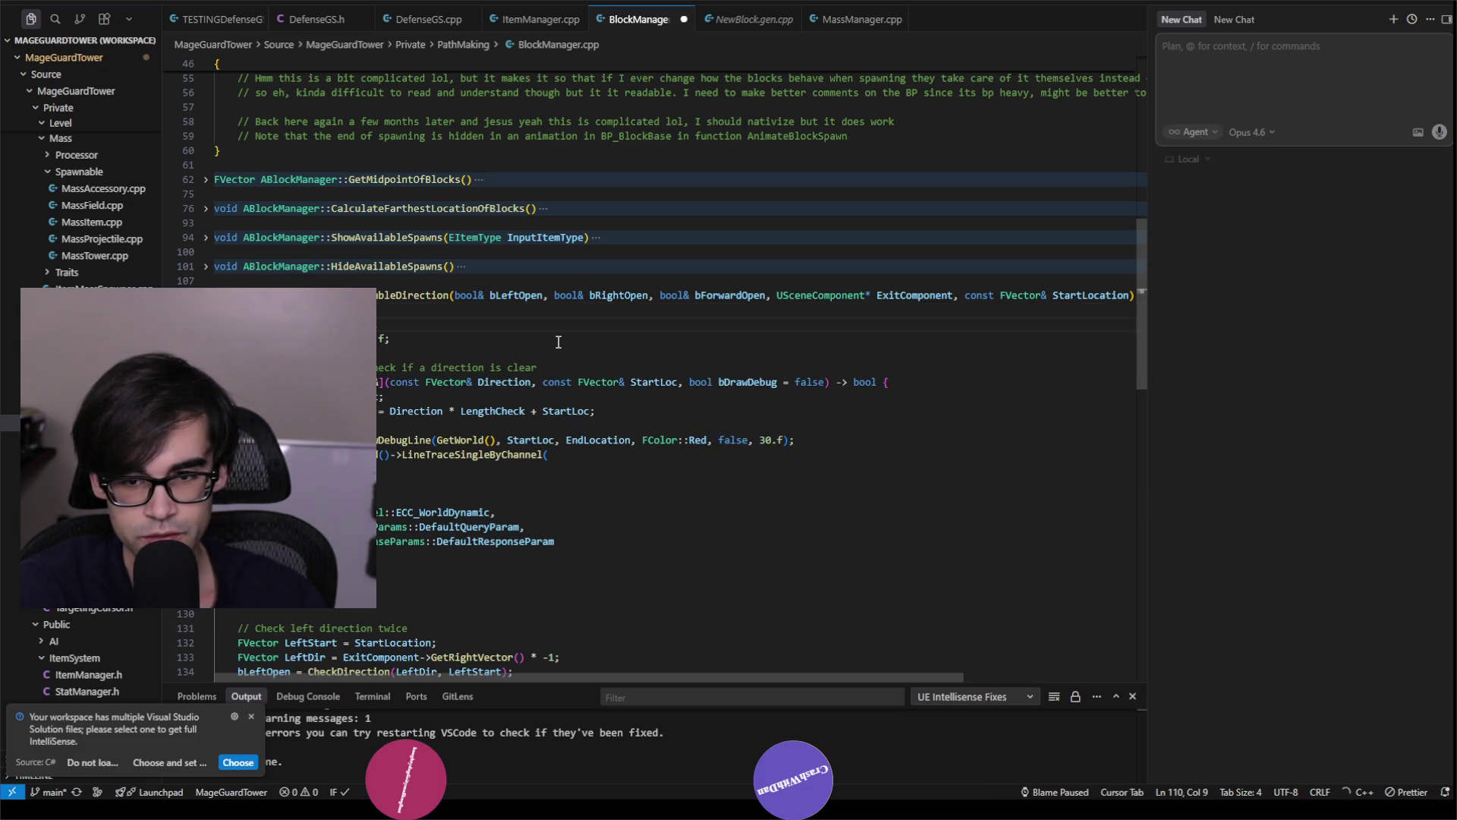
{"action": "type", "text": "/"}
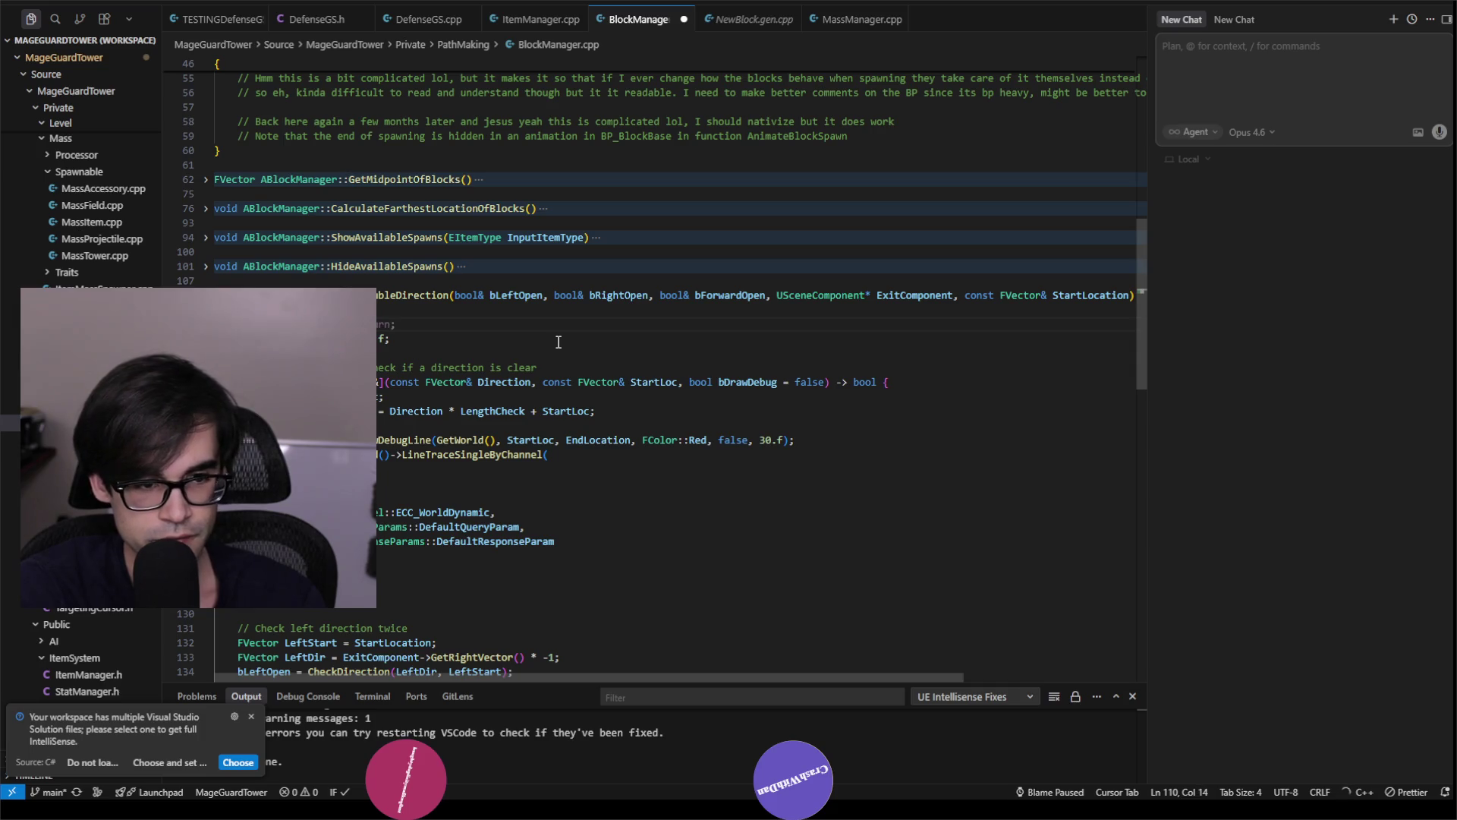
{"action": "key", "text": "Tab"}
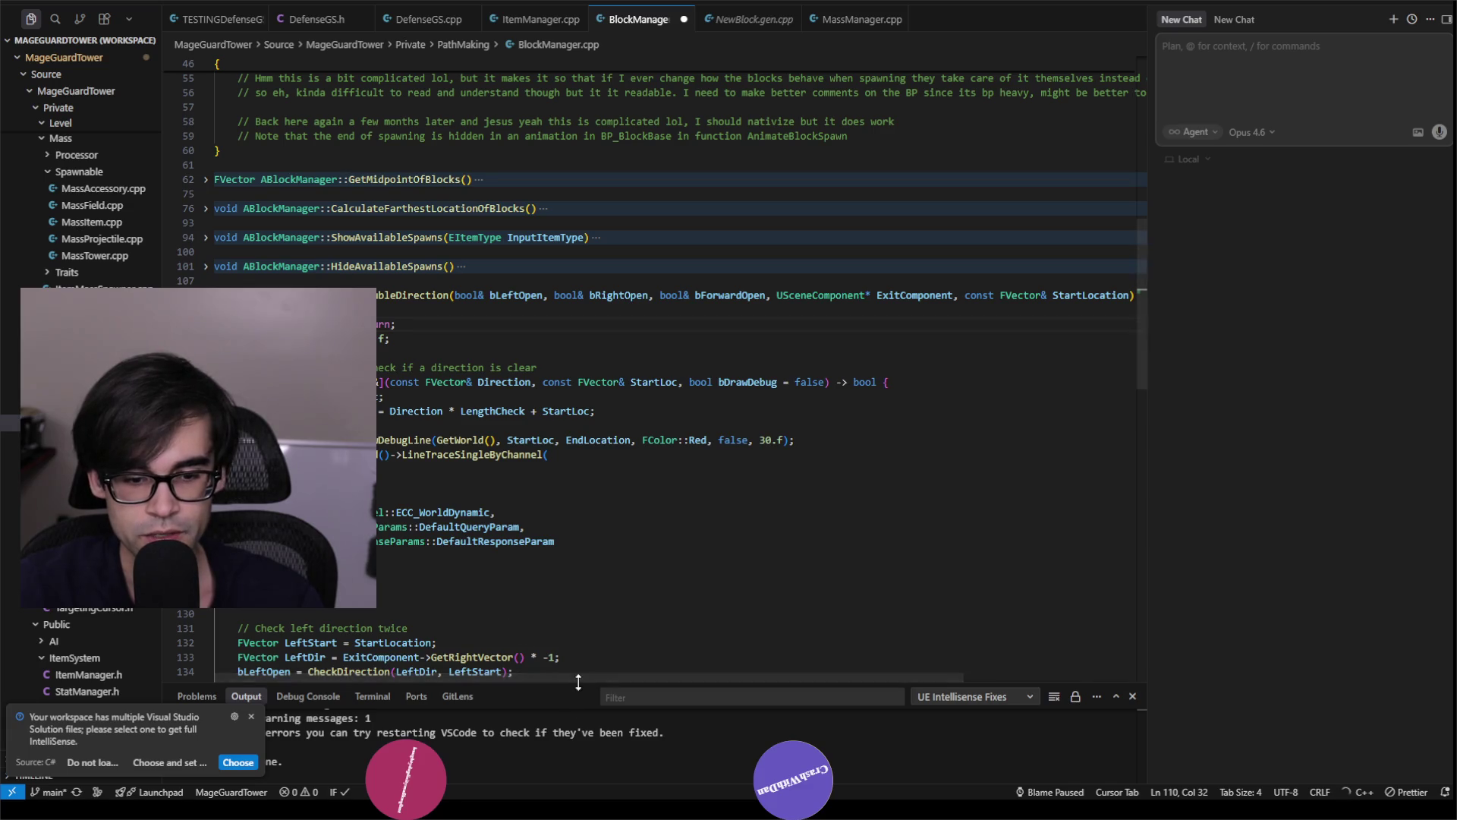
{"action": "mouse_move", "coordinate": [598, 674]}
{"action": "left_mouse_down"}
{"action": "mouse_move", "coordinate": [759, 681]}
{"action": "mouse_move", "coordinate": [541, 683]}
{"action": "left_mouse_up"}
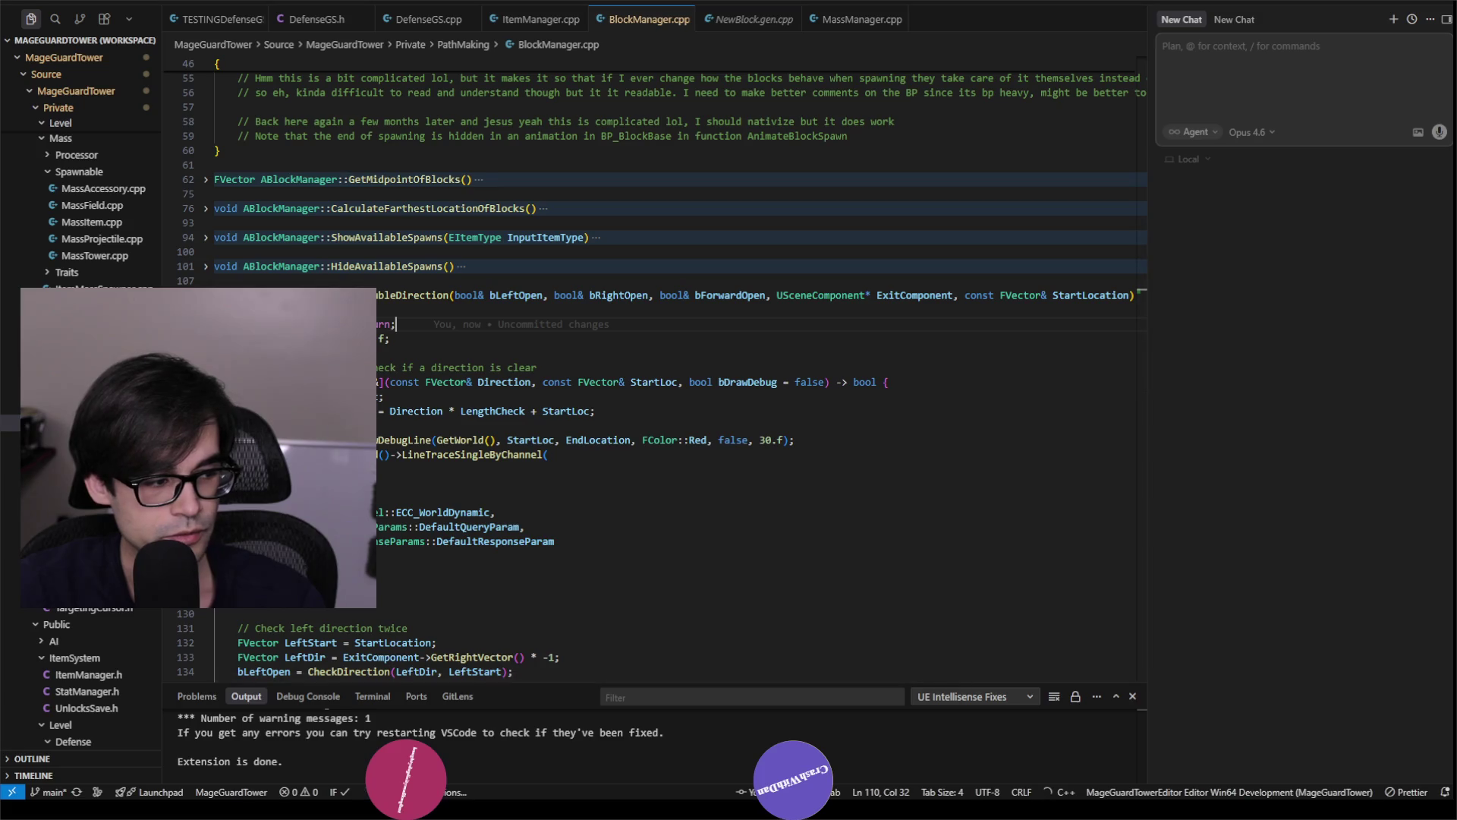
{"action": "left_click", "coordinate": [679, 352]}
{"action": "key", "text": "ctrl+shift+b"}
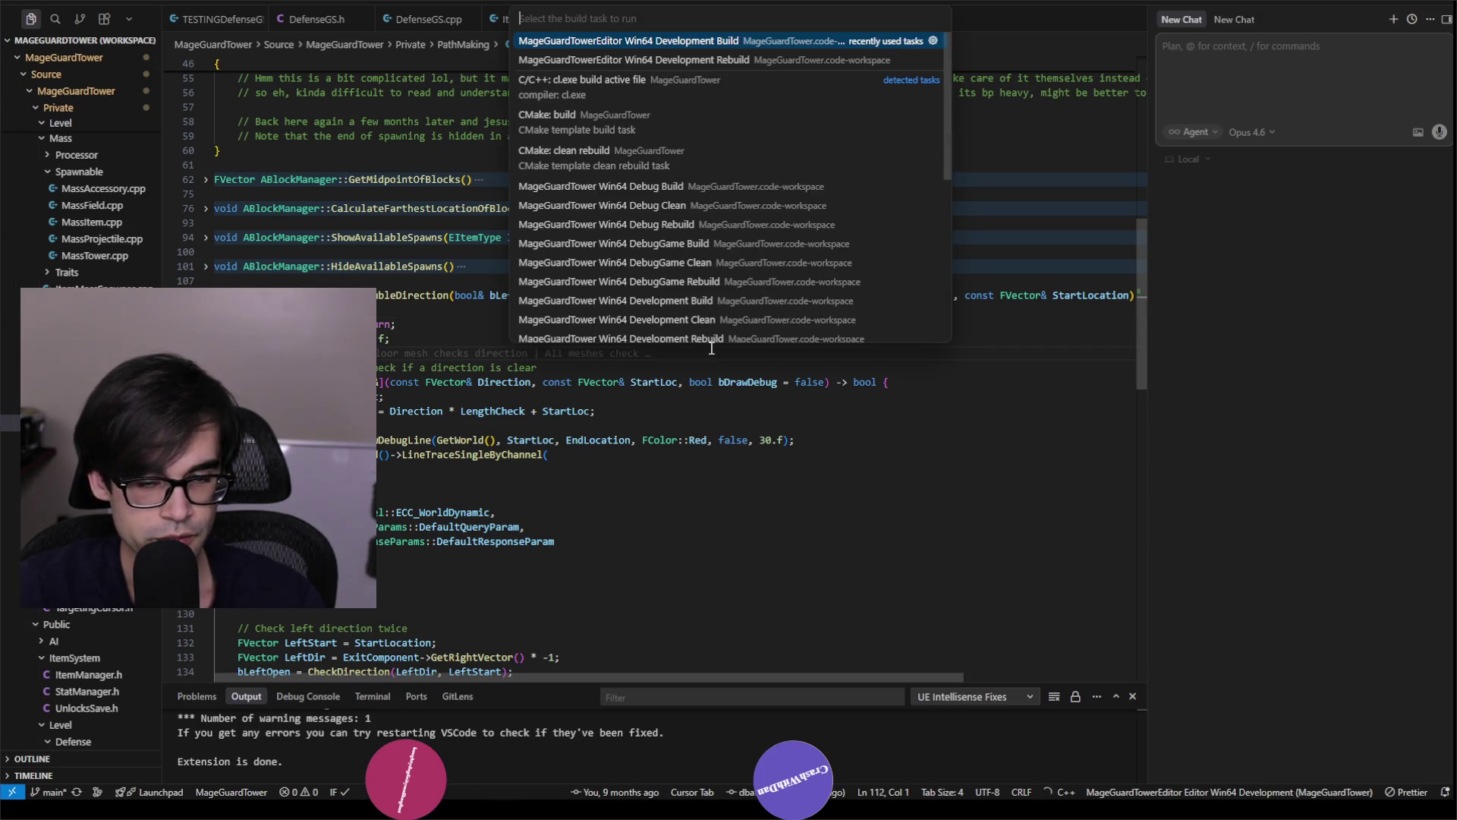
Run the MageGuardTowerEditor Win64 Development build to success in 43.01 seconds, then bring up the project folder.
{"action": "left_click", "coordinate": [753, 38]}
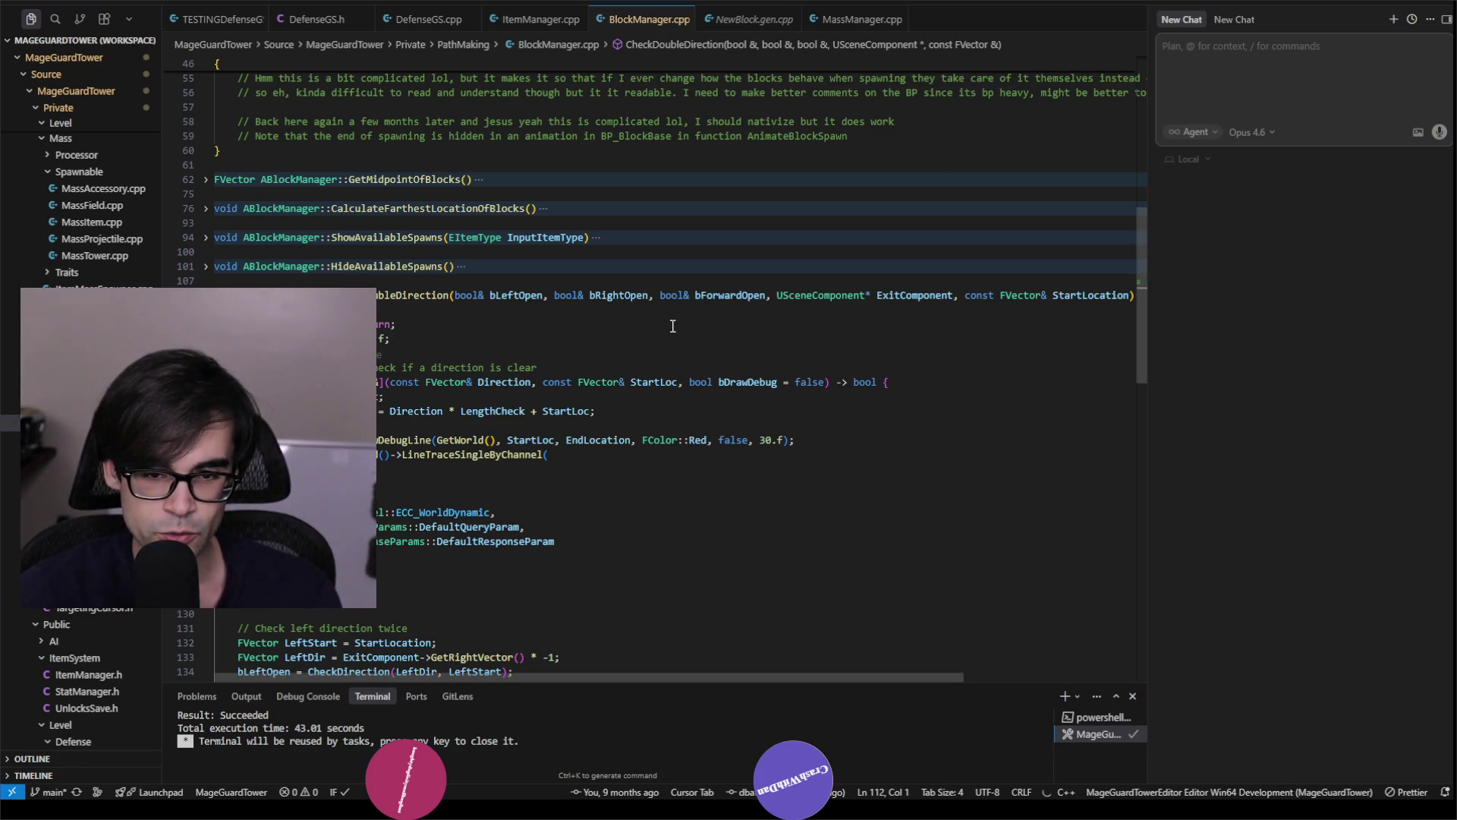
{"action": "left_click", "coordinate": [661, 304]}
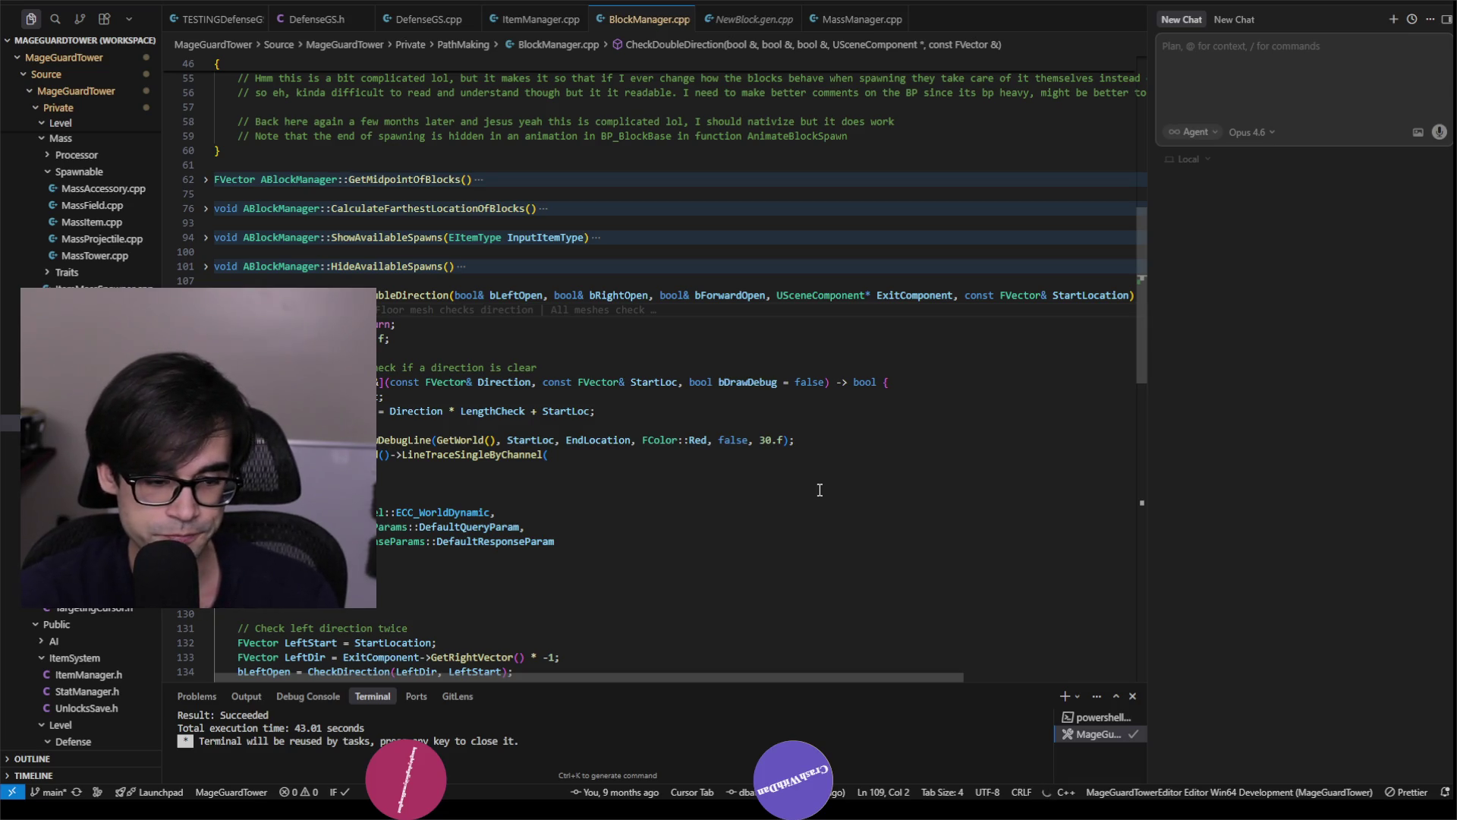
{"action": "left_click", "coordinate": [262, 792]}
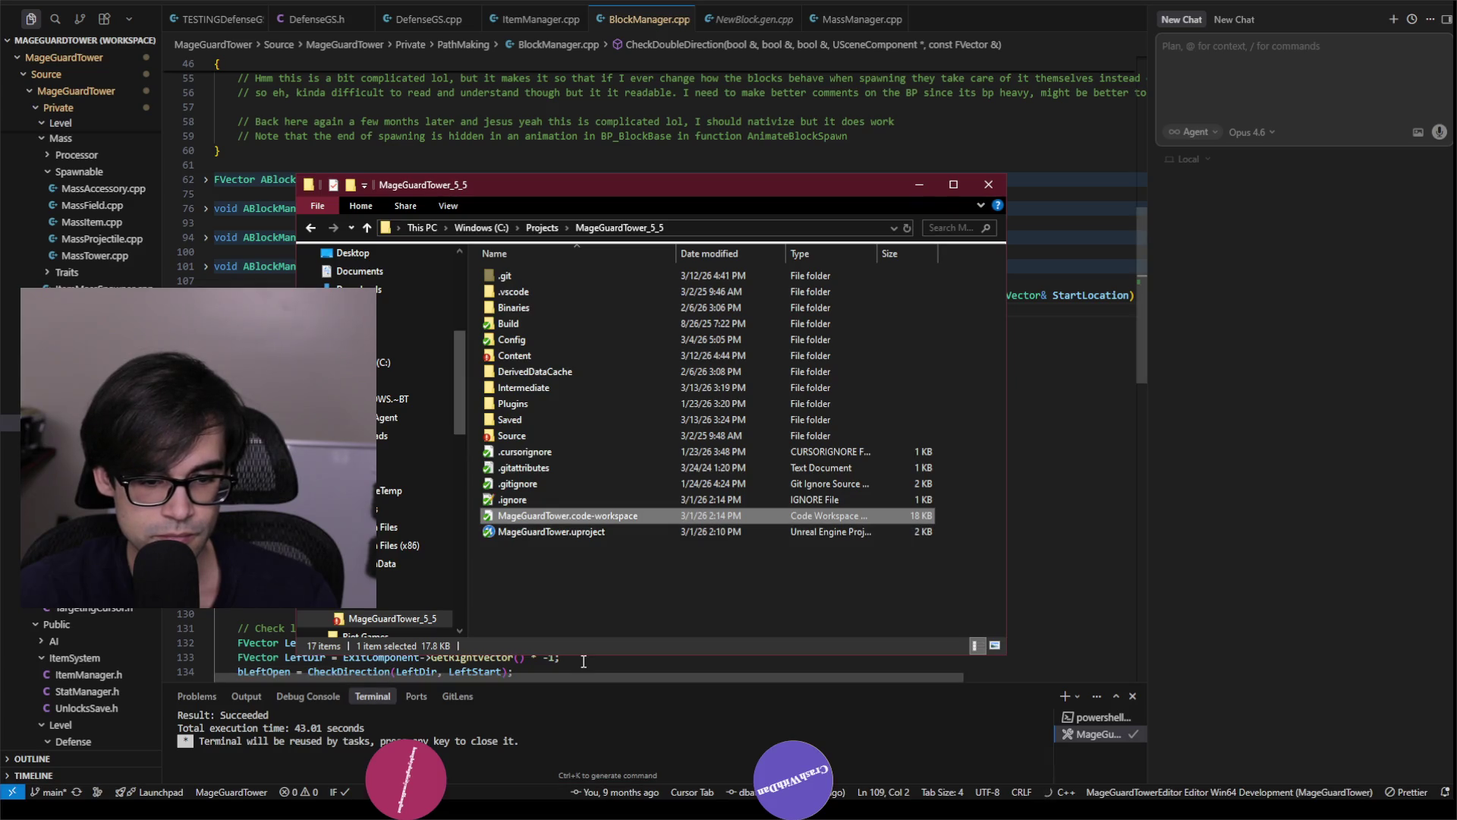
Open MageGuardTower.uproject from MageGuardTower_5_5 and try playing the BlockOnlySpawning level.
{"action": "mouse_move", "coordinate": [668, 186]}
{"action": "left_mouse_down"}
{"action": "mouse_move", "coordinate": [735, 144]}
{"action": "mouse_move", "coordinate": [727, 182]}
{"action": "mouse_move", "coordinate": [649, 219]}
{"action": "mouse_move", "coordinate": [677, 201]}
{"action": "mouse_move", "coordinate": [707, 124]}
{"action": "left_mouse_up"}
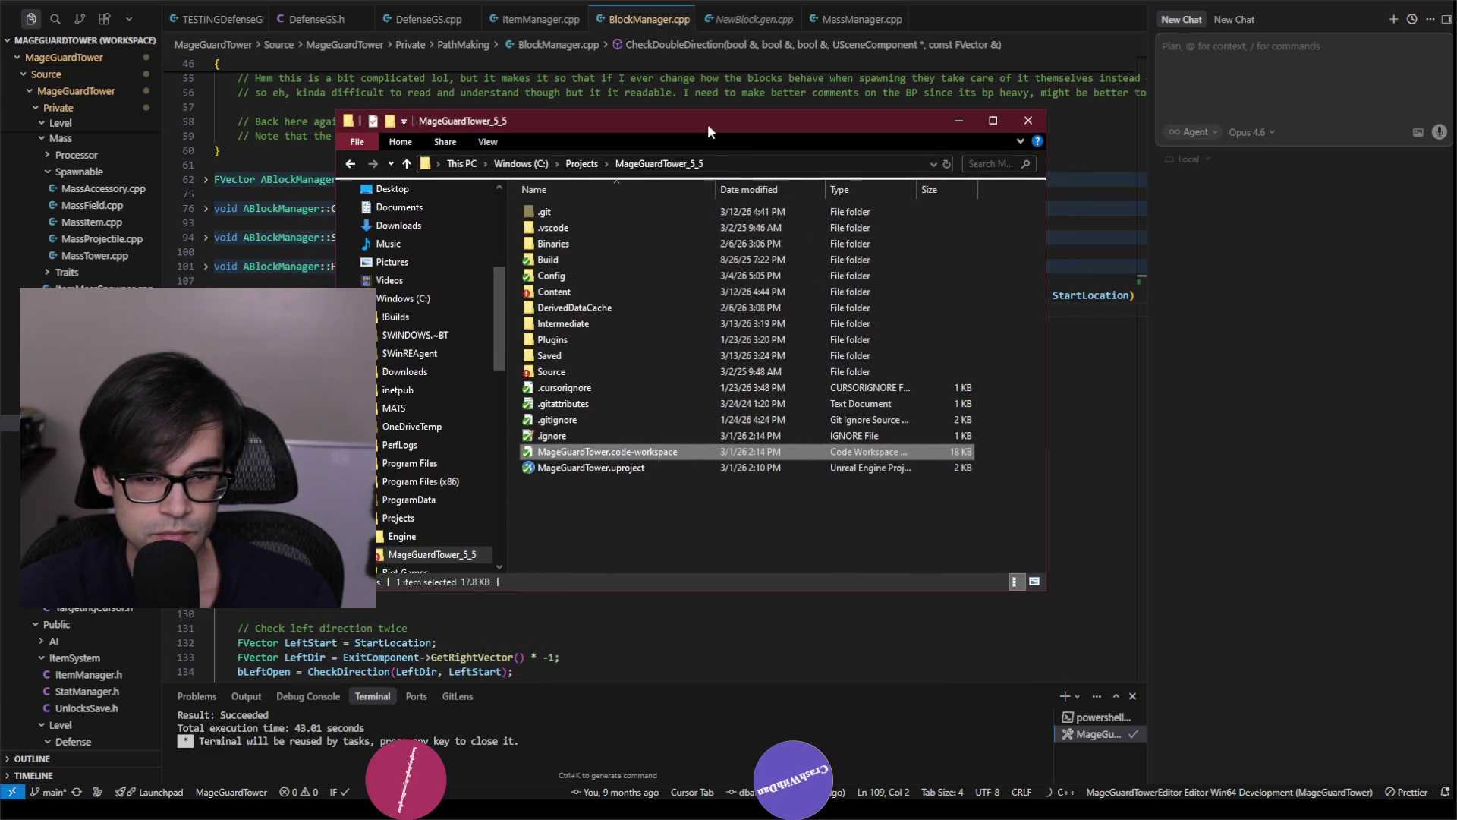
{"action": "left_click", "coordinate": [608, 470]}
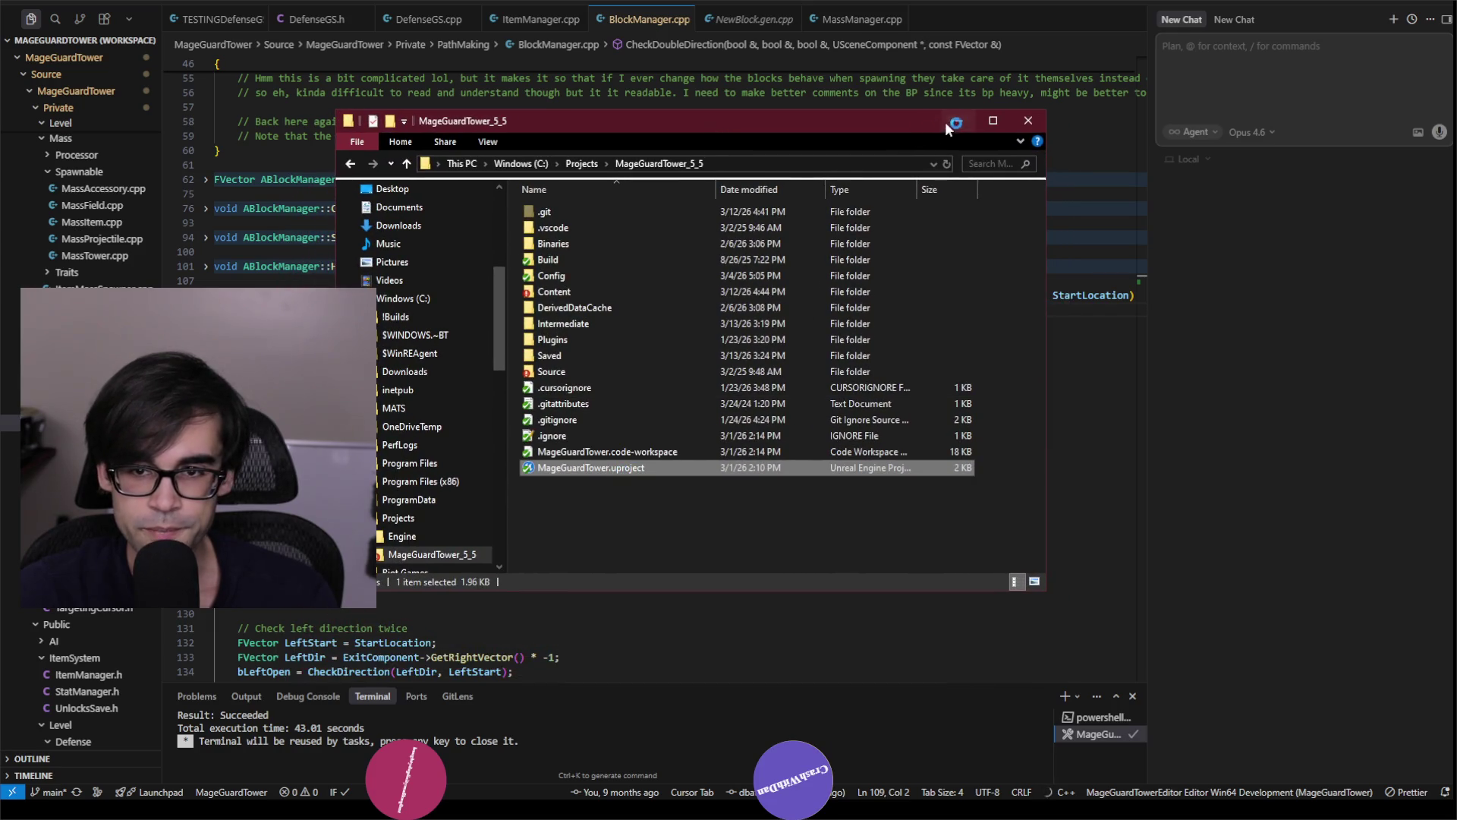
{"action": "left_click", "coordinate": [950, 121]}
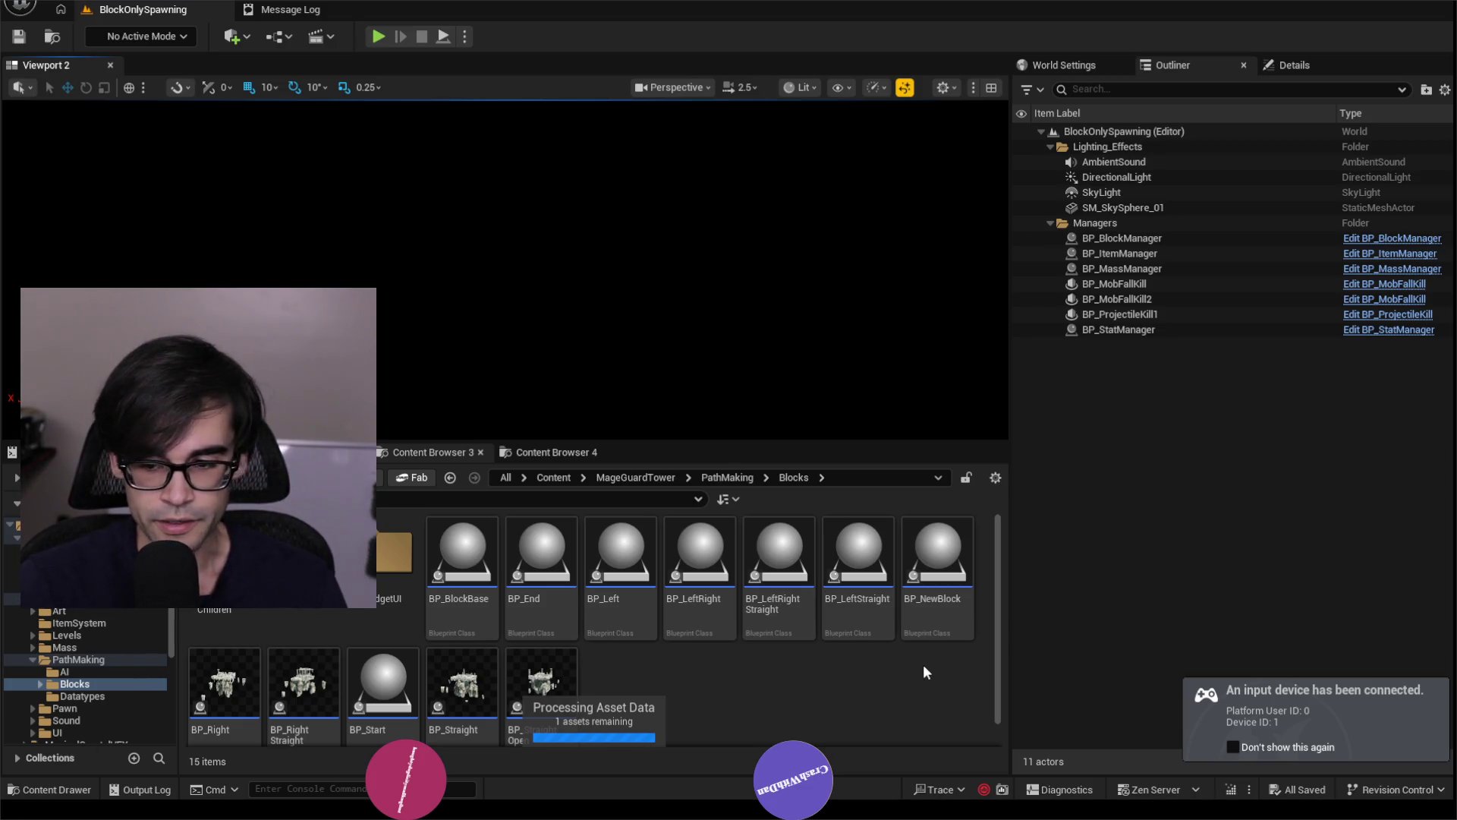
{"action": "left_click", "coordinate": [377, 36]}
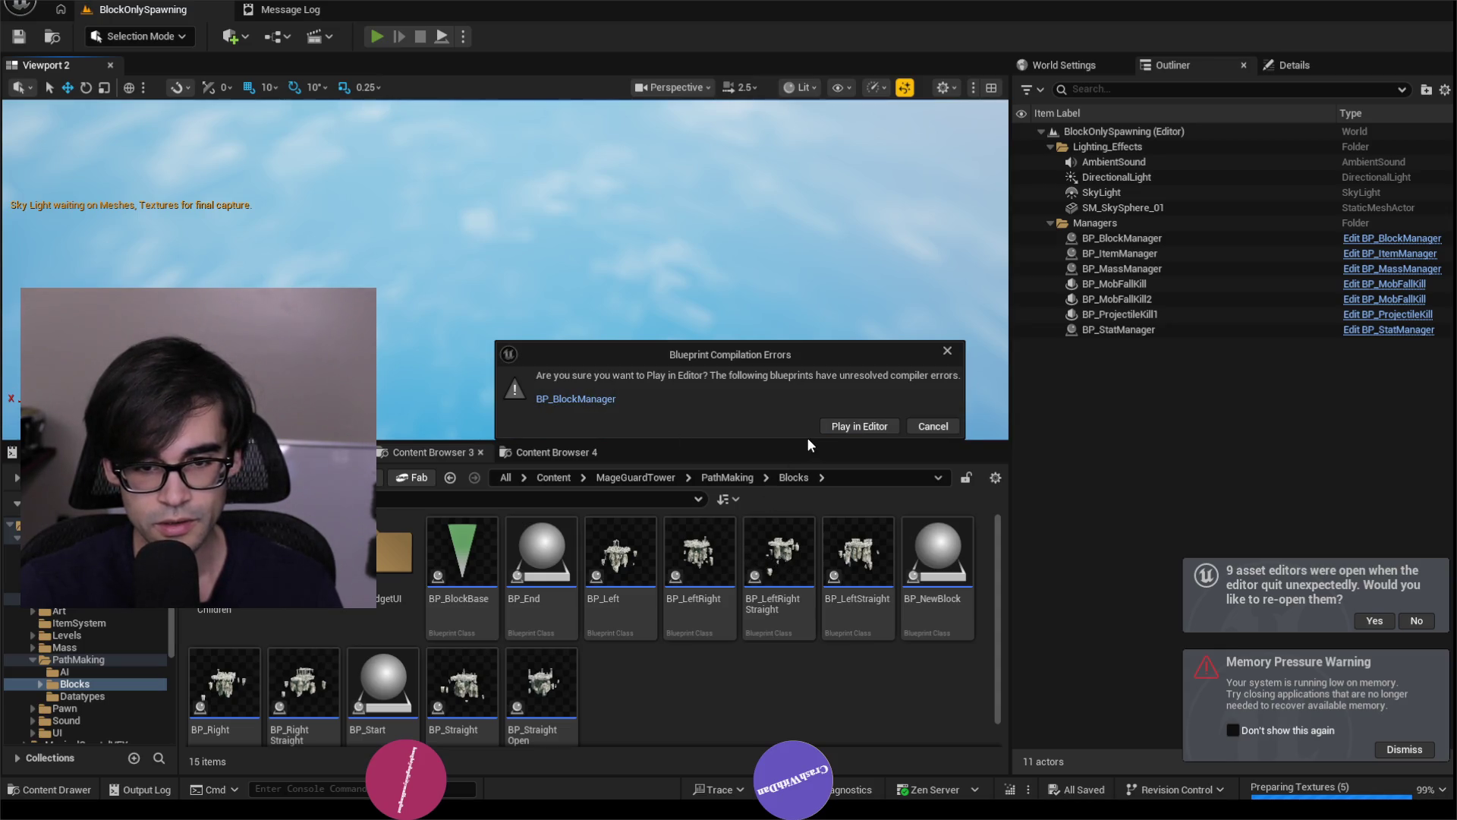
Cancel play and jump from the compile failure to the erroring Exit node in BP_BlockManager.
{"action": "key", "text": "Escape"}
{"action": "left_click", "coordinate": [430, 9]}
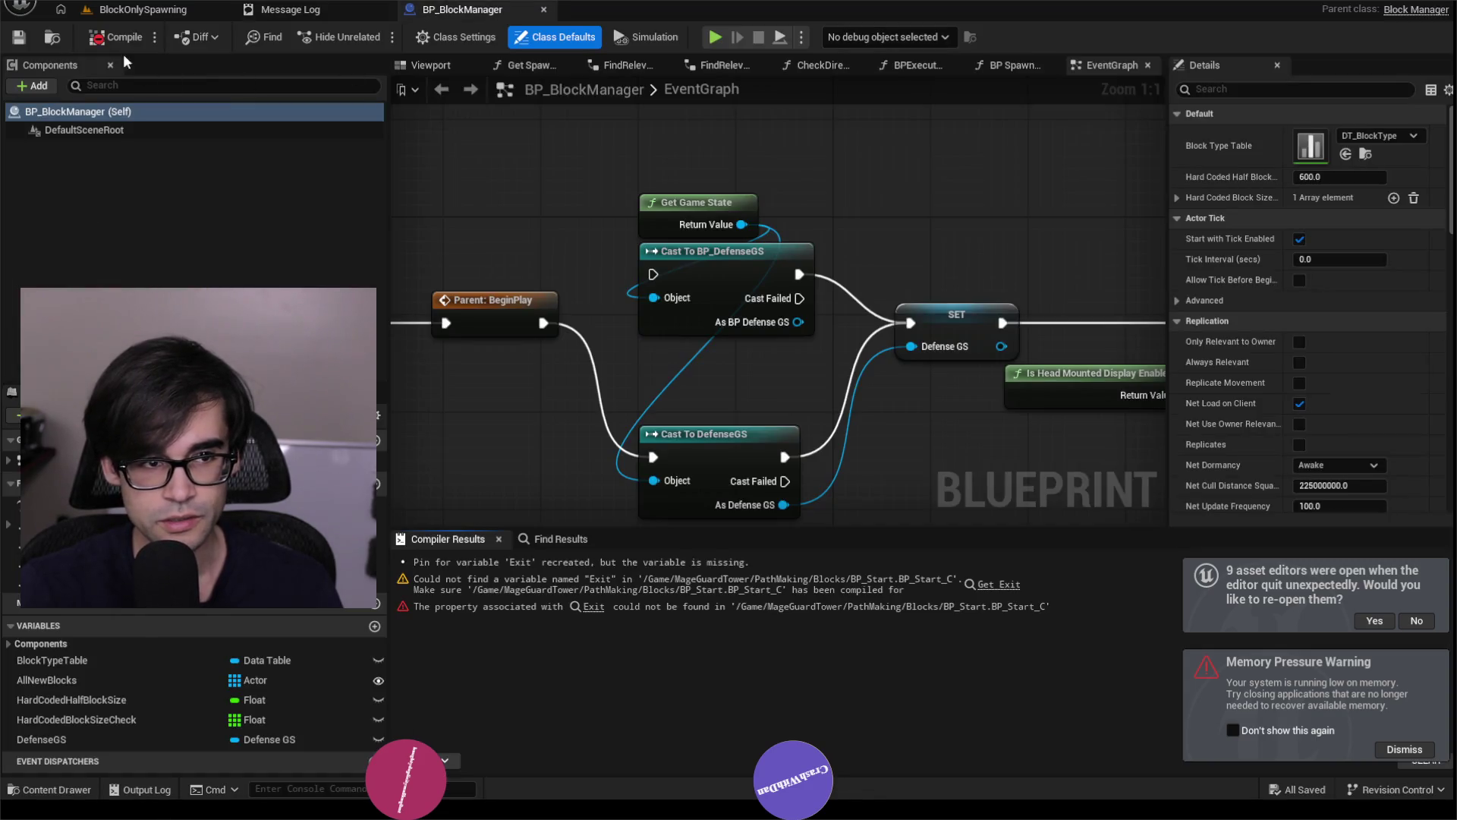
{"action": "left_click", "coordinate": [593, 592]}
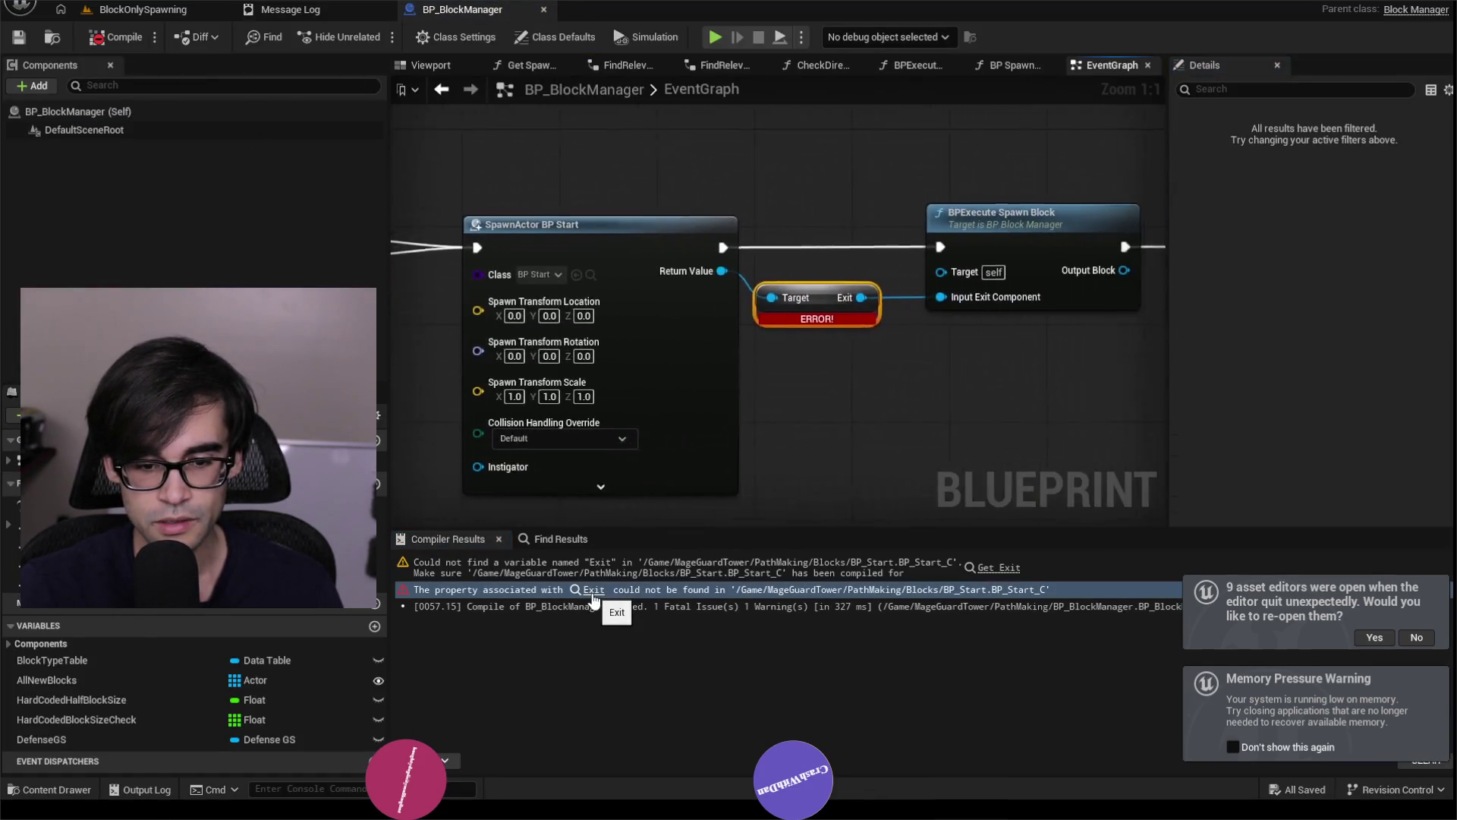
Pan and zoom to inspect the Exit getter after the BP_Start spawn, then return to BlockOnlySpawning.
{"action": "left_click_drag", "start_coordinate": [784, 309], "coordinate": [795, 361]}
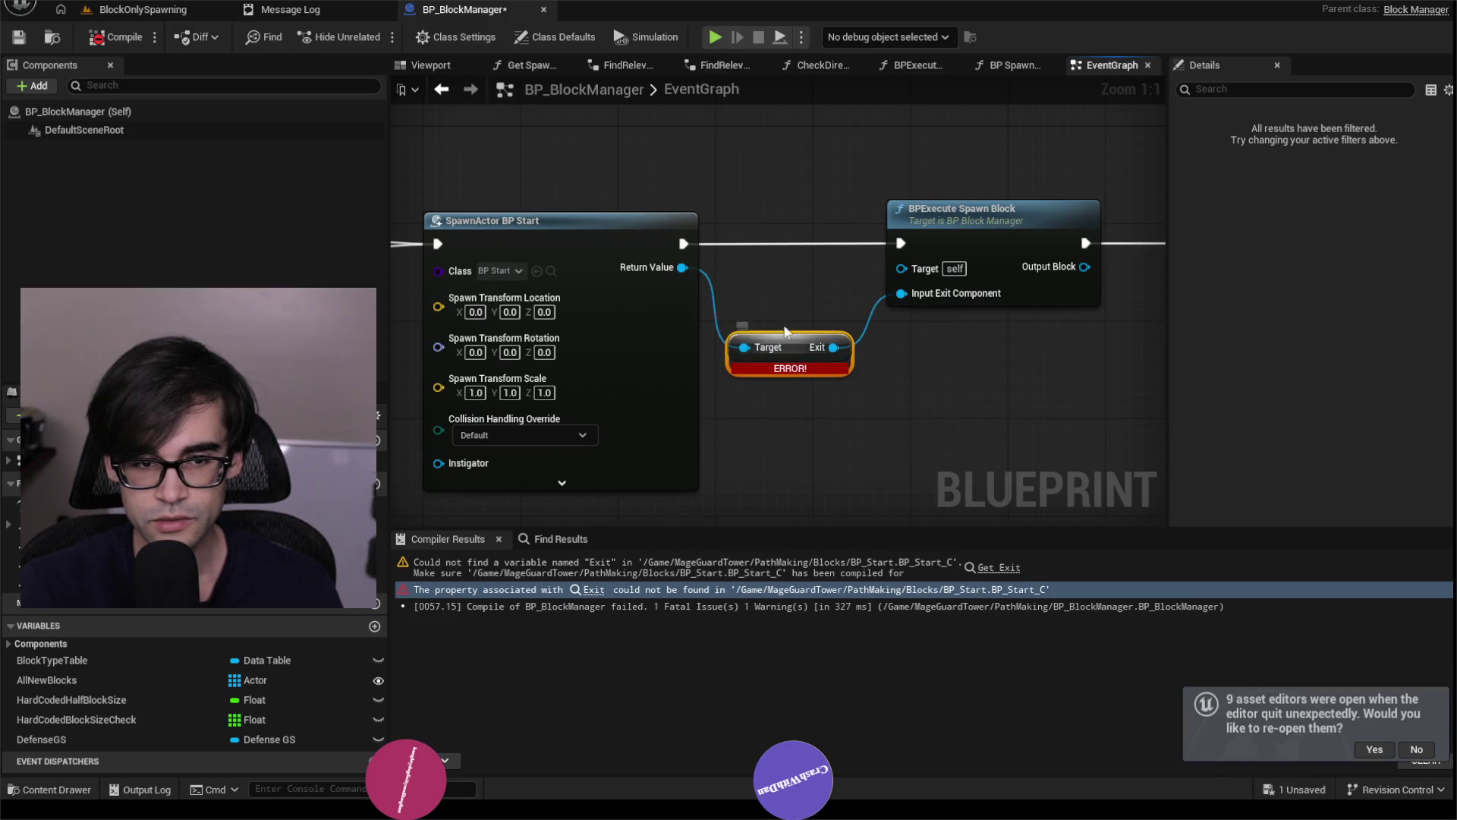
{"action": "scroll", "coordinate": [796, 362], "scroll_direction": "down", "scroll_amount": 3}
{"action": "scroll", "coordinate": [793, 229], "scroll_direction": "up", "scroll_amount": 3}
{"action": "scroll", "coordinate": [795, 226], "scroll_direction": "down", "scroll_amount": 2}
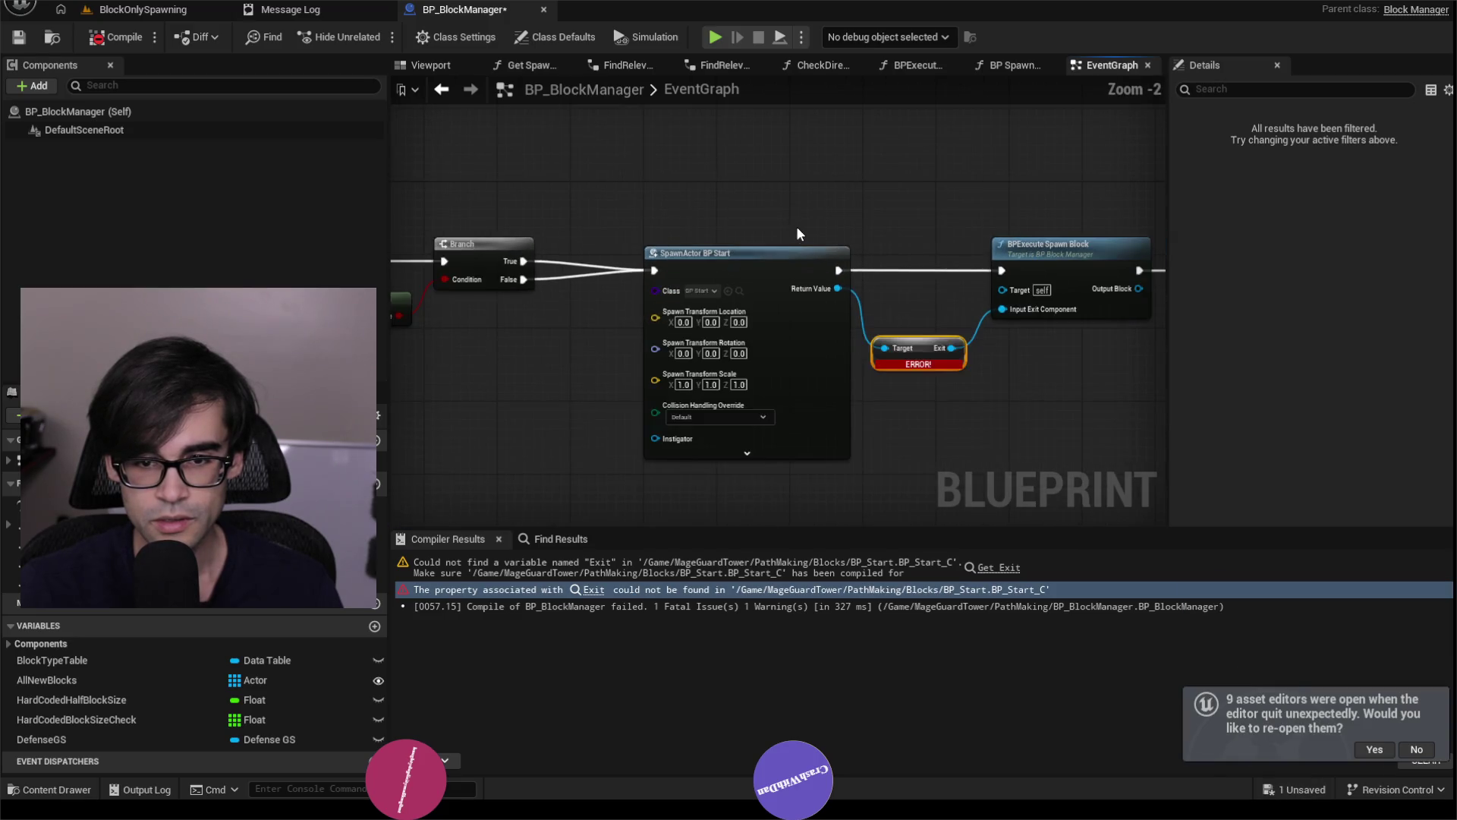
{"action": "mouse_move", "coordinate": [862, 156]}
{"action": "left_mouse_down"}
{"action": "mouse_move", "coordinate": [797, 296]}
{"action": "mouse_move", "coordinate": [691, 259]}
{"action": "left_mouse_up"}
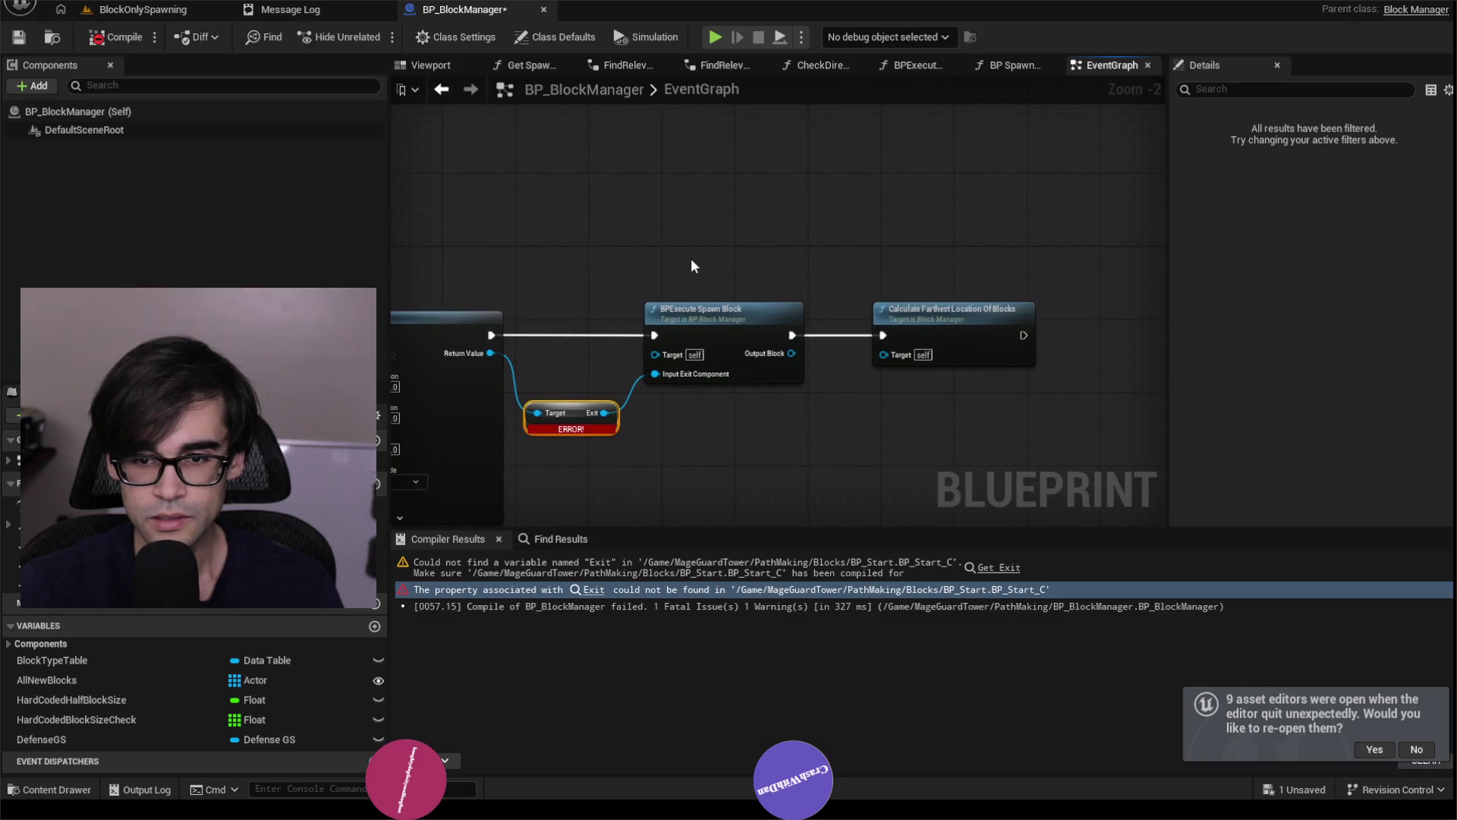
{"action": "left_click_drag", "start_coordinate": [580, 419], "coordinate": [685, 330]}
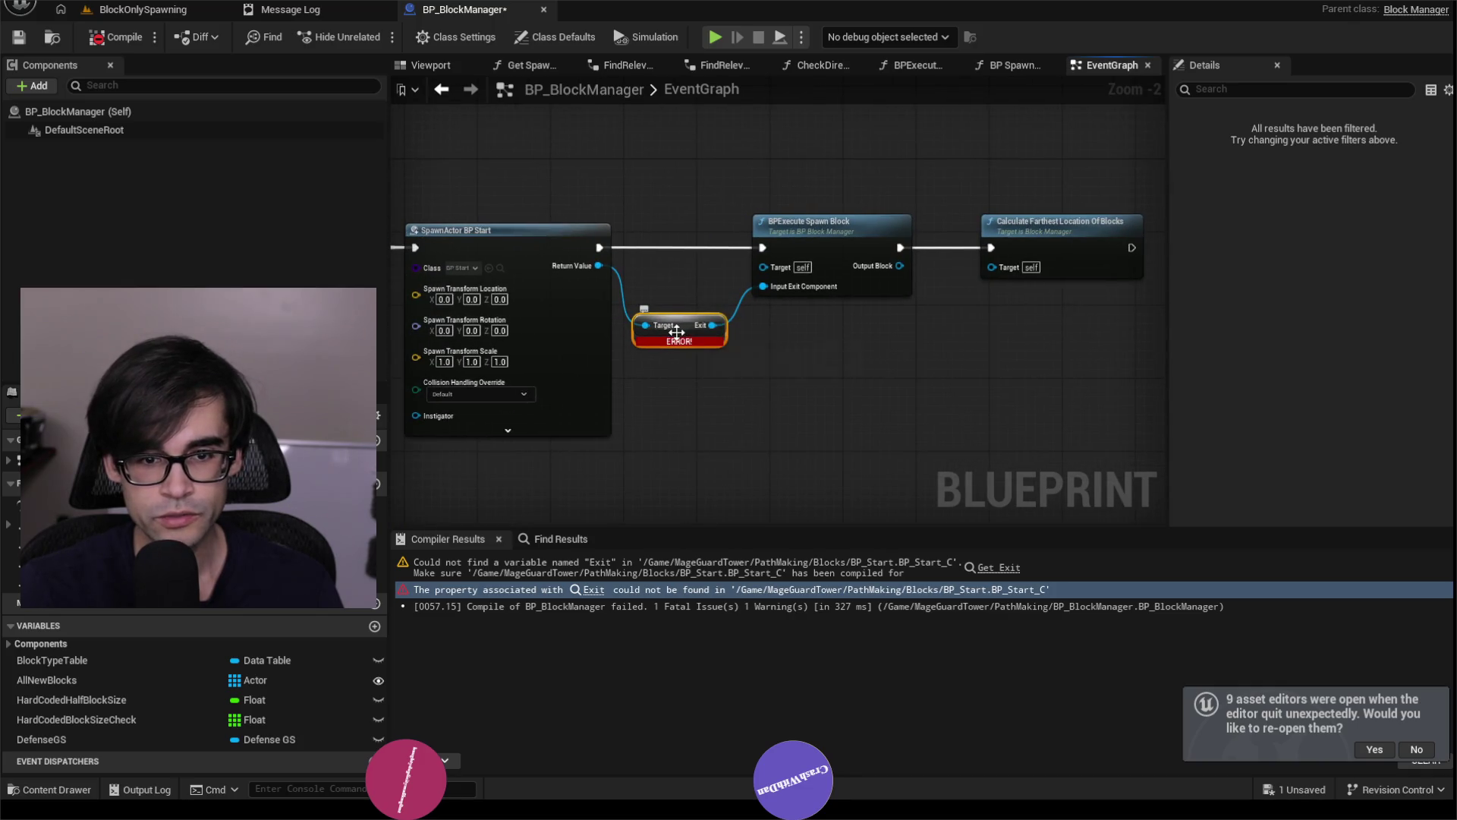
{"action": "left_click_drag", "start_coordinate": [663, 222], "coordinate": [785, 213]}
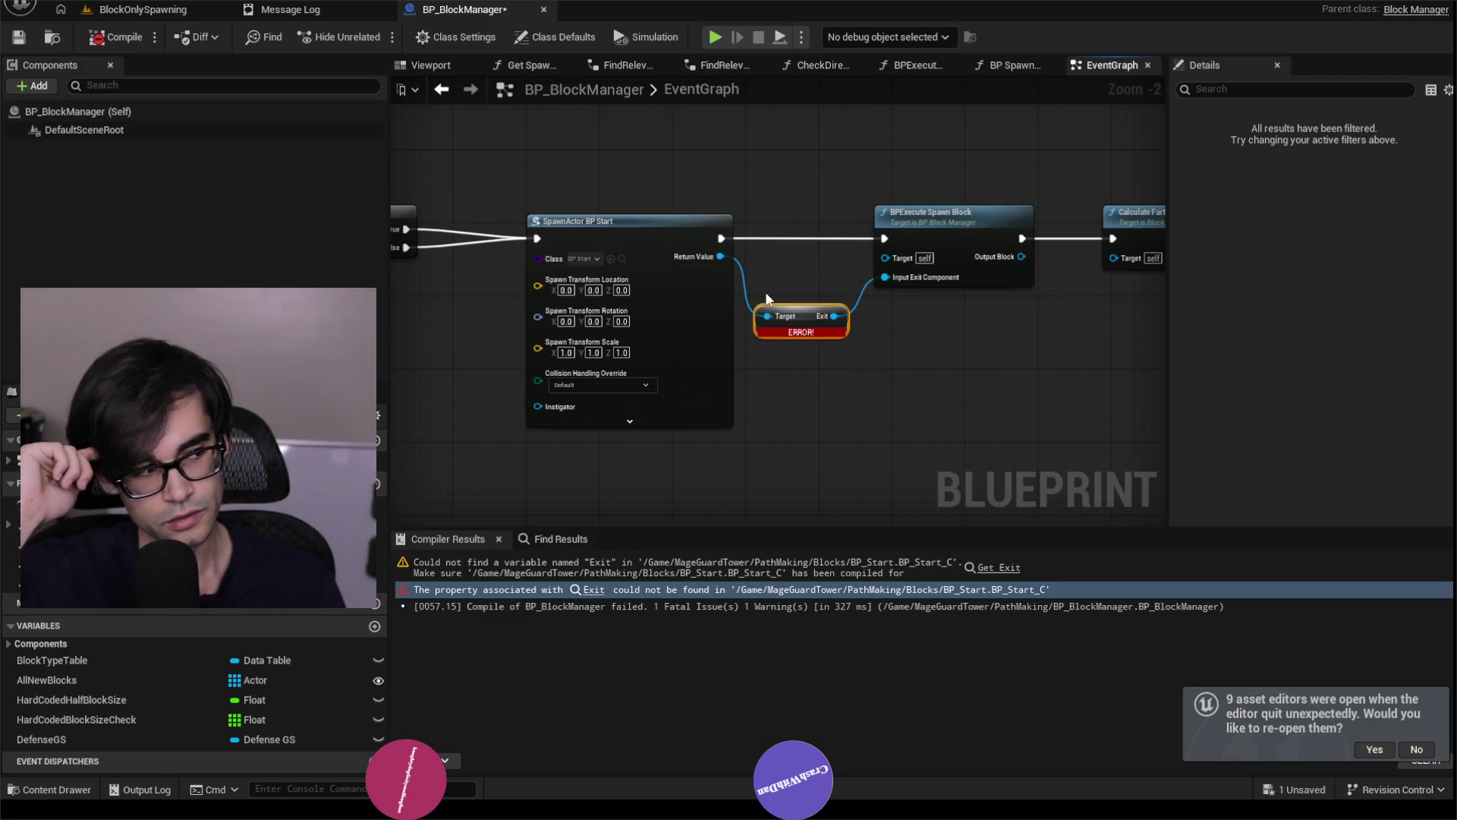
{"action": "scroll", "coordinate": [768, 304], "scroll_direction": "up", "scroll_amount": 2}
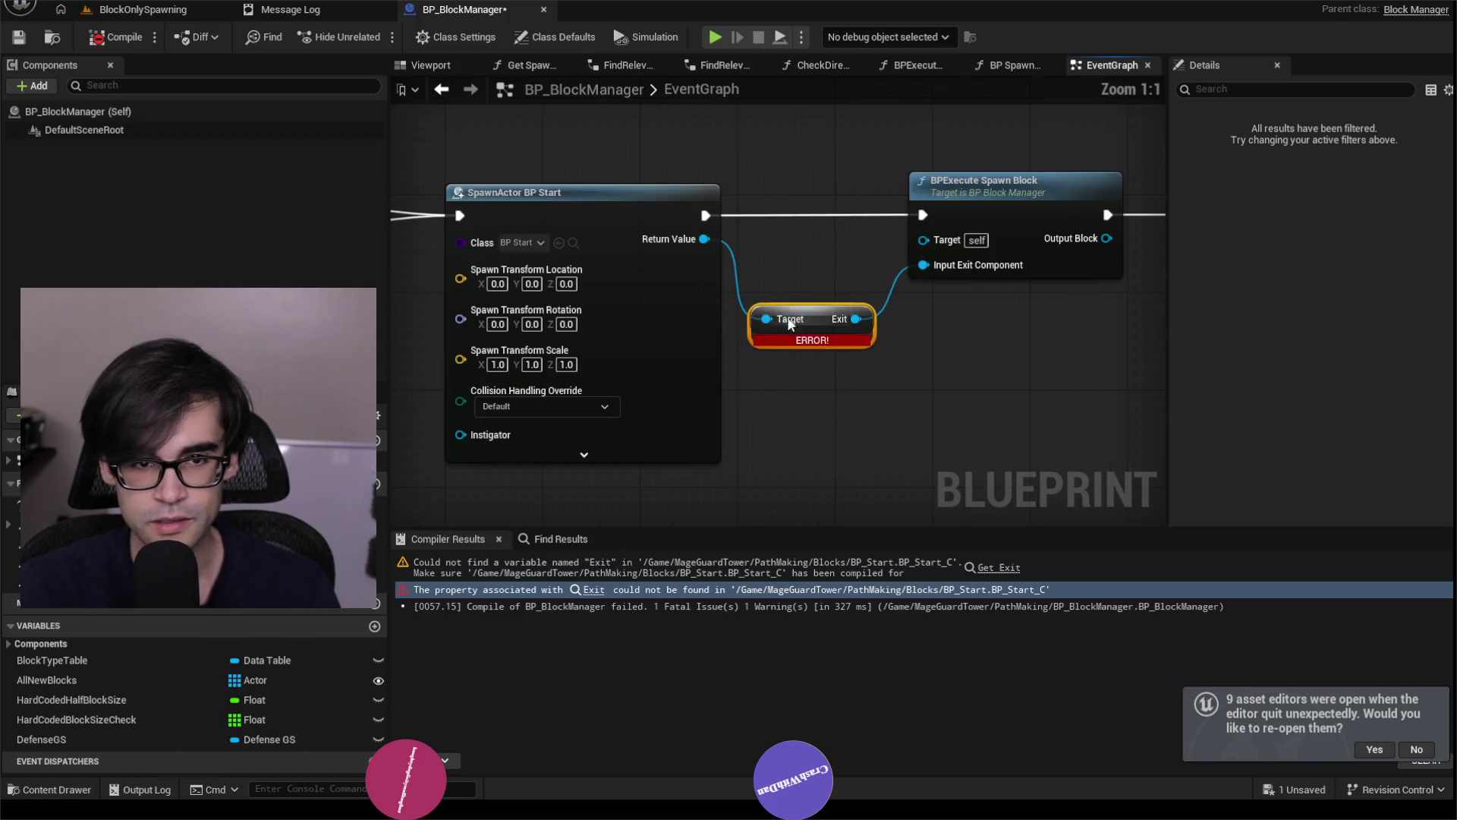
{"action": "left_click", "coordinate": [140, 9]}
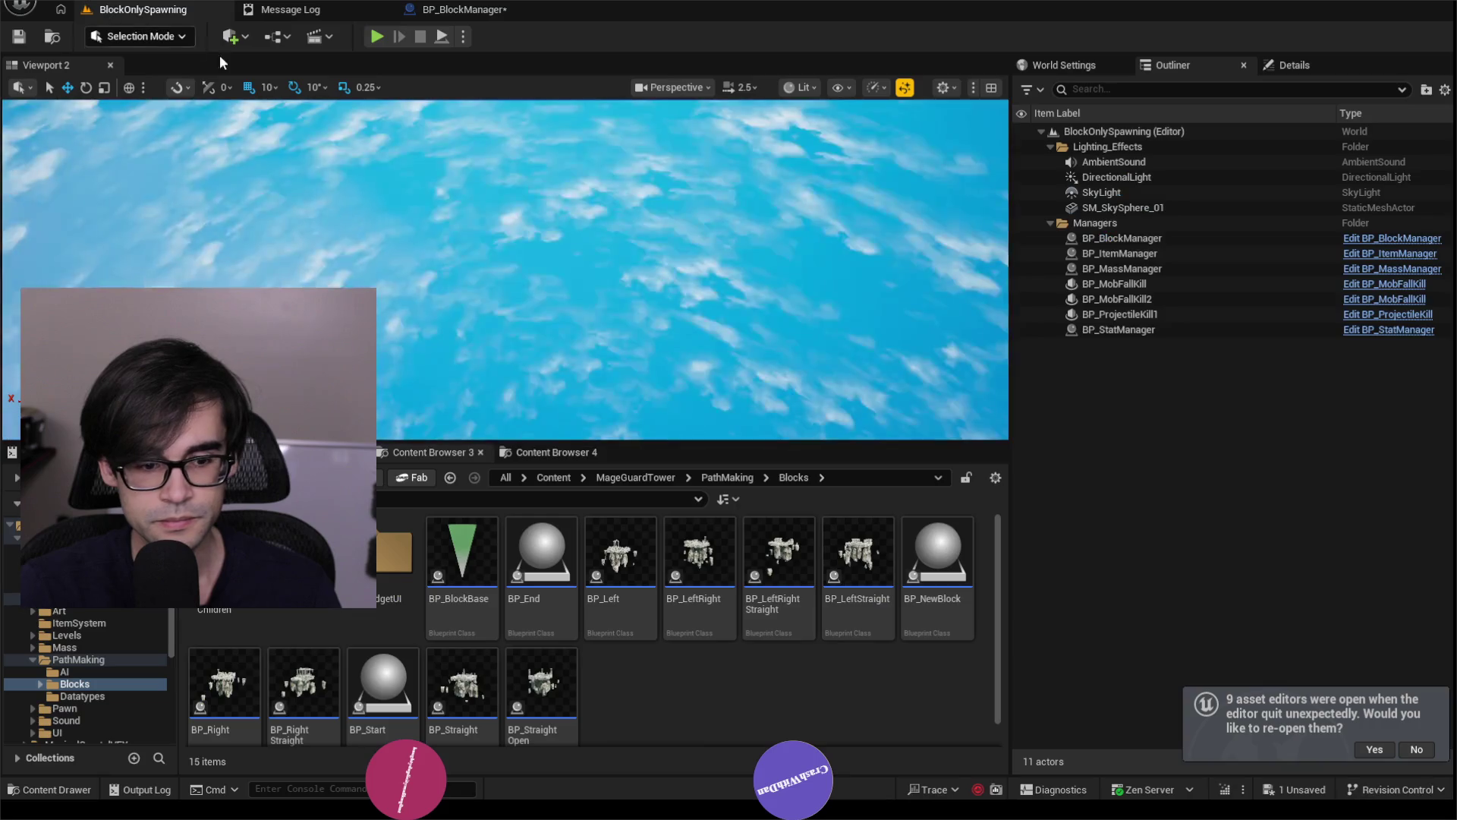
Scroll through and look over the block Blueprints in the Blocks folder.
{"action": "scroll", "coordinate": [759, 672], "scroll_direction": "down", "scroll_amount": 1}
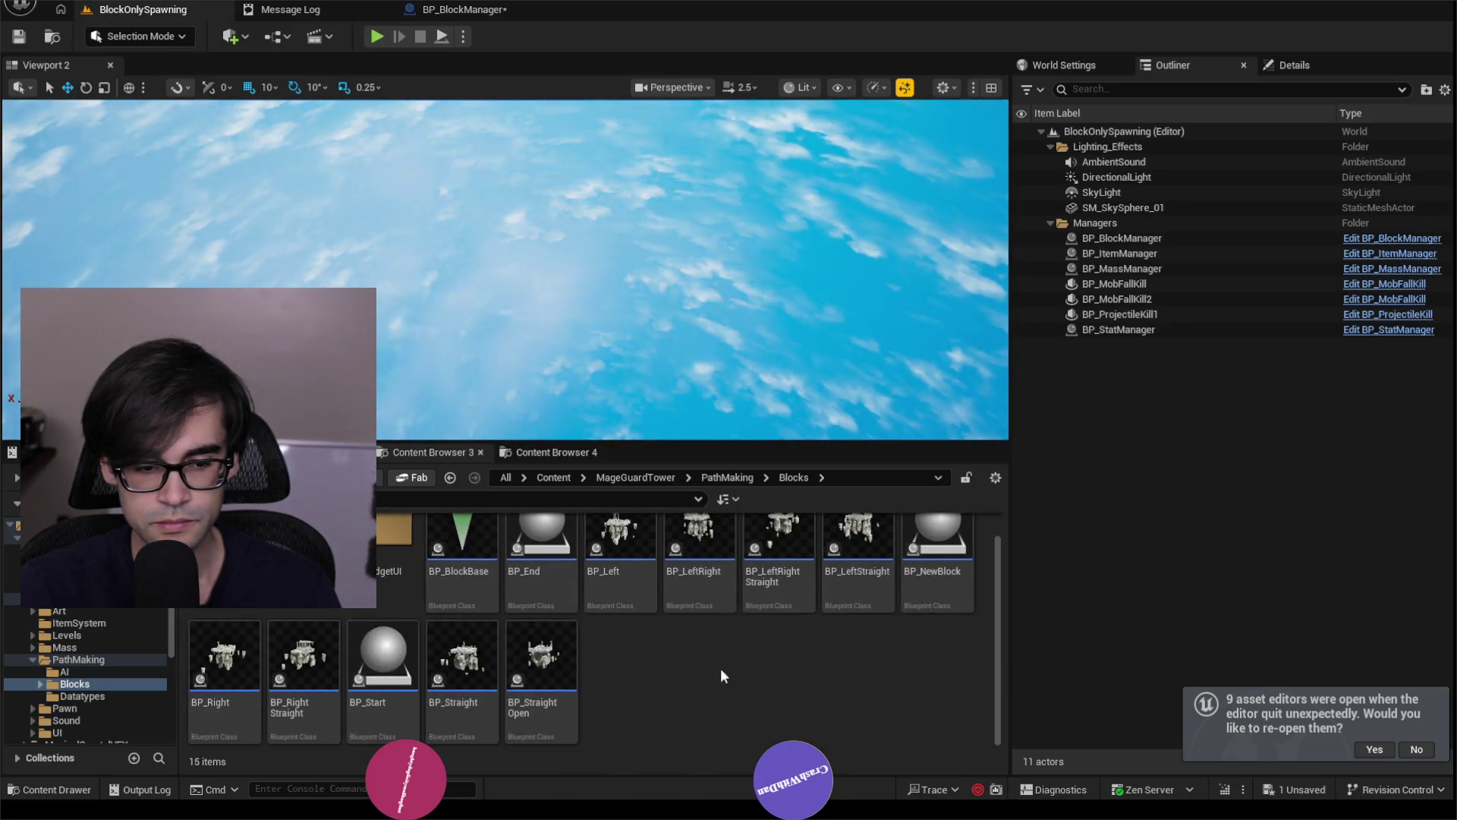
{"action": "mouse_move", "coordinate": [374, 672]}
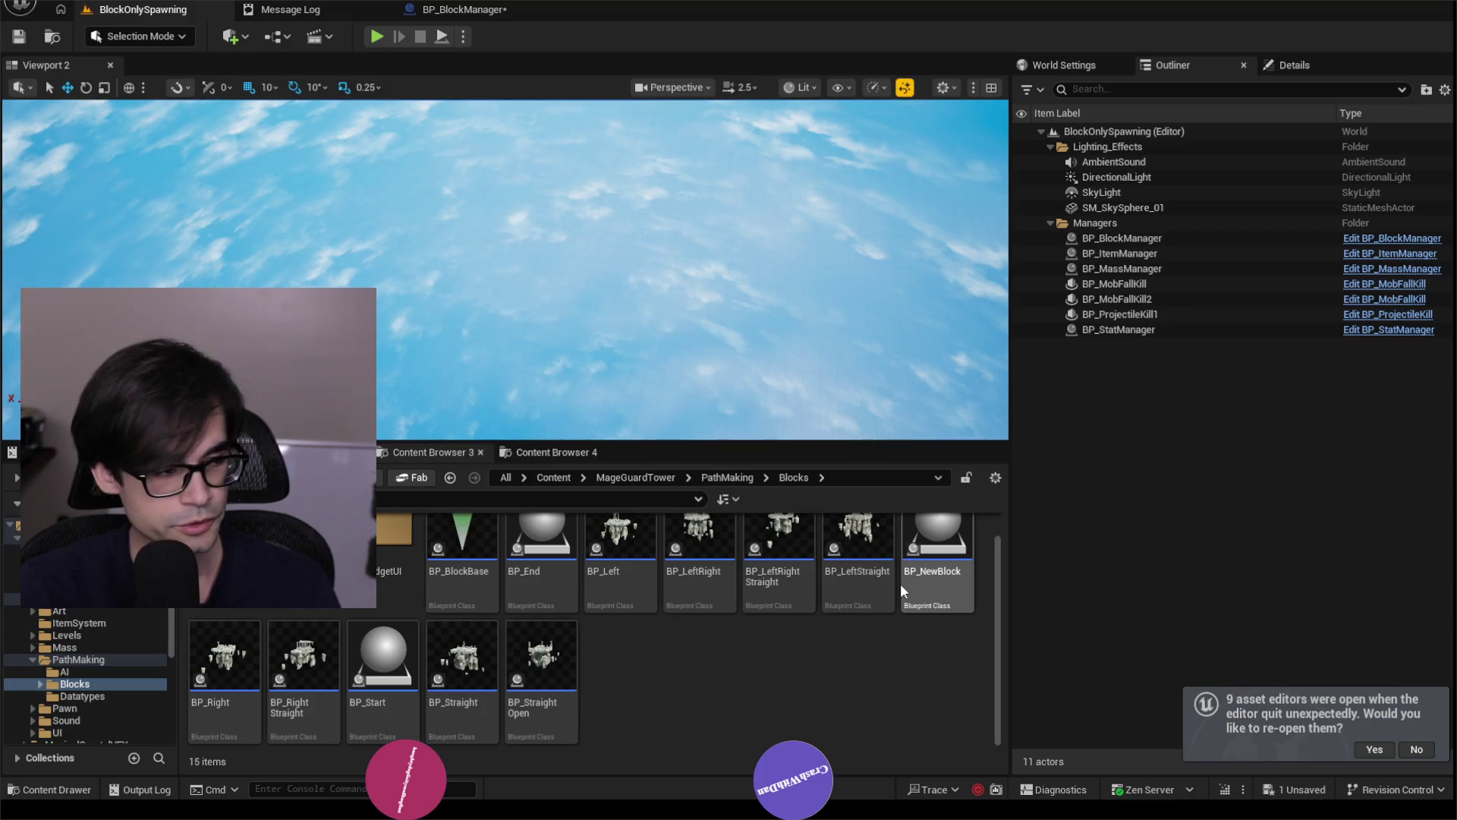
{"action": "mouse_move", "coordinate": [897, 583]}
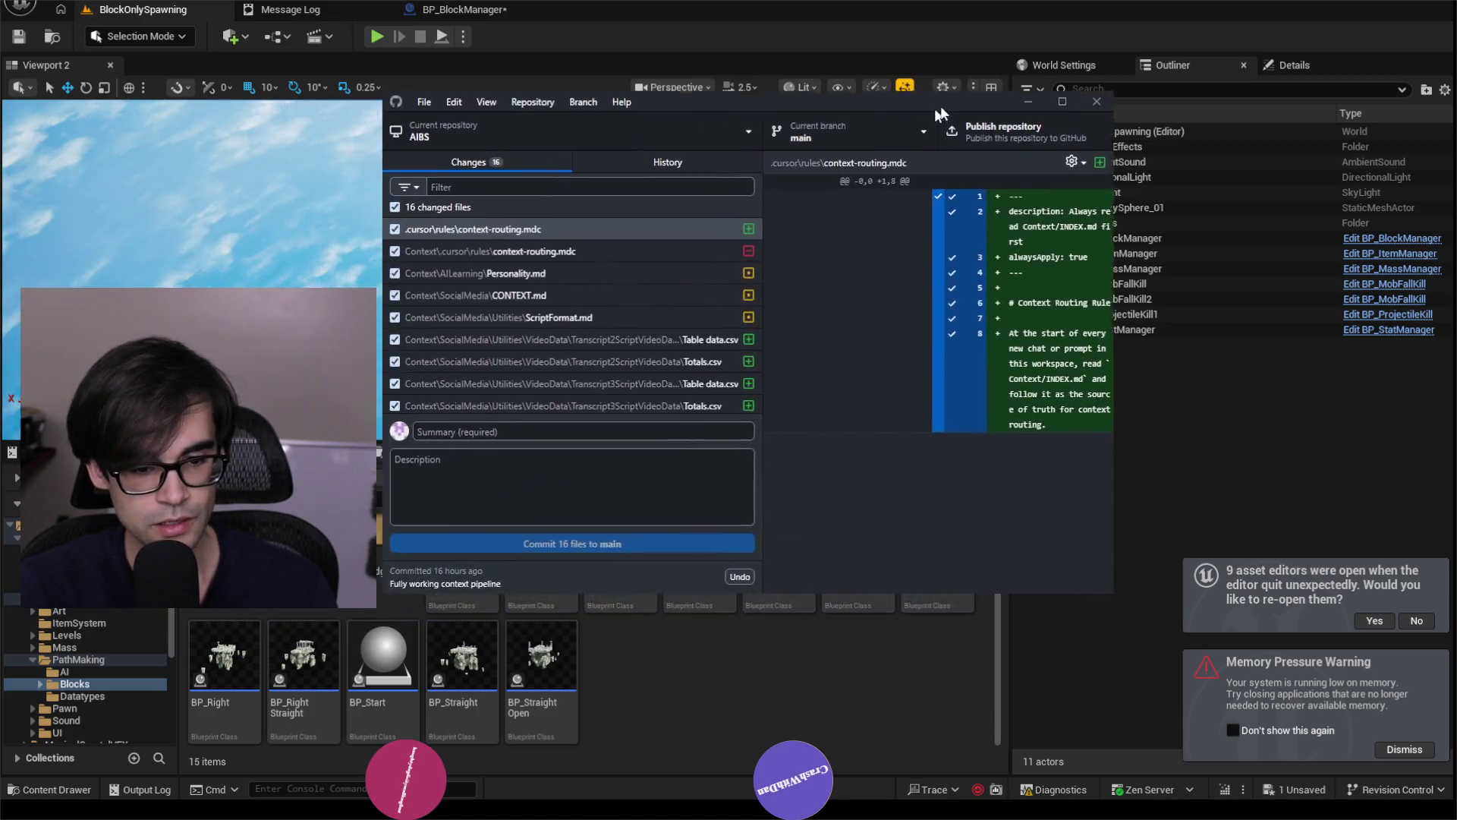
Switch GitHub Desktop to the MageGuardTower repository showing its 14 changed files.
{"action": "mouse_move", "coordinate": [865, 34]}
{"action": "left_mouse_down"}
{"action": "mouse_move", "coordinate": [1128, 57]}
{"action": "mouse_move", "coordinate": [1095, 88]}
{"action": "mouse_move", "coordinate": [1006, 100]}
{"action": "left_mouse_up"}
{"action": "scroll", "coordinate": [714, 311], "scroll_direction": "down", "scroll_amount": 3}
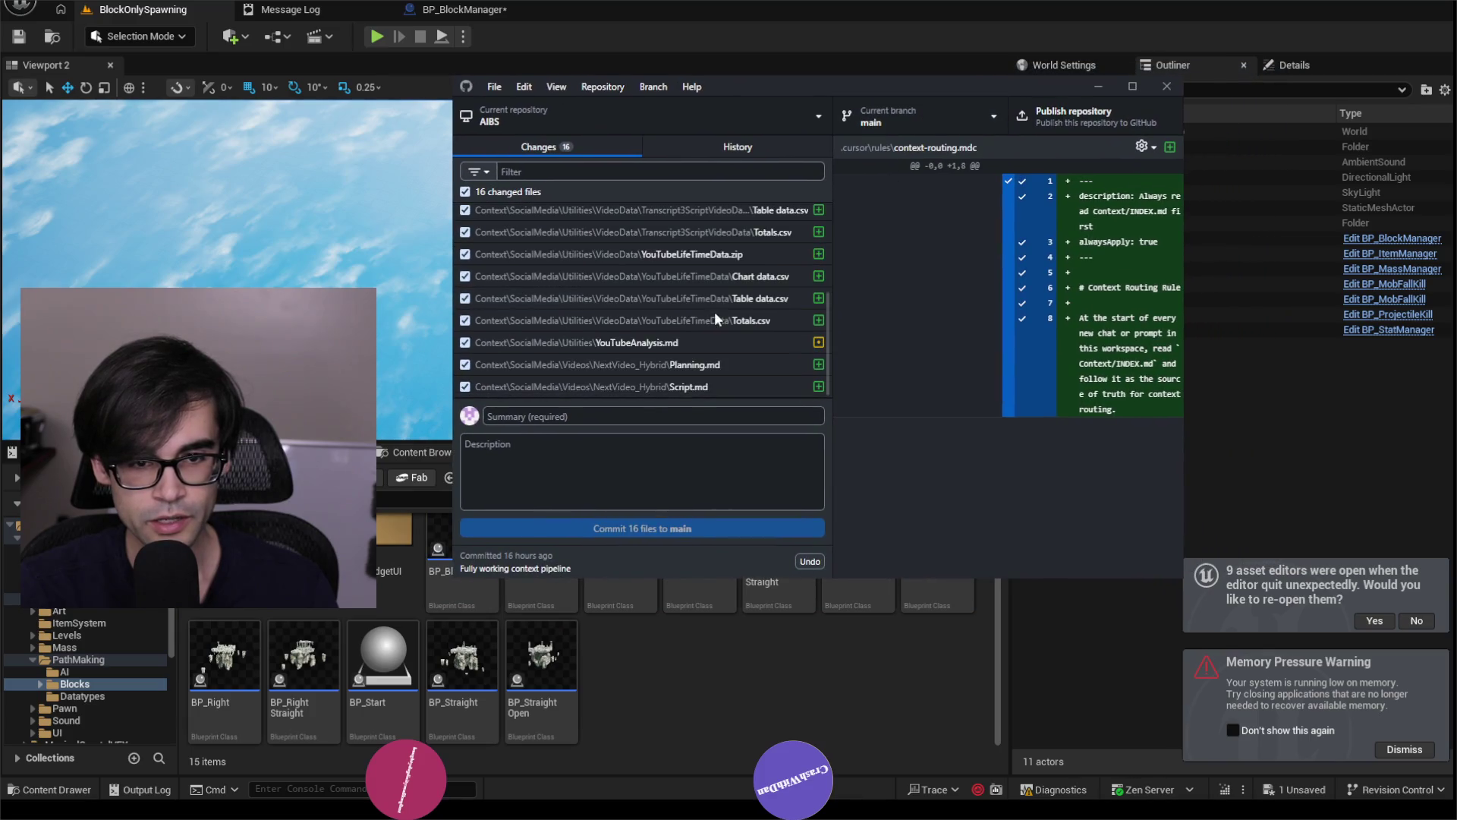
{"action": "left_click", "coordinate": [667, 116]}
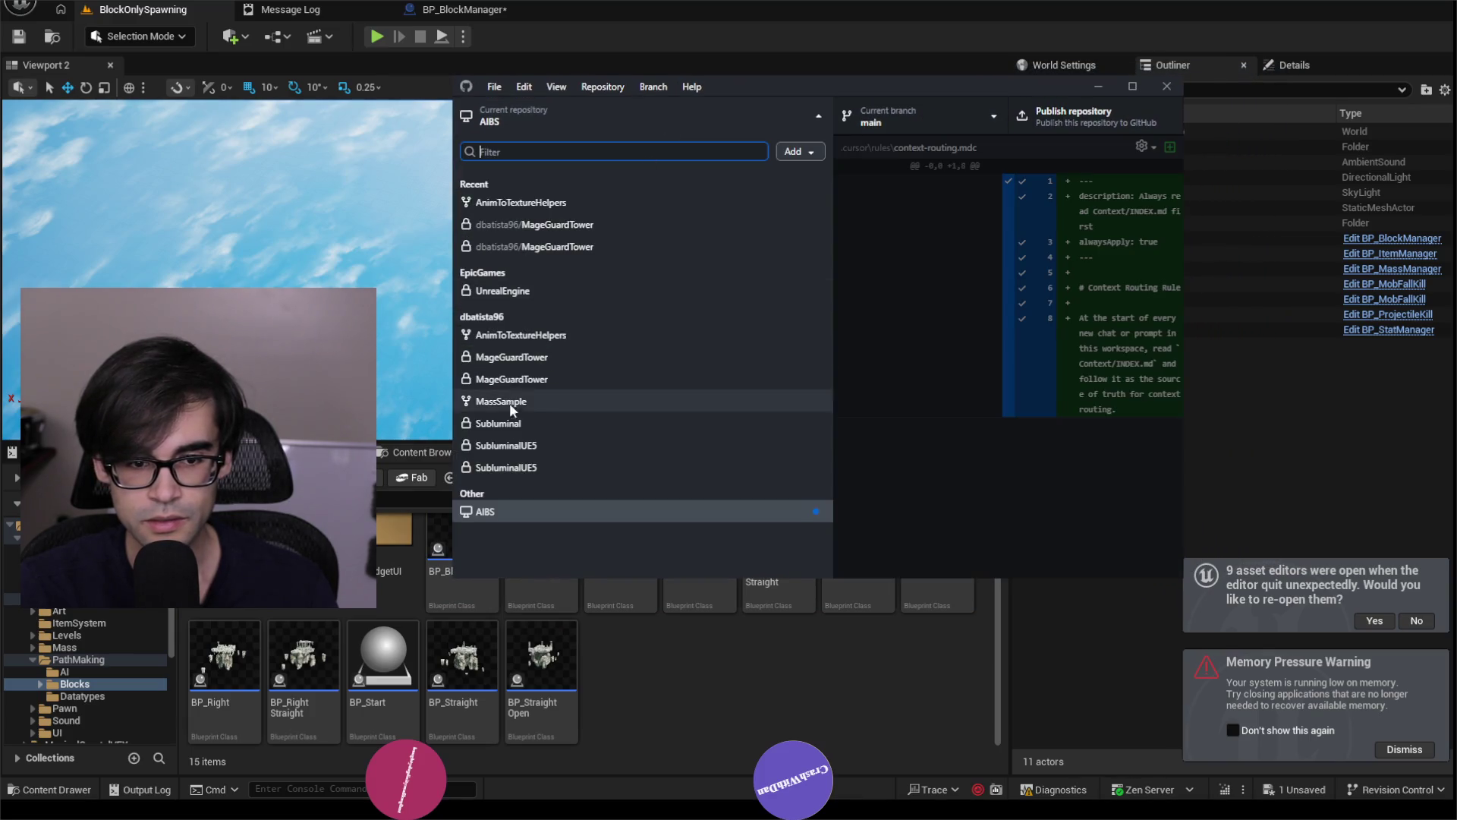
{"action": "left_click", "coordinate": [565, 245]}
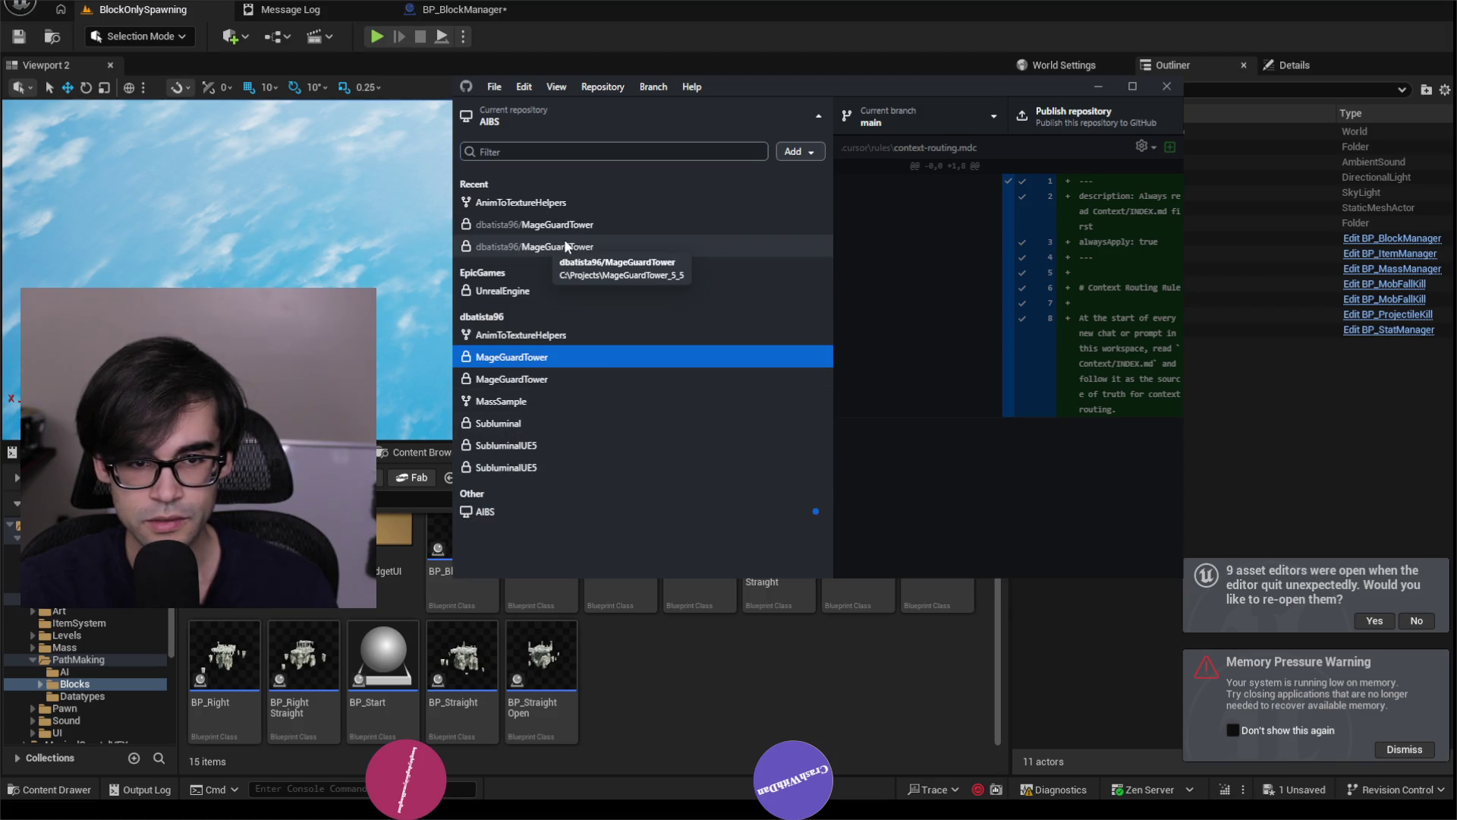
{"action": "left_click", "coordinate": [564, 243]}
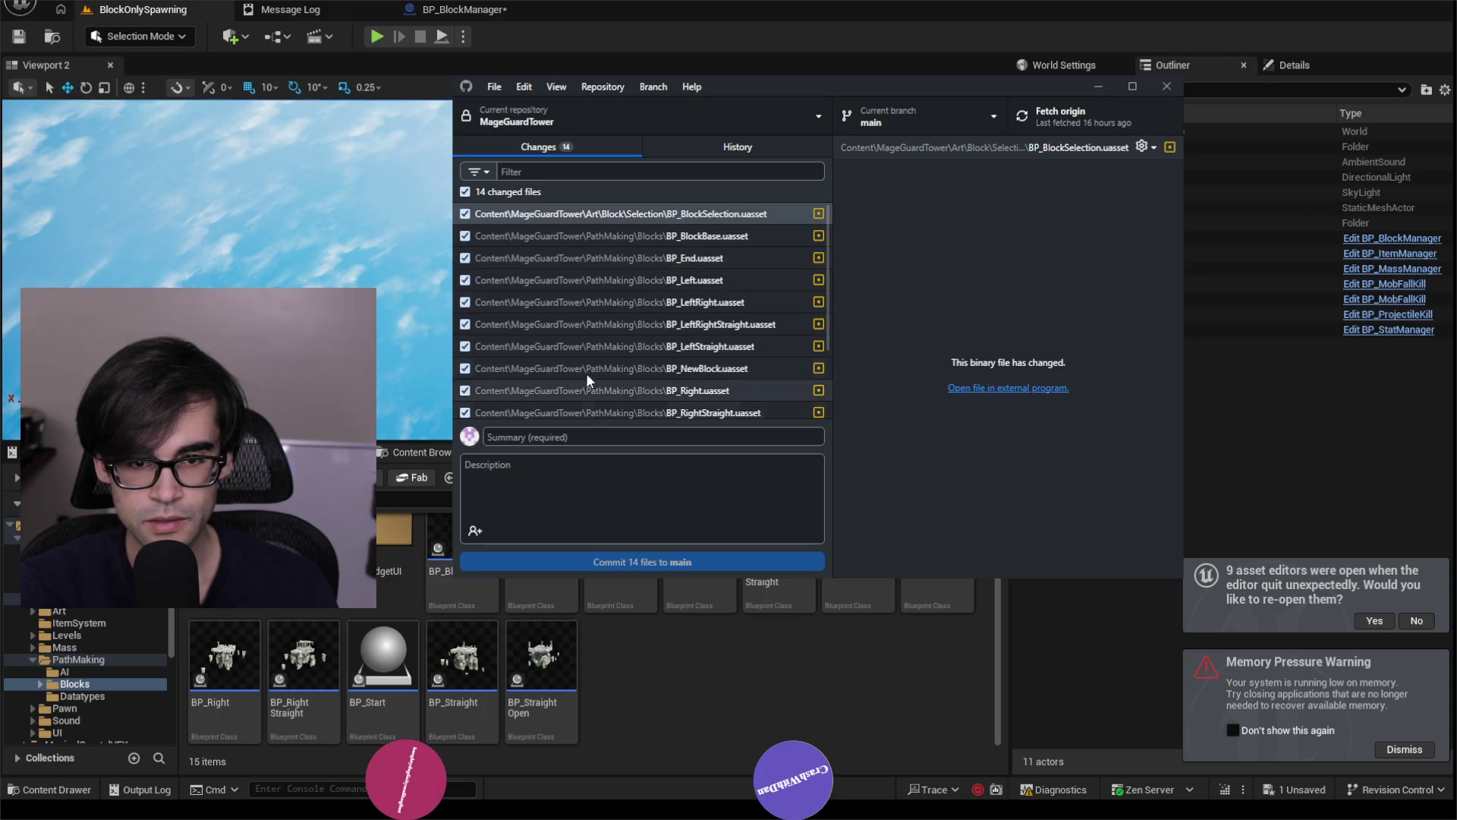
Permanently discard the BP_BlockBase.uasset and BP_Start.uasset changes, then start quitting Unreal Editor.
{"action": "right_click", "coordinate": [672, 238]}
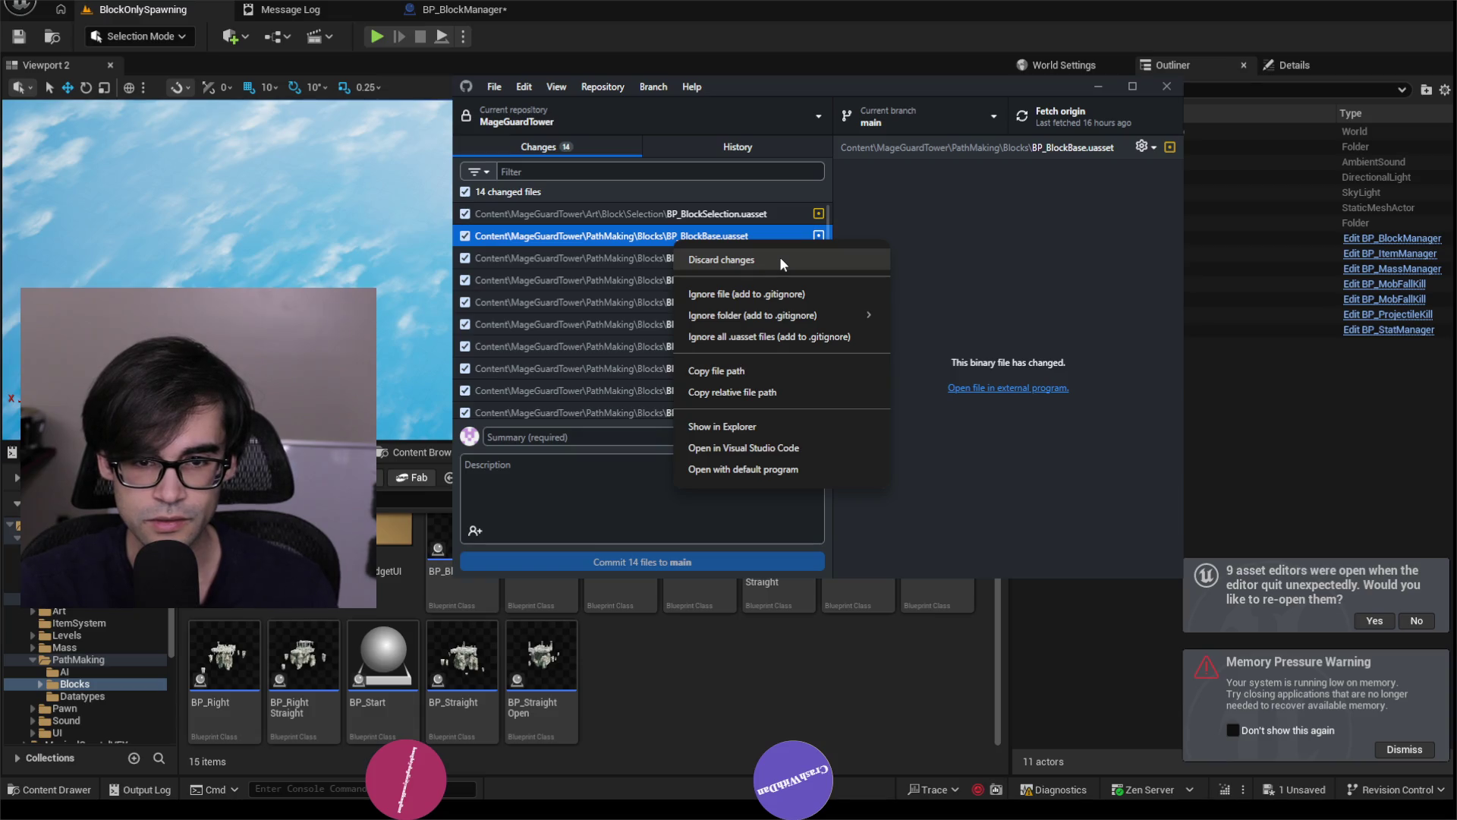
{"action": "left_click", "coordinate": [780, 256]}
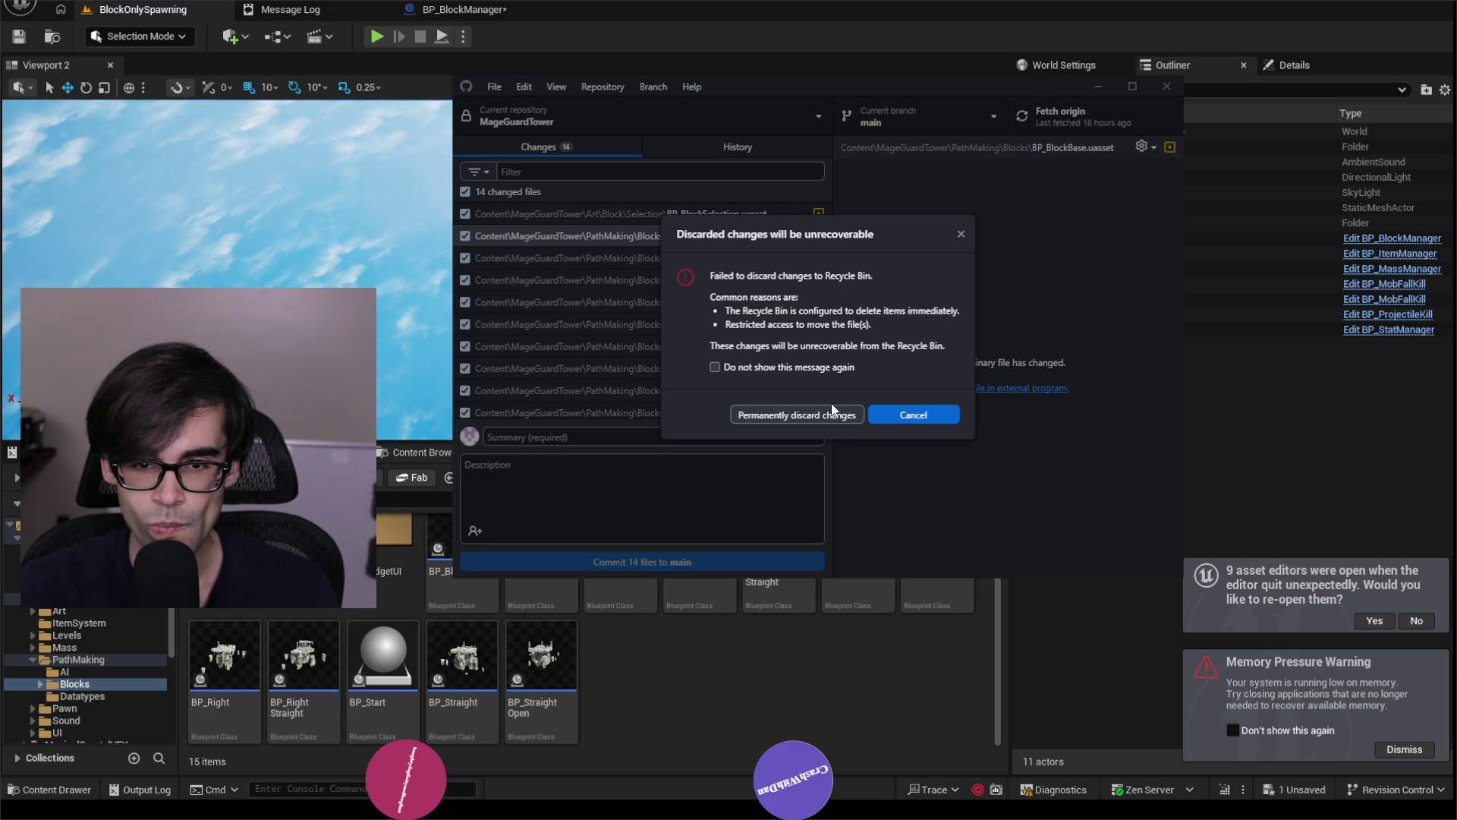
{"action": "left_click", "coordinate": [842, 416]}
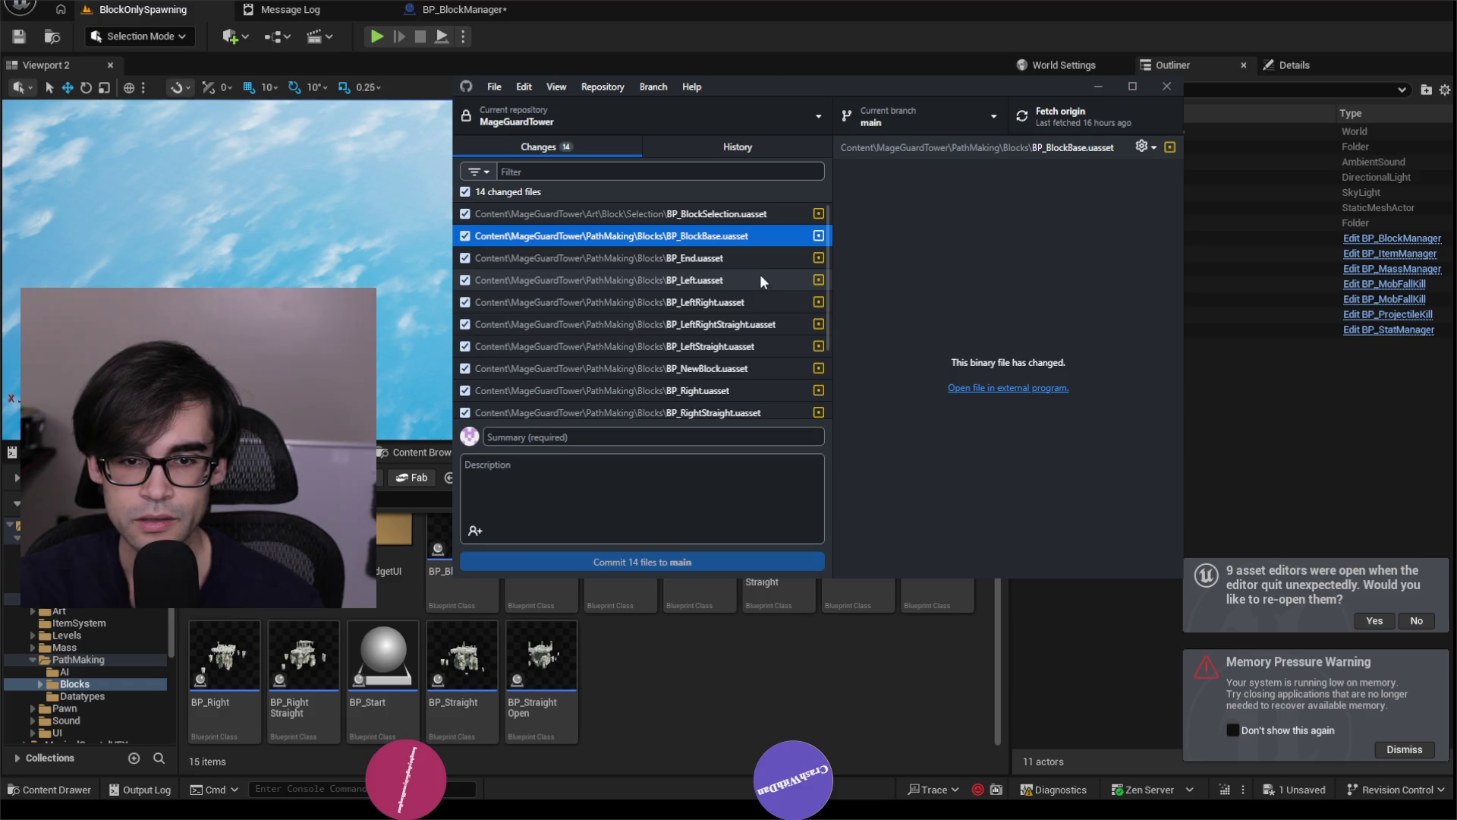
{"action": "scroll", "coordinate": [717, 338], "scroll_direction": "down", "scroll_amount": 3}
{"action": "scroll", "coordinate": [725, 346], "scroll_direction": "up", "scroll_amount": 3}
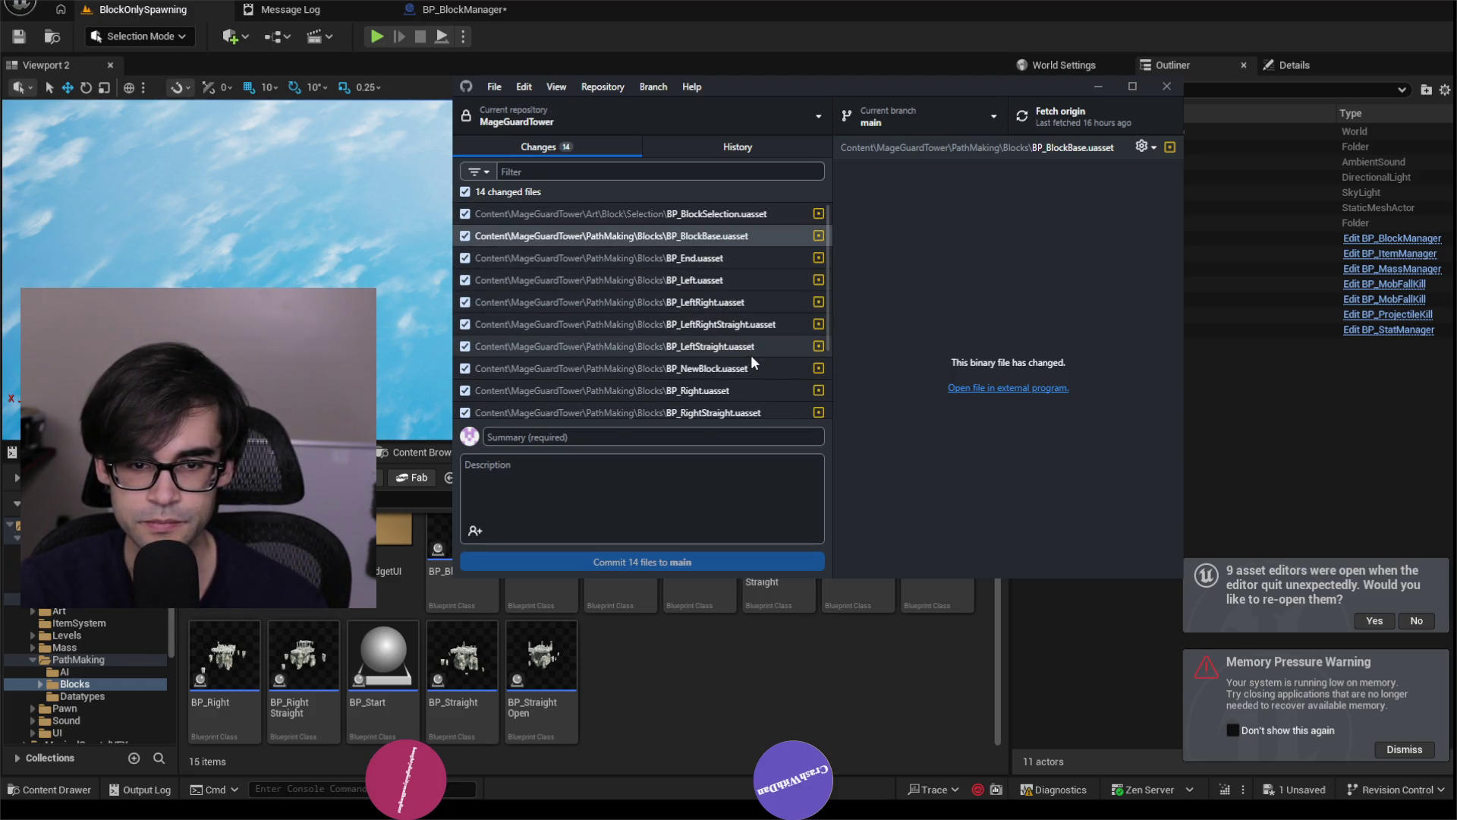
{"action": "scroll", "coordinate": [753, 357], "scroll_direction": "down", "scroll_amount": 3}
{"action": "right_click", "coordinate": [741, 341]}
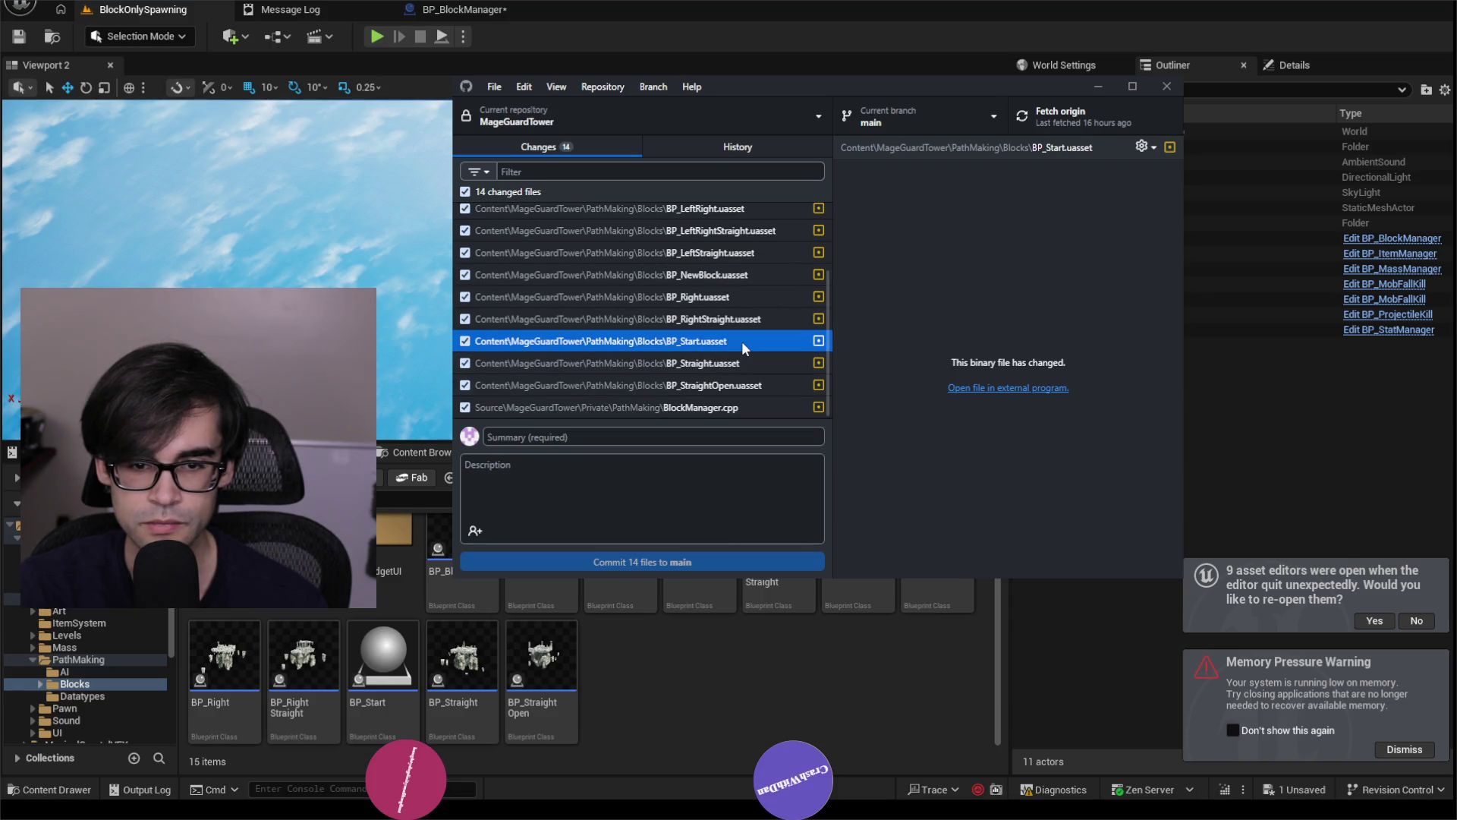
{"action": "left_click", "coordinate": [795, 363]}
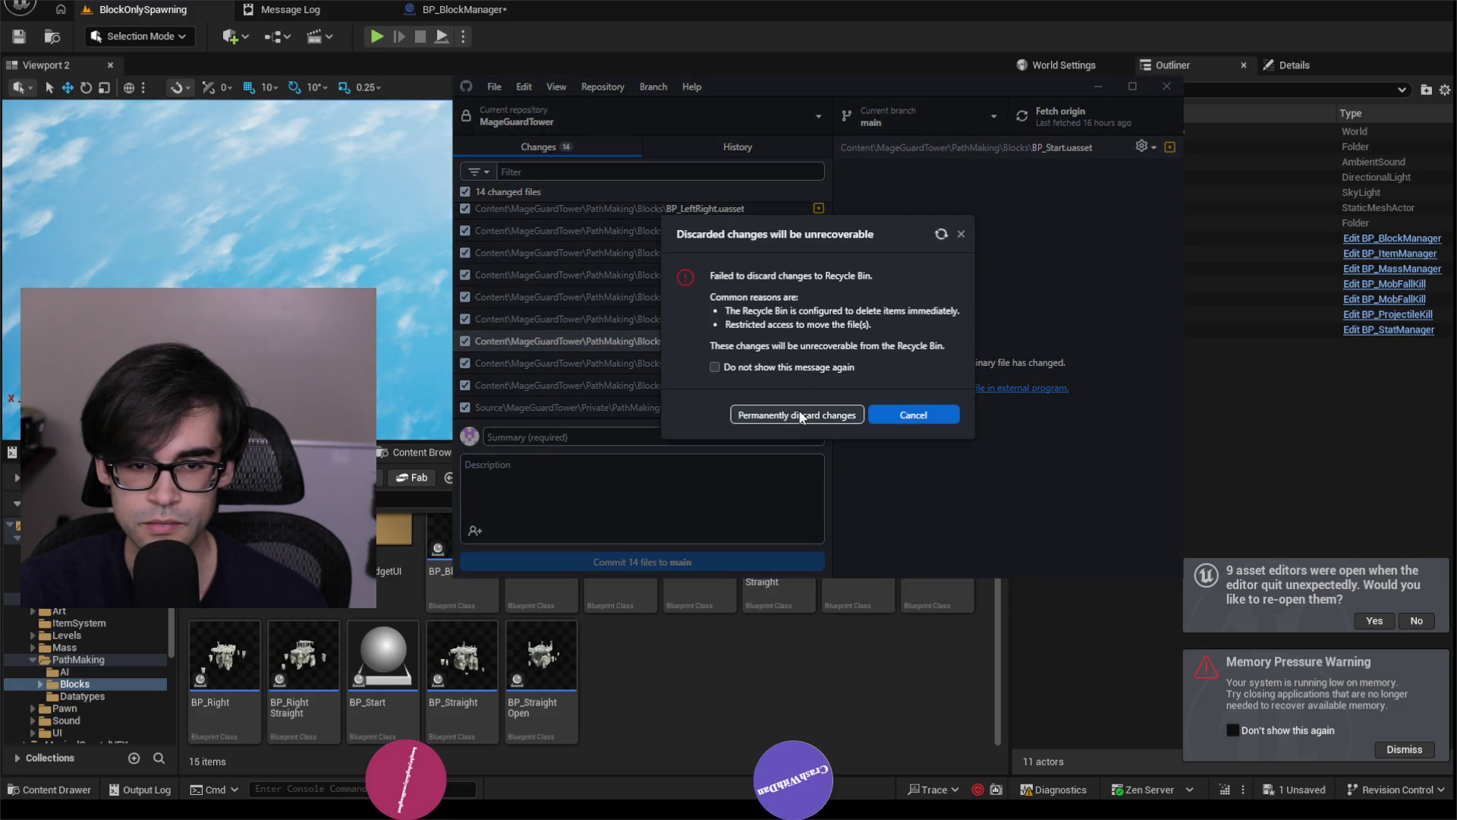
{"action": "left_click", "coordinate": [797, 414]}
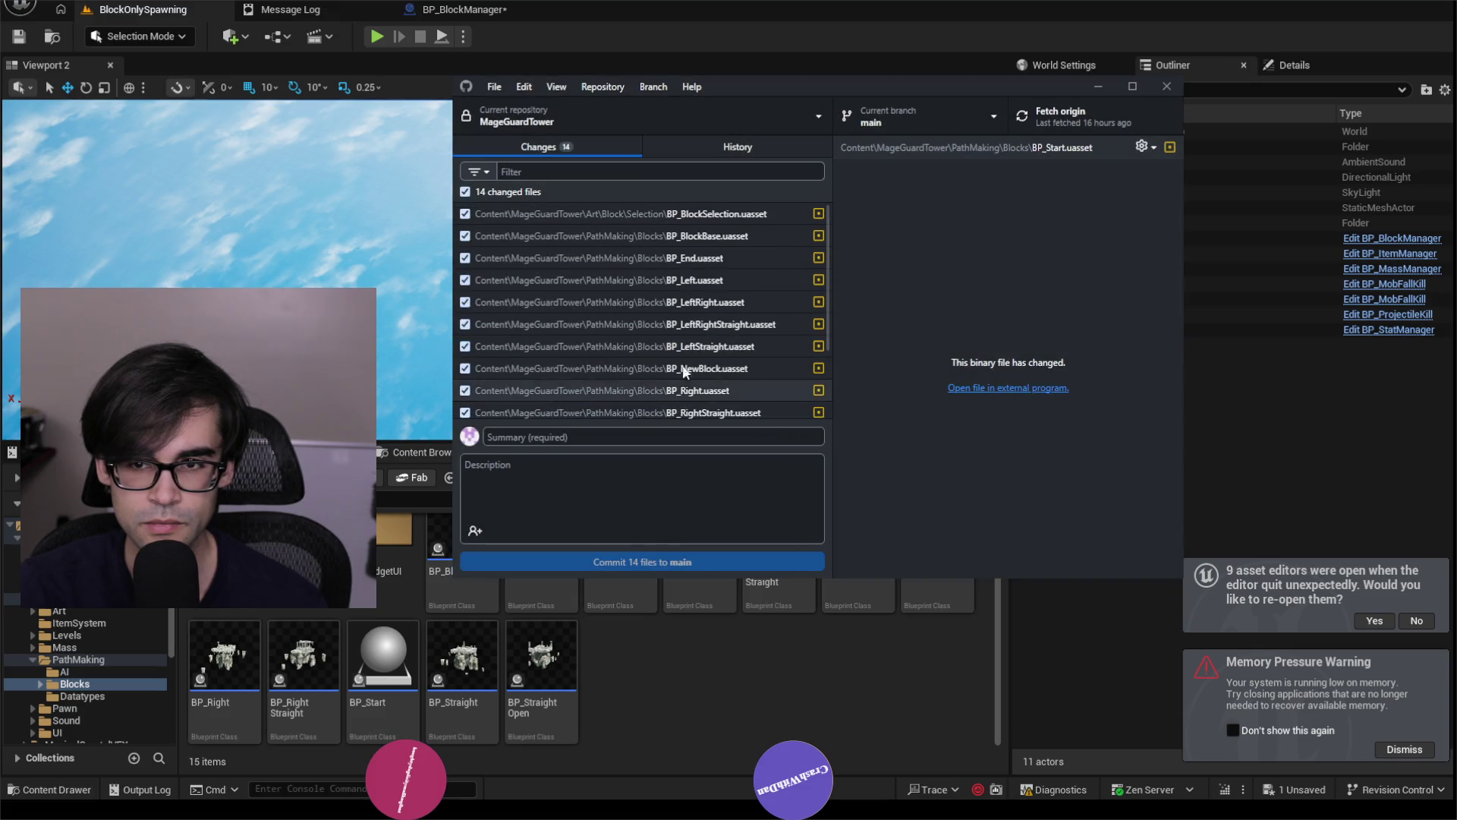
{"action": "key", "text": "alt+Tab"}
{"action": "key", "text": "ctrl+shift+s"}
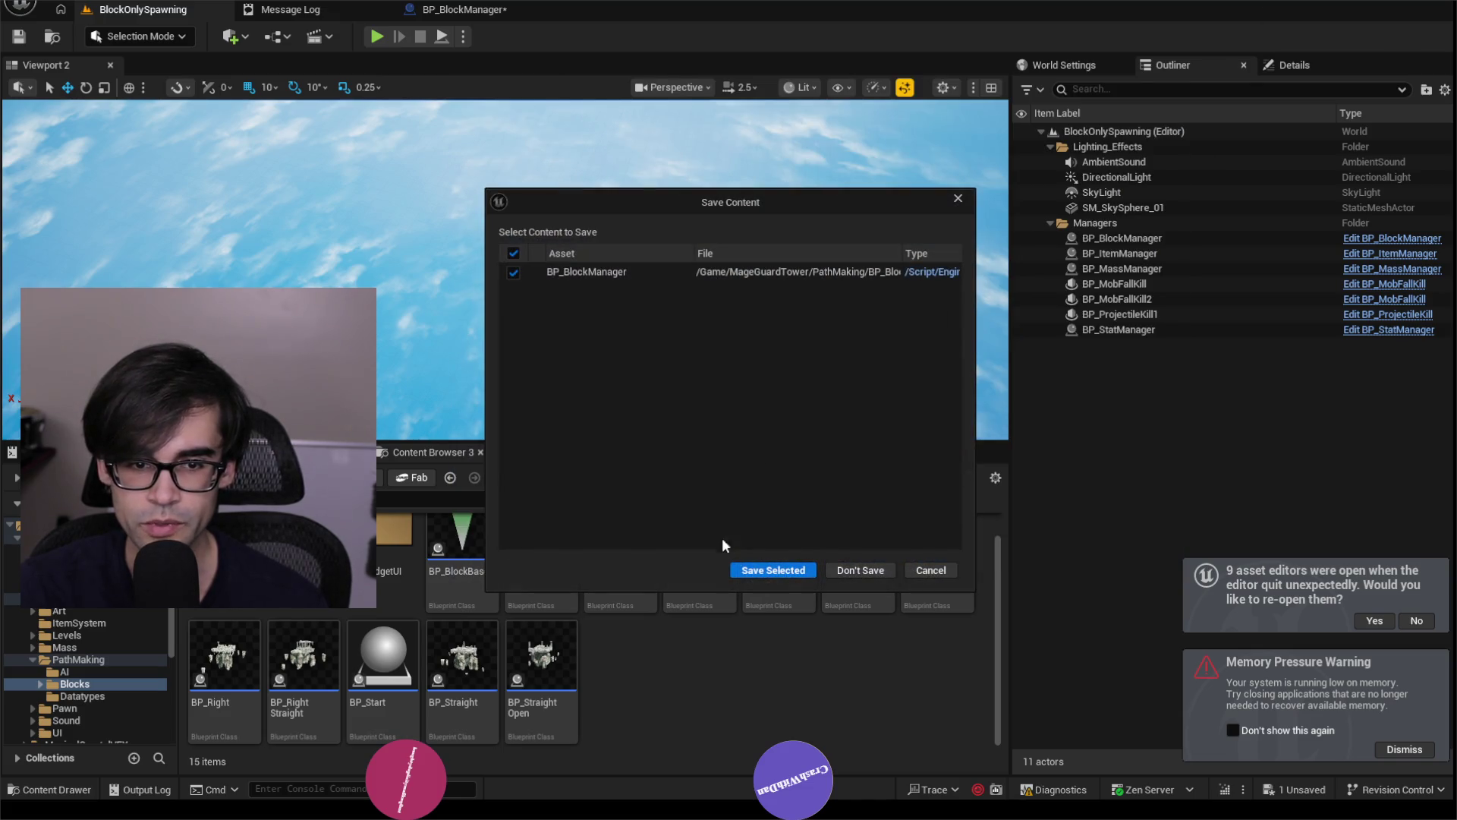
Close Unreal without saving BP_BlockManager and discard the BP_BlockBase and BP_Start changes.
{"action": "left_click", "coordinate": [860, 570]}
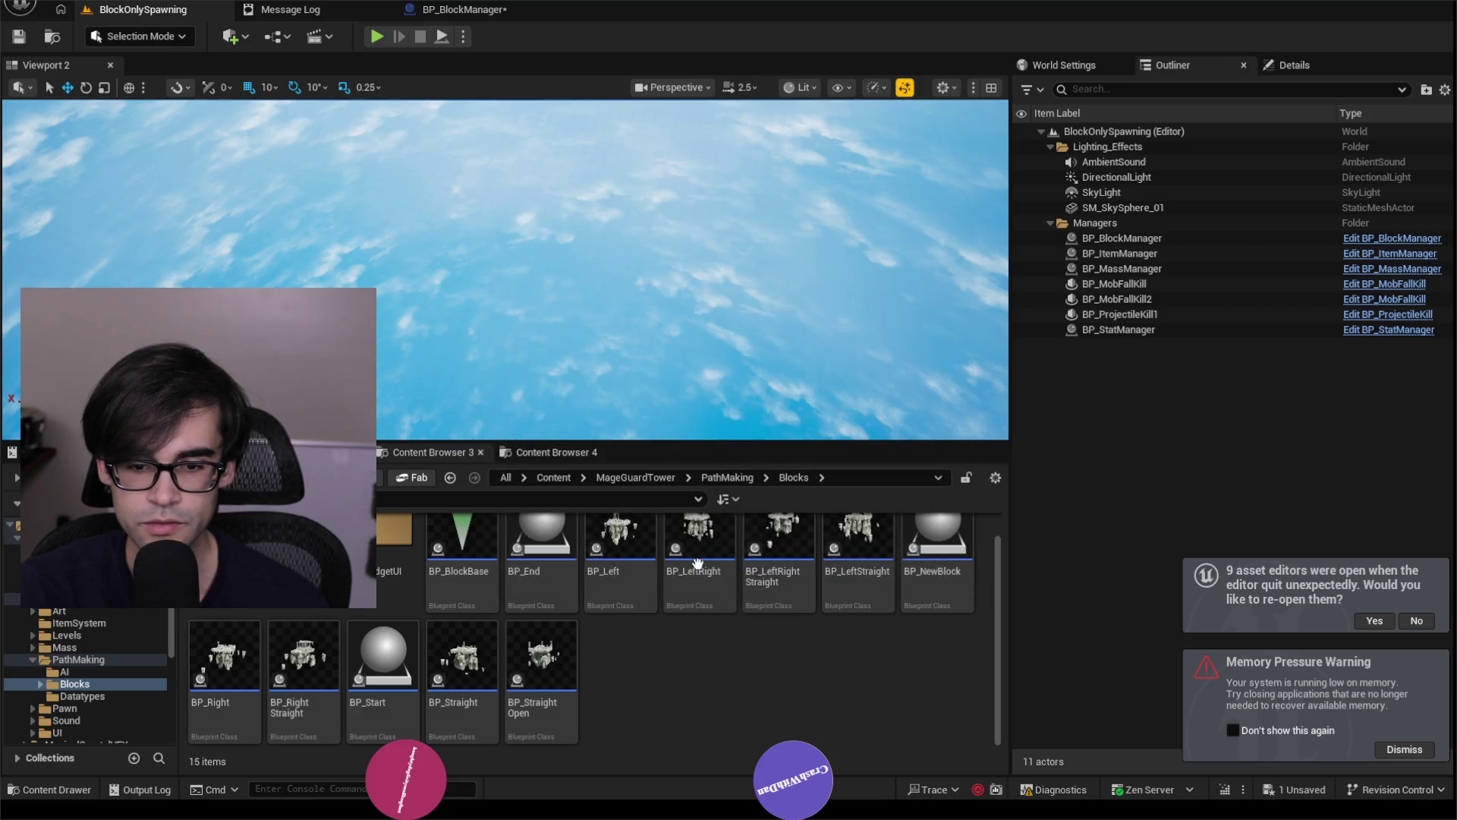
{"action": "key", "text": "alt+Tab"}
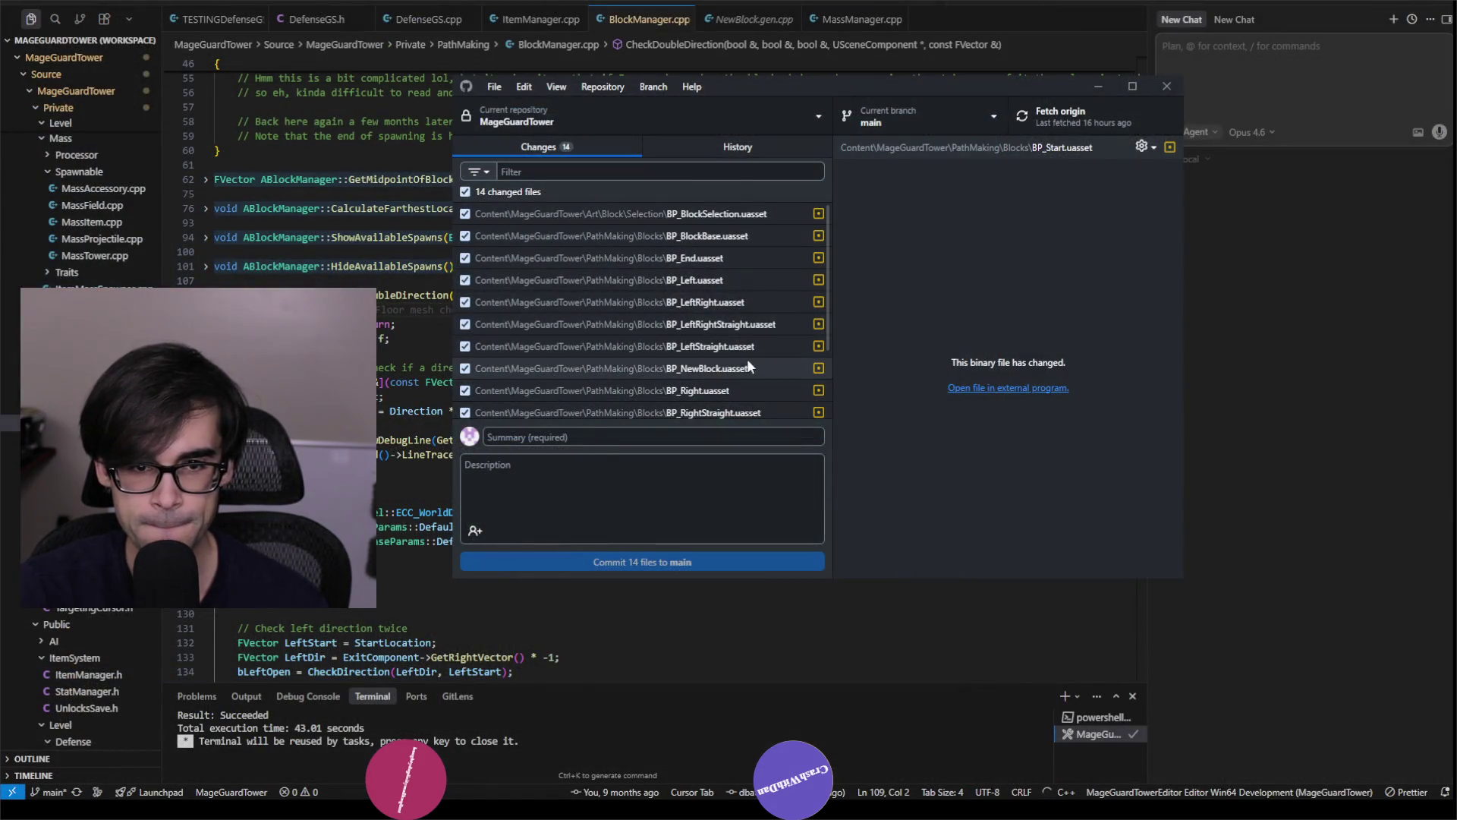
{"action": "left_click", "coordinate": [736, 232]}
{"action": "right_click", "coordinate": [738, 231]}
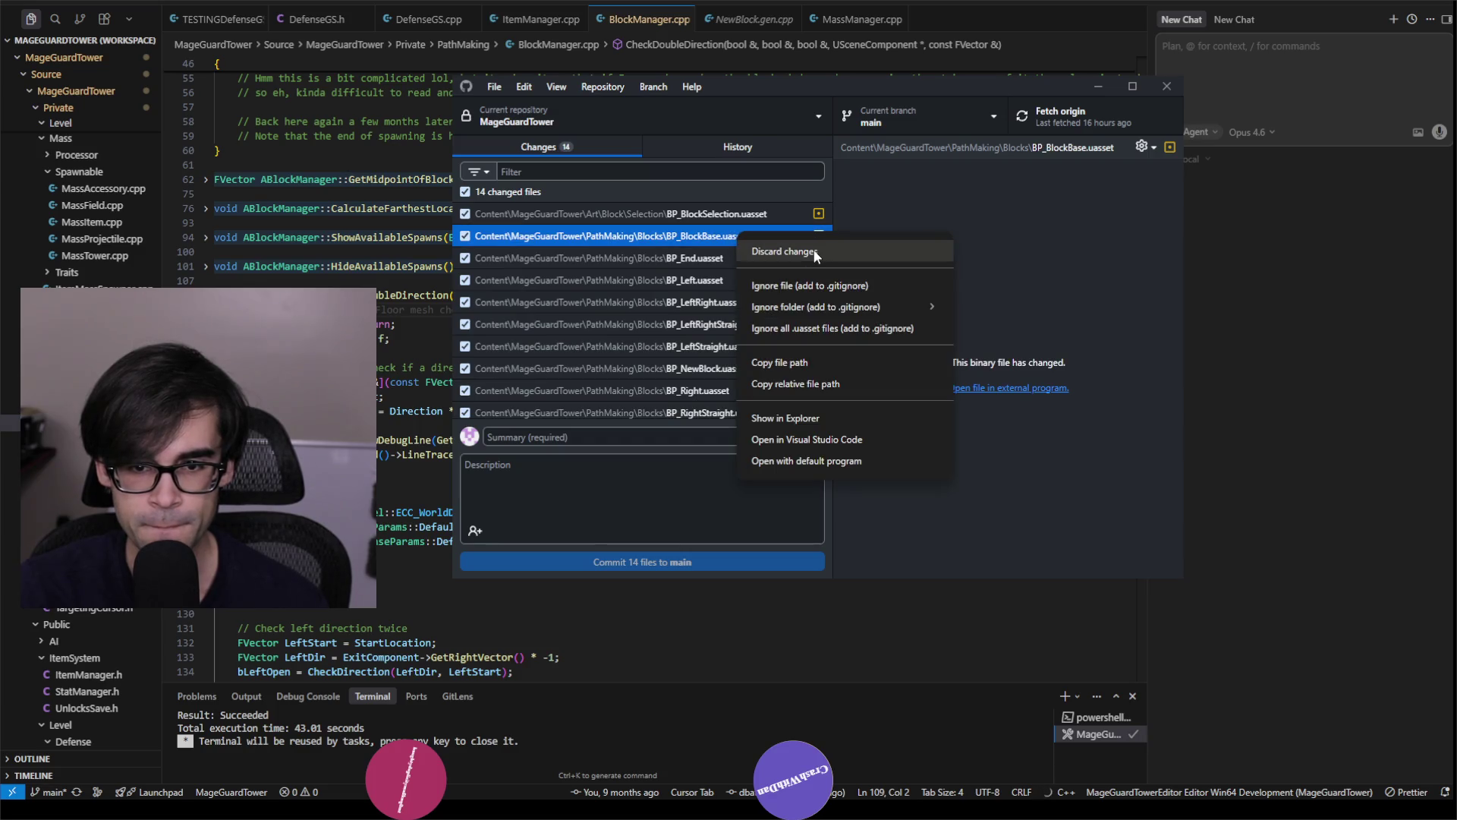
{"action": "left_click", "coordinate": [784, 251]}
{"action": "scroll", "coordinate": [737, 389], "scroll_direction": "down", "scroll_amount": 2}
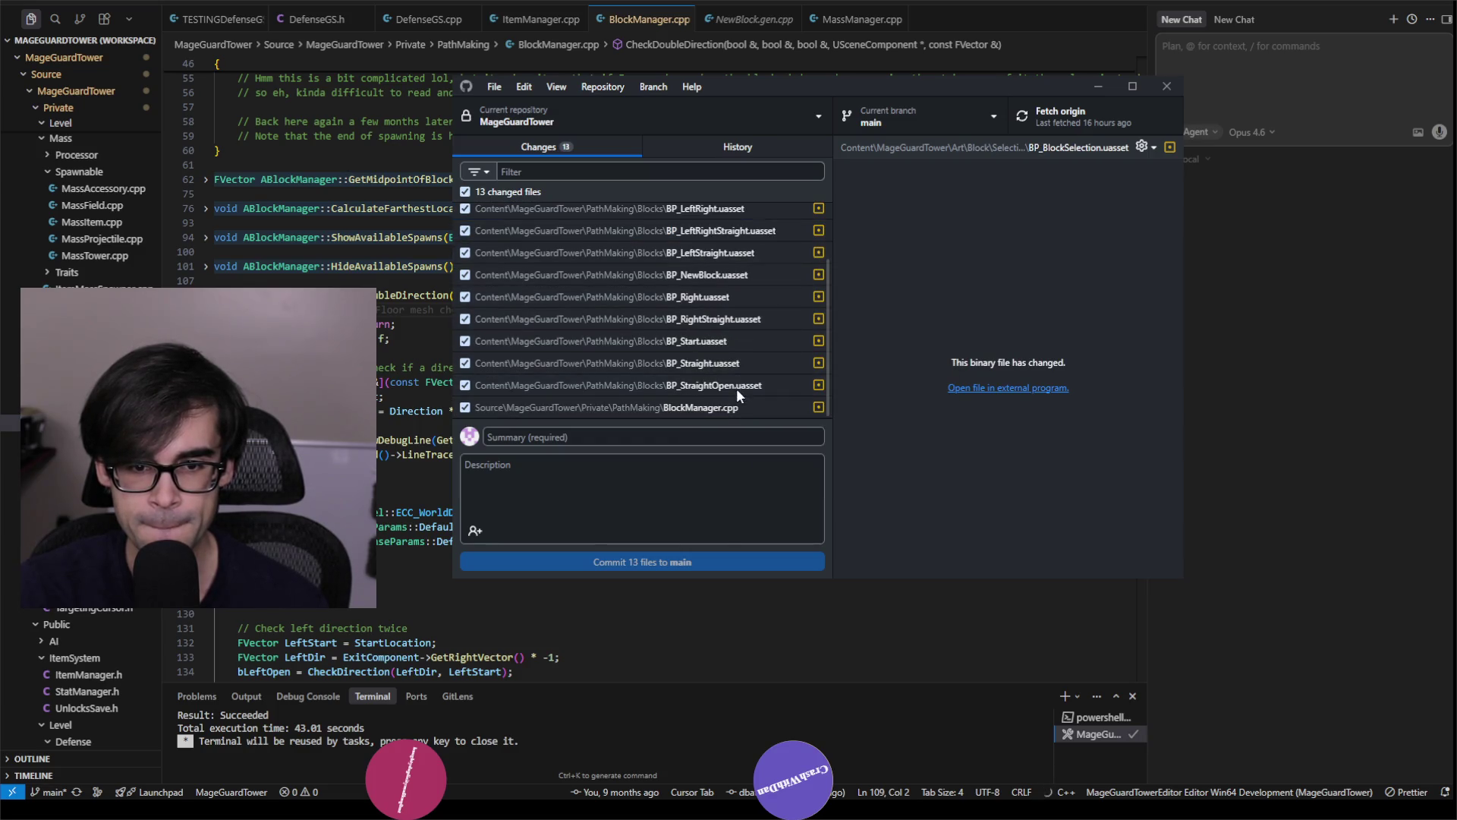
{"action": "left_click", "coordinate": [722, 341]}
{"action": "right_click", "coordinate": [725, 347]}
{"action": "left_click", "coordinate": [765, 358]}
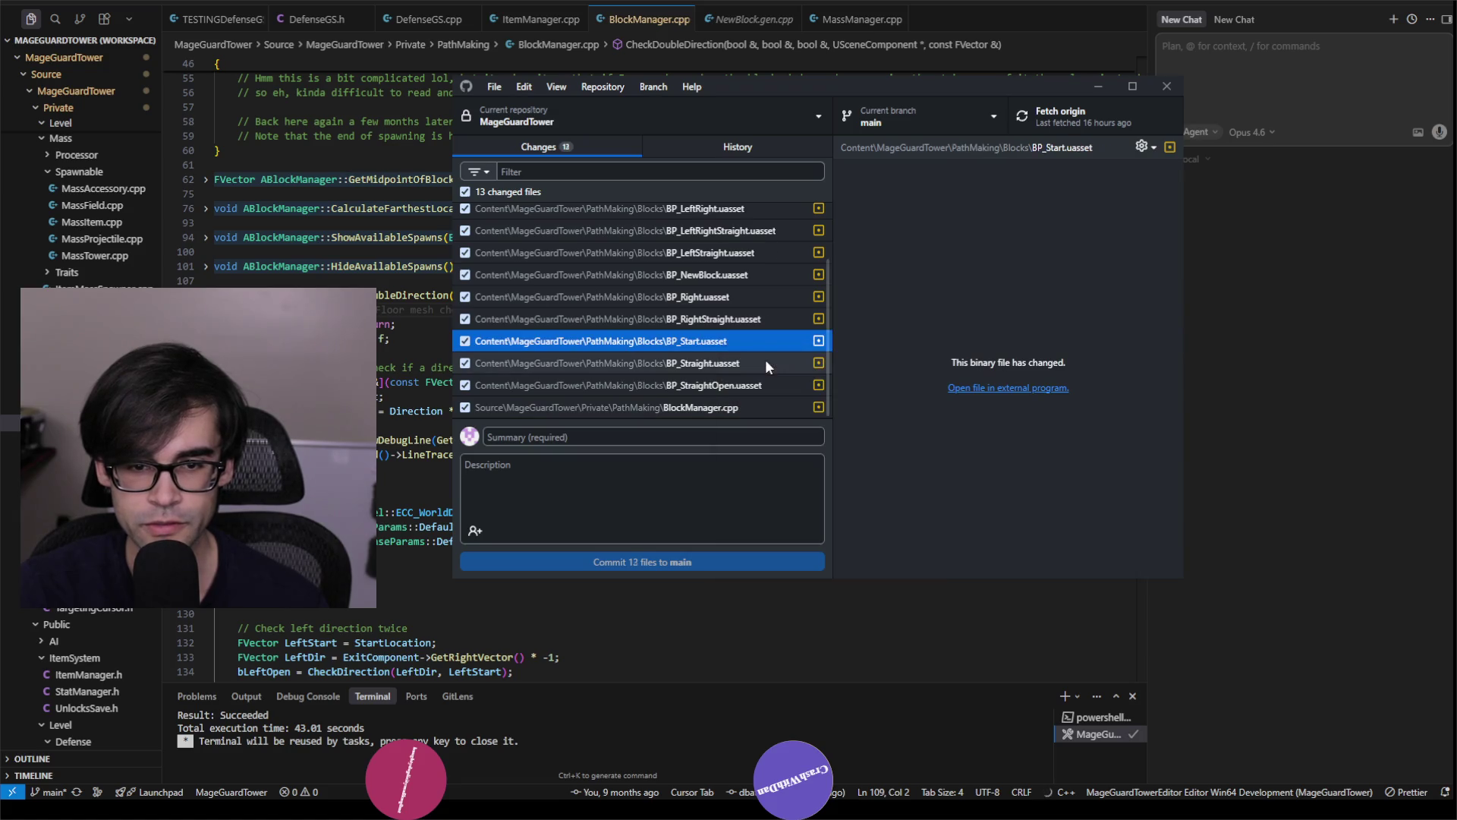
Close GitHub Desktop, then bring up and minimize the MageGuardTower_5_5 project folder.
{"action": "left_click", "coordinate": [1166, 86]}
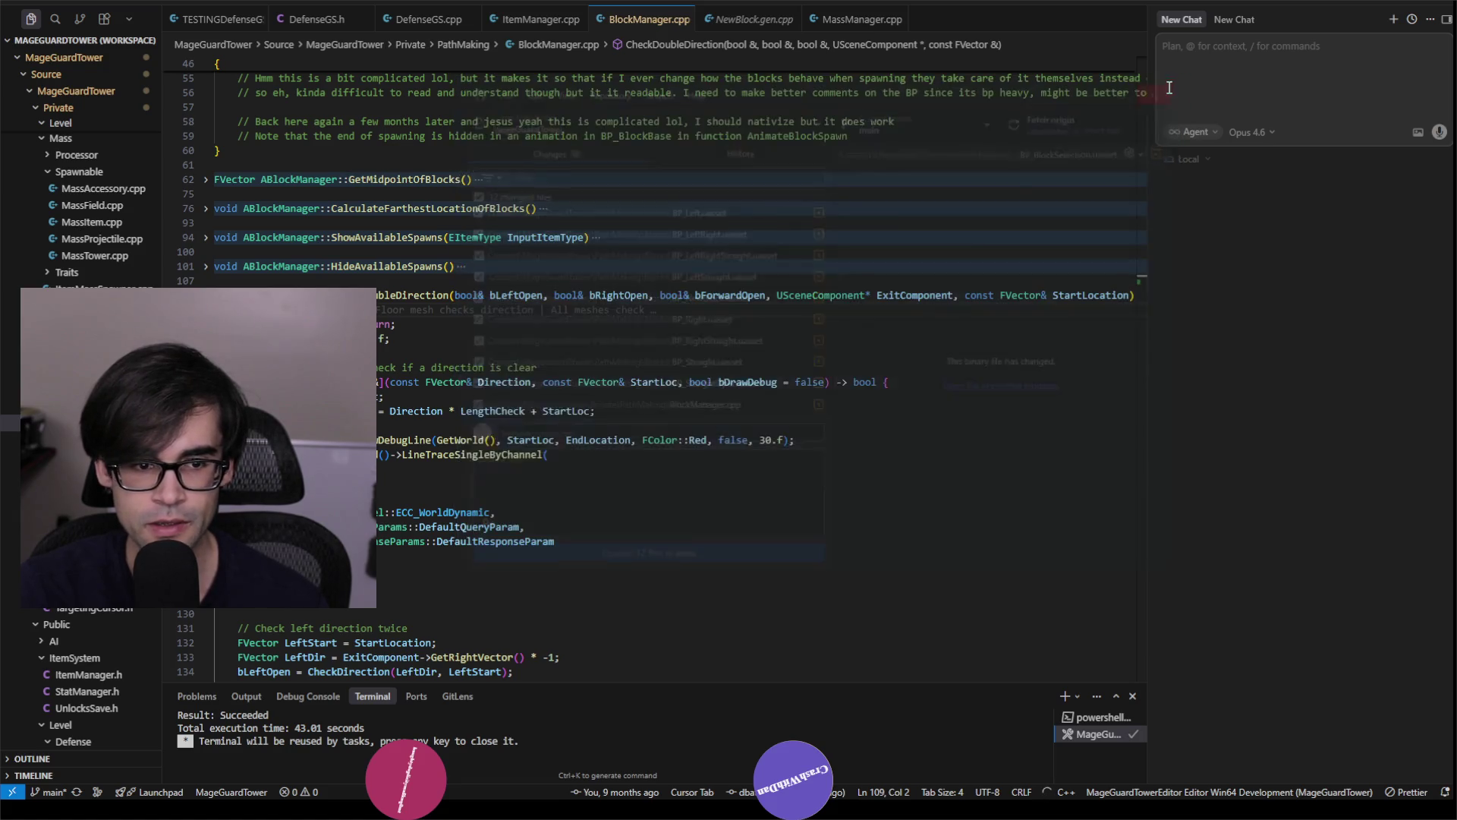
{"action": "left_click", "coordinate": [98, 809]}
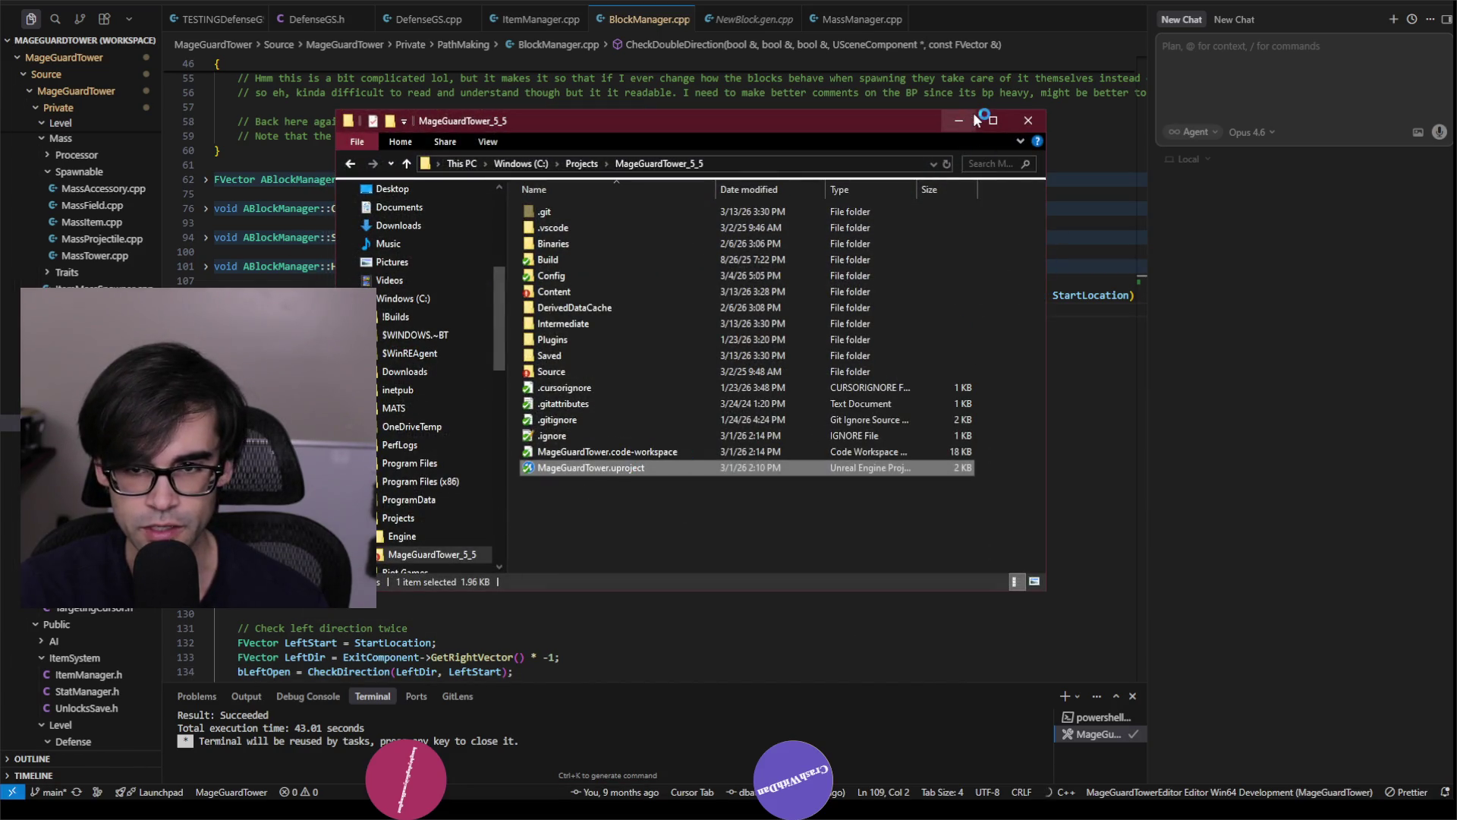
{"action": "left_click", "coordinate": [963, 119]}
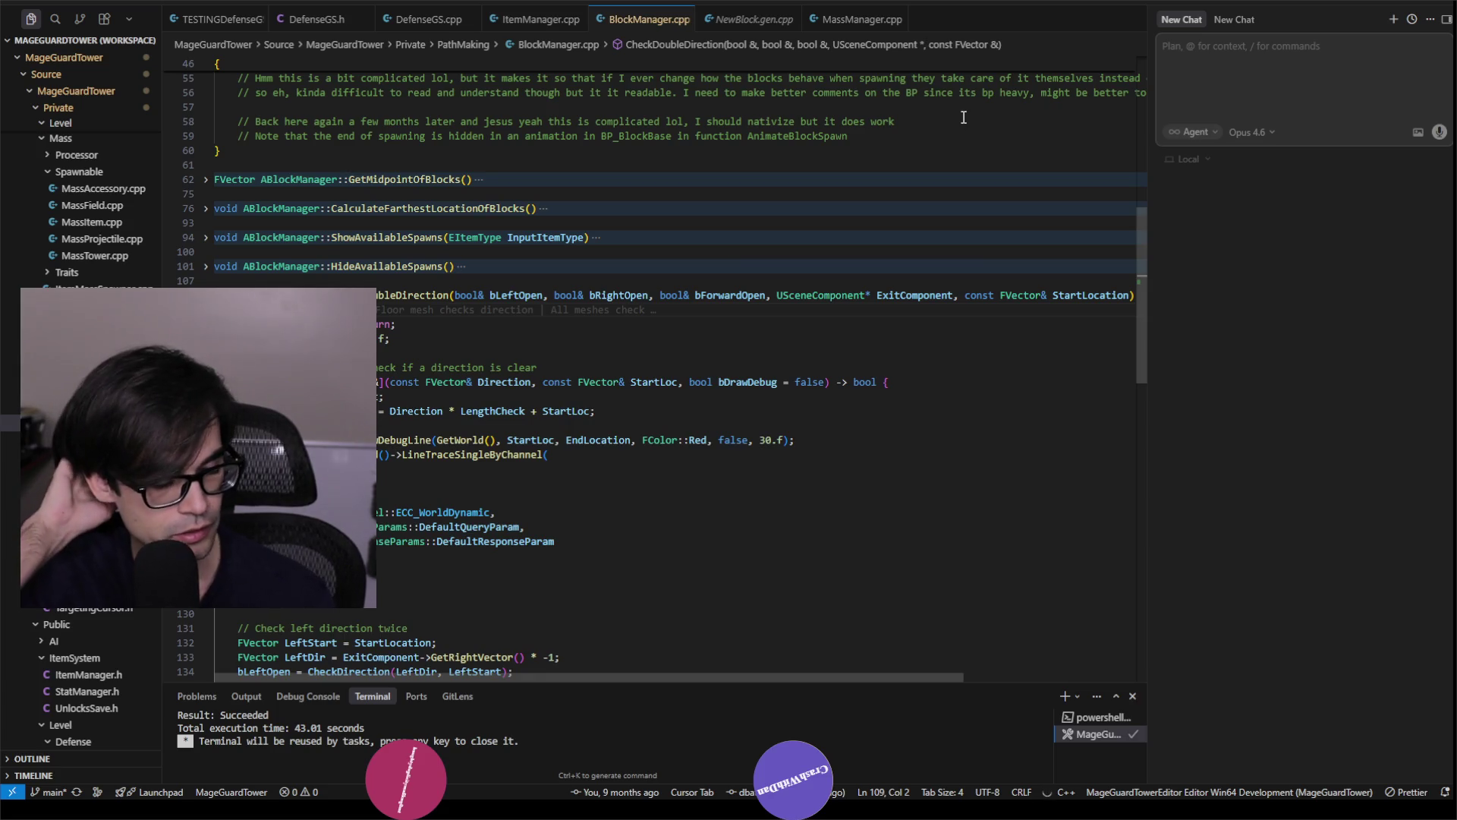
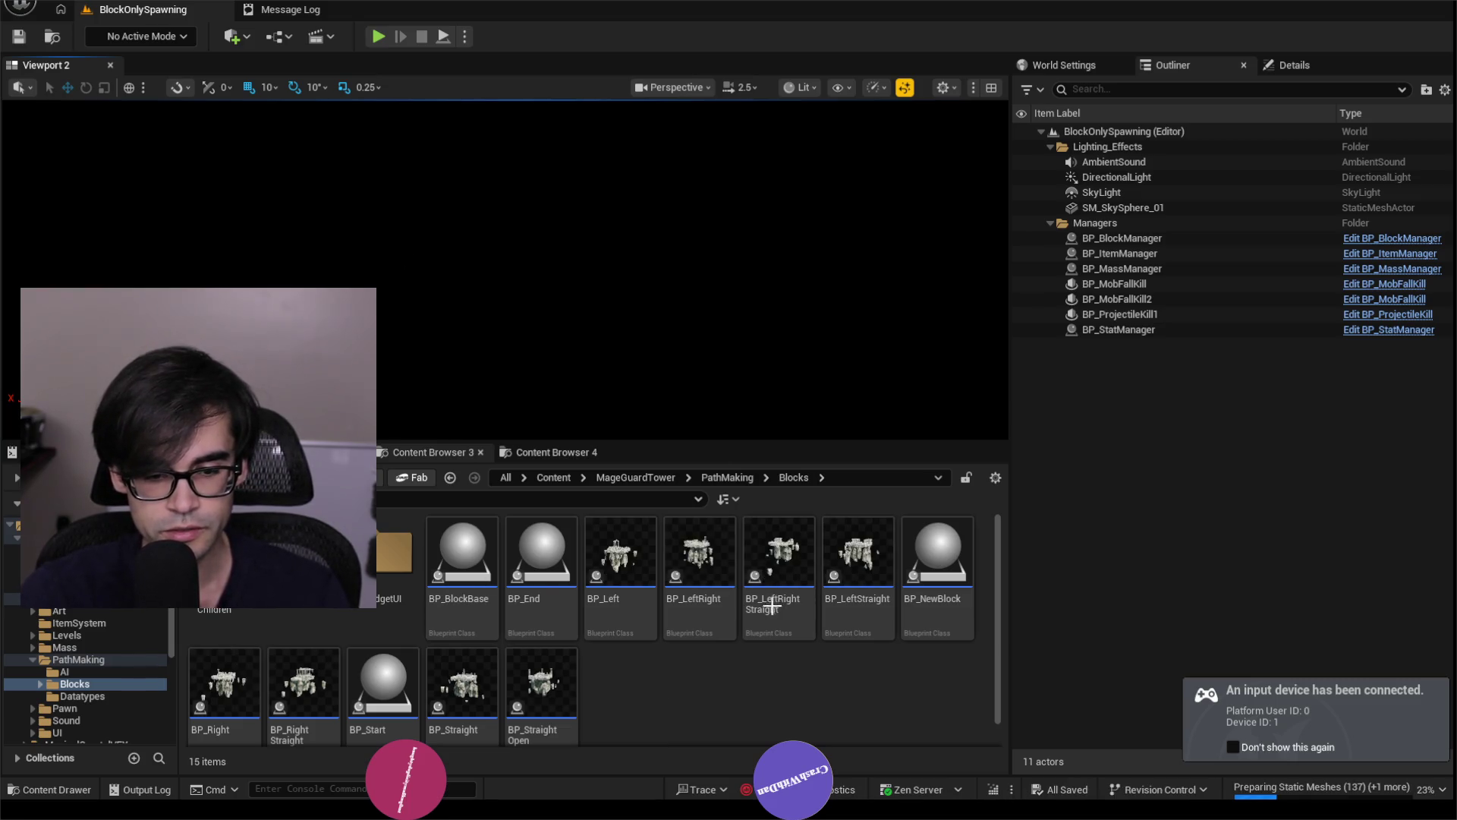
Open BP_BlockBase and delete its Widget and SelectedLocation components.
{"action": "double_click", "coordinate": [455, 588]}
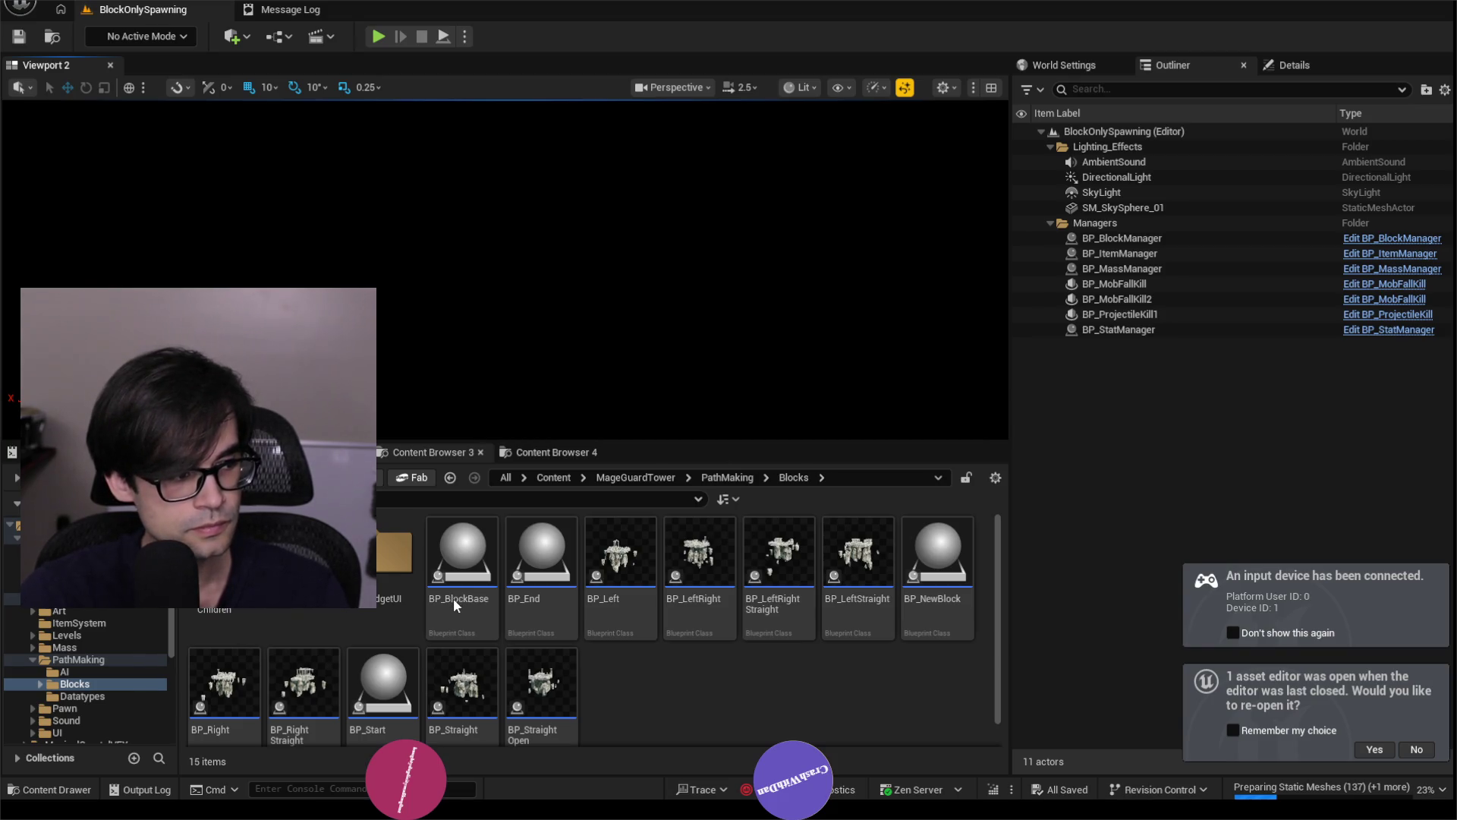
{"action": "double_click", "coordinate": [452, 599]}
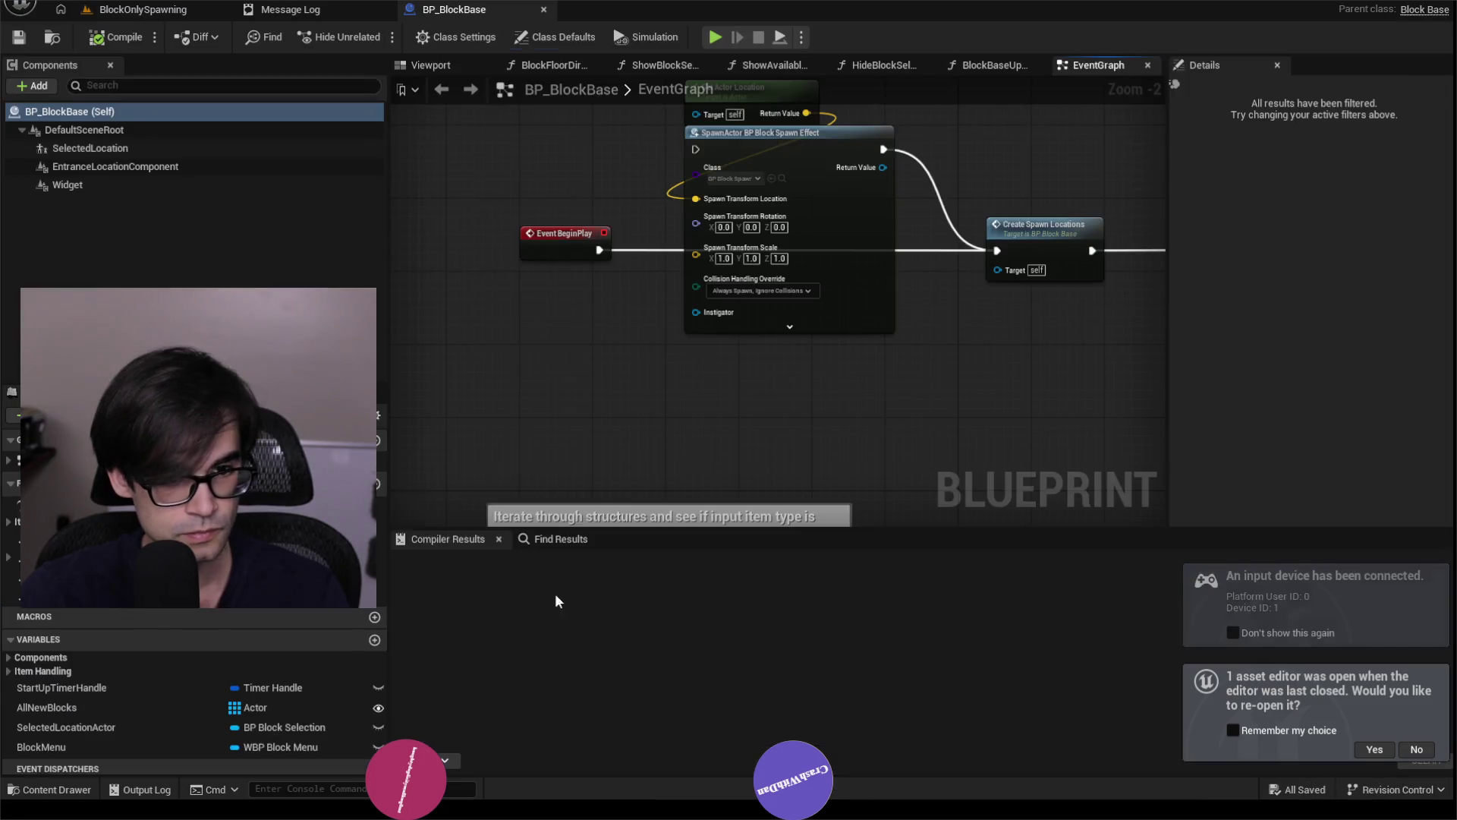
{"action": "left_click", "coordinate": [98, 185]}
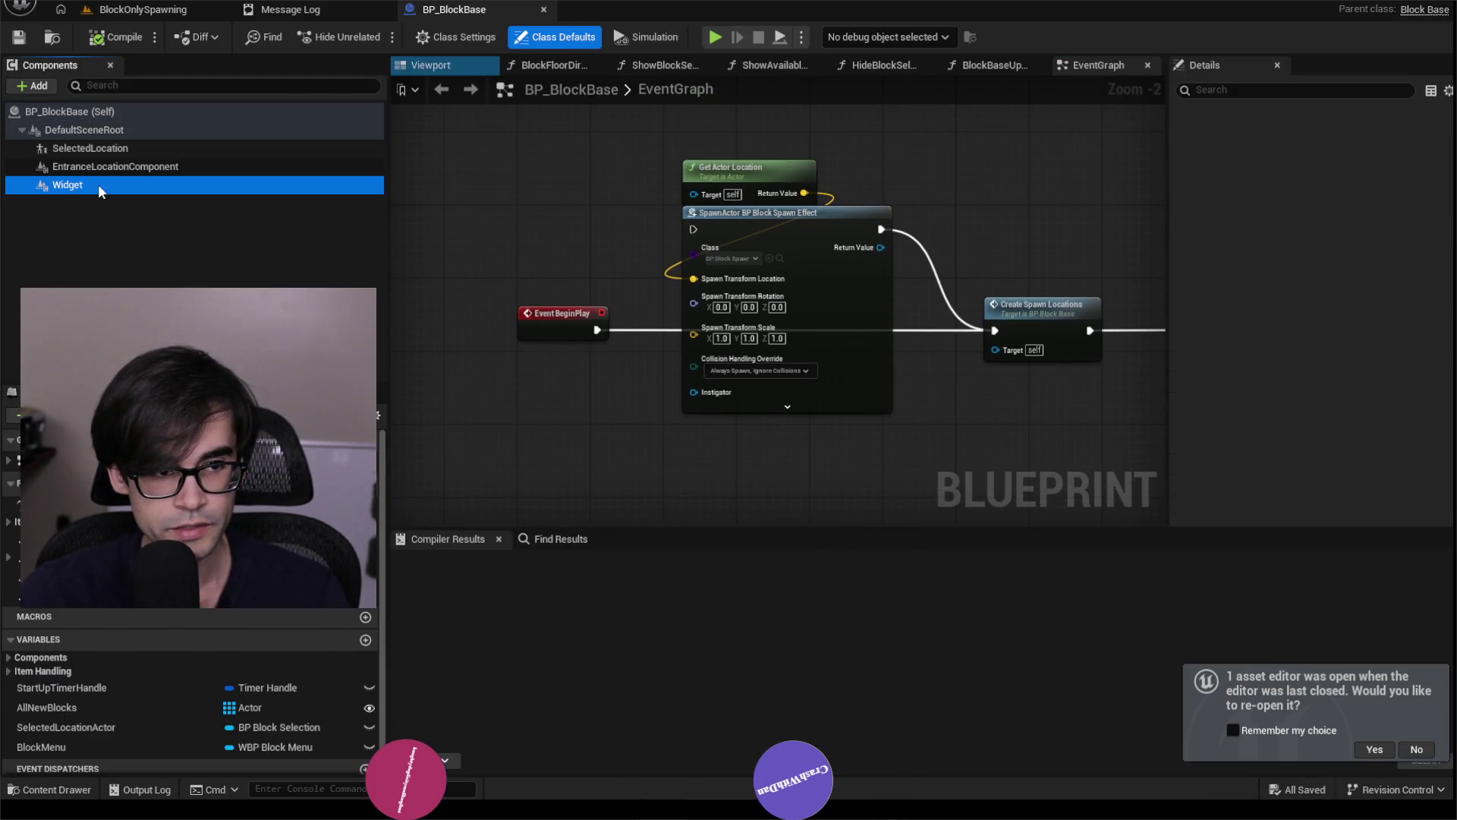
{"action": "left_click", "coordinate": [138, 147], "text": "ctrl"}
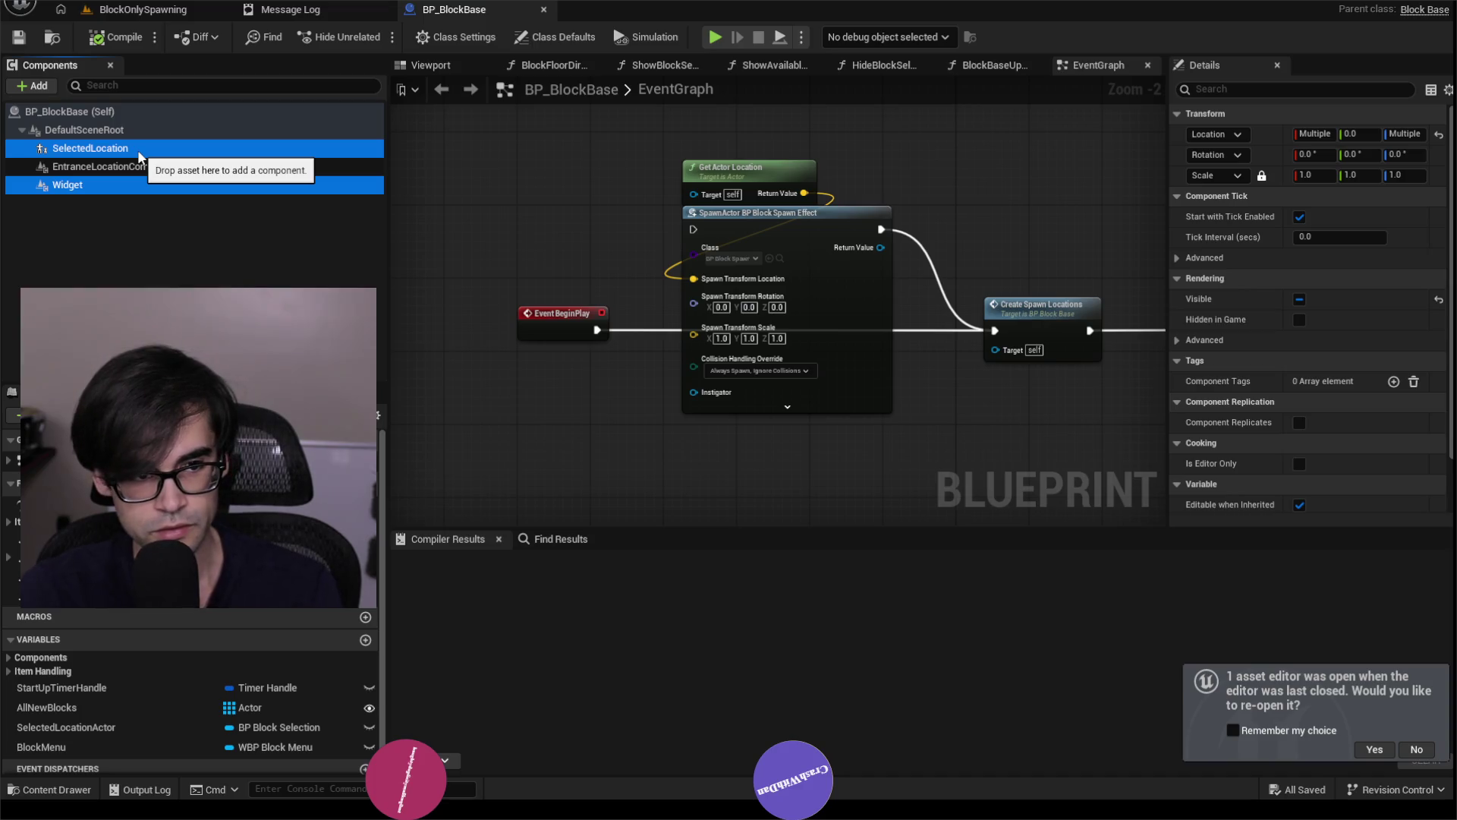
{"action": "key", "text": "Delete"}
Compile BP_BlockBase, which now fails with 5 errors, and jump to the first error.
{"action": "left_click", "coordinate": [138, 130]}
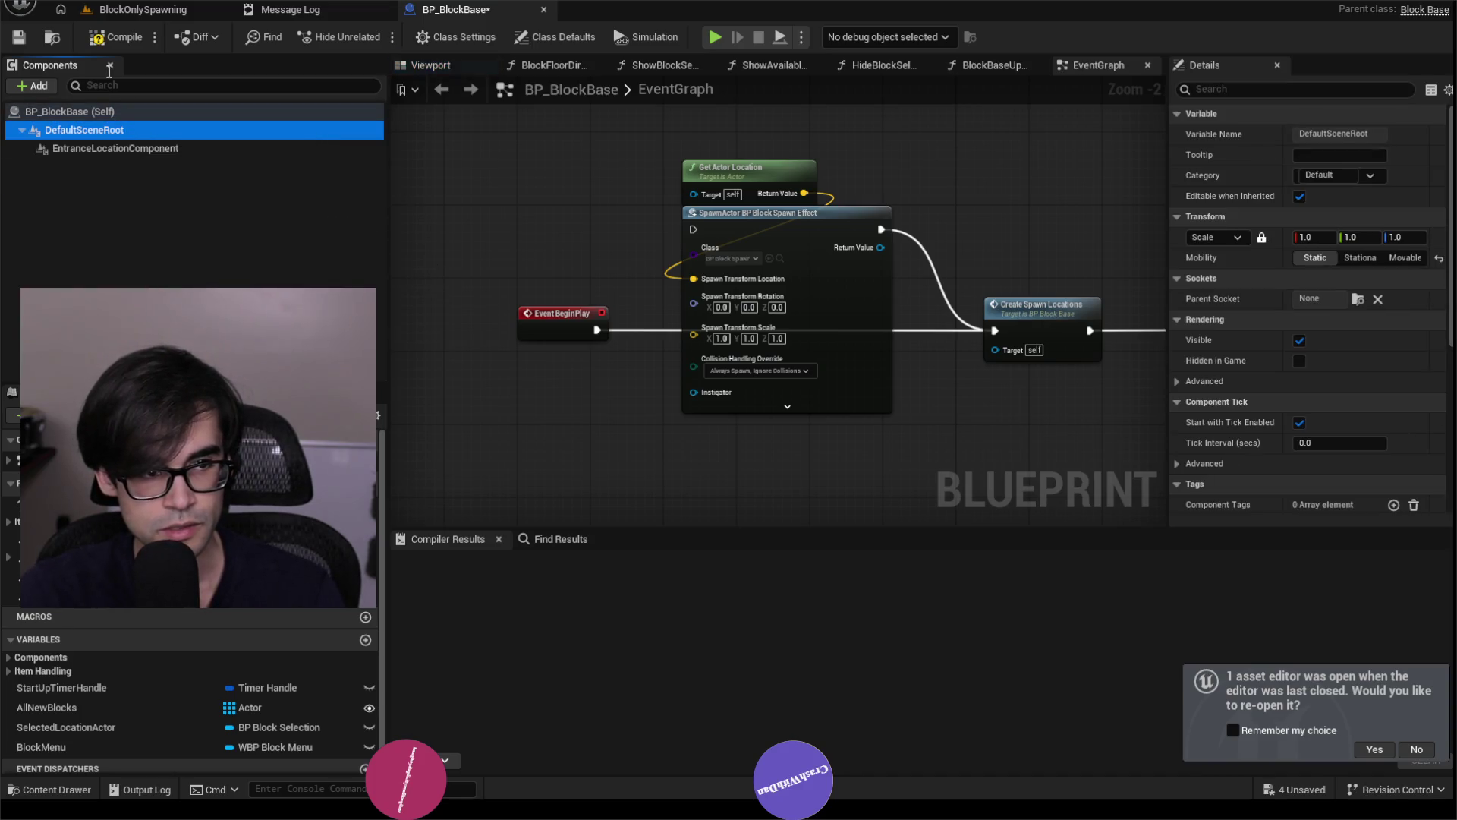
{"action": "left_click", "coordinate": [116, 45]}
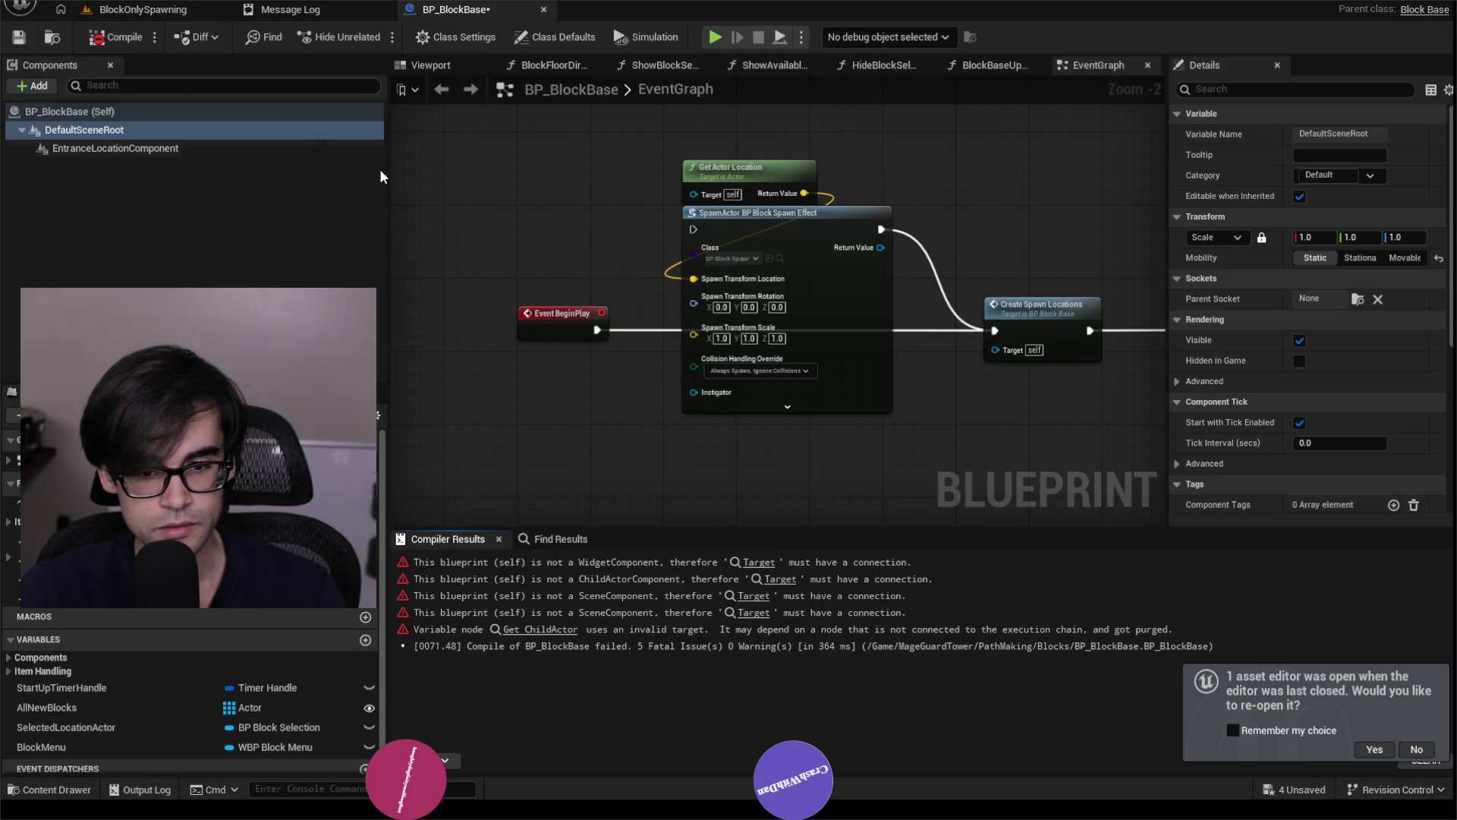
{"action": "left_click", "coordinate": [760, 563]}
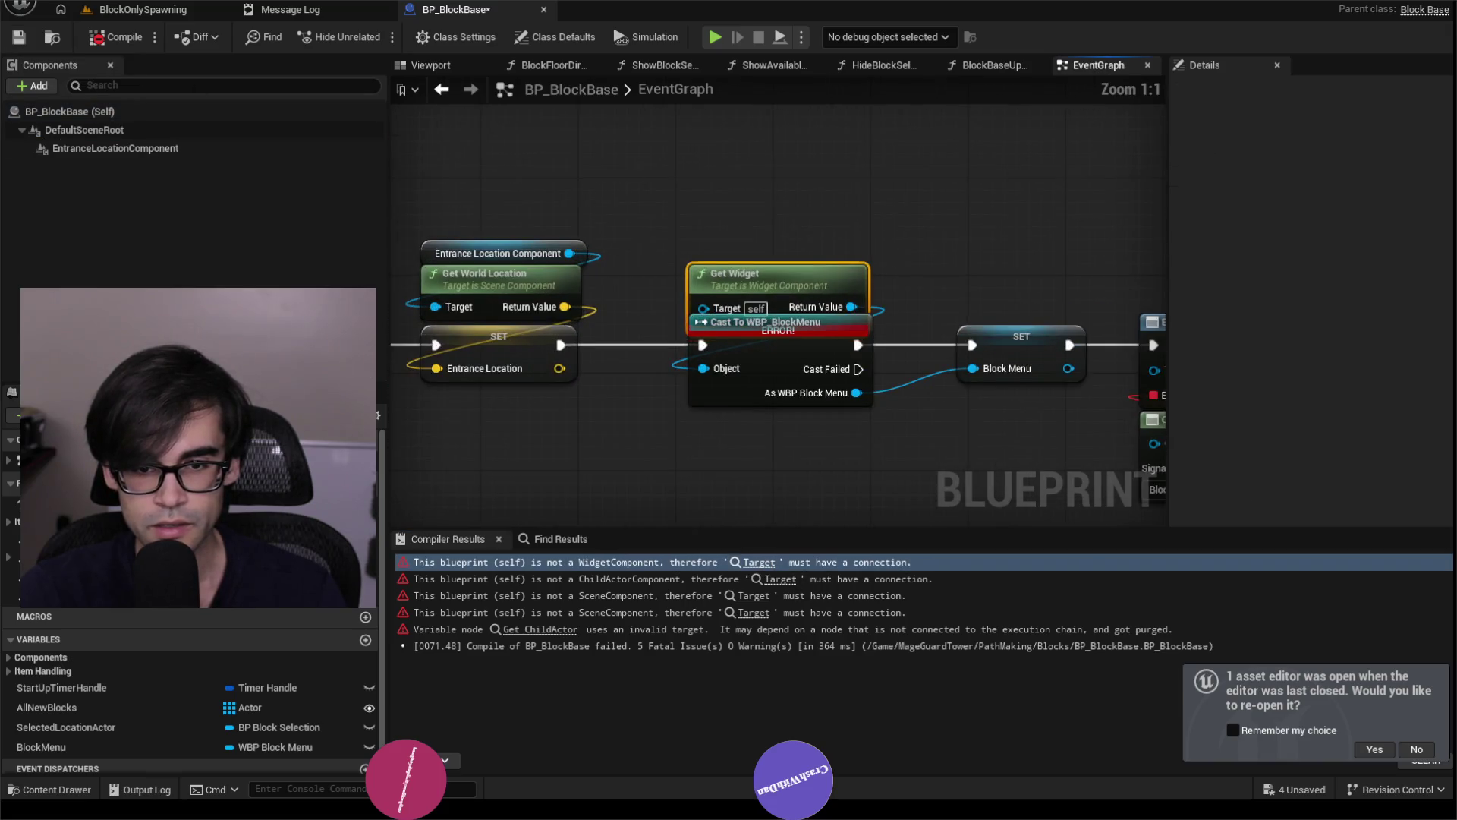
Inspect the Bind Event and Create Spawn Locations nodes, then recompile to see the remaining errors.
{"action": "scroll", "coordinate": [730, 199], "scroll_direction": "down", "scroll_amount": 3}
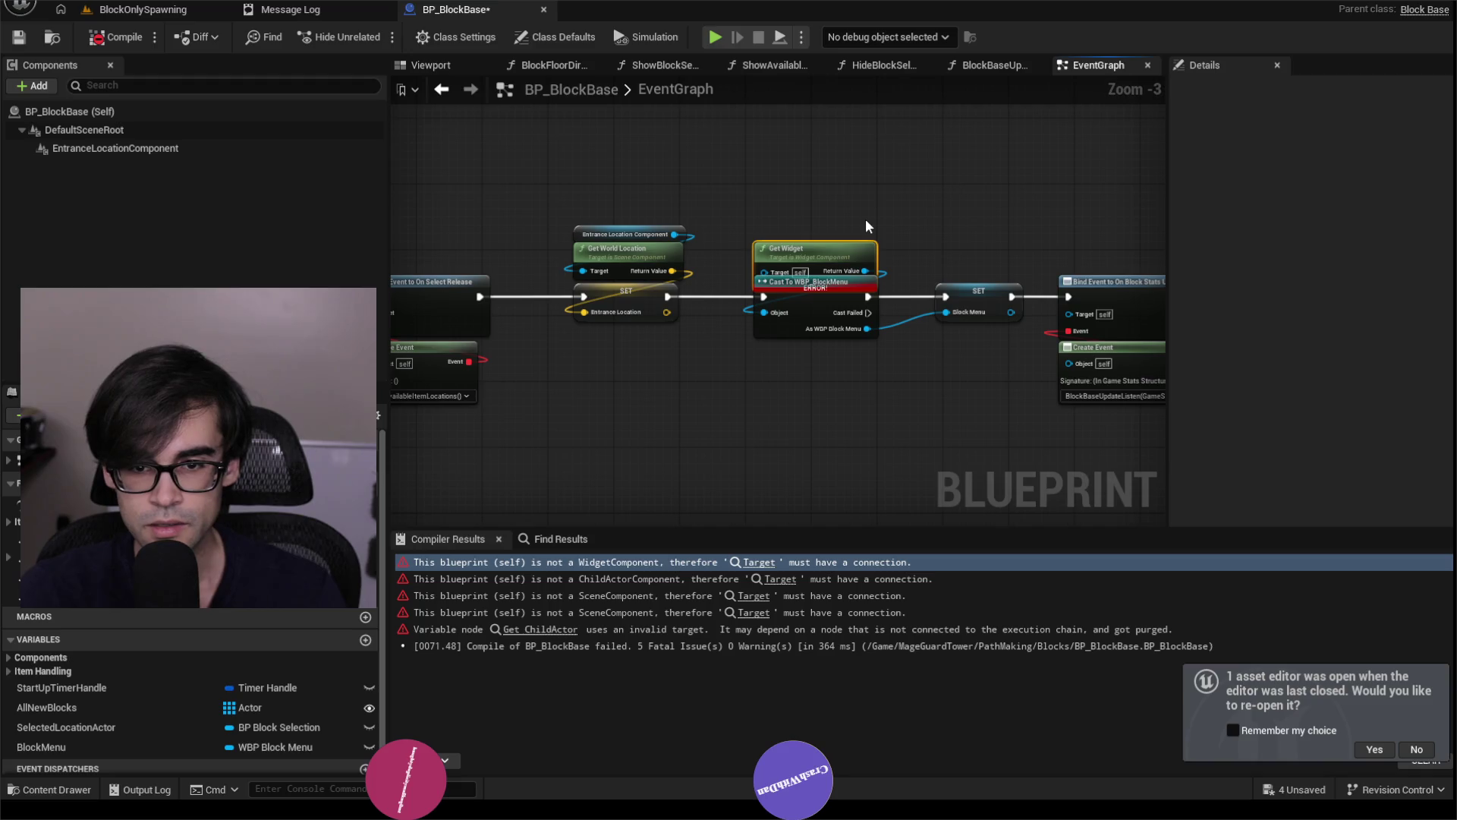
{"action": "mouse_move", "coordinate": [856, 197]}
{"action": "left_mouse_down"}
{"action": "mouse_move", "coordinate": [565, 192]}
{"action": "mouse_move", "coordinate": [863, 222]}
{"action": "left_mouse_up"}
{"action": "scroll", "coordinate": [823, 256], "scroll_direction": "up", "scroll_amount": 3}
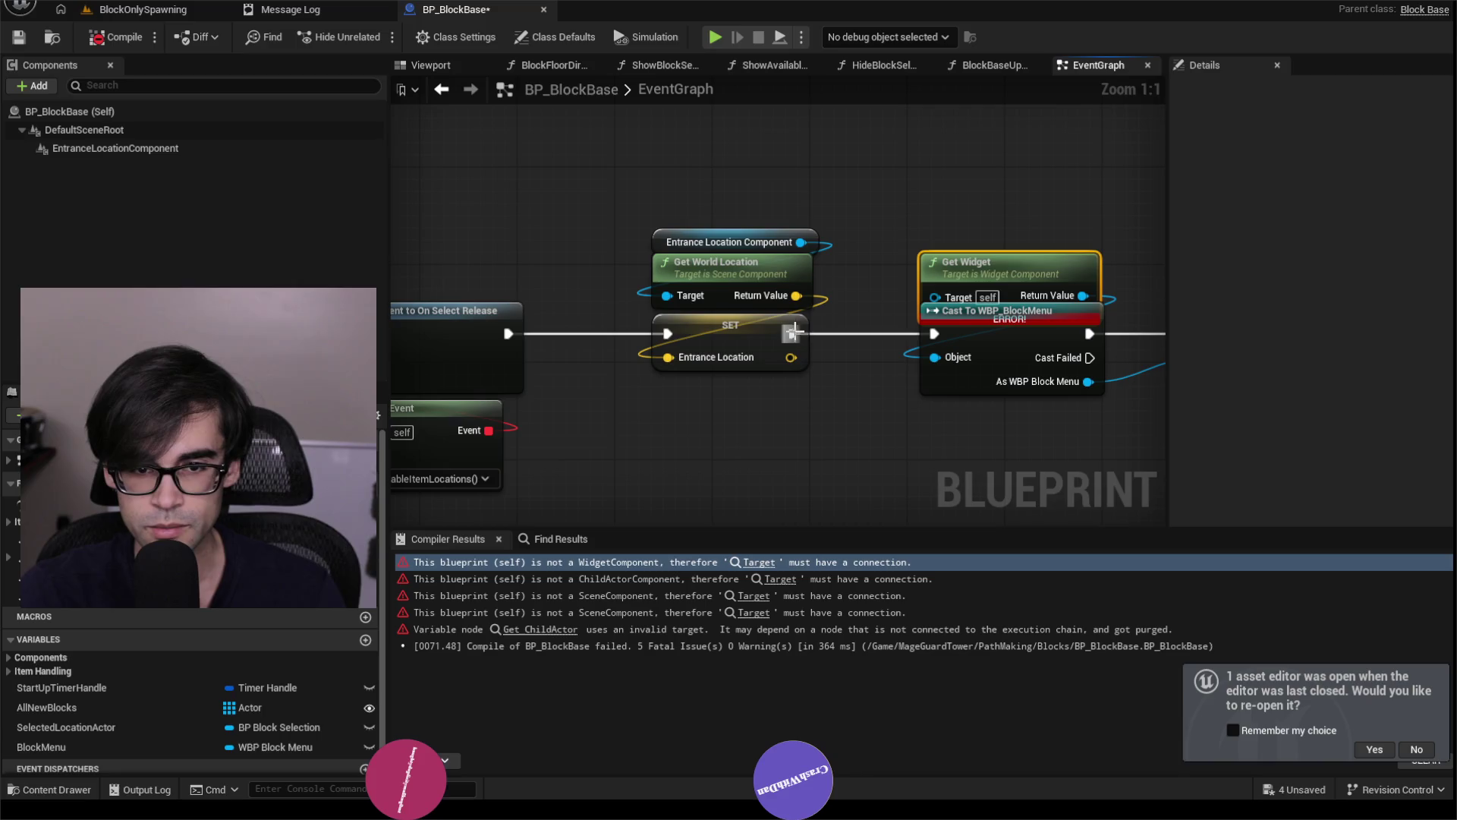
{"action": "mouse_move", "coordinate": [795, 339]}
{"action": "left_mouse_down"}
{"action": "mouse_move", "coordinate": [794, 153]}
{"action": "mouse_move", "coordinate": [749, 184]}
{"action": "mouse_move", "coordinate": [878, 192]}
{"action": "mouse_move", "coordinate": [791, 261]}
{"action": "mouse_move", "coordinate": [924, 245]}
{"action": "mouse_move", "coordinate": [1051, 345]}
{"action": "mouse_move", "coordinate": [1115, 268]}
{"action": "left_mouse_up"}
{"action": "scroll", "coordinate": [749, 184], "scroll_direction": "down", "scroll_amount": 1}
{"action": "scroll", "coordinate": [790, 261], "scroll_direction": "up", "scroll_amount": 1}
{"action": "scroll", "coordinate": [924, 244], "scroll_direction": "down", "scroll_amount": 1}
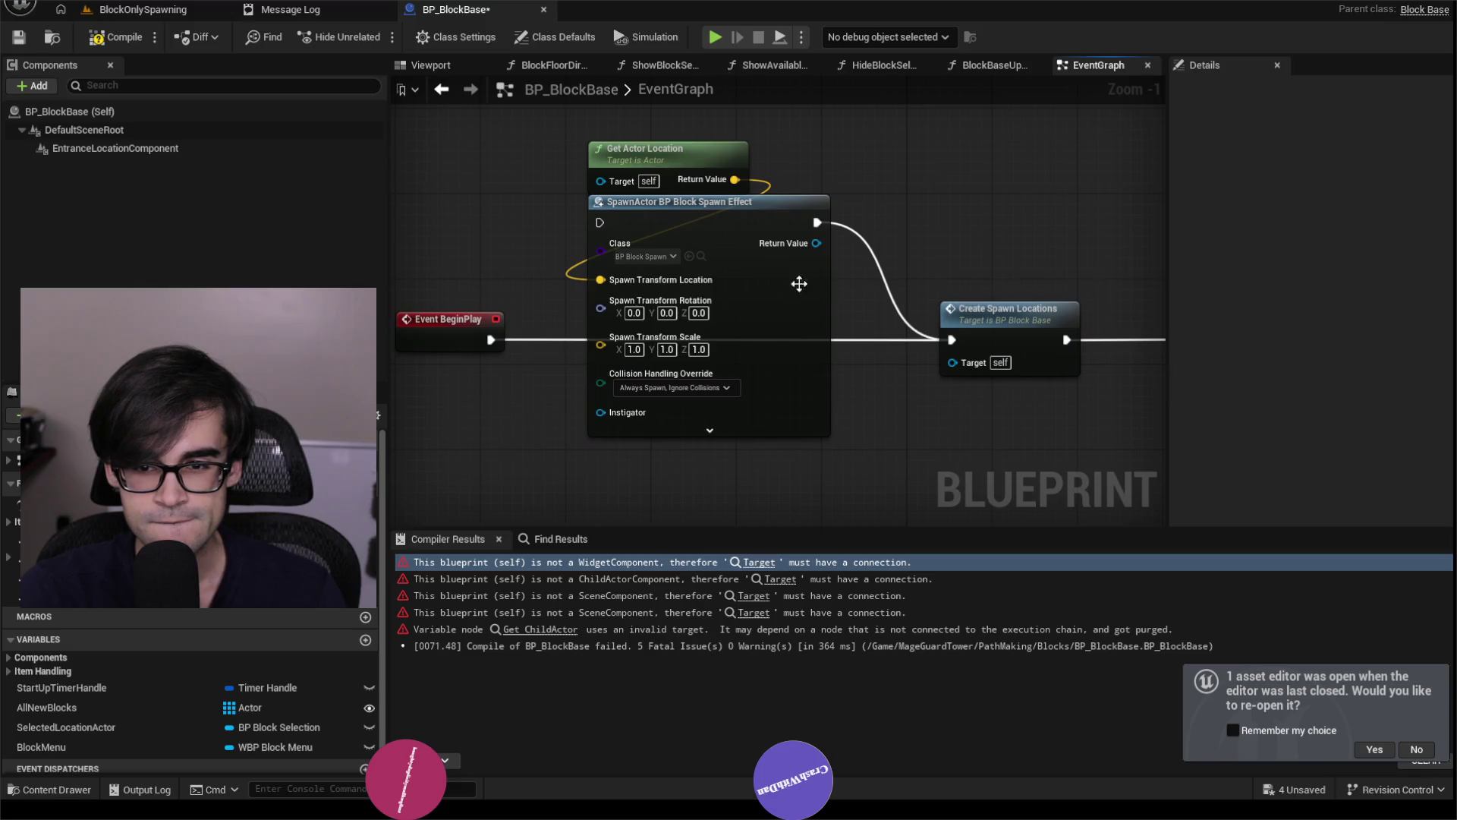
{"action": "left_click", "coordinate": [120, 36]}
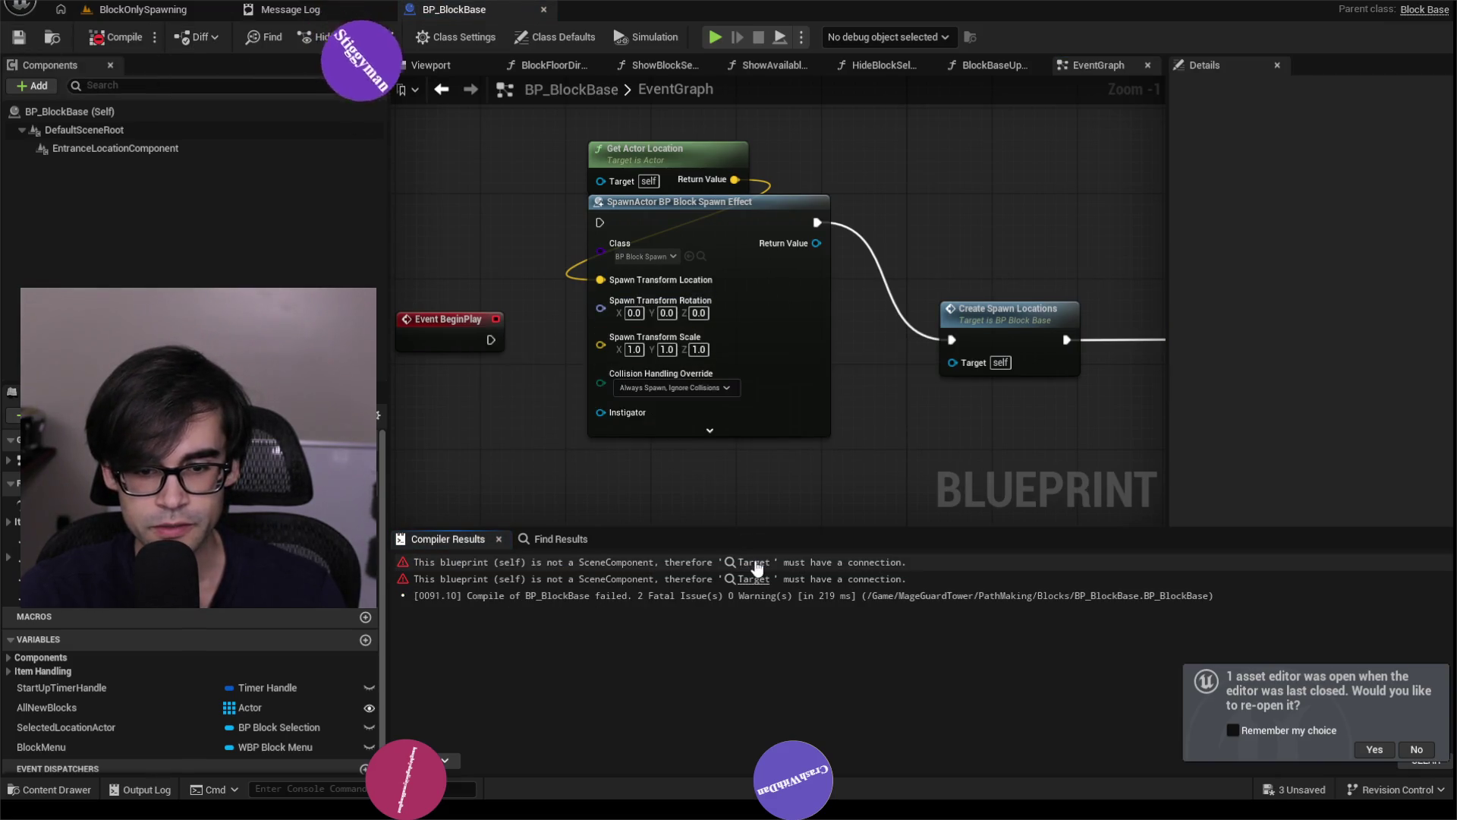
Fix the Set Visibility error in ShowBlockSelectionCone and recompile.
{"action": "left_click", "coordinate": [754, 563]}
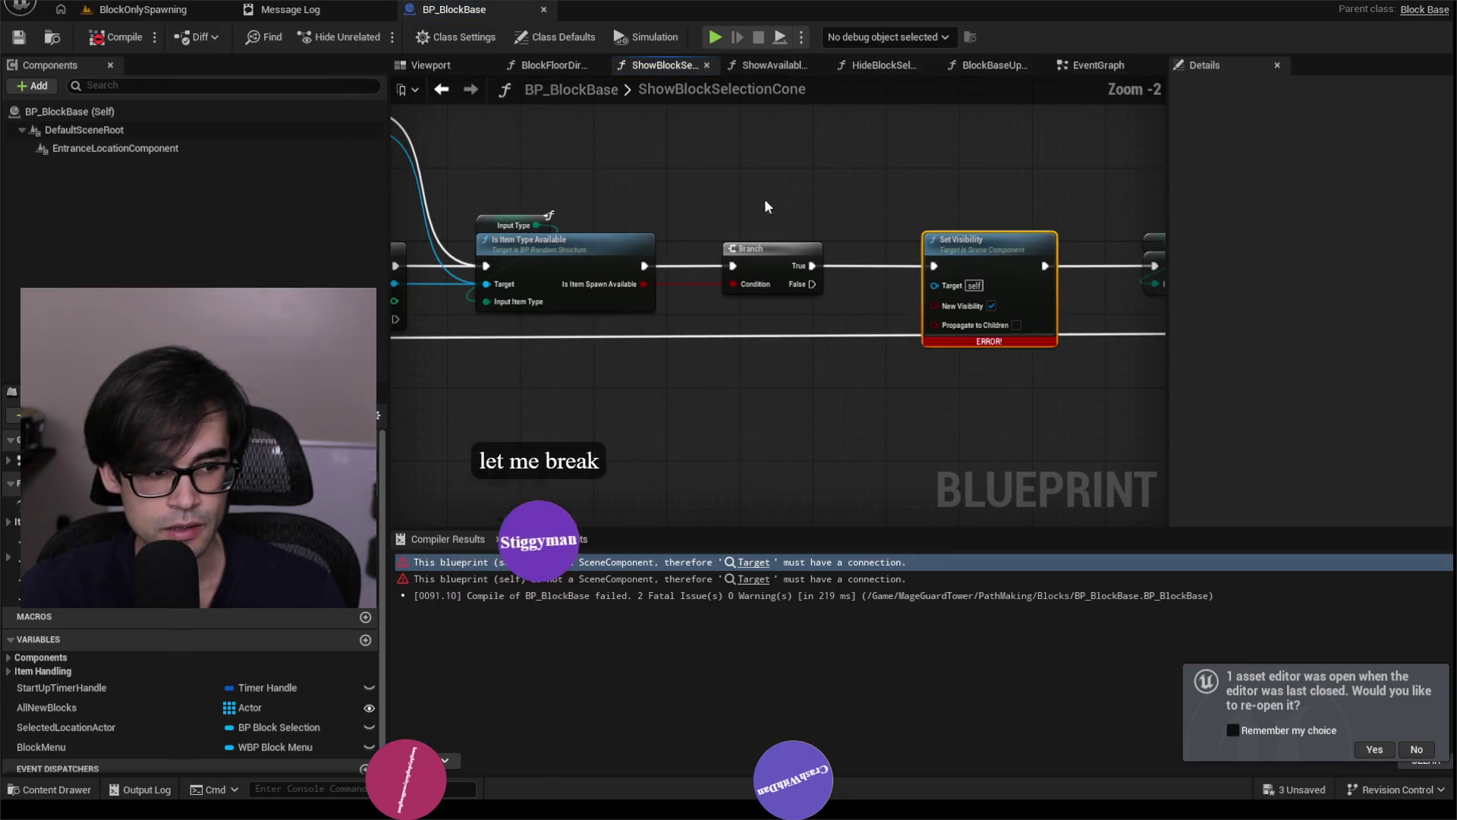
{"action": "left_click_drag", "start_coordinate": [765, 205], "coordinate": [1002, 205]}
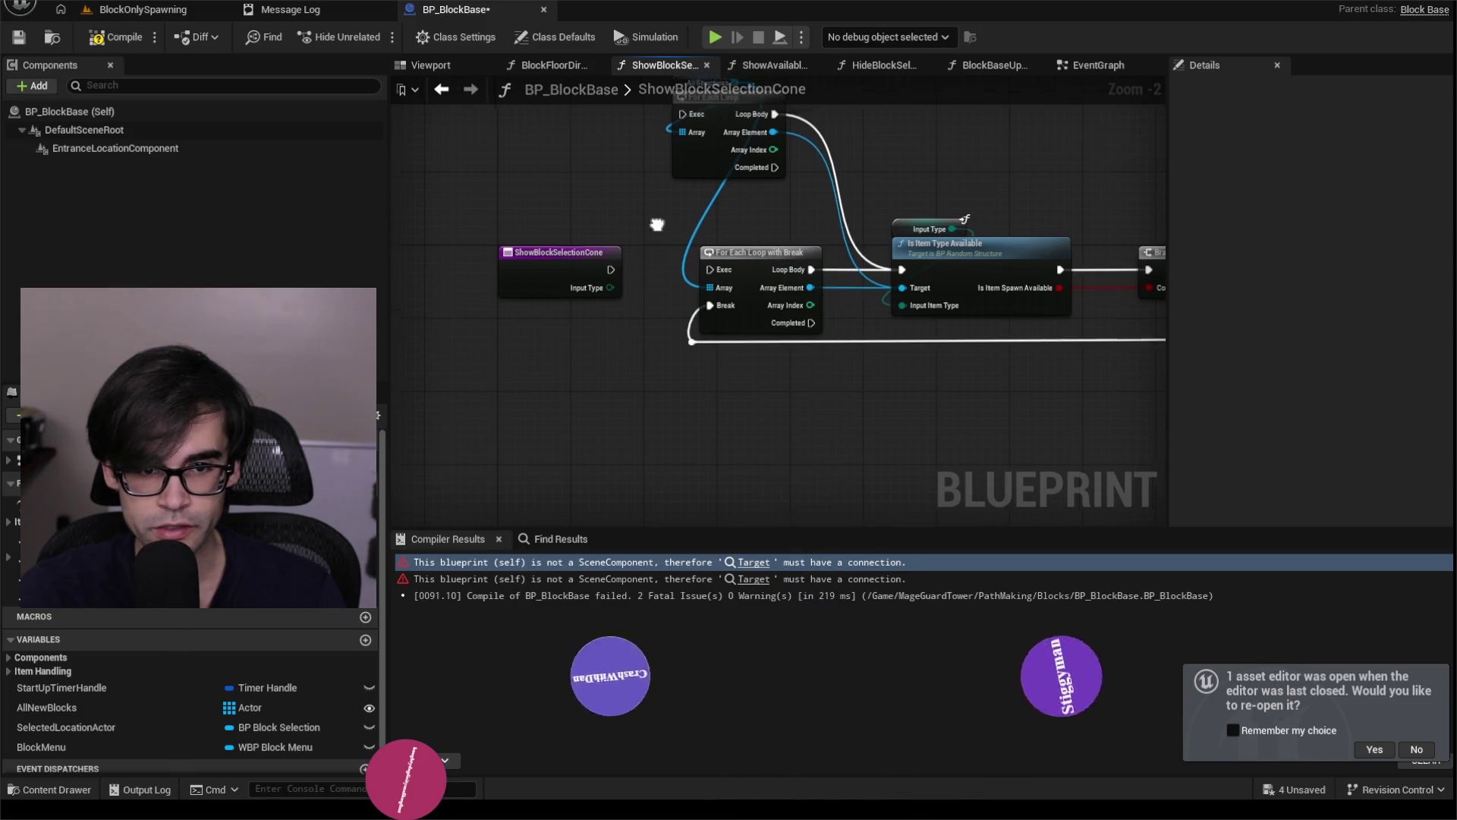
{"action": "left_click_drag", "start_coordinate": [607, 261], "coordinate": [581, 433]}
{"action": "left_click", "coordinate": [112, 44]}
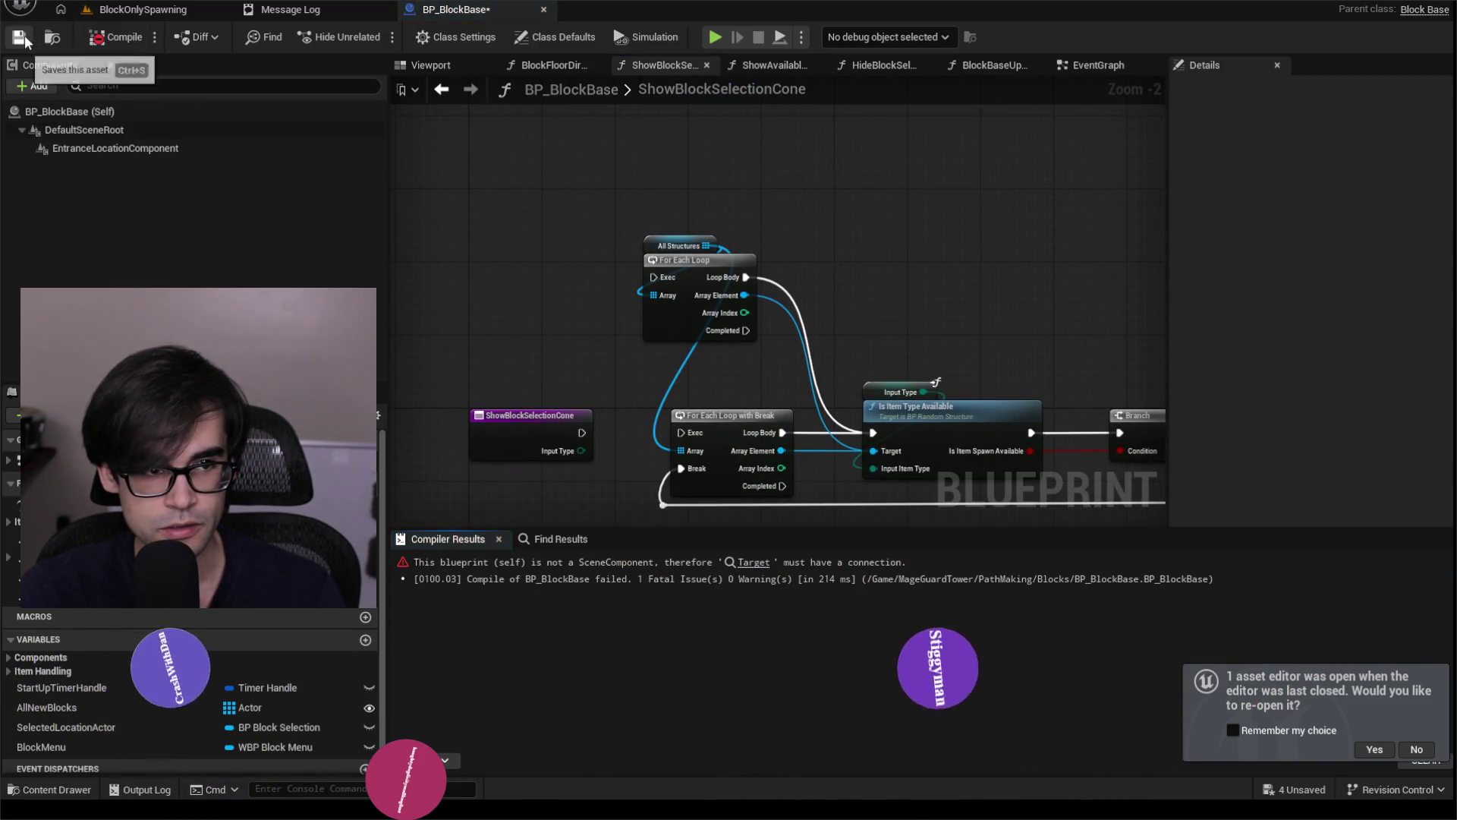
Disconnect HideBlockSelectionCone's Set Visibility node so BP_BlockBase compiles, and save it.
{"action": "left_click", "coordinate": [754, 562]}
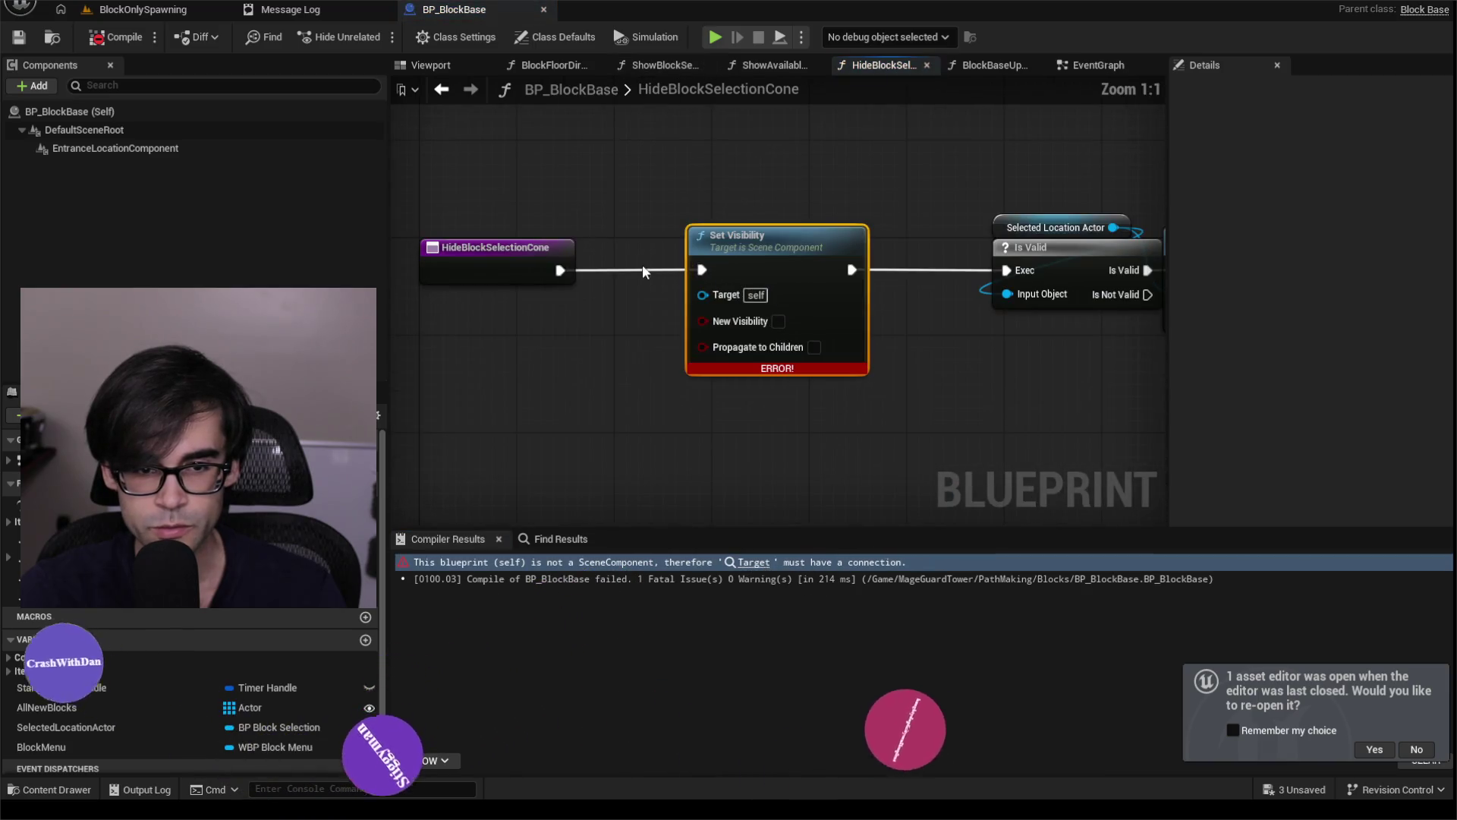
{"action": "left_click", "coordinate": [87, 42]}
{"action": "left_click", "coordinate": [19, 42]}
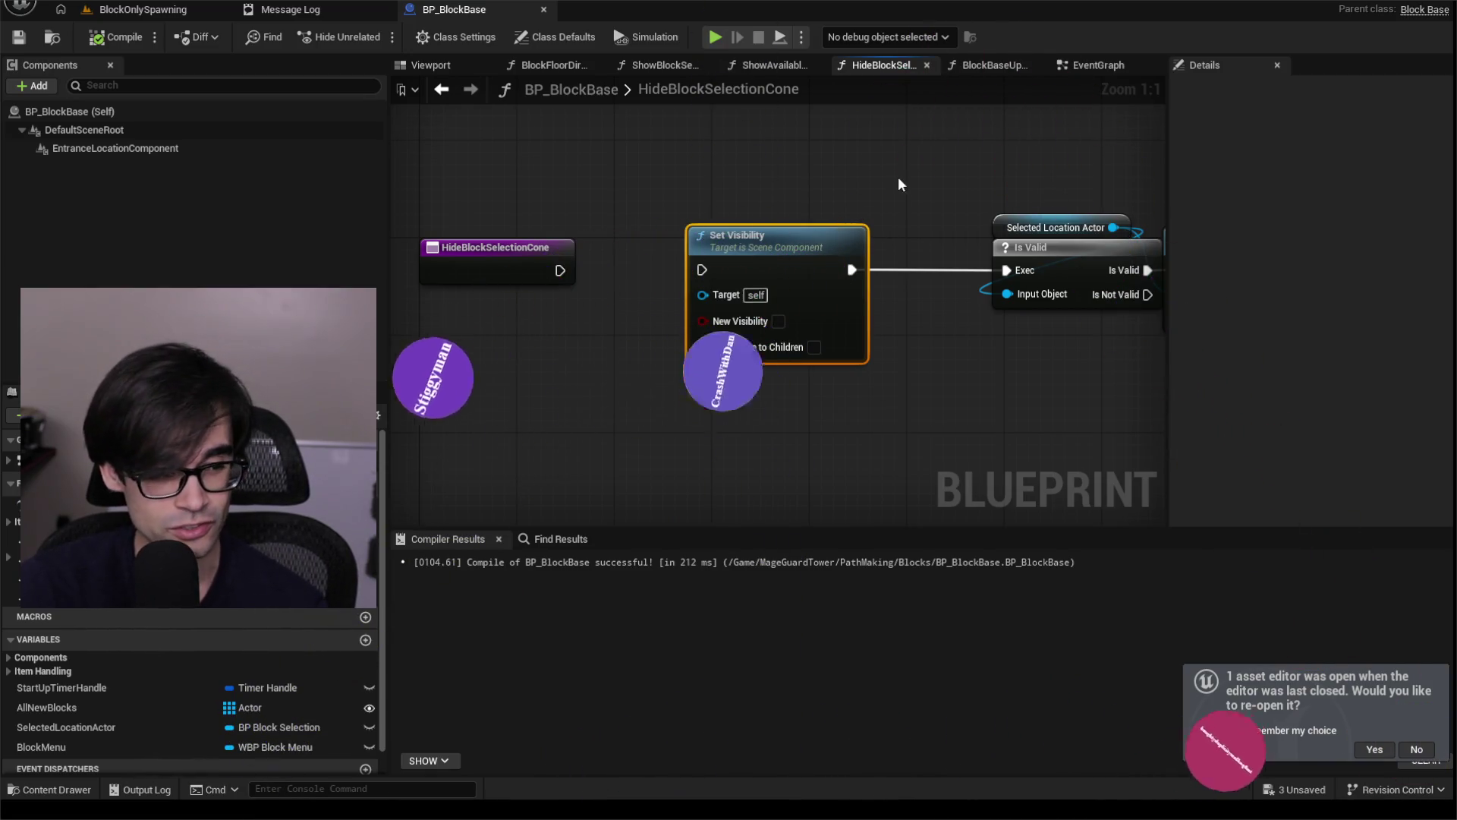
{"action": "left_click_drag", "start_coordinate": [899, 184], "coordinate": [756, 179]}
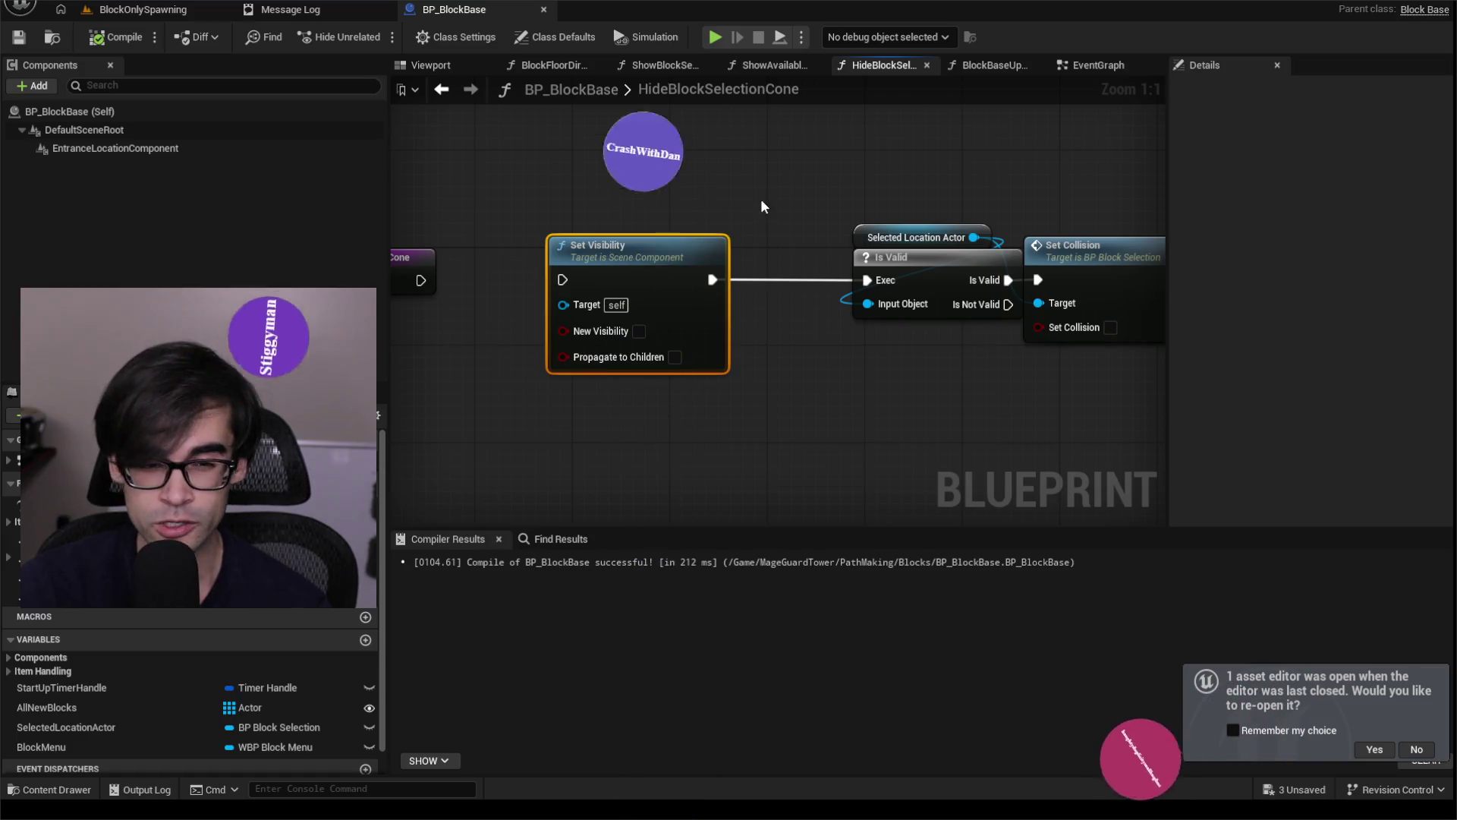
Recompile BP_BlockBase and save it with Ctrl+S.
{"action": "left_click", "coordinate": [85, 39]}
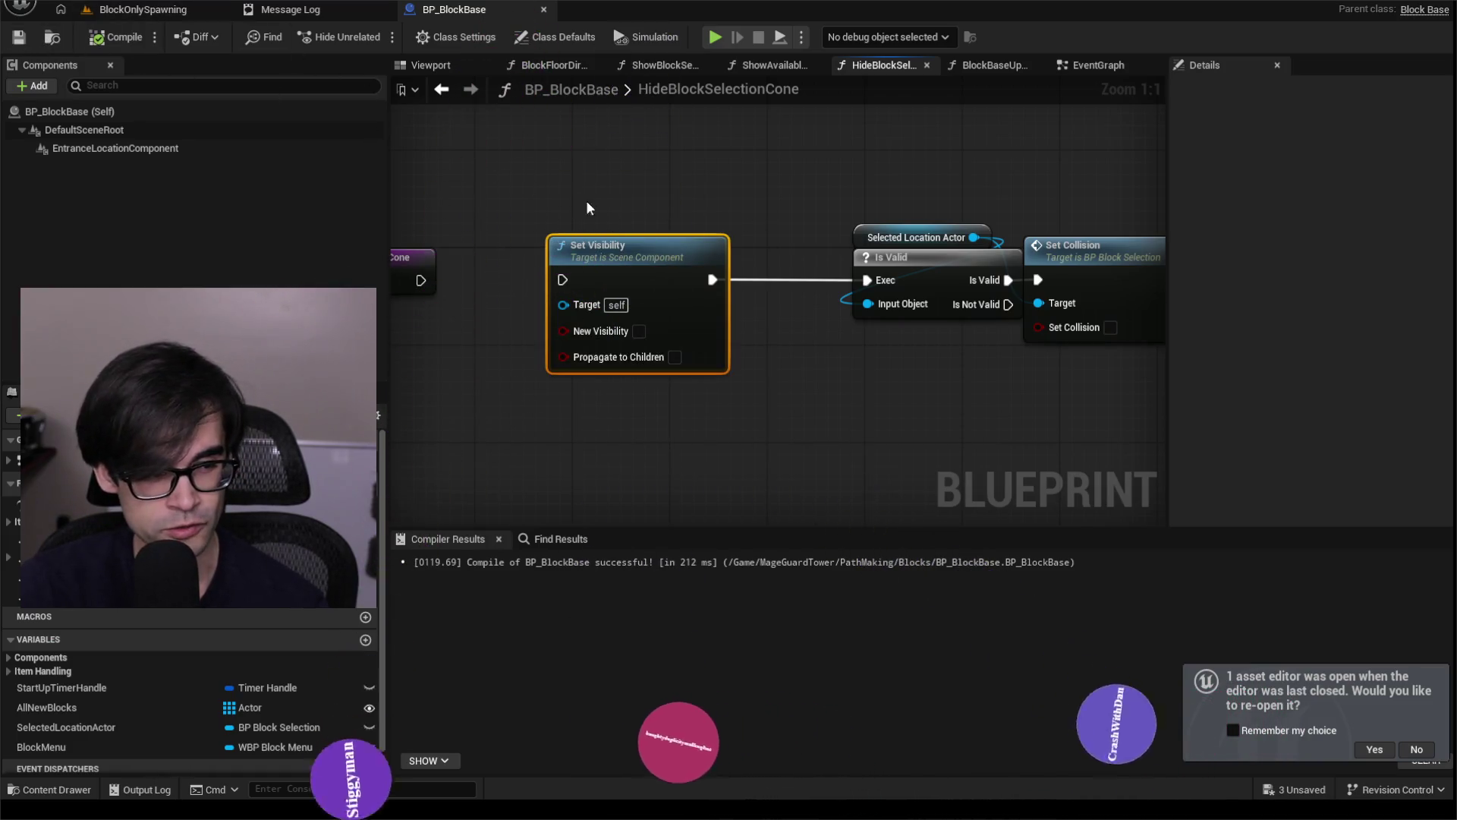
{"action": "scroll", "coordinate": [517, 225], "scroll_direction": "down", "scroll_amount": 1}
{"action": "scroll", "coordinate": [599, 216], "scroll_direction": "down", "scroll_amount": 1}
{"action": "scroll", "coordinate": [808, 222], "scroll_direction": "up", "scroll_amount": 1}
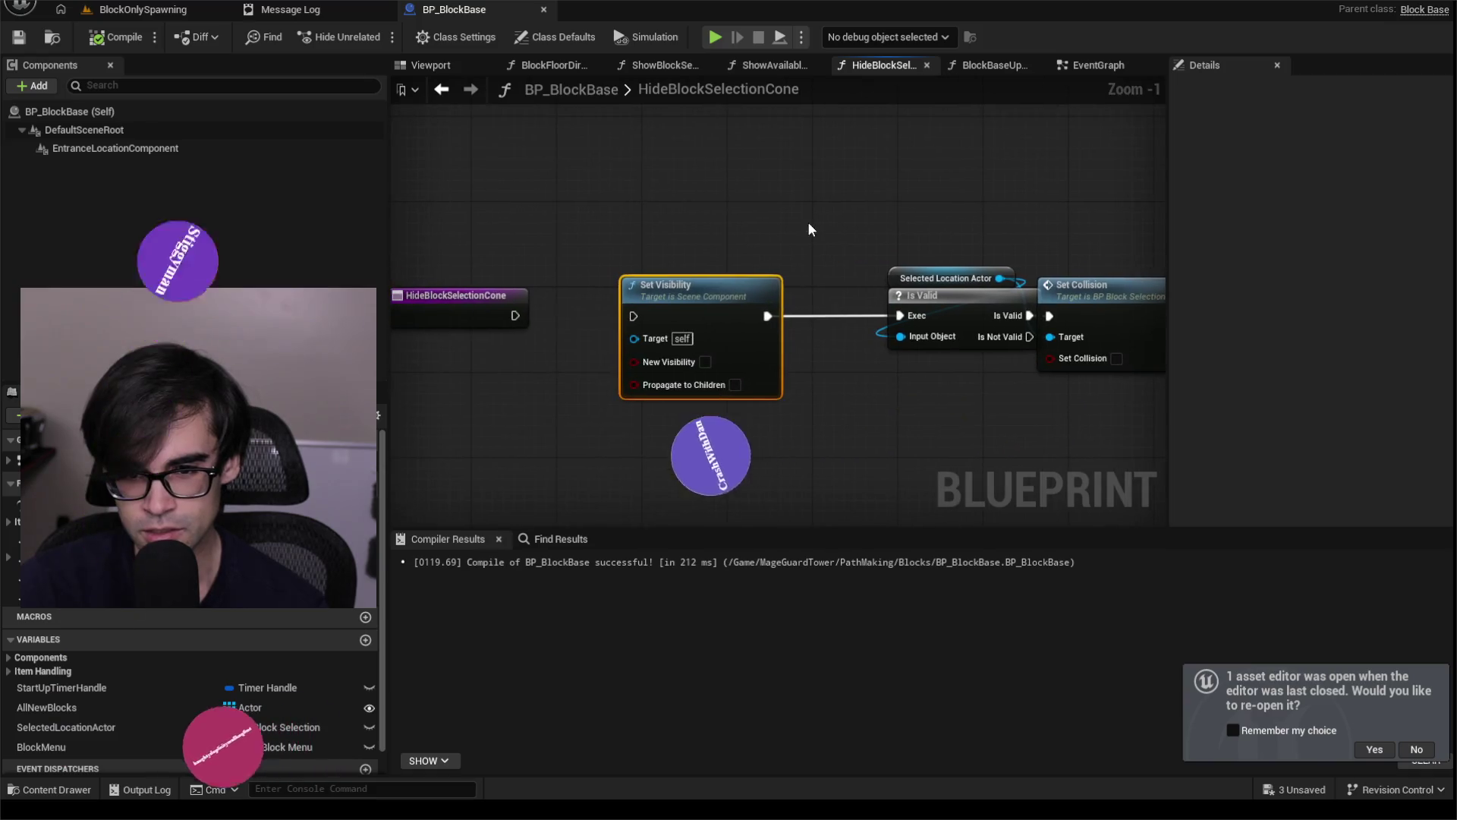
{"action": "mouse_move", "coordinate": [861, 380]}
{"action": "left_mouse_down"}
{"action": "mouse_move", "coordinate": [813, 319]}
{"action": "mouse_move", "coordinate": [667, 221]}
{"action": "mouse_move", "coordinate": [638, 182]}
{"action": "mouse_move", "coordinate": [641, 214]}
{"action": "mouse_move", "coordinate": [754, 275]}
{"action": "mouse_move", "coordinate": [873, 281]}
{"action": "mouse_move", "coordinate": [895, 255]}
{"action": "left_mouse_up"}
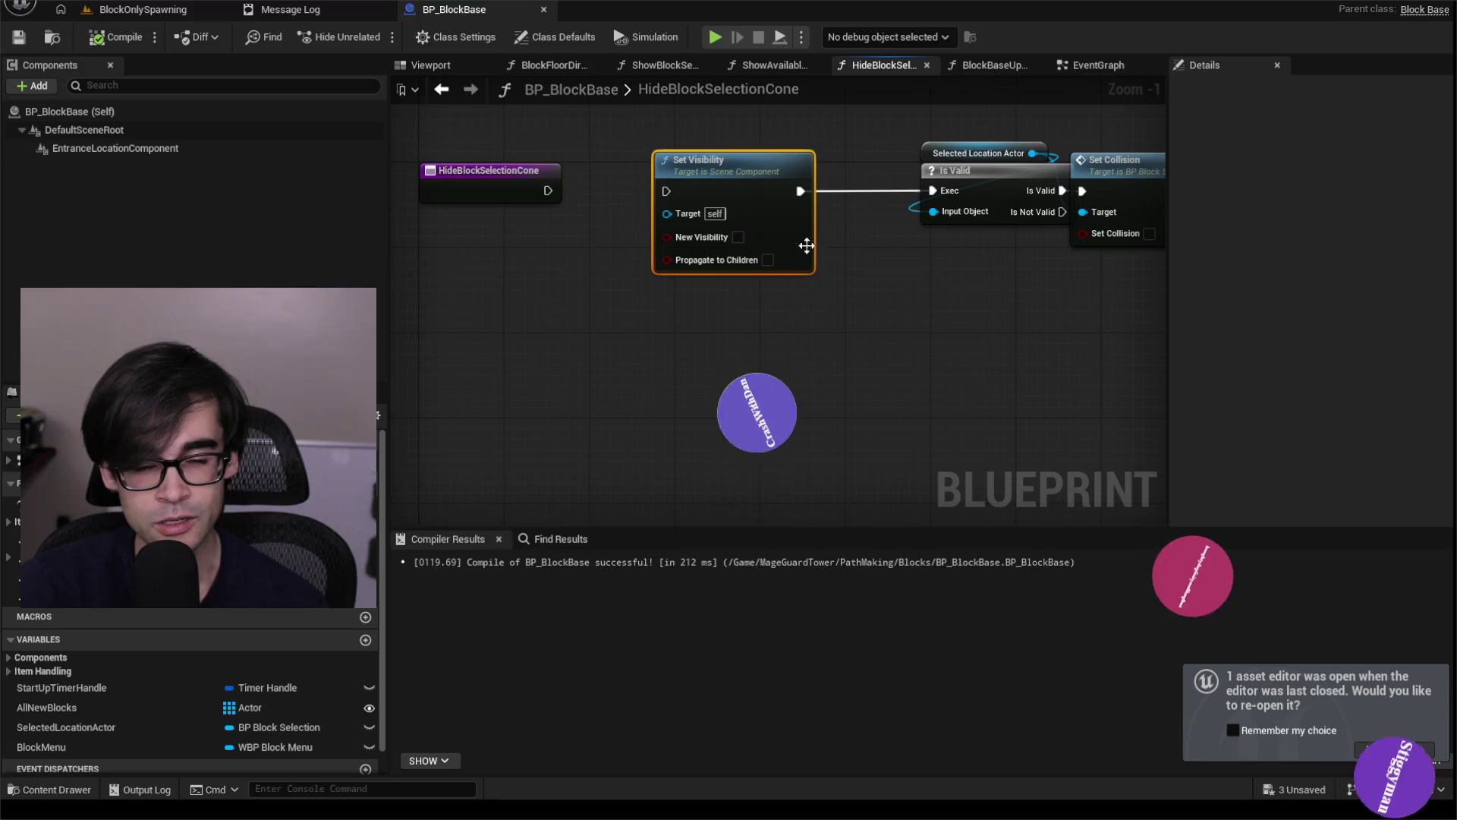
{"action": "left_click_drag", "start_coordinate": [657, 141], "coordinate": [654, 153]}
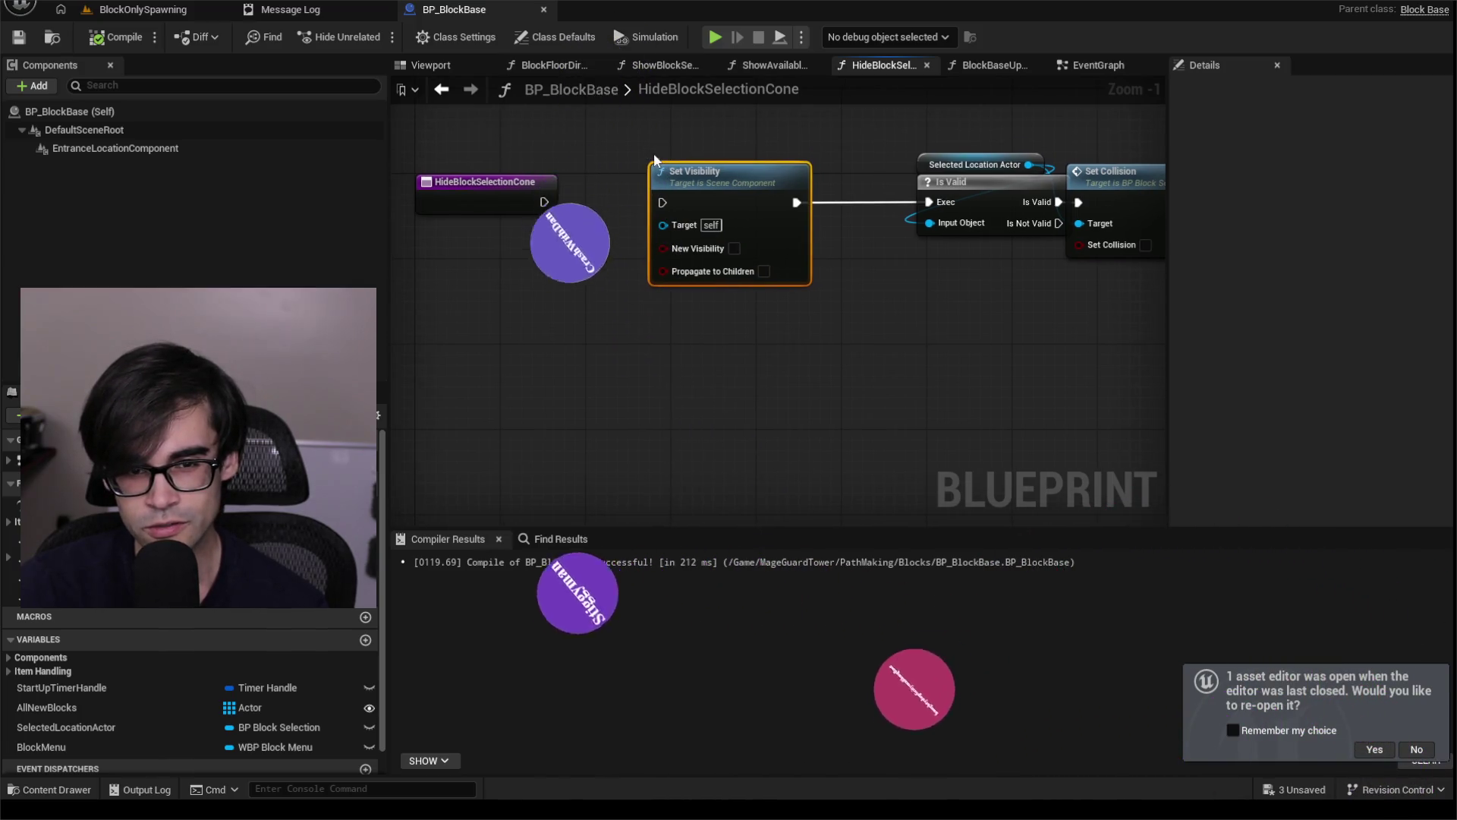
{"action": "key", "text": "ctrl+s"}
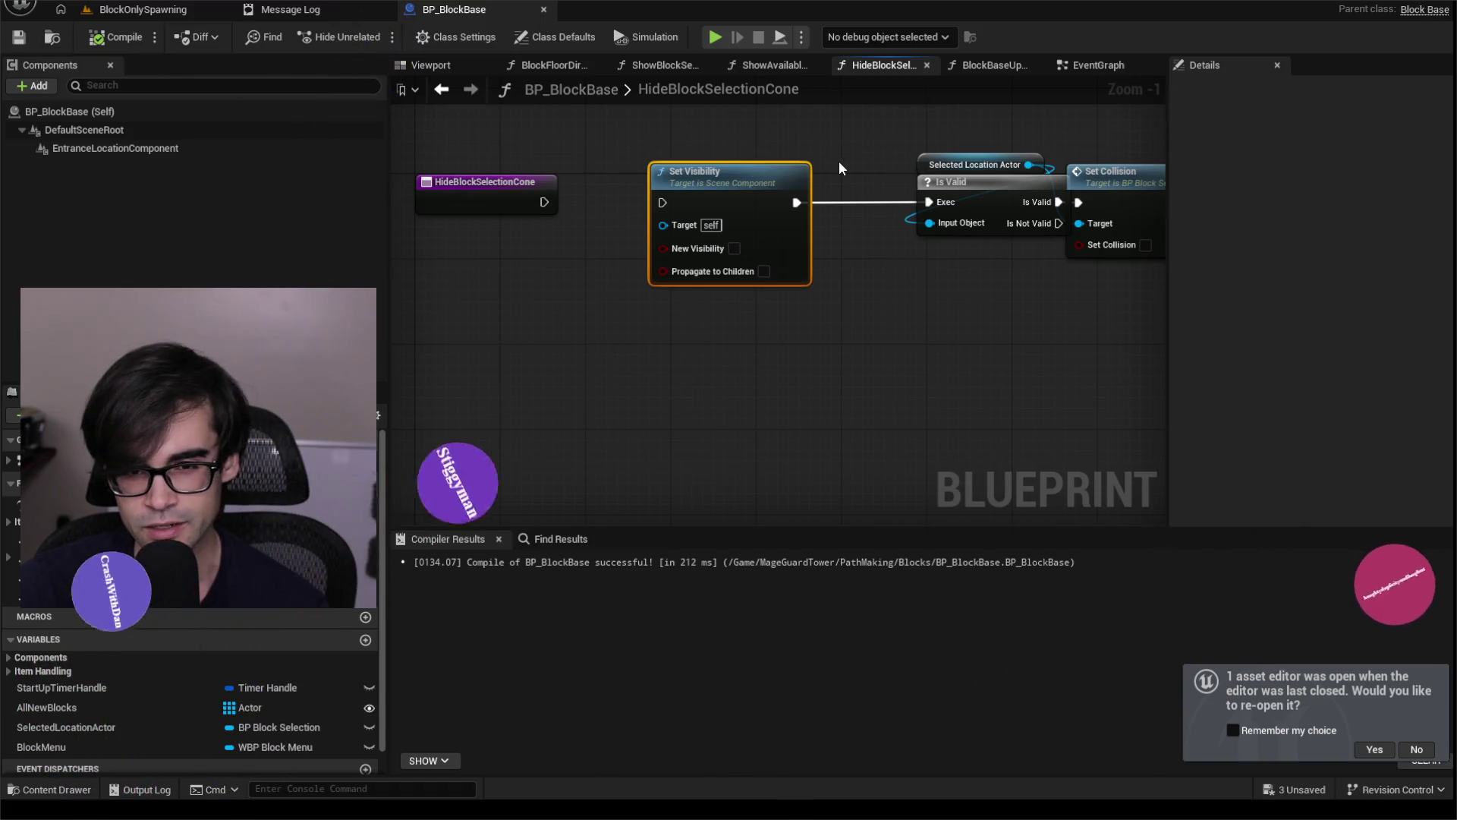
{"action": "left_click_drag", "start_coordinate": [840, 168], "coordinate": [658, 246]}
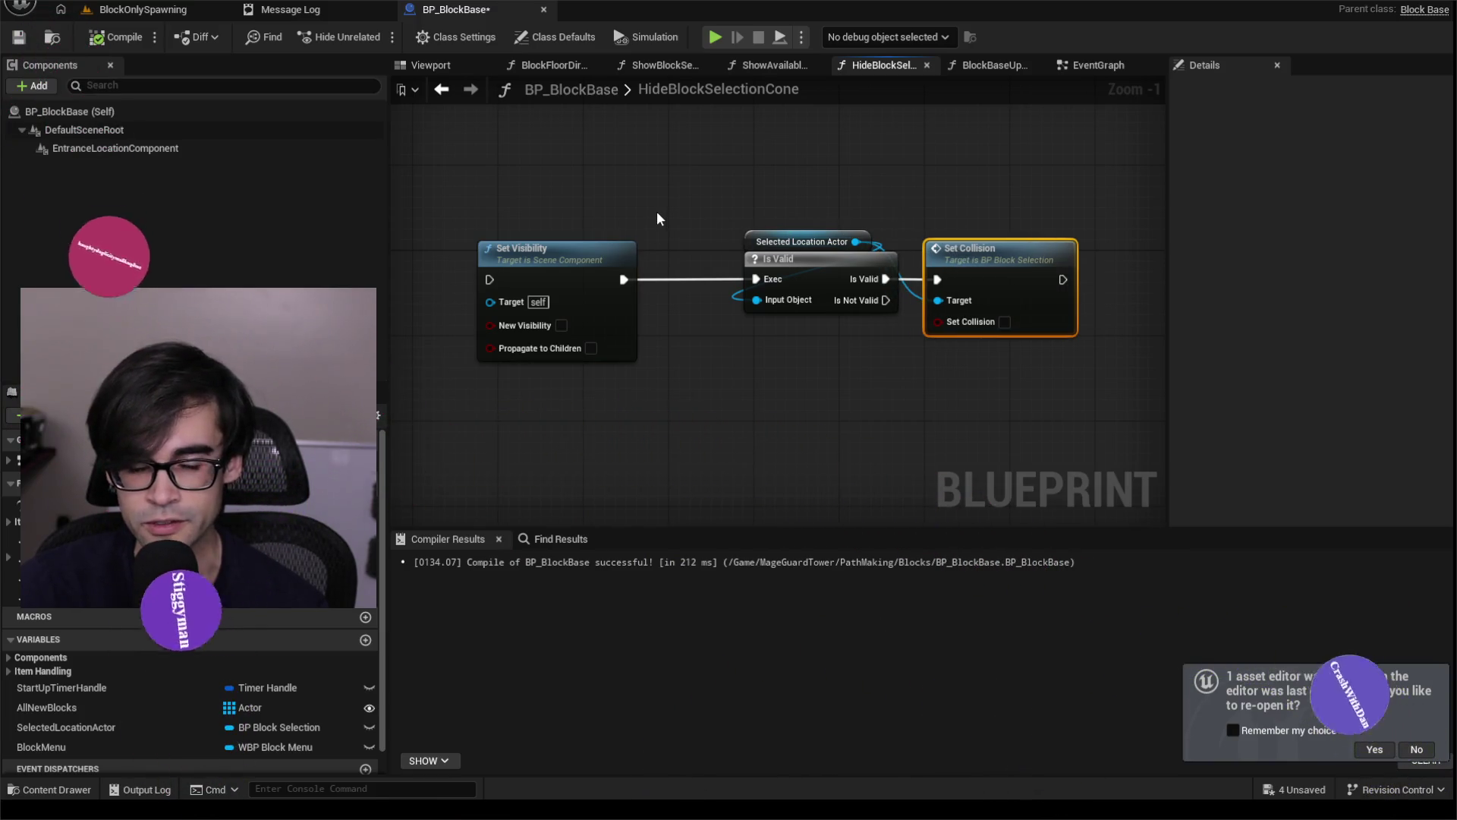
{"action": "mouse_move", "coordinate": [657, 218]}
{"action": "left_mouse_down"}
{"action": "mouse_move", "coordinate": [816, 211]}
{"action": "mouse_move", "coordinate": [805, 151]}
{"action": "mouse_move", "coordinate": [820, 145]}
{"action": "left_mouse_up"}
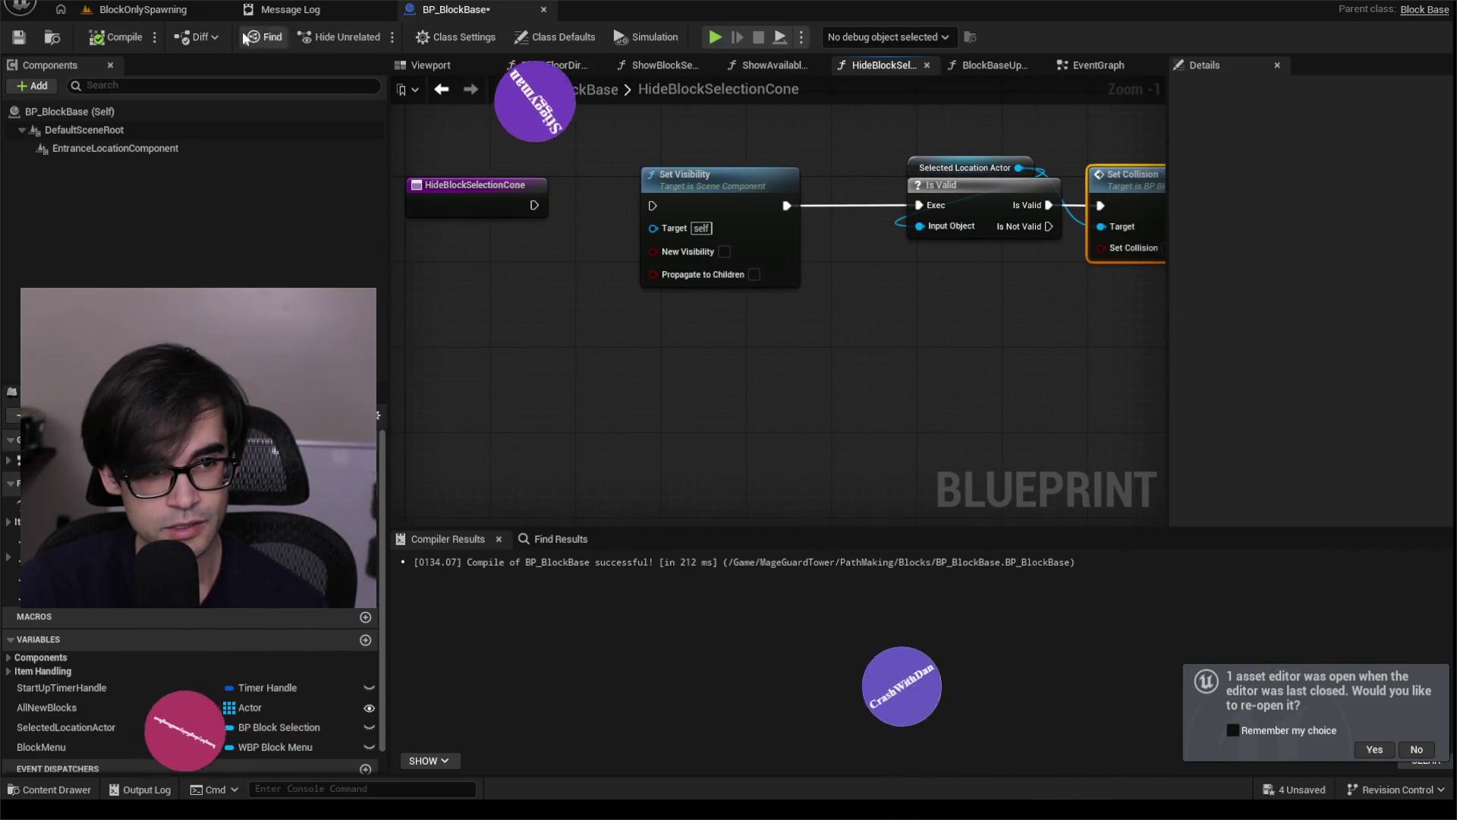
{"action": "left_click", "coordinate": [20, 42]}
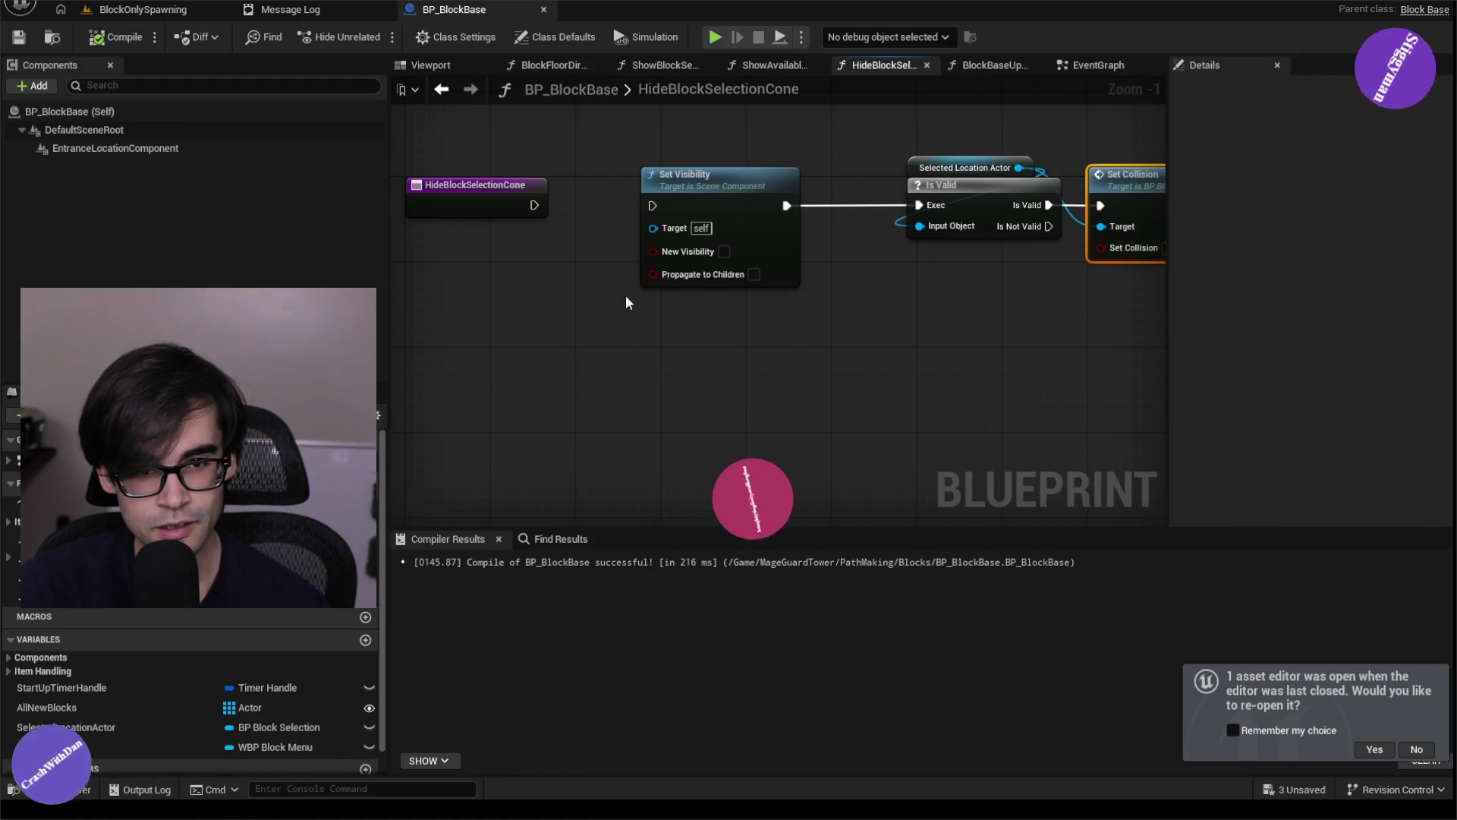
Check the Message Log, then return to the BlockOnlySpawning level.
{"action": "mouse_move", "coordinate": [910, 291]}
{"action": "left_mouse_down"}
{"action": "mouse_move", "coordinate": [735, 331]}
{"action": "mouse_move", "coordinate": [879, 315]}
{"action": "left_mouse_up"}
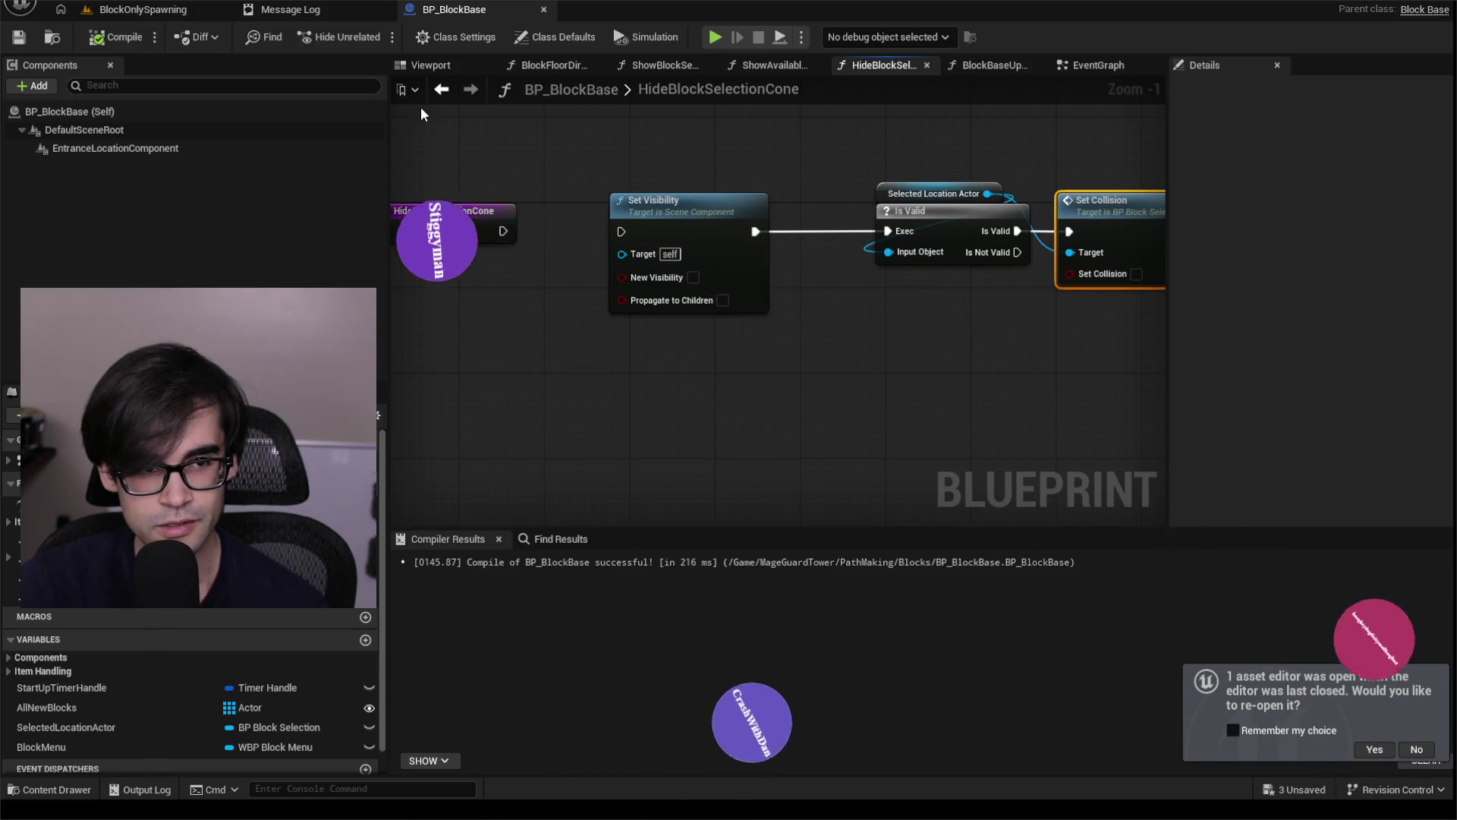
{"action": "left_click", "coordinate": [320, 12]}
{"action": "left_click", "coordinate": [463, 10]}
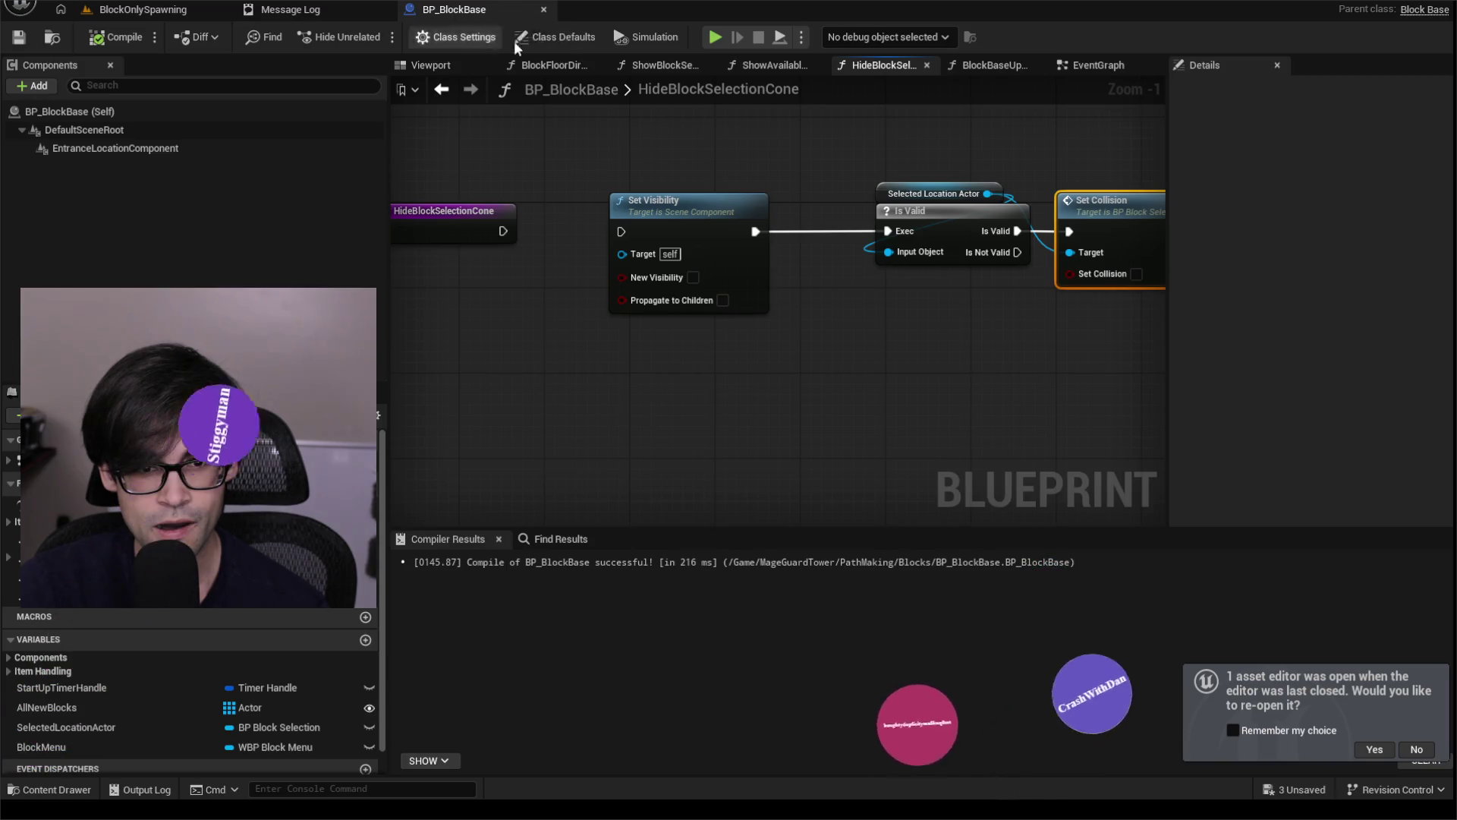
{"action": "left_click_drag", "start_coordinate": [604, 161], "coordinate": [627, 114]}
{"action": "left_click", "coordinate": [144, 10]}
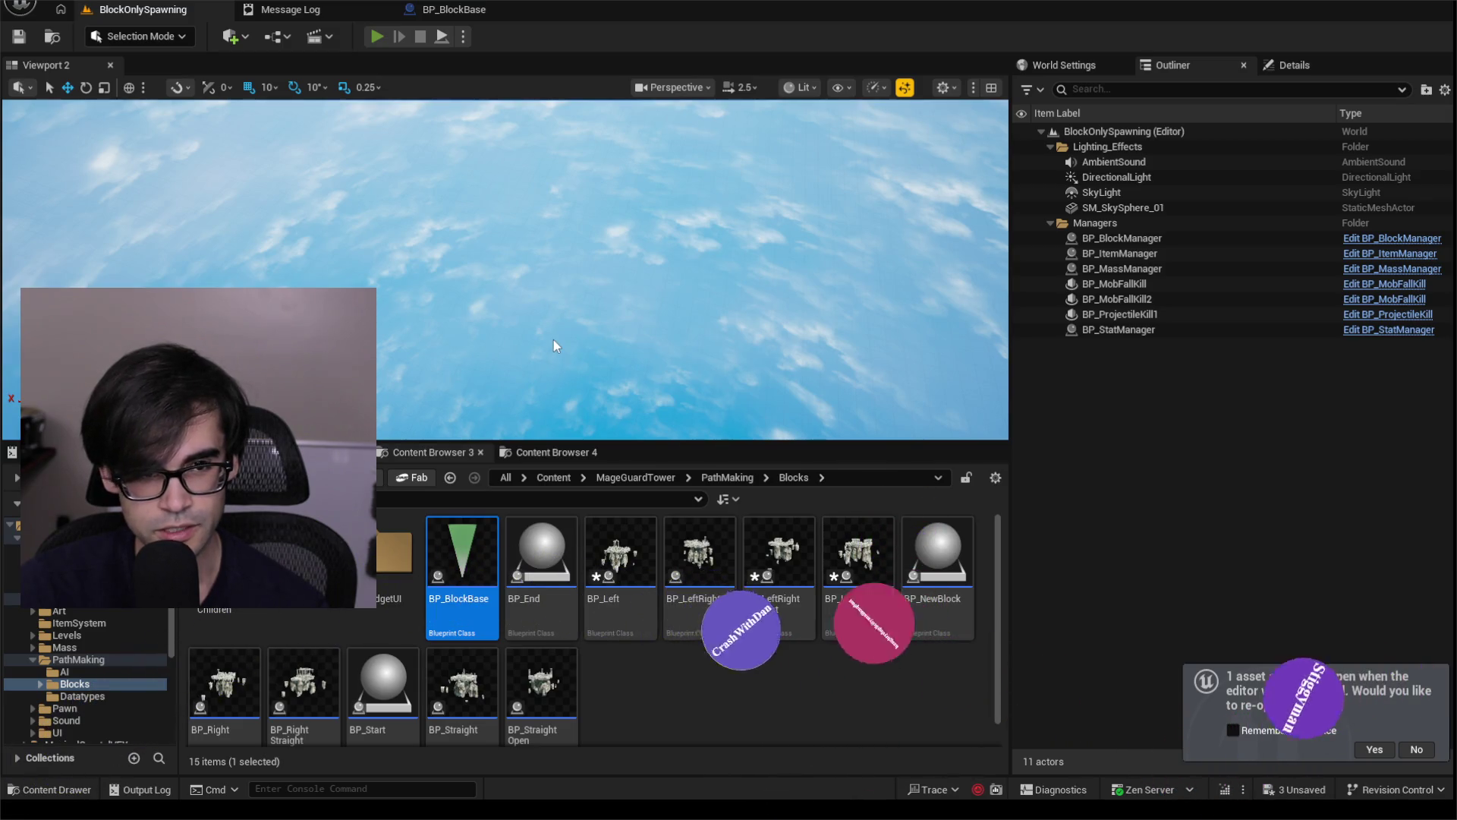
Test-play the level, hitting an Accessed None InputChildActor error, then return to BlockOnlySpawning.
{"action": "key", "text": "alt+p"}
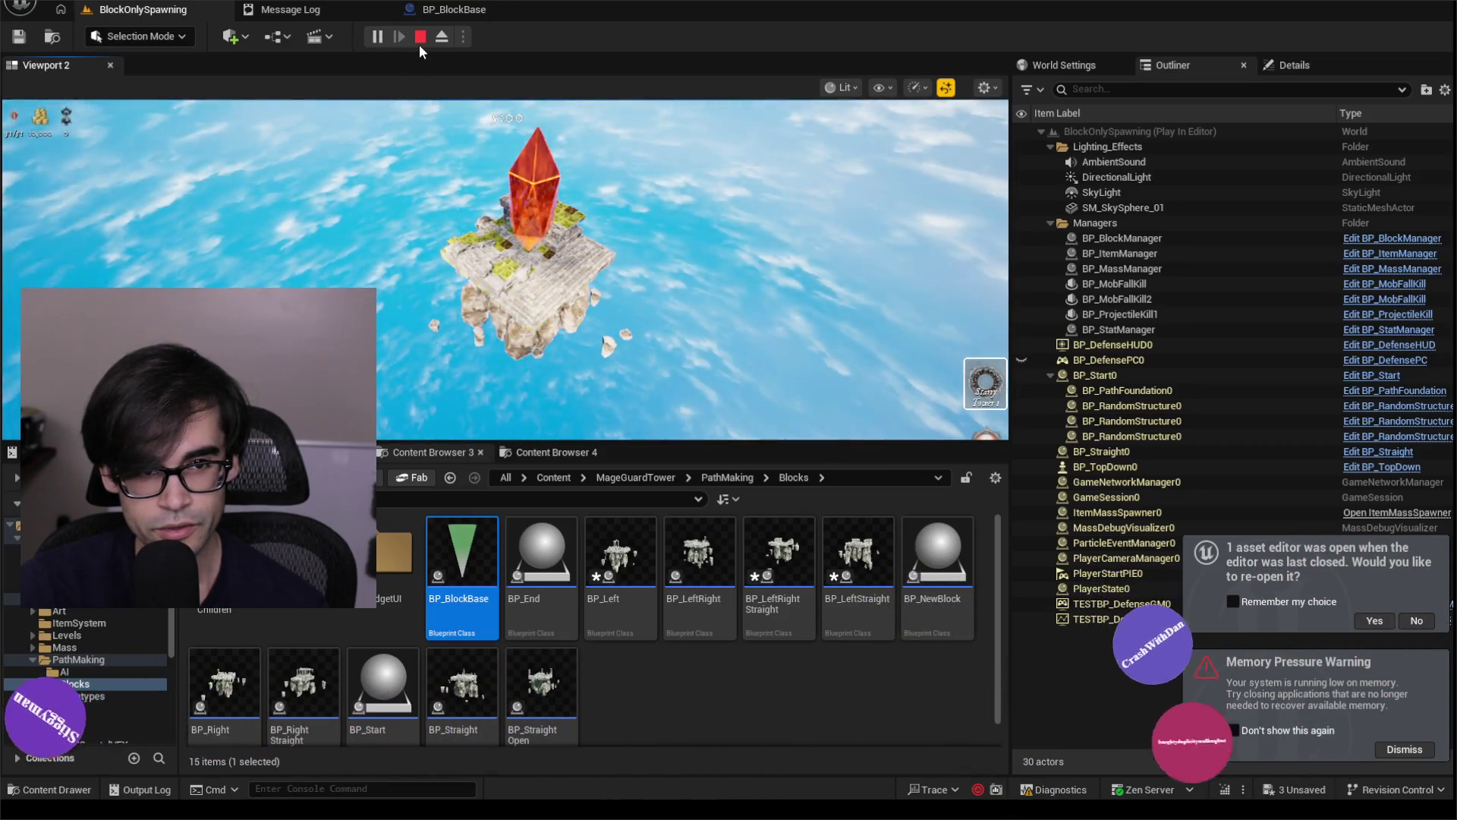
{"action": "left_click", "coordinate": [420, 42]}
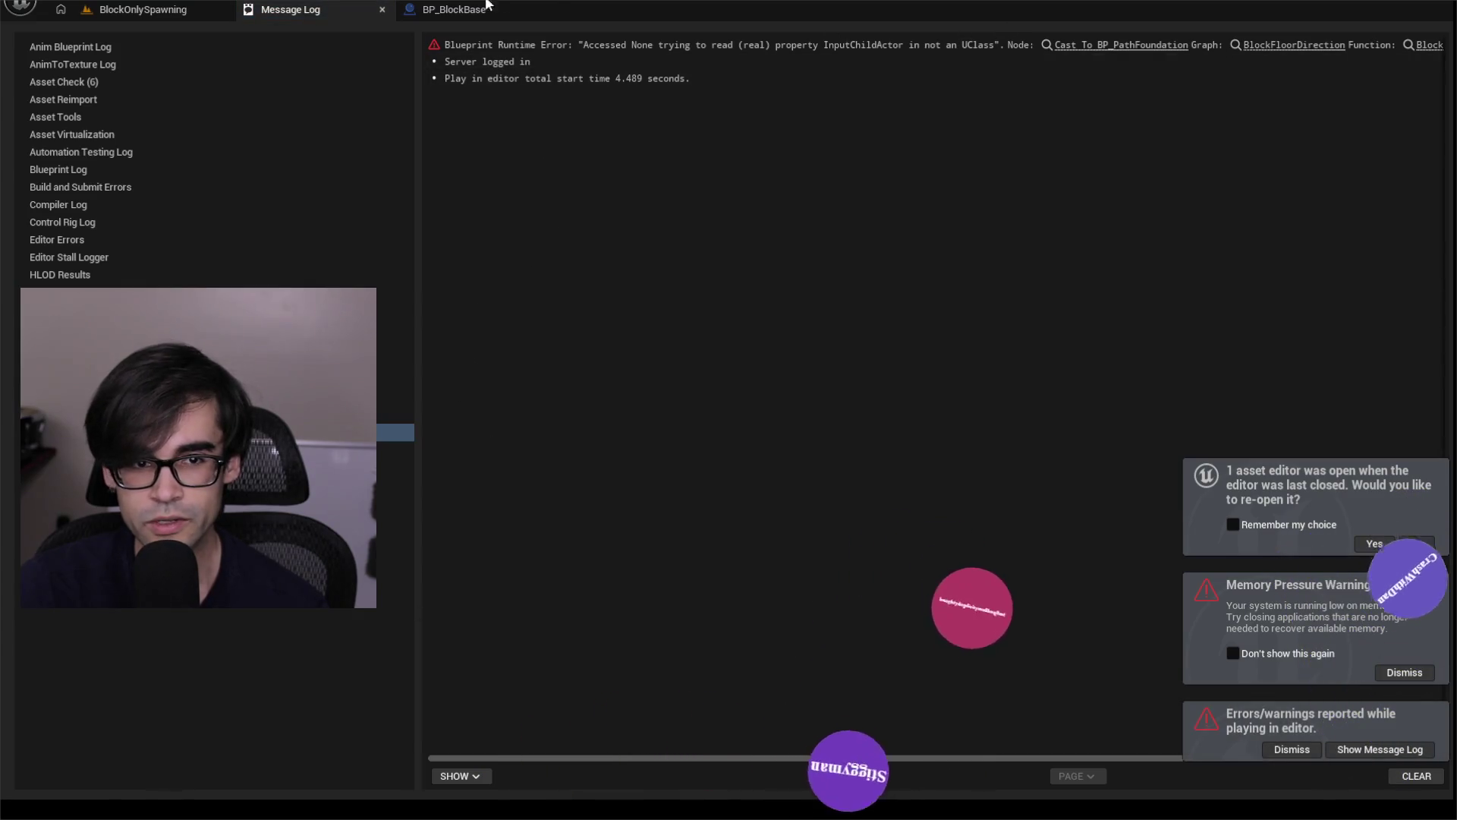
{"action": "left_click", "coordinate": [382, 10]}
{"action": "left_click", "coordinate": [142, 9]}
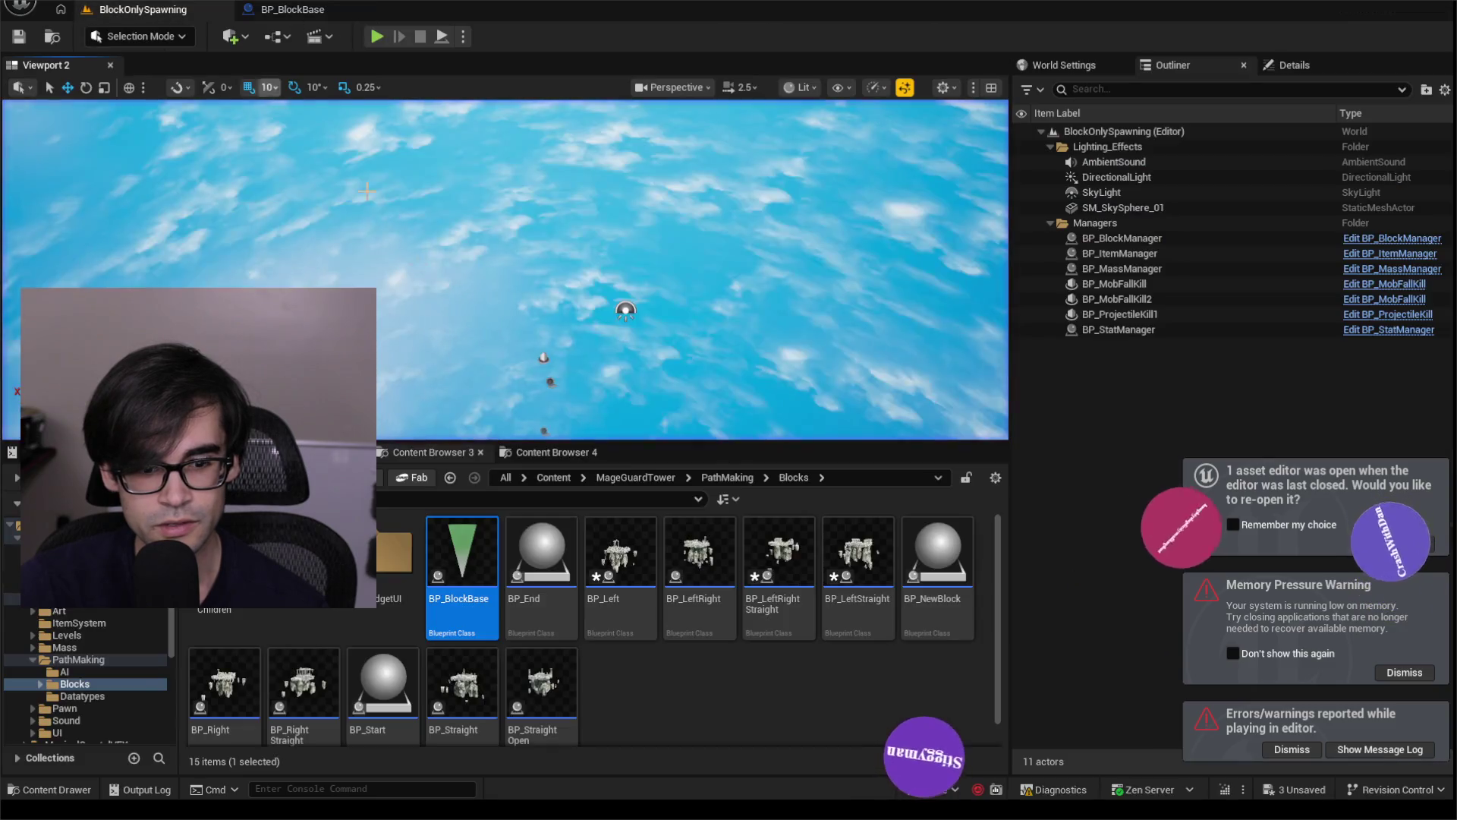
Glance at BP_Straight, then open BP_Start from the Blocks folder.
{"action": "double_click", "coordinate": [459, 659]}
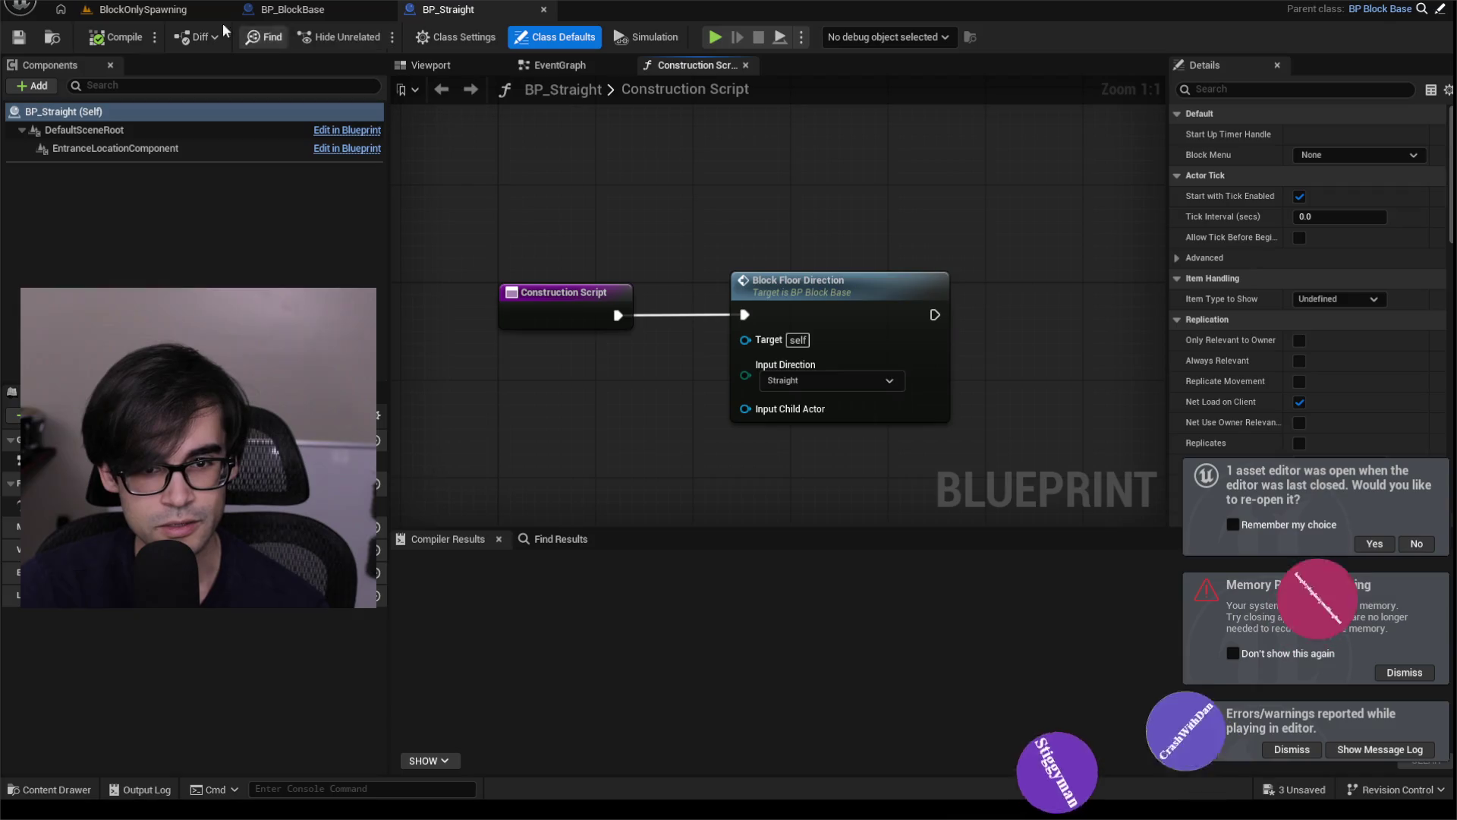
{"action": "left_click", "coordinate": [190, 9]}
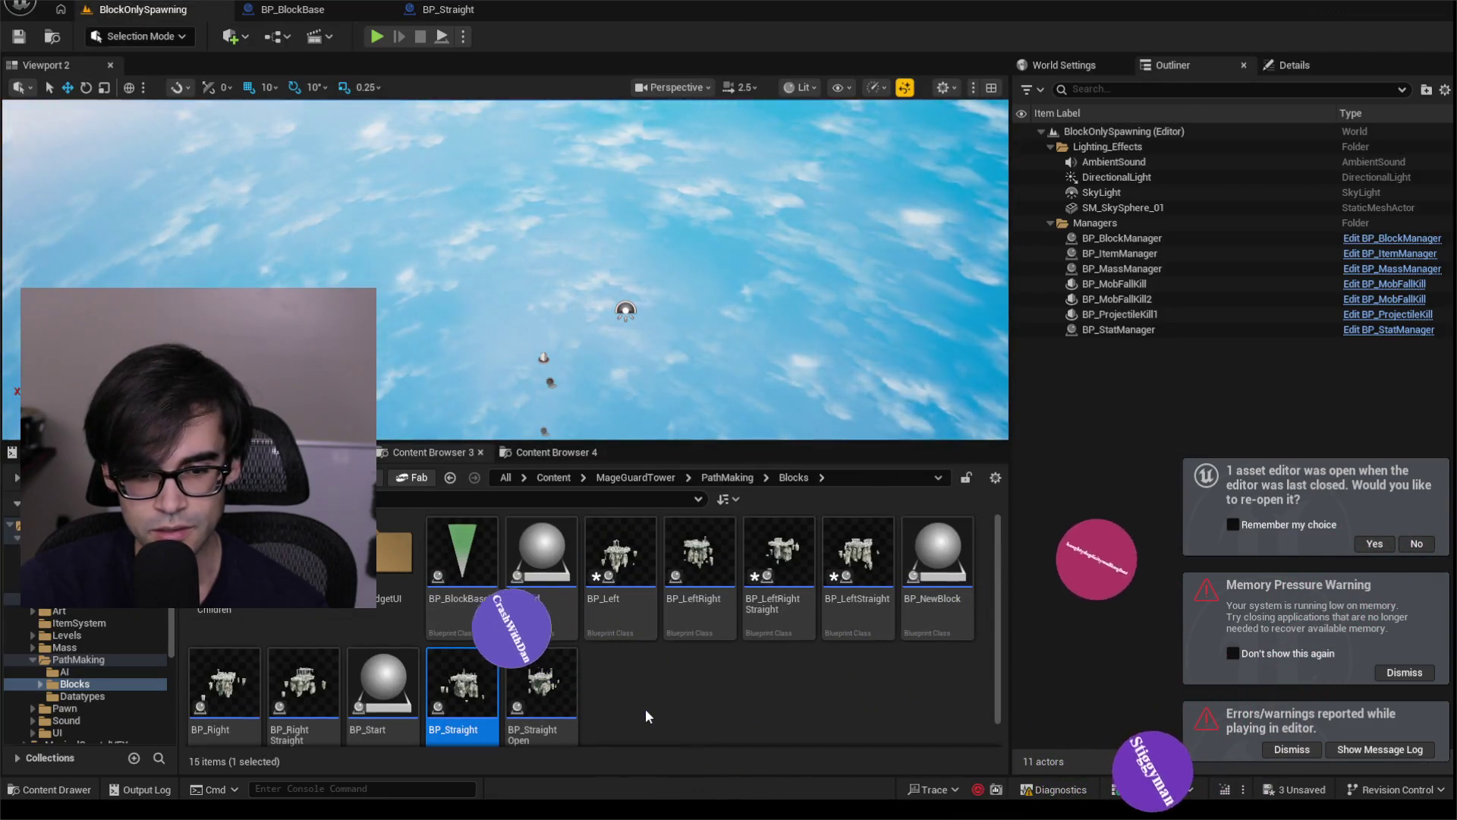
{"action": "scroll", "coordinate": [580, 604], "scroll_direction": "down", "scroll_amount": 1}
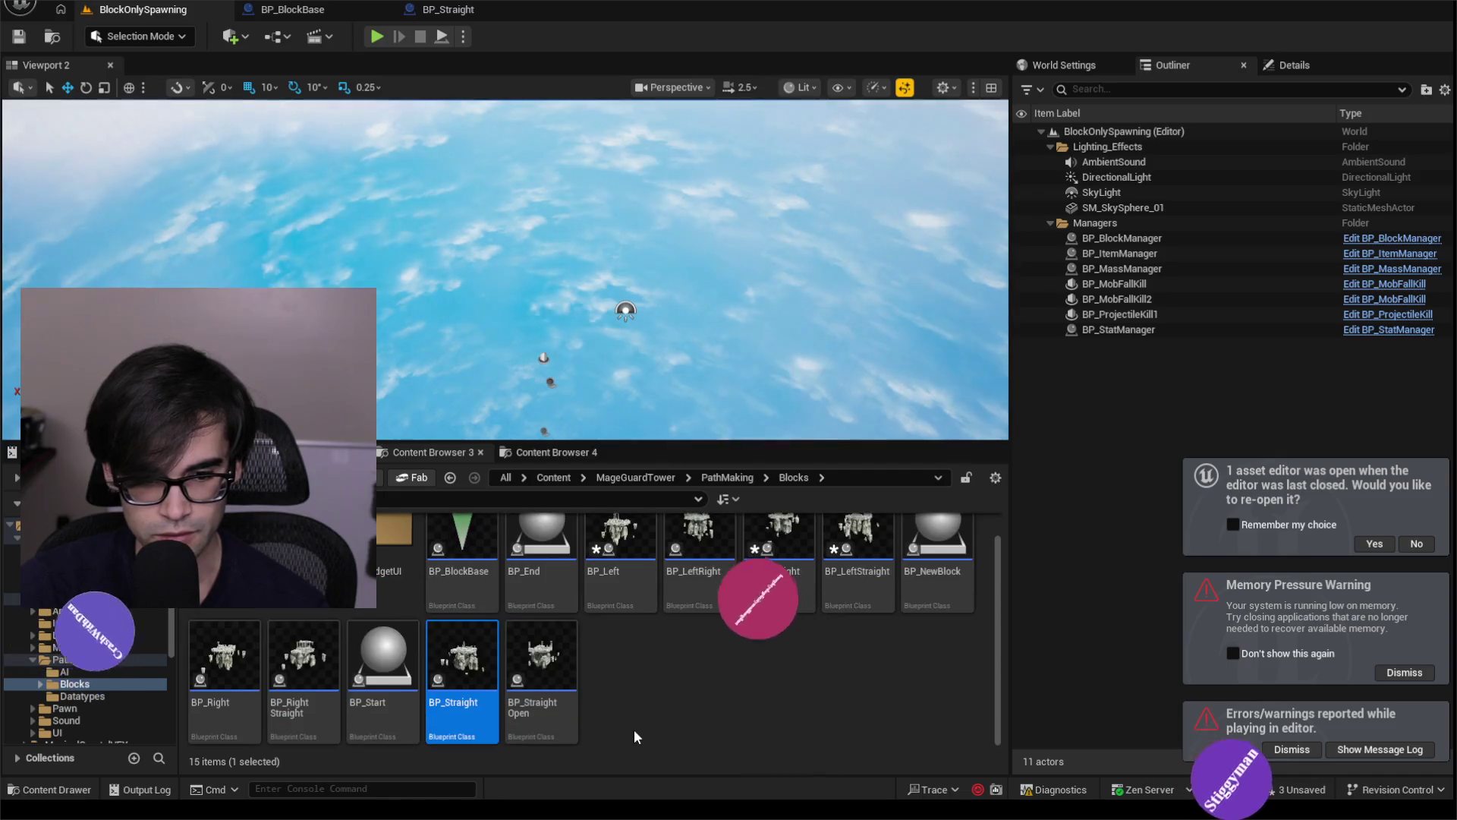
{"action": "key", "text": "Left"}
{"action": "key", "text": "Return"}
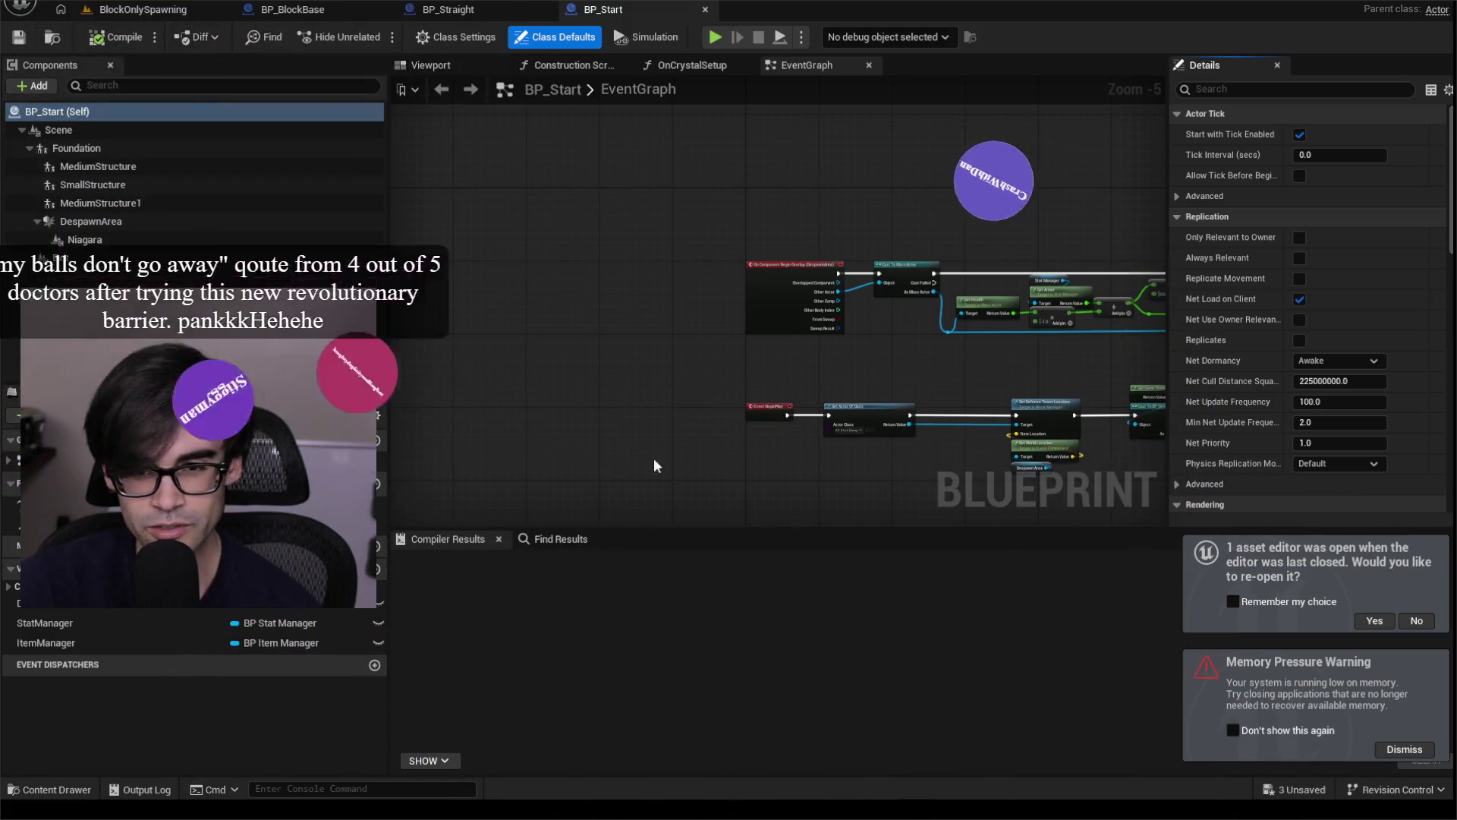
Survey BP_Start's EventGraph around the Get Actor Of Class, SET and Niagara nodes.
{"action": "left_click_drag", "start_coordinate": [851, 225], "coordinate": [523, 190]}
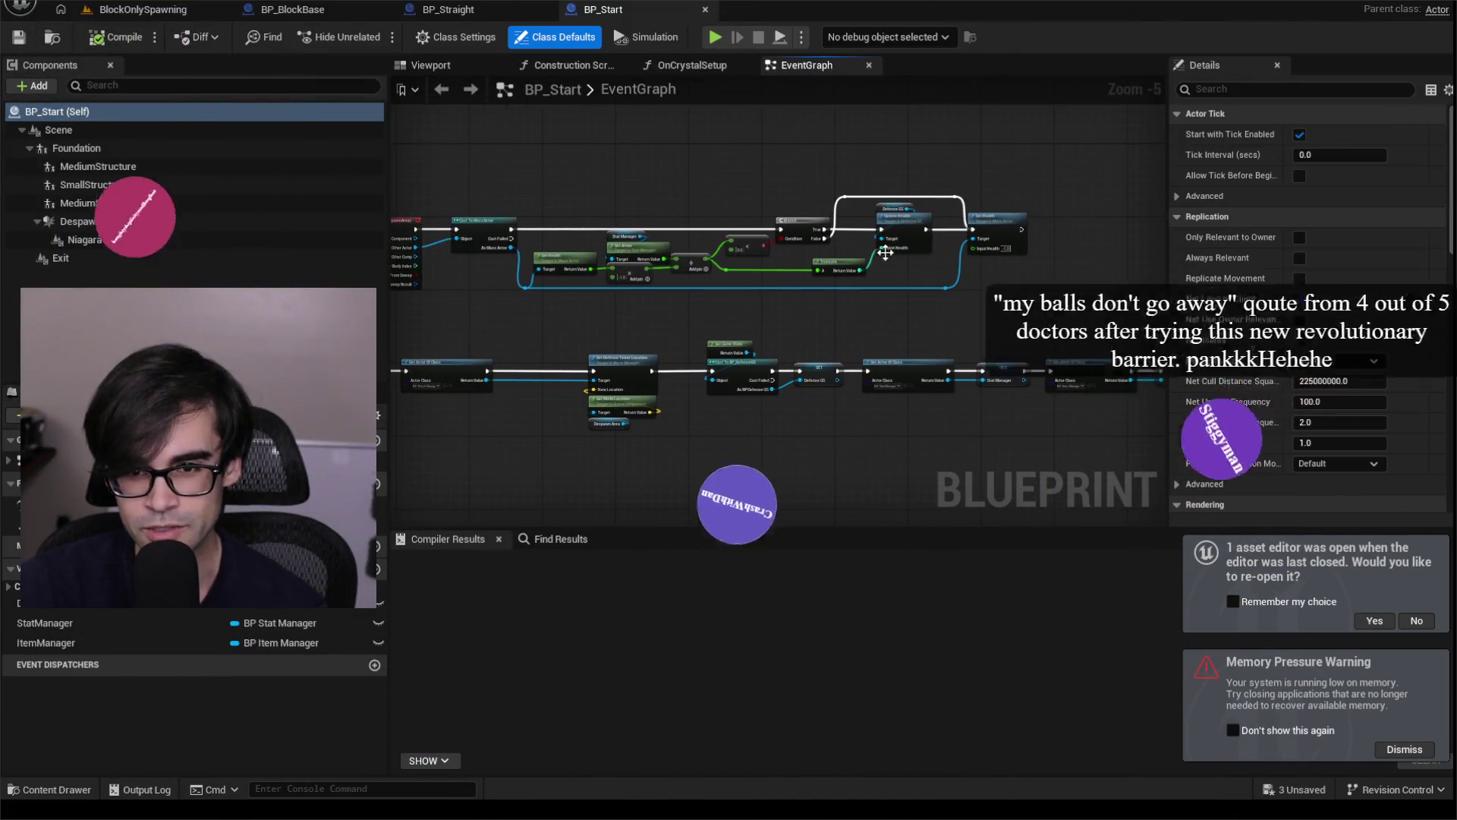
{"action": "scroll", "coordinate": [637, 334], "scroll_direction": "up", "scroll_amount": 5}
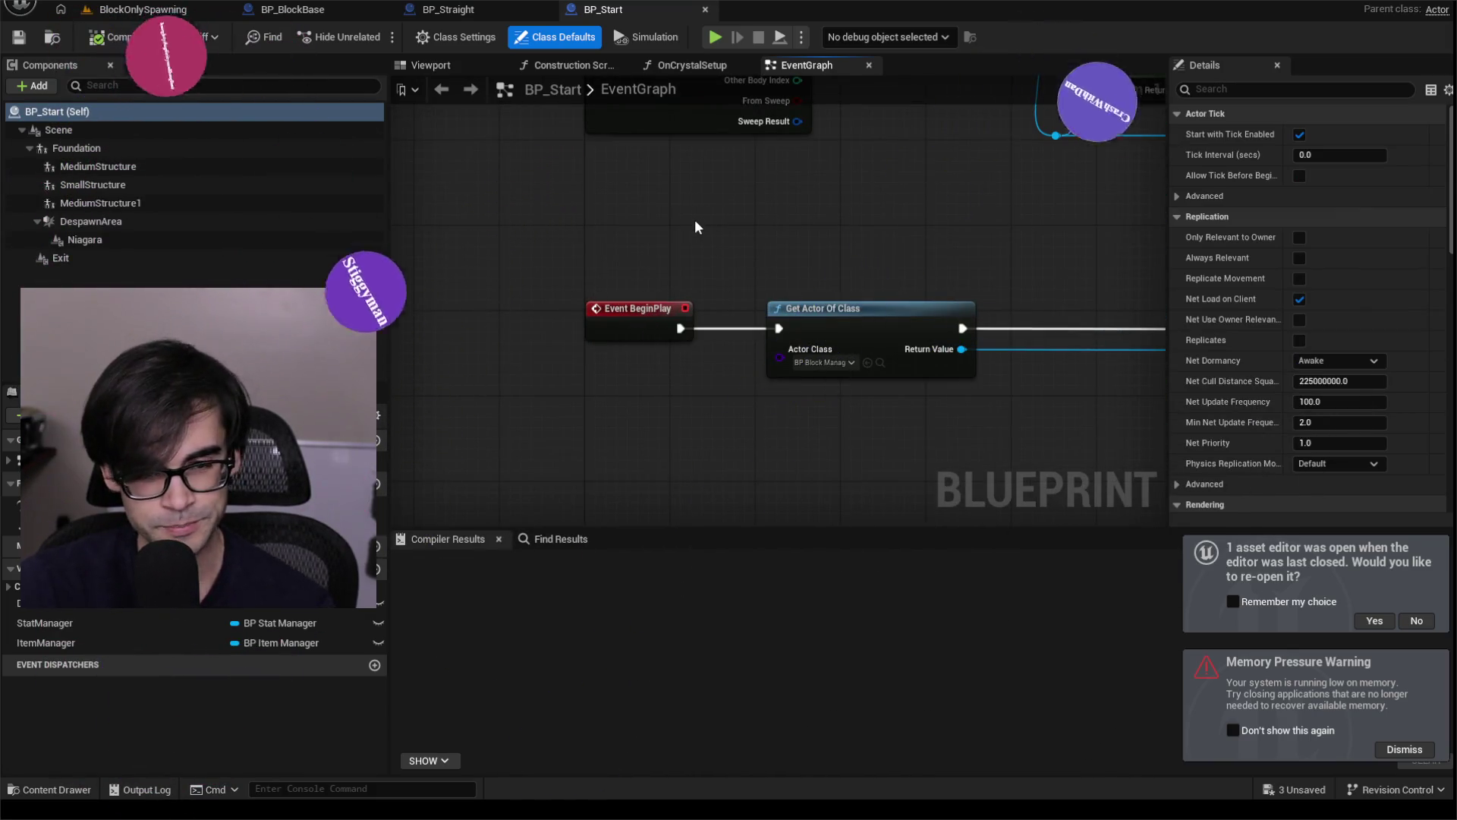
{"action": "mouse_move", "coordinate": [744, 263]}
{"action": "left_mouse_down"}
{"action": "mouse_move", "coordinate": [602, 311]}
{"action": "mouse_move", "coordinate": [777, 296]}
{"action": "mouse_move", "coordinate": [967, 344]}
{"action": "left_mouse_up"}
{"action": "scroll", "coordinate": [621, 304], "scroll_direction": "down", "scroll_amount": 4}
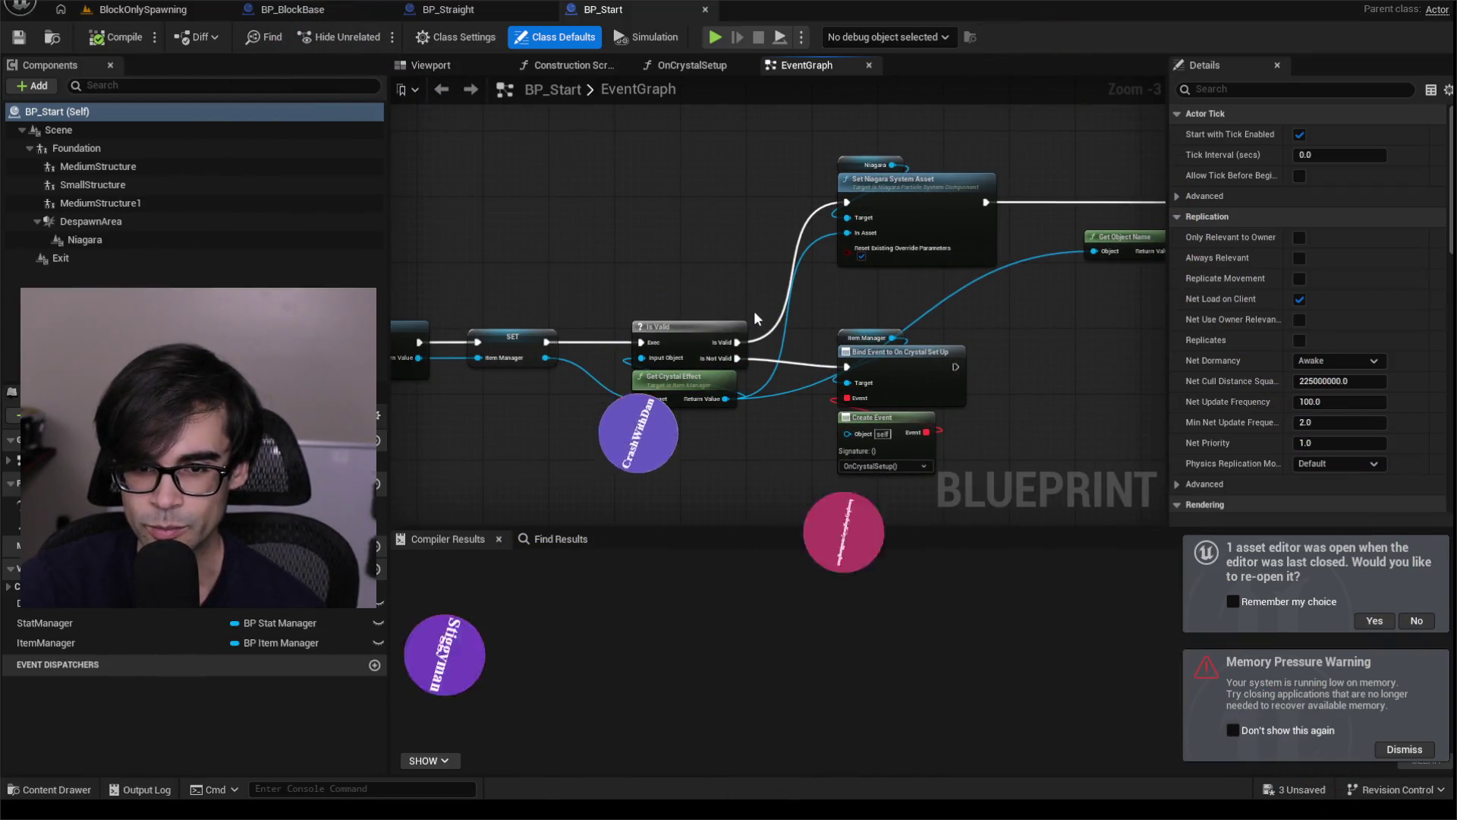
{"action": "left_click_drag", "start_coordinate": [647, 289], "coordinate": [931, 299]}
{"action": "scroll", "coordinate": [841, 293], "scroll_direction": "down", "scroll_amount": 2}
{"action": "mouse_move", "coordinate": [841, 293]}
{"action": "left_mouse_down"}
{"action": "mouse_move", "coordinate": [893, 264]}
{"action": "mouse_move", "coordinate": [955, 275]}
{"action": "left_mouse_up"}
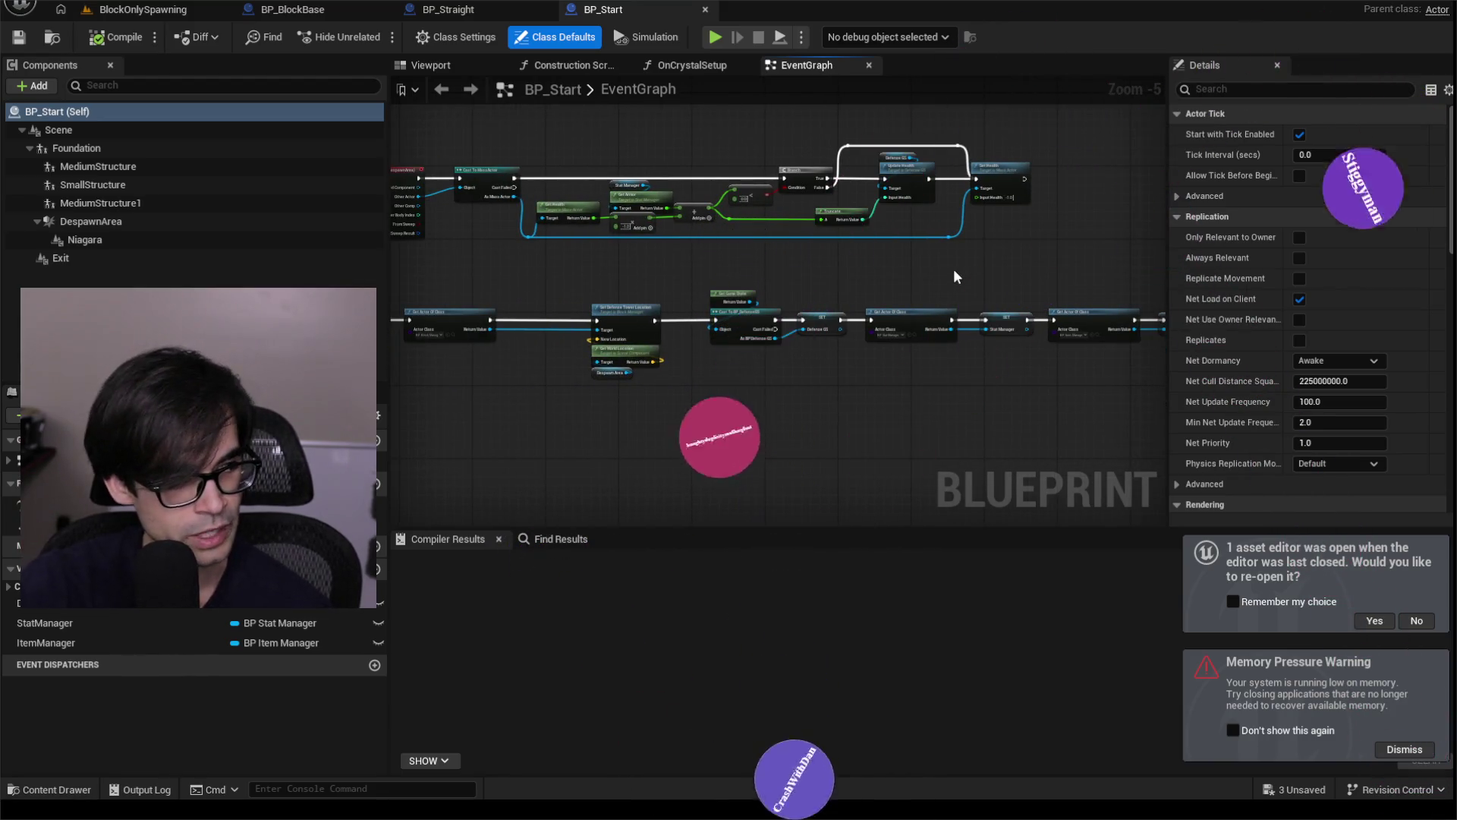
{"action": "scroll", "coordinate": [676, 328], "scroll_direction": "up", "scroll_amount": 4}
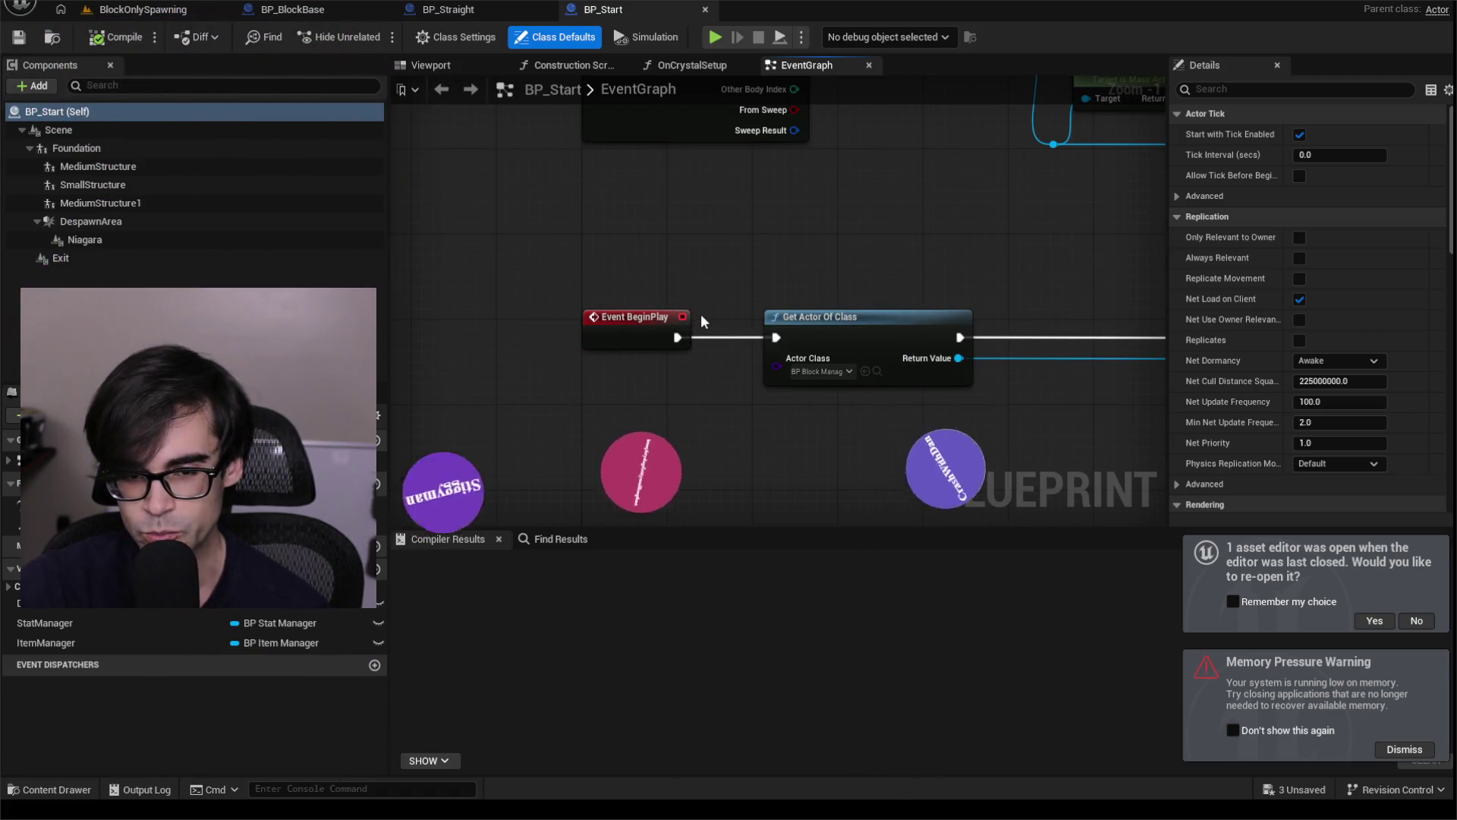
{"action": "mouse_move", "coordinate": [817, 258]}
{"action": "left_mouse_down"}
{"action": "mouse_move", "coordinate": [634, 288]}
{"action": "mouse_move", "coordinate": [768, 396]}
{"action": "mouse_move", "coordinate": [621, 249]}
{"action": "left_mouse_up"}
{"action": "scroll", "coordinate": [766, 378], "scroll_direction": "down", "scroll_amount": 2}
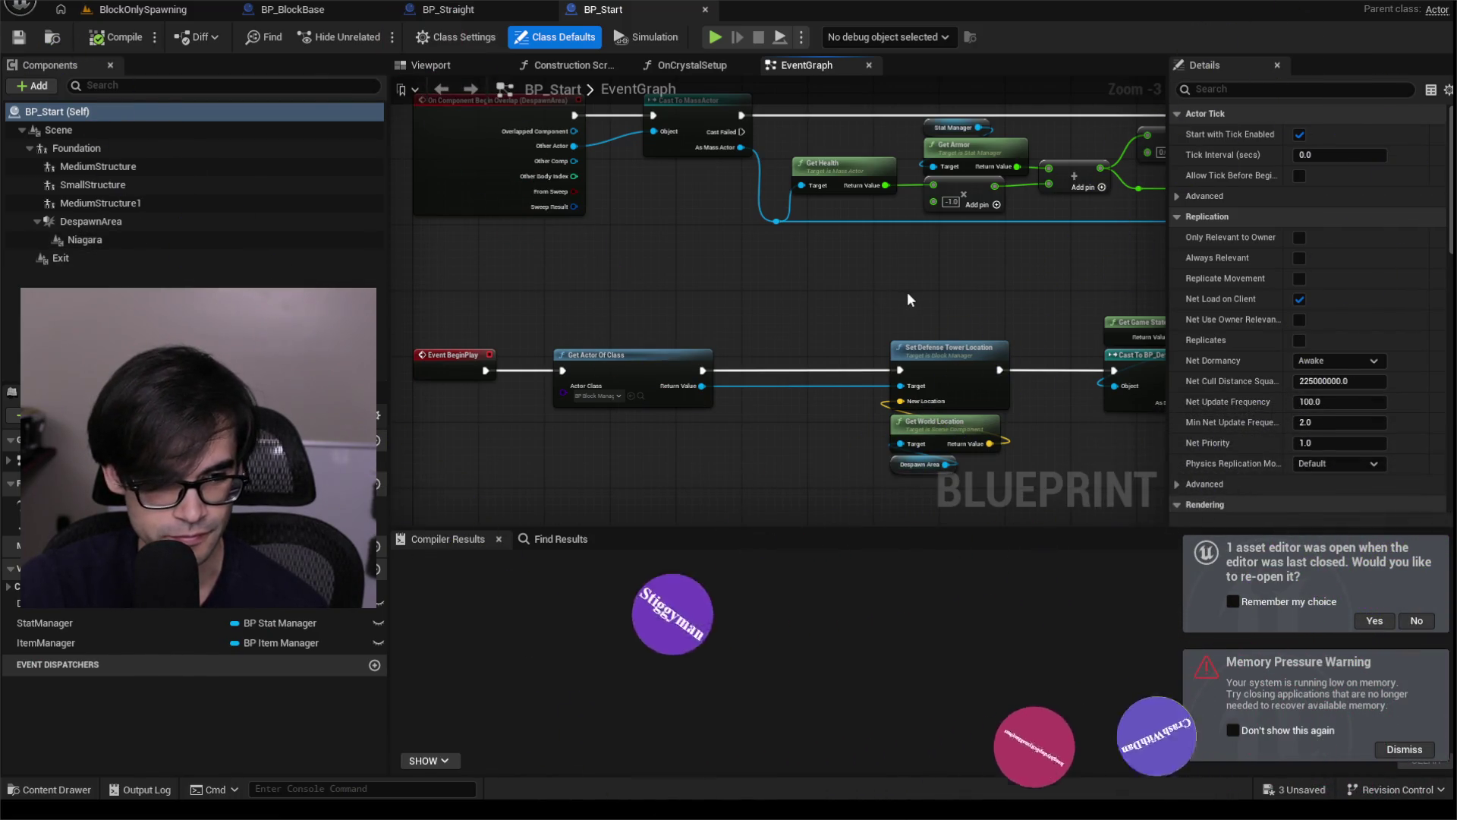
{"action": "left_click_drag", "start_coordinate": [949, 291], "coordinate": [652, 284]}
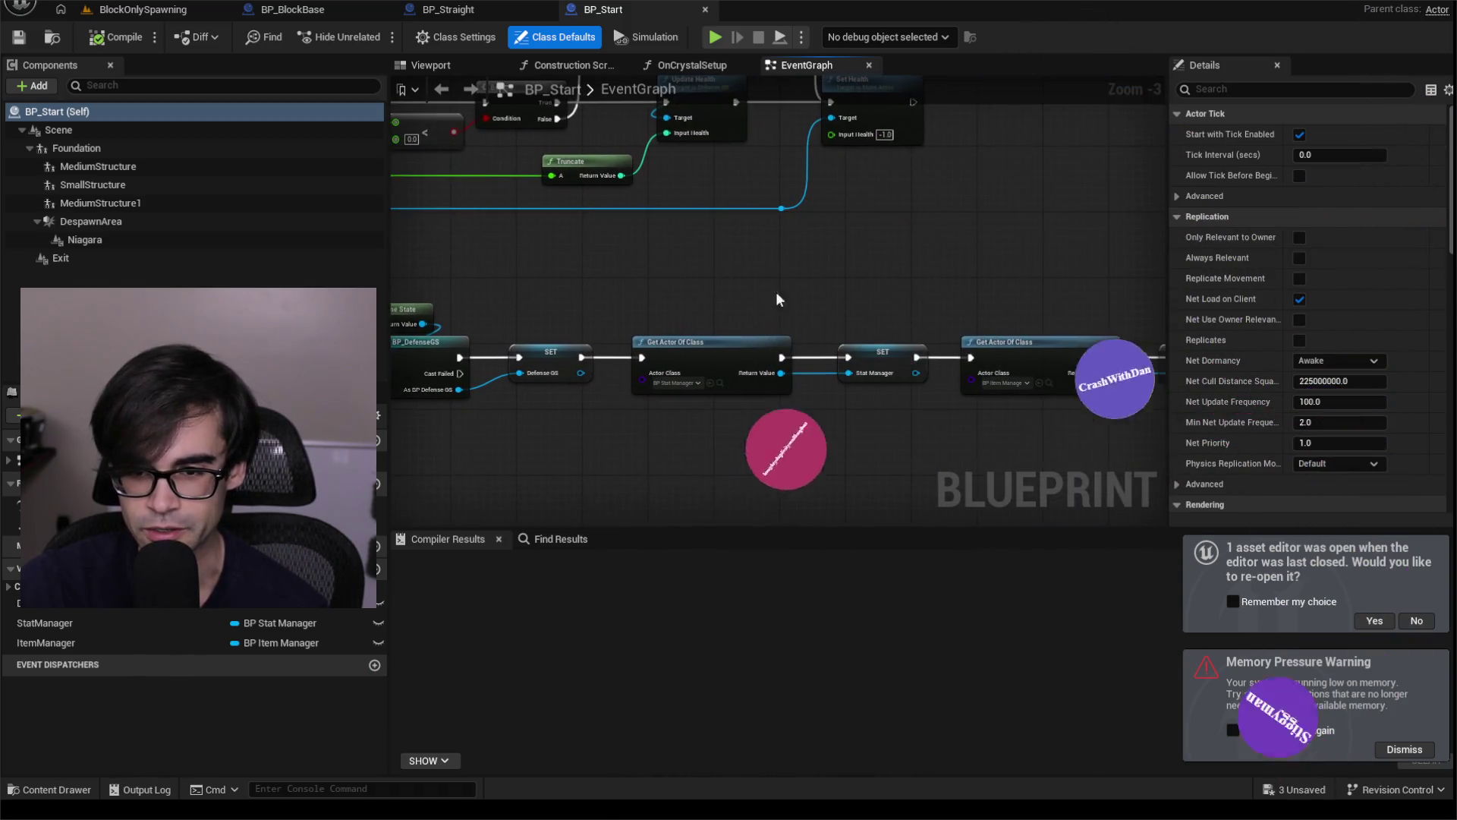
Dismiss the editor notifications and move the Get Object Name and Contains nodes slightly right.
{"action": "left_click", "coordinate": [1424, 765]}
{"action": "scroll", "coordinate": [662, 297], "scroll_direction": "down", "scroll_amount": 2}
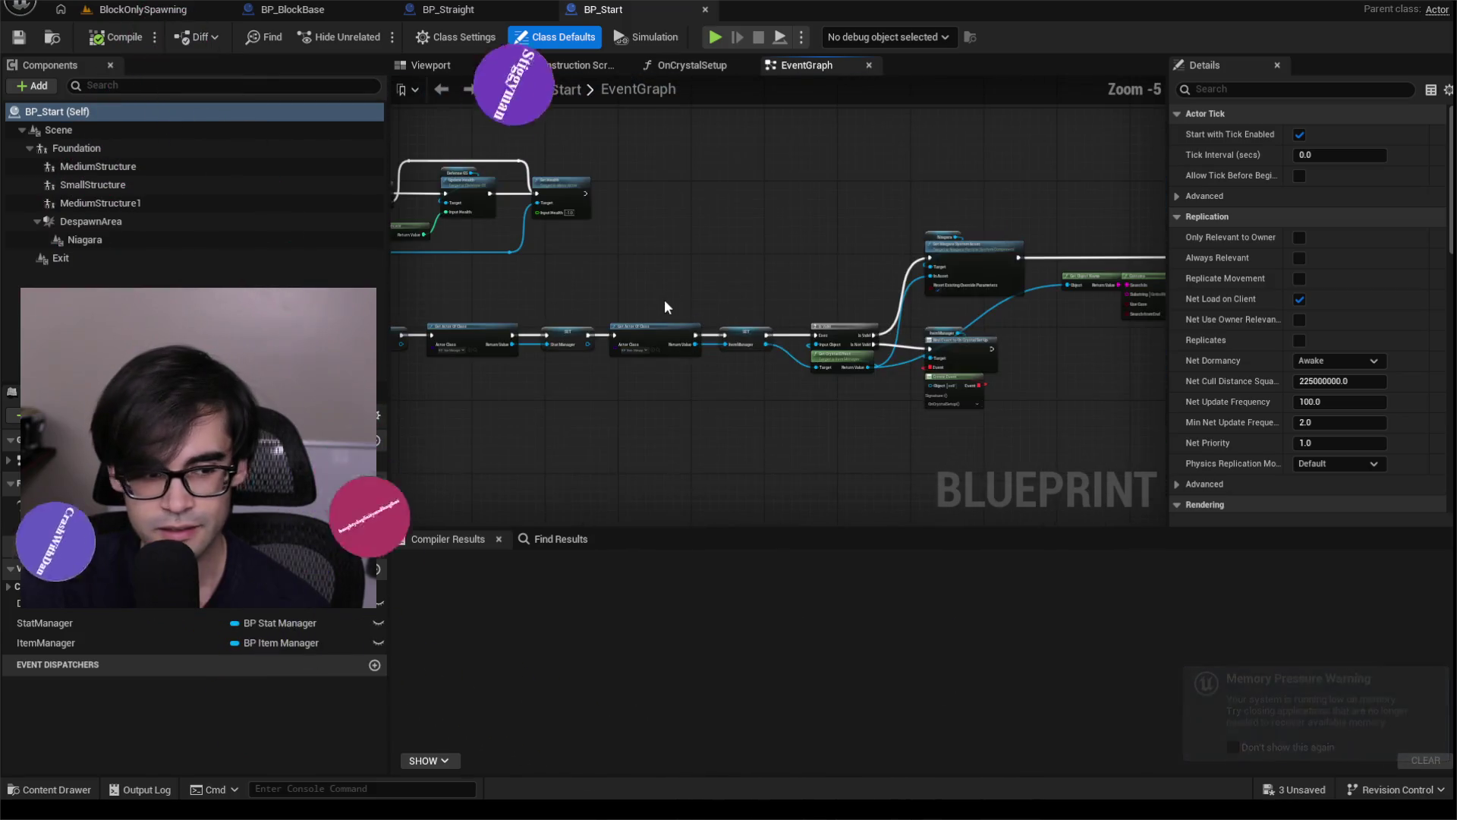
{"action": "left_click_drag", "start_coordinate": [663, 307], "coordinate": [530, 302]}
{"action": "scroll", "coordinate": [727, 348], "scroll_direction": "up", "scroll_amount": 2}
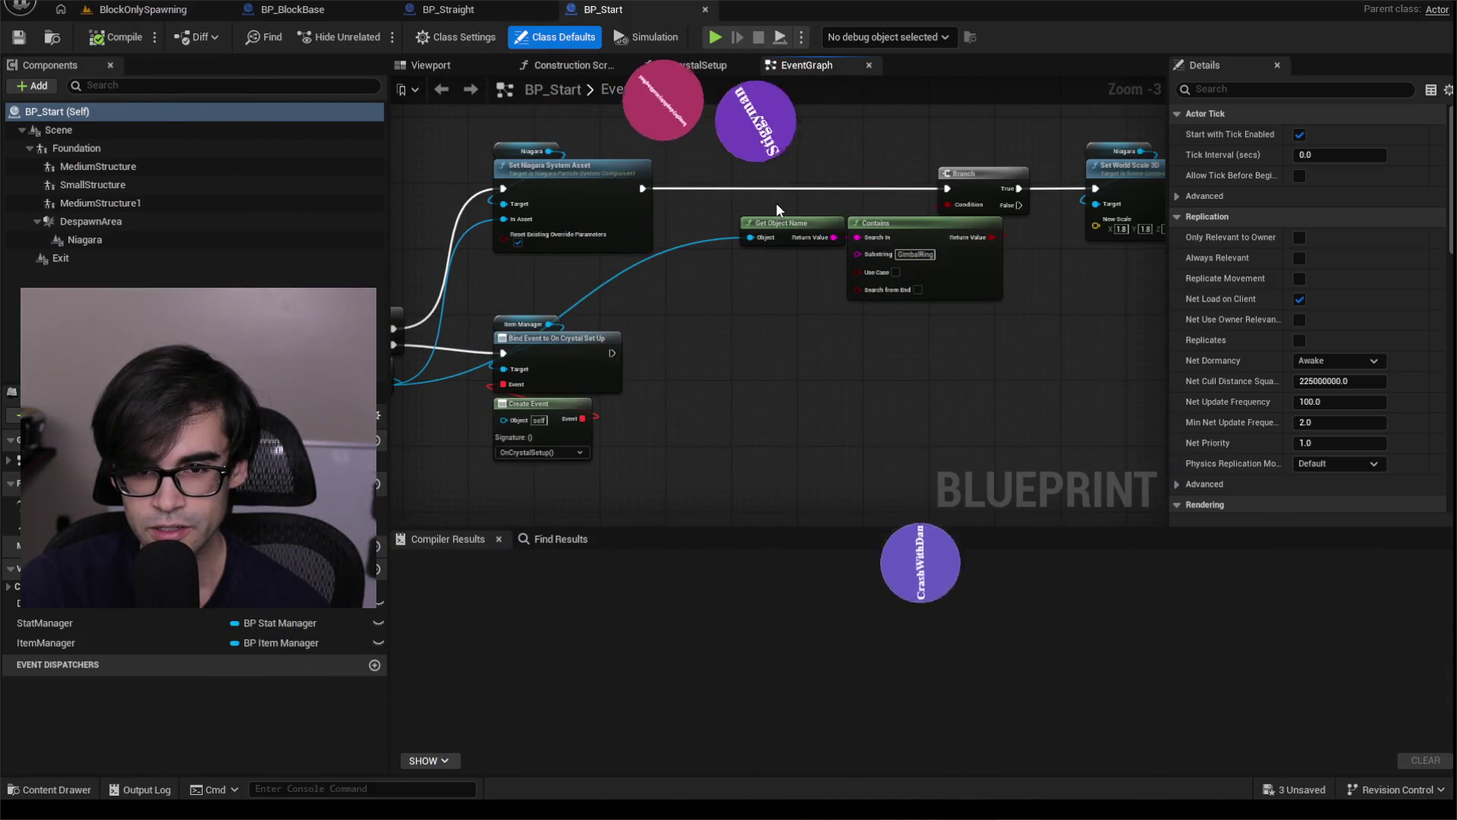
{"action": "mouse_move", "coordinate": [777, 209]}
{"action": "left_mouse_down"}
{"action": "mouse_move", "coordinate": [921, 241]}
{"action": "mouse_move", "coordinate": [957, 227]}
{"action": "left_mouse_up"}
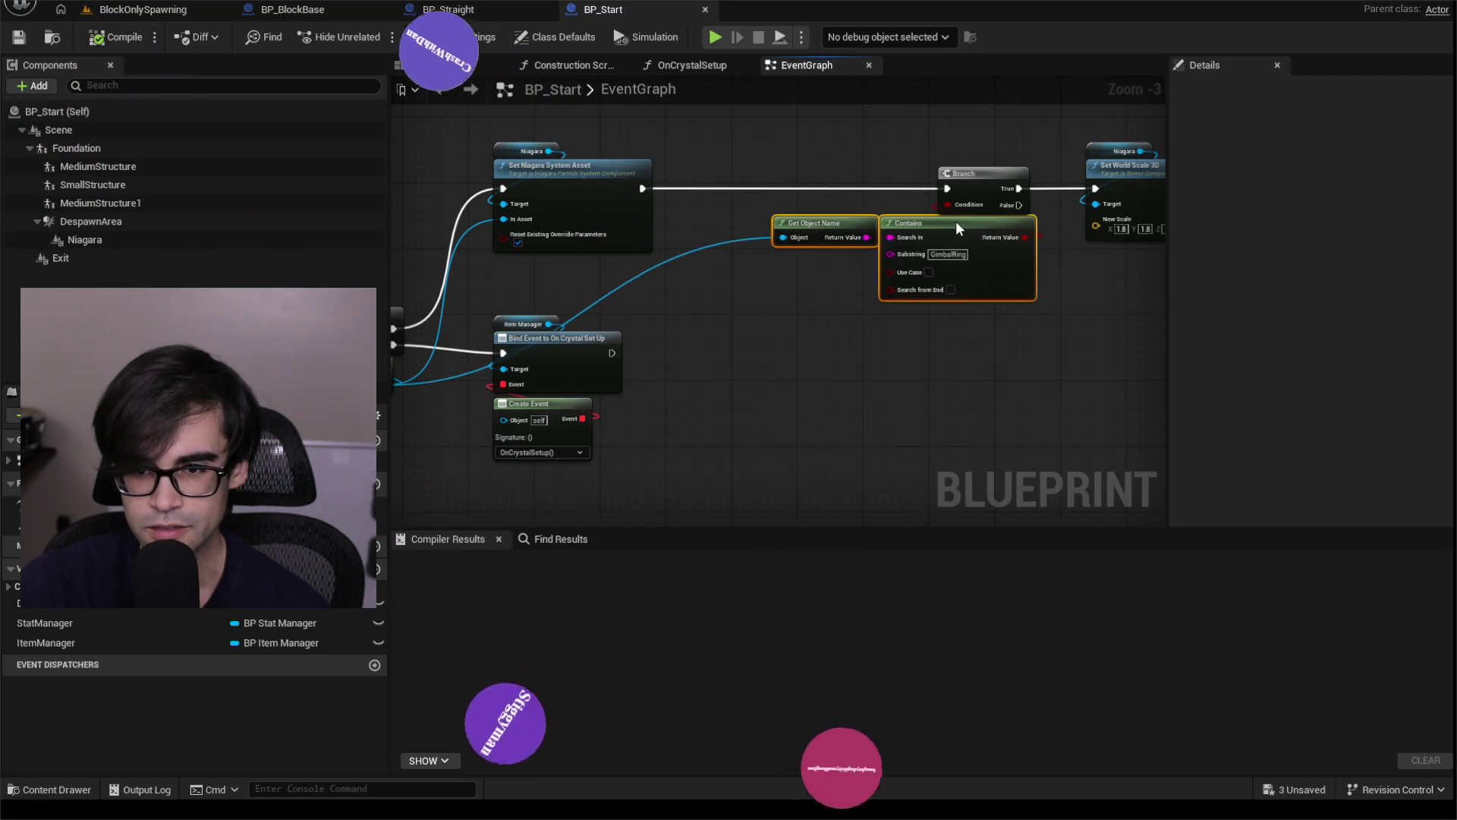
Deselect the moved nodes and box-select a group of four nodes.
{"action": "left_click", "coordinate": [888, 211]}
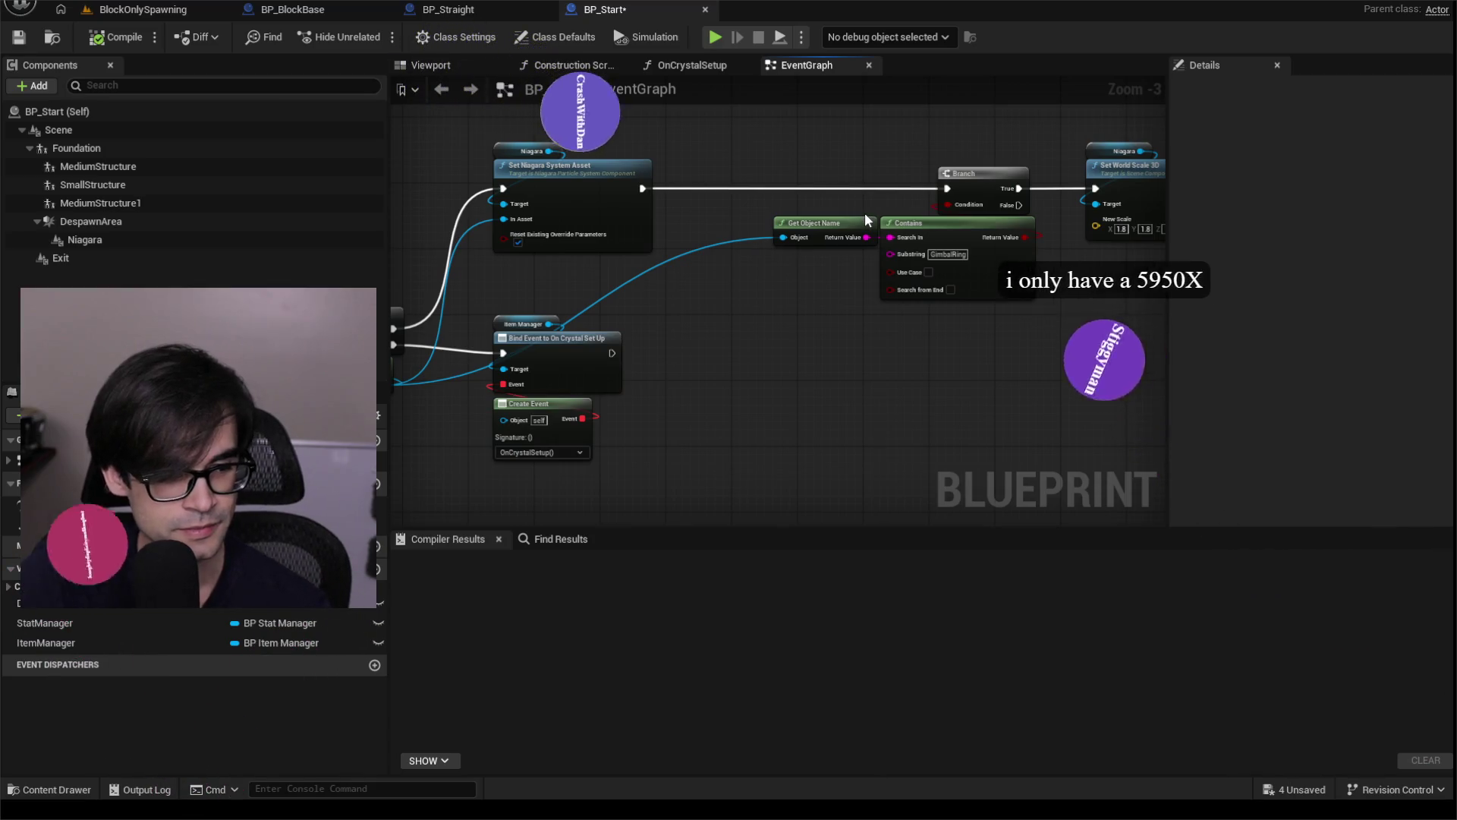
{"action": "mouse_move", "coordinate": [904, 194]}
{"action": "left_mouse_down"}
{"action": "mouse_move", "coordinate": [865, 235]}
{"action": "mouse_move", "coordinate": [700, 175]}
{"action": "mouse_move", "coordinate": [851, 327]}
{"action": "mouse_move", "coordinate": [1132, 403]}
{"action": "mouse_move", "coordinate": [1138, 361]}
{"action": "left_mouse_up"}
{"action": "mouse_move", "coordinate": [603, 215]}
{"action": "left_mouse_down"}
{"action": "mouse_move", "coordinate": [836, 205]}
{"action": "mouse_move", "coordinate": [867, 189]}
{"action": "left_mouse_up"}
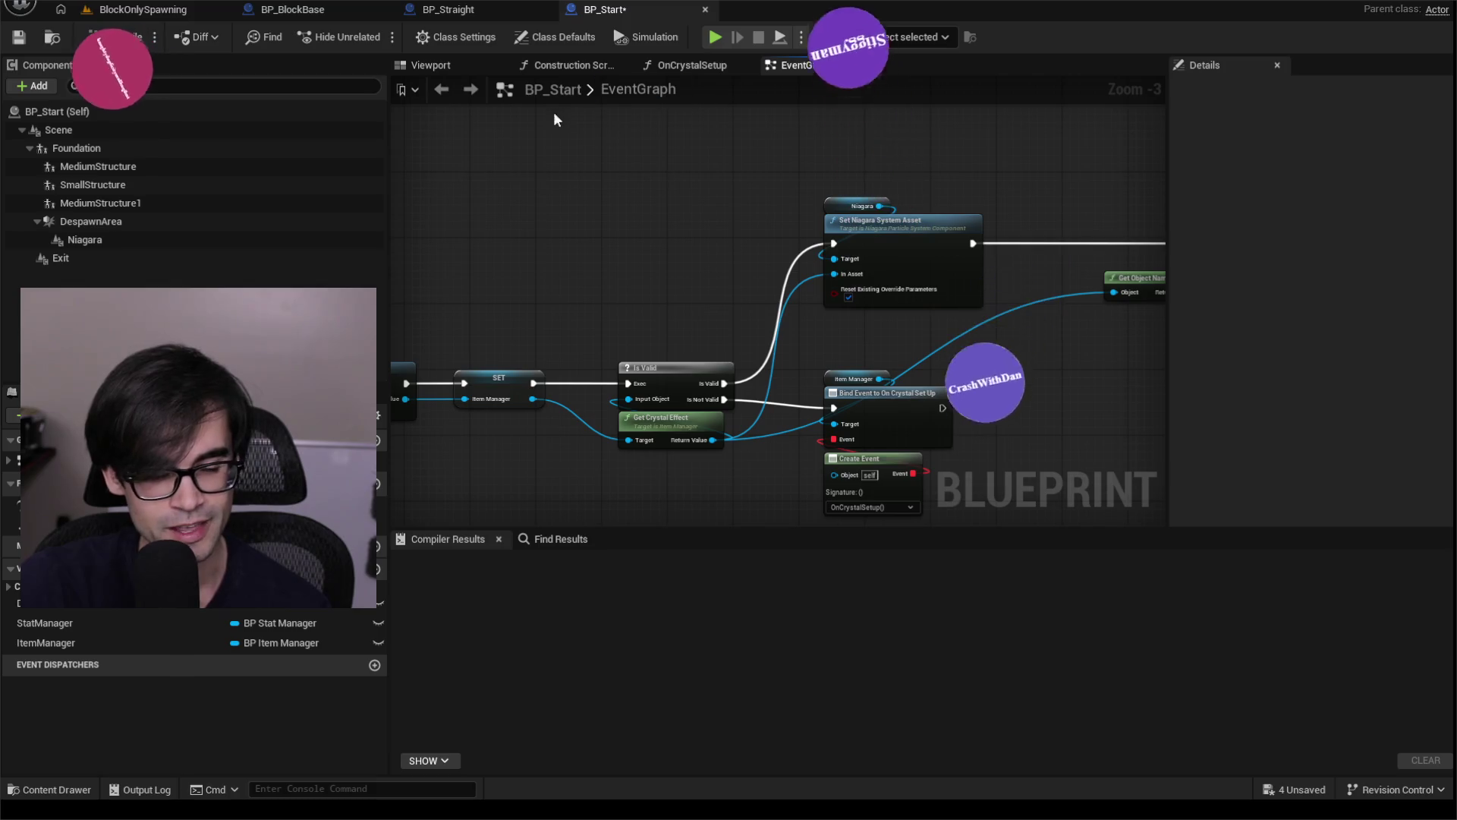
{"action": "scroll", "coordinate": [683, 190], "scroll_direction": "down", "scroll_amount": 2}
{"action": "mouse_move", "coordinate": [776, 220]}
{"action": "left_mouse_down"}
{"action": "mouse_move", "coordinate": [919, 309]}
{"action": "mouse_move", "coordinate": [748, 263]}
{"action": "left_mouse_up"}
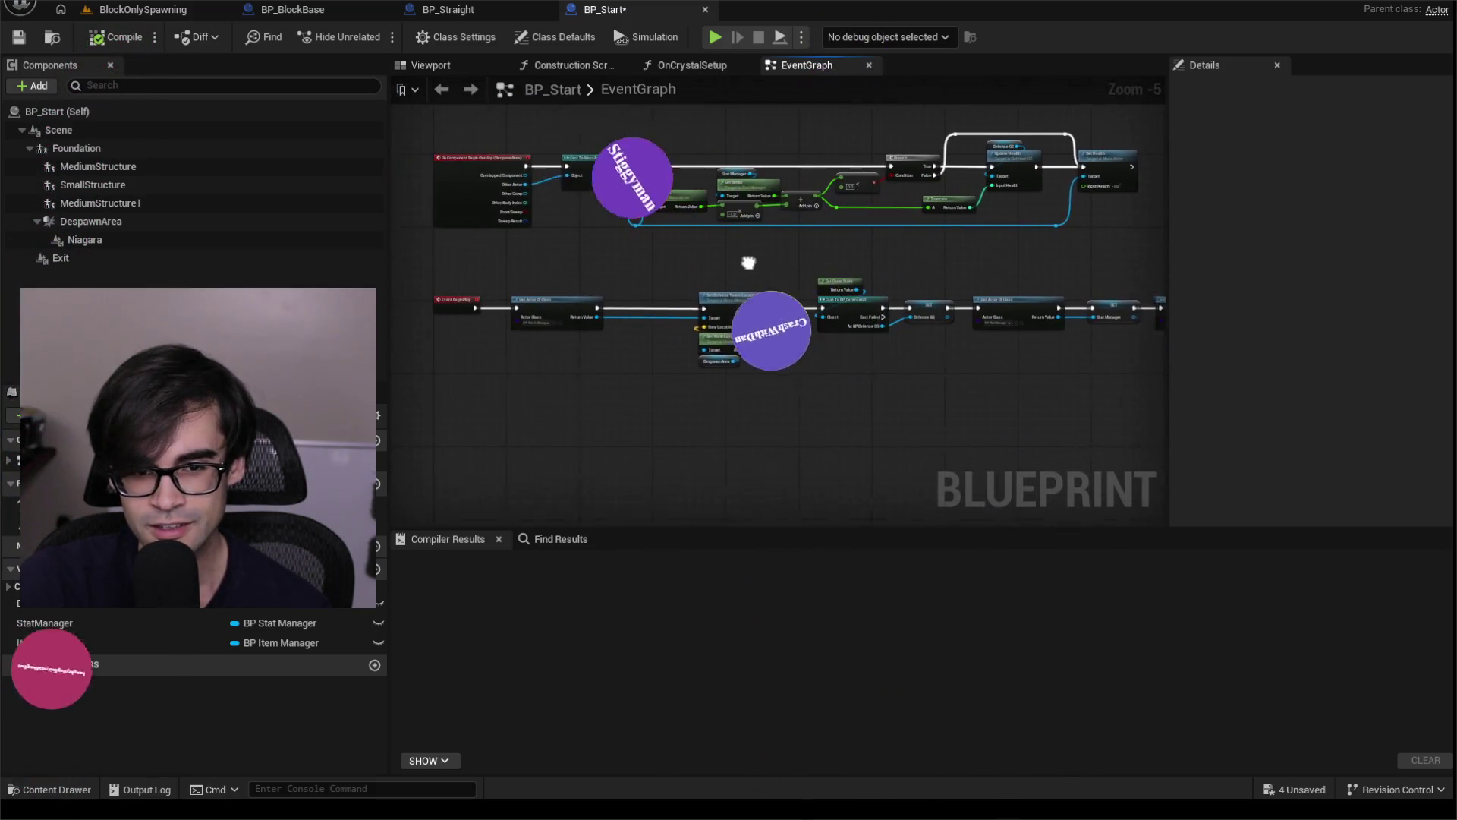
{"action": "scroll", "coordinate": [636, 262], "scroll_direction": "up", "scroll_amount": 2}
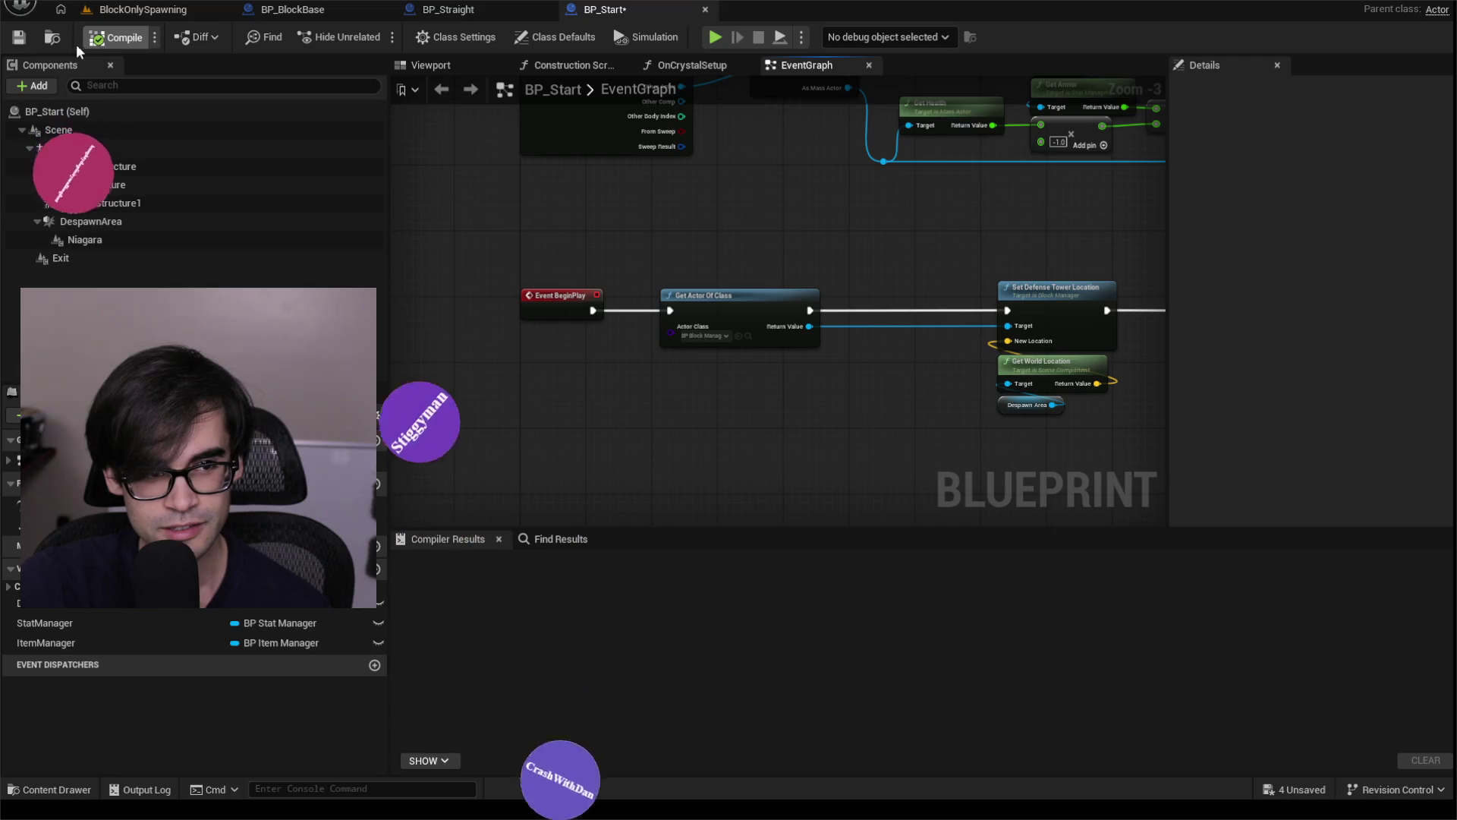
Compile BP_Start and confirm it compiles successfully.
{"action": "left_click", "coordinate": [76, 44]}
{"action": "left_click_drag", "start_coordinate": [640, 244], "coordinate": [786, 255]}
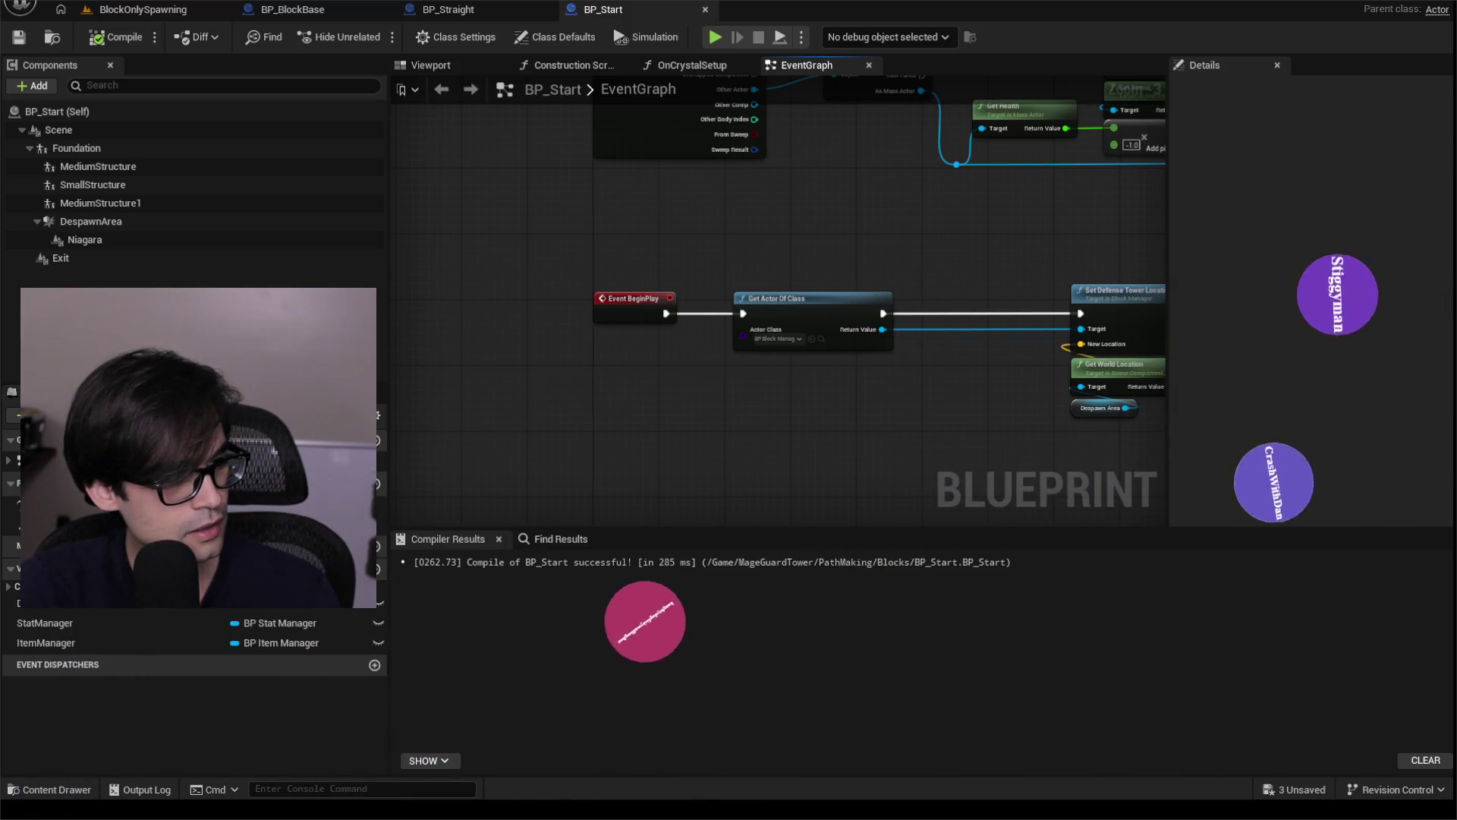
{"action": "key", "text": "alt+Tab"}
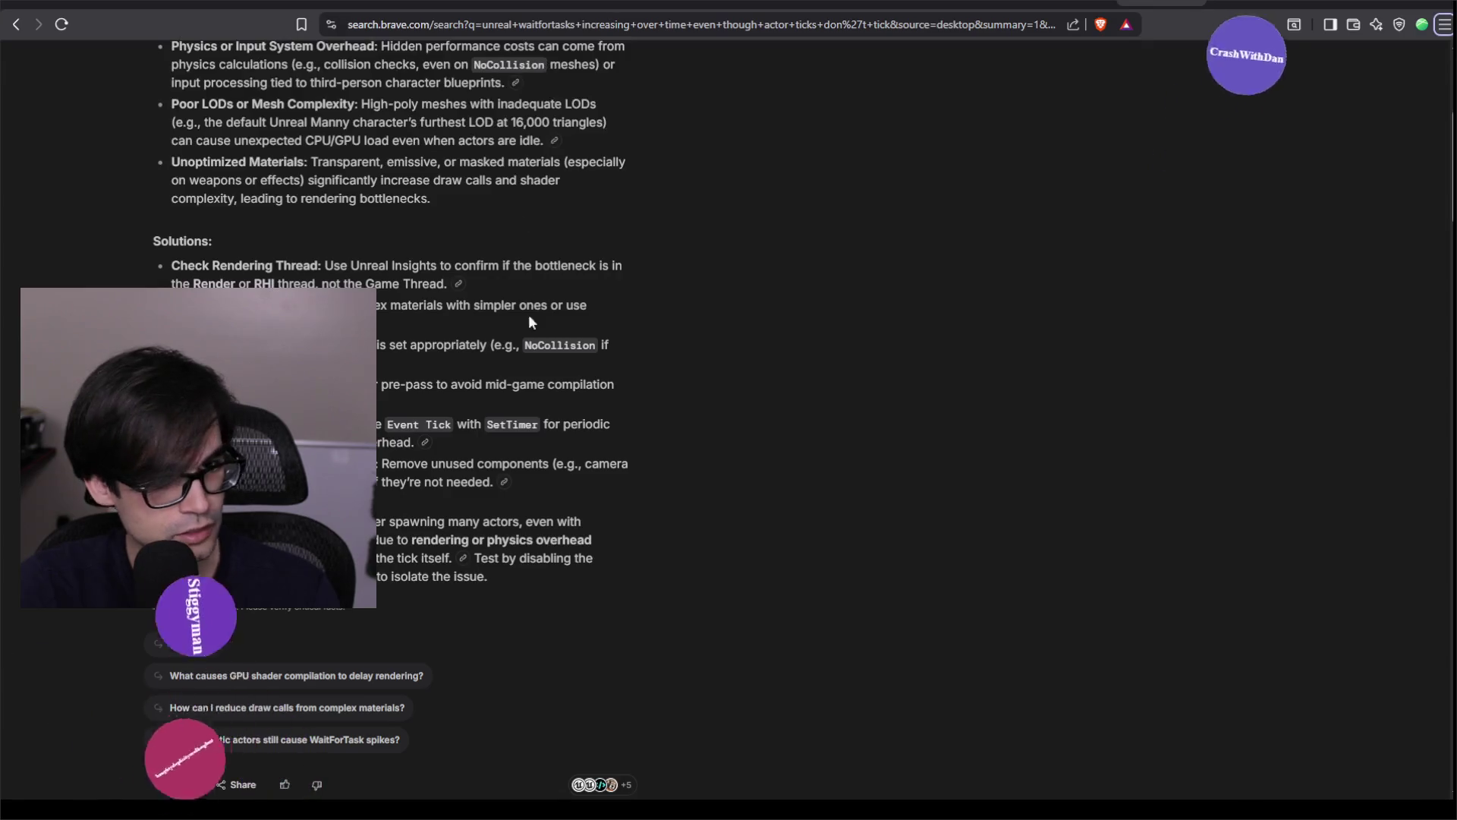
Search for NH-D15 in Brave and open the Noctua NH-D15 Amazon listing.
{"action": "left_click", "coordinate": [1284, 2]}
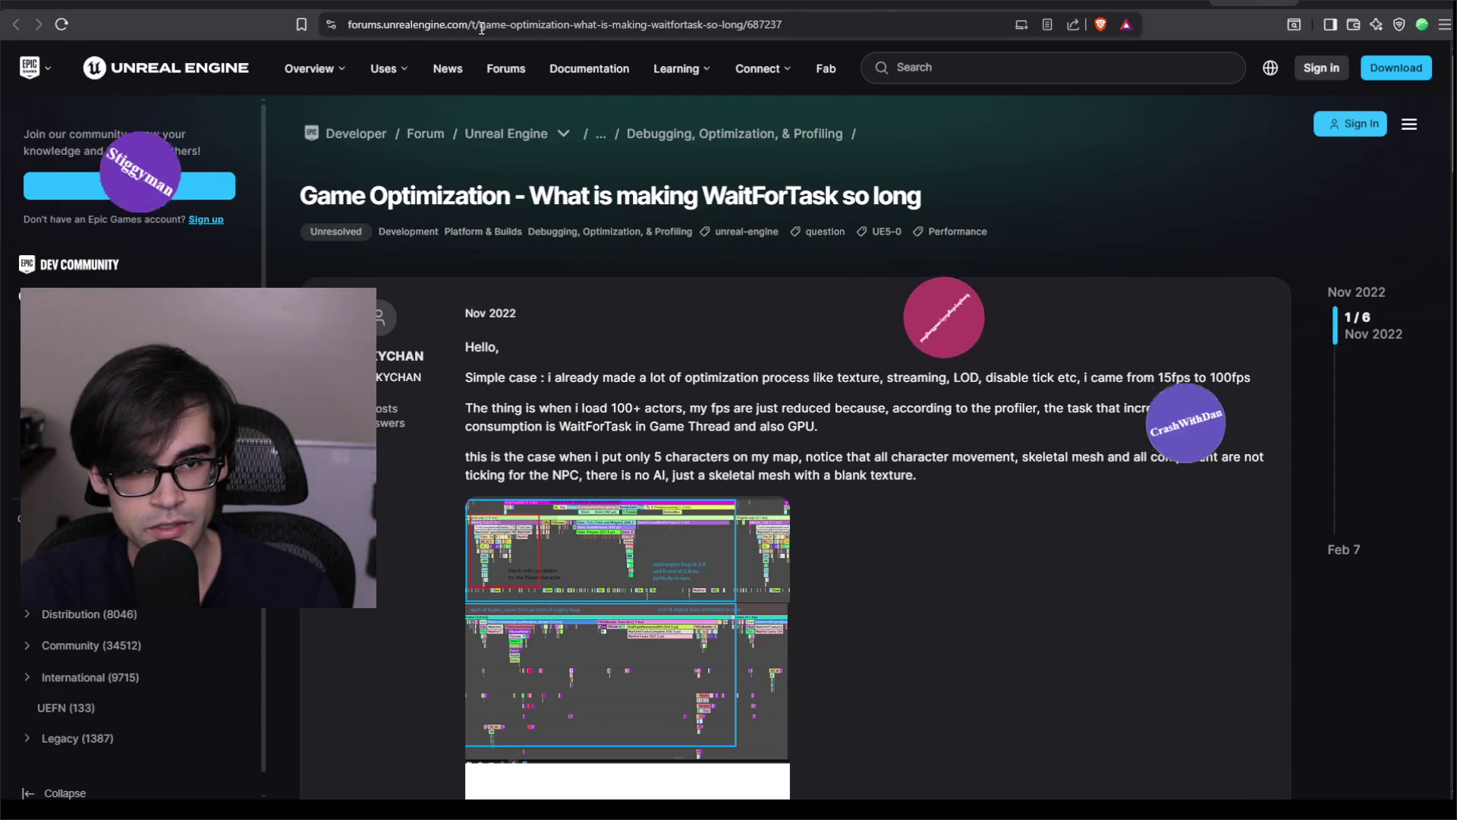
{"action": "left_click", "coordinate": [480, 25]}
{"action": "type", "text": "NH-D15"}
{"action": "key", "text": "Return"}
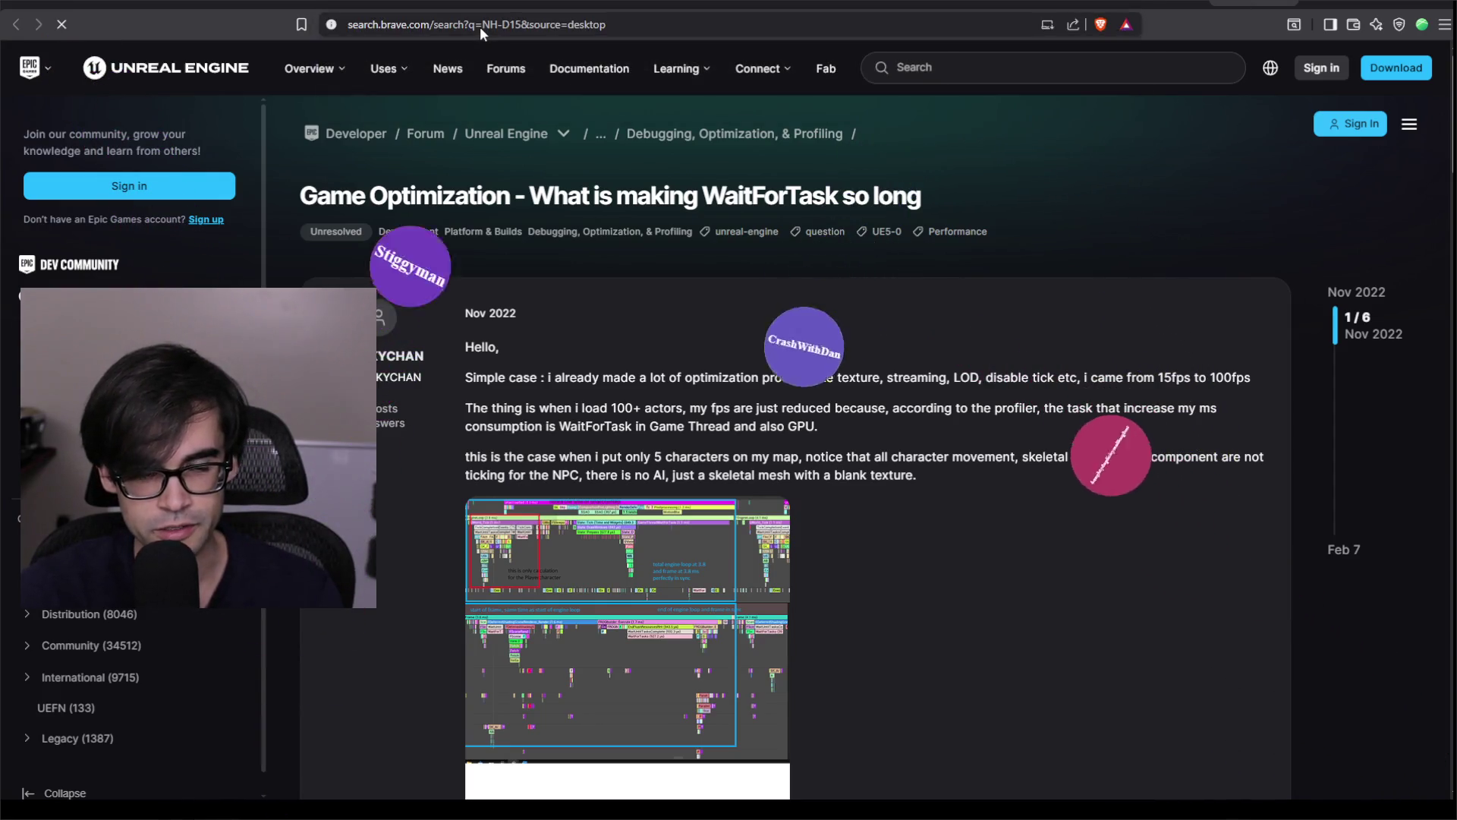
{"action": "left_click", "coordinate": [247, 193]}
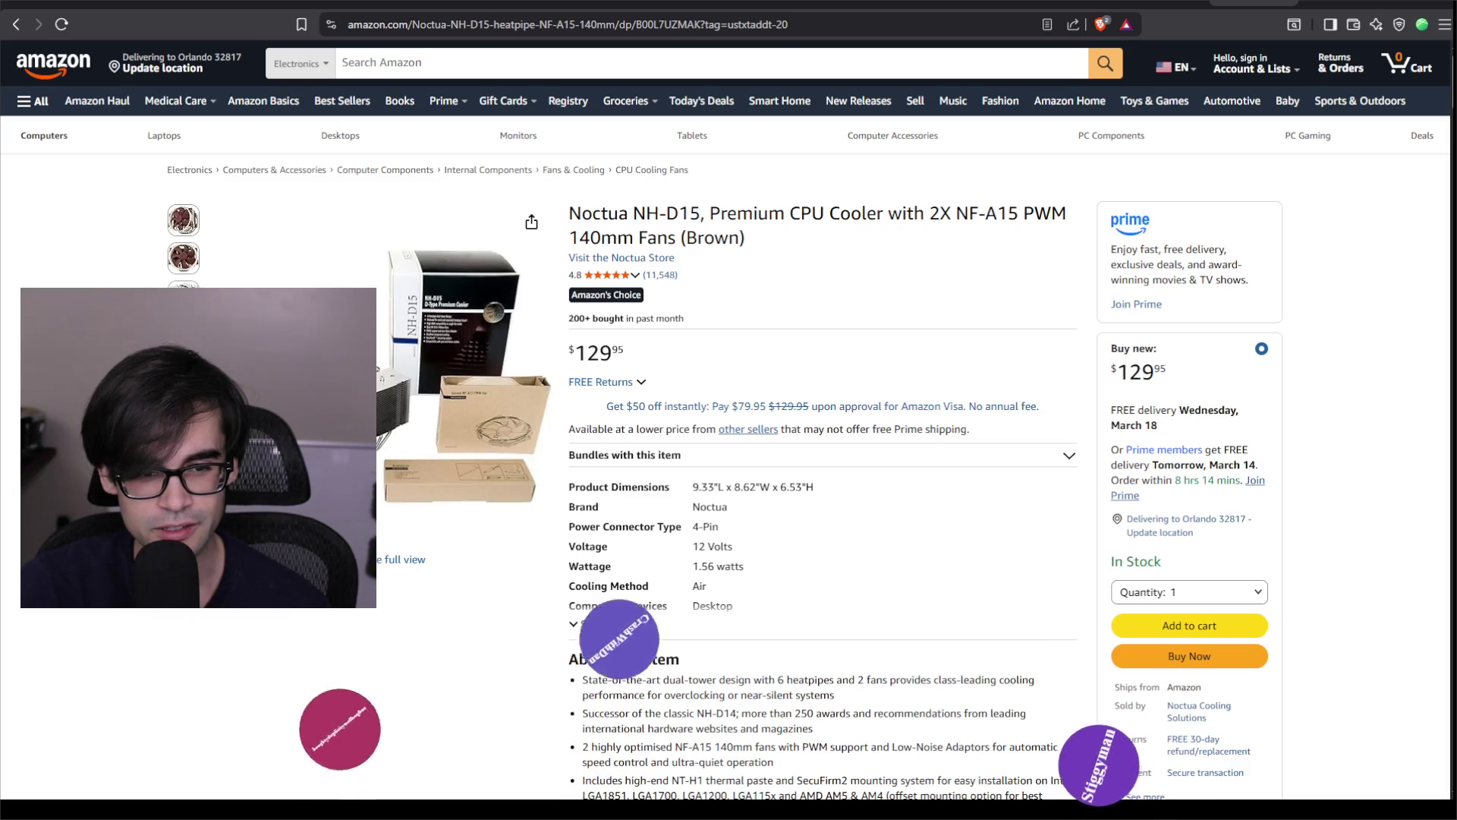
Browse the Noctua brand carousel through to the thermal paste slides.
{"action": "scroll", "coordinate": [906, 539], "scroll_direction": "down", "scroll_amount": 4}
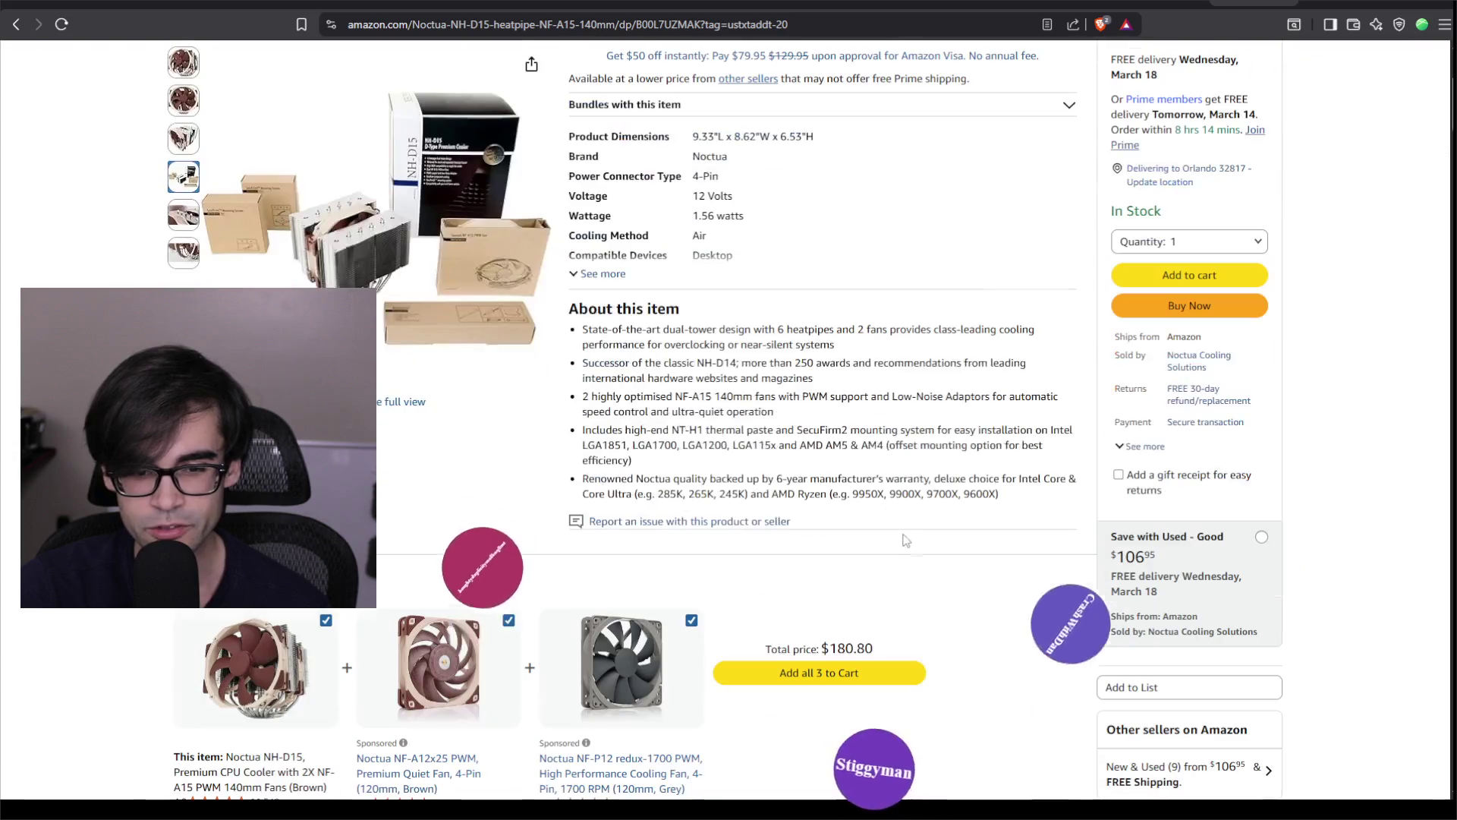
{"action": "scroll", "coordinate": [913, 534], "scroll_direction": "down", "scroll_amount": 15}
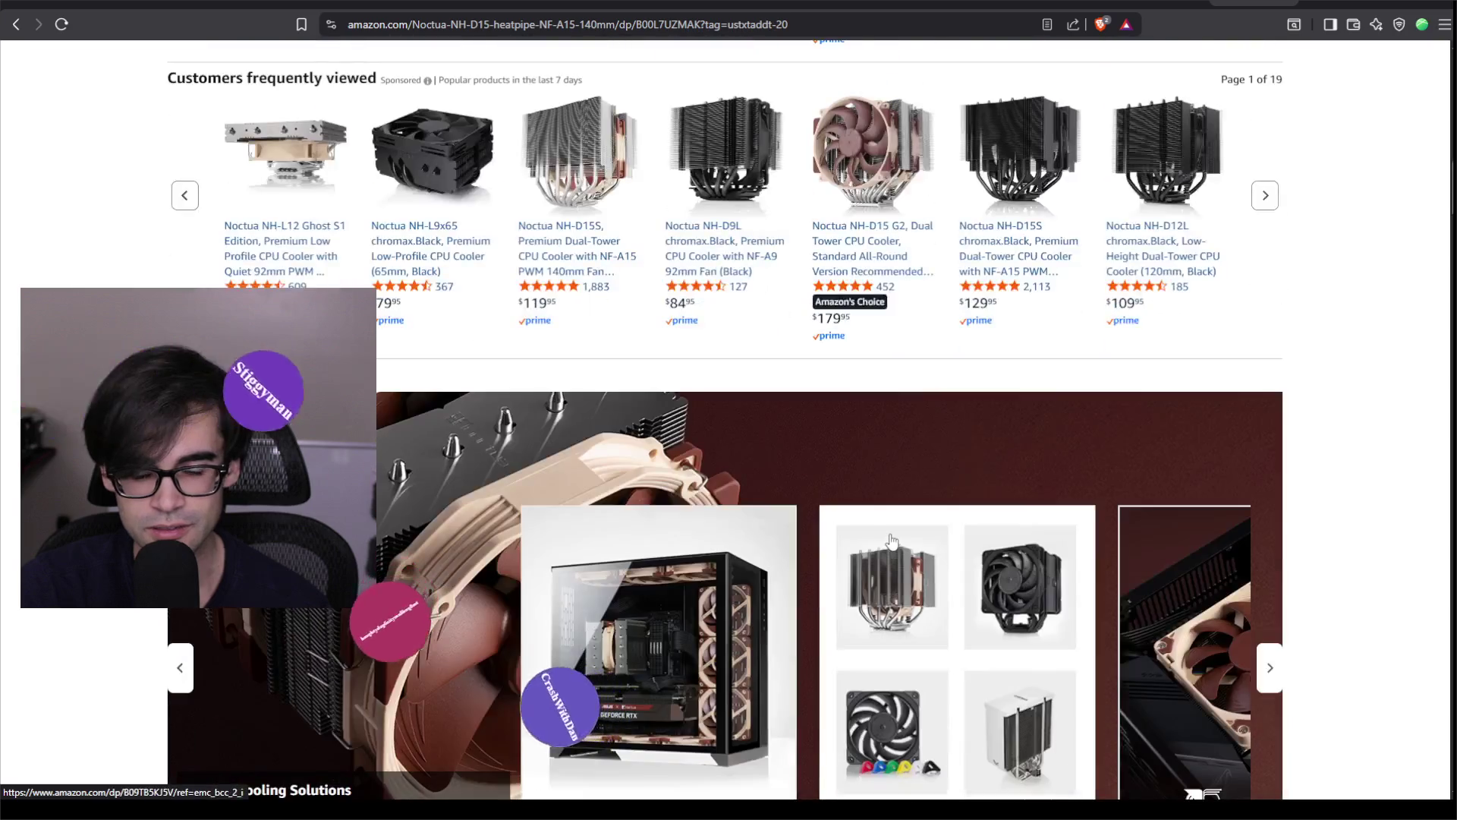
{"action": "scroll", "coordinate": [867, 505], "scroll_direction": "up", "scroll_amount": 4}
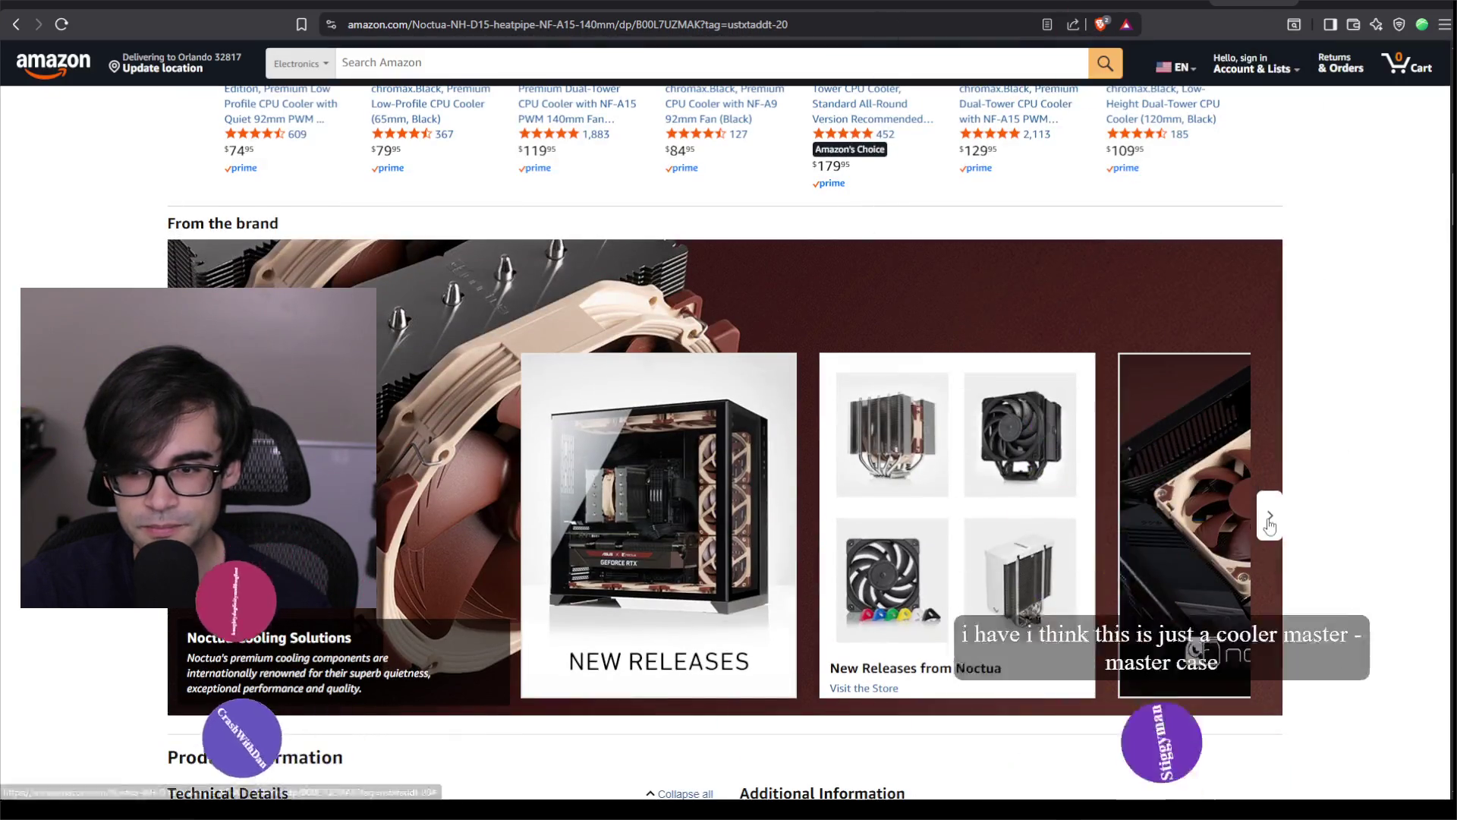
{"action": "left_click", "coordinate": [1272, 521]}
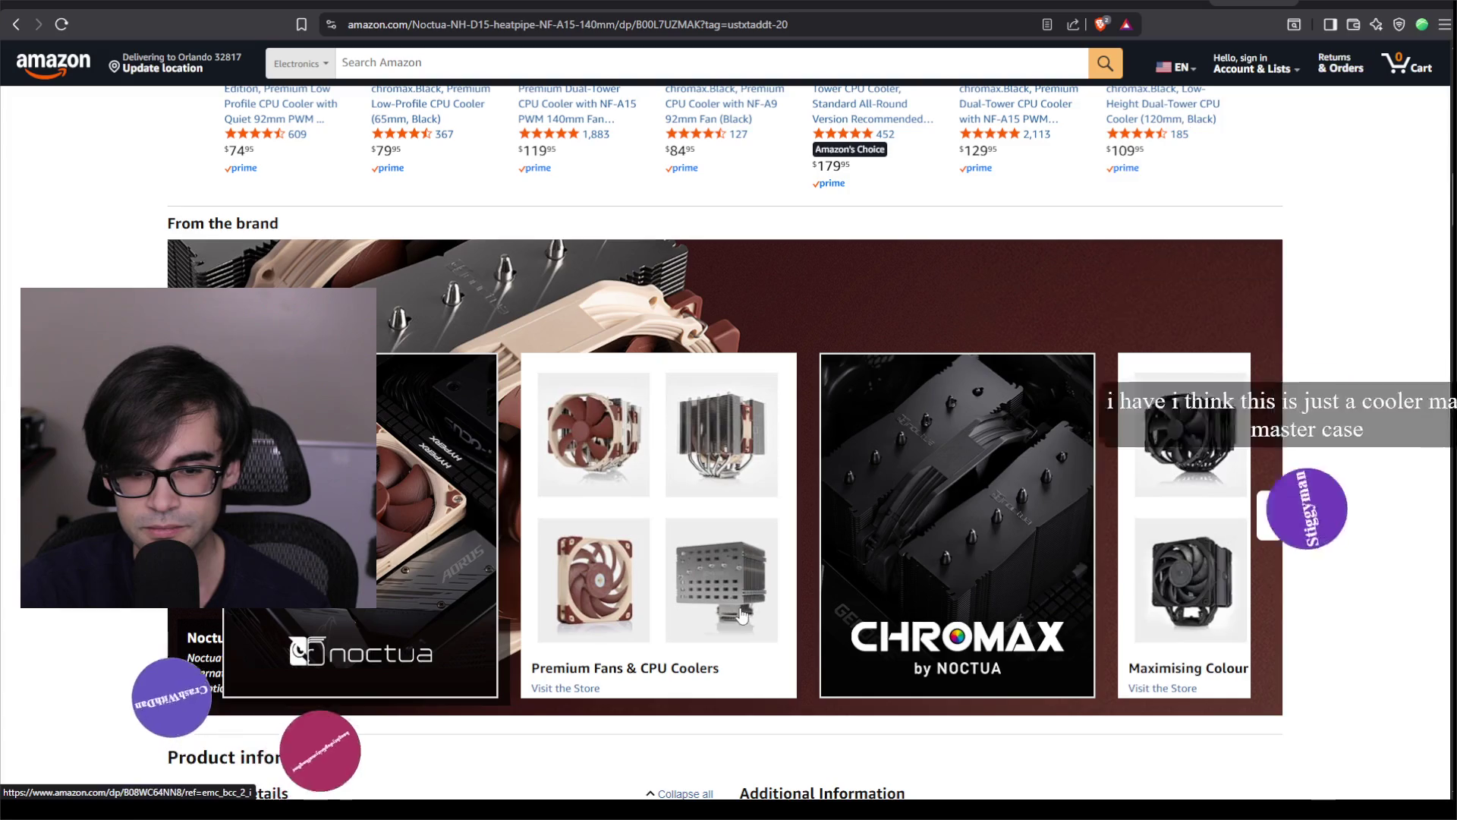
{"action": "left_click", "coordinate": [1275, 523]}
{"action": "left_click", "coordinate": [1275, 524]}
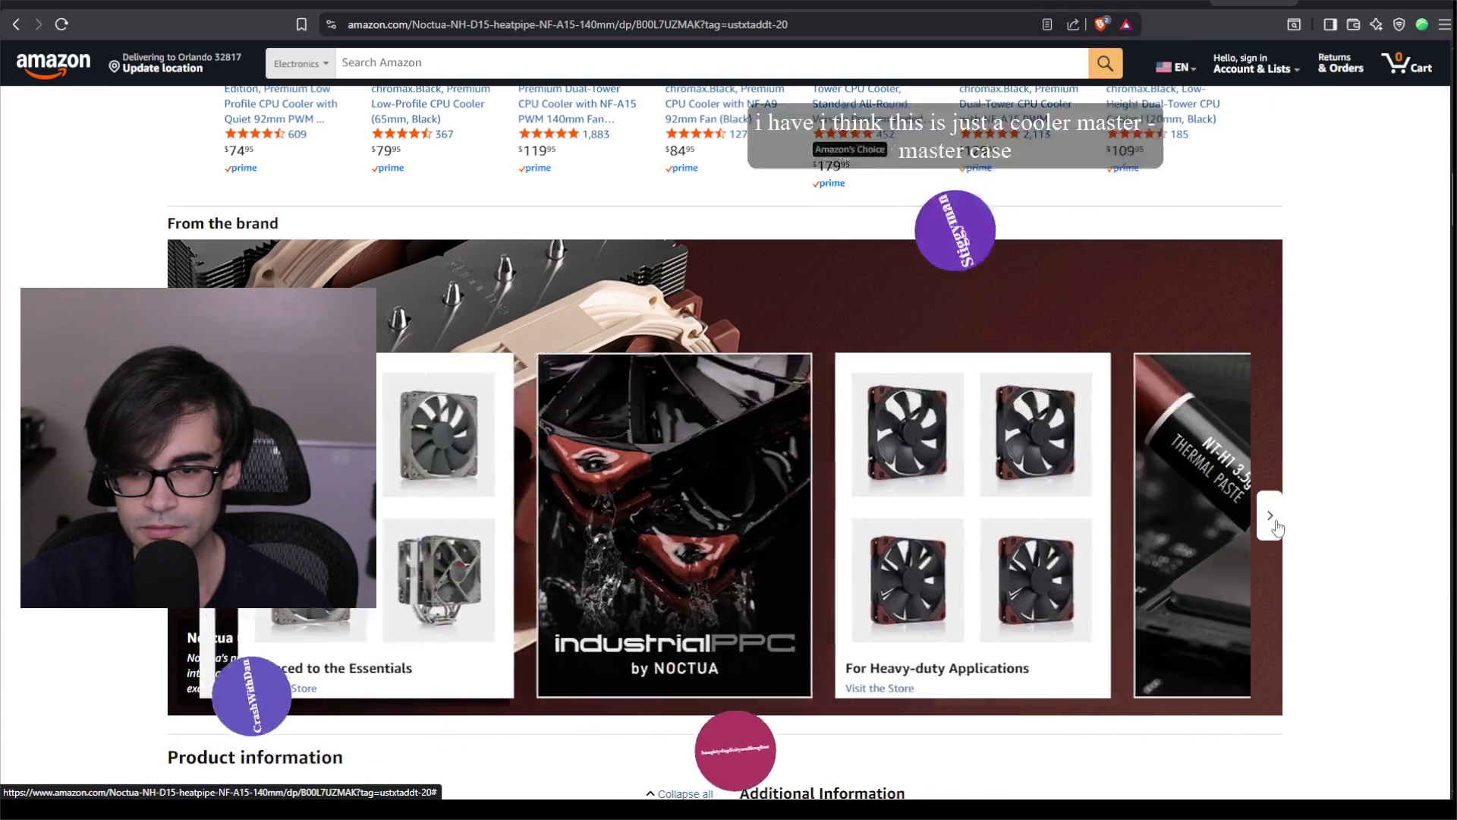
{"action": "left_click", "coordinate": [1275, 523]}
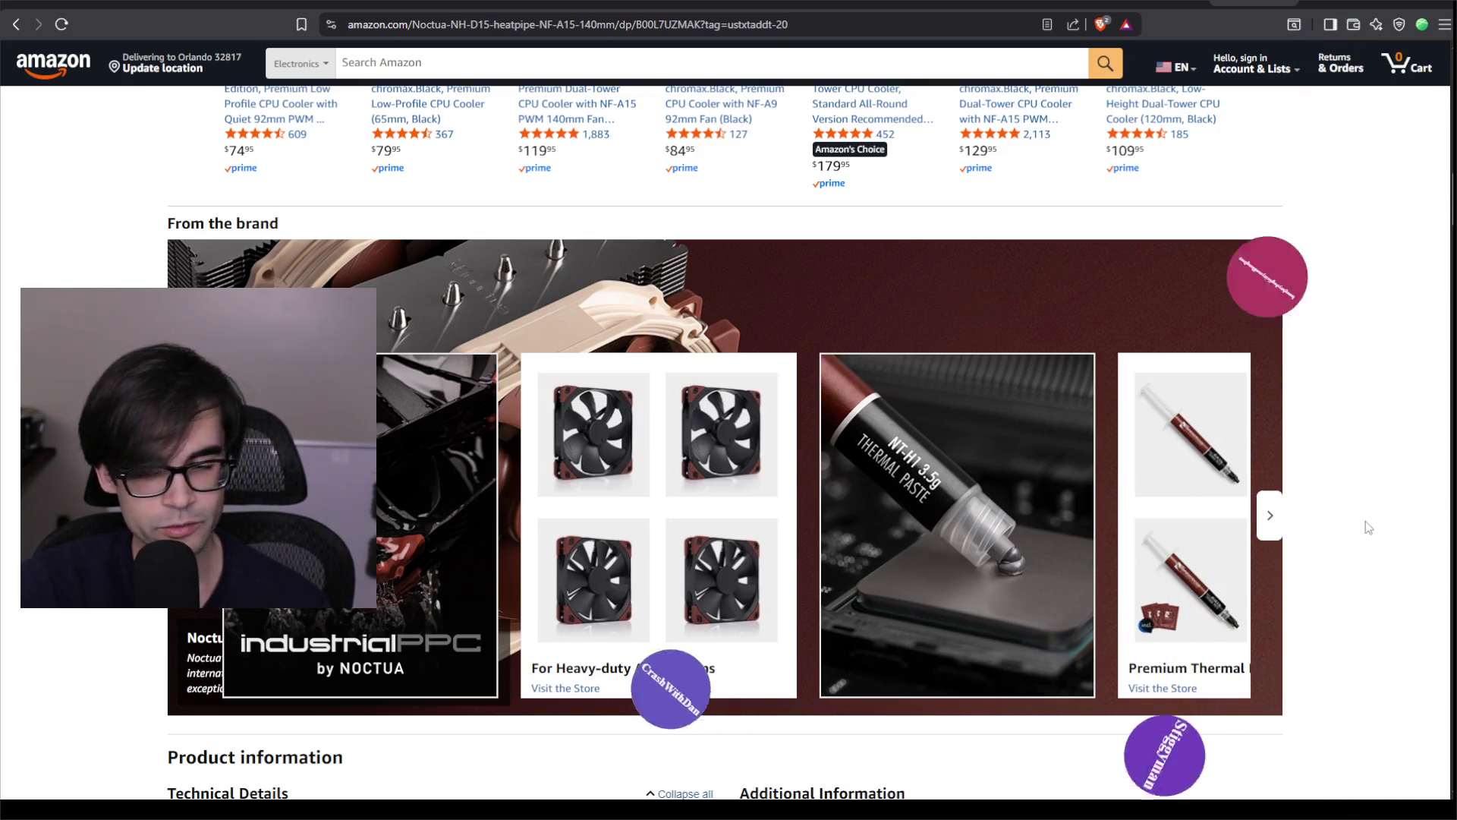
Review the 2.86-pound cooler's product information, then start a new Amazon search.
{"action": "scroll", "coordinate": [1364, 523], "scroll_direction": "down", "scroll_amount": 10}
{"action": "scroll", "coordinate": [1327, 522], "scroll_direction": "down", "scroll_amount": 15}
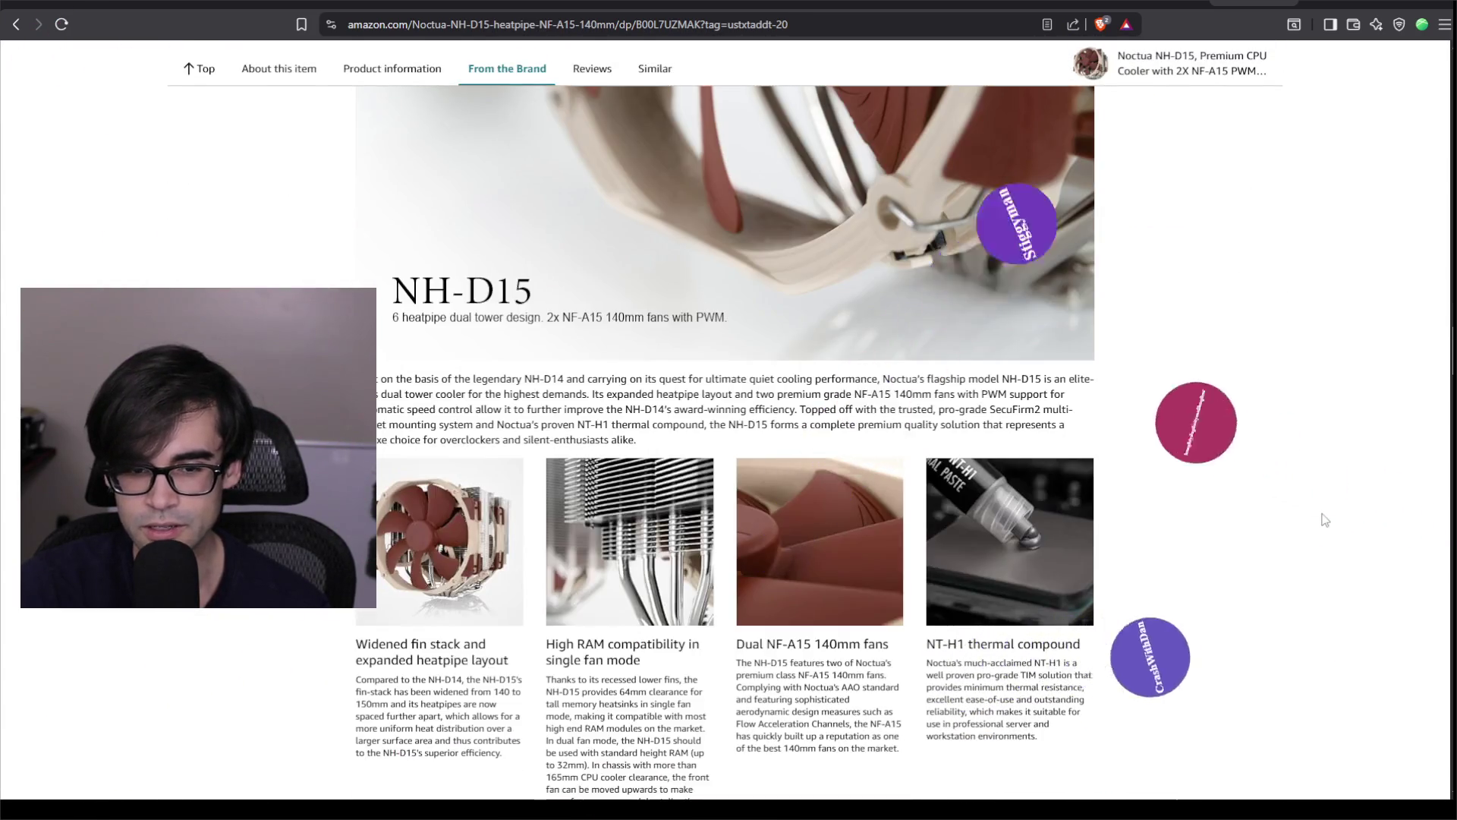
{"action": "scroll", "coordinate": [1322, 516], "scroll_direction": "down", "scroll_amount": 4}
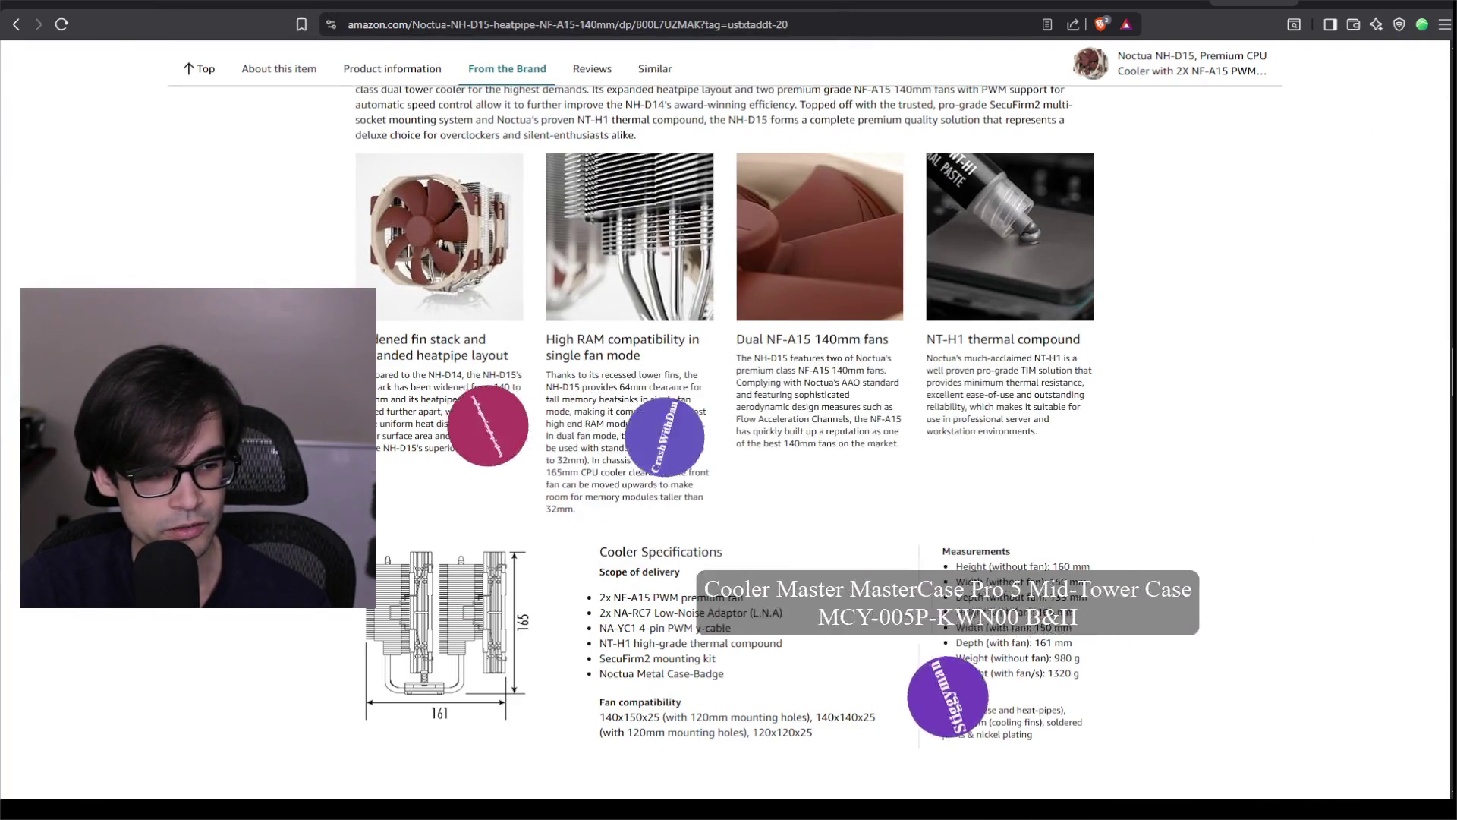
{"action": "scroll", "coordinate": [631, 357], "scroll_direction": "up", "scroll_amount": 15}
{"action": "left_click", "coordinate": [566, 60]}
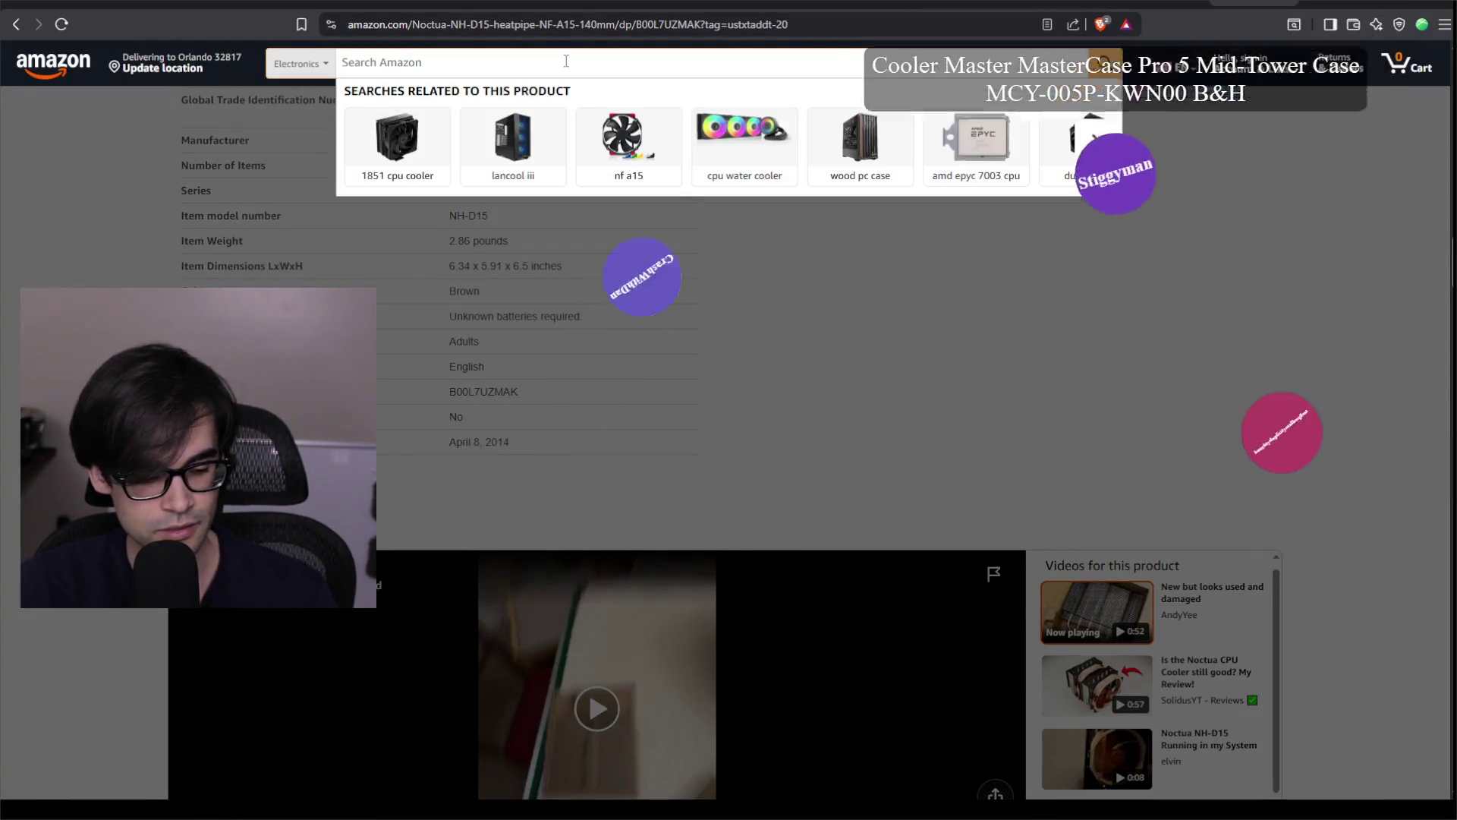
Search Amazon for the Cooler Master MasterCase Pro 5 mid-tower case and browse the results.
{"action": "type", "text": "Cooler Master MasterCase Pro 5 Mid-Tower Case MCY-005P-KWN00 B&H"}
{"action": "key", "text": "Return"}
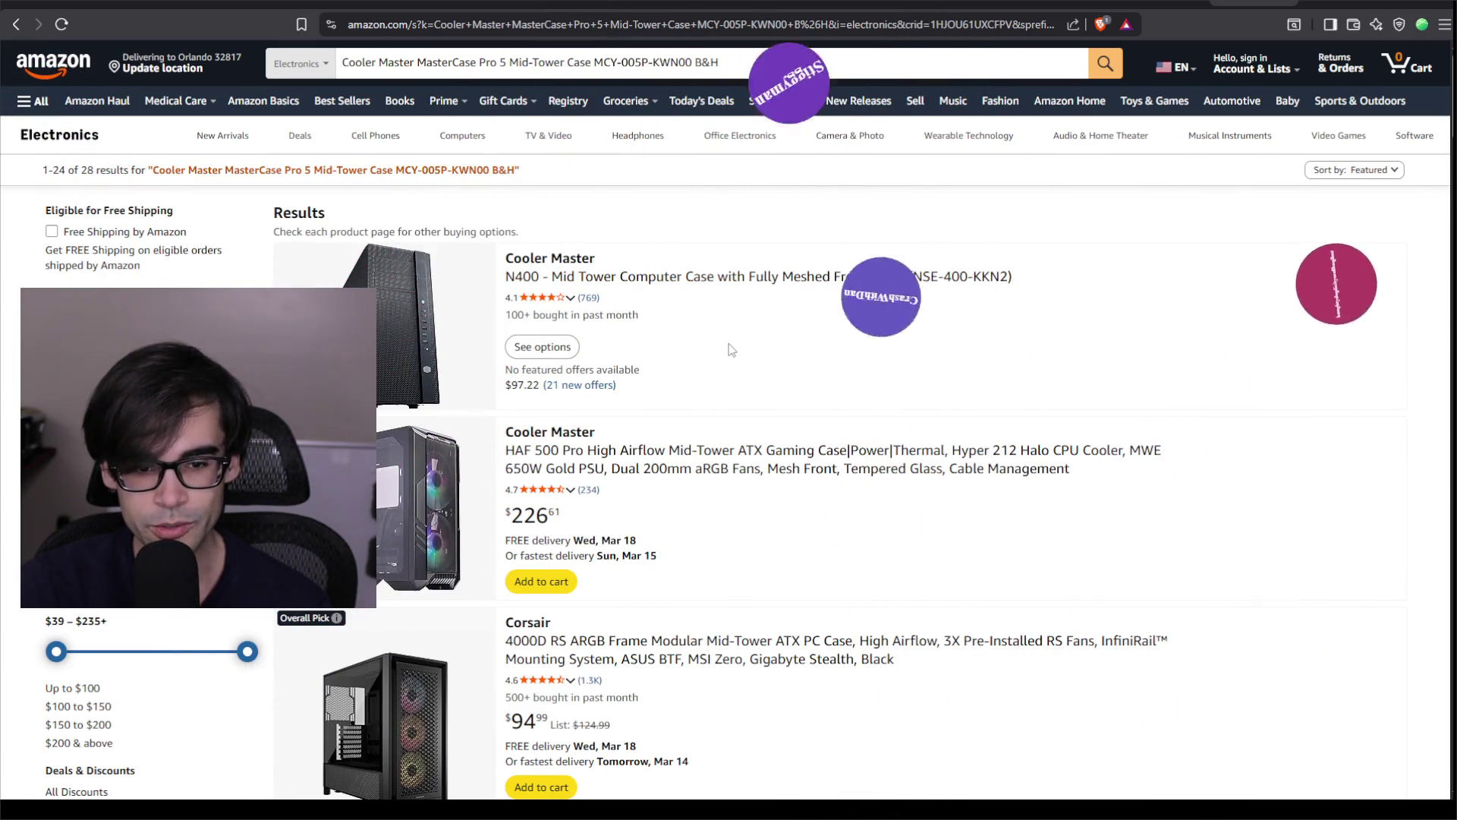
{"action": "scroll", "coordinate": [568, 457], "scroll_direction": "down", "scroll_amount": 3}
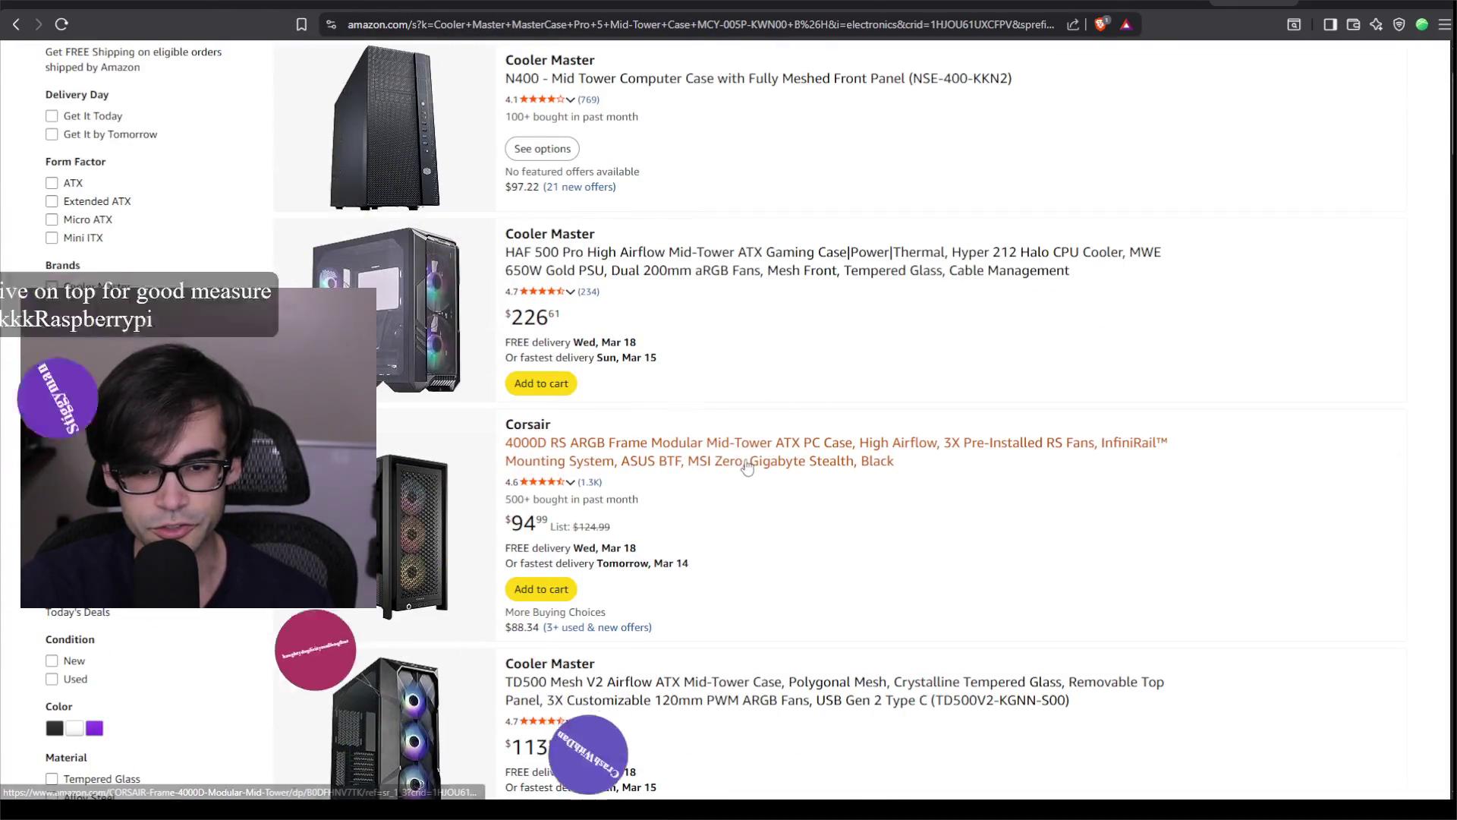
{"action": "scroll", "coordinate": [768, 472], "scroll_direction": "down", "scroll_amount": 4}
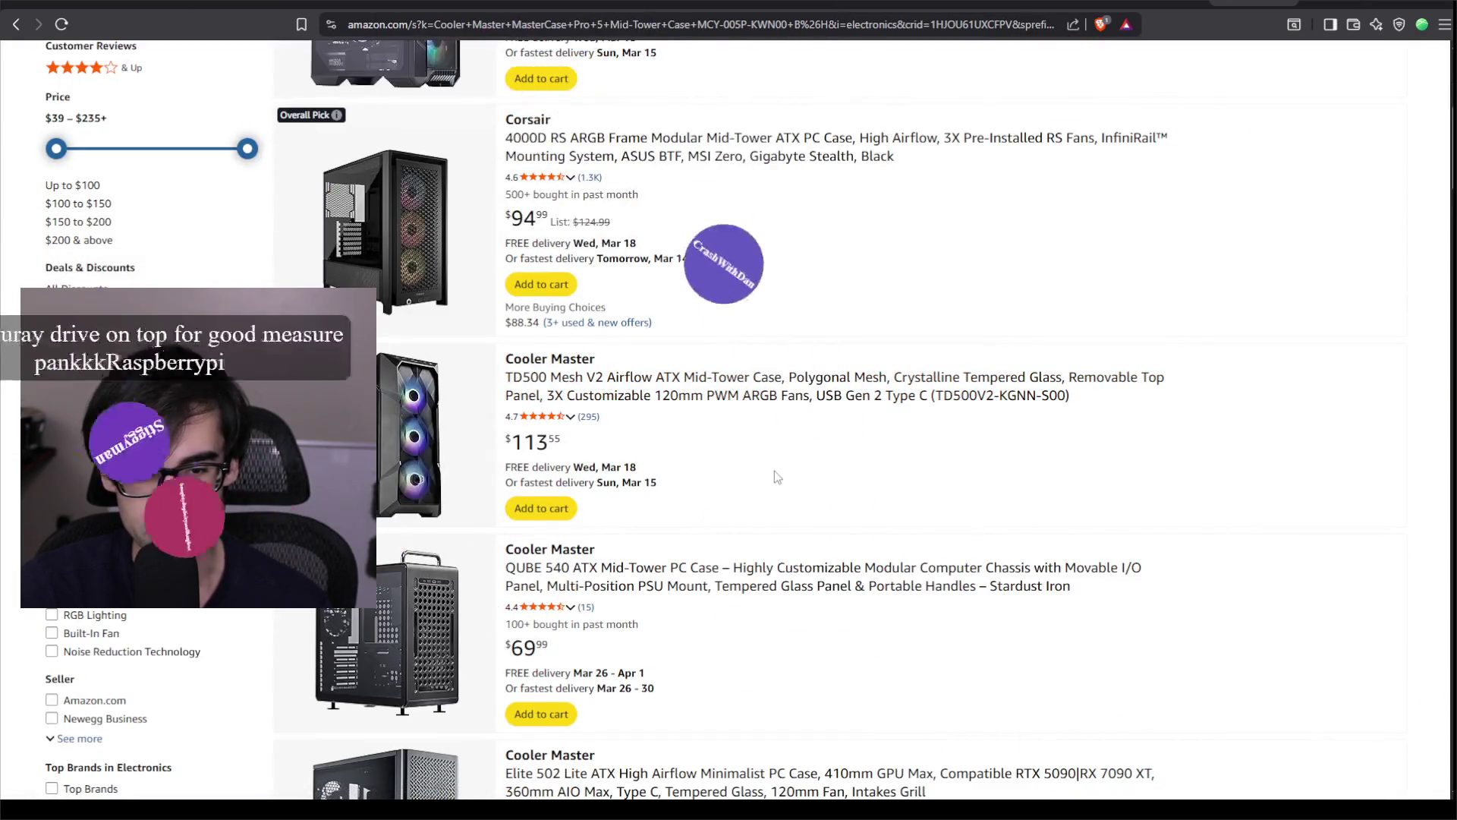
{"action": "scroll", "coordinate": [774, 471], "scroll_direction": "down", "scroll_amount": 2}
{"action": "scroll", "coordinate": [643, 486], "scroll_direction": "up", "scroll_amount": 4}
{"action": "scroll", "coordinate": [644, 487], "scroll_direction": "up", "scroll_amount": 5}
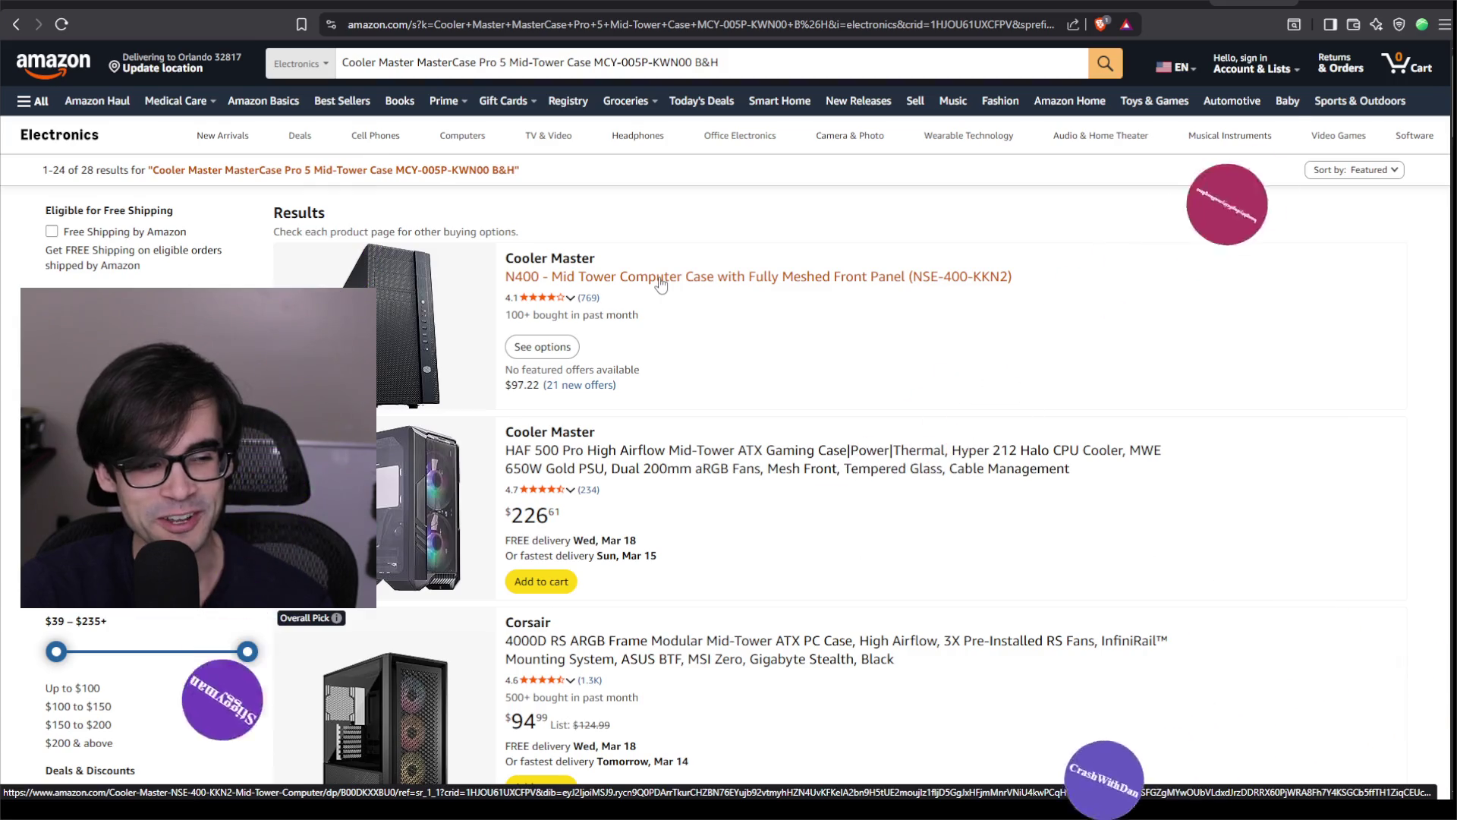
{"action": "scroll", "coordinate": [670, 307], "scroll_direction": "down", "scroll_amount": 3}
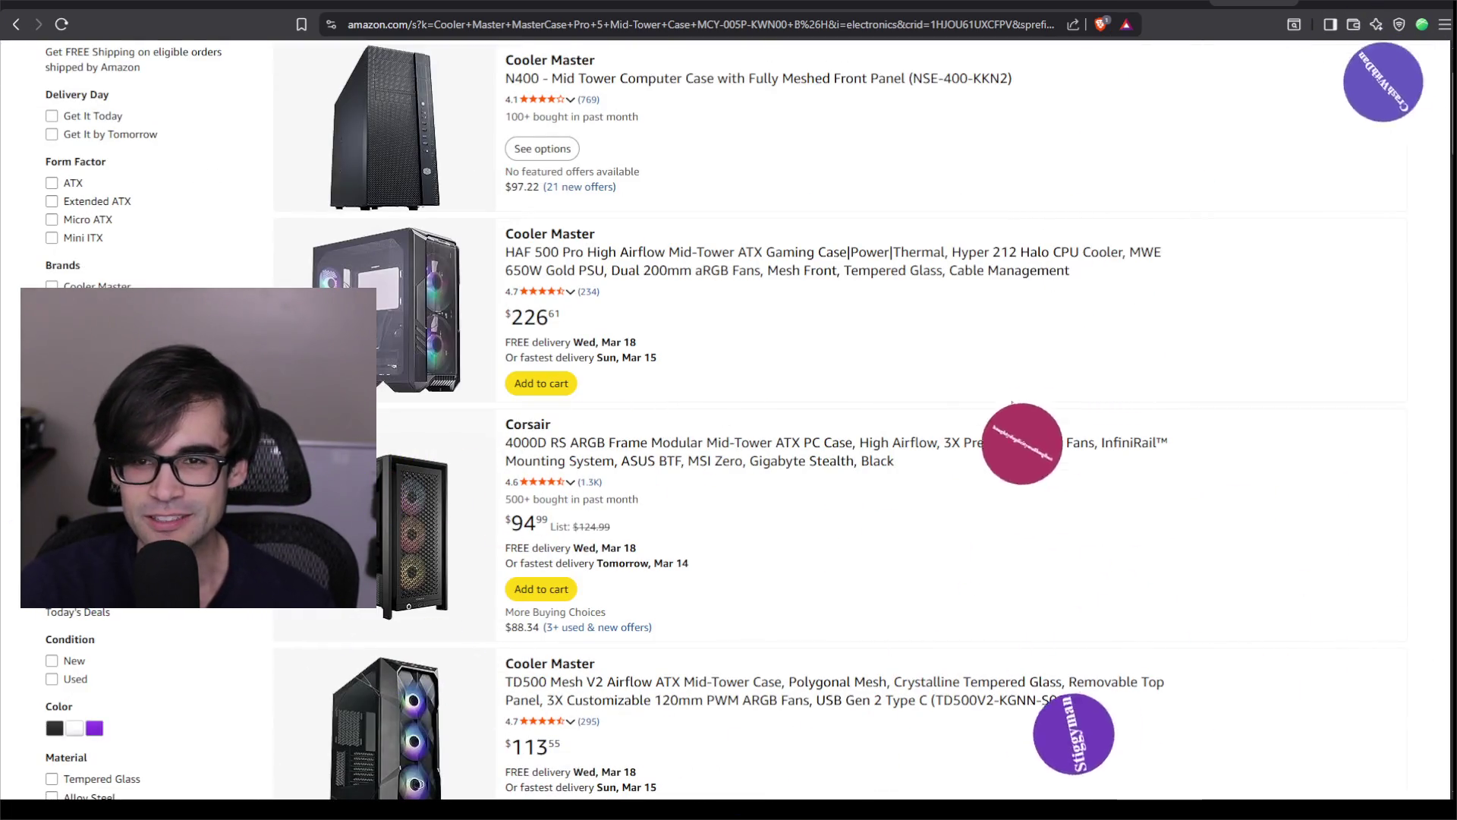
Check the Brave Search answer, then return to BP_Start's EventGraph in Unreal Editor.
{"action": "key", "text": "ctrl+Tab"}
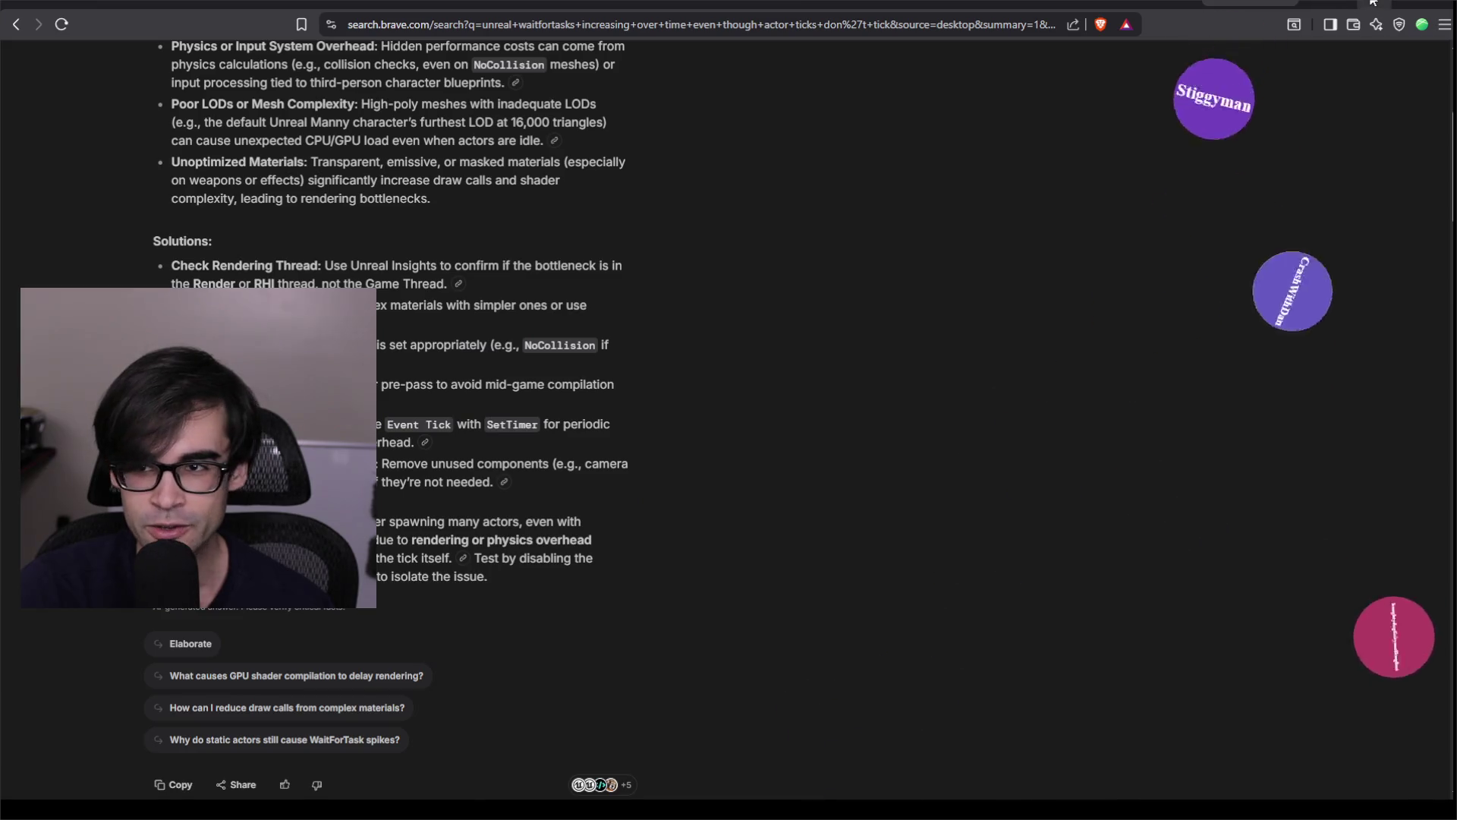
{"action": "key", "text": "alt+Tab"}
{"action": "scroll", "coordinate": [914, 258], "scroll_direction": "down", "scroll_amount": 5}
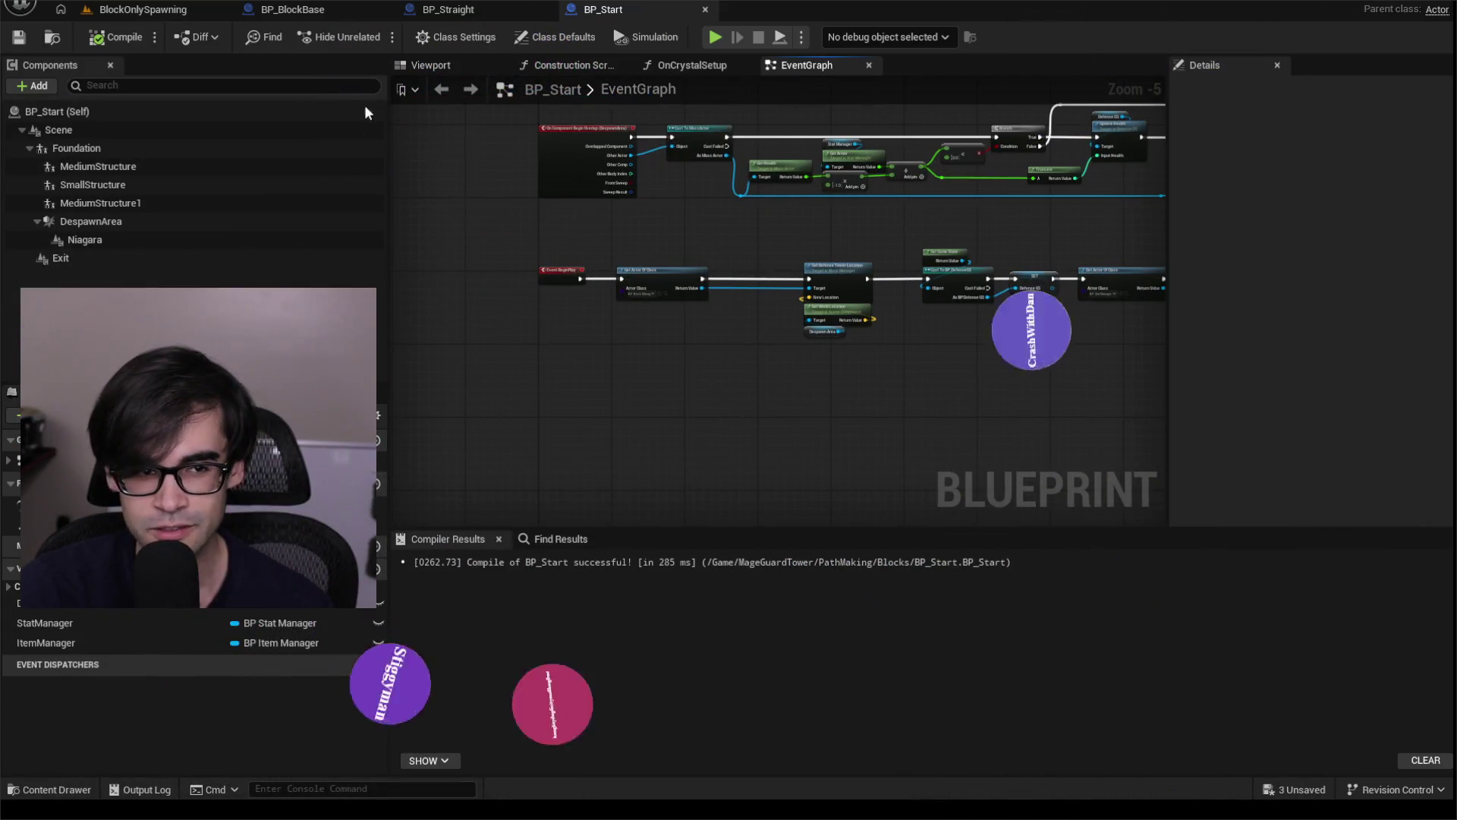
Recompile BP_Start and glance through the BP_Straight and BP_BlockBase blueprints.
{"action": "left_click", "coordinate": [116, 39]}
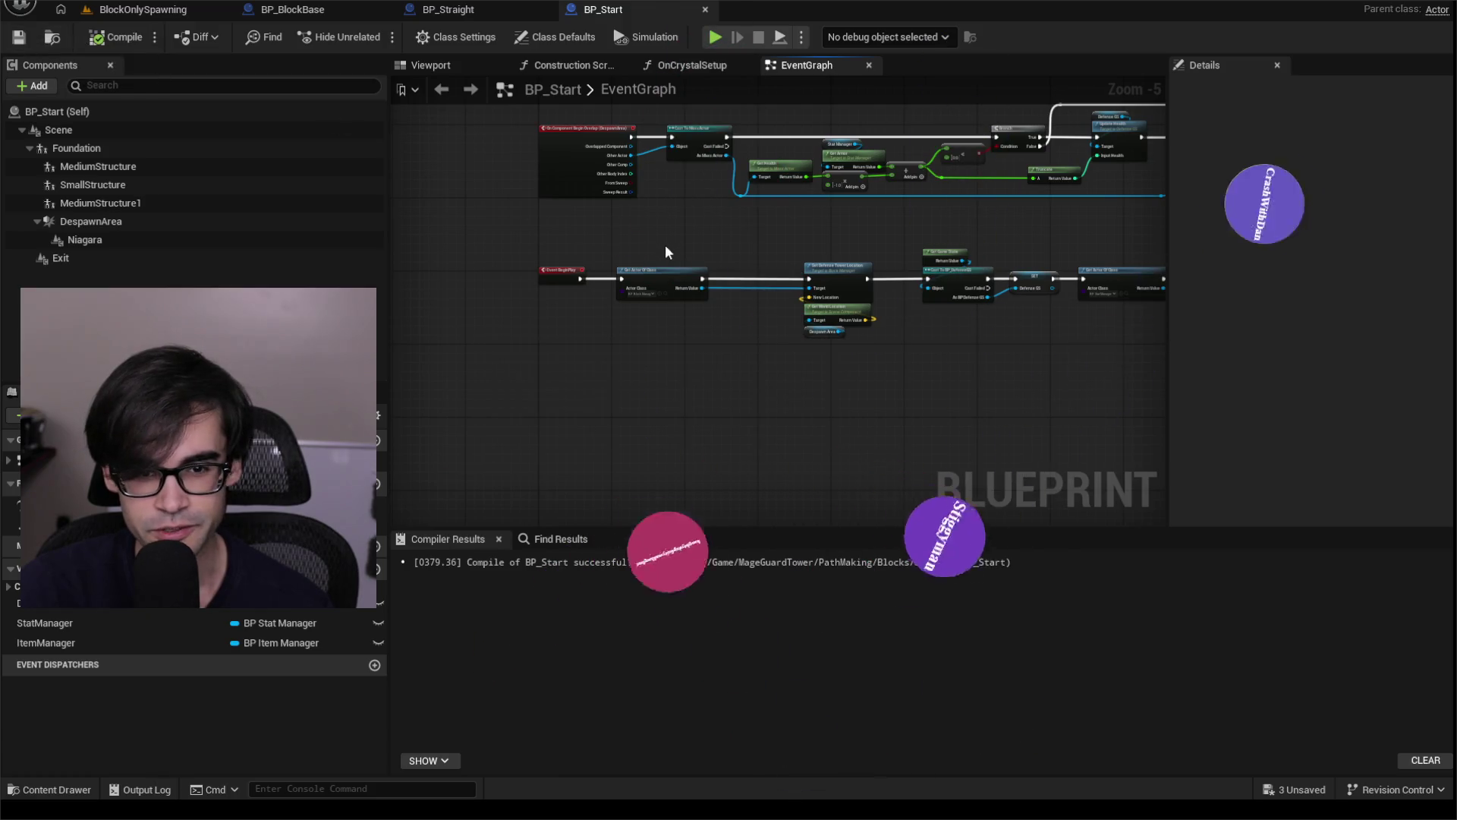
{"action": "scroll", "coordinate": [664, 252], "scroll_direction": "up", "scroll_amount": 4}
{"action": "left_click", "coordinate": [476, 11]}
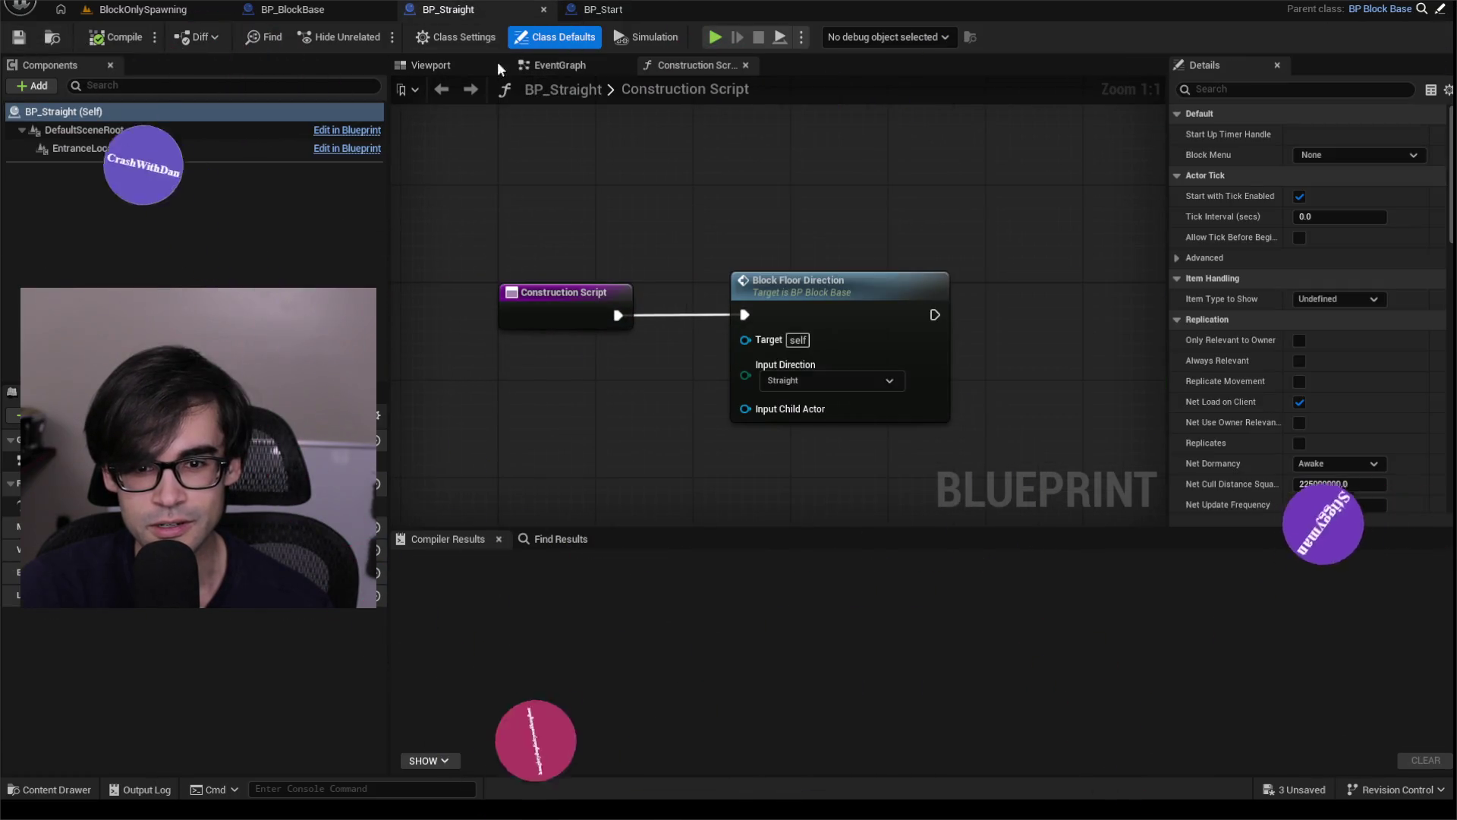
{"action": "left_click", "coordinate": [285, 10]}
Play-test the BlockOnlySpawning level with a larger game view, then stop the session.
{"action": "left_click", "coordinate": [143, 9]}
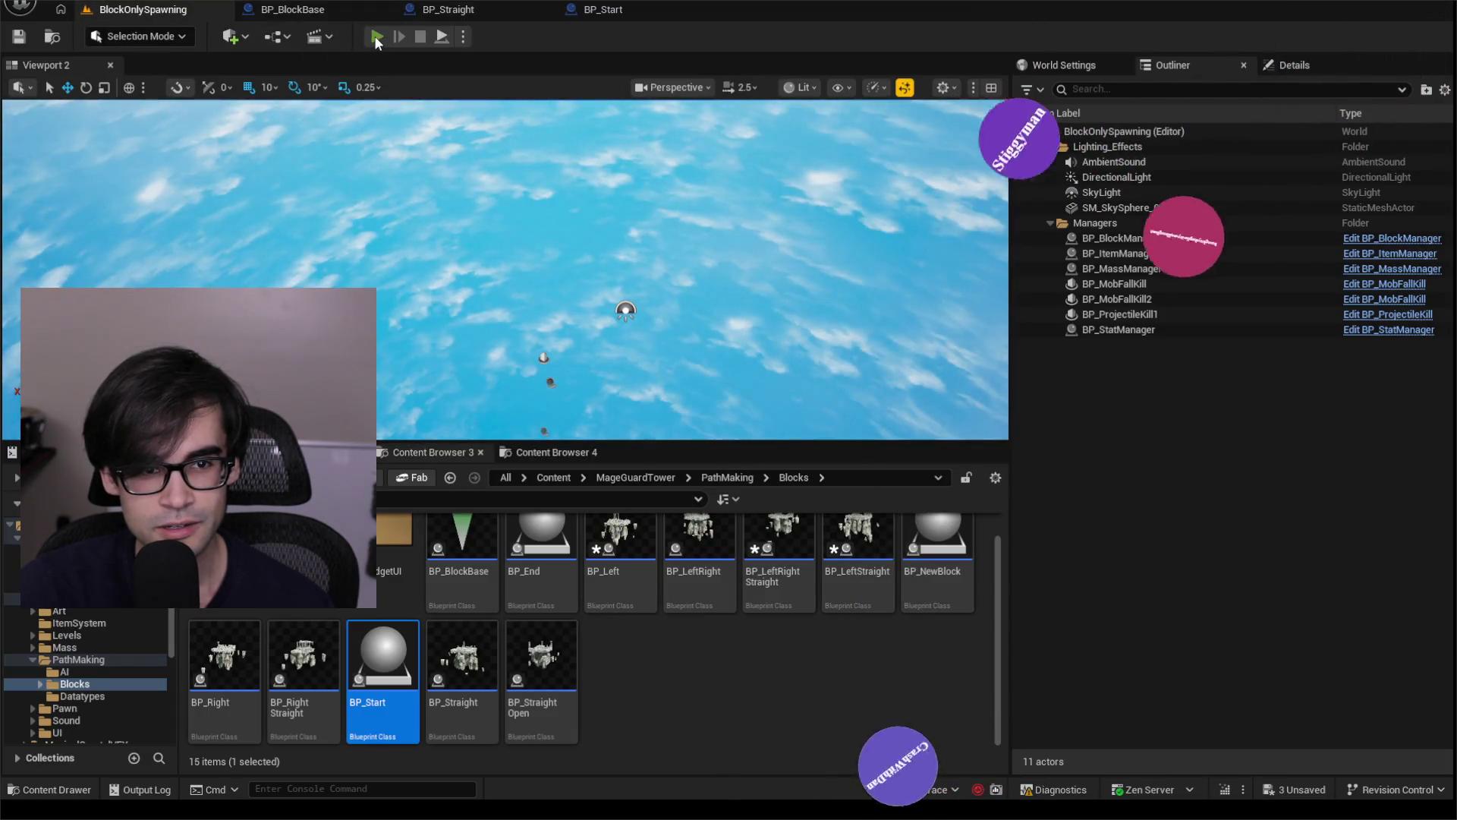
{"action": "left_click", "coordinate": [375, 35]}
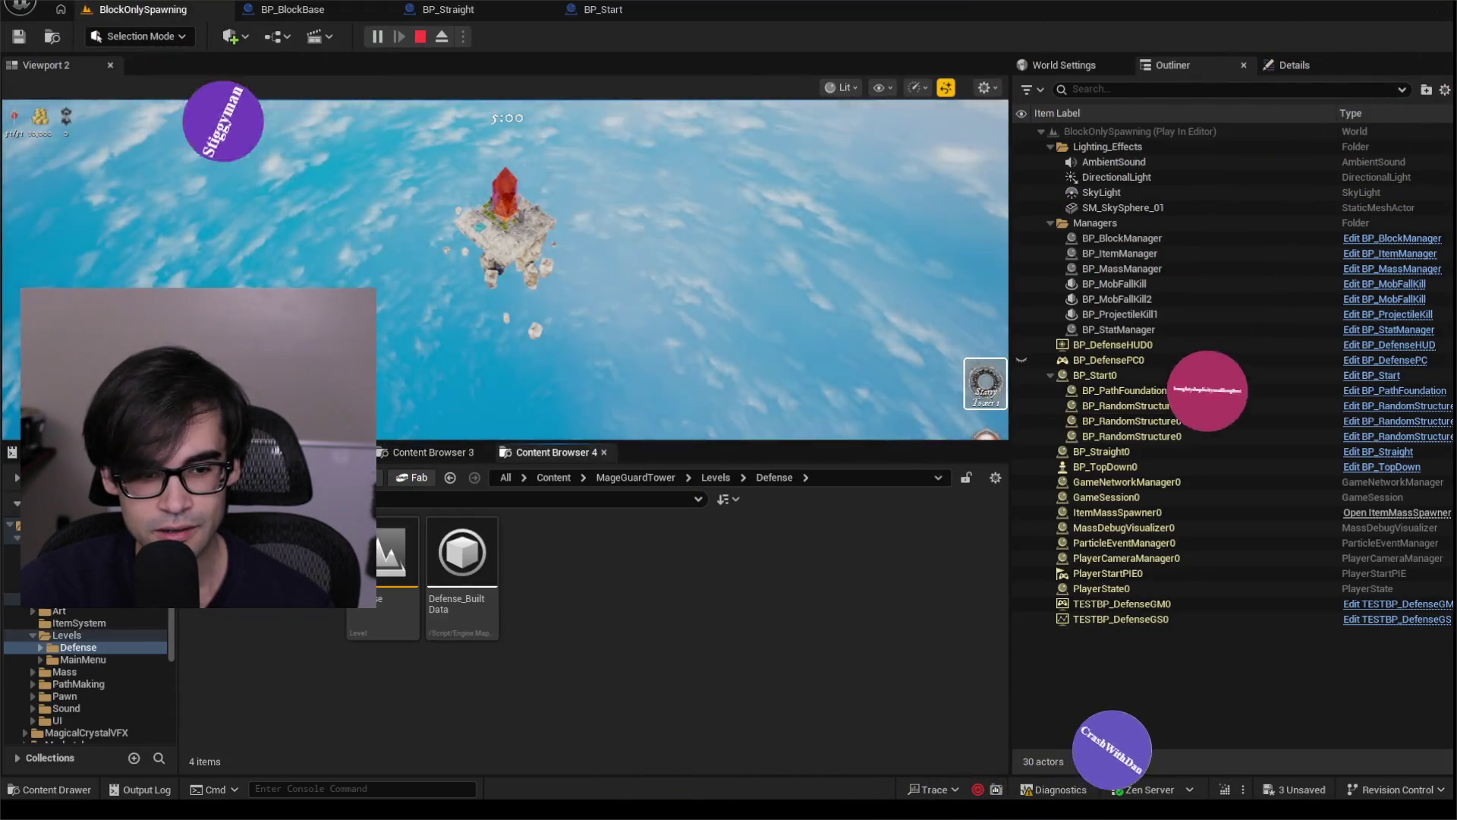
{"action": "left_click", "coordinate": [451, 476]}
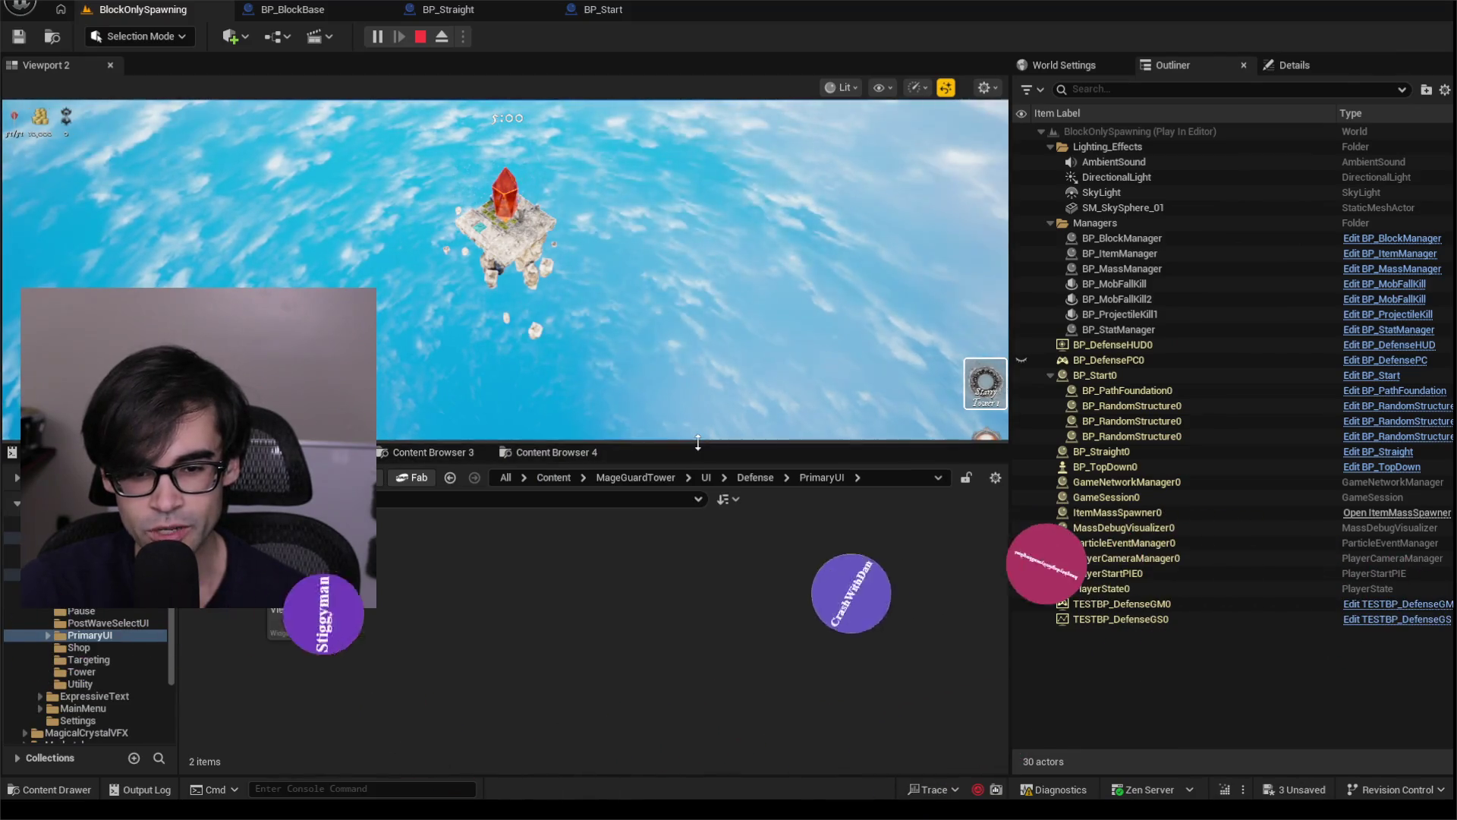
{"action": "left_click_drag", "start_coordinate": [698, 443], "coordinate": [698, 583]}
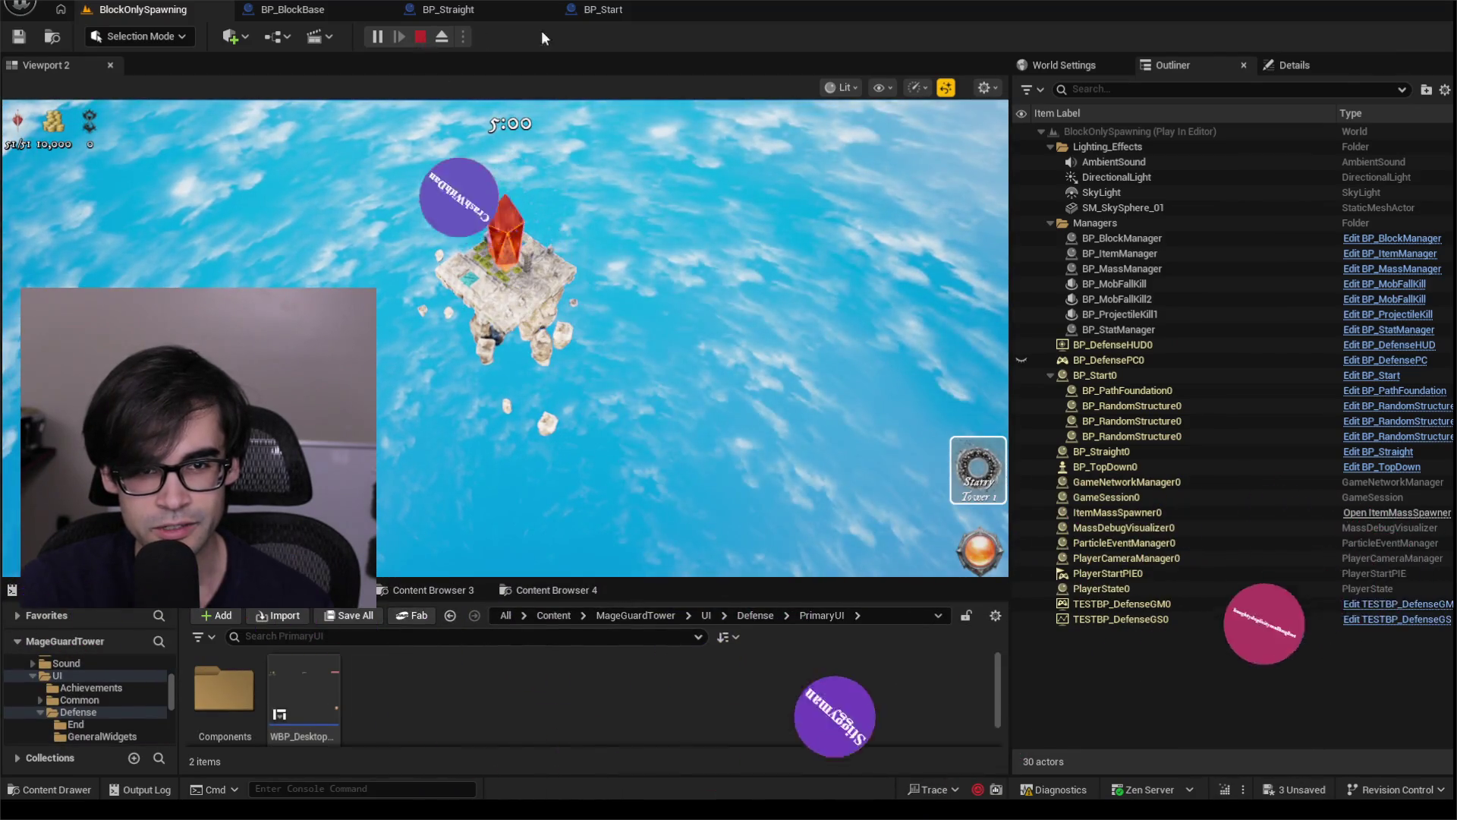
{"action": "key", "text": "Escape"}
{"action": "left_click", "coordinate": [606, 12]}
Review the InputChildActor runtime error, then select the Niagara and Foundation components in BP_Start.
{"action": "left_click", "coordinate": [845, 11]}
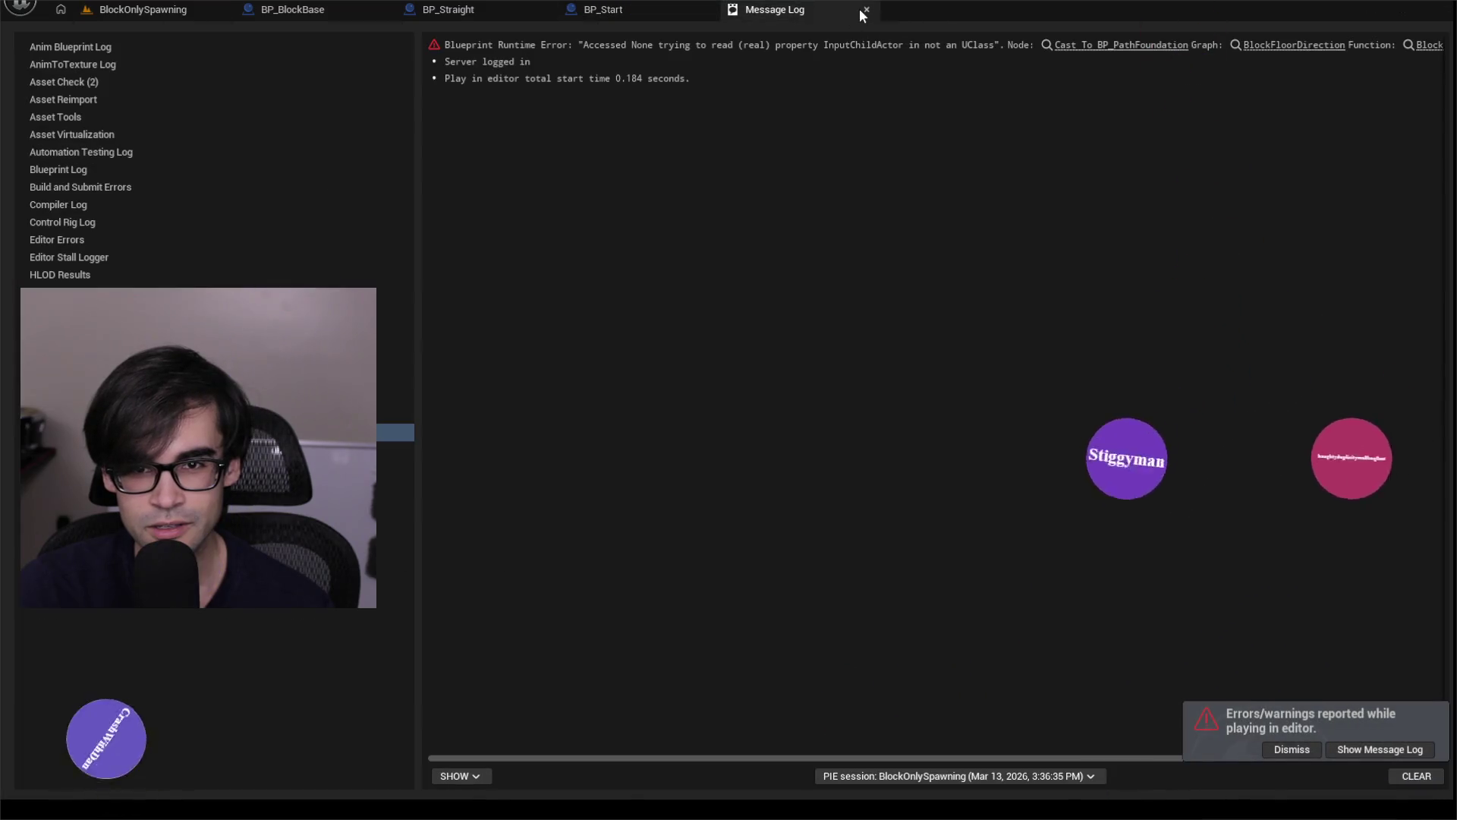
{"action": "left_click", "coordinate": [865, 10]}
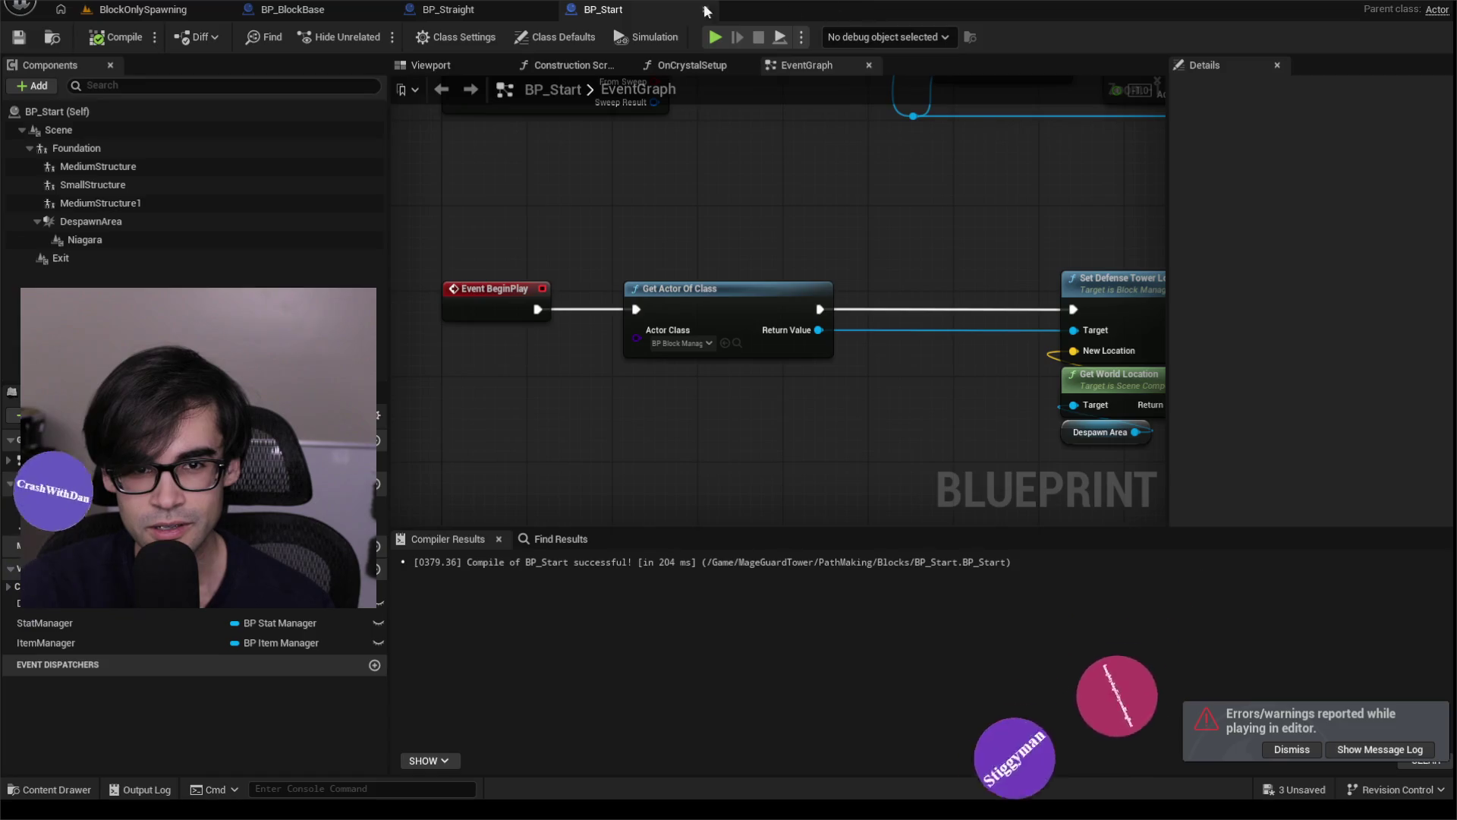
{"action": "left_click", "coordinate": [125, 237]}
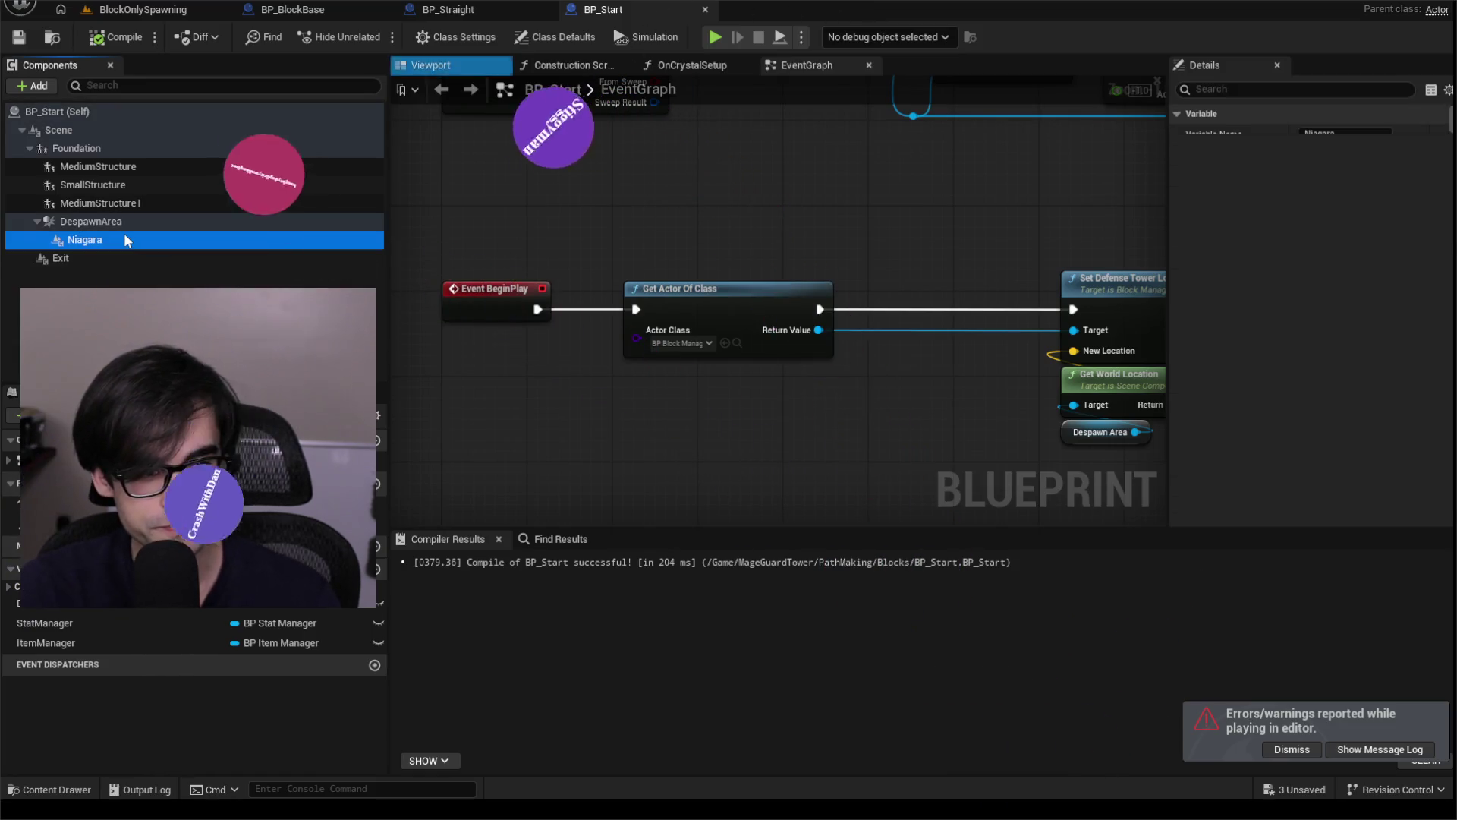
{"action": "left_click", "coordinate": [121, 153], "text": "ctrl"}
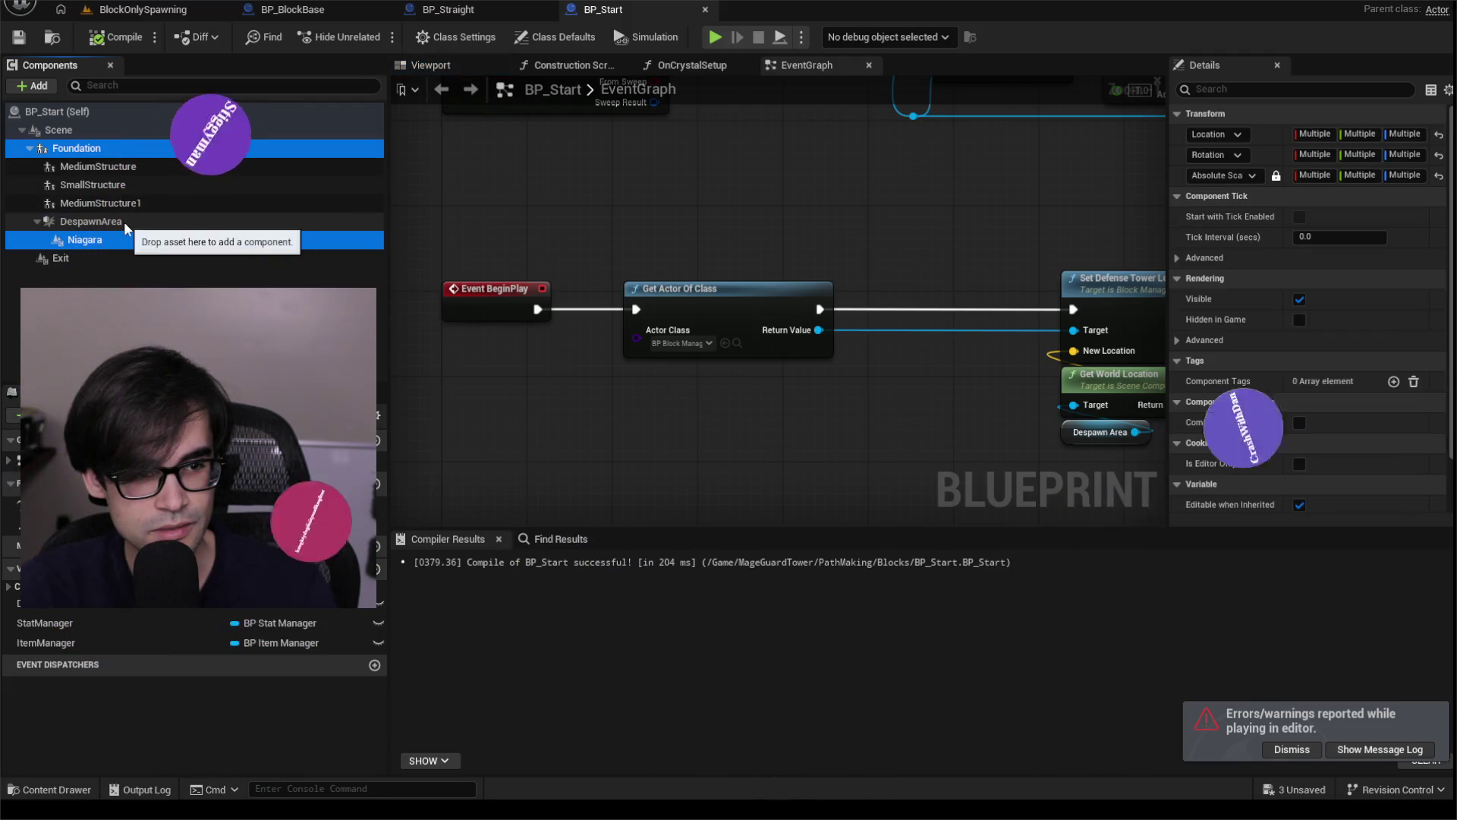
Delete the Foundation-through-Niagara components from BP_Start, then undo the removal.
{"action": "left_click", "coordinate": [111, 235]}
{"action": "left_click", "coordinate": [100, 148], "text": "shift"}
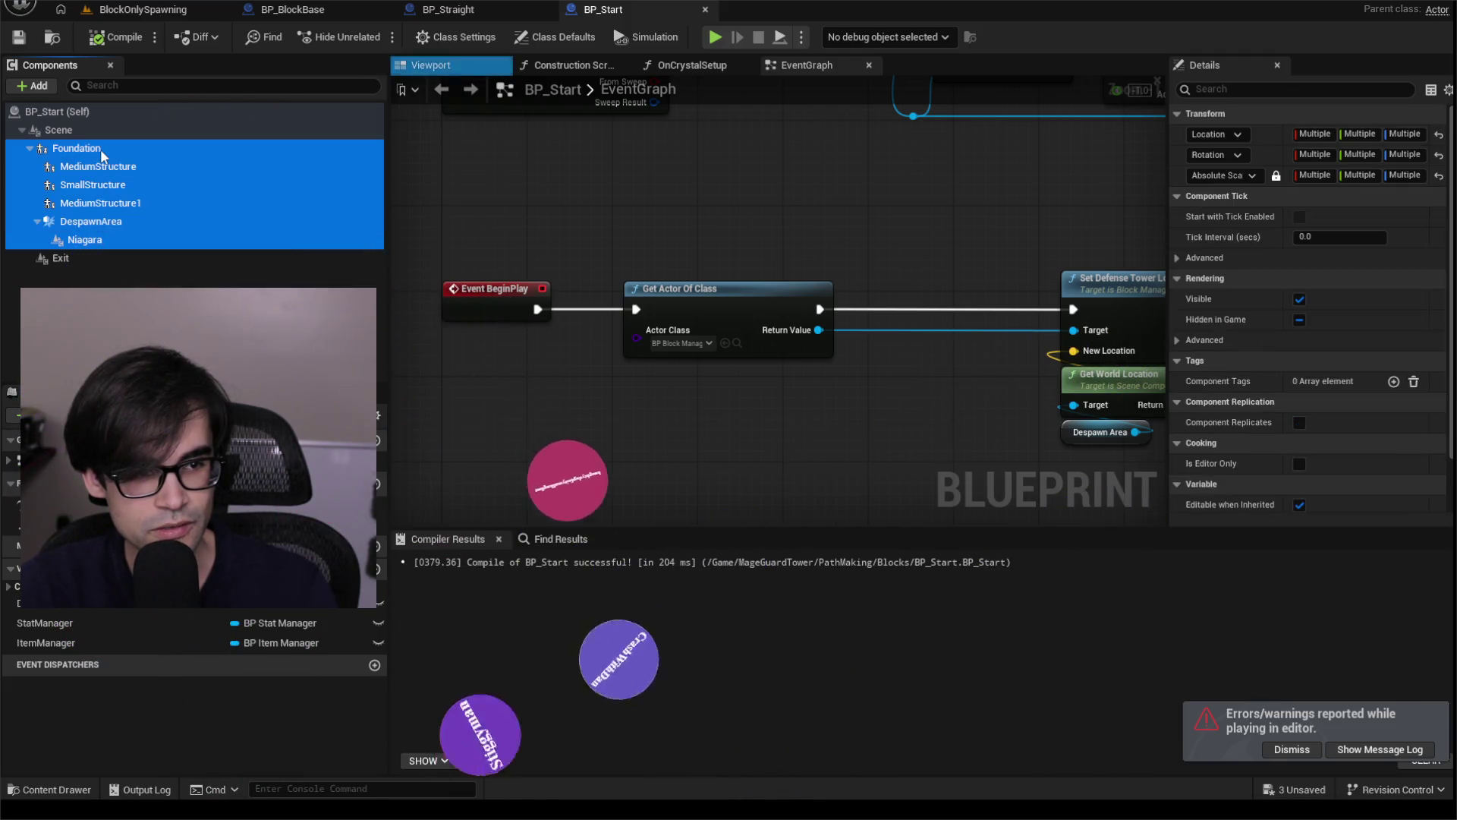
{"action": "key", "text": "Delete"}
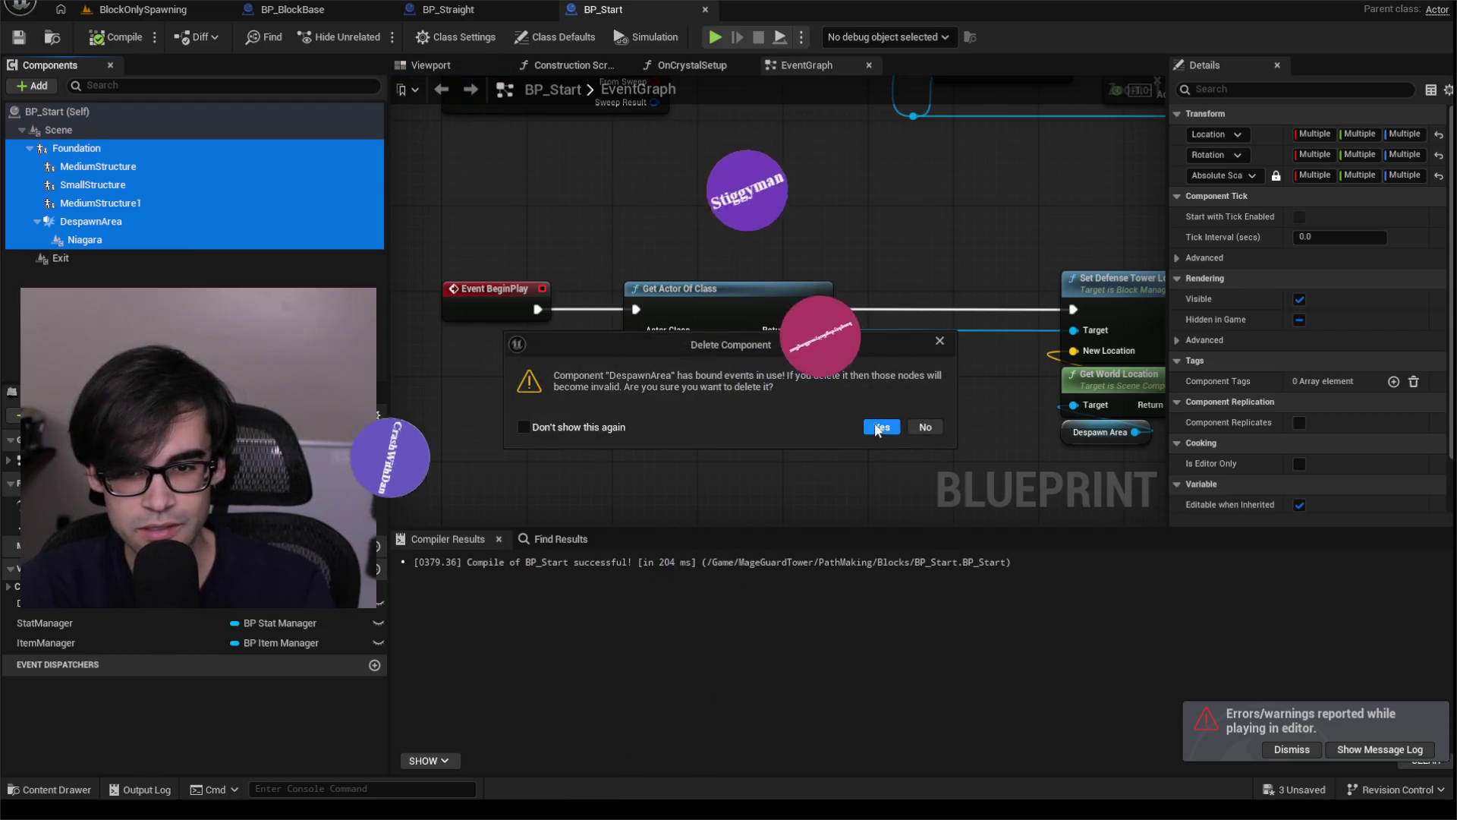
{"action": "left_click", "coordinate": [880, 428]}
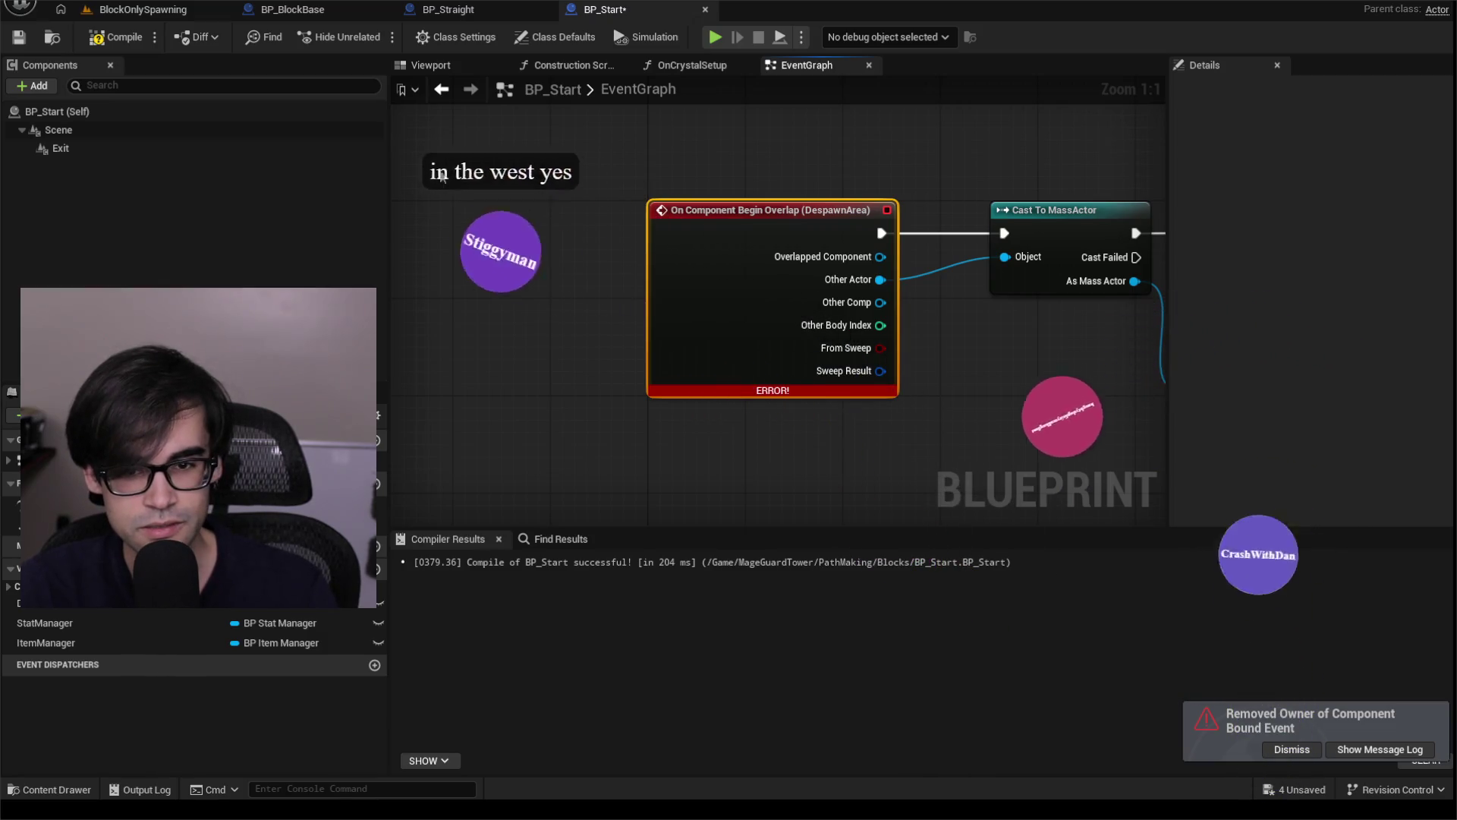
{"action": "key", "text": "ctrl+z"}
Delete Niagara, MediumStructure1, SmallStructure, MediumStructure and Foundation, then recompile BP_Start.
{"action": "left_click", "coordinate": [105, 239]}
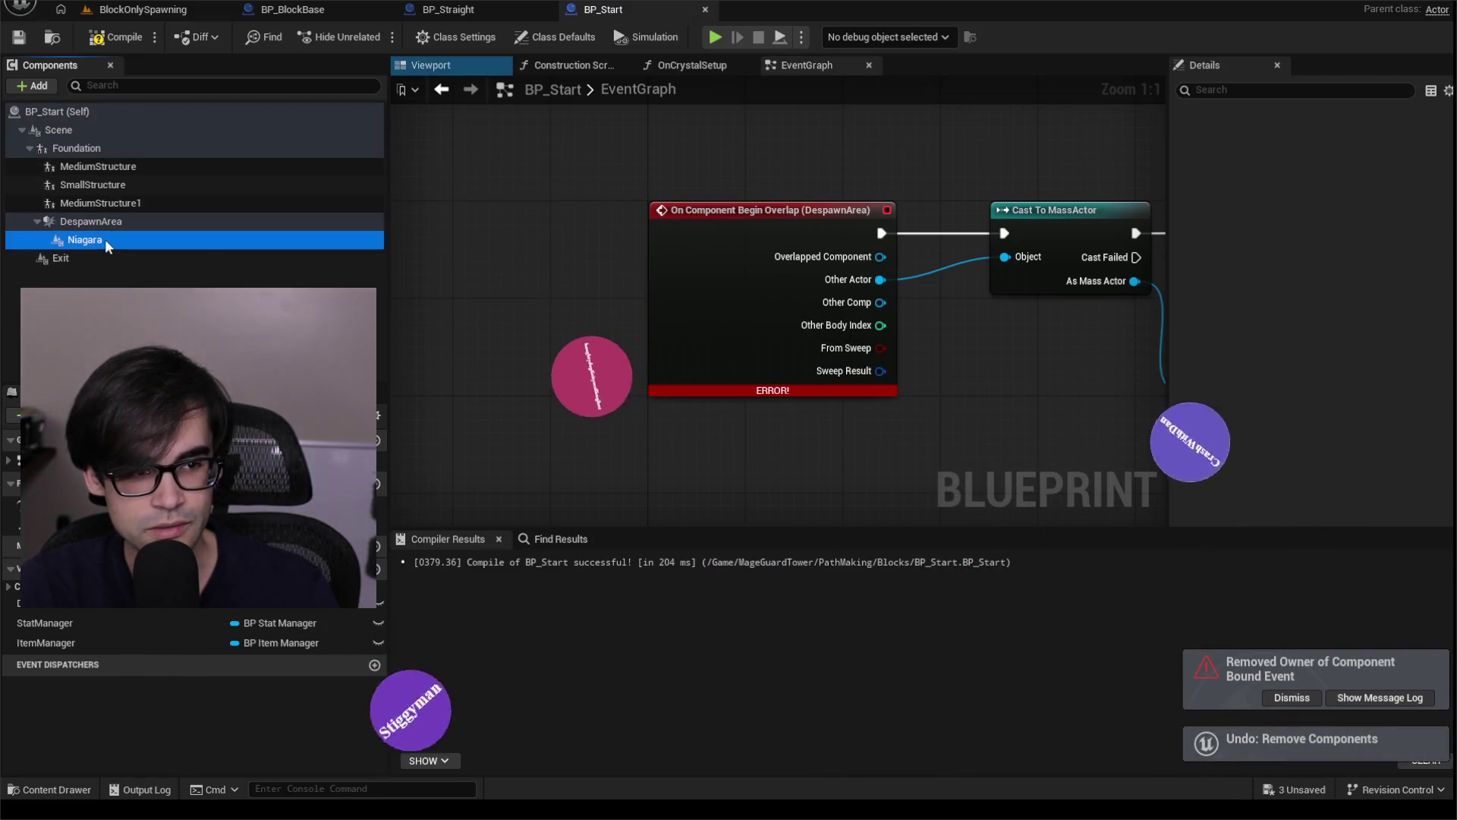
{"action": "left_click", "coordinate": [101, 203], "text": "ctrl"}
{"action": "left_click", "coordinate": [102, 184], "text": "ctrl"}
{"action": "left_click", "coordinate": [106, 166], "text": "ctrl"}
{"action": "left_click", "coordinate": [105, 147], "text": "ctrl"}
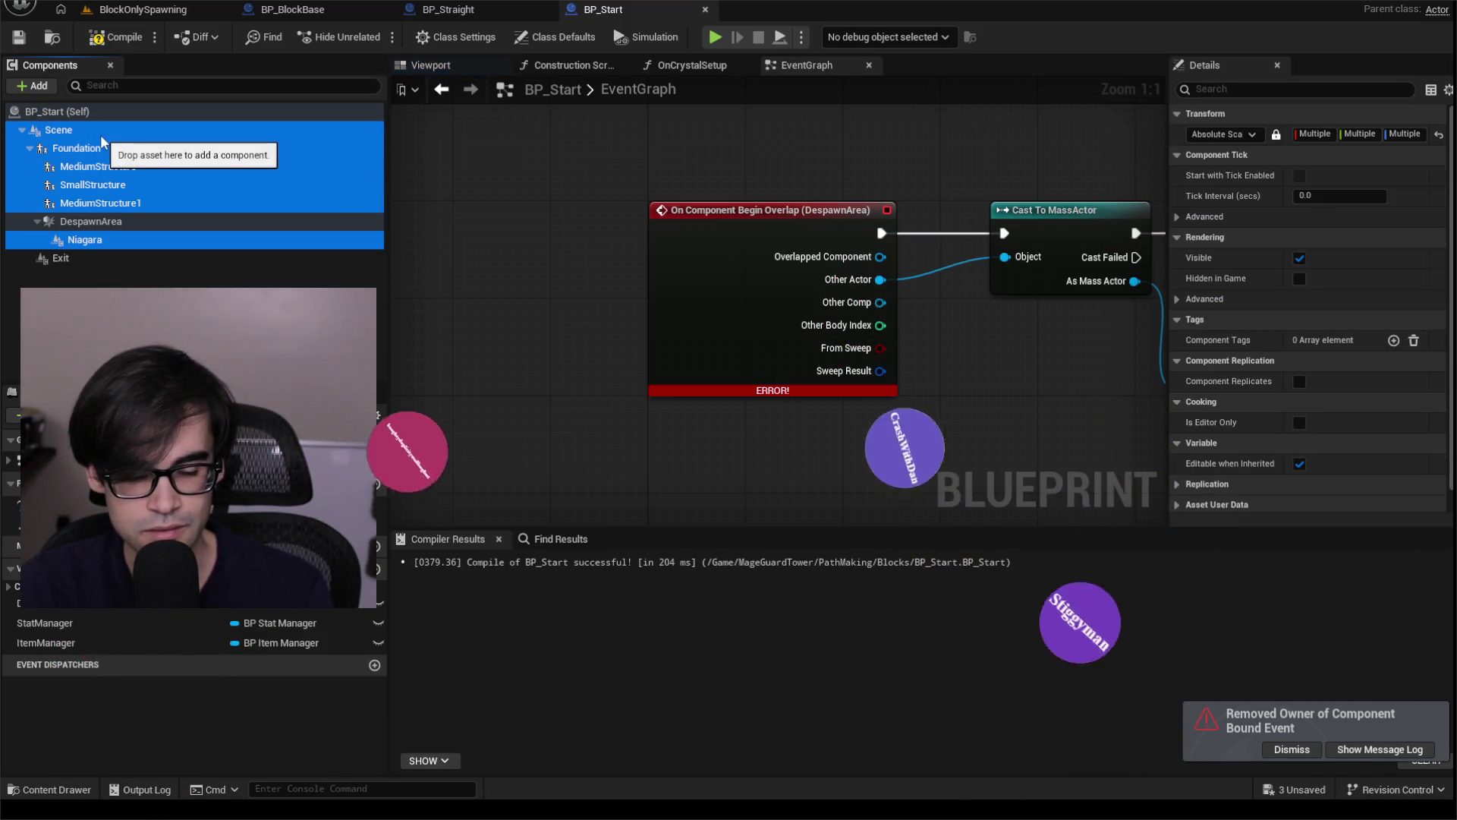
{"action": "key", "text": "Delete"}
{"action": "left_click", "coordinate": [124, 45]}
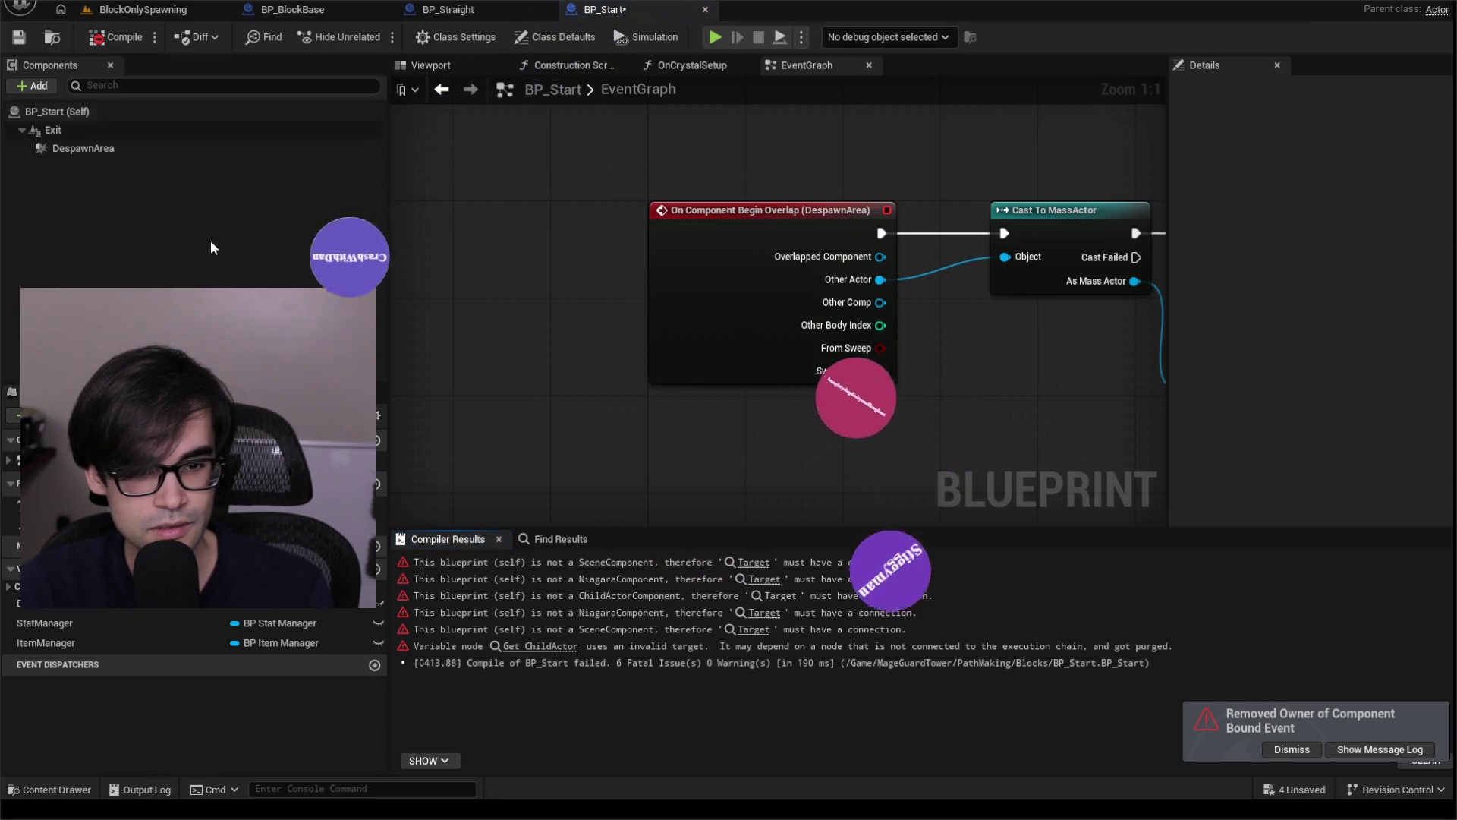
Go to the first error's node, break the SET-to-Is Valid link, and recompile.
{"action": "left_click", "coordinate": [754, 562]}
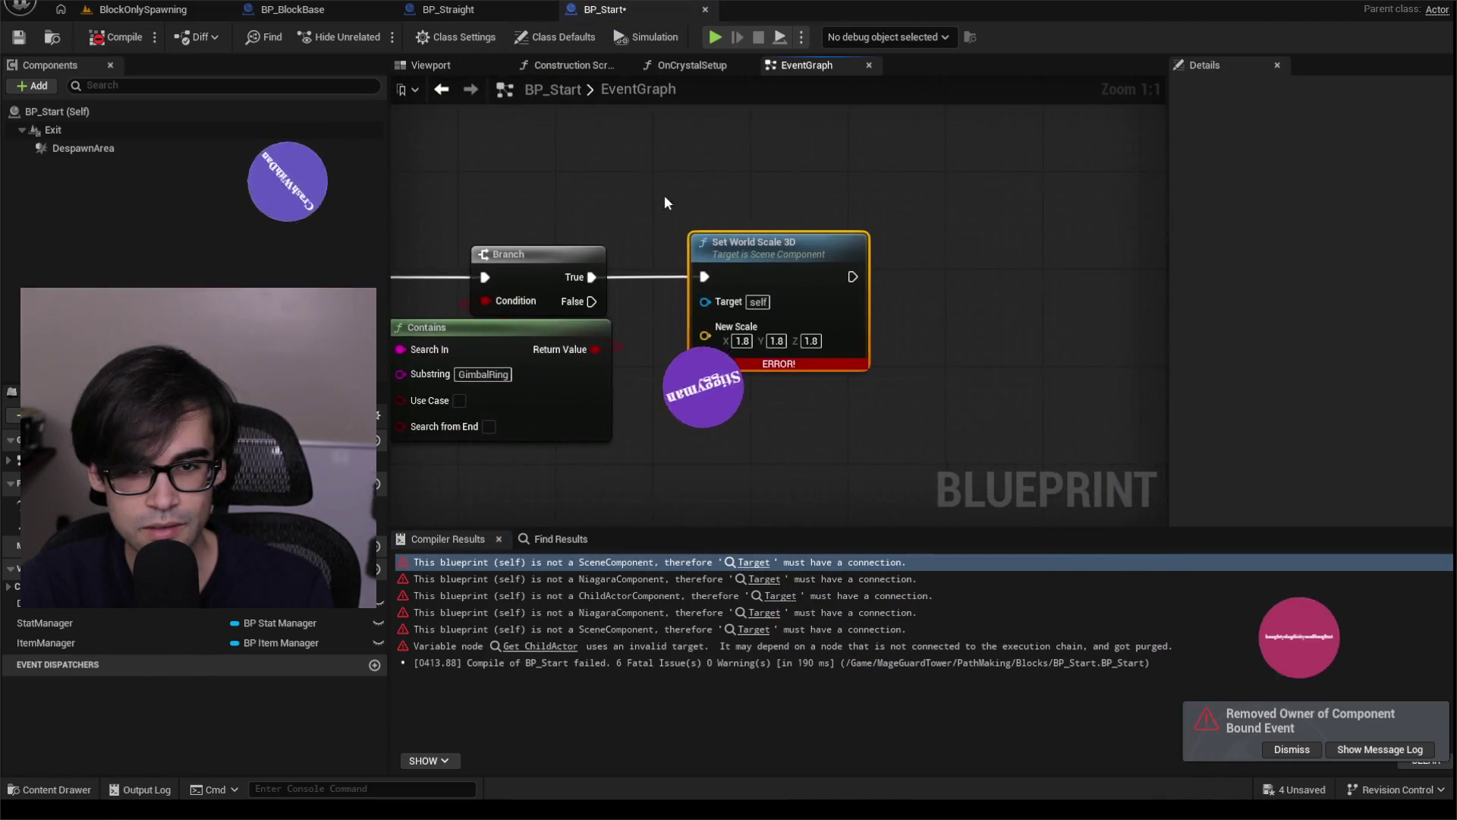
{"action": "scroll", "coordinate": [955, 230], "scroll_direction": "down", "scroll_amount": 3}
{"action": "scroll", "coordinate": [835, 304], "scroll_direction": "up", "scroll_amount": 3}
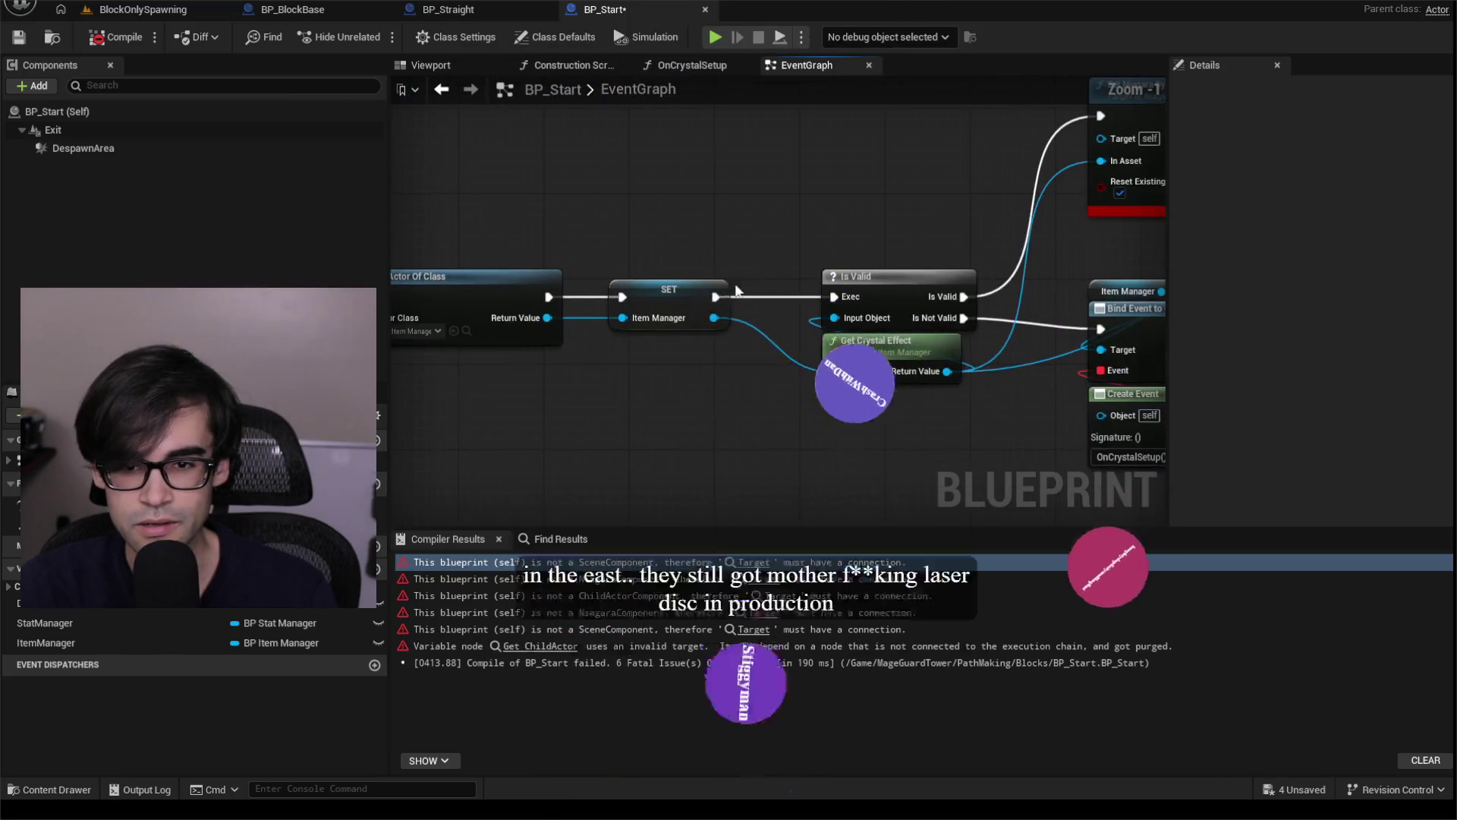
{"action": "left_click", "coordinate": [708, 297], "text": "alt"}
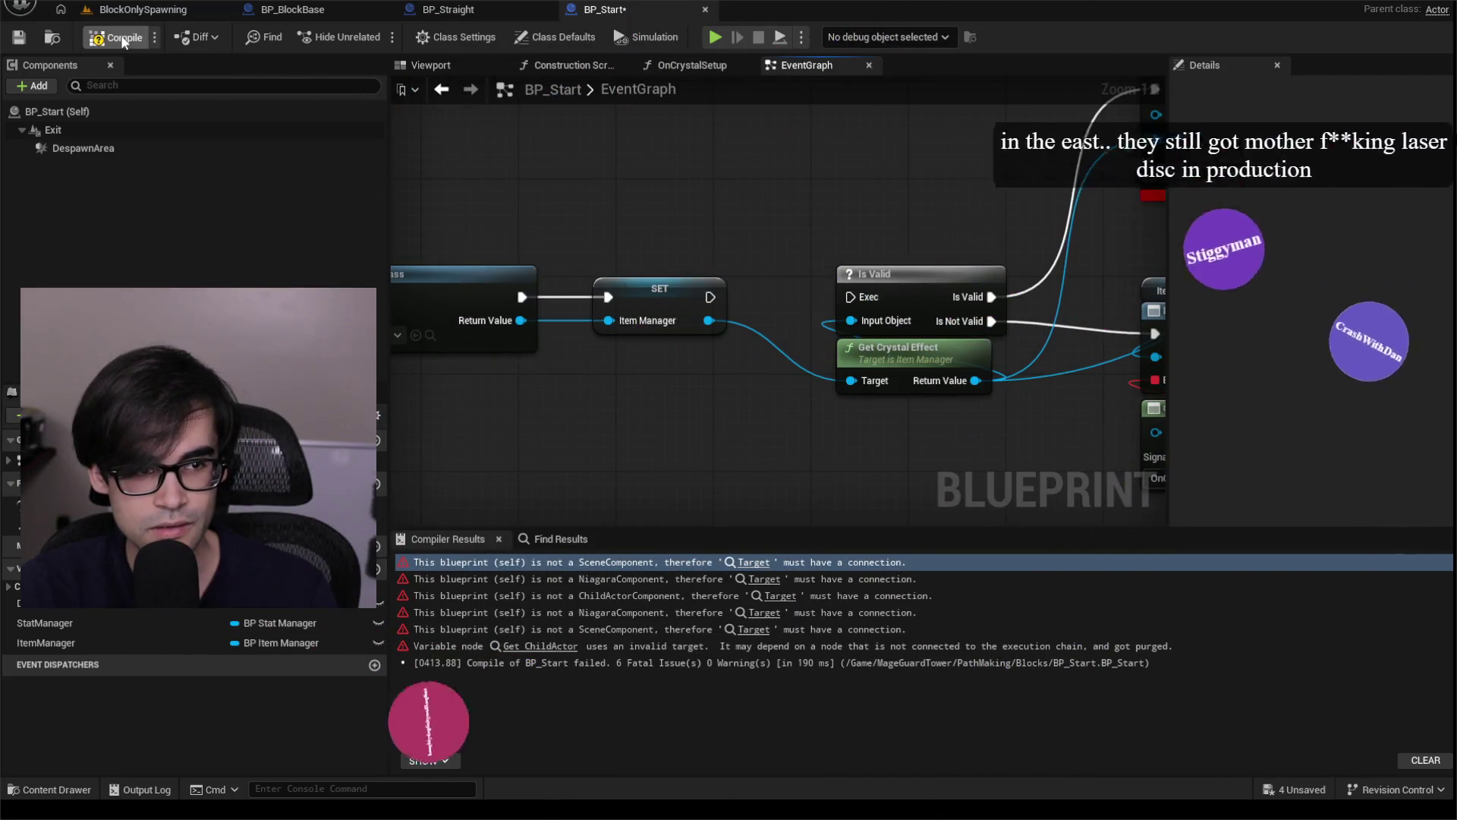
{"action": "left_click", "coordinate": [114, 37]}
Break the Child Actor link in the Construction Script and recompile until BP_Start succeeds.
{"action": "left_click", "coordinate": [796, 562]}
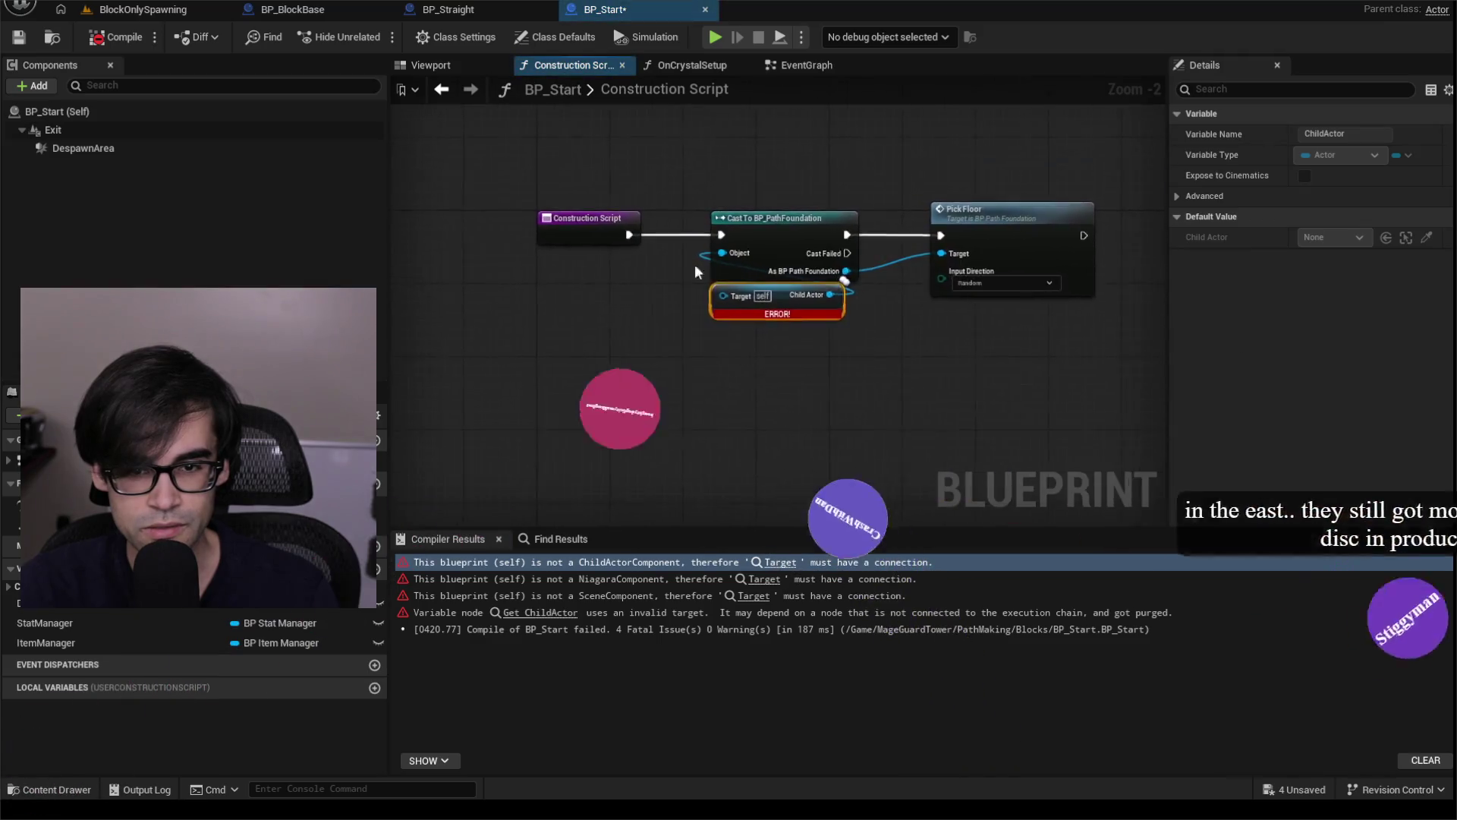
{"action": "left_click", "coordinate": [577, 213], "text": "alt"}
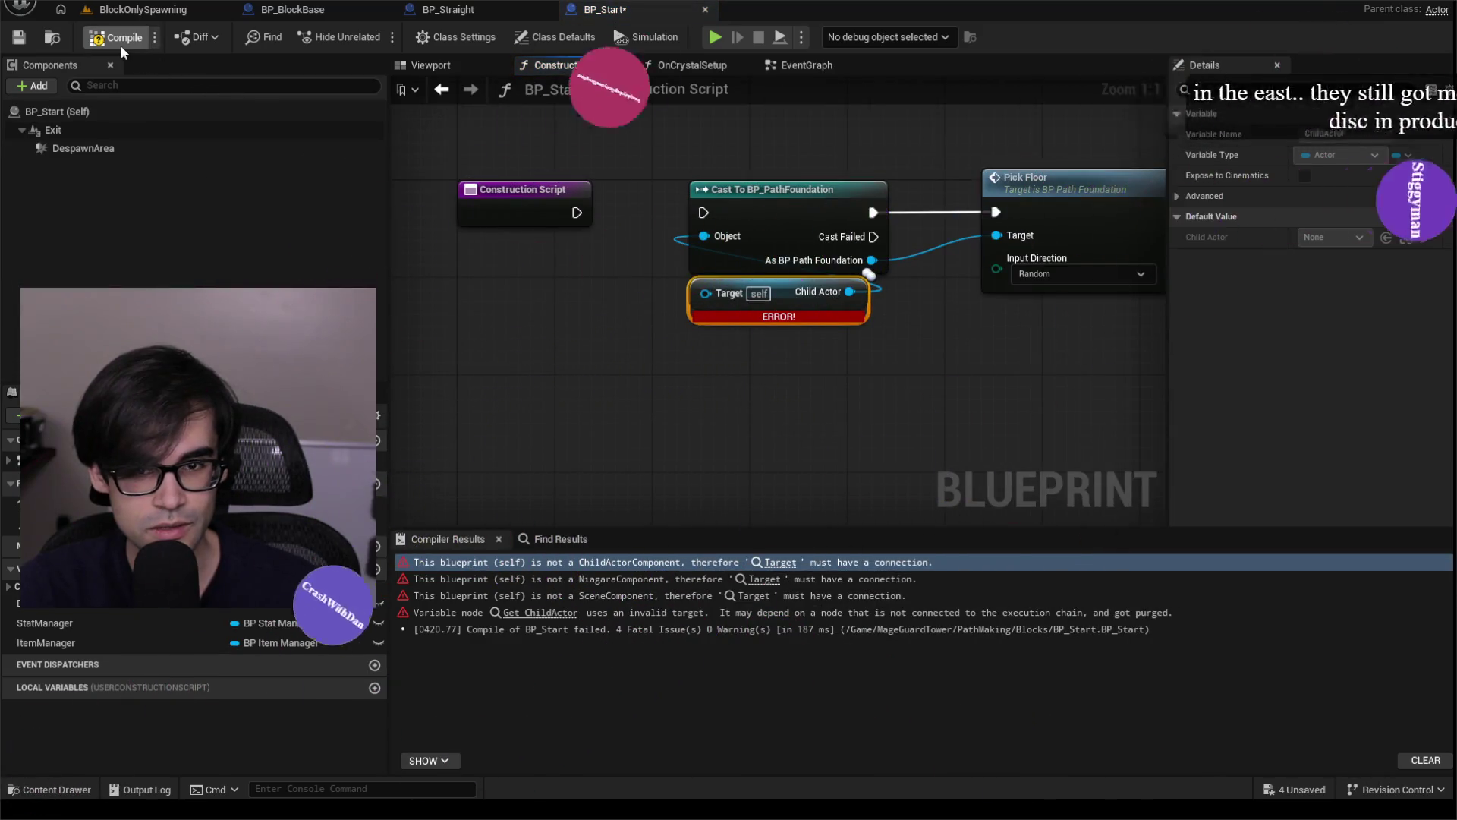
{"action": "left_click", "coordinate": [120, 42]}
{"action": "mouse_move", "coordinate": [631, 250]}
{"action": "left_mouse_down"}
{"action": "mouse_move", "coordinate": [373, 338]}
{"action": "mouse_move", "coordinate": [496, 323]}
{"action": "left_mouse_up"}
{"action": "left_click", "coordinate": [762, 561]}
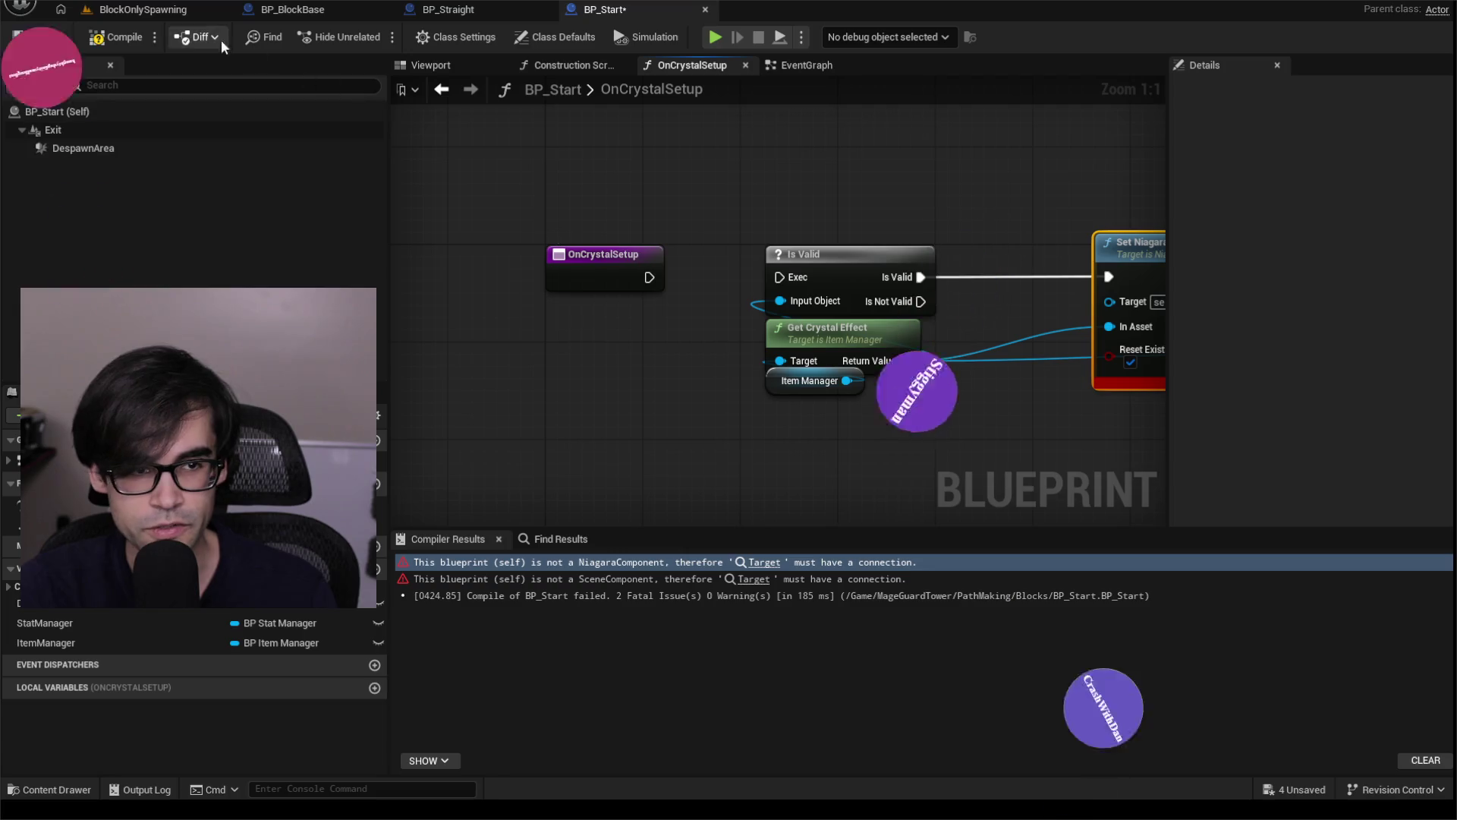
{"action": "left_click", "coordinate": [120, 40]}
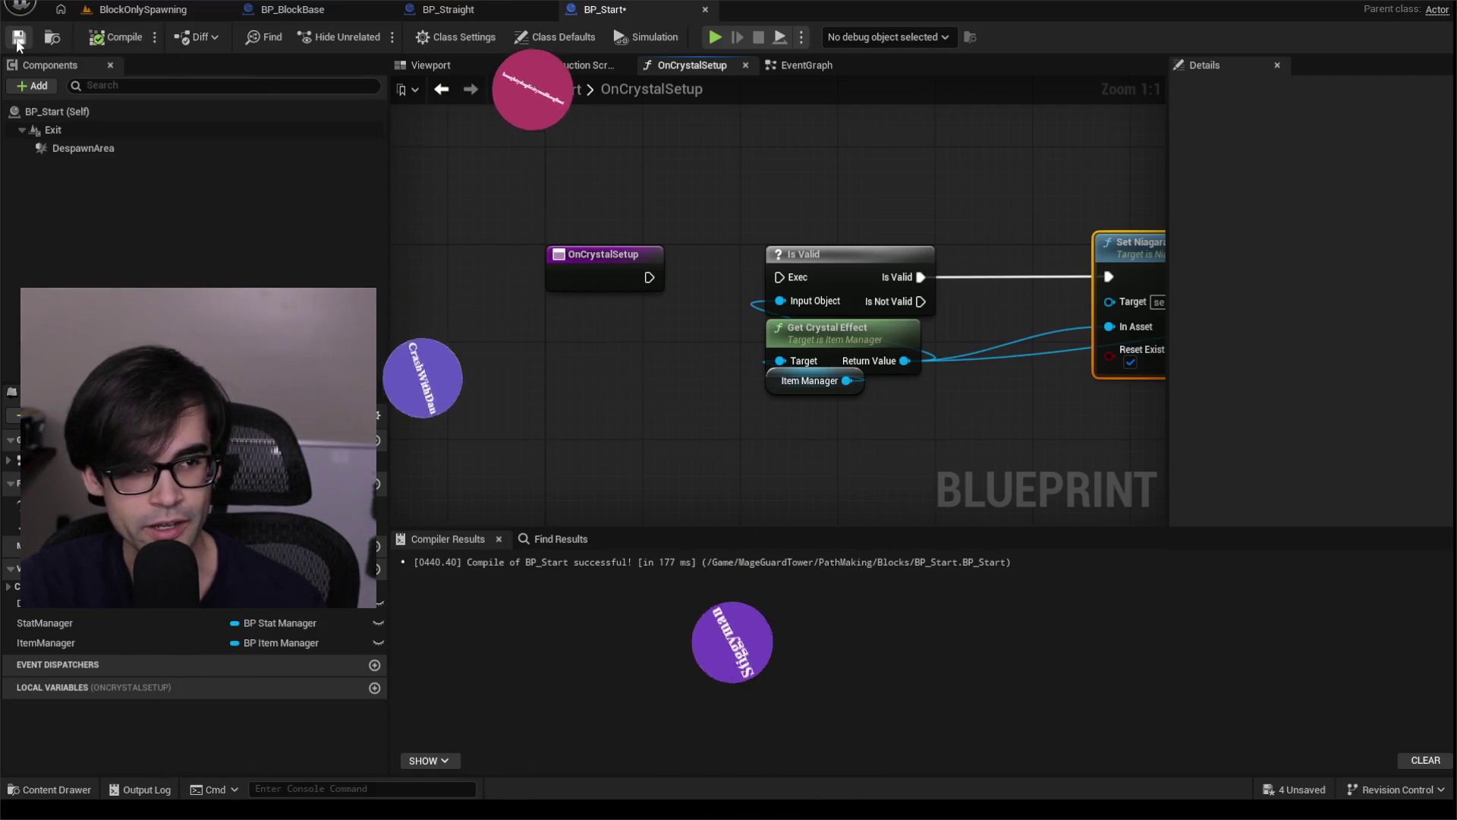
Pan OnCrystalSetup from Set Niagara System Asset to Set World Scale 3D, ending on Is Valid and Get Crystal Effect.
{"action": "left_click_drag", "start_coordinate": [575, 229], "coordinate": [549, 210]}
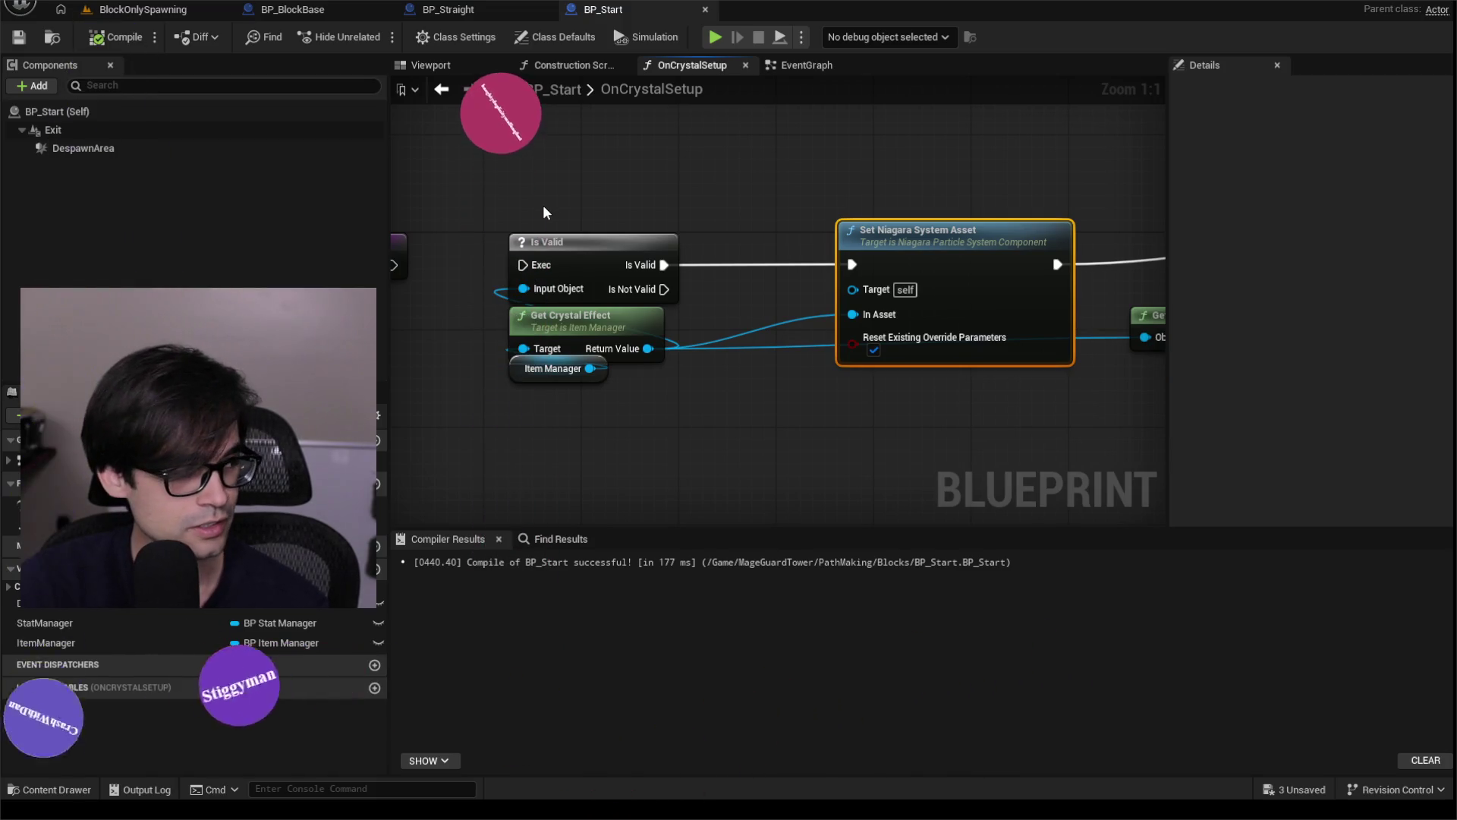
{"action": "left_click_drag", "start_coordinate": [613, 202], "coordinate": [511, 218]}
{"action": "scroll", "coordinate": [853, 240], "scroll_direction": "down", "scroll_amount": 2}
{"action": "left_click_drag", "start_coordinate": [853, 239], "coordinate": [452, 243]}
{"action": "scroll", "coordinate": [1136, 184], "scroll_direction": "down", "scroll_amount": 2}
{"action": "mouse_move", "coordinate": [1136, 182]}
{"action": "left_mouse_down"}
{"action": "mouse_move", "coordinate": [1092, 257]}
{"action": "mouse_move", "coordinate": [935, 312]}
{"action": "left_mouse_up"}
{"action": "scroll", "coordinate": [1092, 257], "scroll_direction": "down", "scroll_amount": 1}
{"action": "left_click_drag", "start_coordinate": [559, 302], "coordinate": [567, 307]}
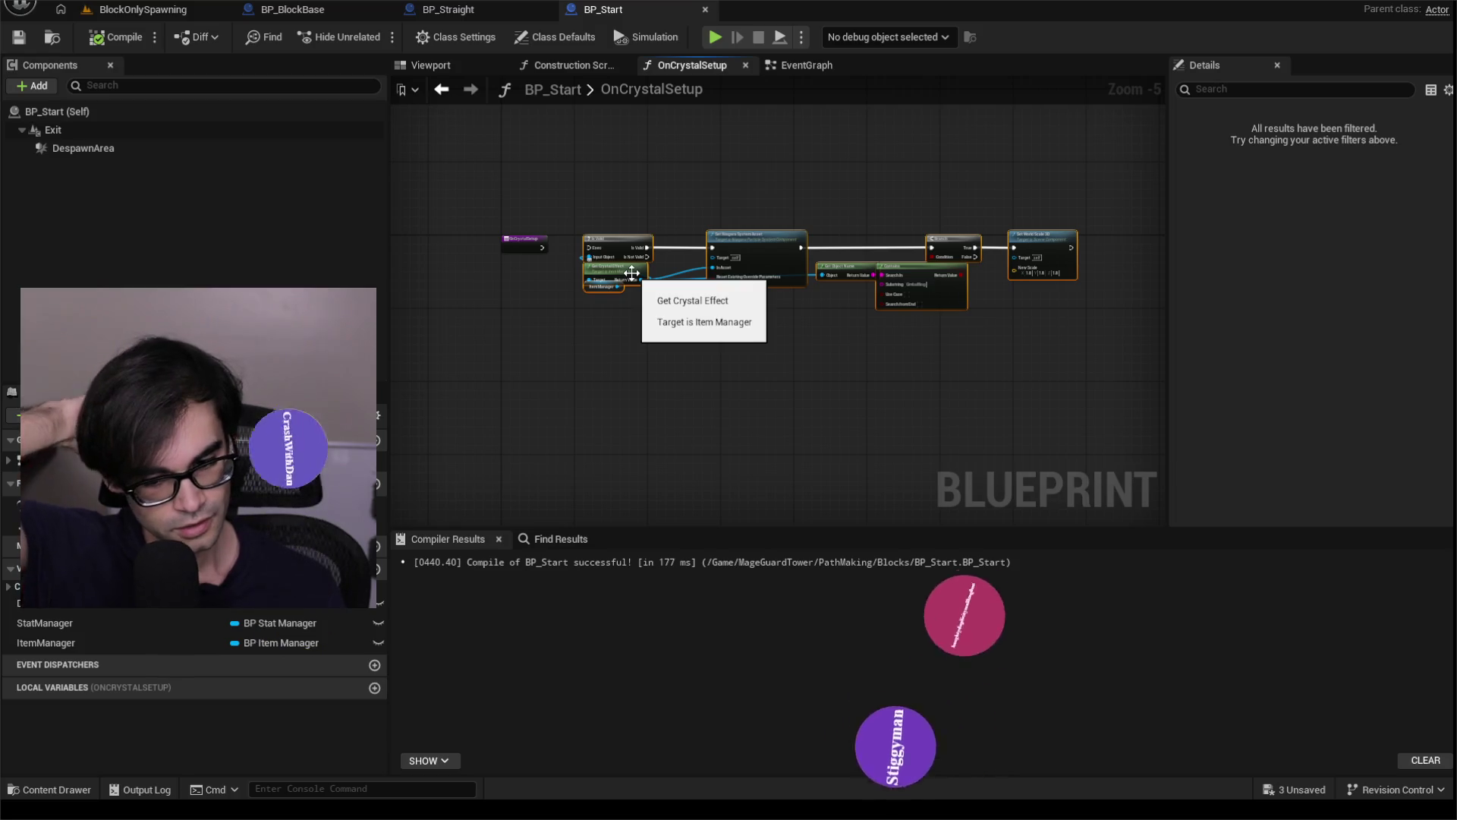
{"action": "scroll", "coordinate": [764, 282], "scroll_direction": "up", "scroll_amount": 4}
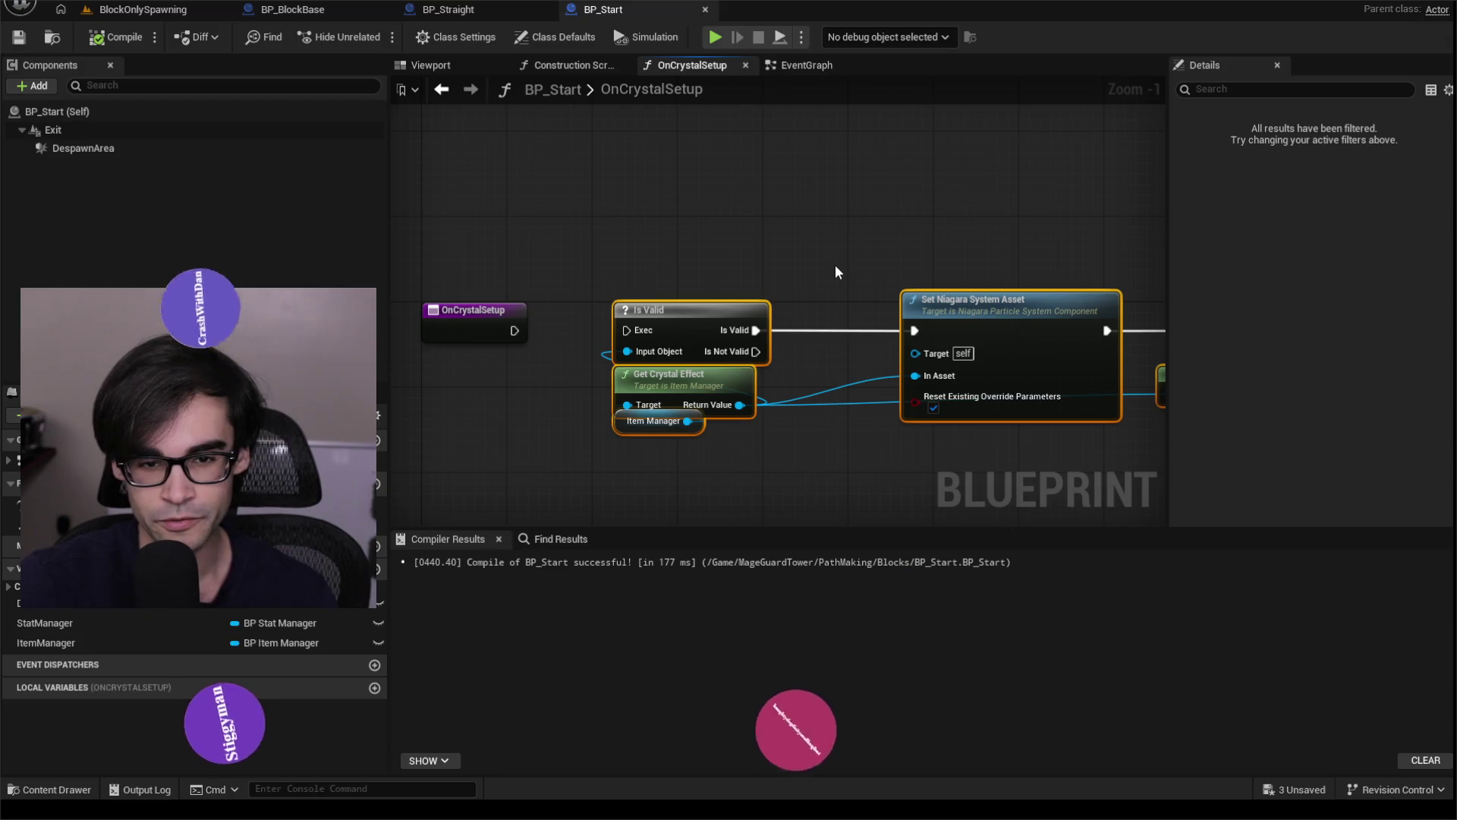
{"action": "mouse_move", "coordinate": [838, 270]}
{"action": "left_mouse_down"}
{"action": "mouse_move", "coordinate": [858, 221]}
{"action": "mouse_move", "coordinate": [837, 189]}
{"action": "left_mouse_up"}
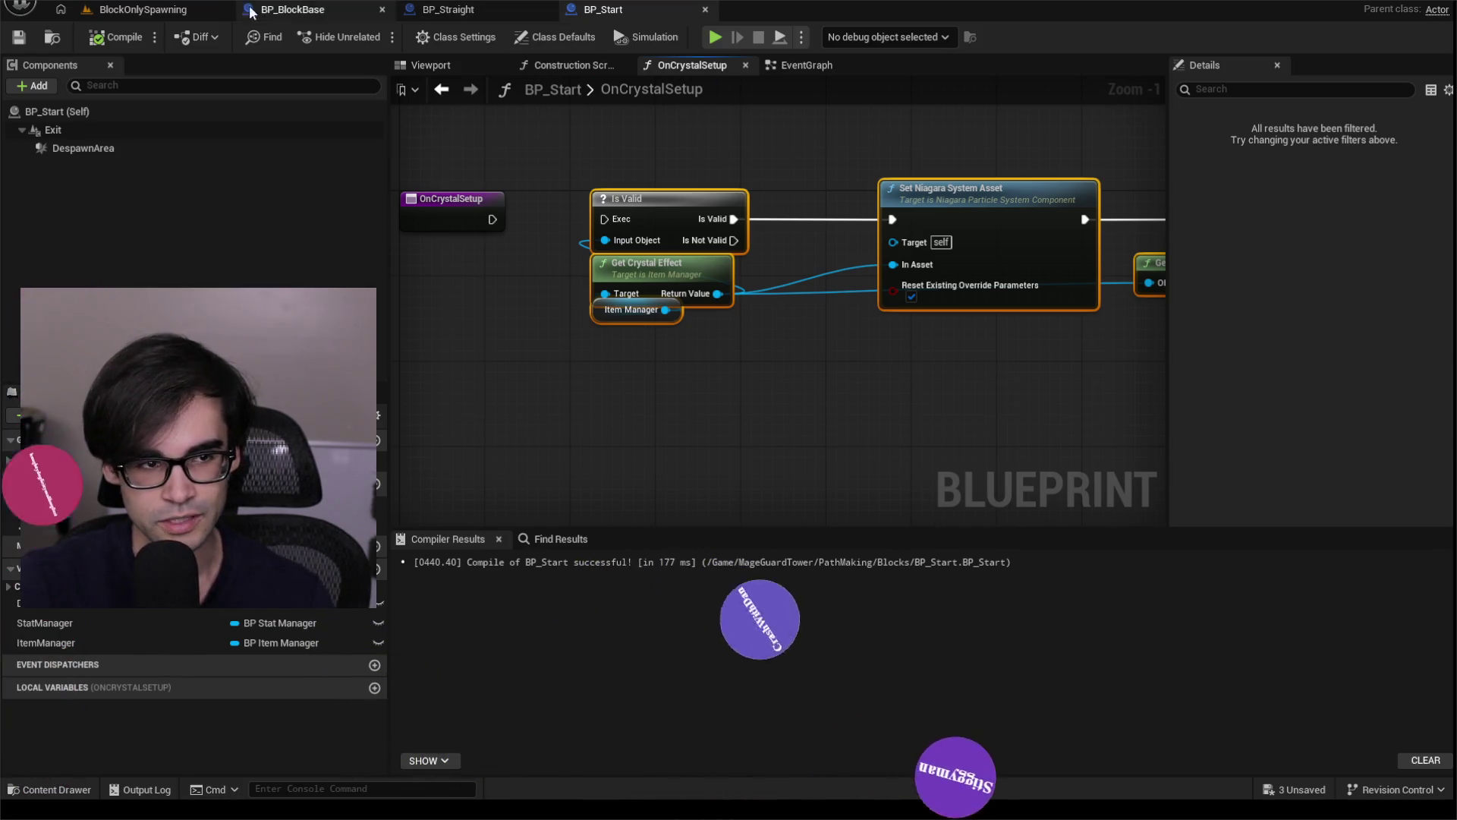
Play the BlockOnlySpawning level, stop it, and close the error log that appears.
{"action": "left_click", "coordinate": [471, 17]}
{"action": "left_click", "coordinate": [142, 9]}
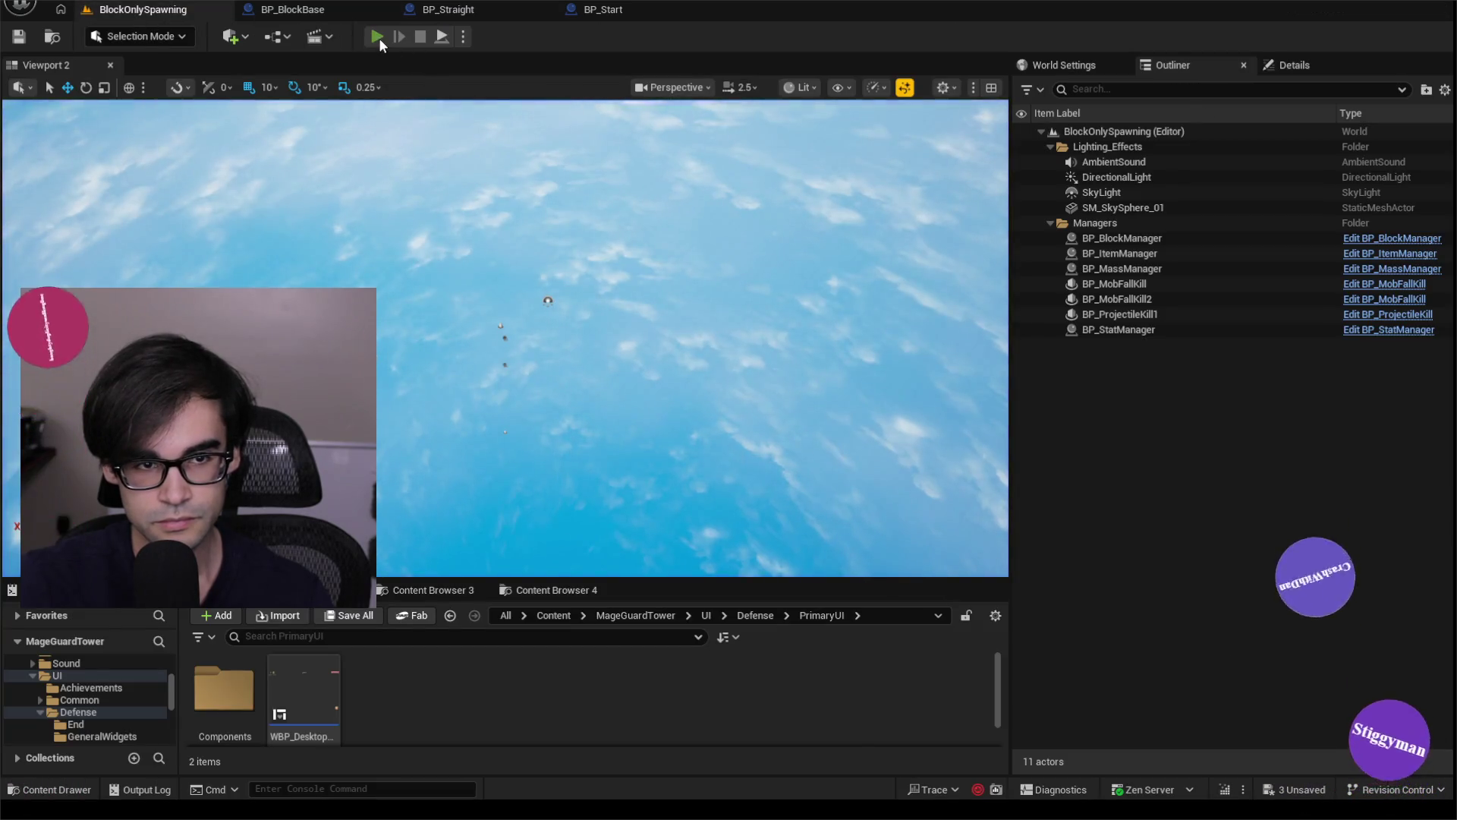
{"action": "left_click", "coordinate": [377, 37]}
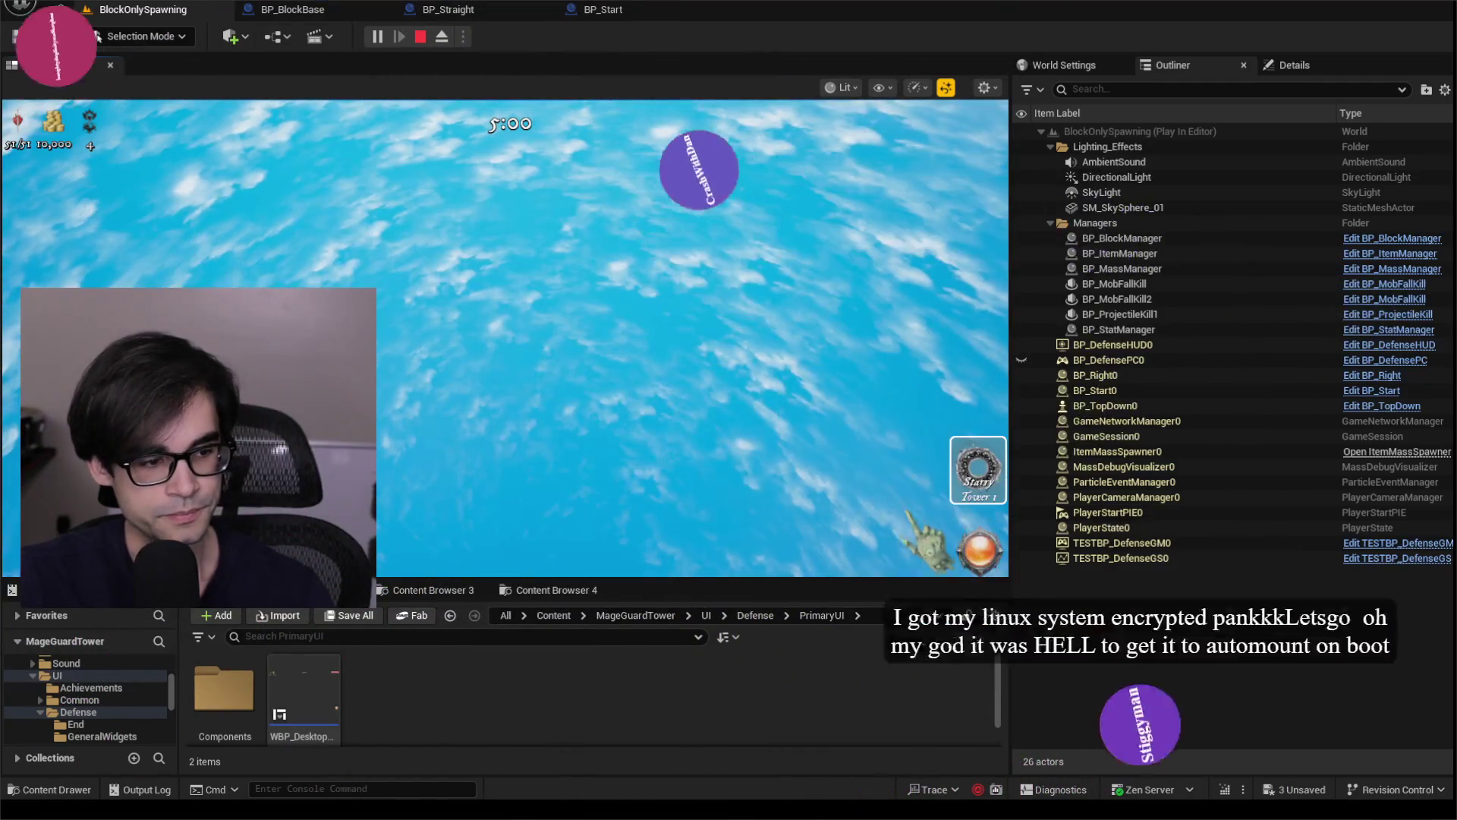
{"action": "key", "text": "Escape"}
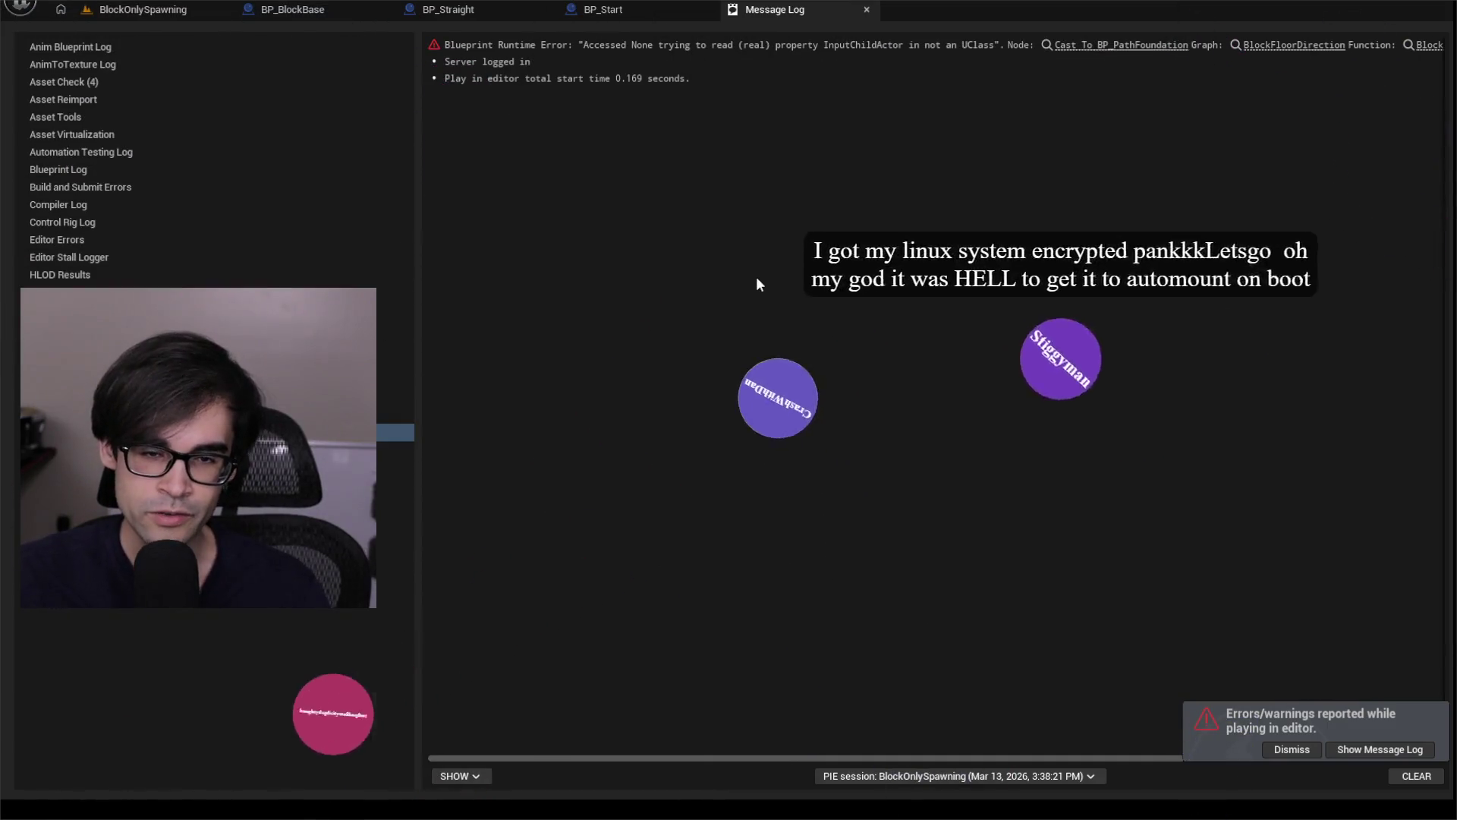
{"action": "left_click", "coordinate": [866, 9]}
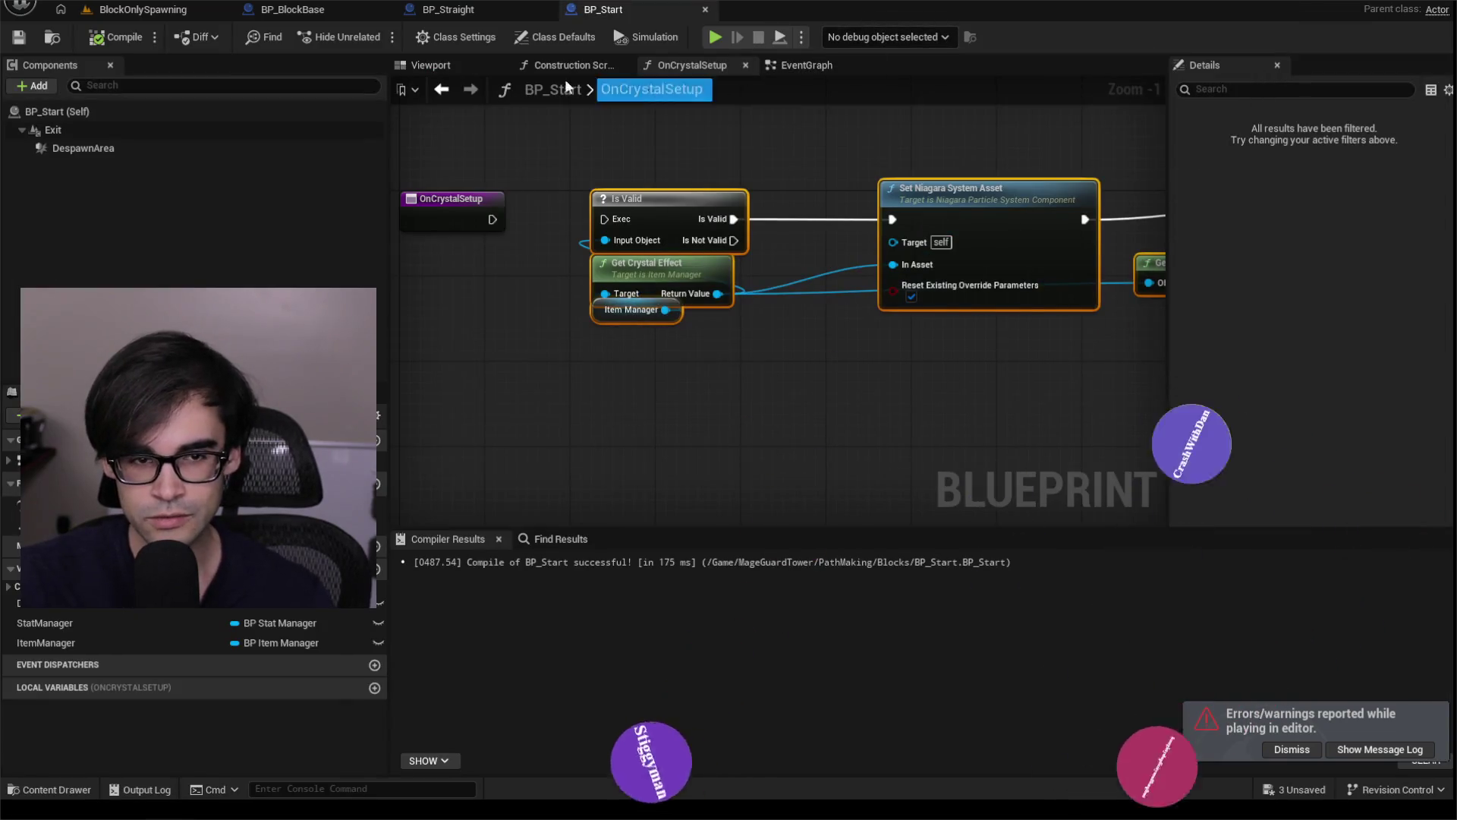
{"action": "left_click", "coordinate": [179, 9]}
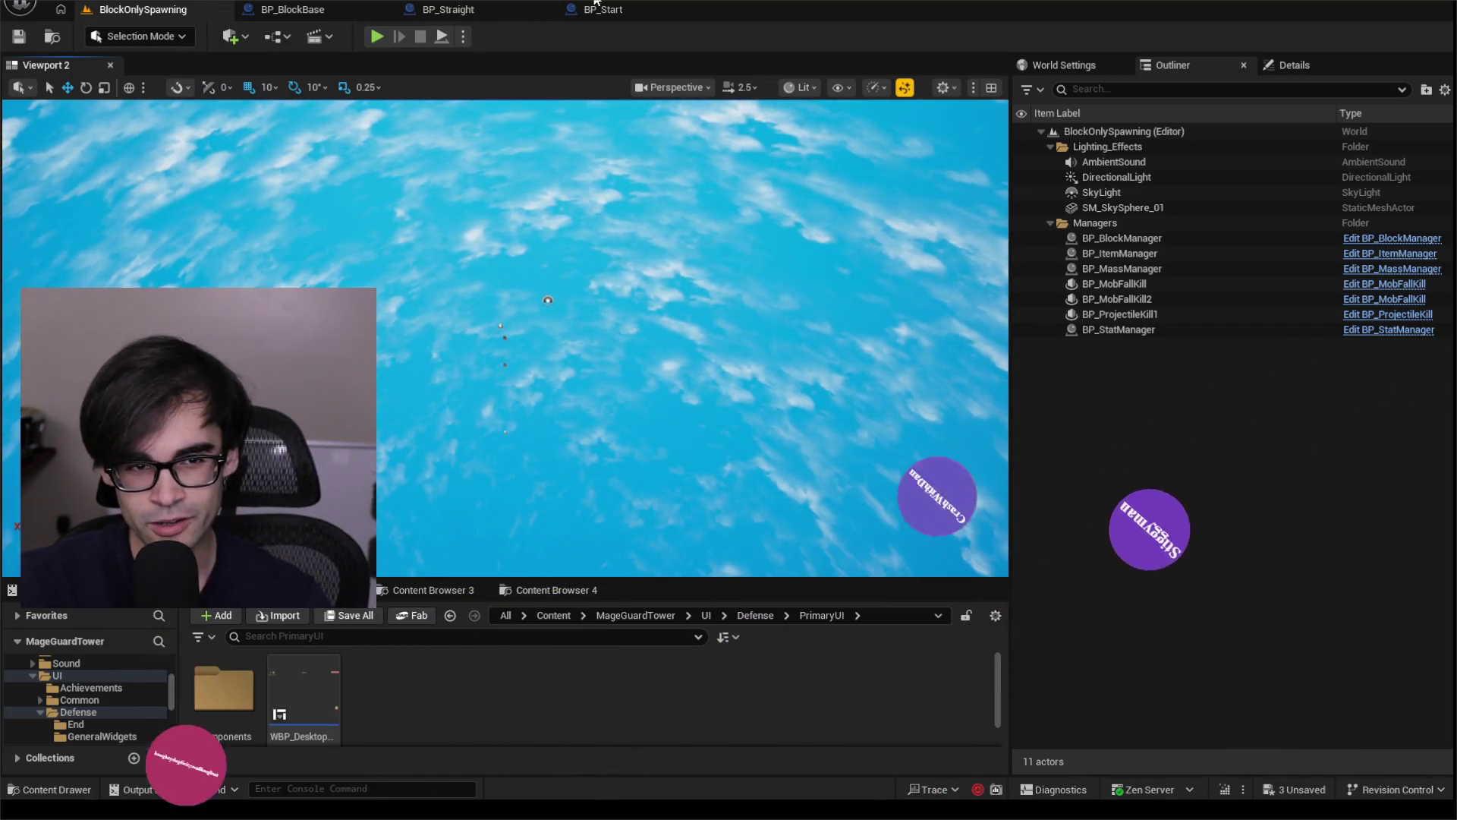
Look through the Play mode options menu repeatedly, briefly checking BP_Straight.
{"action": "left_click", "coordinate": [462, 40]}
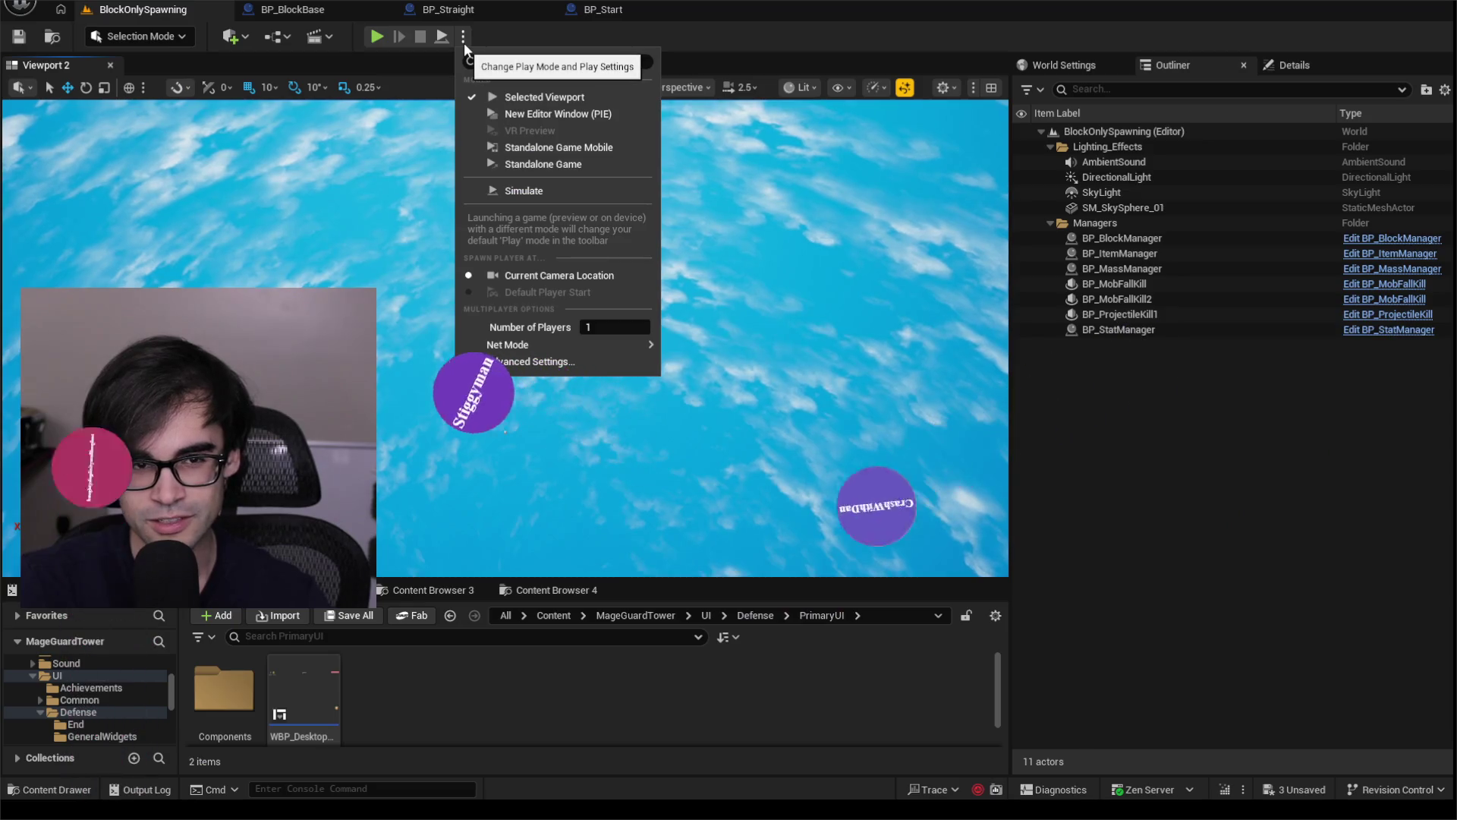
{"action": "left_click", "coordinate": [462, 38]}
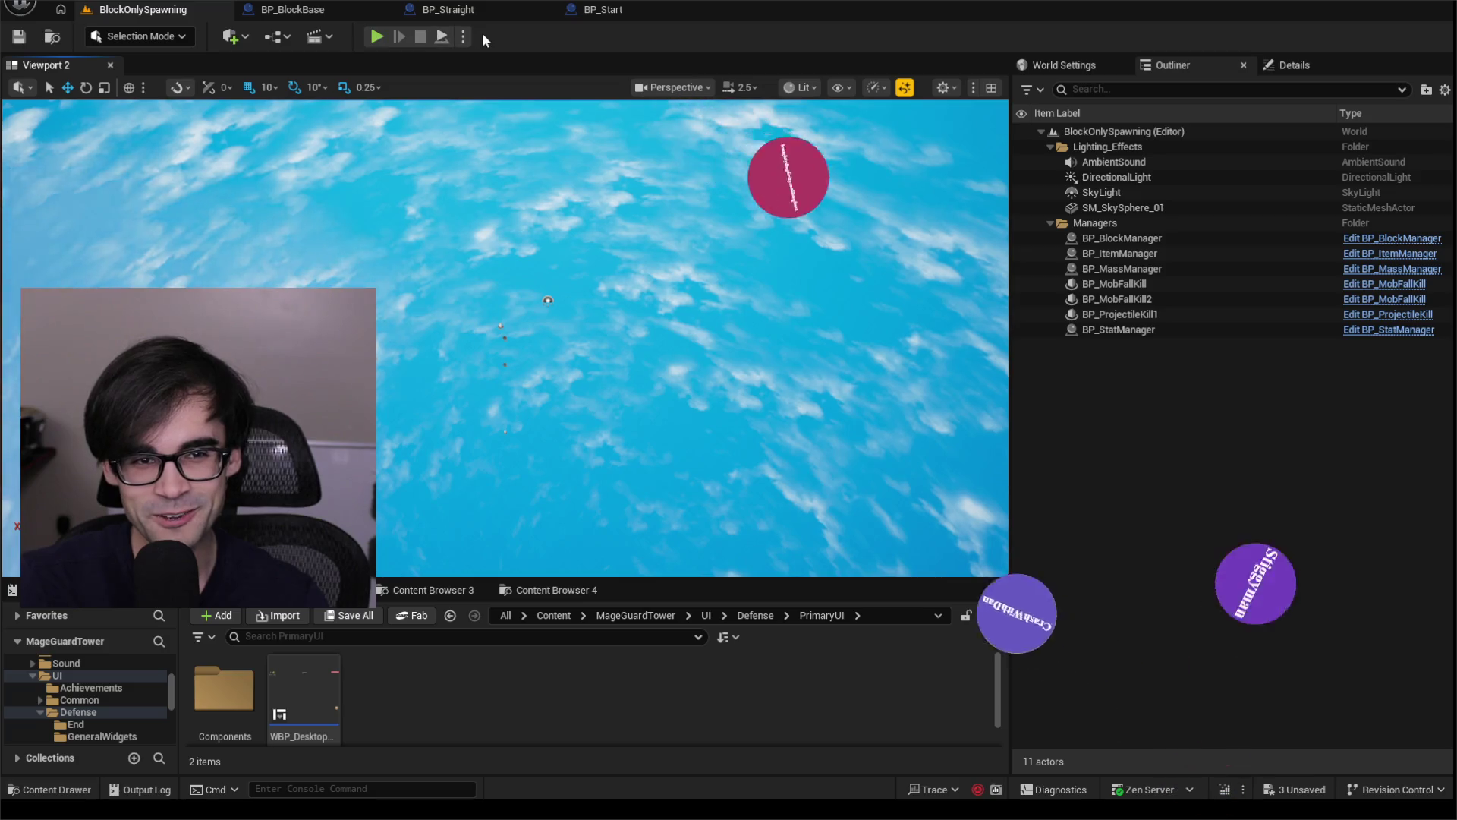
{"action": "left_click", "coordinate": [463, 36]}
{"action": "left_click", "coordinate": [463, 36]}
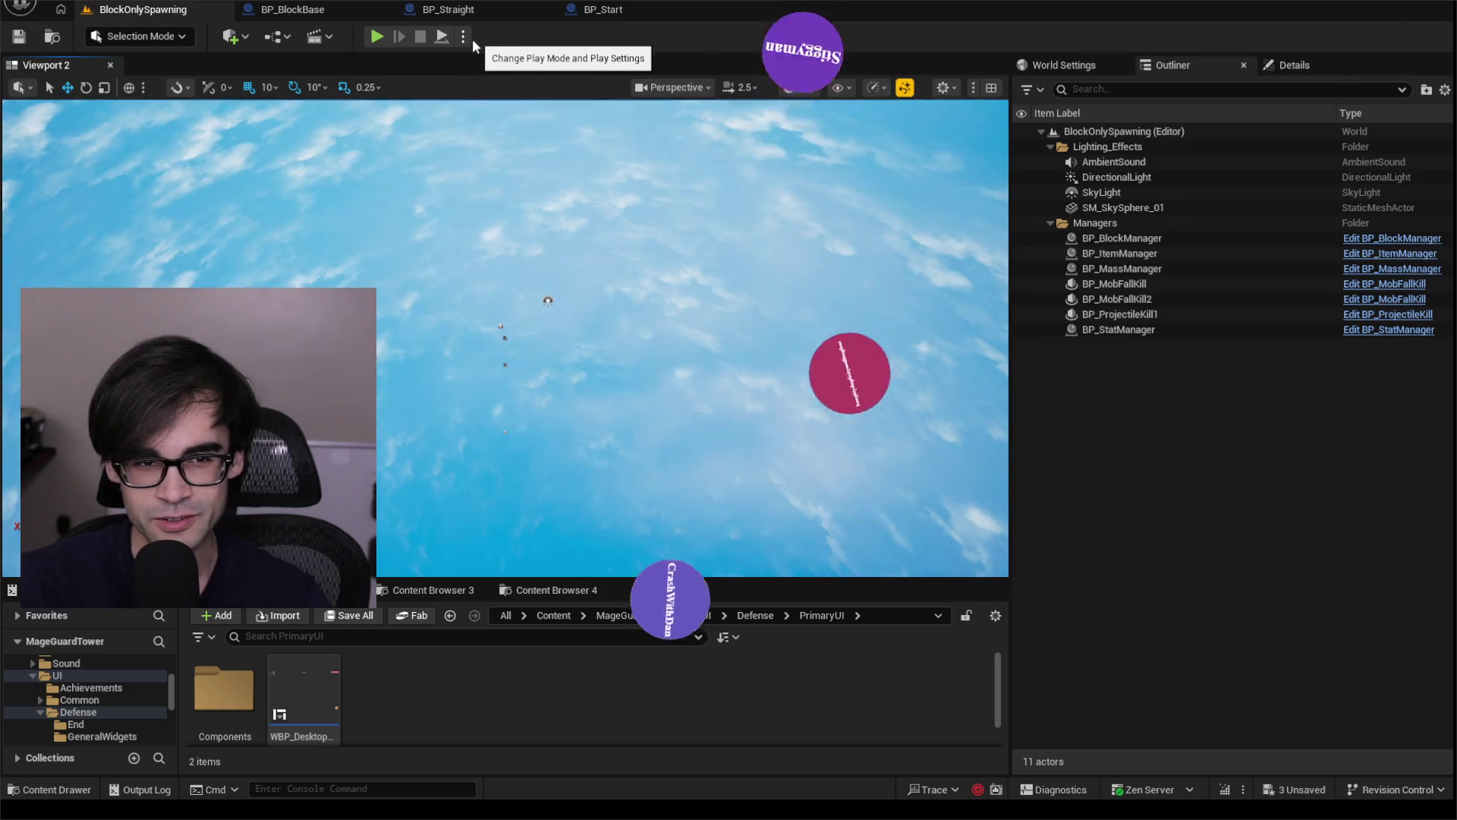
{"action": "left_click", "coordinate": [466, 43]}
{"action": "left_click", "coordinate": [466, 43]}
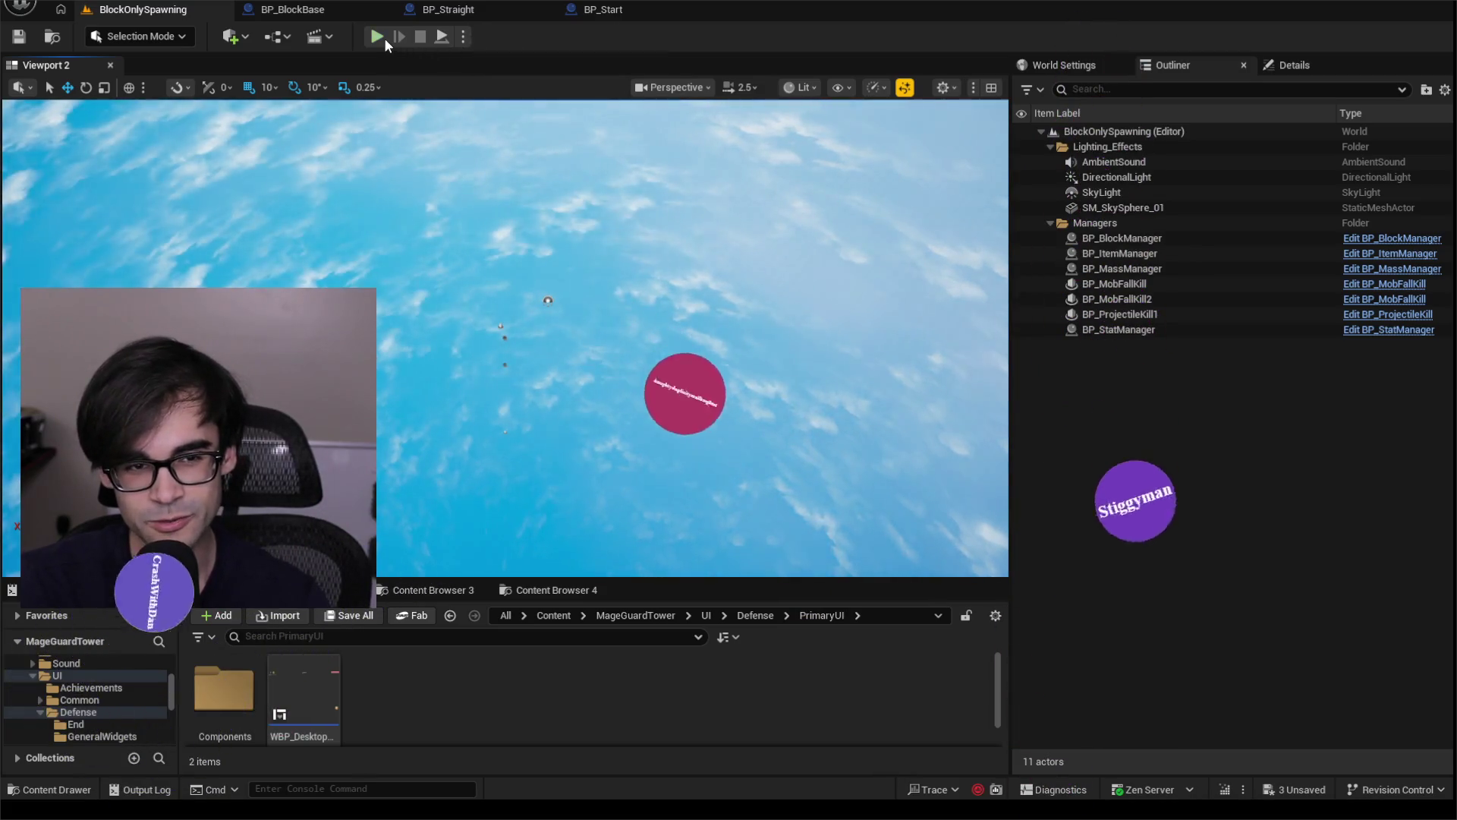
{"action": "left_click", "coordinate": [466, 38]}
{"action": "left_click", "coordinate": [466, 39]}
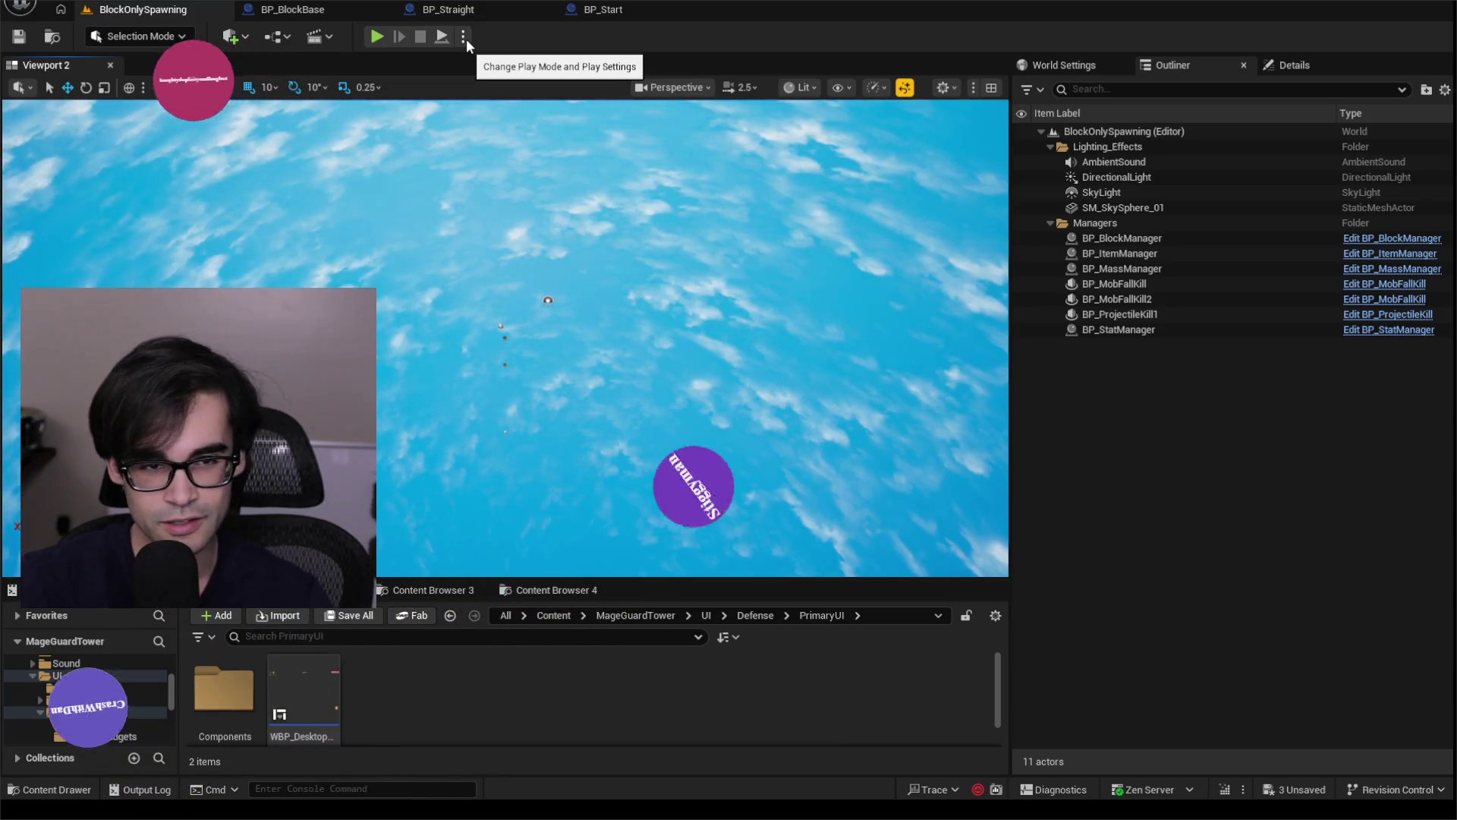
{"action": "left_click", "coordinate": [464, 37]}
{"action": "left_click", "coordinate": [465, 38]}
{"action": "left_click", "coordinate": [464, 39]}
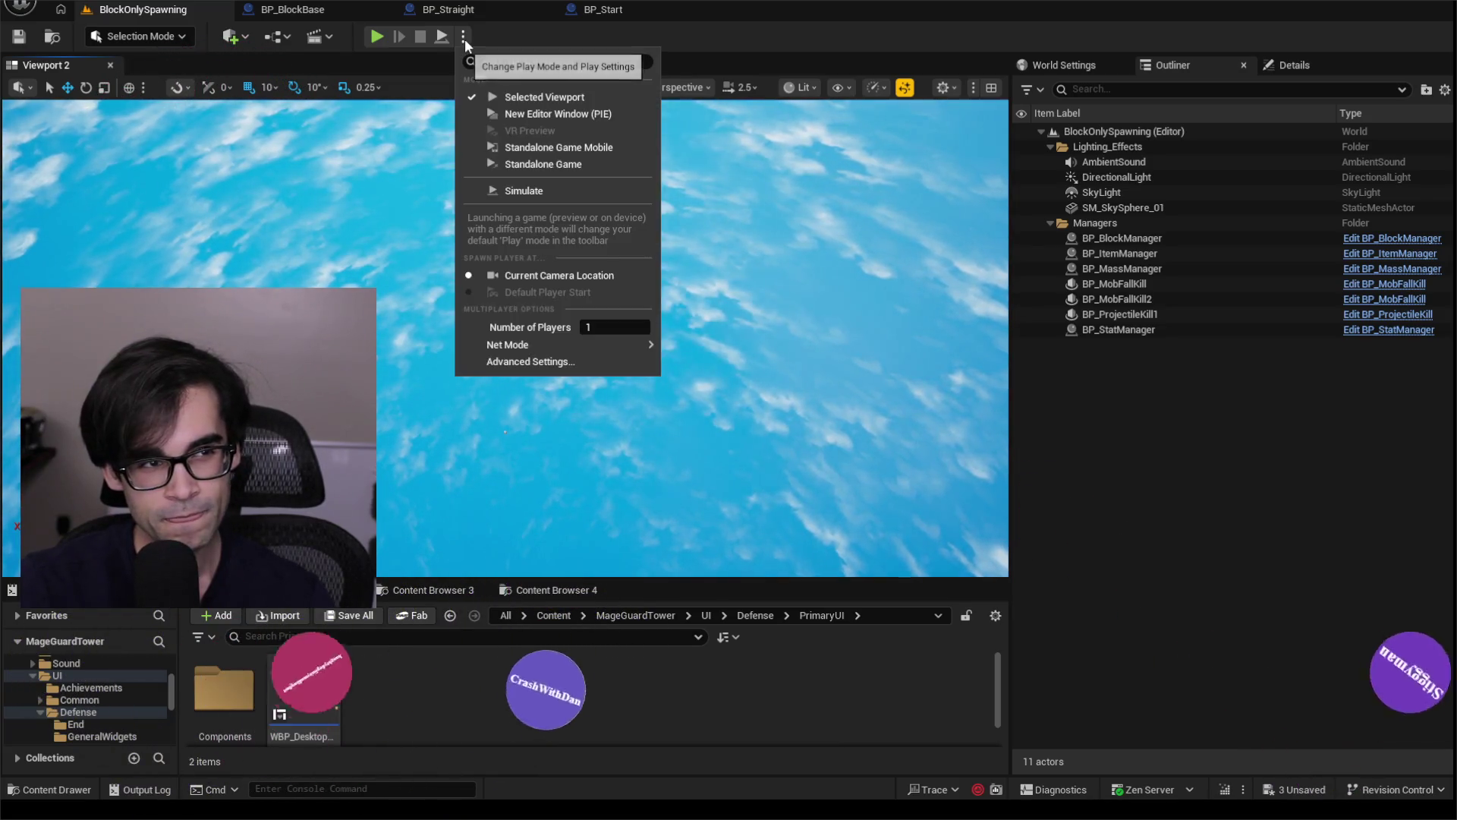
{"action": "left_click", "coordinate": [463, 39]}
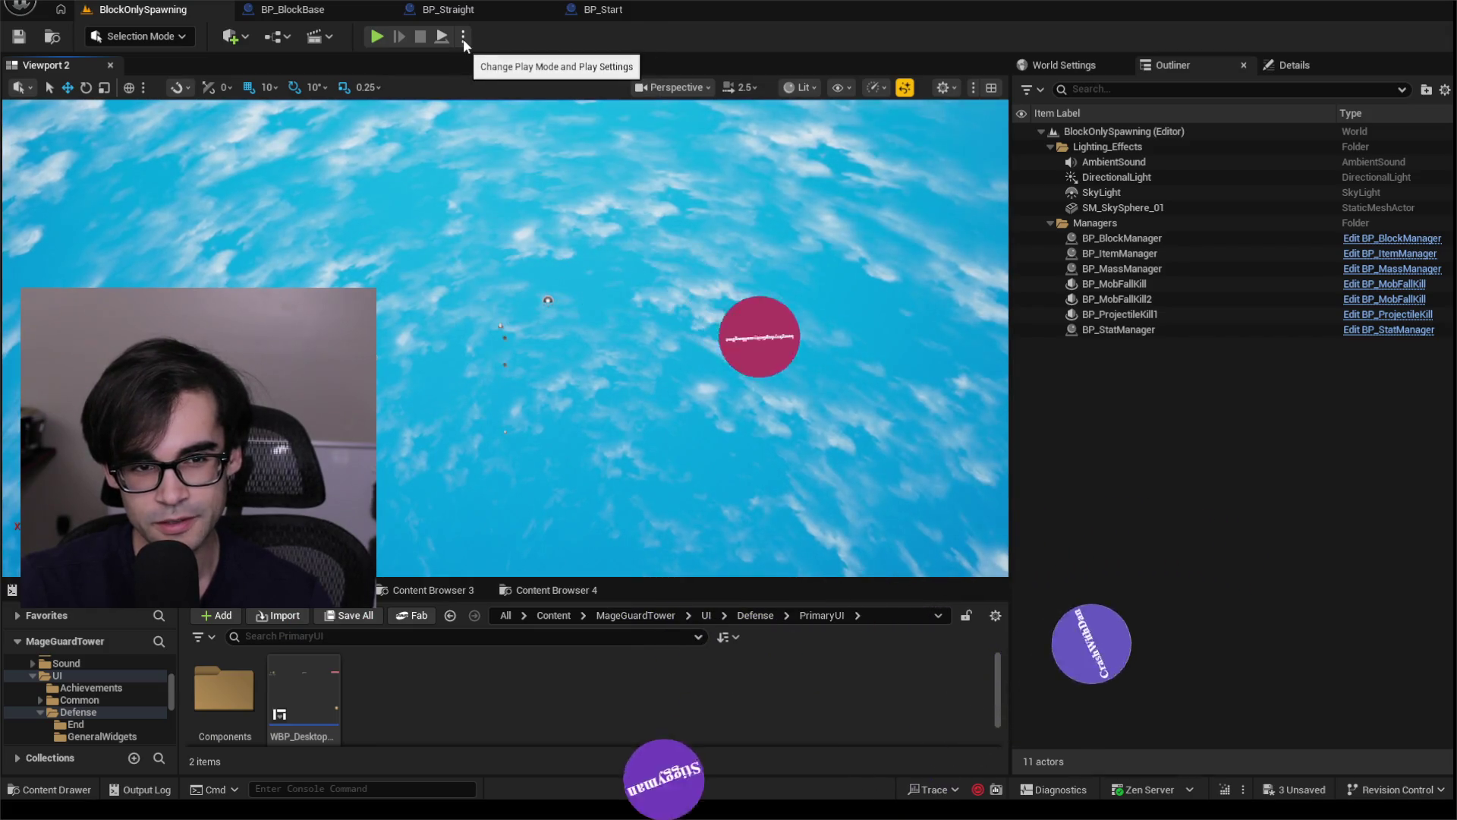
{"action": "left_click", "coordinate": [463, 39]}
{"action": "left_click", "coordinate": [463, 39]}
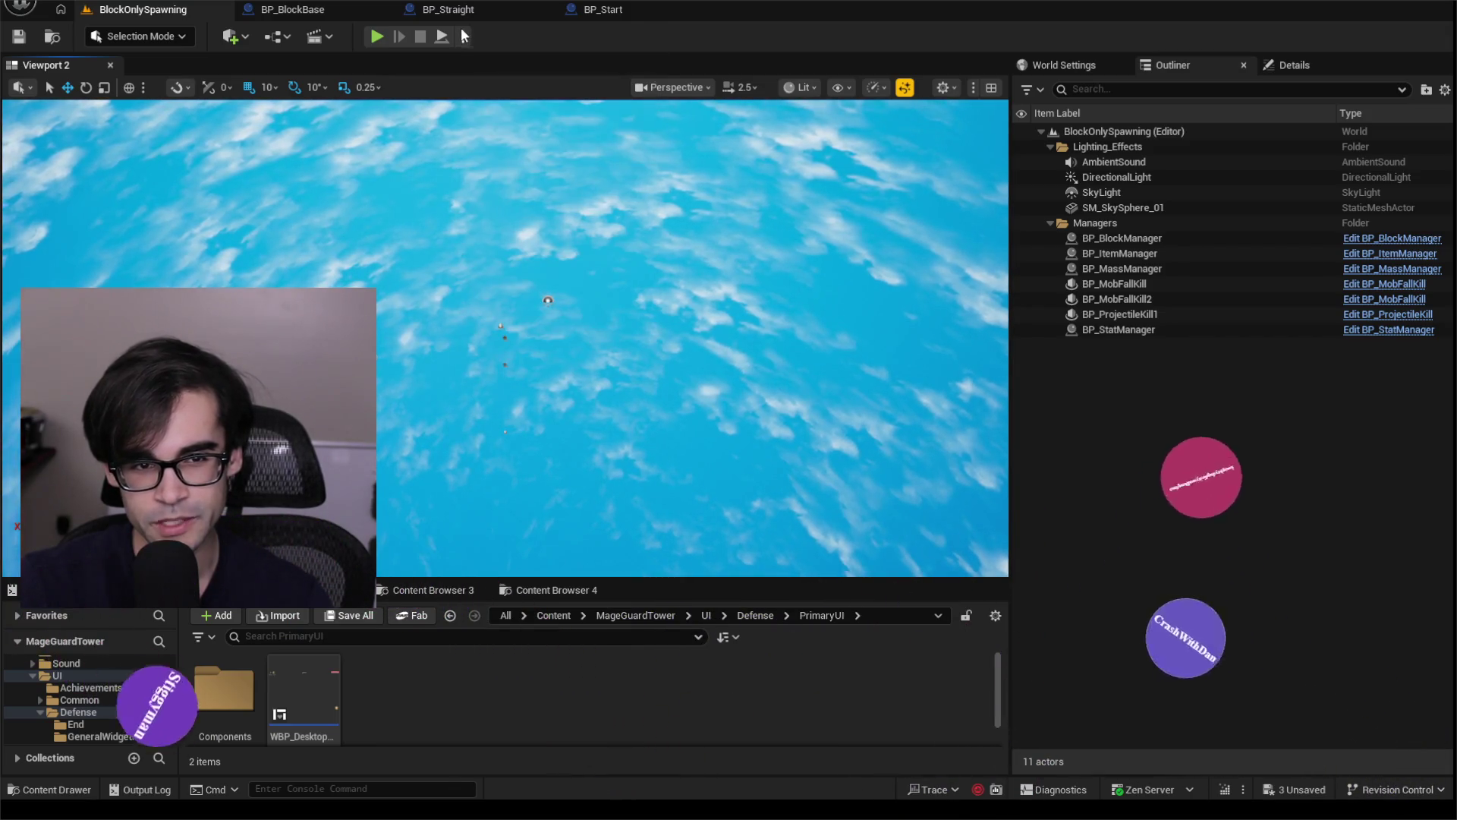
{"action": "left_click", "coordinate": [463, 39]}
{"action": "left_click", "coordinate": [454, 18]}
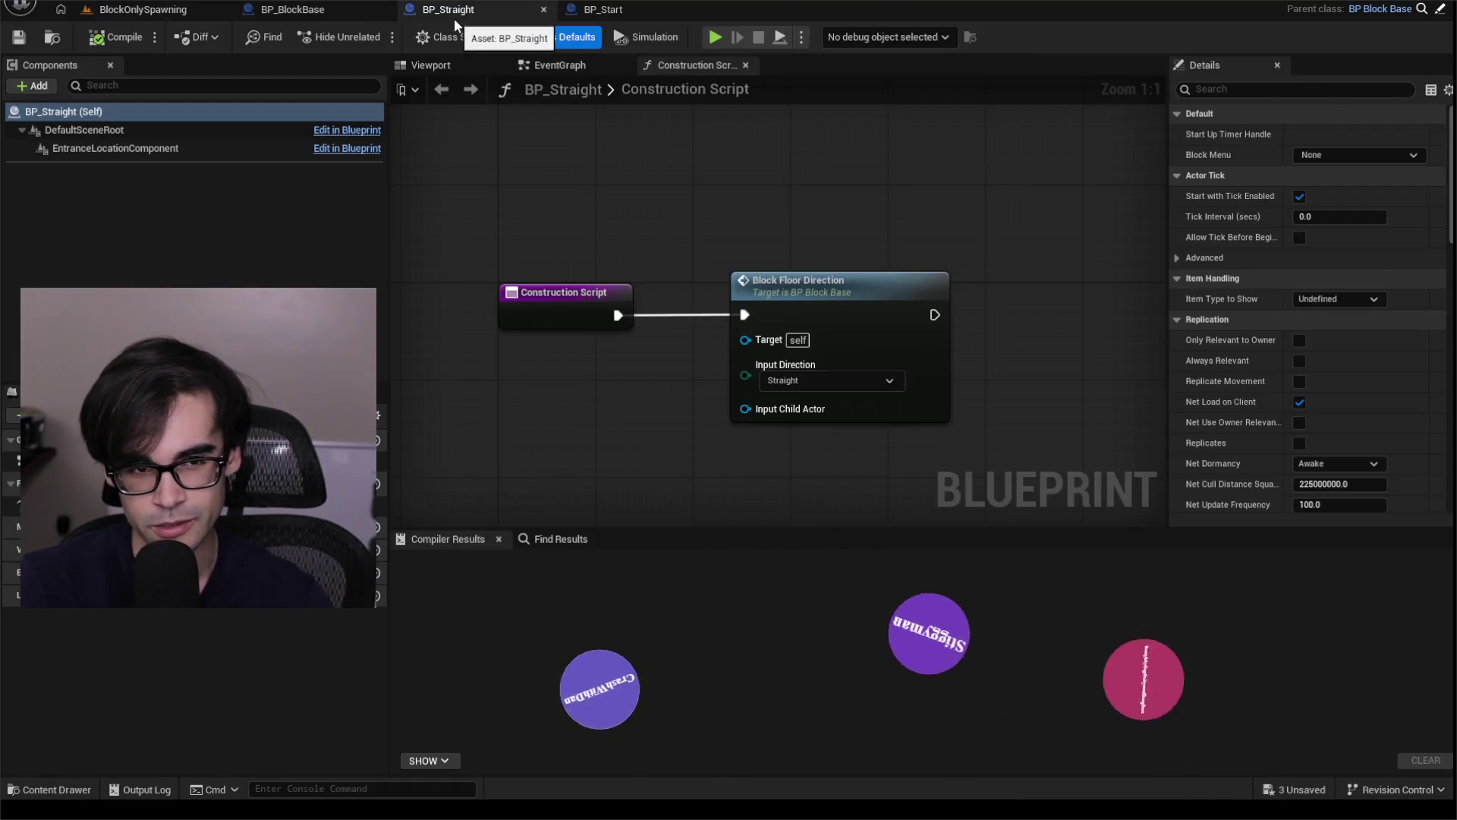
{"action": "left_click", "coordinate": [176, 10]}
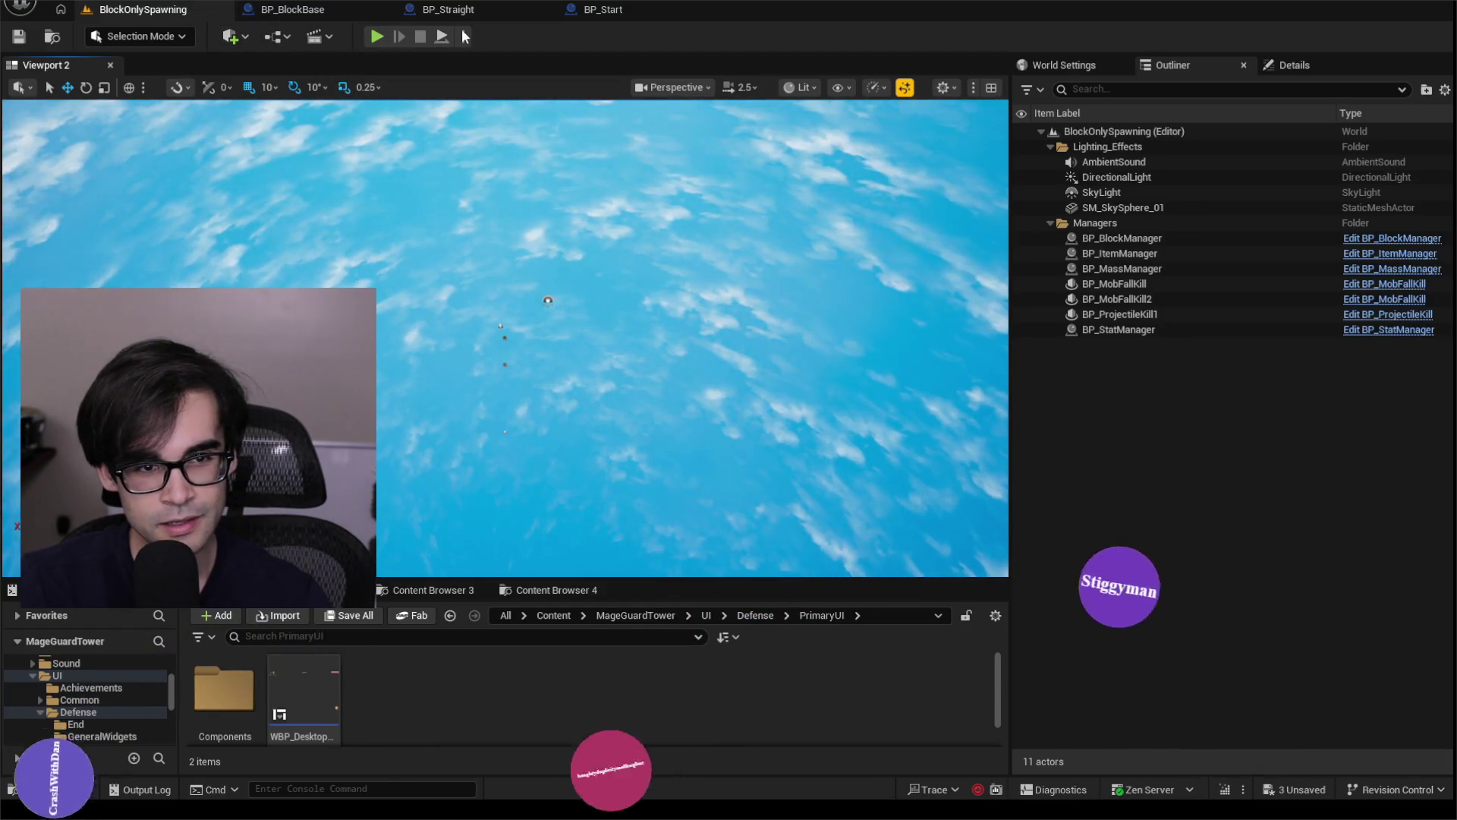
{"action": "left_click", "coordinate": [463, 39]}
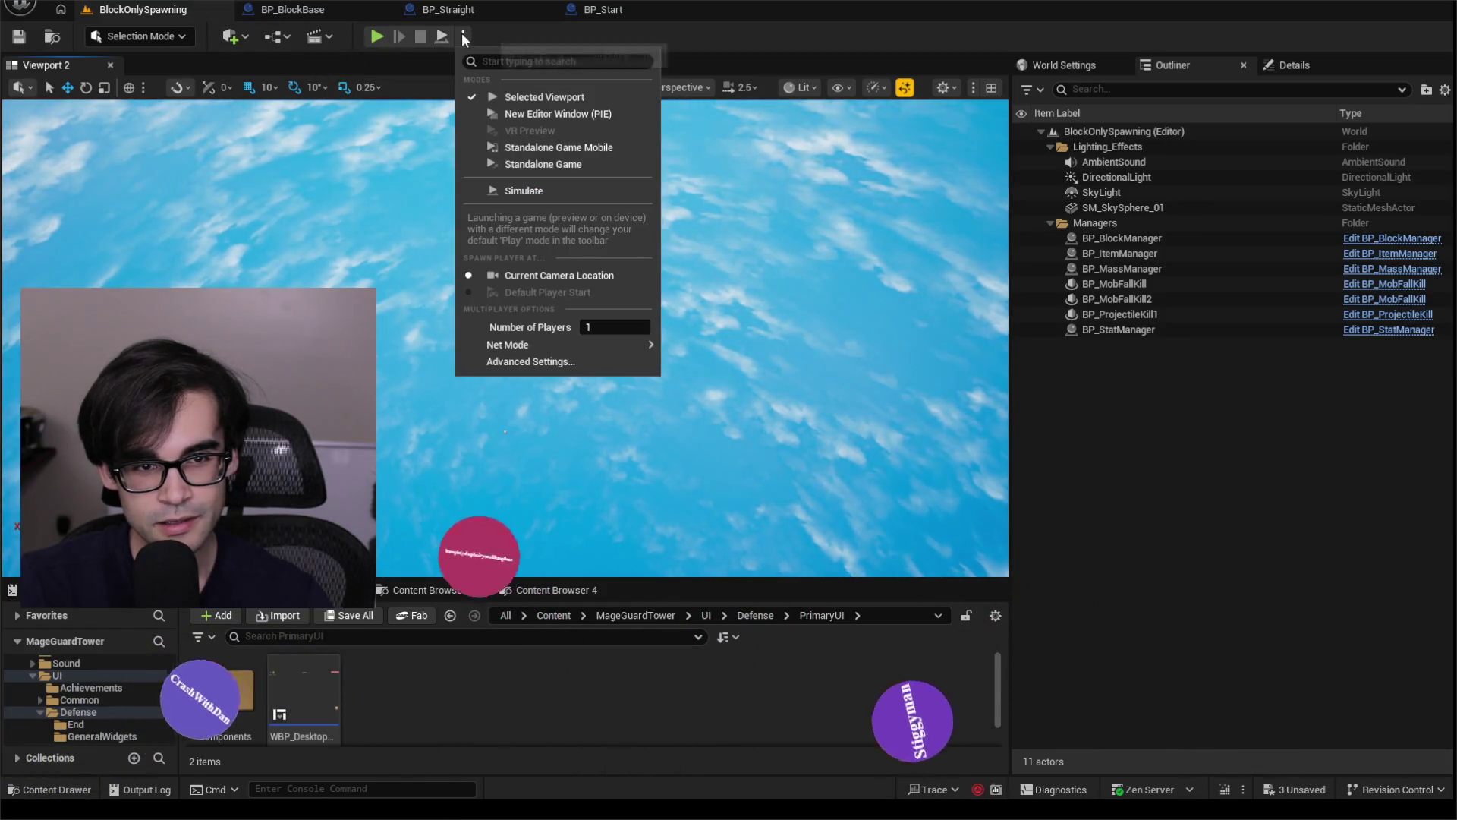
{"action": "left_click", "coordinate": [464, 37]}
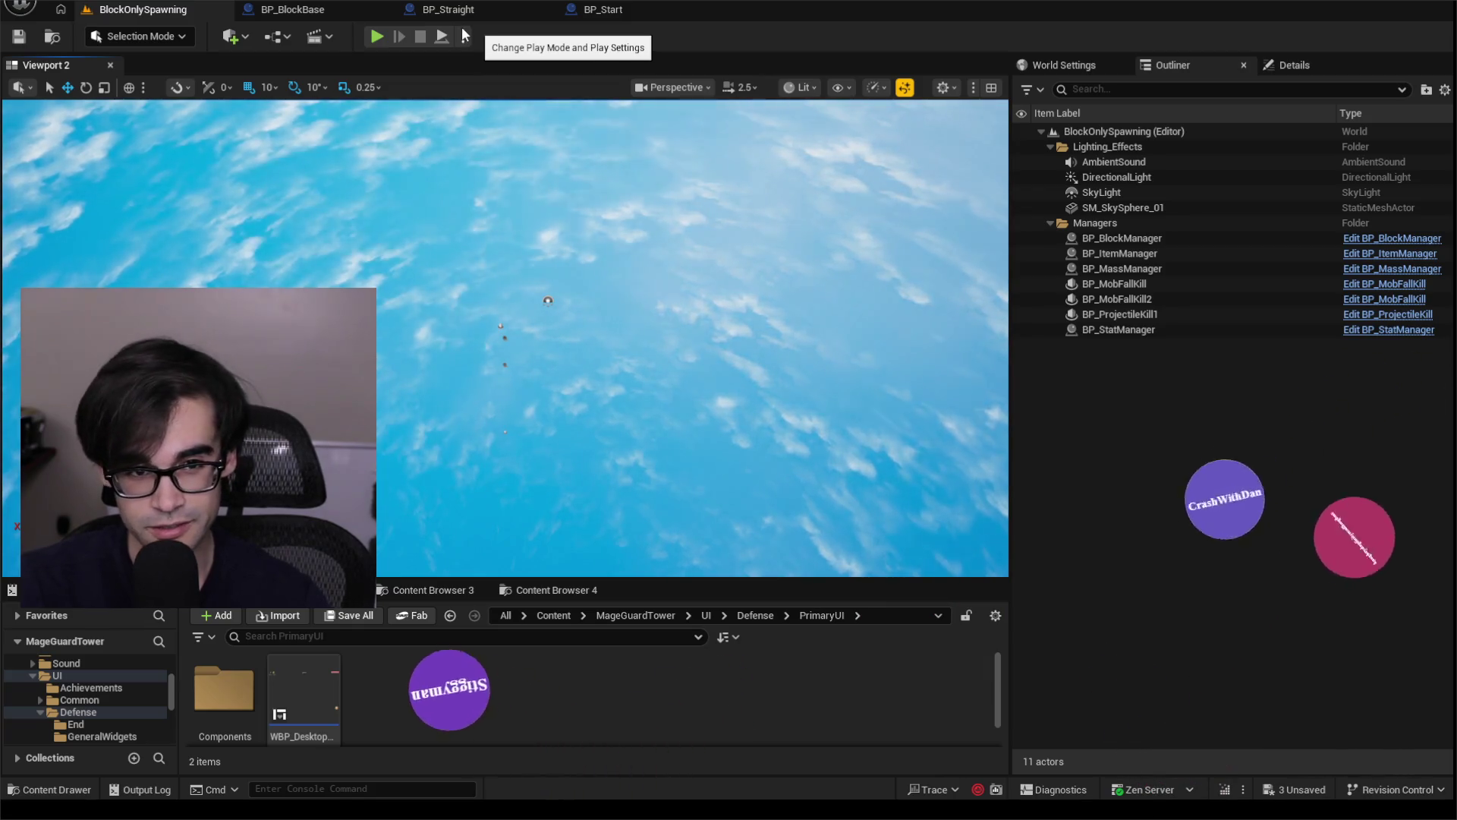
{"action": "left_click", "coordinate": [463, 37]}
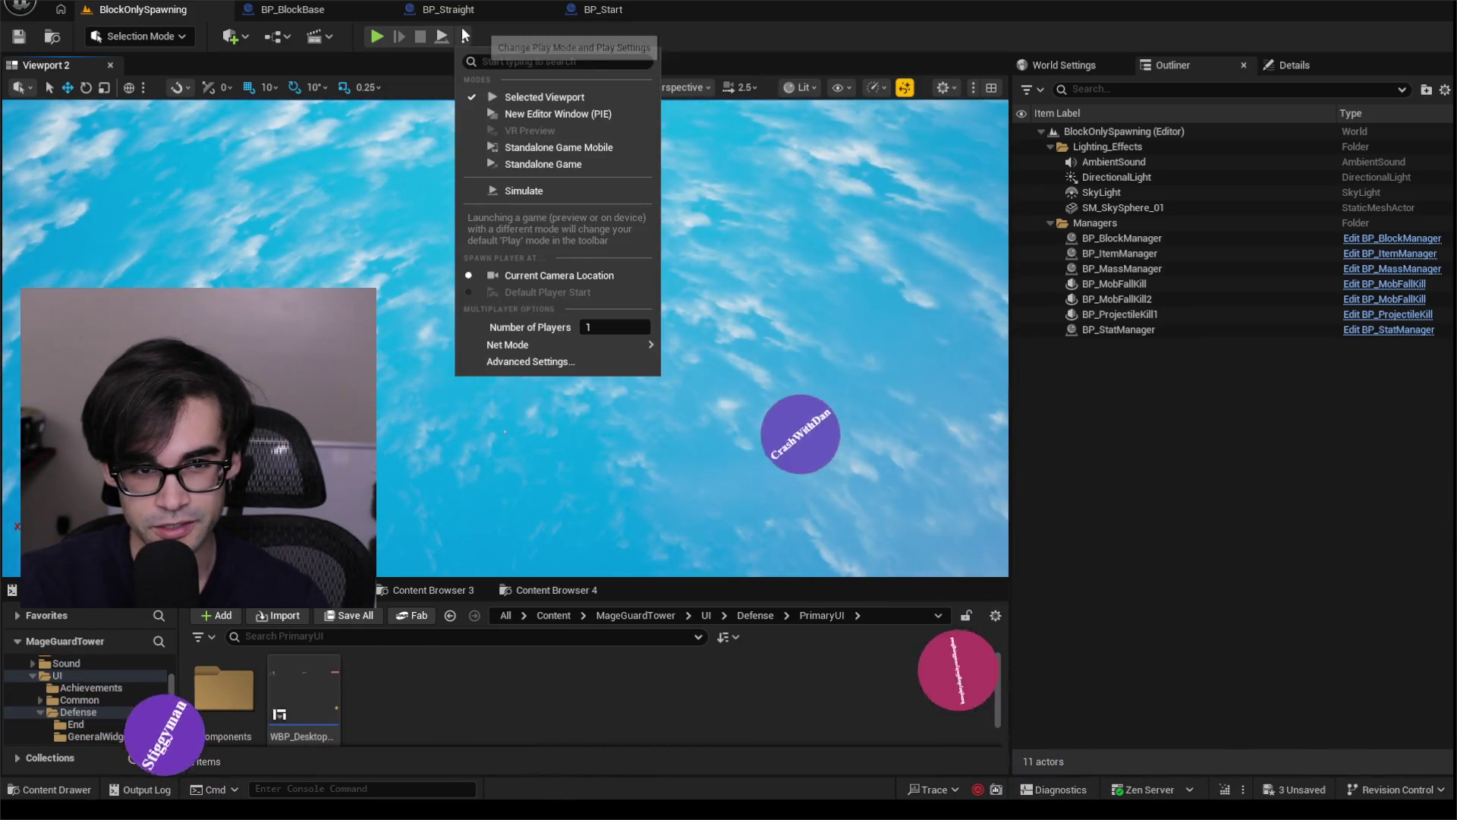
{"action": "left_click", "coordinate": [463, 38]}
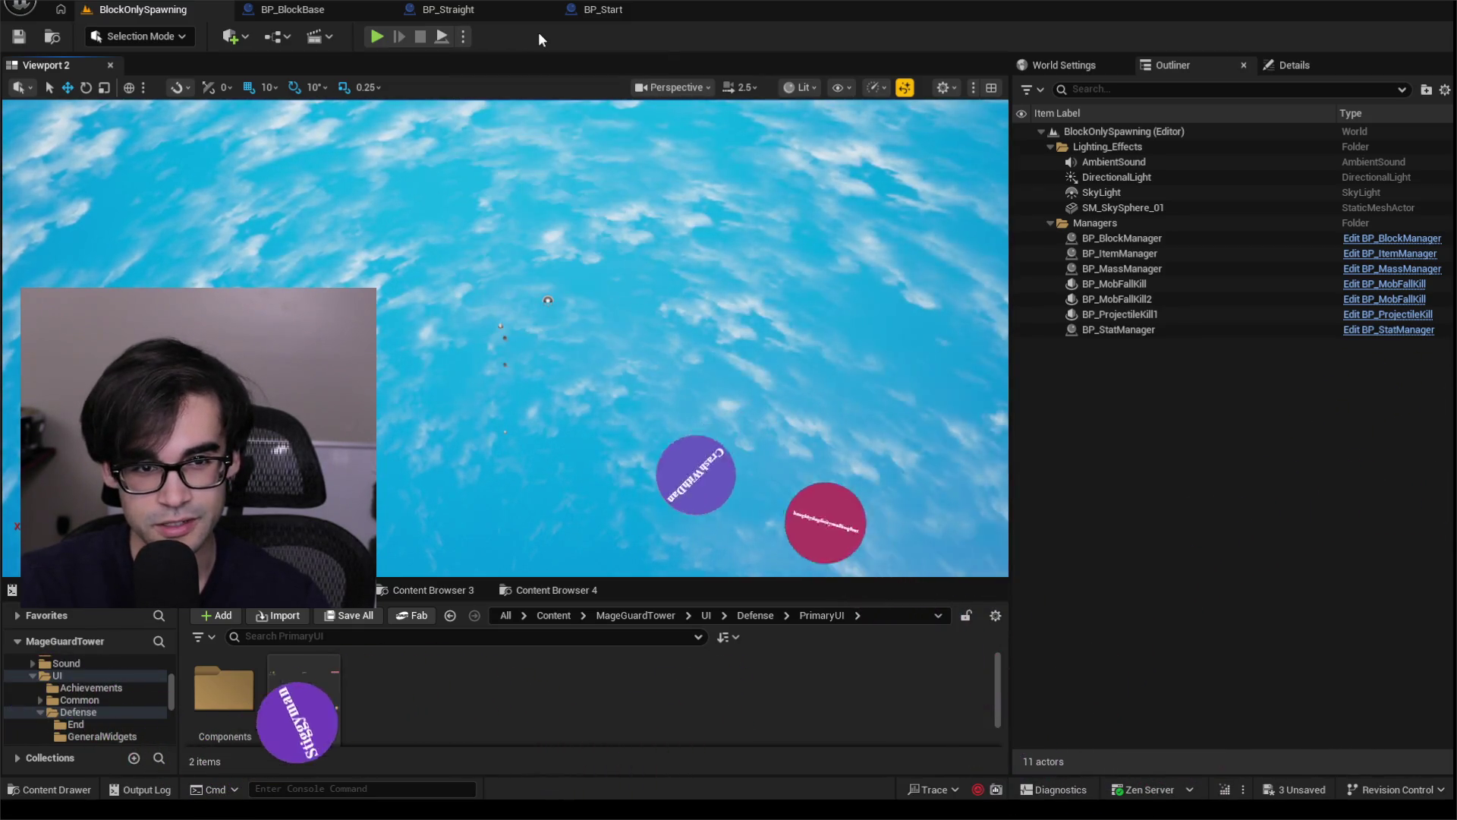
Play-test the level again, close the error log, then launch it as a Standalone Game.
{"action": "left_click", "coordinate": [379, 34]}
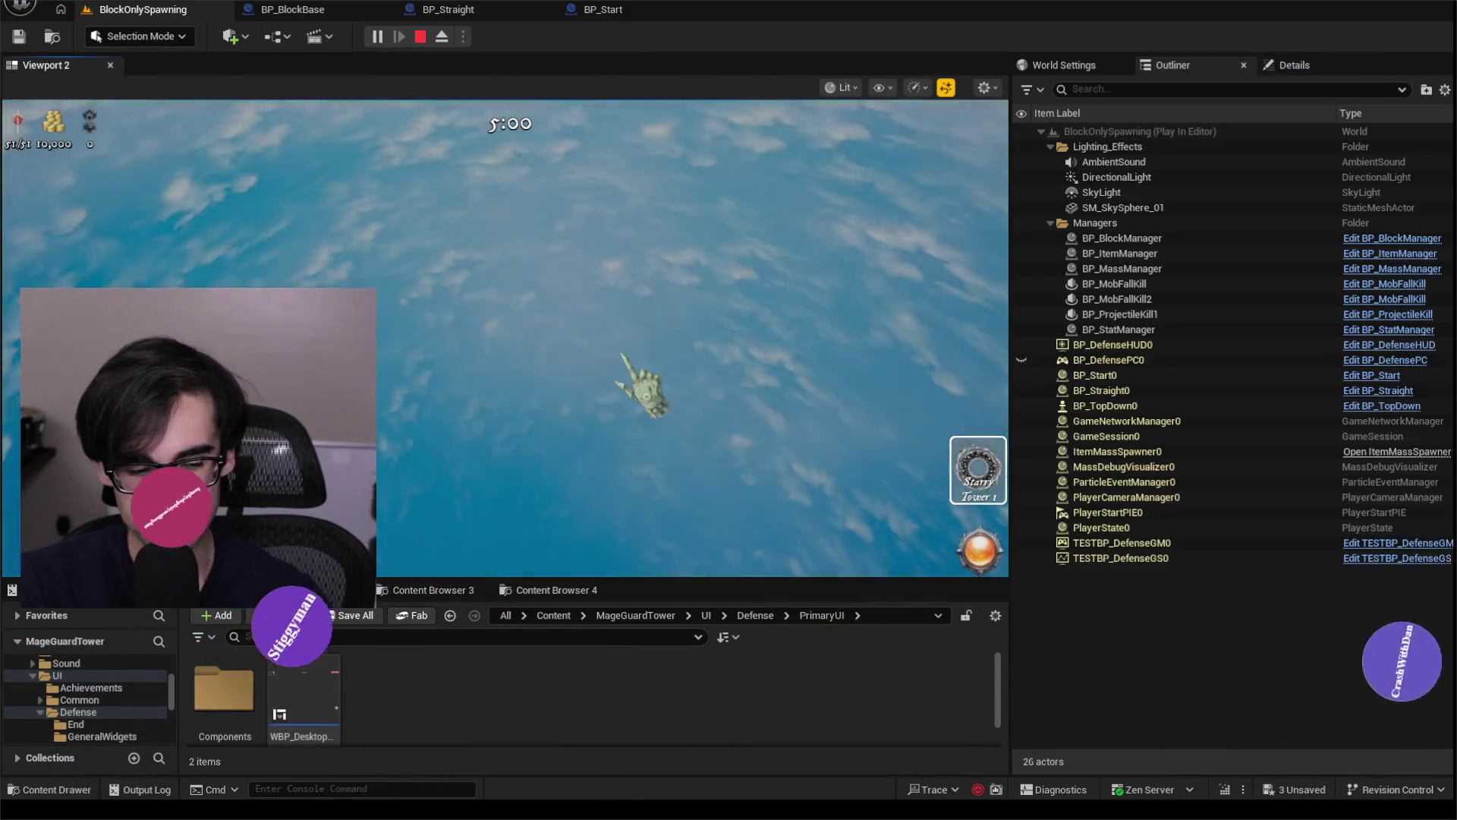
{"action": "key", "text": "Escape"}
{"action": "left_click", "coordinate": [867, 9]}
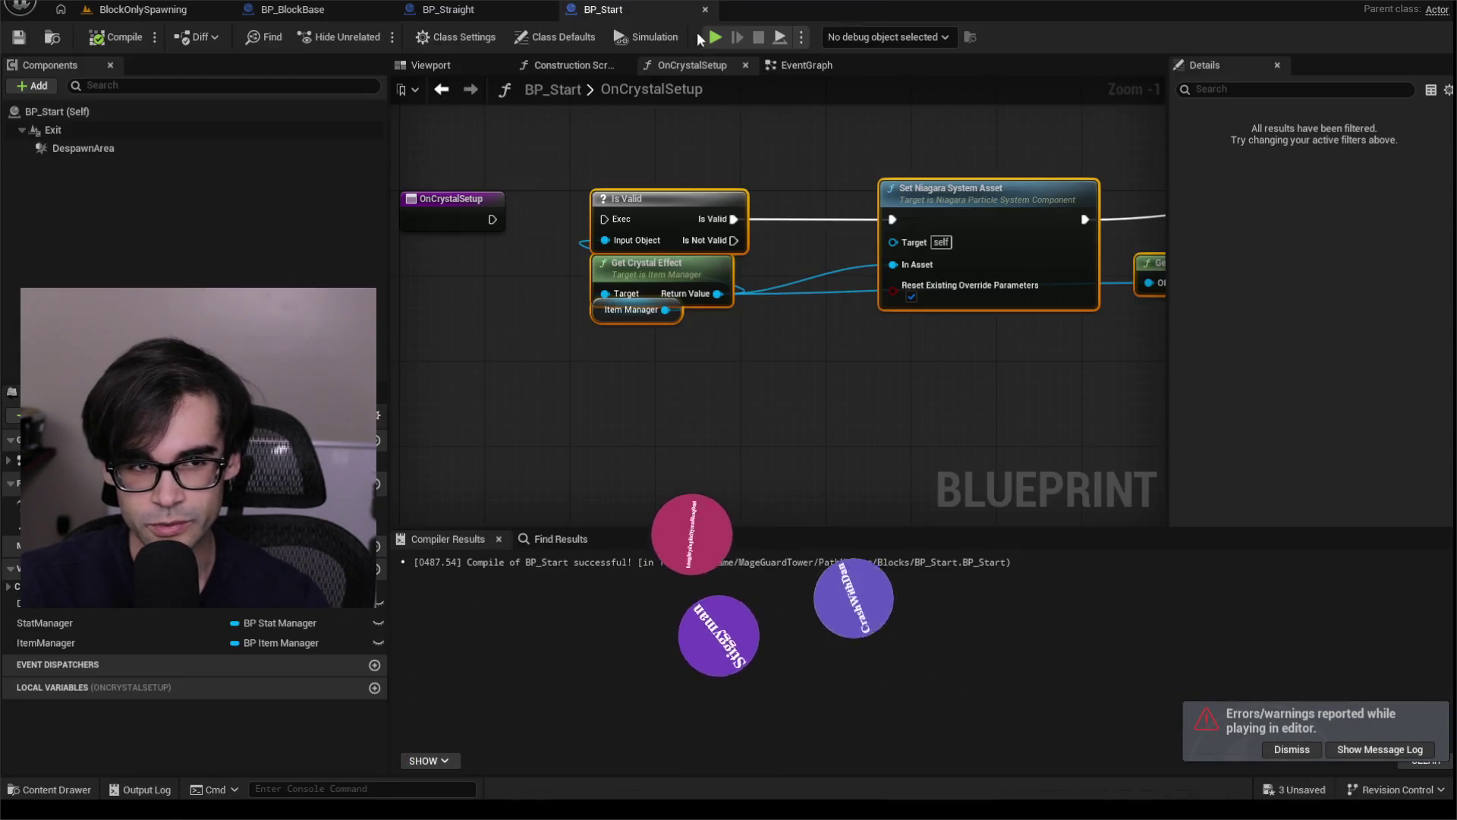
{"action": "left_click", "coordinate": [141, 9]}
{"action": "left_click", "coordinate": [463, 36]}
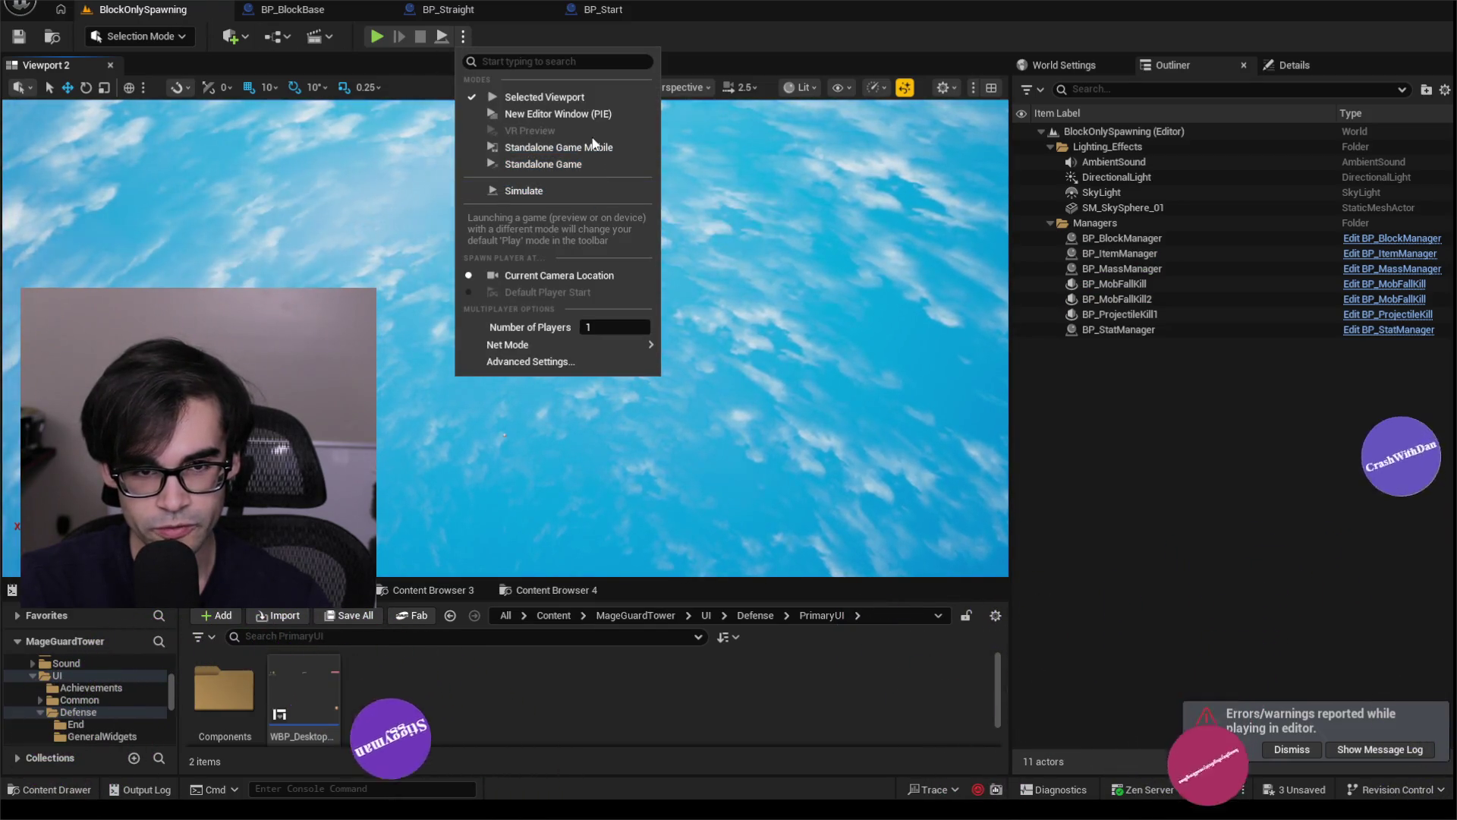
{"action": "left_click", "coordinate": [580, 164]}
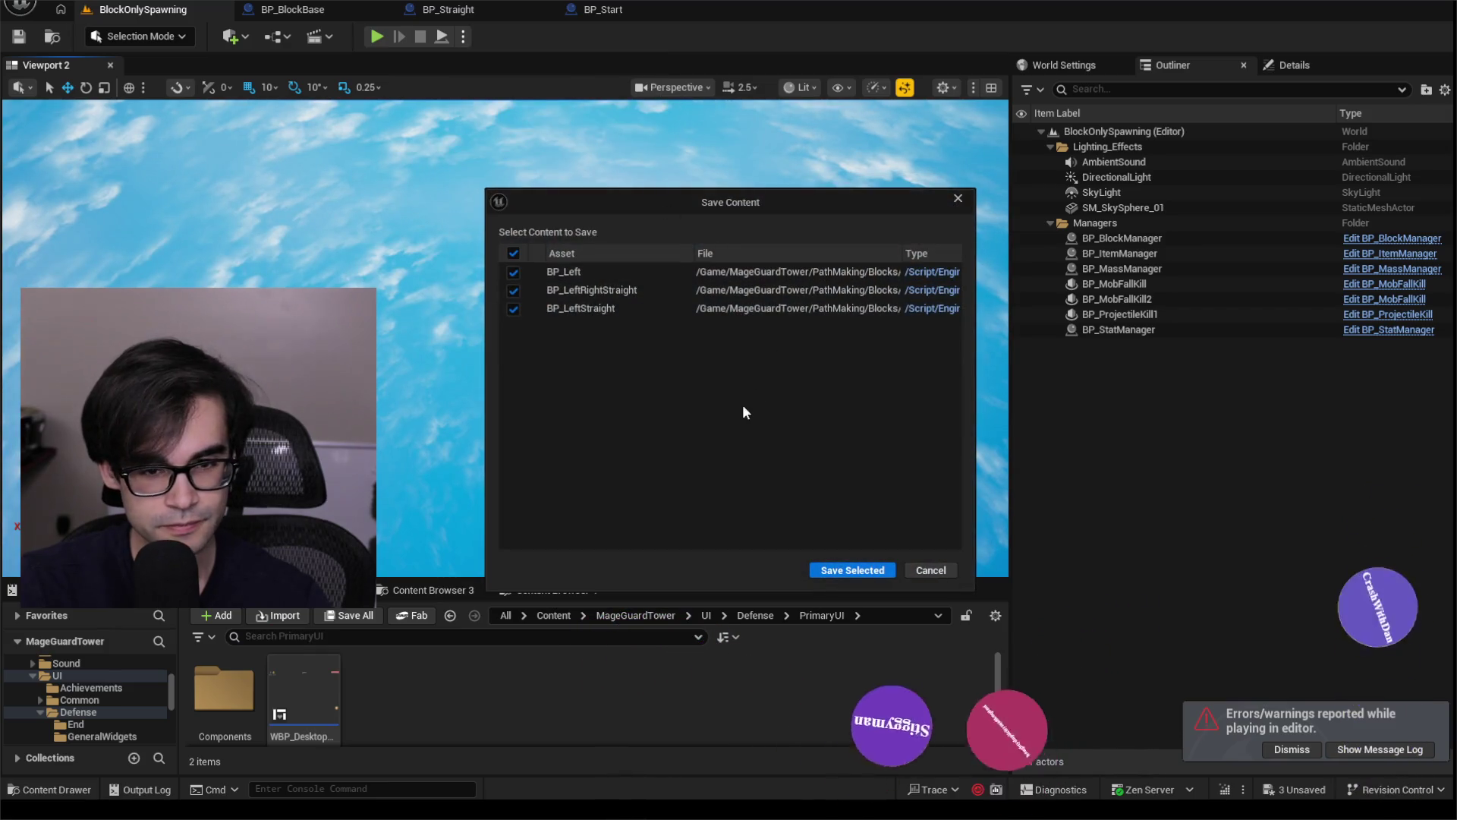
Save BP_Left, BP_LeftRightStraight and BP_LeftStraight so the standalone MageGuard Tower game launches.
{"action": "left_click", "coordinate": [862, 573]}
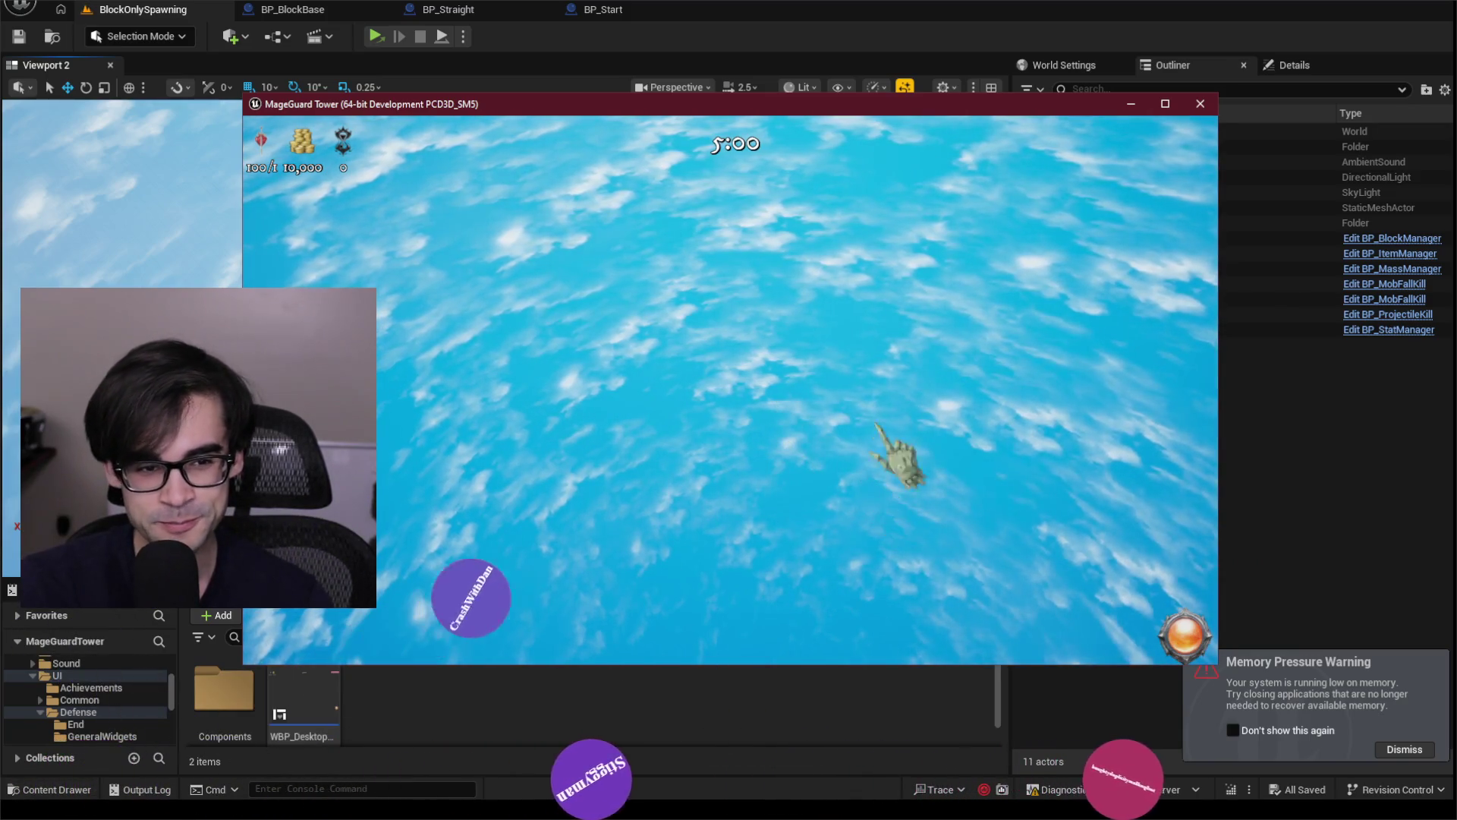
Nudge the MageGuard Tower game window into place, close Unreal Insights Frontend, then close the game.
{"action": "mouse_move", "coordinate": [781, 110]}
{"action": "left_mouse_down"}
{"action": "mouse_move", "coordinate": [838, 152]}
{"action": "mouse_move", "coordinate": [789, 119]}
{"action": "left_mouse_up"}
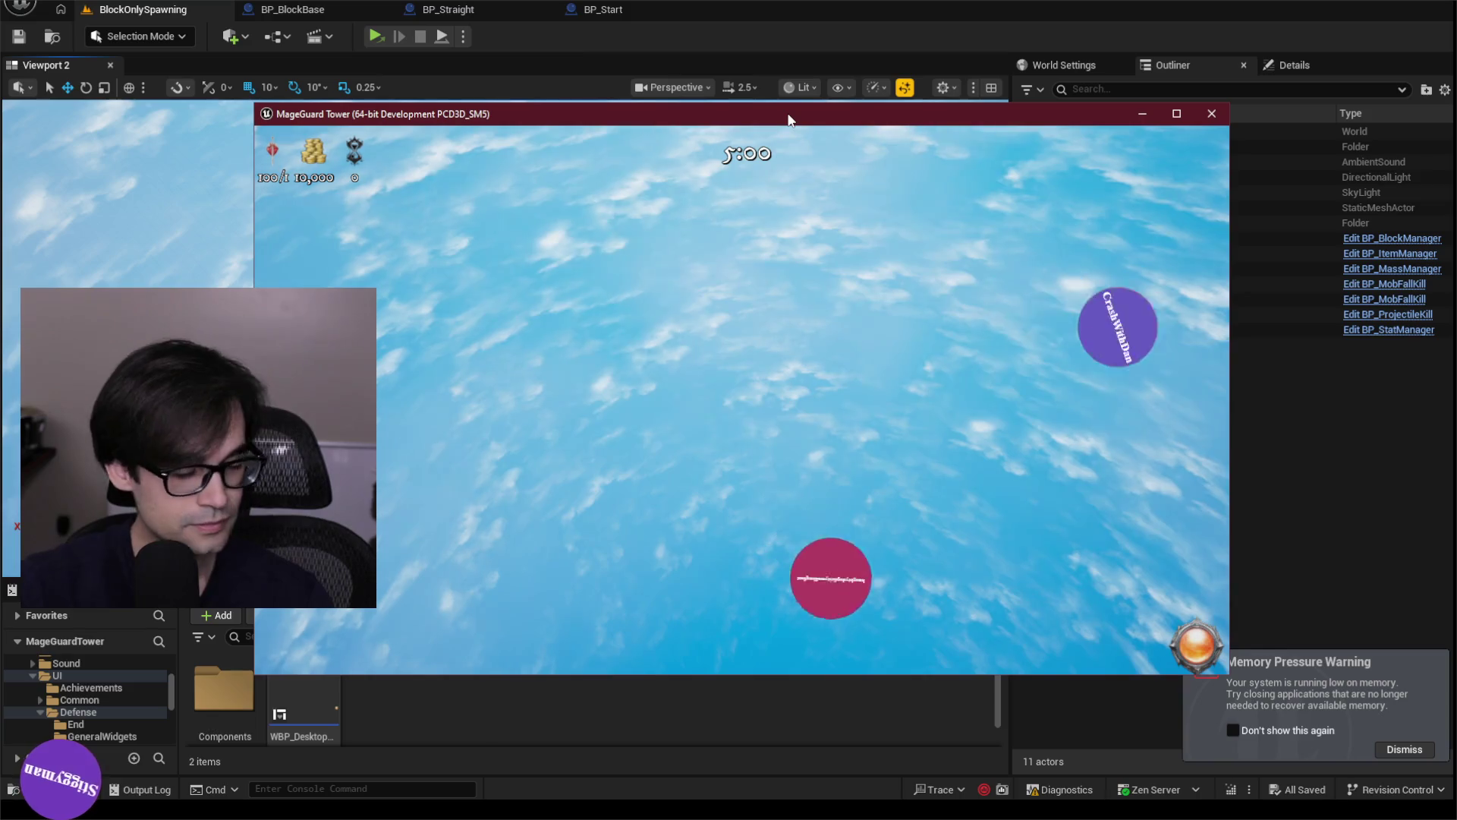
{"action": "mouse_move", "coordinate": [792, 119]}
{"action": "left_mouse_down"}
{"action": "mouse_move", "coordinate": [811, 119]}
{"action": "mouse_move", "coordinate": [776, 113]}
{"action": "left_mouse_up"}
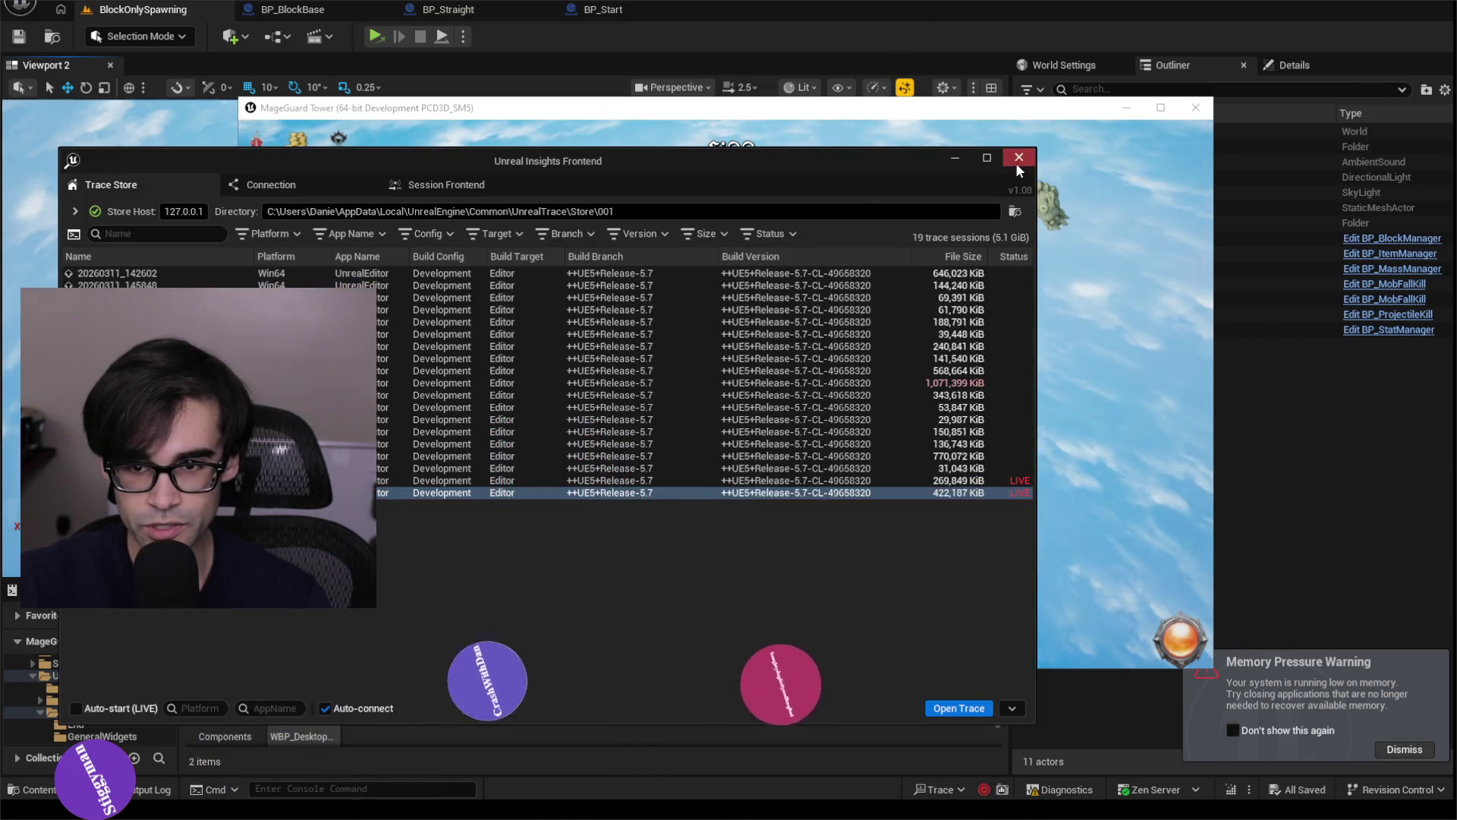
{"action": "left_click", "coordinate": [1018, 161]}
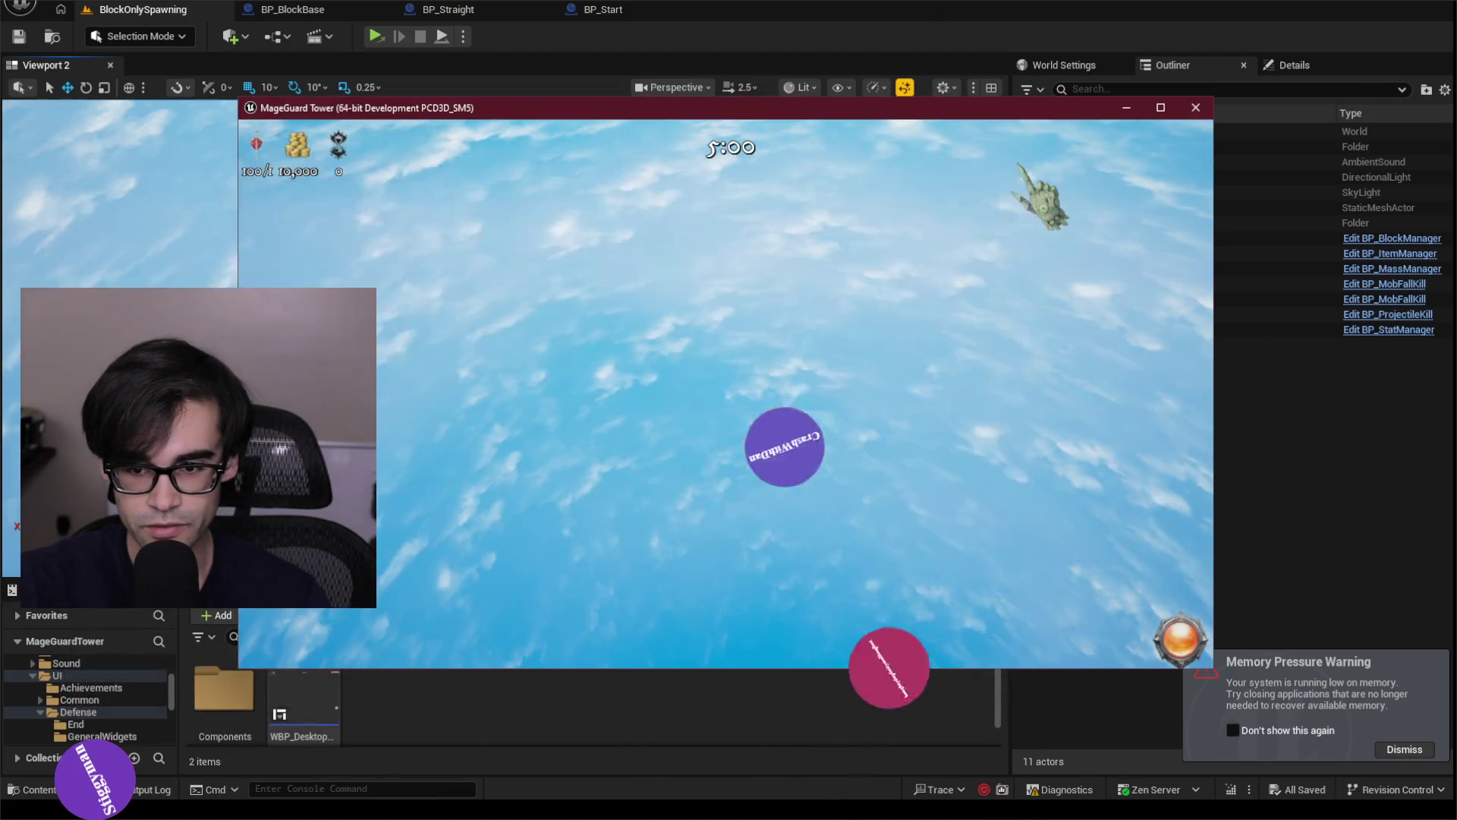
{"action": "left_click", "coordinate": [986, 792]}
Disable Open Live Session on Trace Start and Open Insights after Trace, then launch the Insights session browser.
{"action": "left_click", "coordinate": [940, 789]}
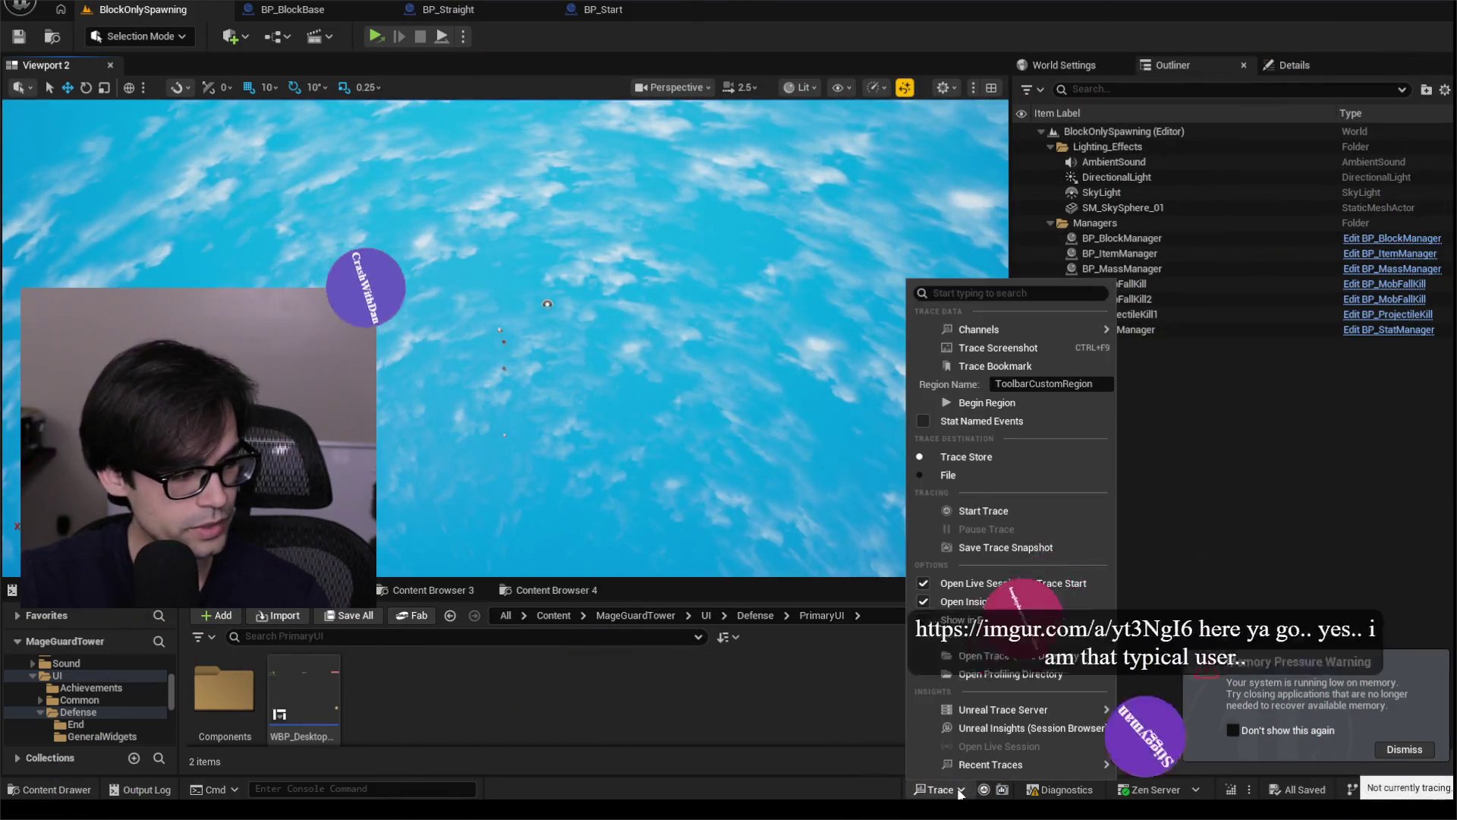
{"action": "key", "text": "Escape"}
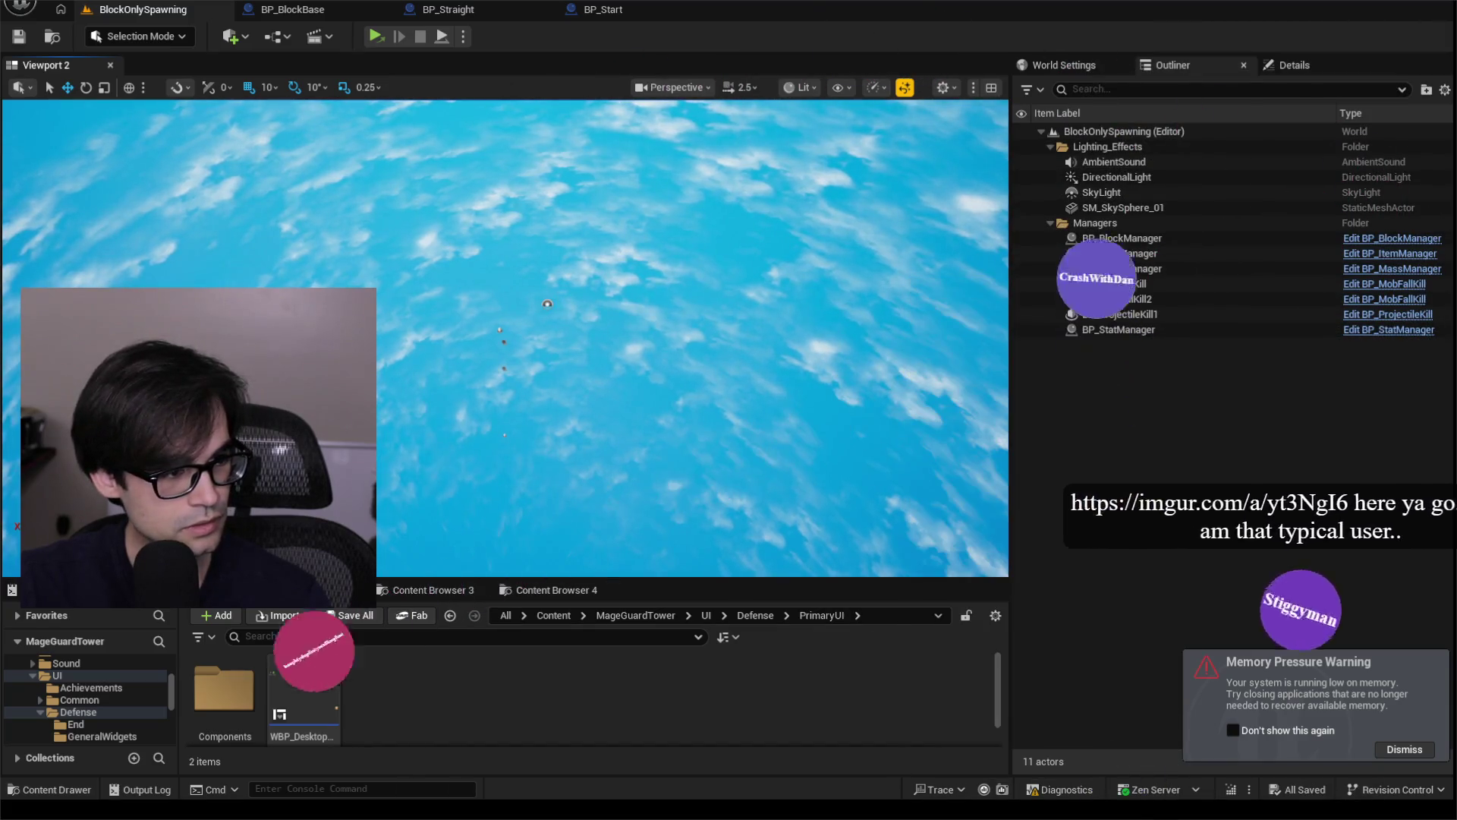
{"action": "left_click", "coordinate": [941, 786]}
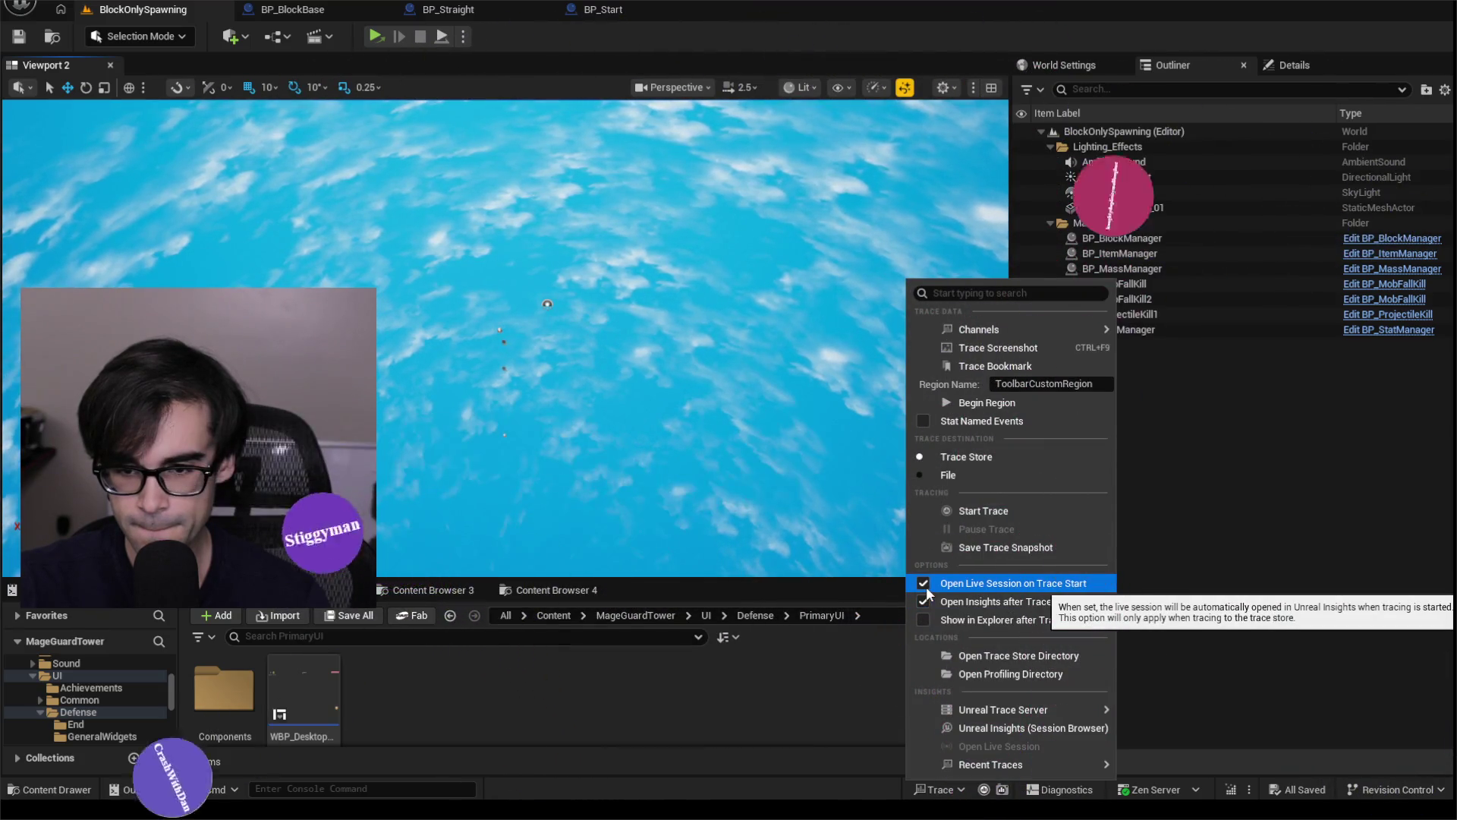
{"action": "left_click", "coordinate": [926, 585]}
{"action": "left_click", "coordinate": [926, 601]}
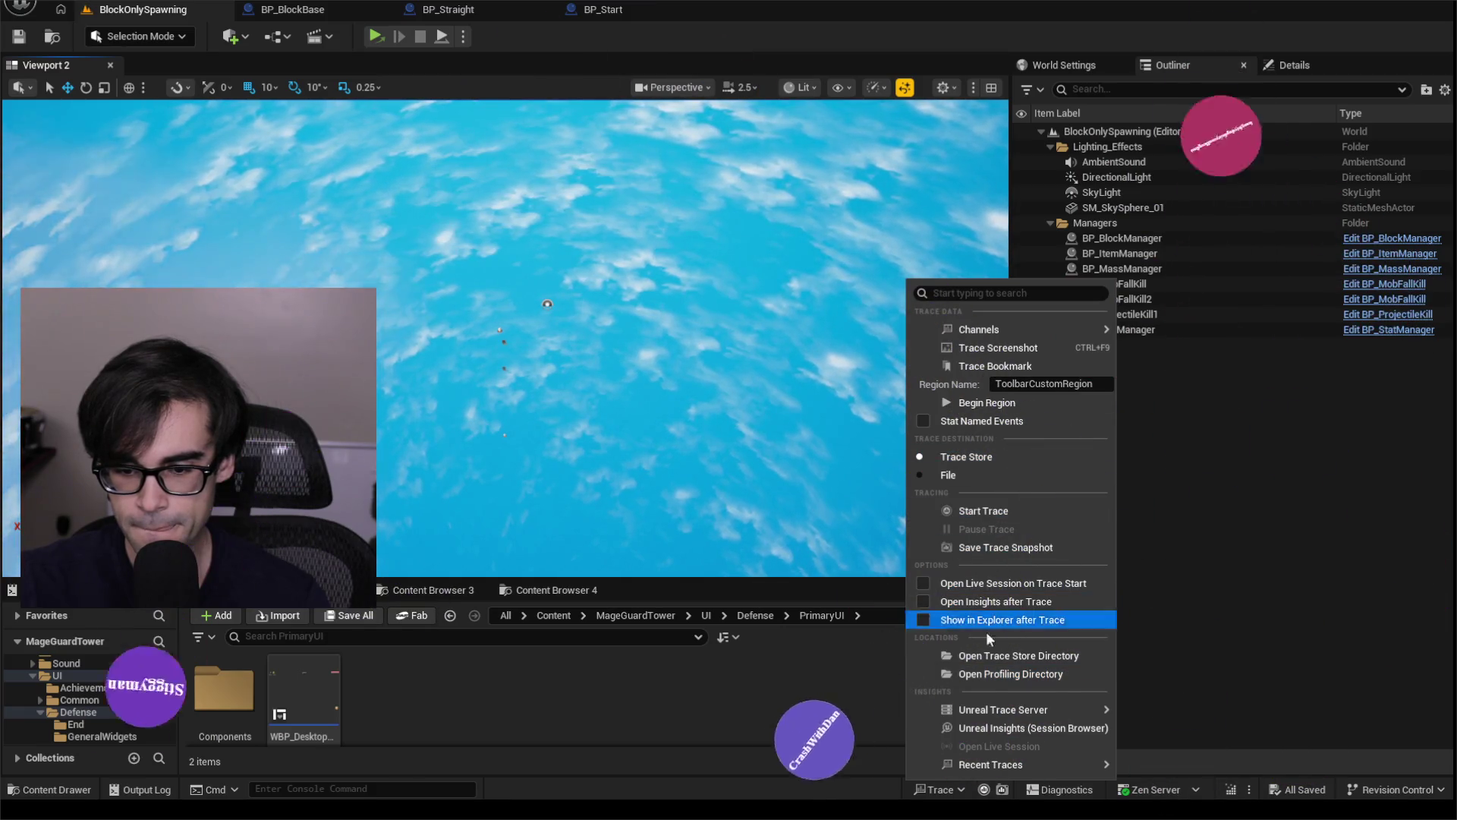
{"action": "left_click", "coordinate": [999, 729]}
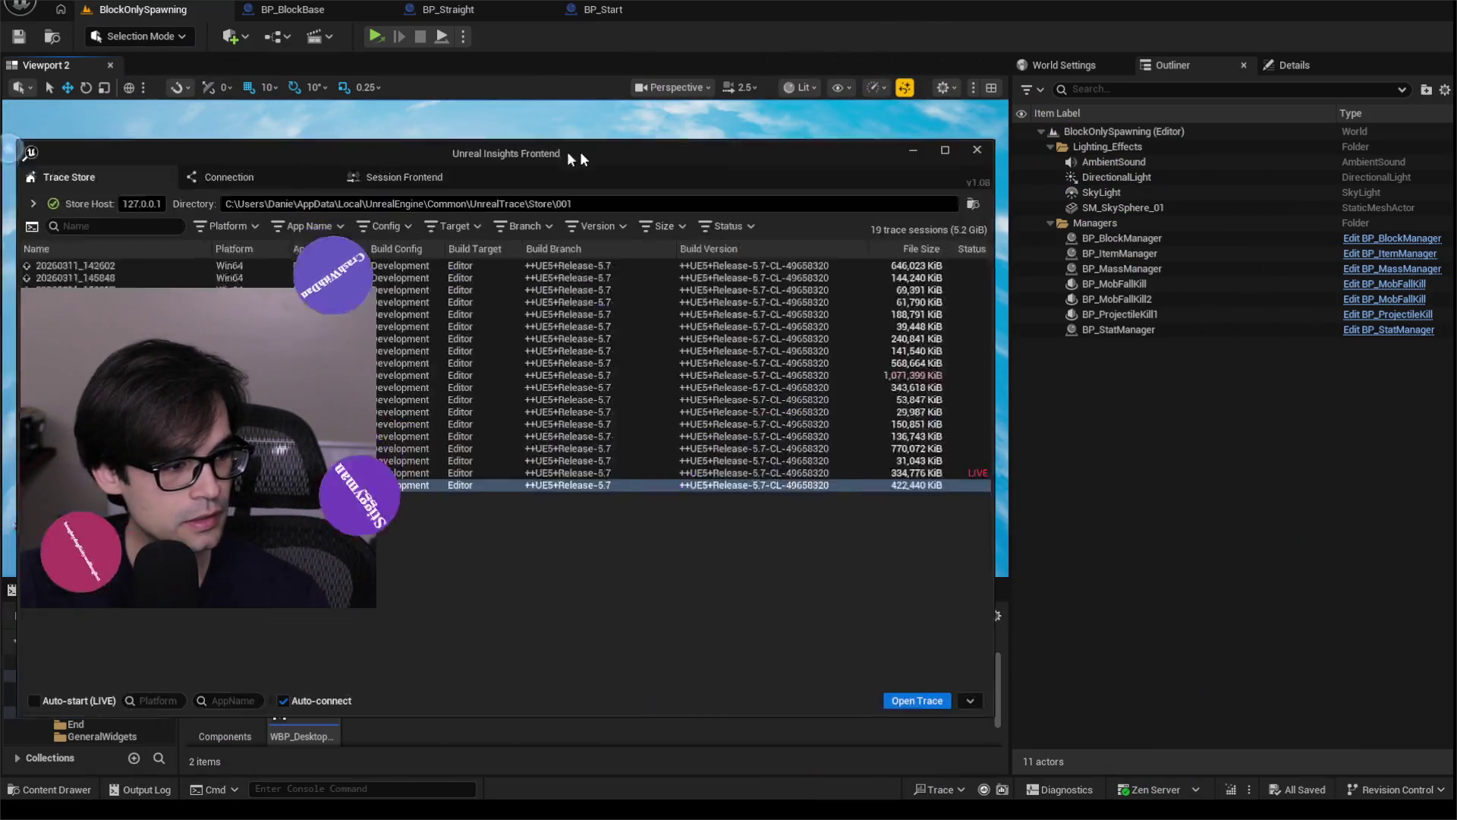
Start tracing the Play in Standalone Game session from the Session Frontend.
{"action": "left_click", "coordinate": [429, 170]}
{"action": "left_click", "coordinate": [144, 248]}
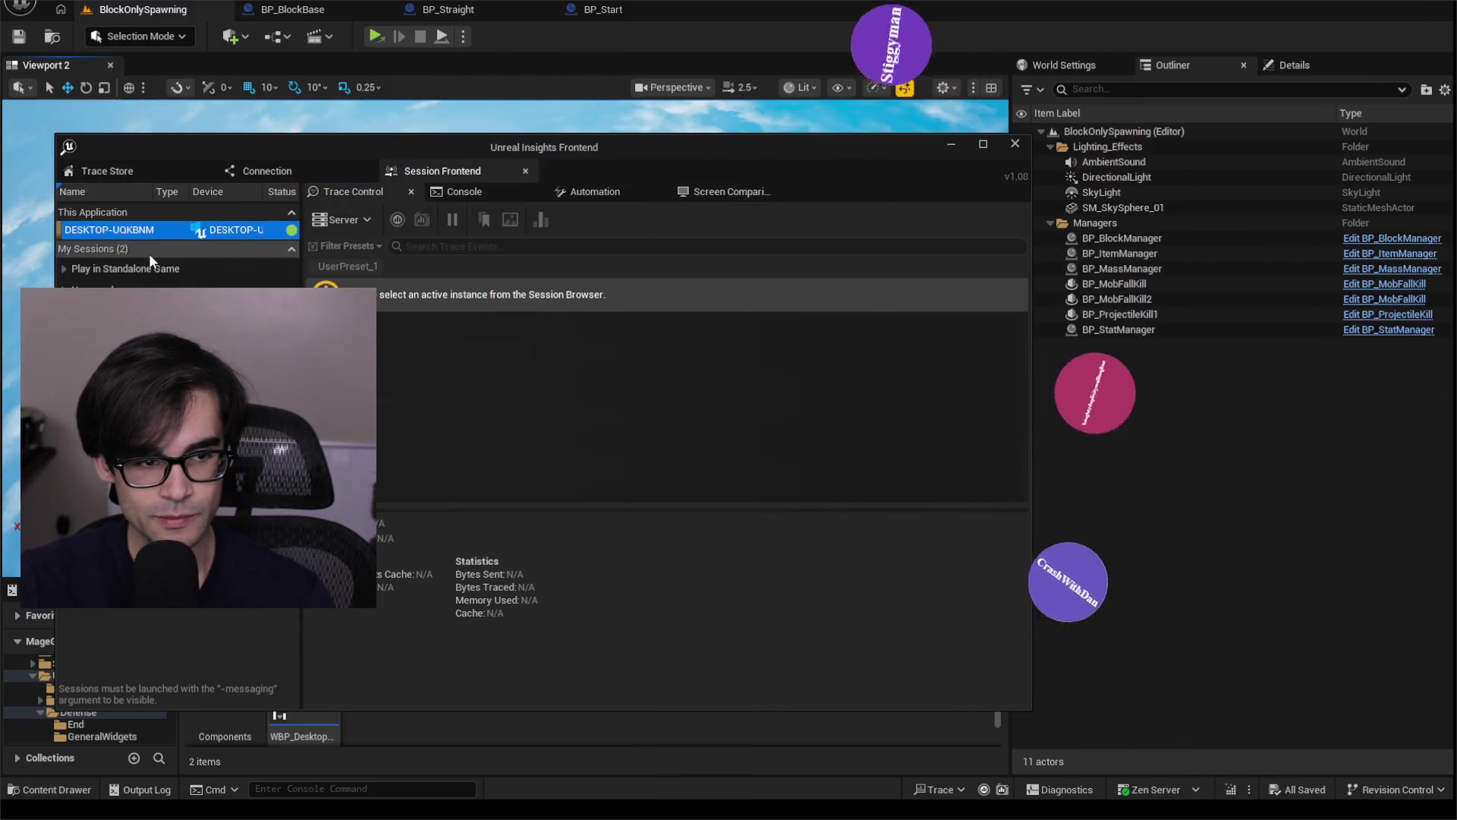
{"action": "left_click", "coordinate": [228, 283]}
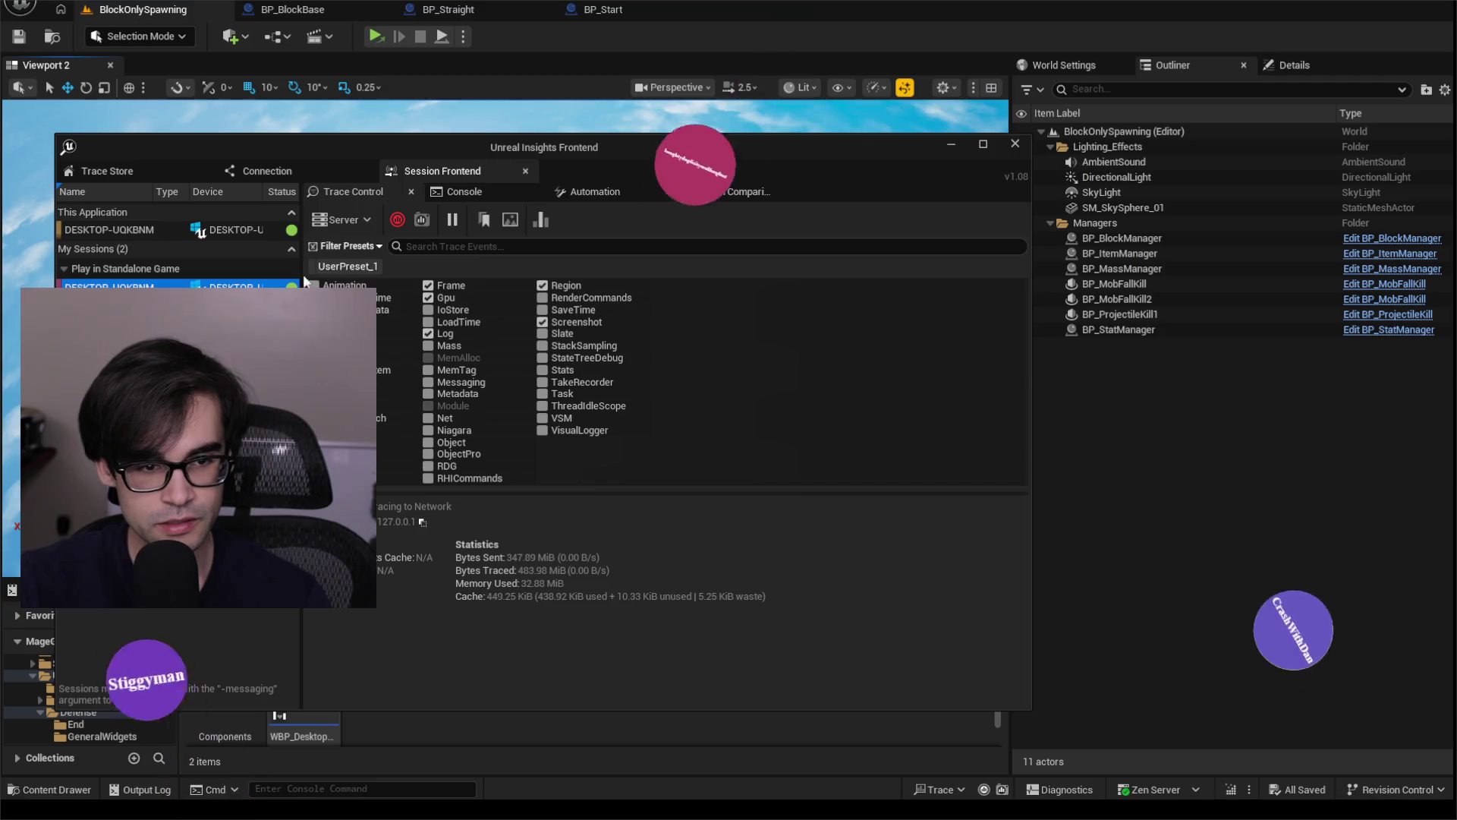
{"action": "left_click", "coordinate": [396, 220]}
{"action": "left_click_drag", "start_coordinate": [405, 147], "coordinate": [487, 161]}
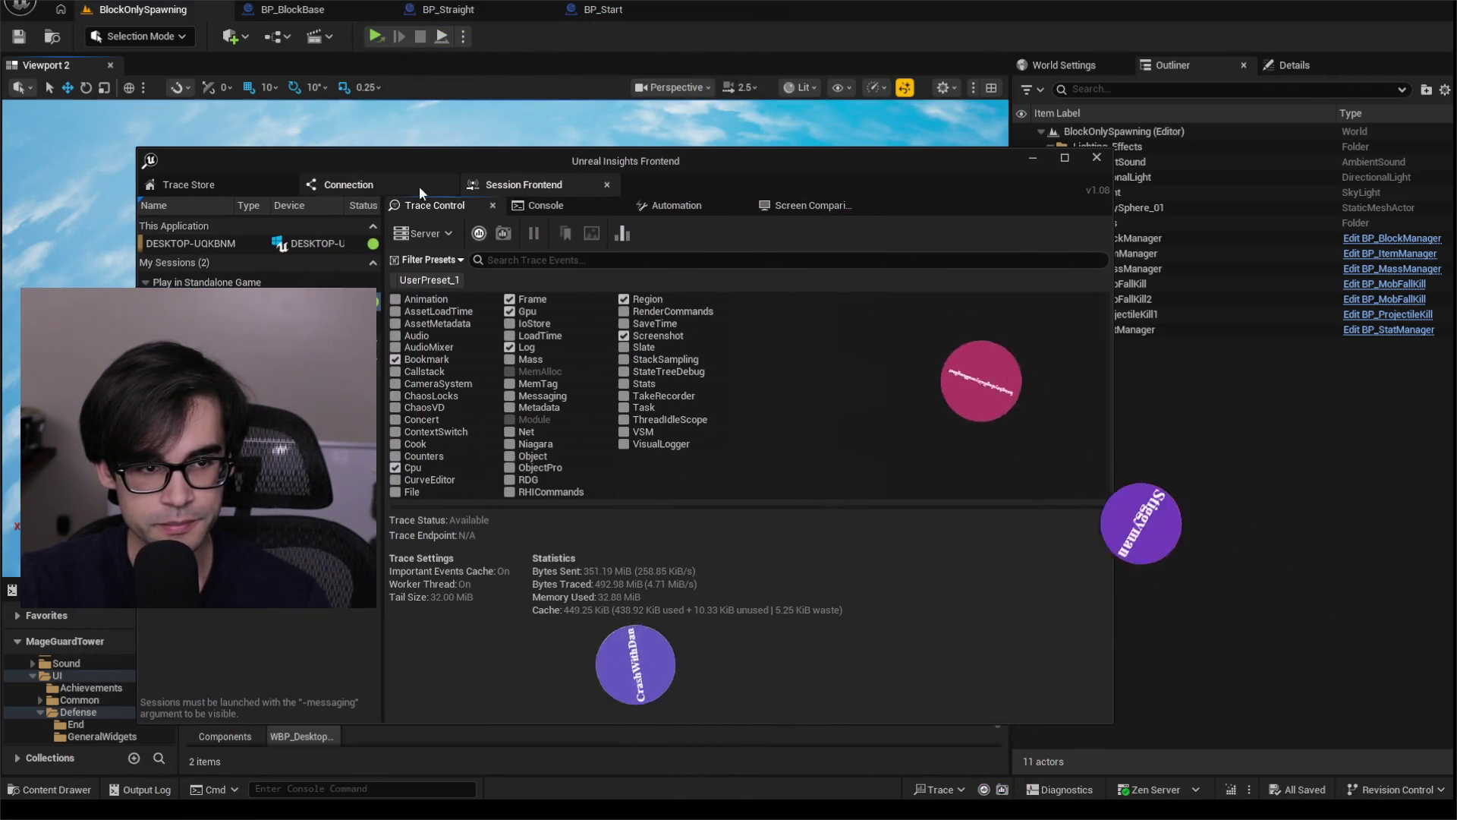
Select every stored trace in the Trace Store and delete them, confirming the removal.
{"action": "left_click", "coordinate": [182, 184]}
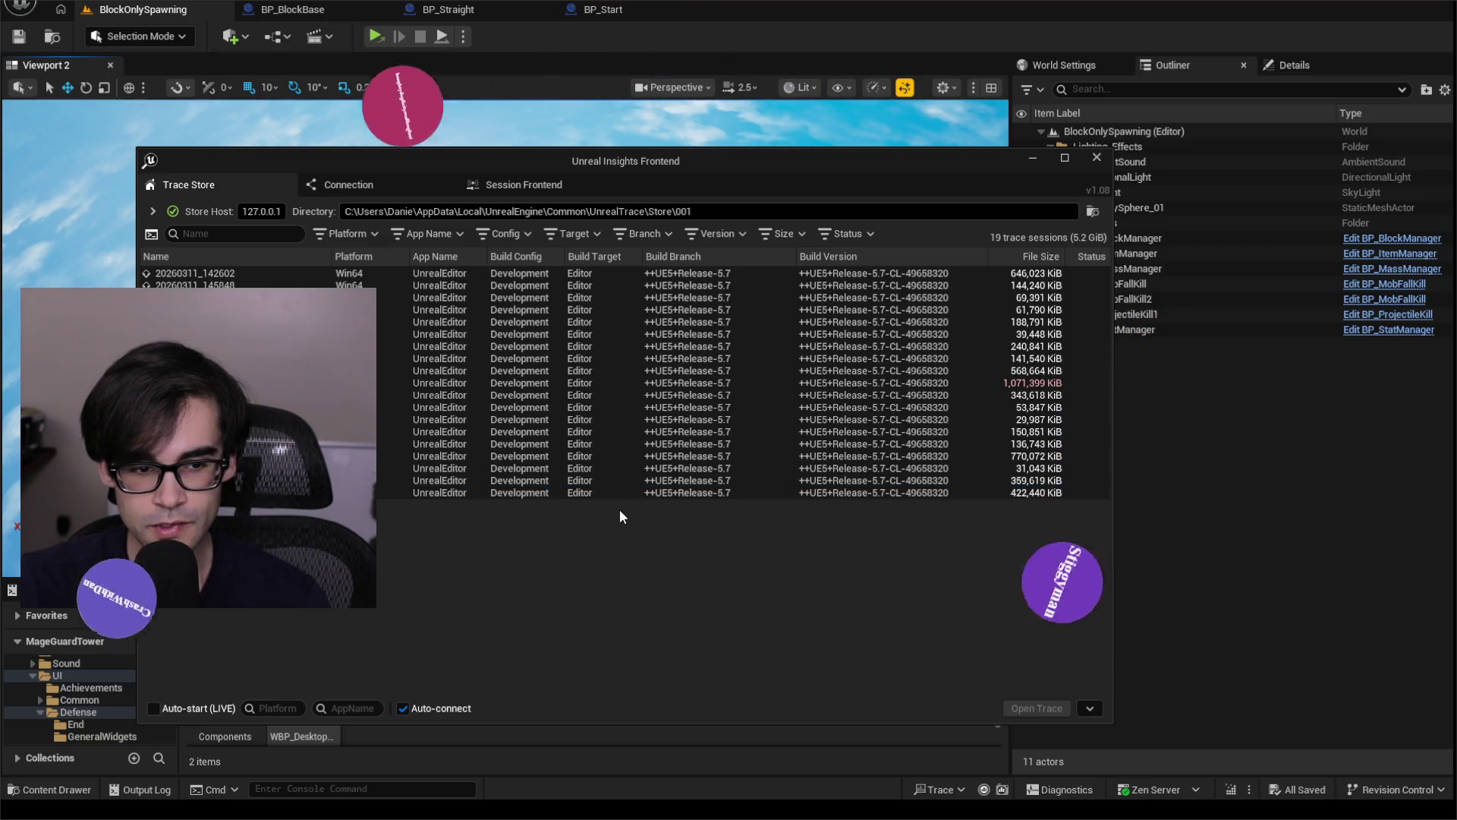
{"action": "left_click", "coordinate": [605, 493]}
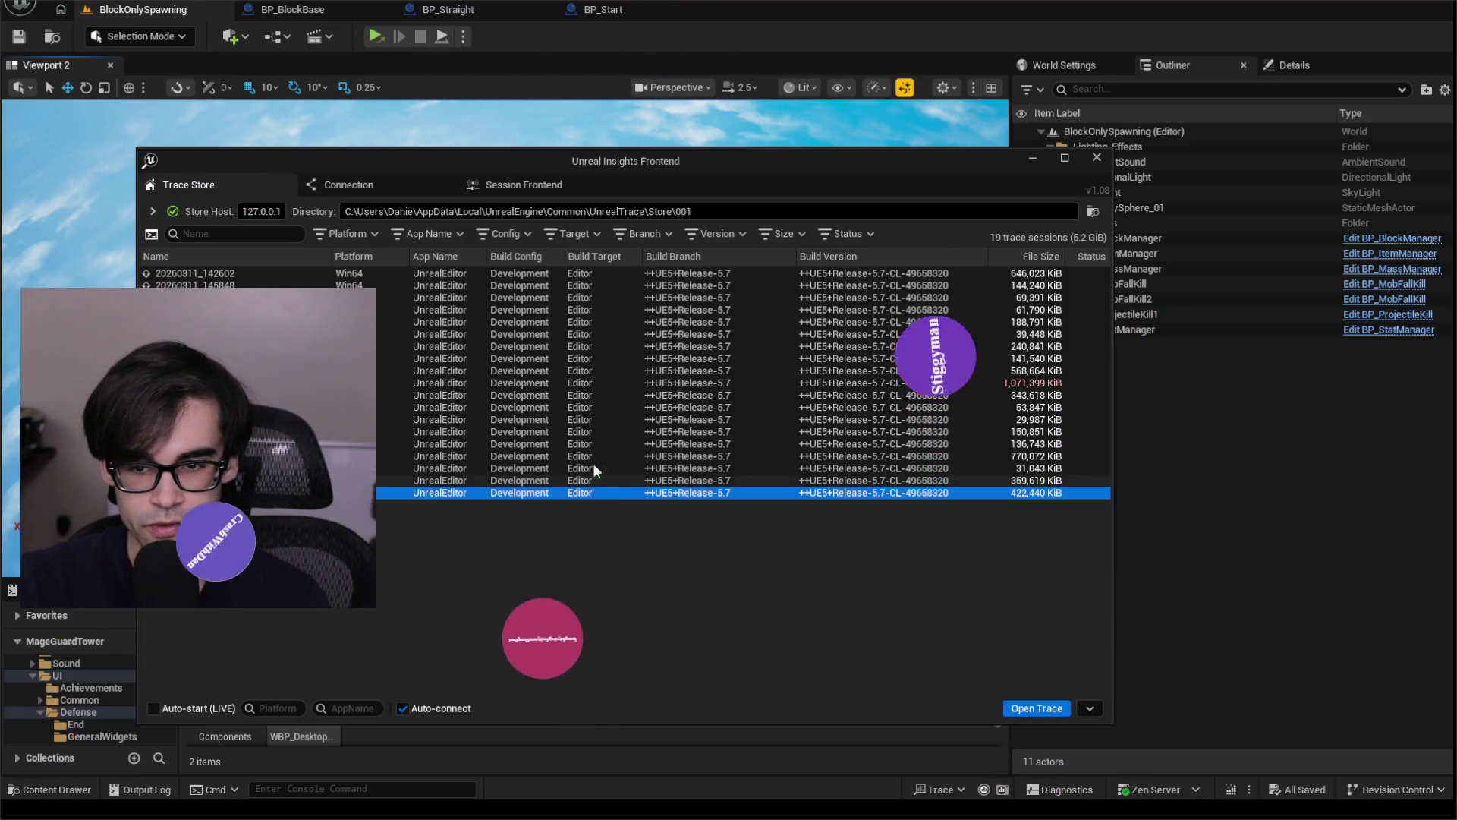
{"action": "left_click", "coordinate": [576, 273], "text": "shift"}
{"action": "right_click", "coordinate": [562, 285]}
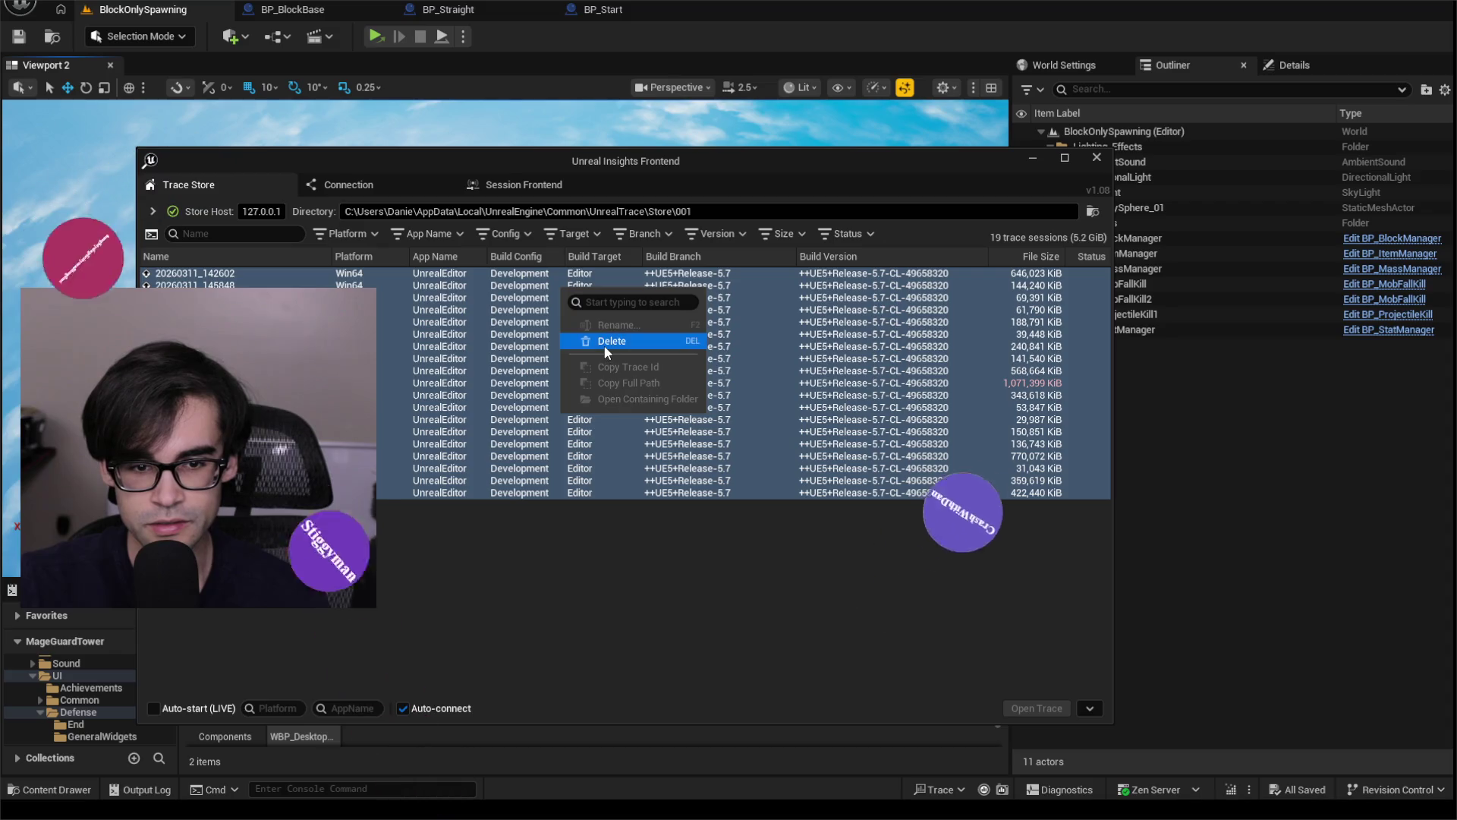
{"action": "left_click", "coordinate": [604, 343]}
{"action": "left_click", "coordinate": [850, 468]}
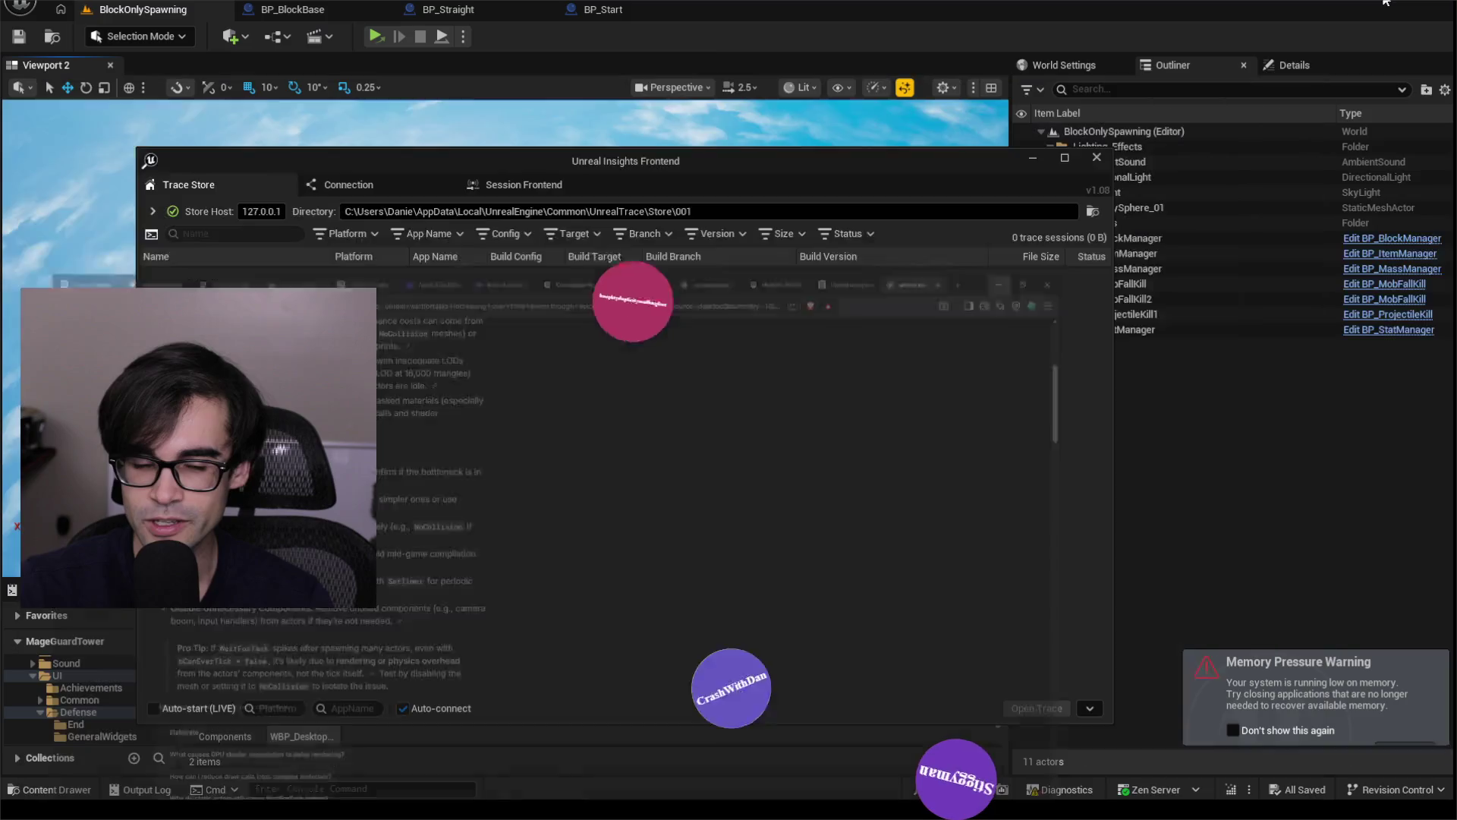
{"action": "left_click_drag", "start_coordinate": [700, 157], "coordinate": [741, 160]}
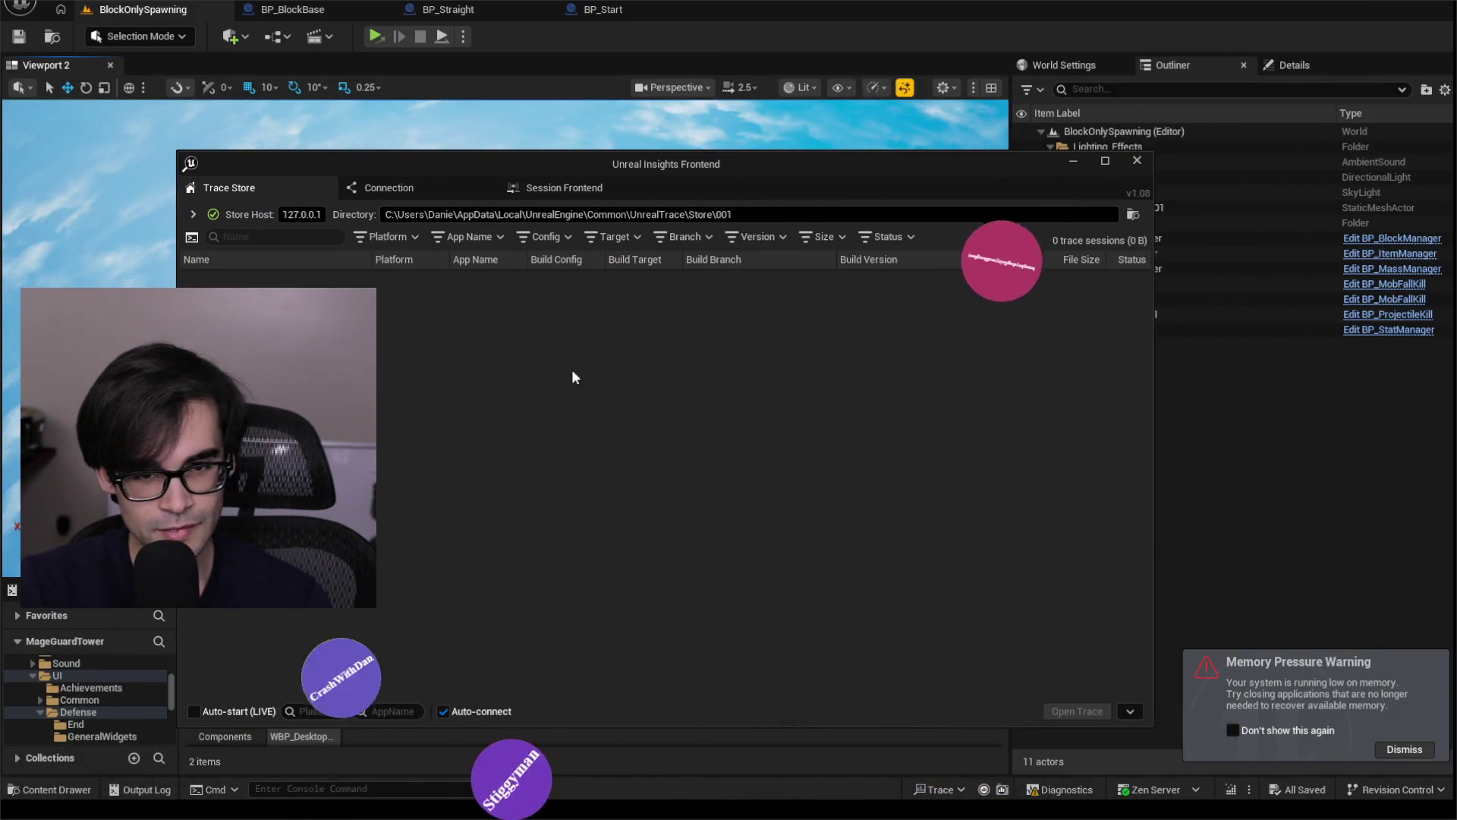
{"action": "left_click_drag", "start_coordinate": [684, 167], "coordinate": [705, 161]}
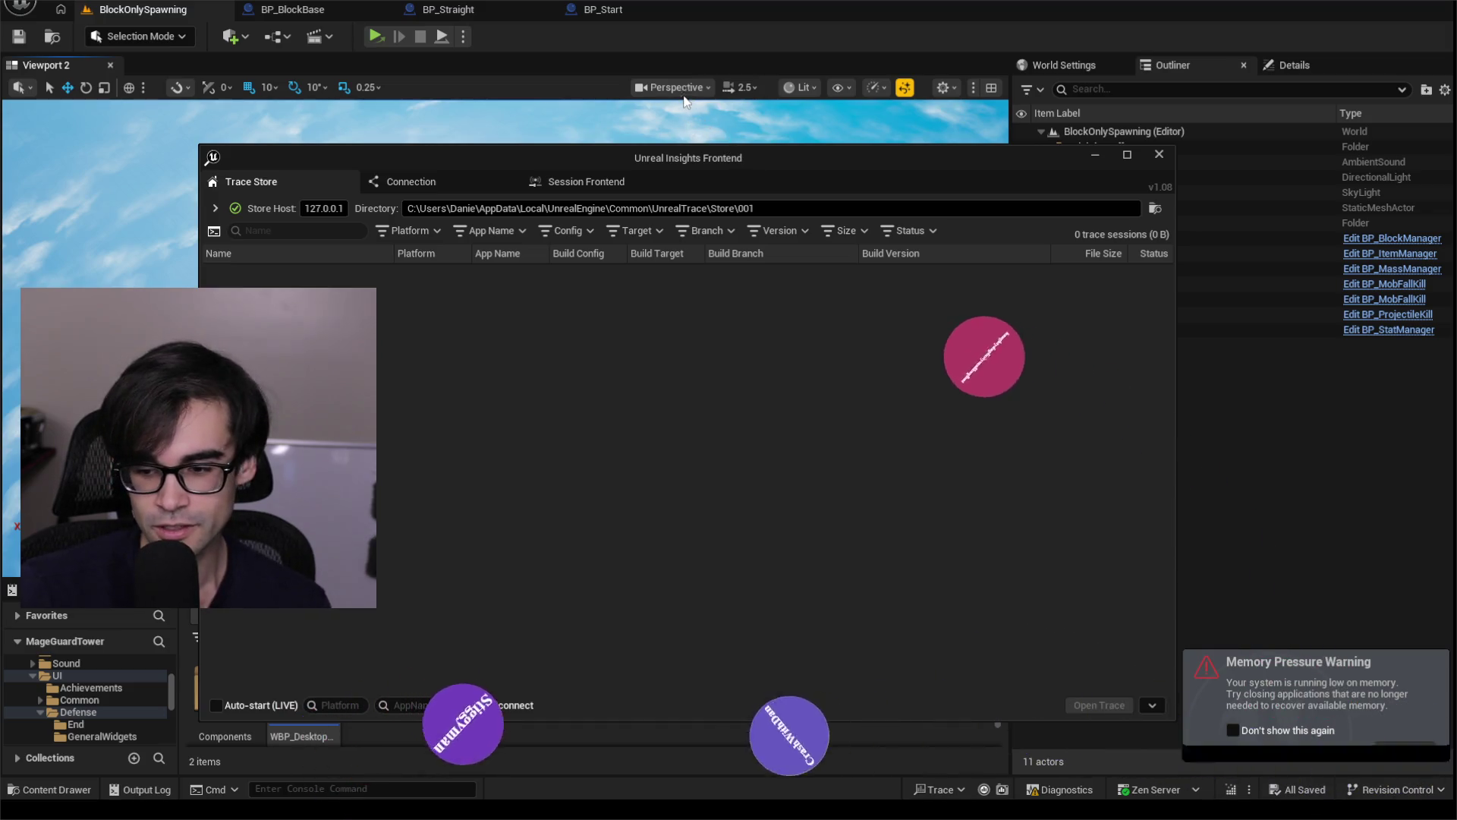
Tick the Object and ObjectPro channel checkboxes in the standalone session's Trace Control.
{"action": "left_click", "coordinate": [444, 187]}
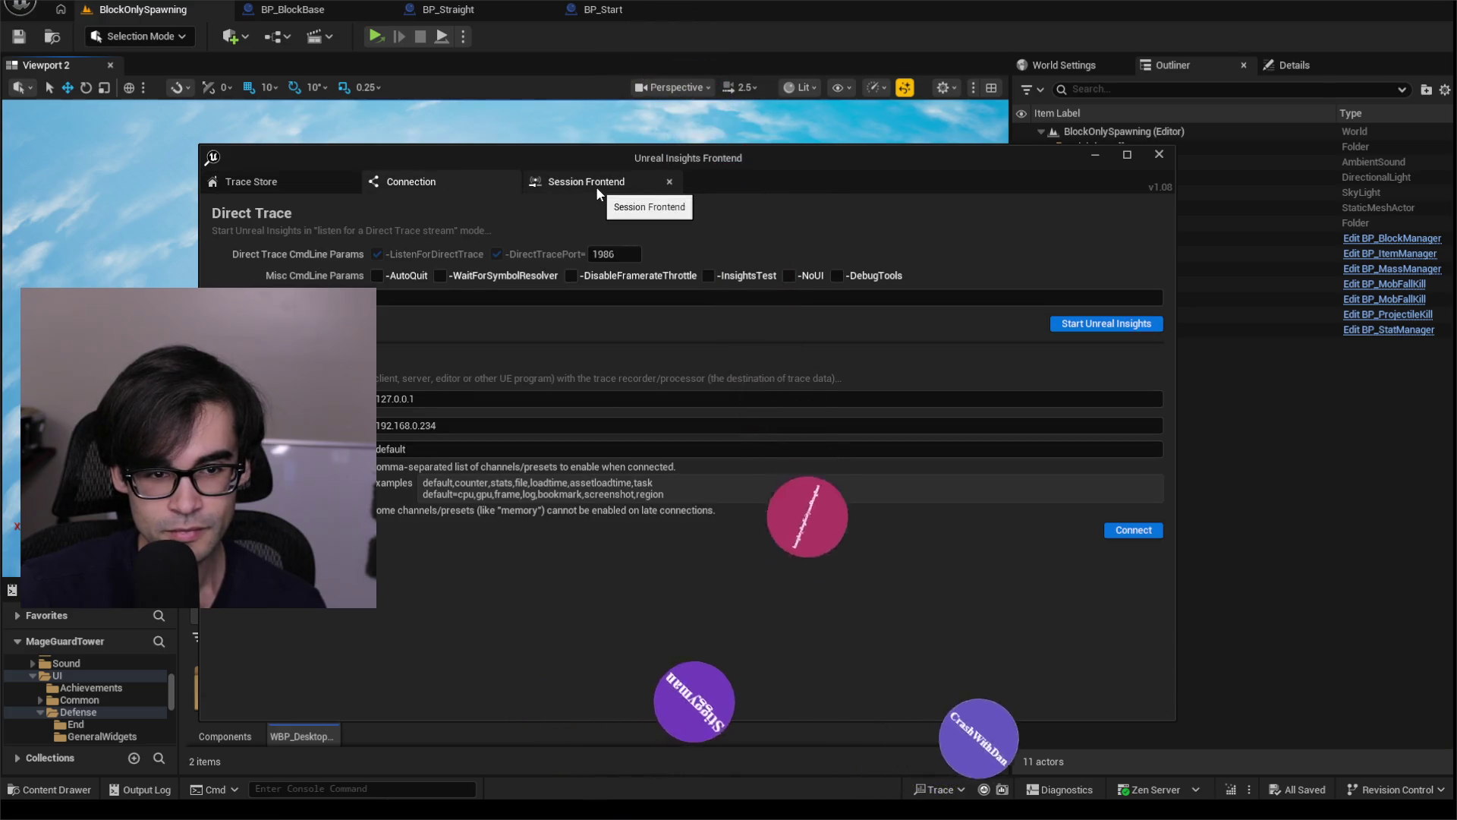
{"action": "left_click", "coordinate": [565, 191]}
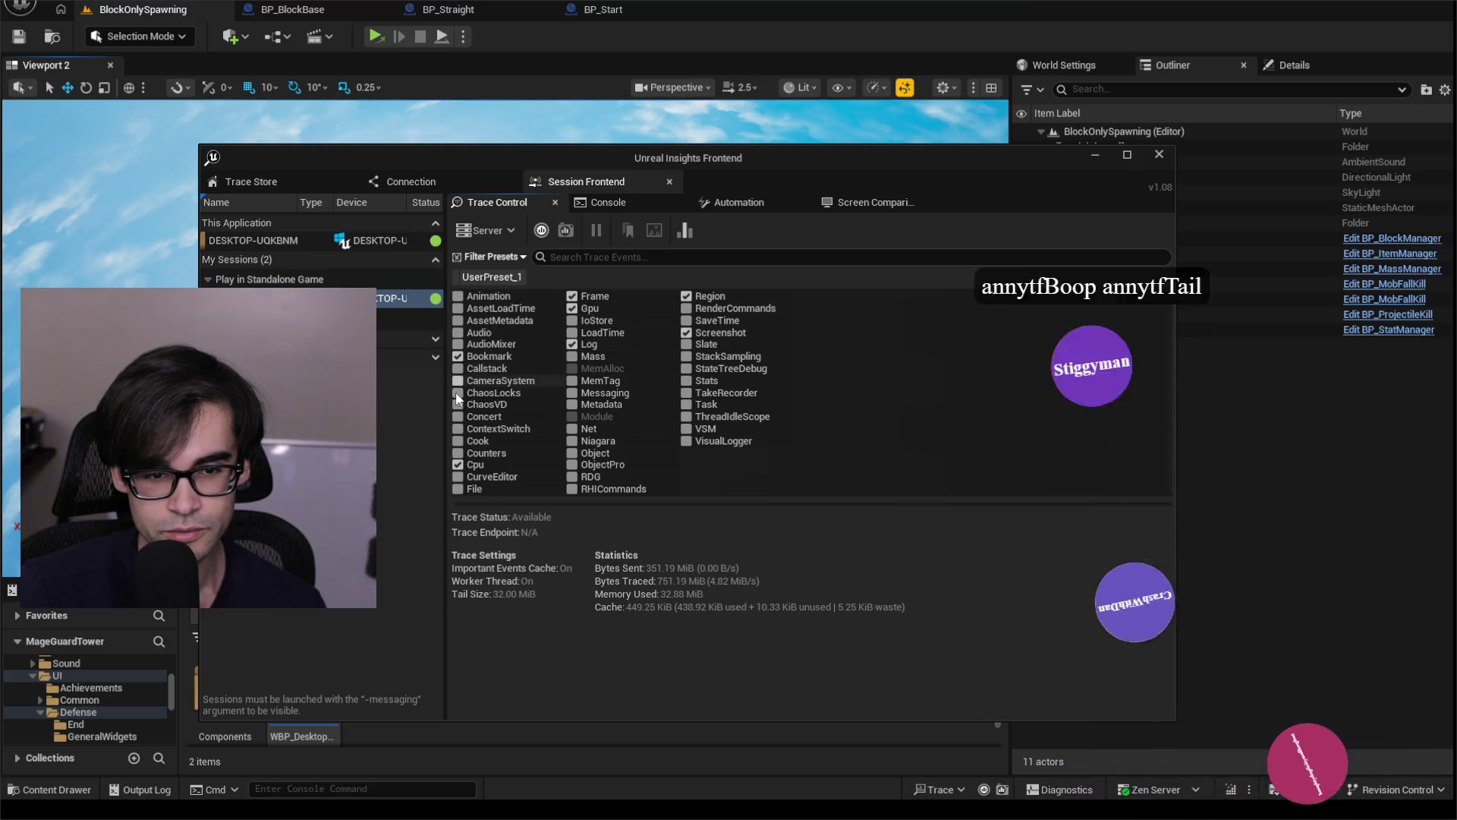
{"action": "left_click", "coordinate": [571, 453]}
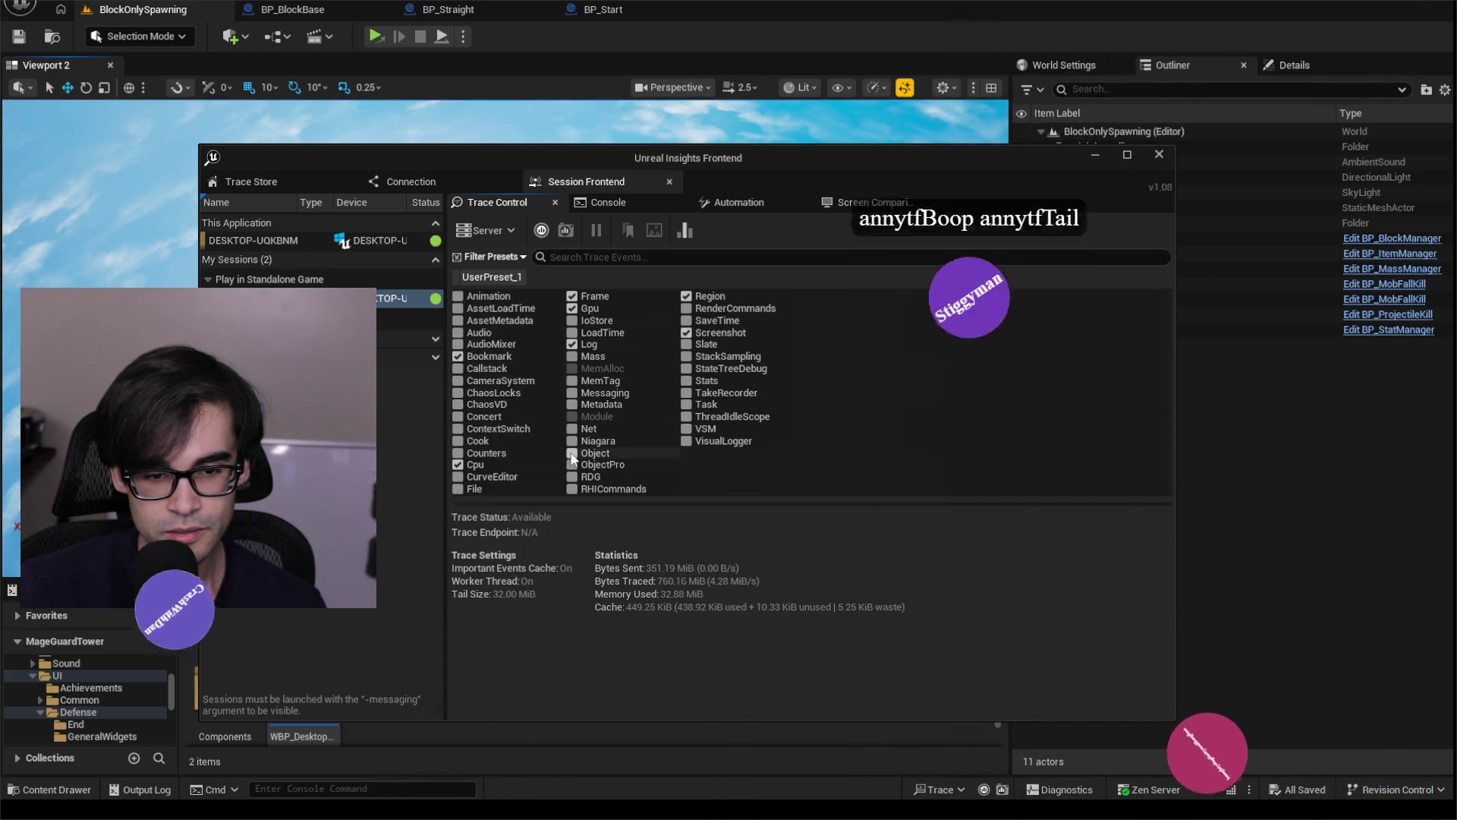
{"action": "left_click", "coordinate": [572, 465]}
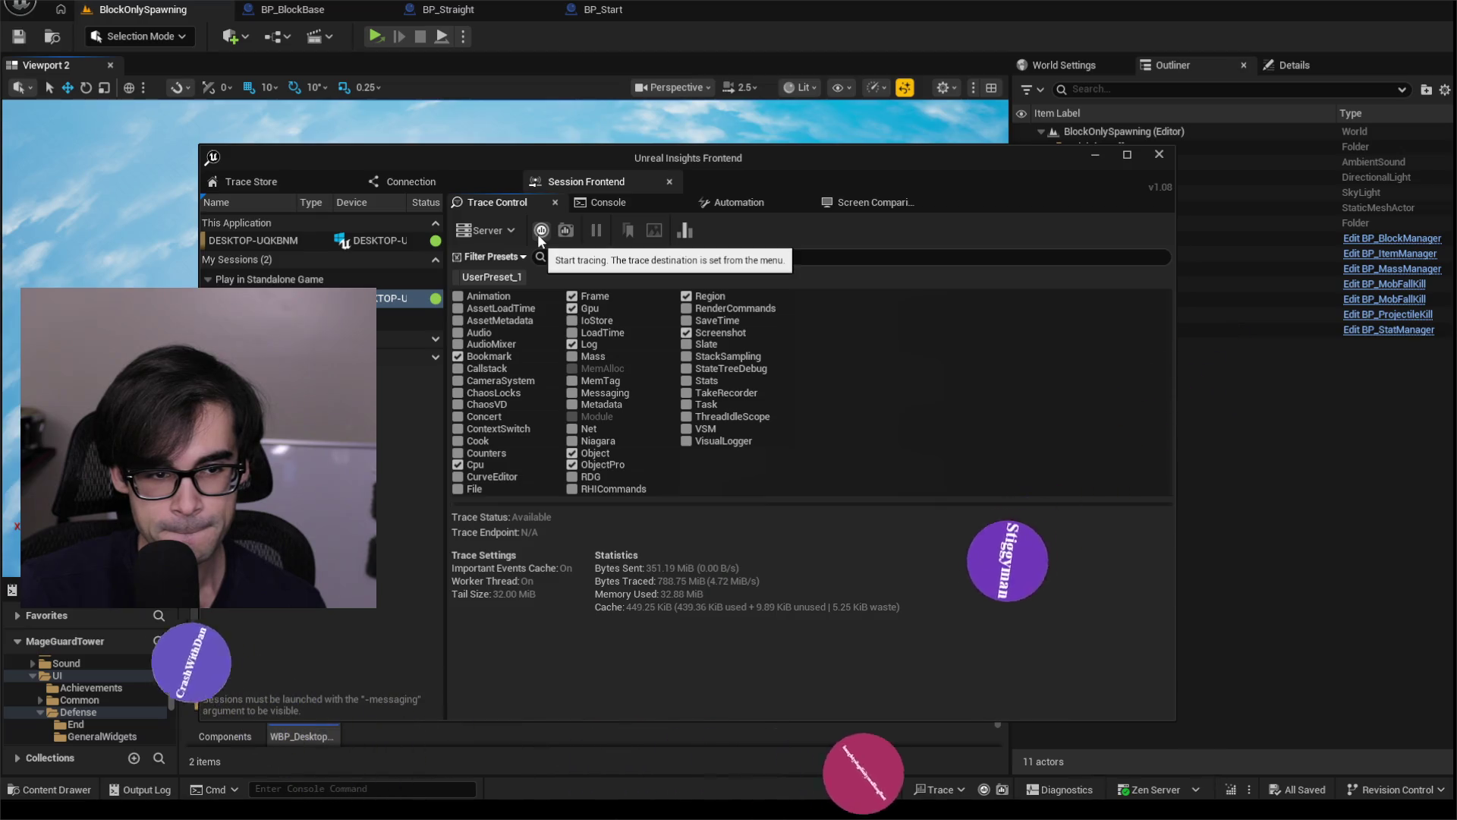
Start the trace and open live trace 20260313_154336 in Timing Insights.
{"action": "left_click", "coordinate": [542, 231]}
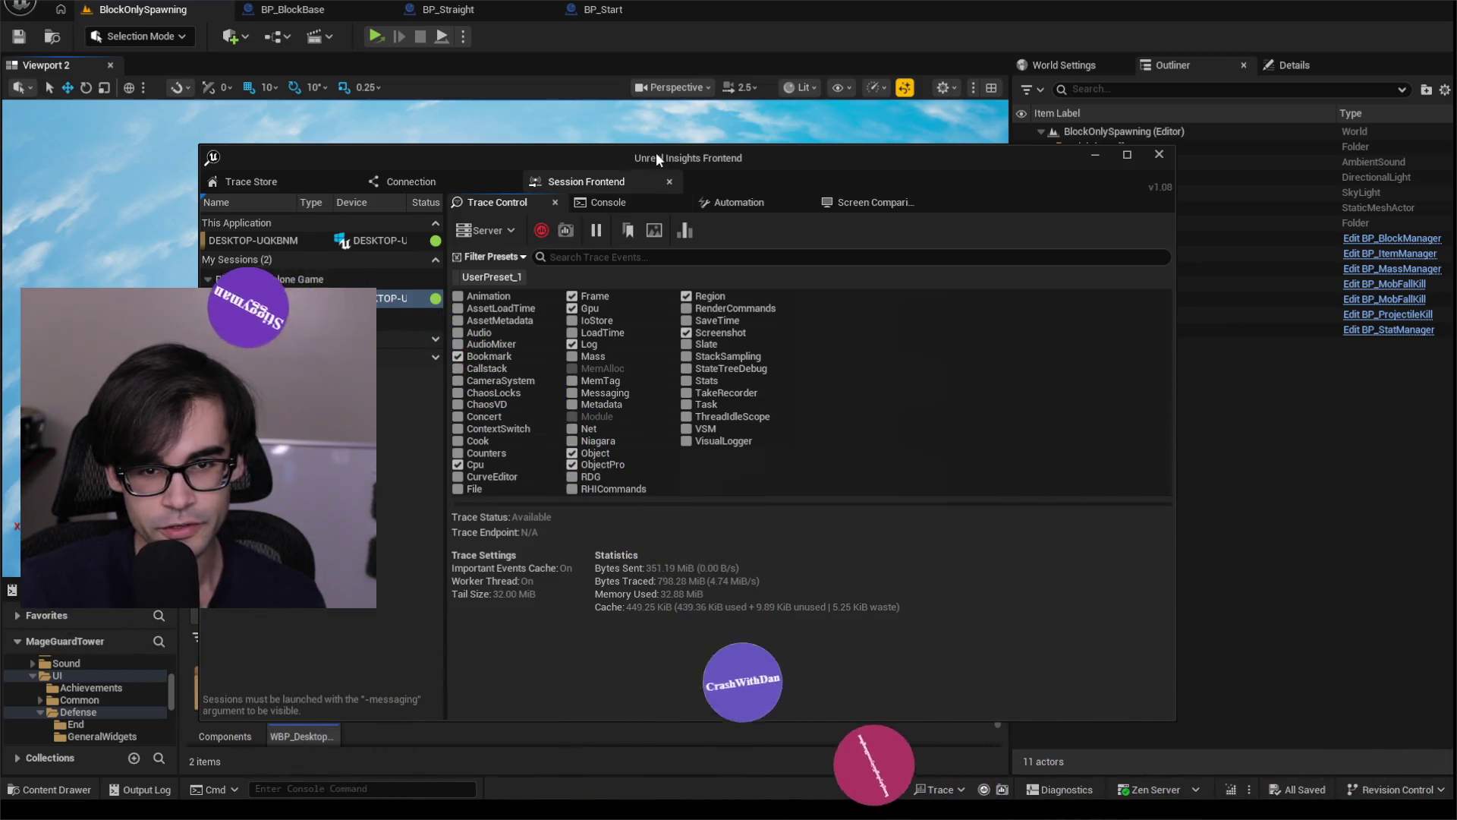
{"action": "left_click_drag", "start_coordinate": [656, 155], "coordinate": [726, 222]}
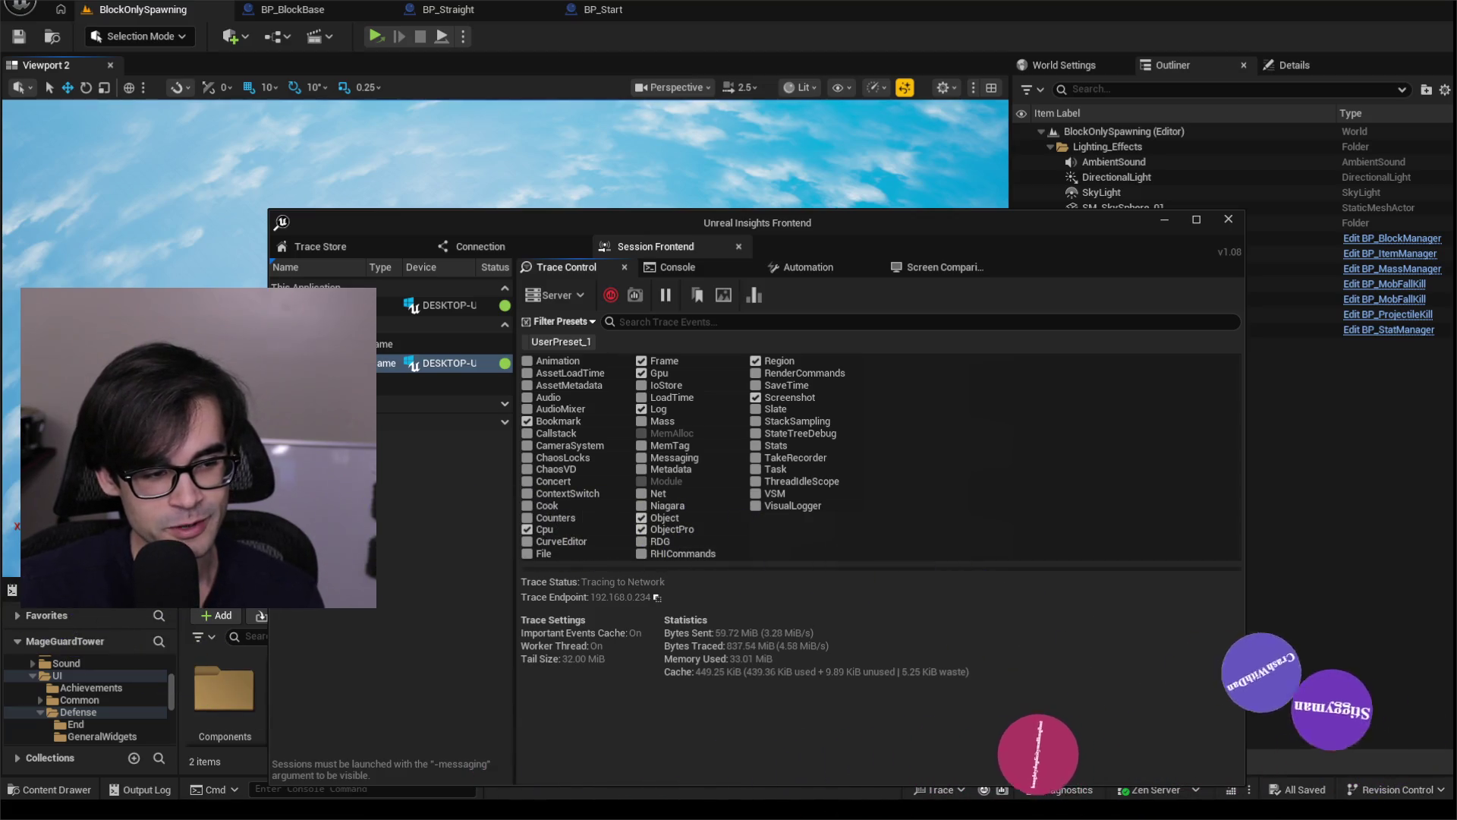
{"action": "left_click", "coordinate": [325, 251]}
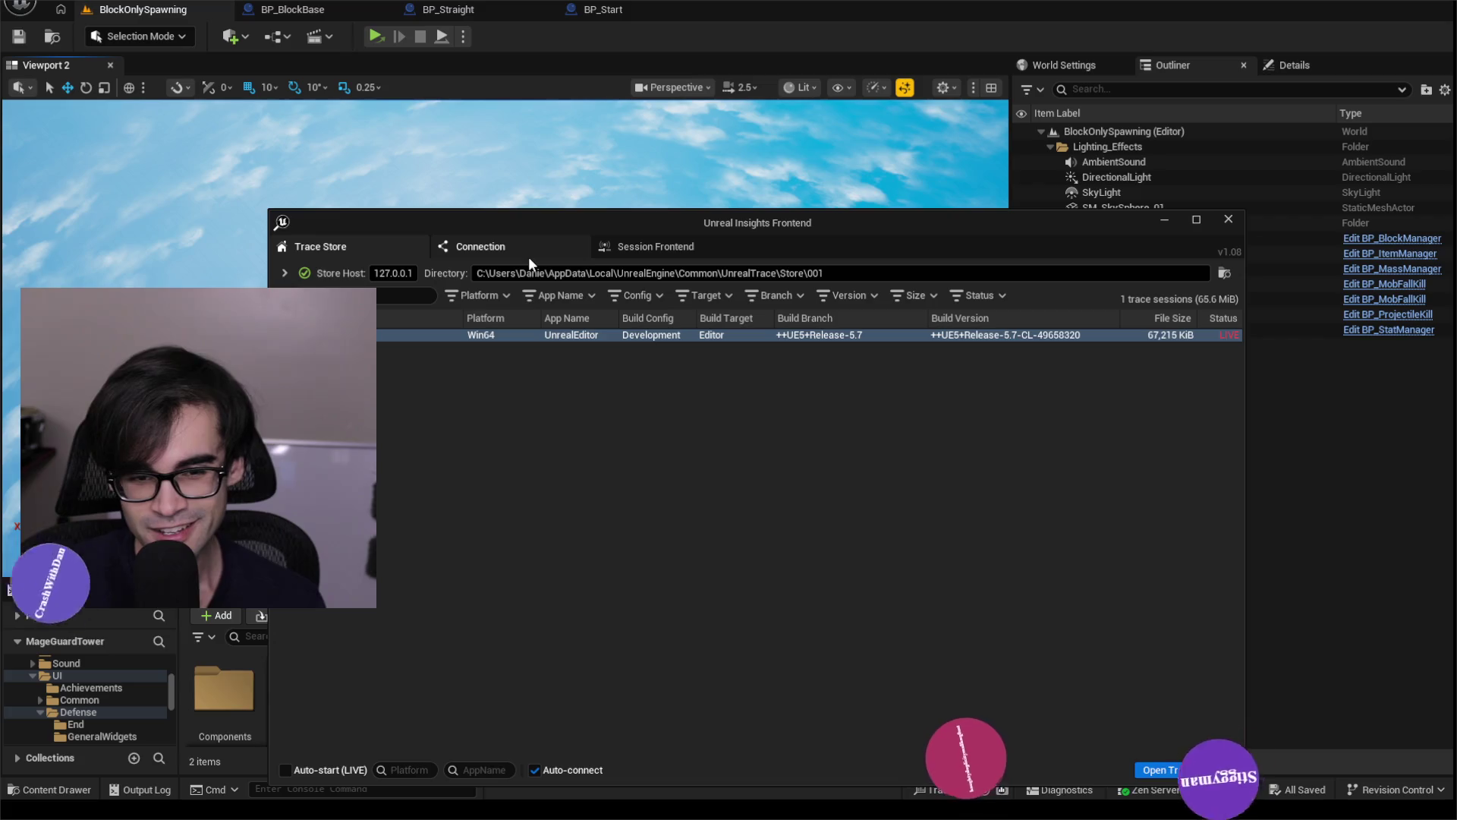
{"action": "left_click", "coordinate": [488, 248]}
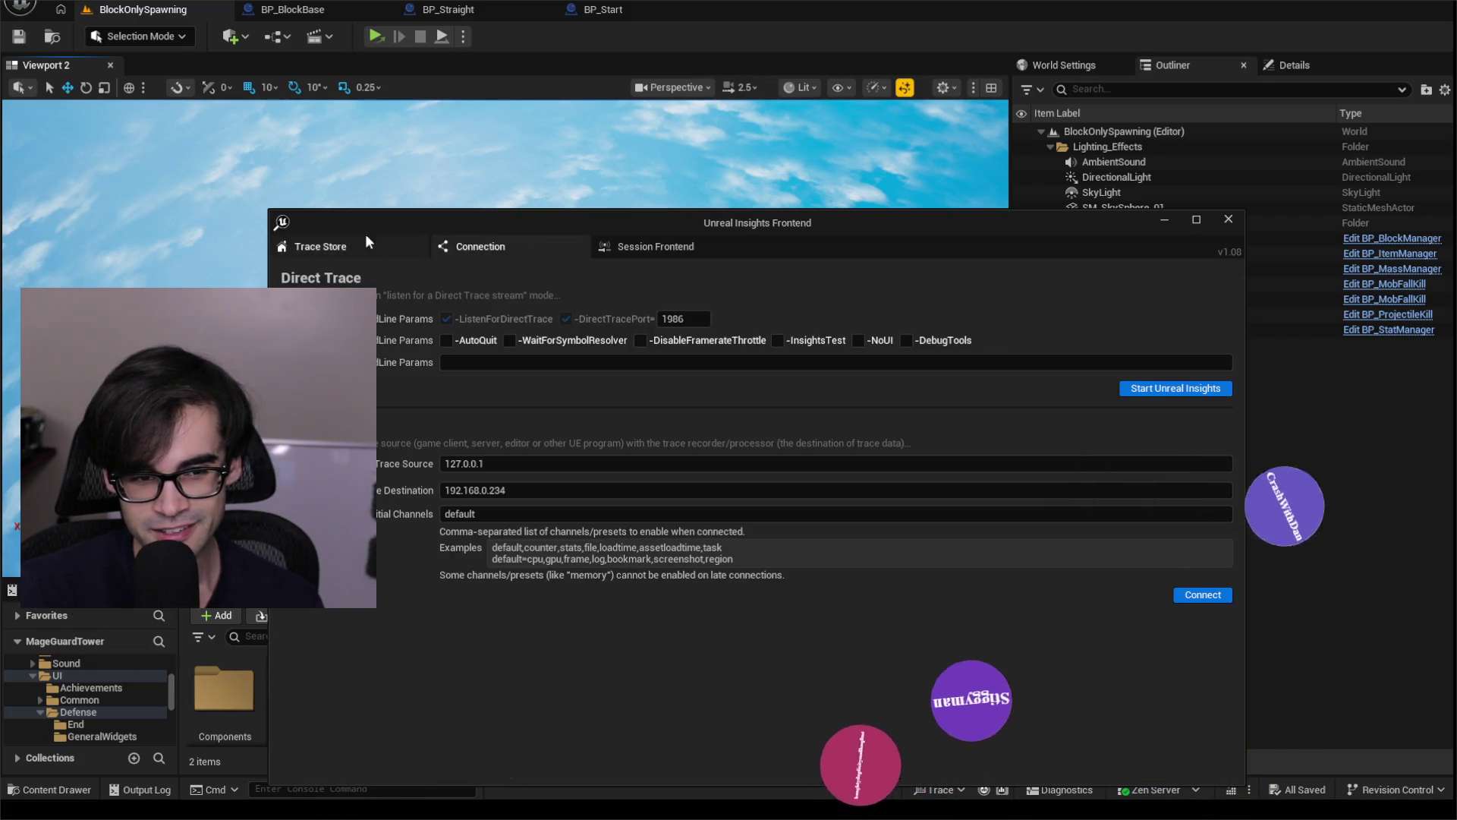
{"action": "left_click", "coordinate": [322, 247]}
{"action": "left_click", "coordinate": [1148, 771]}
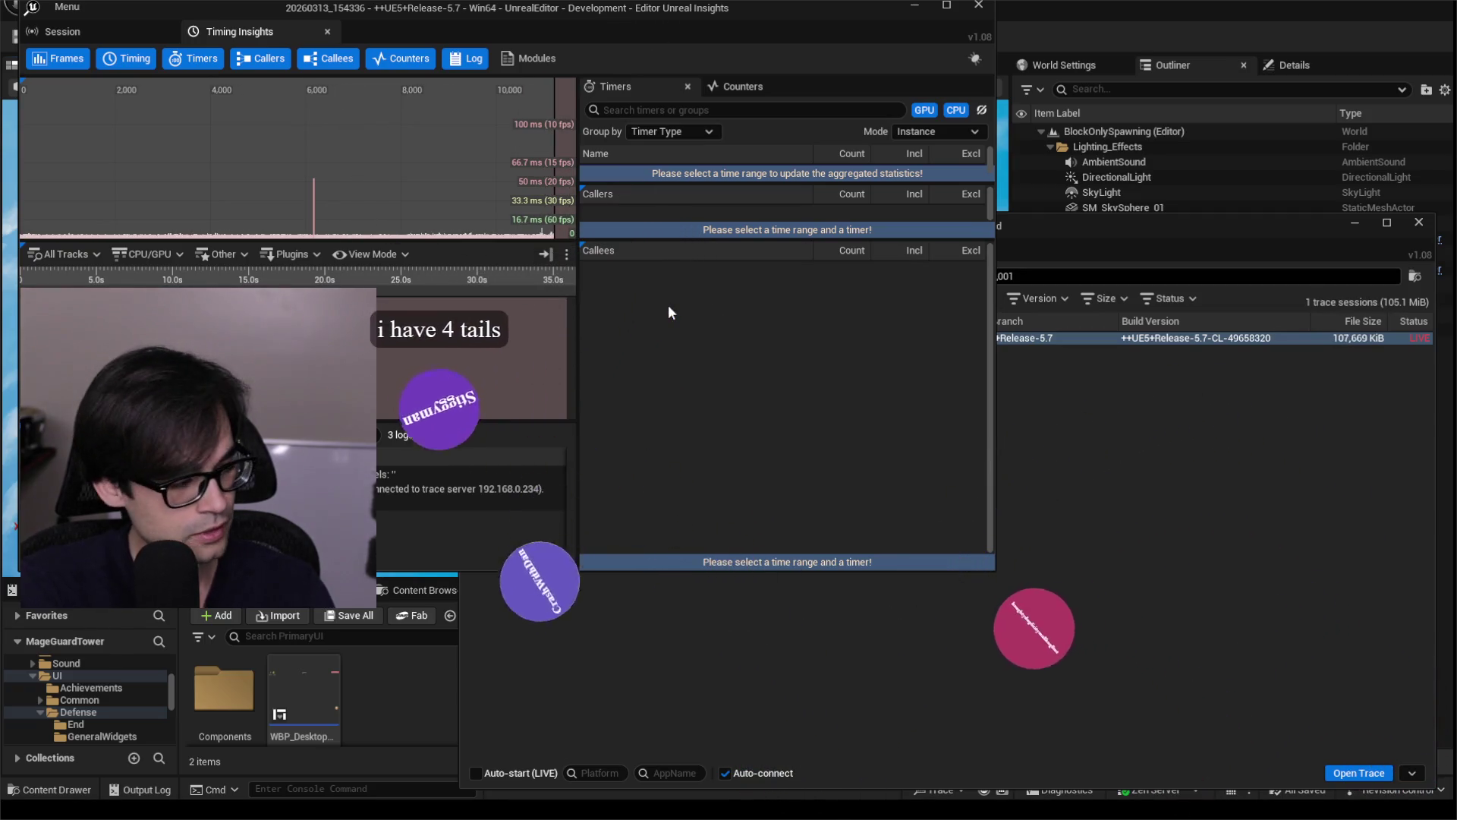
Start the Clock stopwatch from zero and arrange the timing view beside the MageGuard Tower game.
{"action": "key", "text": "alt+Tab"}
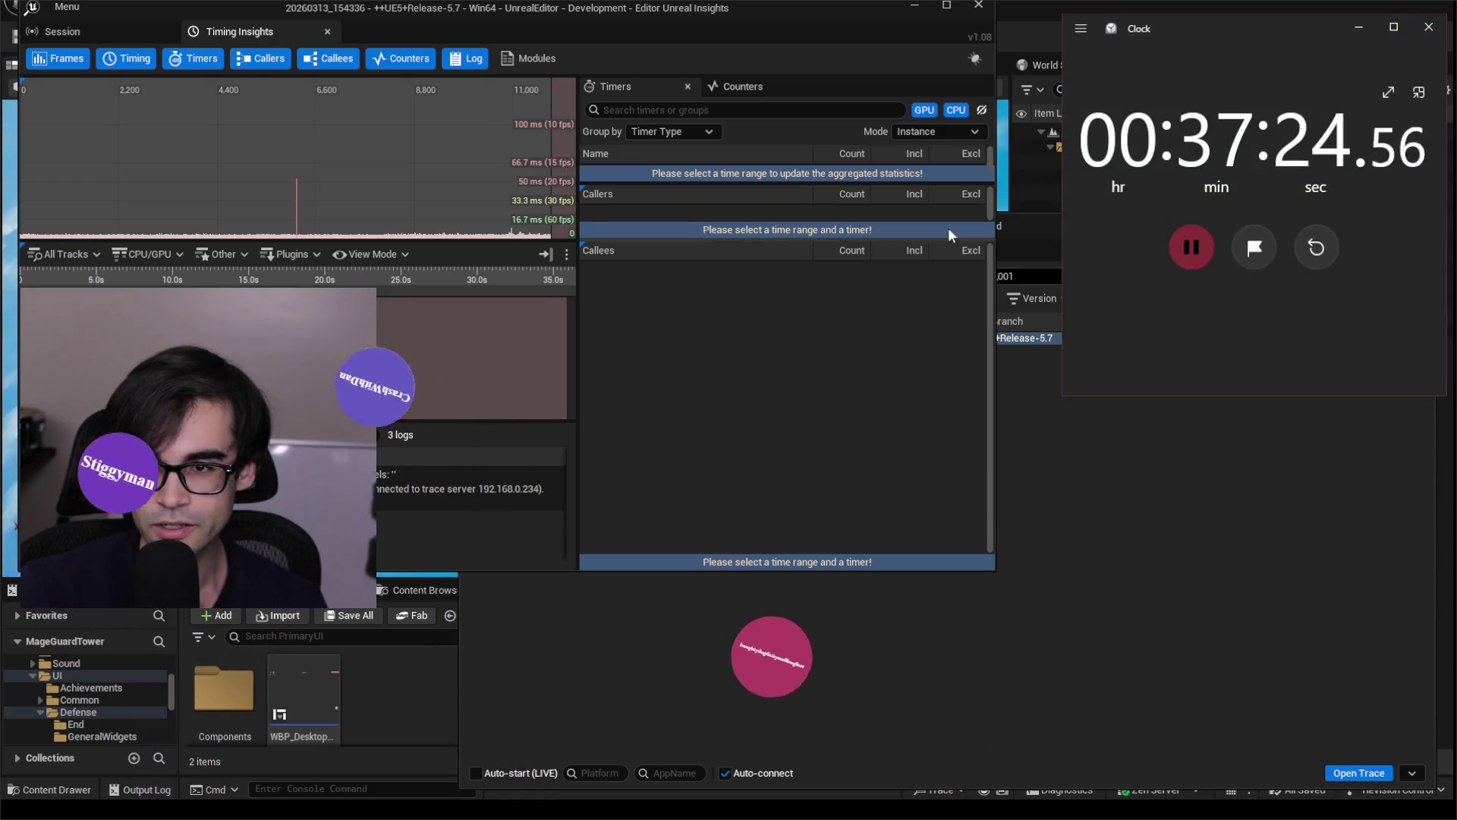
{"action": "left_click", "coordinate": [1189, 249]}
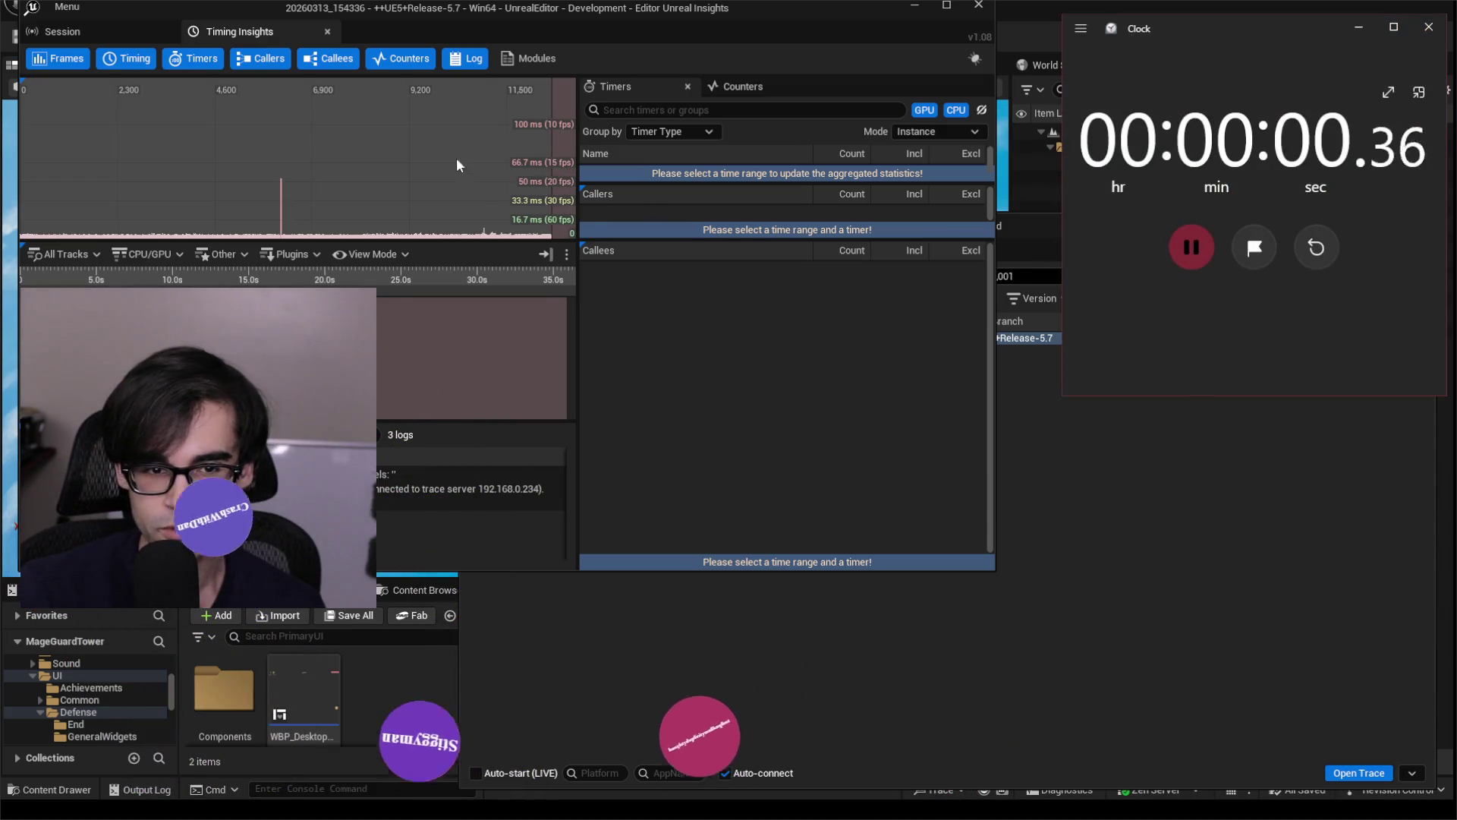
{"action": "left_click_drag", "start_coordinate": [571, 16], "coordinate": [566, 3]}
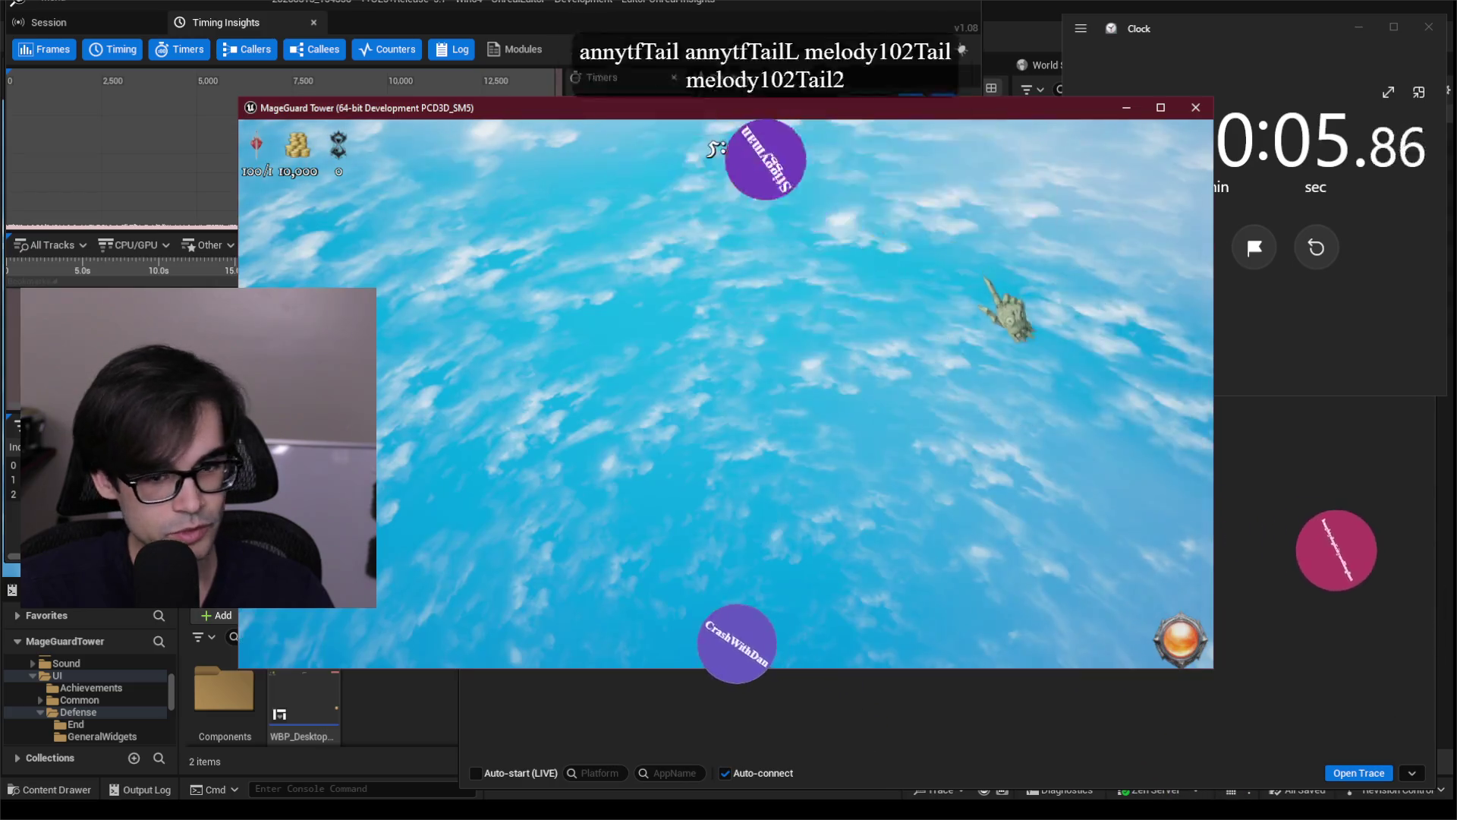
{"action": "mouse_move", "coordinate": [815, 113]}
{"action": "left_mouse_down"}
{"action": "mouse_move", "coordinate": [835, 189]}
{"action": "mouse_move", "coordinate": [830, 286]}
{"action": "mouse_move", "coordinate": [835, 262]}
{"action": "left_mouse_up"}
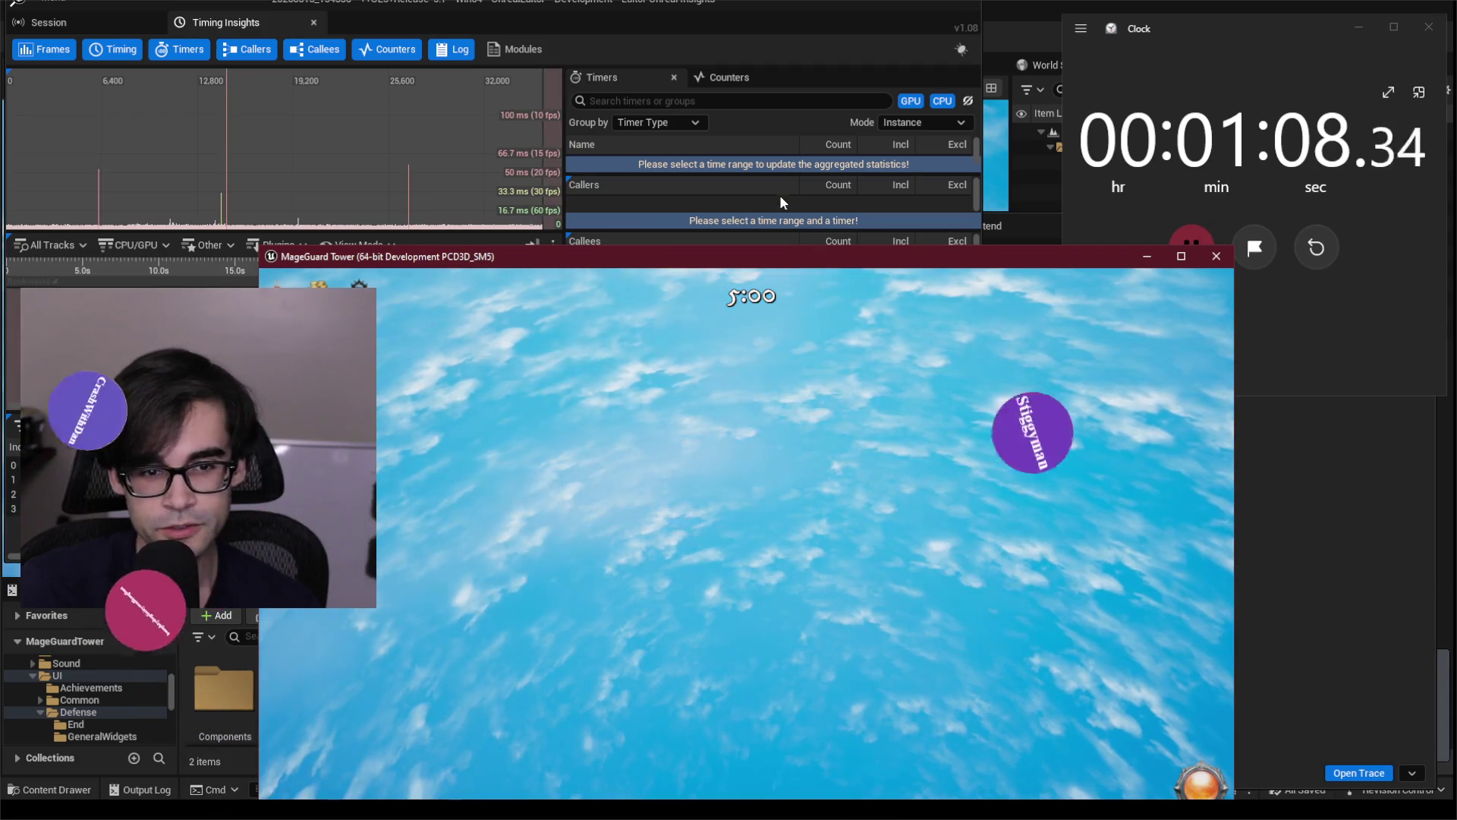
Reposition the game window to reveal the timers panel, then return to the Insights session browser.
{"action": "mouse_move", "coordinate": [780, 256]}
{"action": "left_mouse_down"}
{"action": "mouse_move", "coordinate": [782, 218]}
{"action": "mouse_move", "coordinate": [847, 88]}
{"action": "mouse_move", "coordinate": [879, 132]}
{"action": "left_mouse_up"}
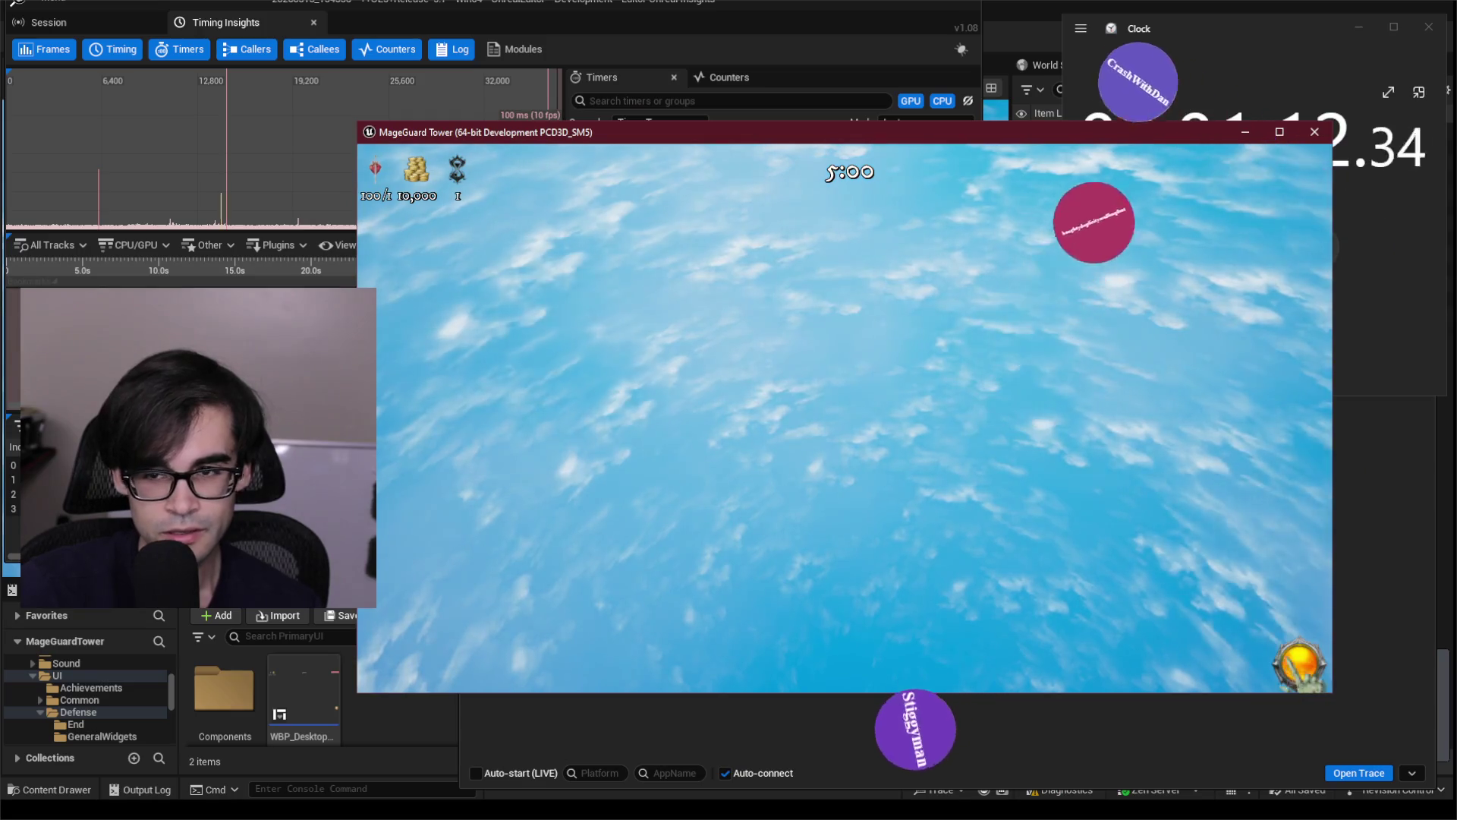
{"action": "left_click_drag", "start_coordinate": [1073, 141], "coordinate": [862, 132]}
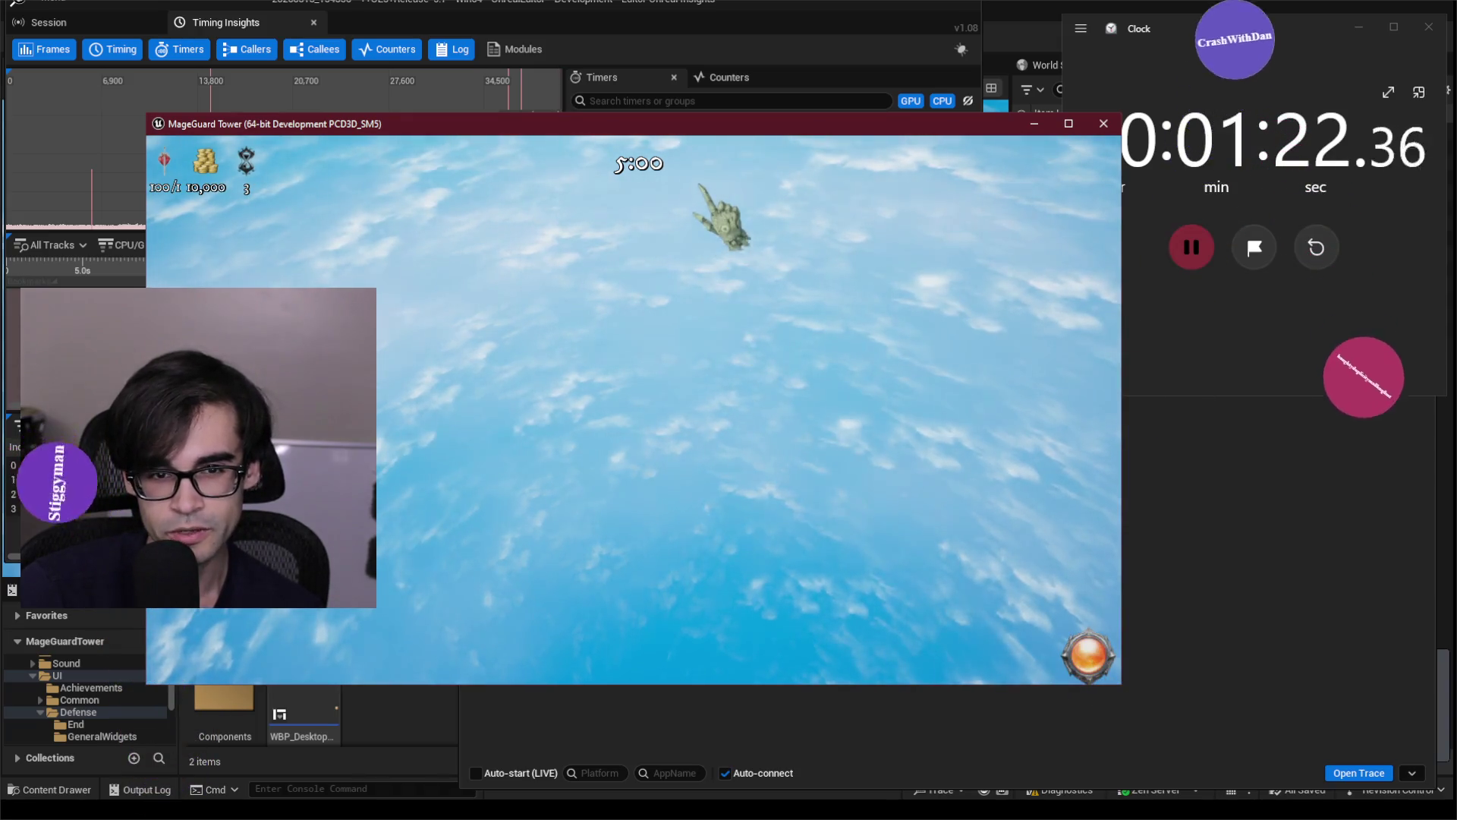
{"action": "mouse_move", "coordinate": [728, 134]}
{"action": "left_mouse_down"}
{"action": "mouse_move", "coordinate": [775, 250]}
{"action": "mouse_move", "coordinate": [815, 270]}
{"action": "mouse_move", "coordinate": [875, 255]}
{"action": "left_mouse_up"}
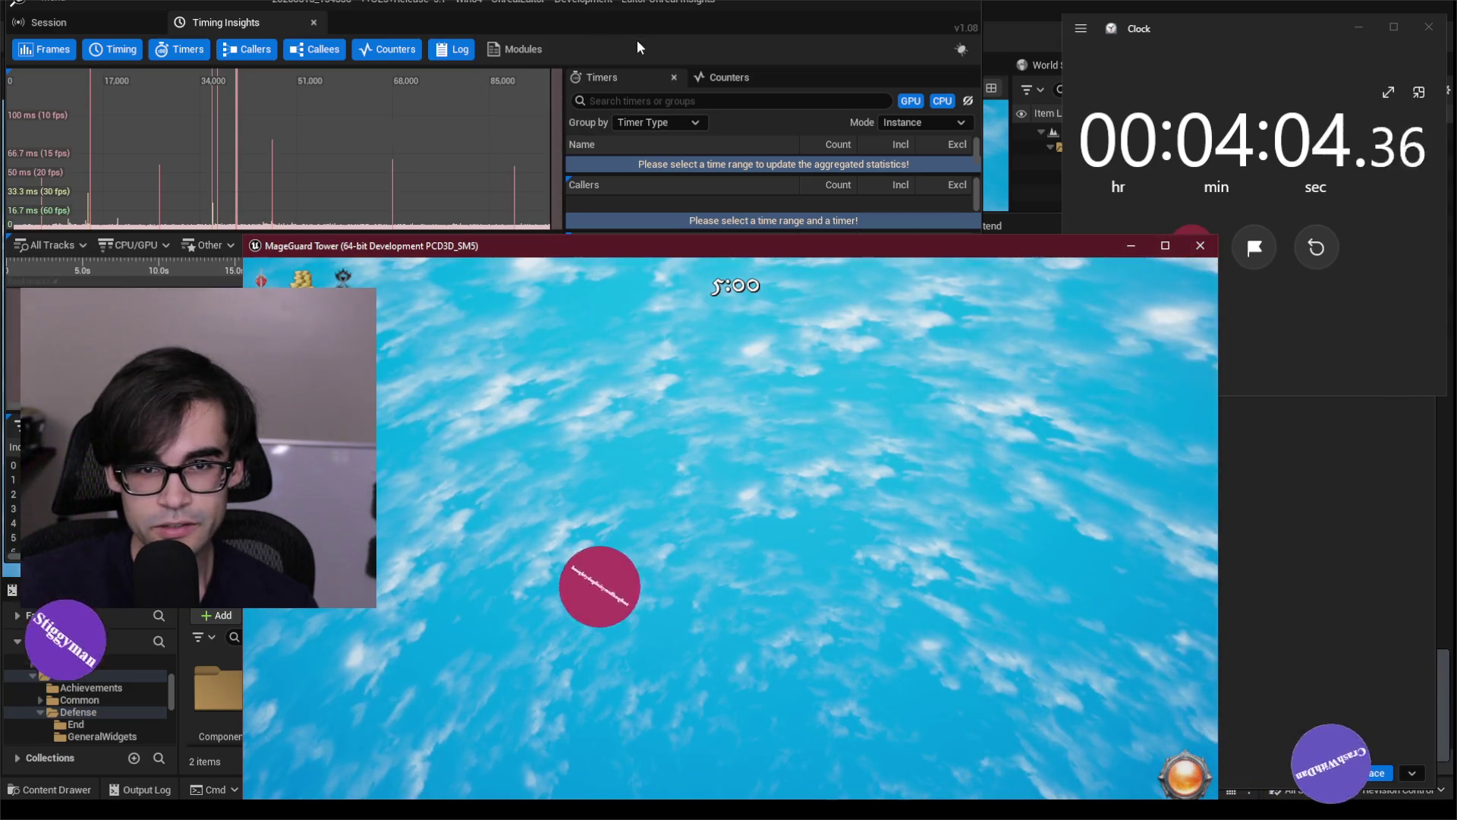
{"action": "left_click", "coordinate": [659, 23]}
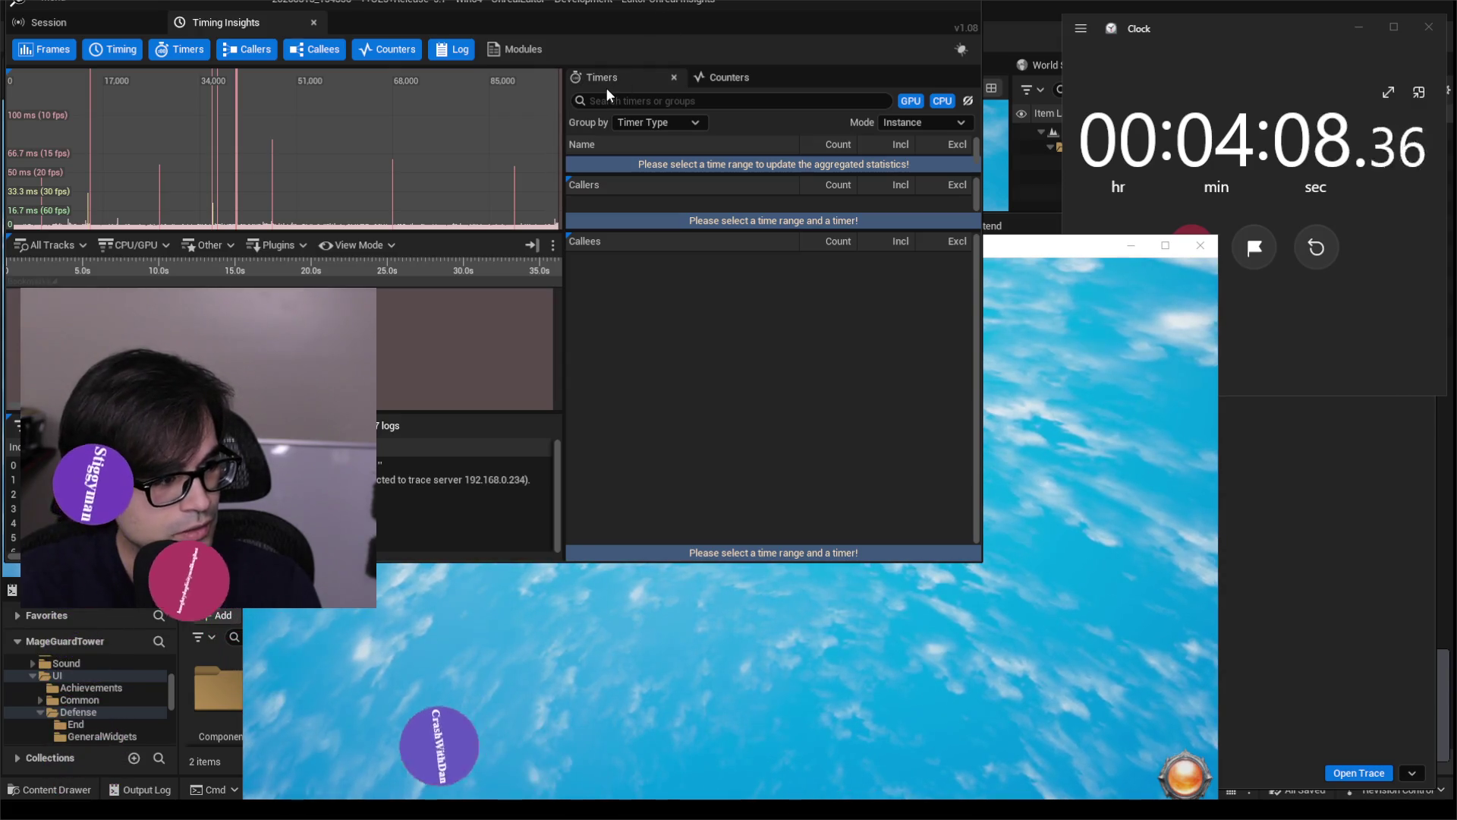
{"action": "key", "text": "alt+Tab"}
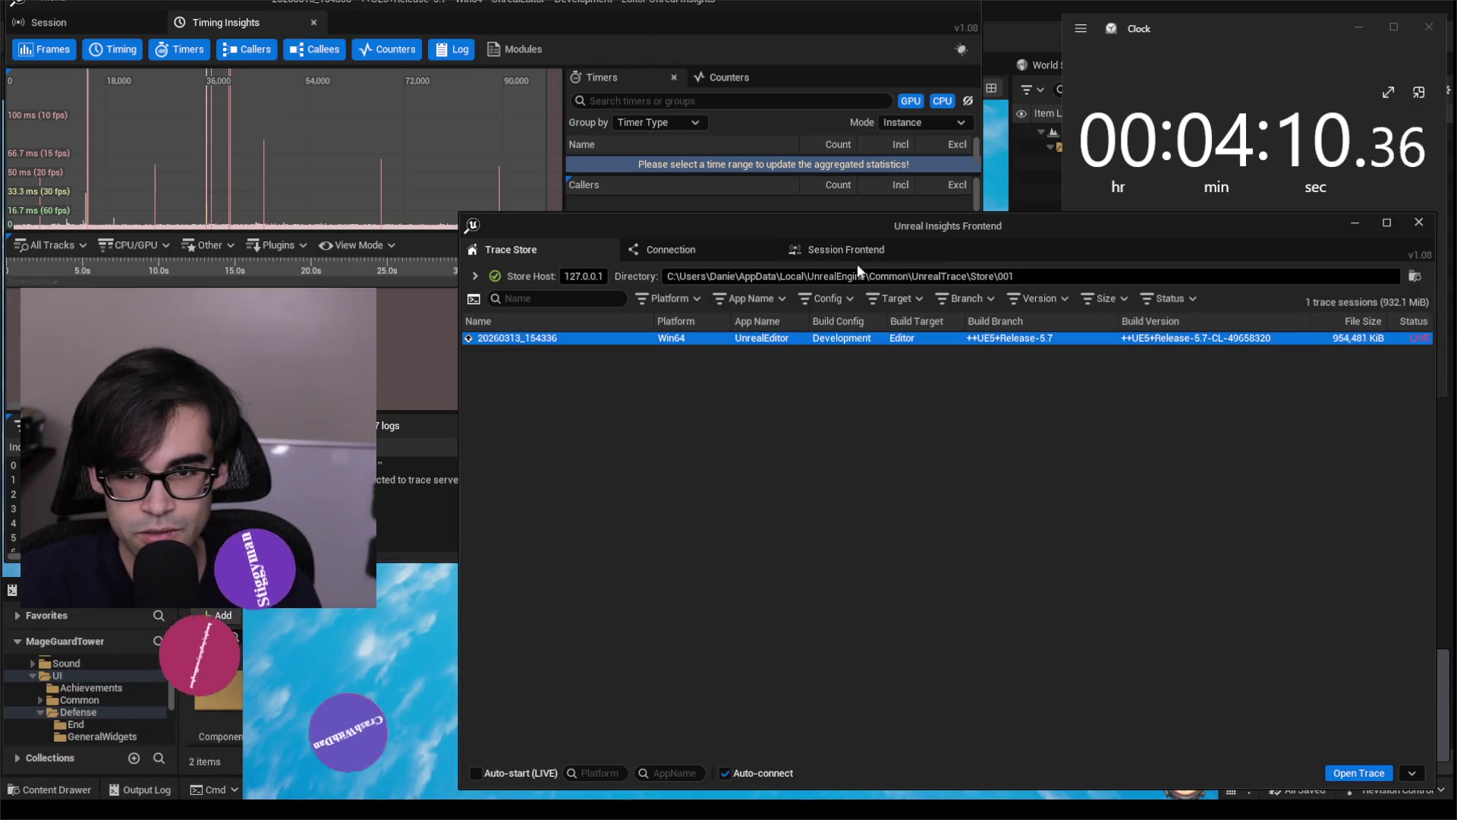
Check the live session's trace status, pause the stopwatch at 4:15.03, and close the game.
{"action": "left_click", "coordinate": [846, 250]}
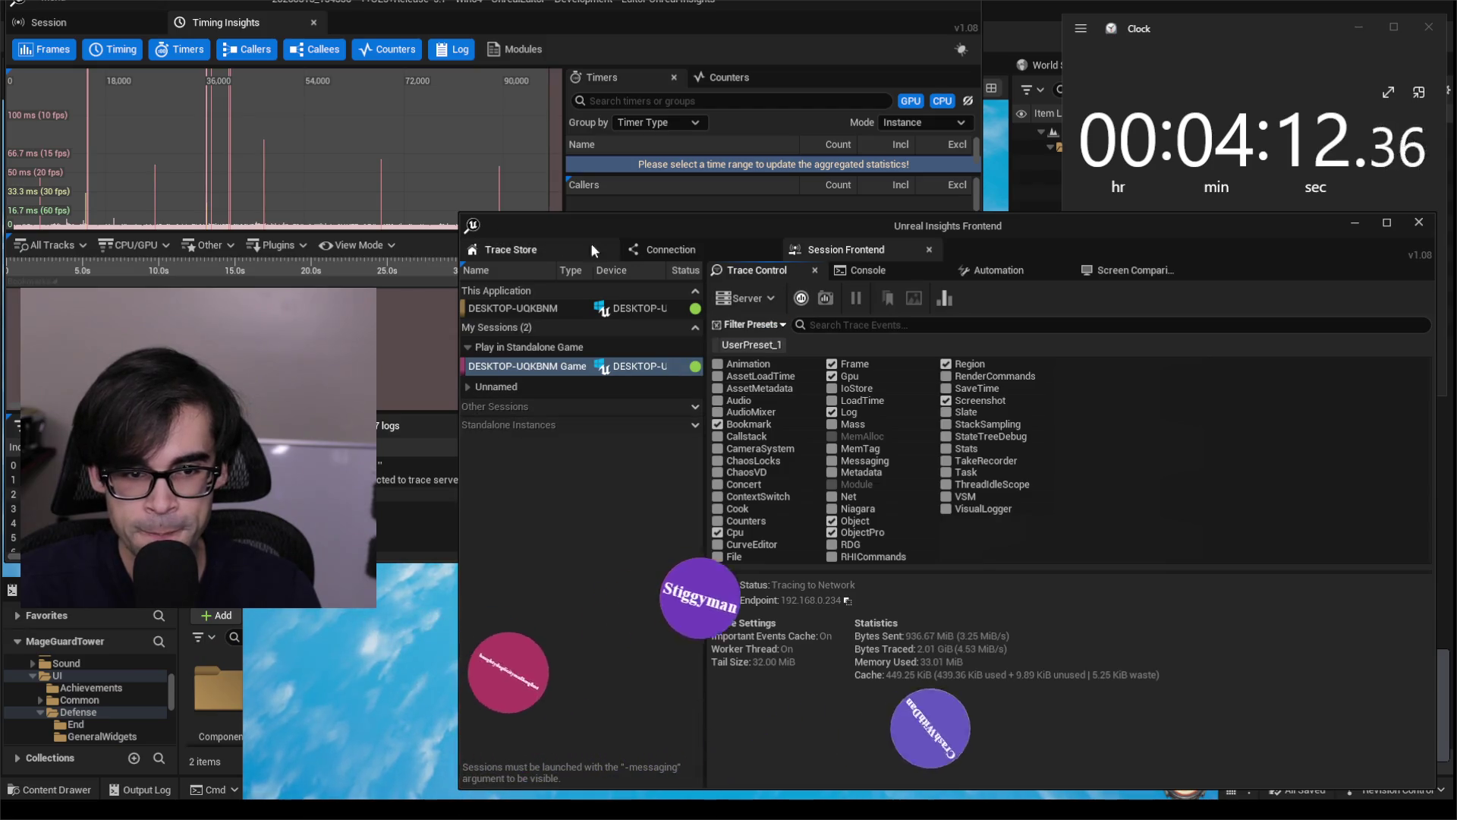
{"action": "key", "text": "alt+Tab"}
{"action": "key", "text": "alt+Tab"}
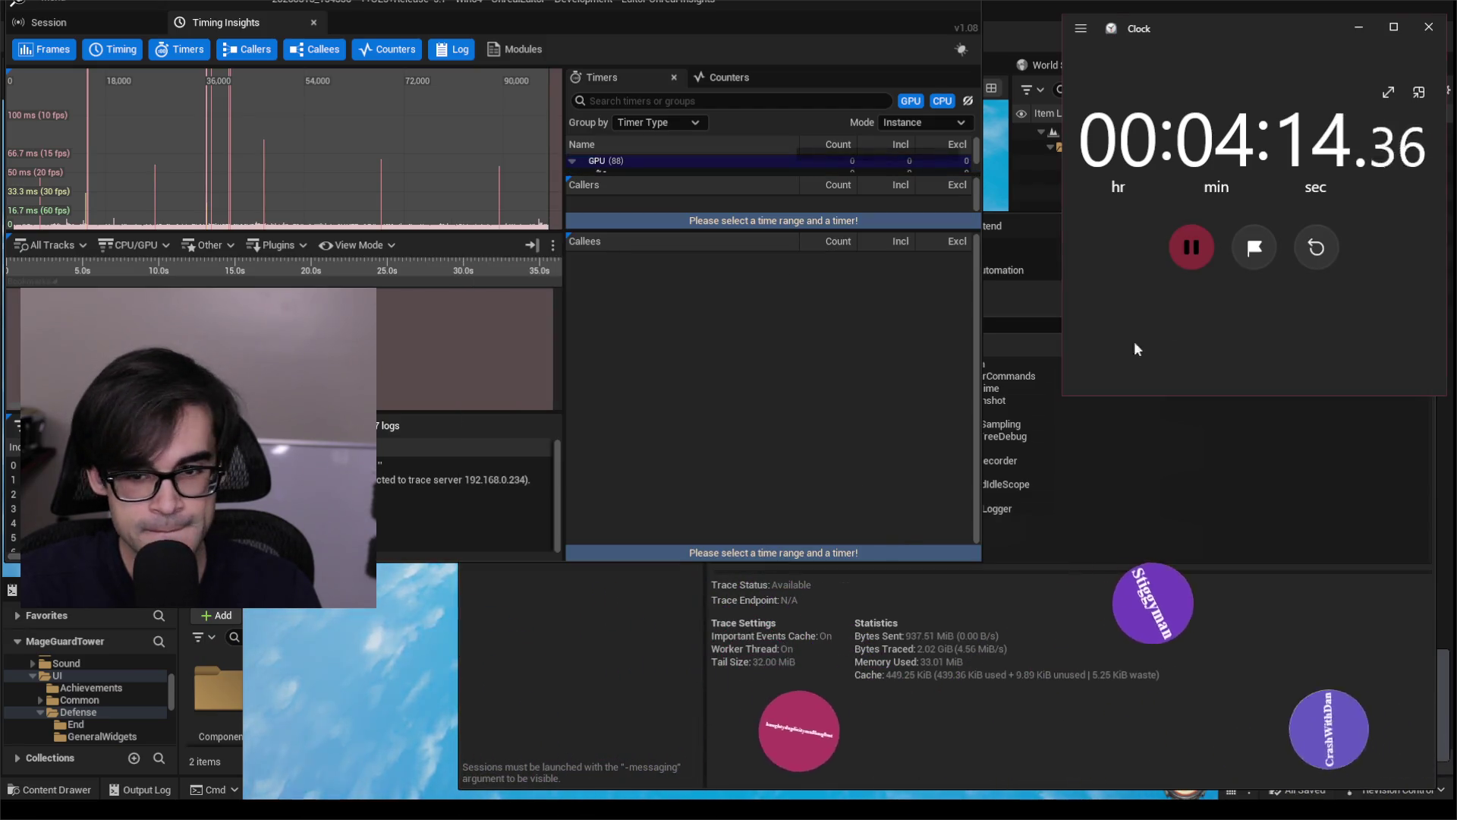
{"action": "left_click", "coordinate": [1195, 258]}
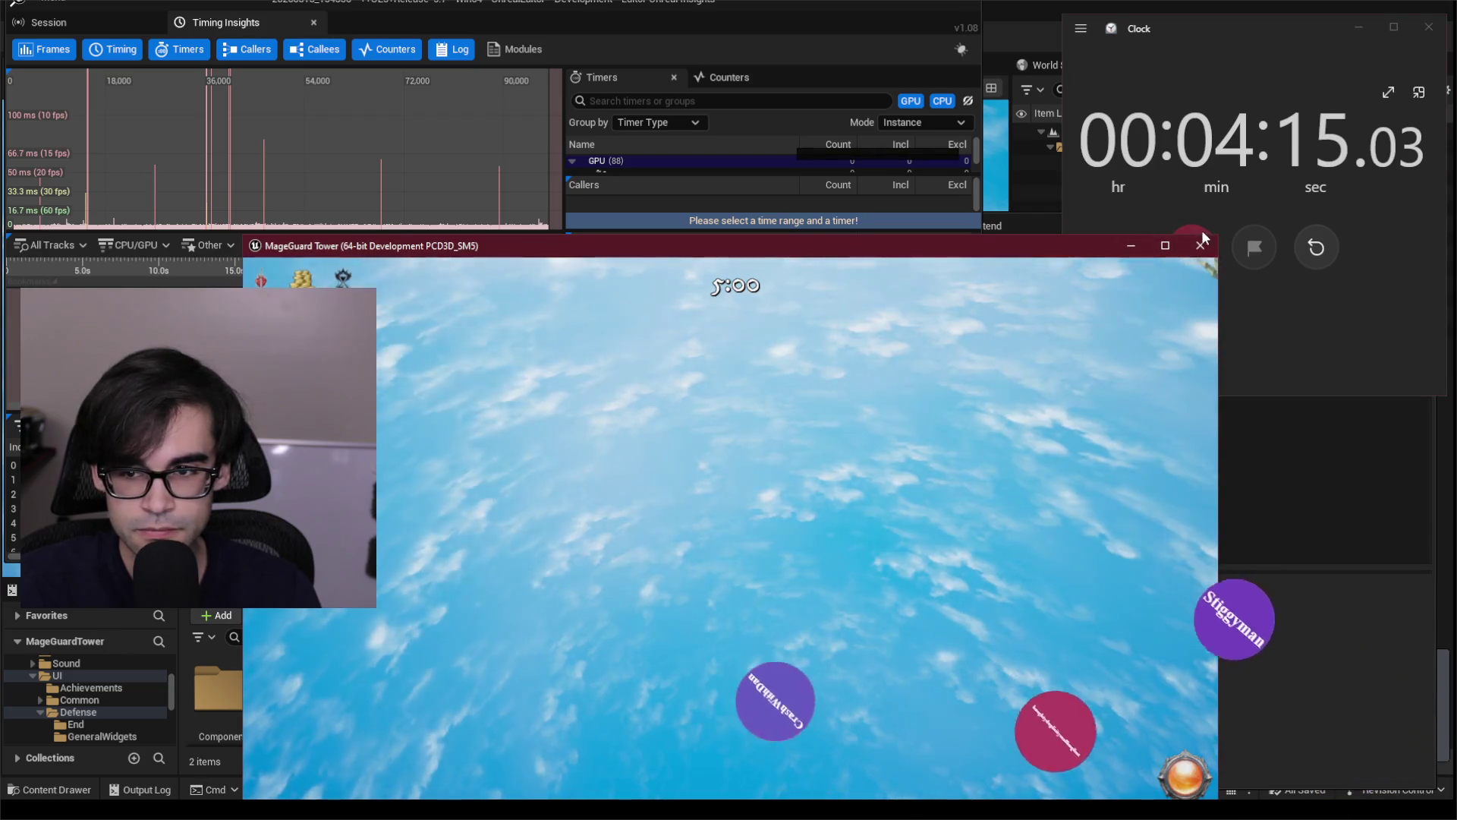
{"action": "left_click", "coordinate": [1200, 245]}
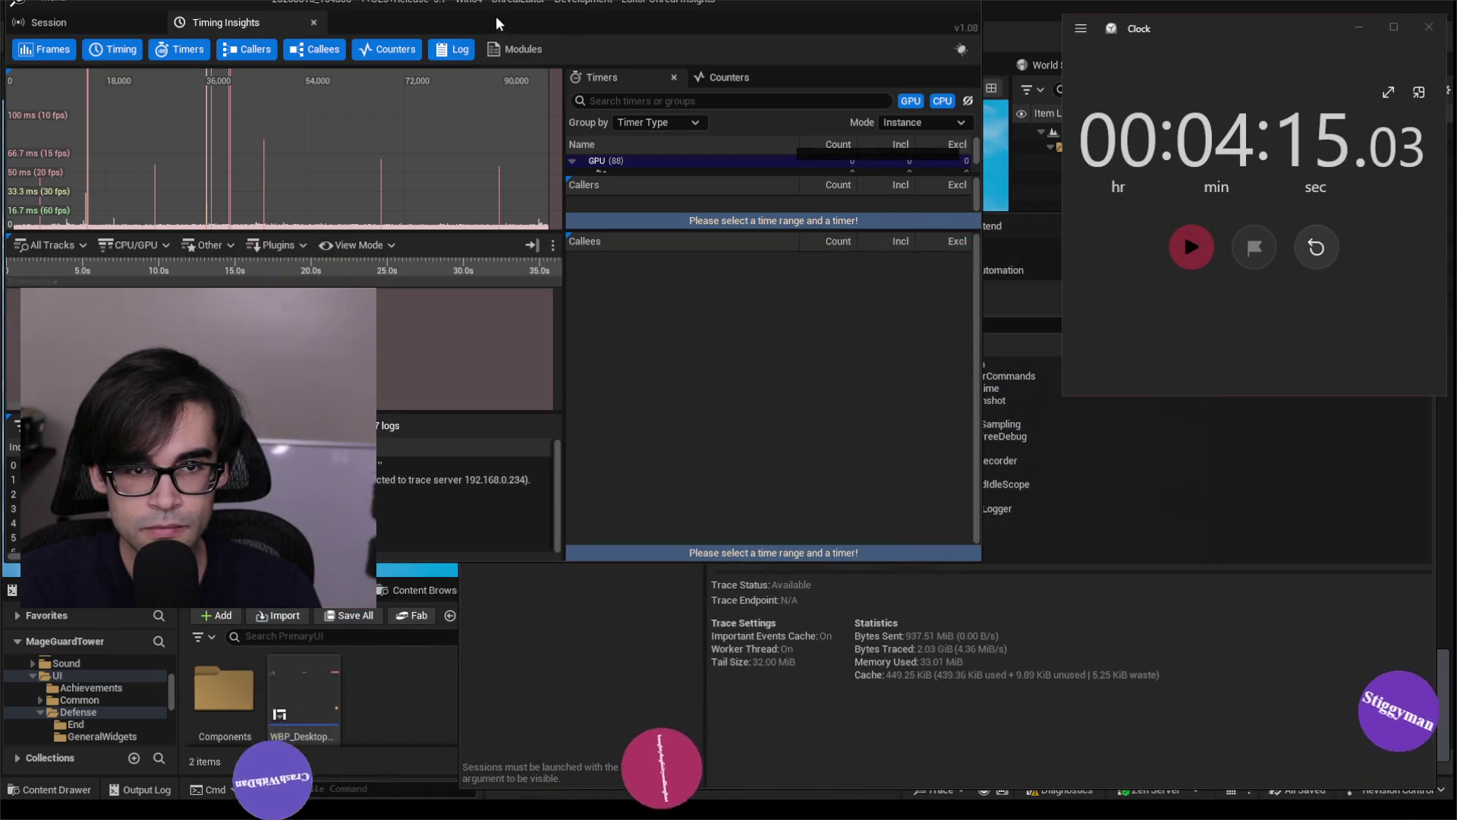
Maximize Timing Insights, pan to the start of the Frames graph, and select a frame.
{"action": "mouse_move", "coordinate": [498, 24]}
{"action": "left_mouse_down"}
{"action": "mouse_move", "coordinate": [757, 21]}
{"action": "mouse_move", "coordinate": [759, 2]}
{"action": "left_mouse_up"}
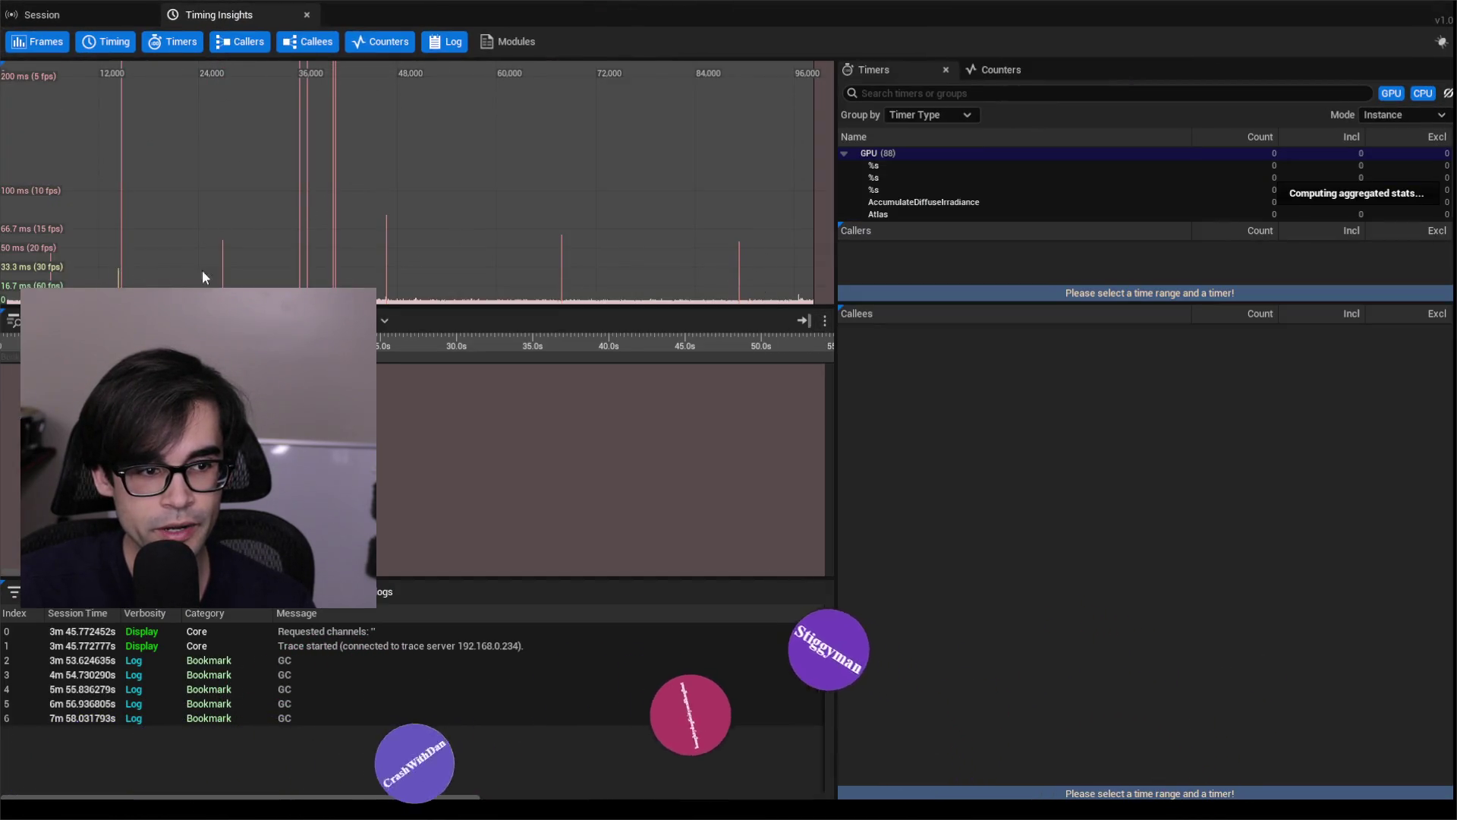
{"action": "left_click_drag", "start_coordinate": [203, 278], "coordinate": [223, 277]}
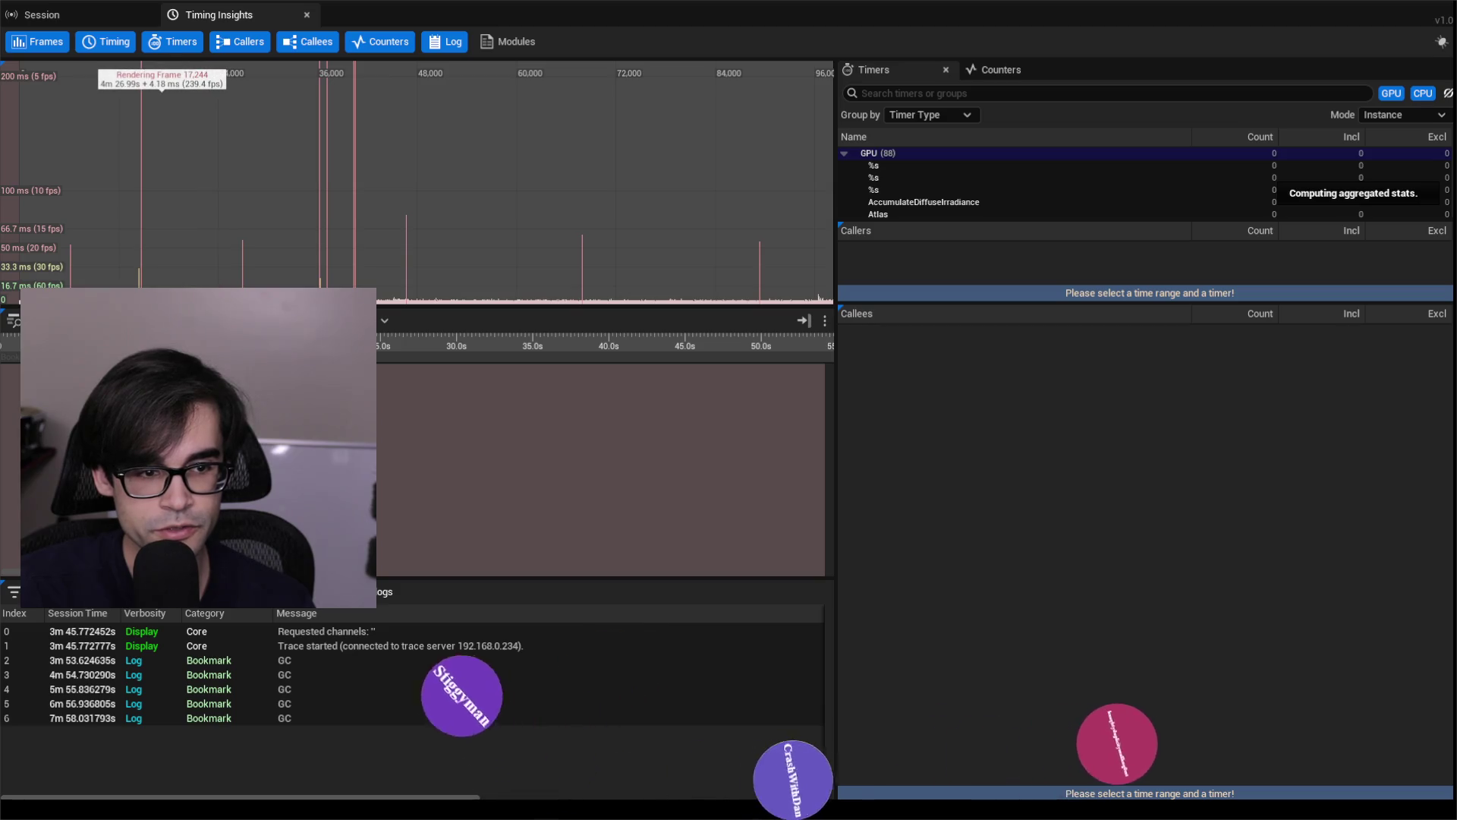
{"action": "left_click", "coordinate": [161, 95]}
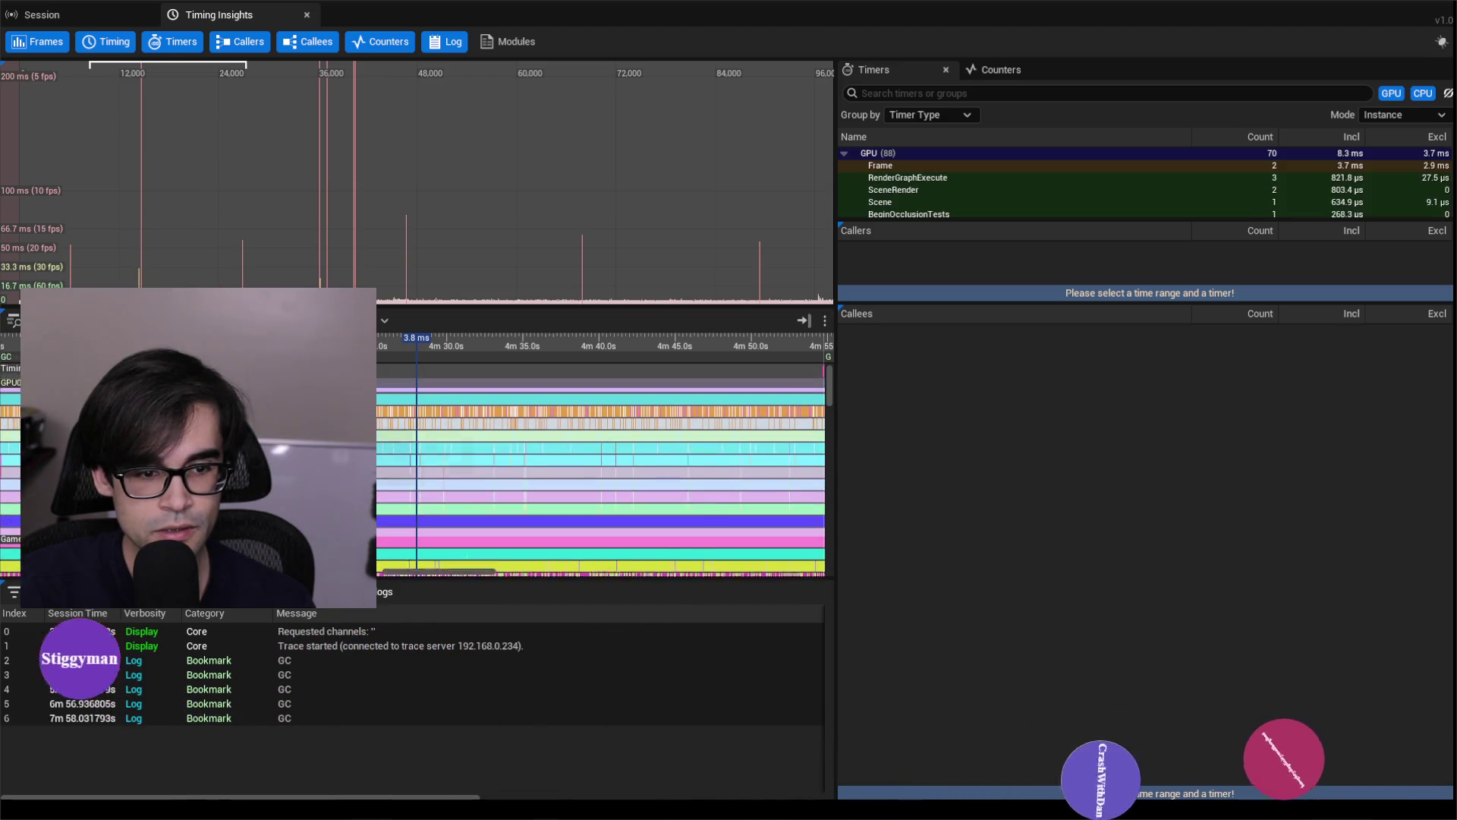
Zoom the Timing view and select a frame near 8m 12s.
{"action": "scroll", "coordinate": [436, 466], "scroll_direction": "down", "scroll_amount": 2}
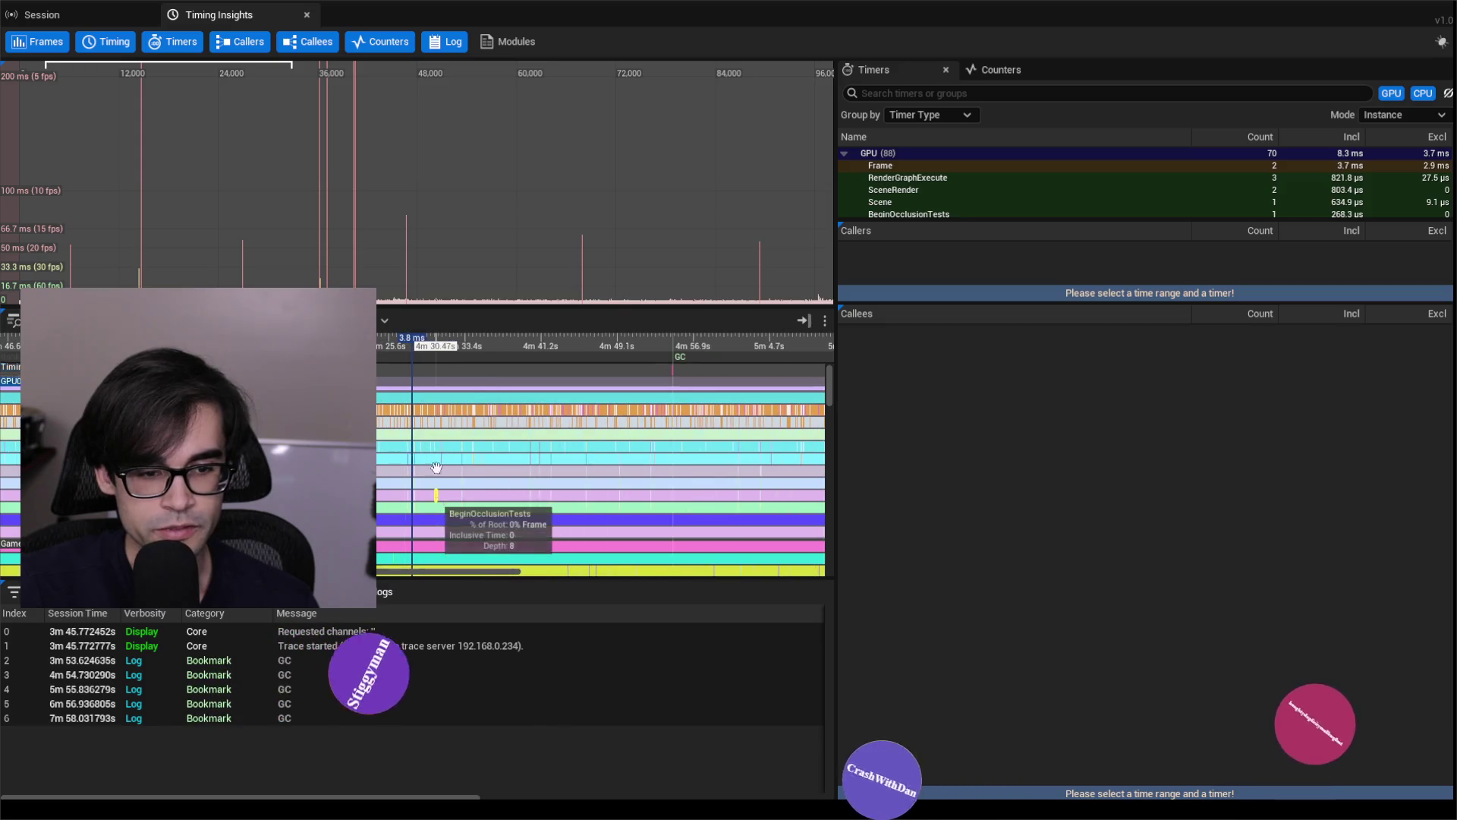
{"action": "scroll", "coordinate": [436, 467], "scroll_direction": "up", "scroll_amount": 10}
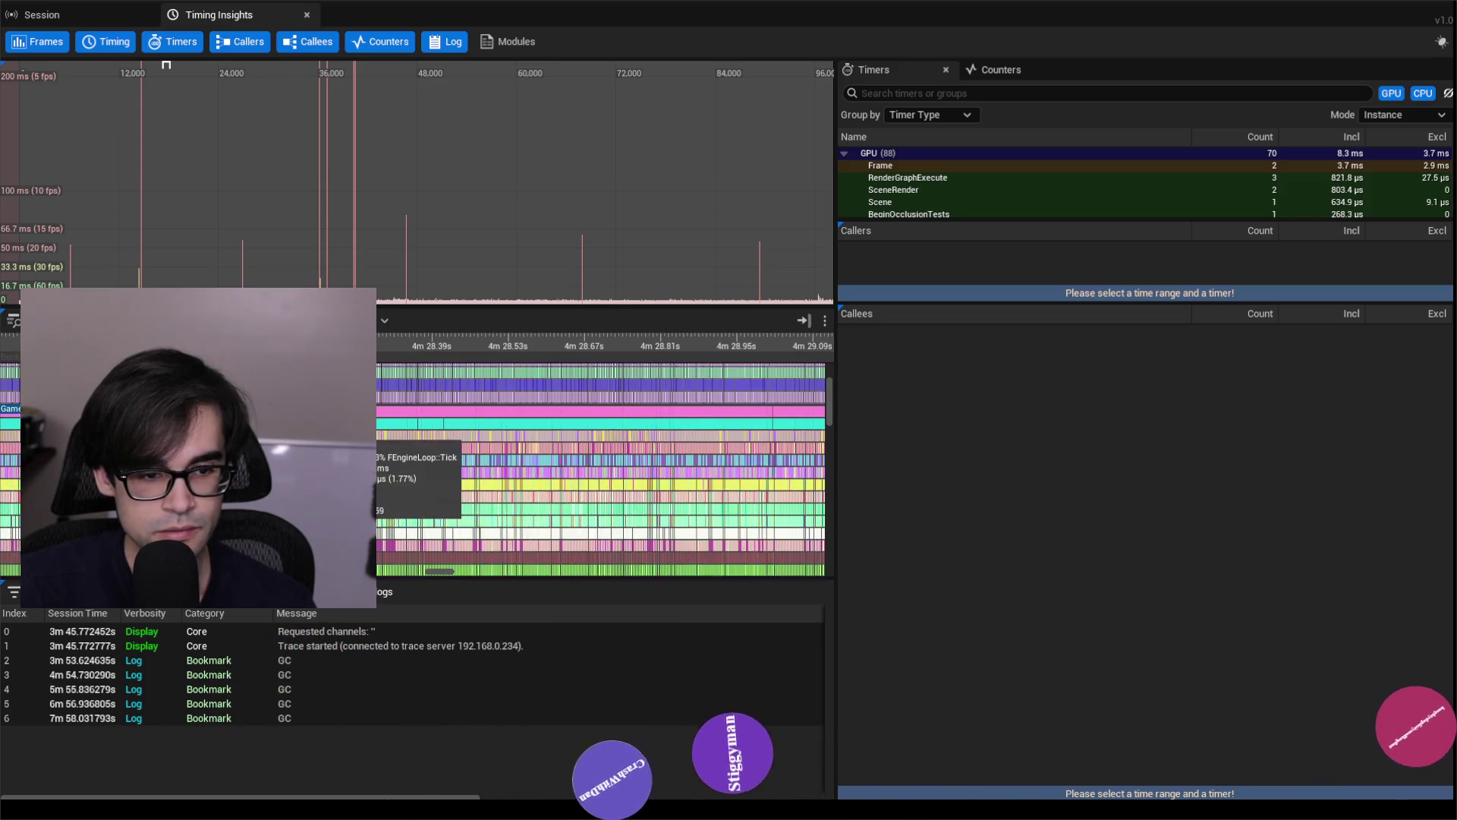
{"action": "scroll", "coordinate": [393, 446], "scroll_direction": "up", "scroll_amount": 10}
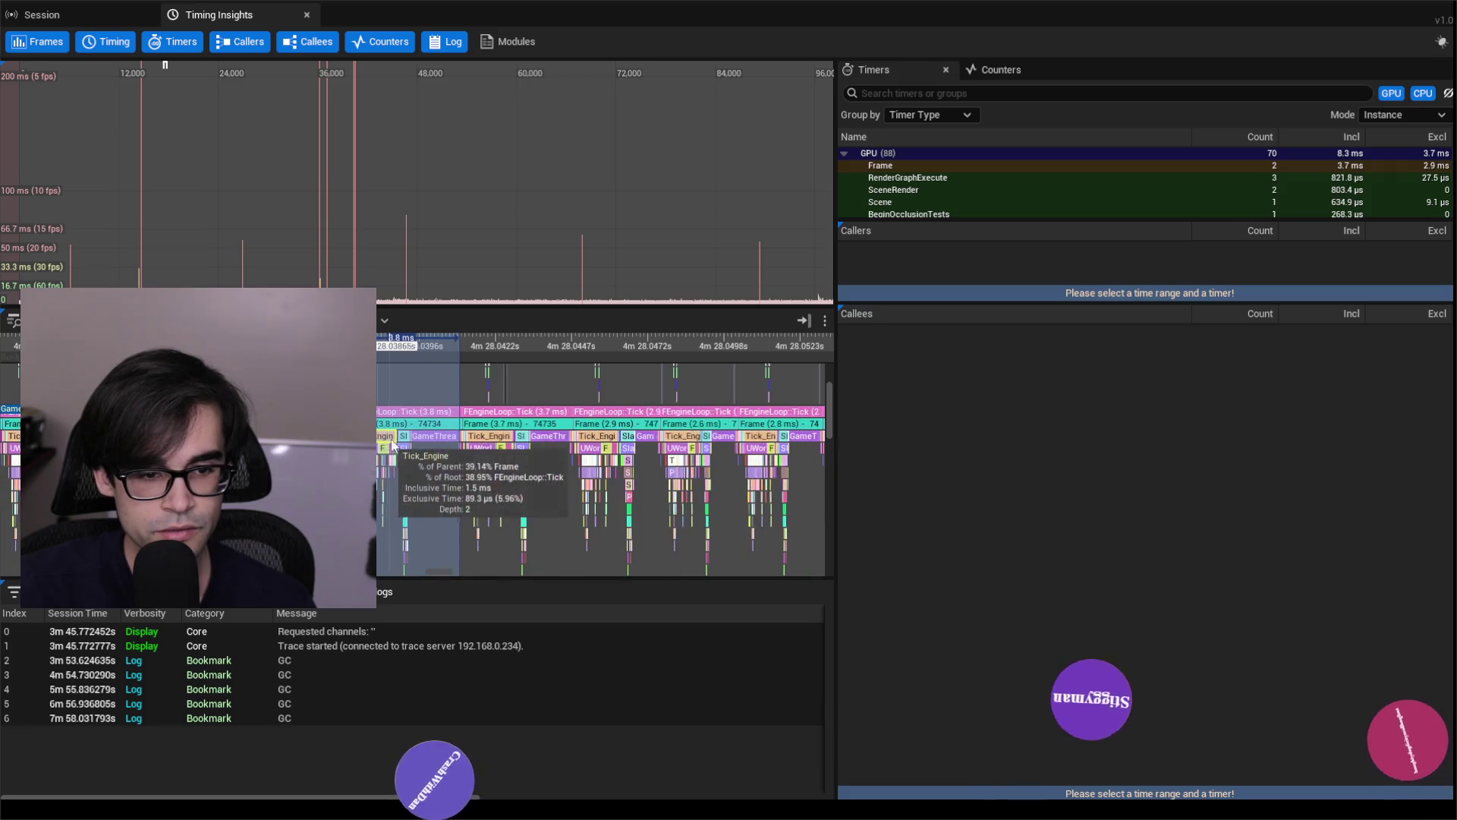
{"action": "scroll", "coordinate": [393, 447], "scroll_direction": "up", "scroll_amount": 3}
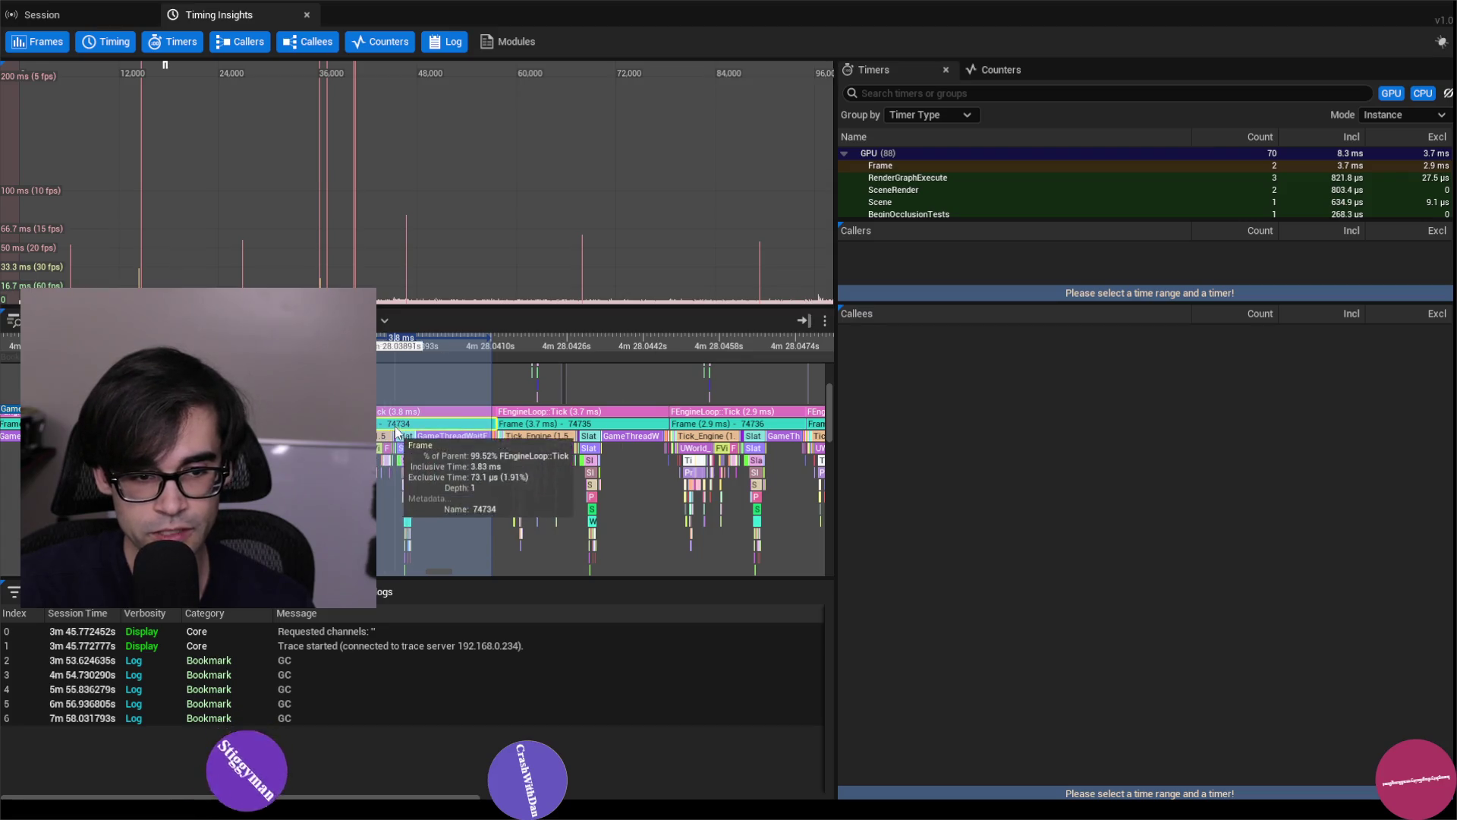
{"action": "left_click", "coordinate": [802, 303]}
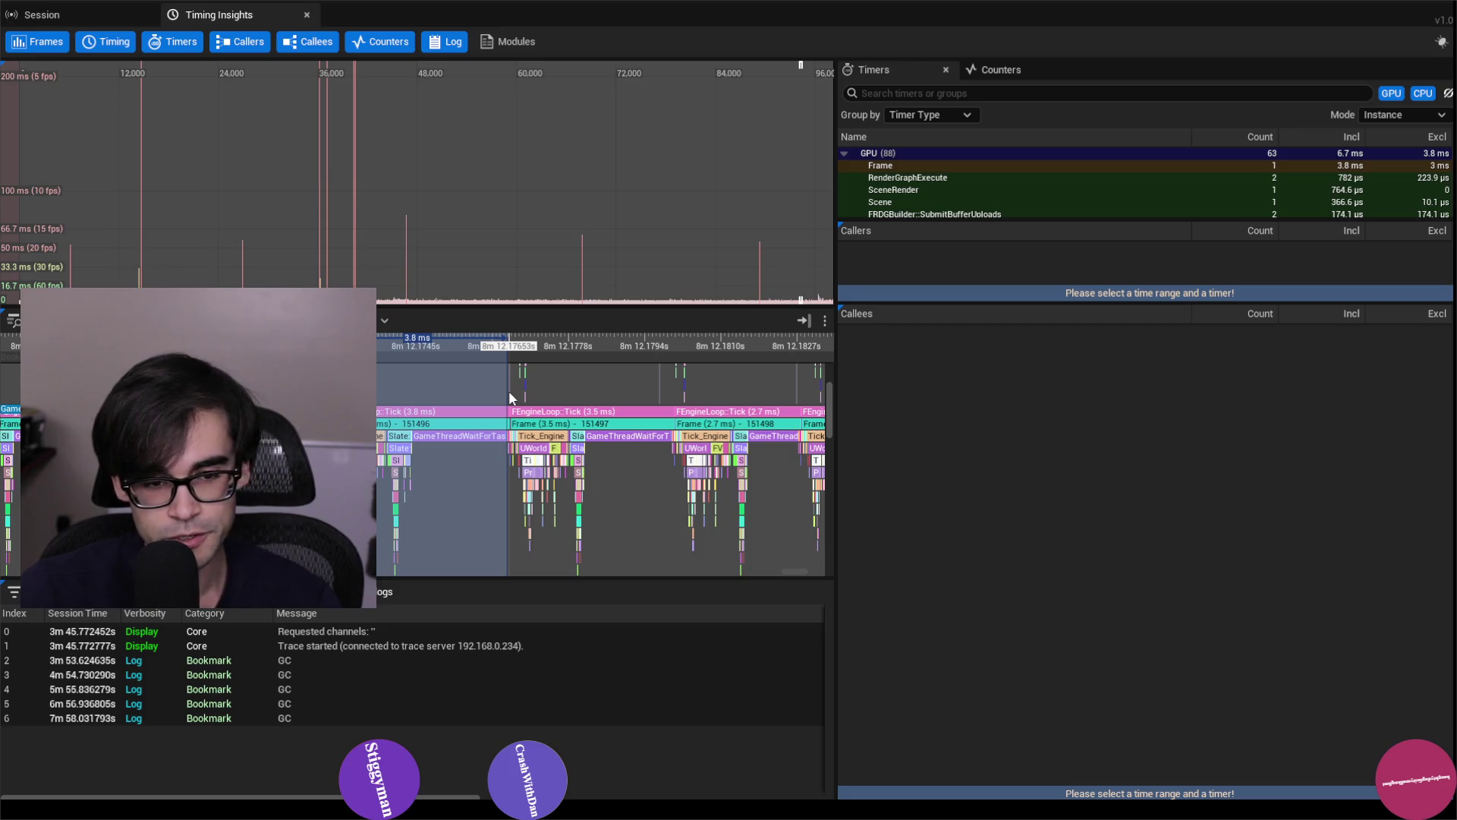
Close the timing analysis and session browser windows and minimize the stopwatch.
{"action": "double_click", "coordinate": [1148, 6]}
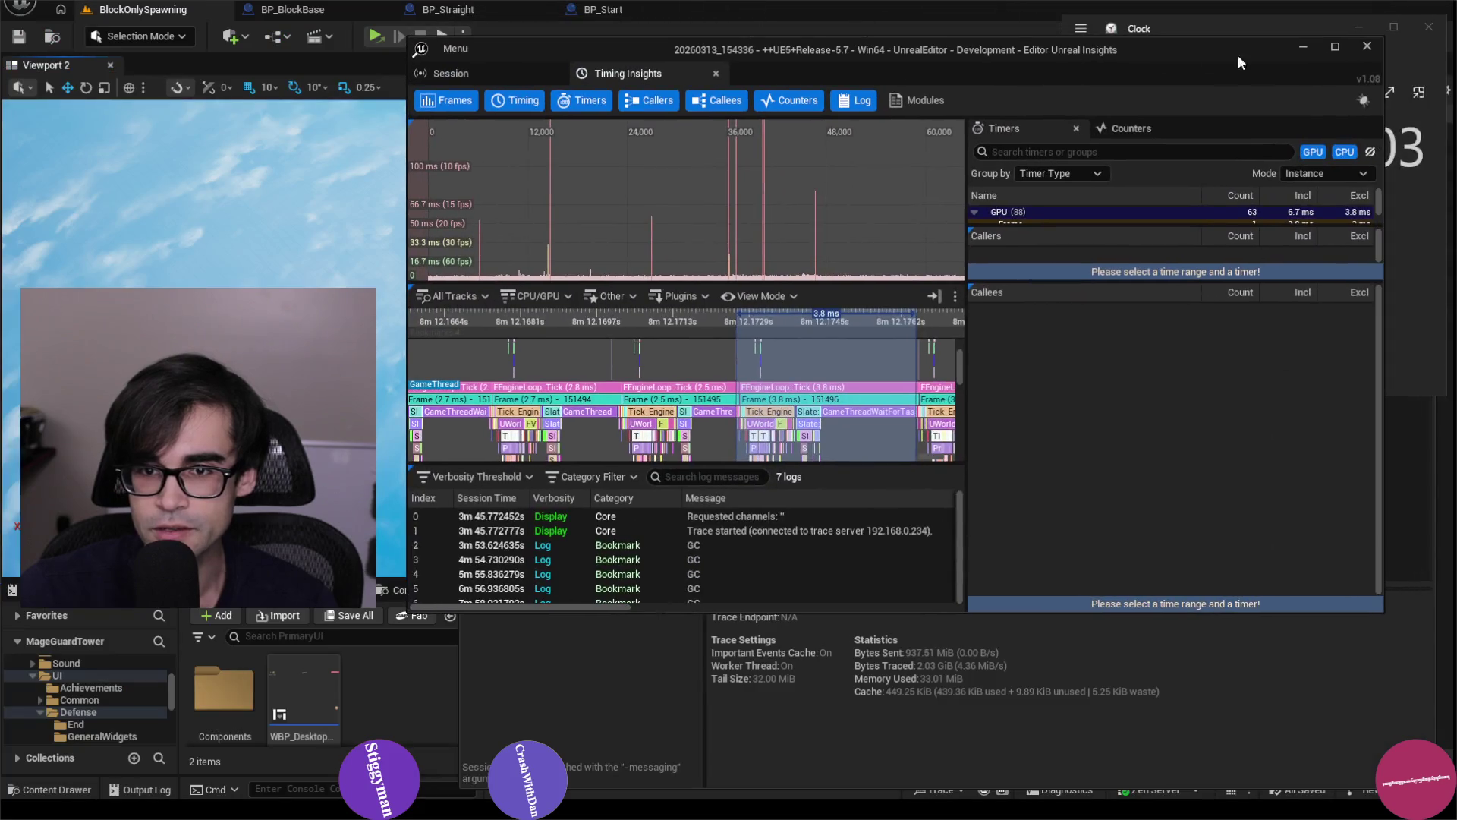
{"action": "left_click", "coordinate": [1369, 45]}
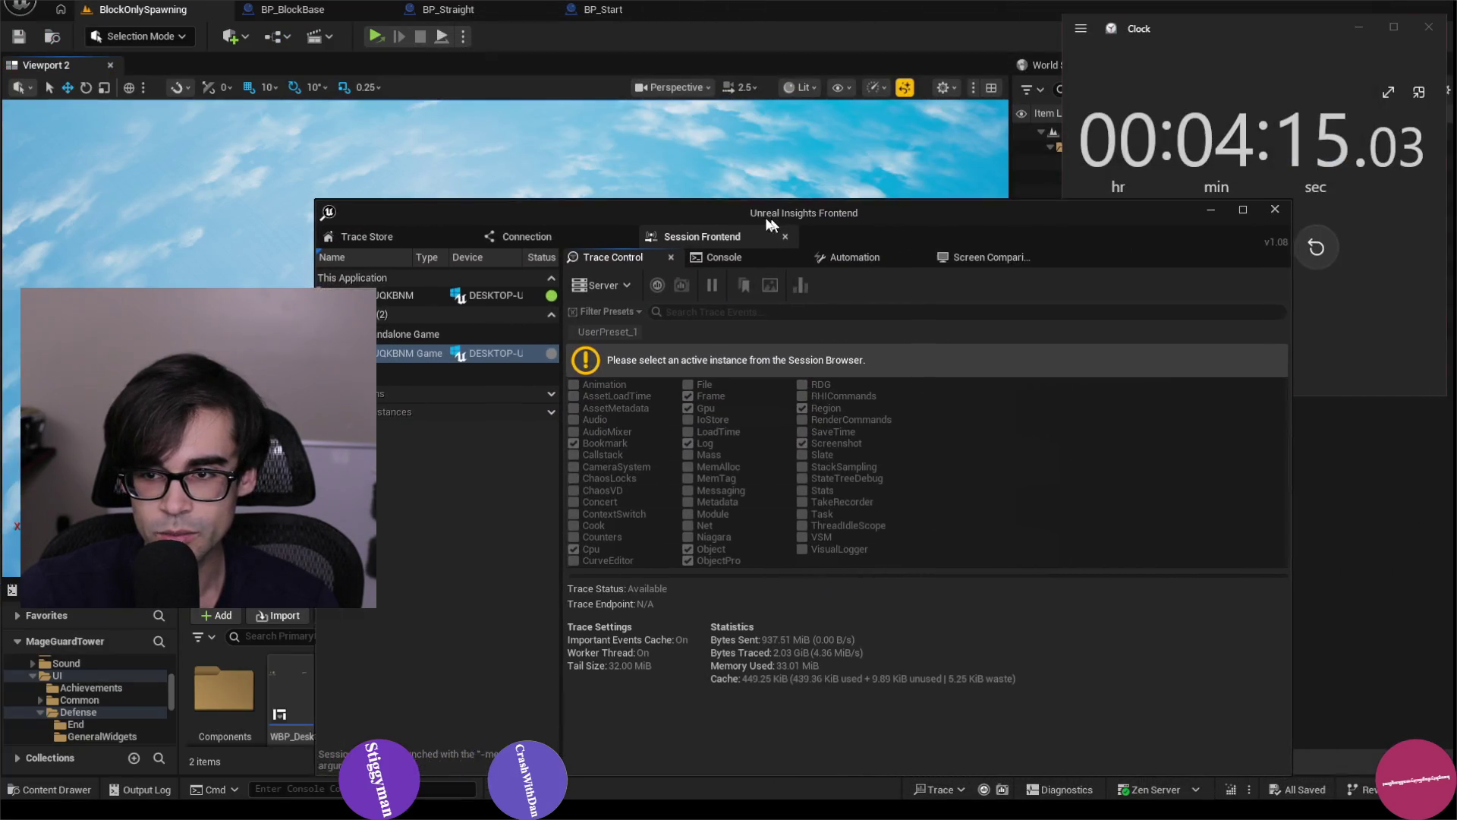
{"action": "left_click", "coordinate": [1275, 208]}
{"action": "left_click", "coordinate": [1358, 27]}
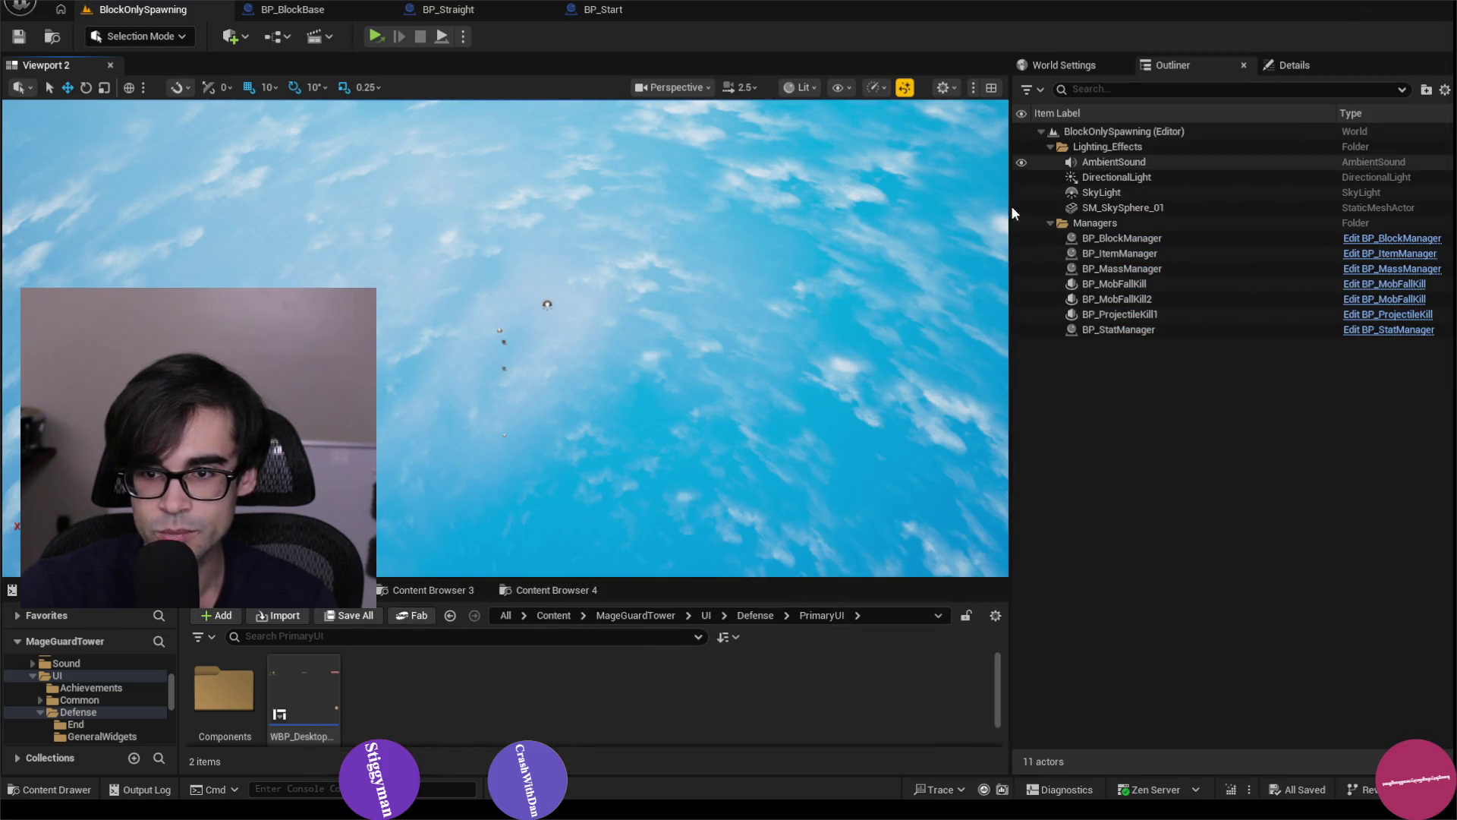
Play the level in the Selected Viewport and inspect BP_DefensePC0, BP_Start0, BP_TopDown0 and GameNetworkManager0.
{"action": "left_click", "coordinate": [462, 37]}
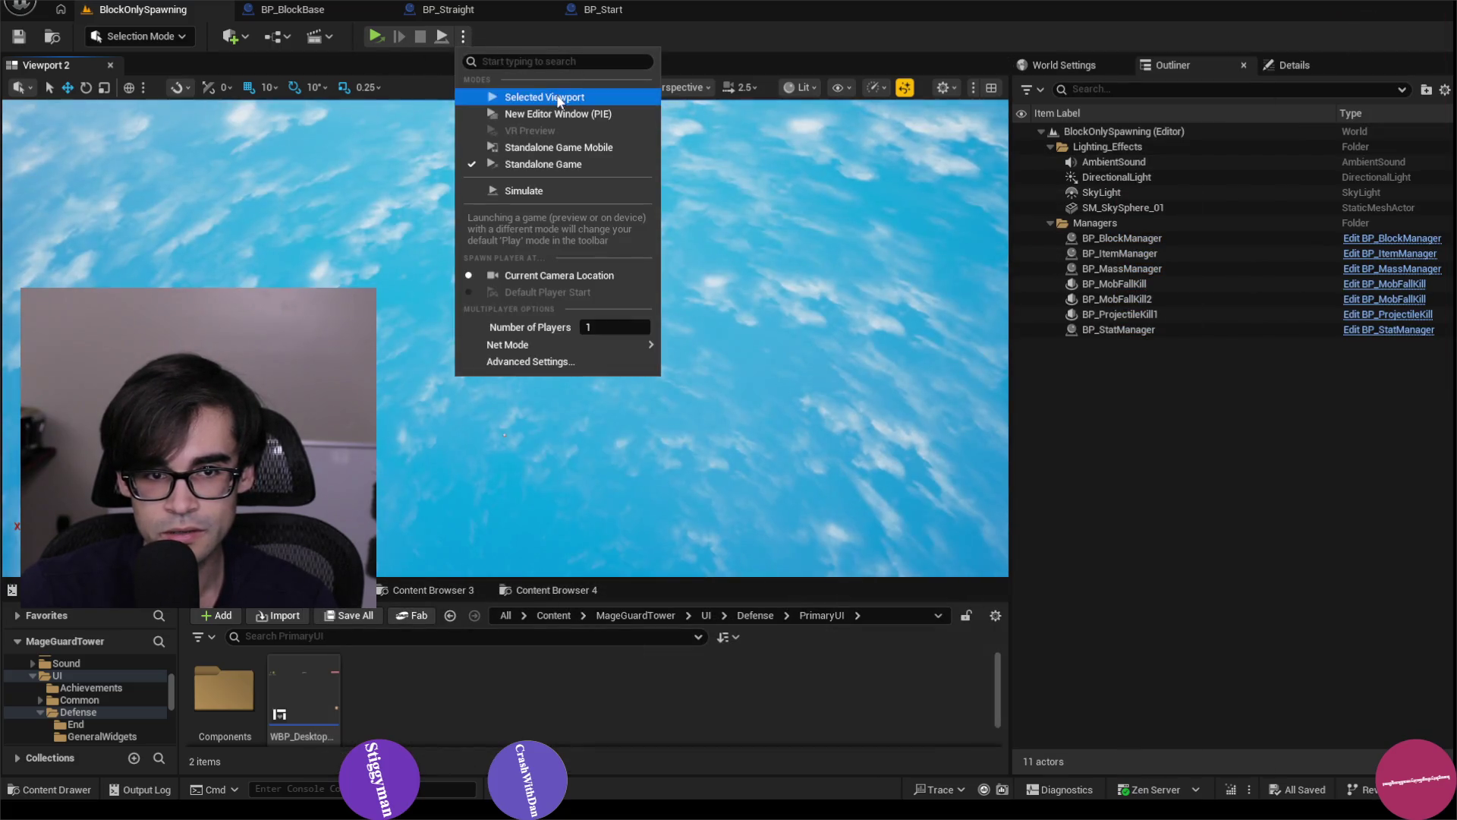
{"action": "left_click", "coordinate": [558, 98]}
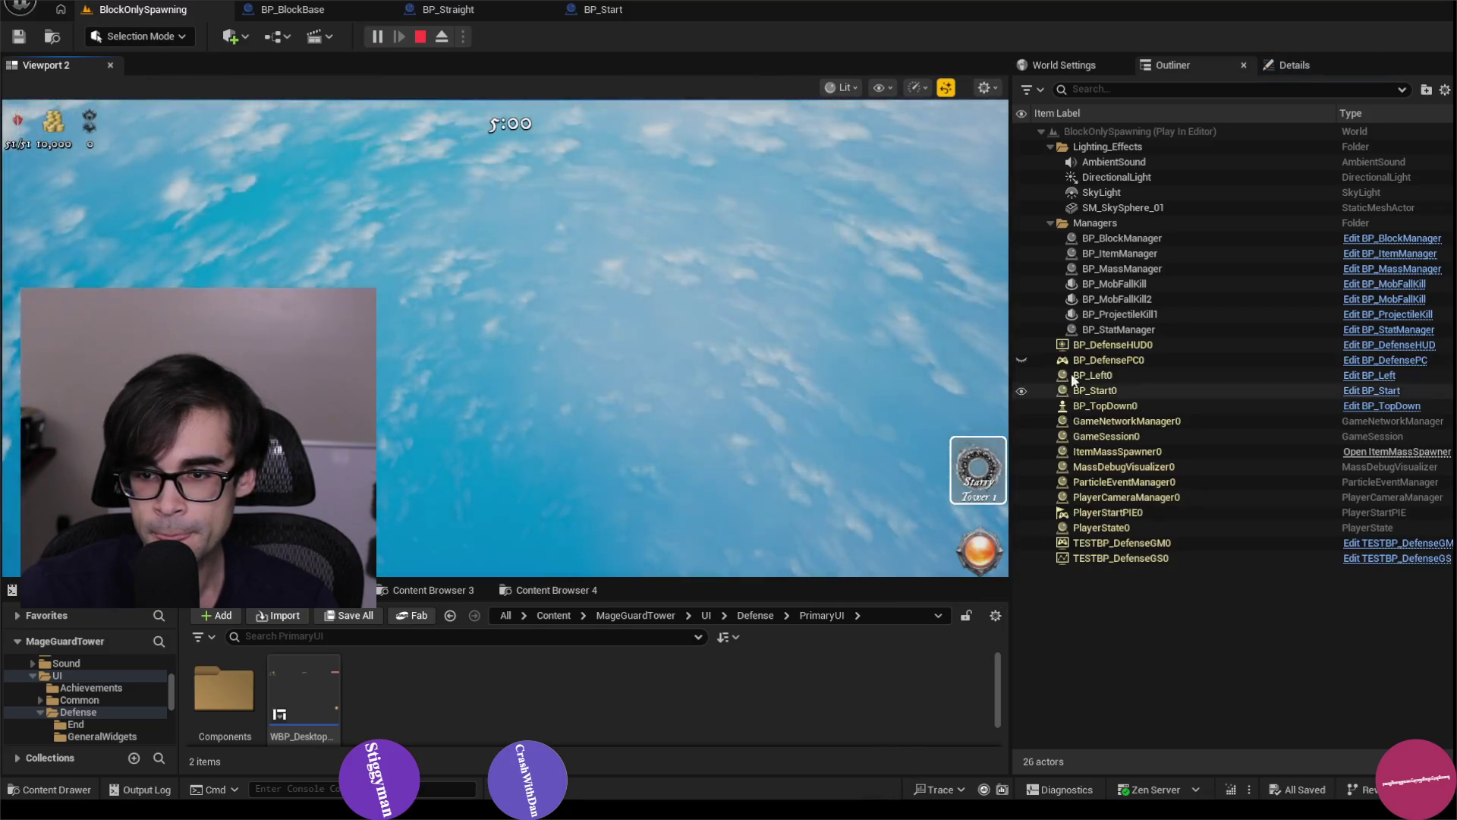
{"action": "left_click", "coordinate": [1093, 360]}
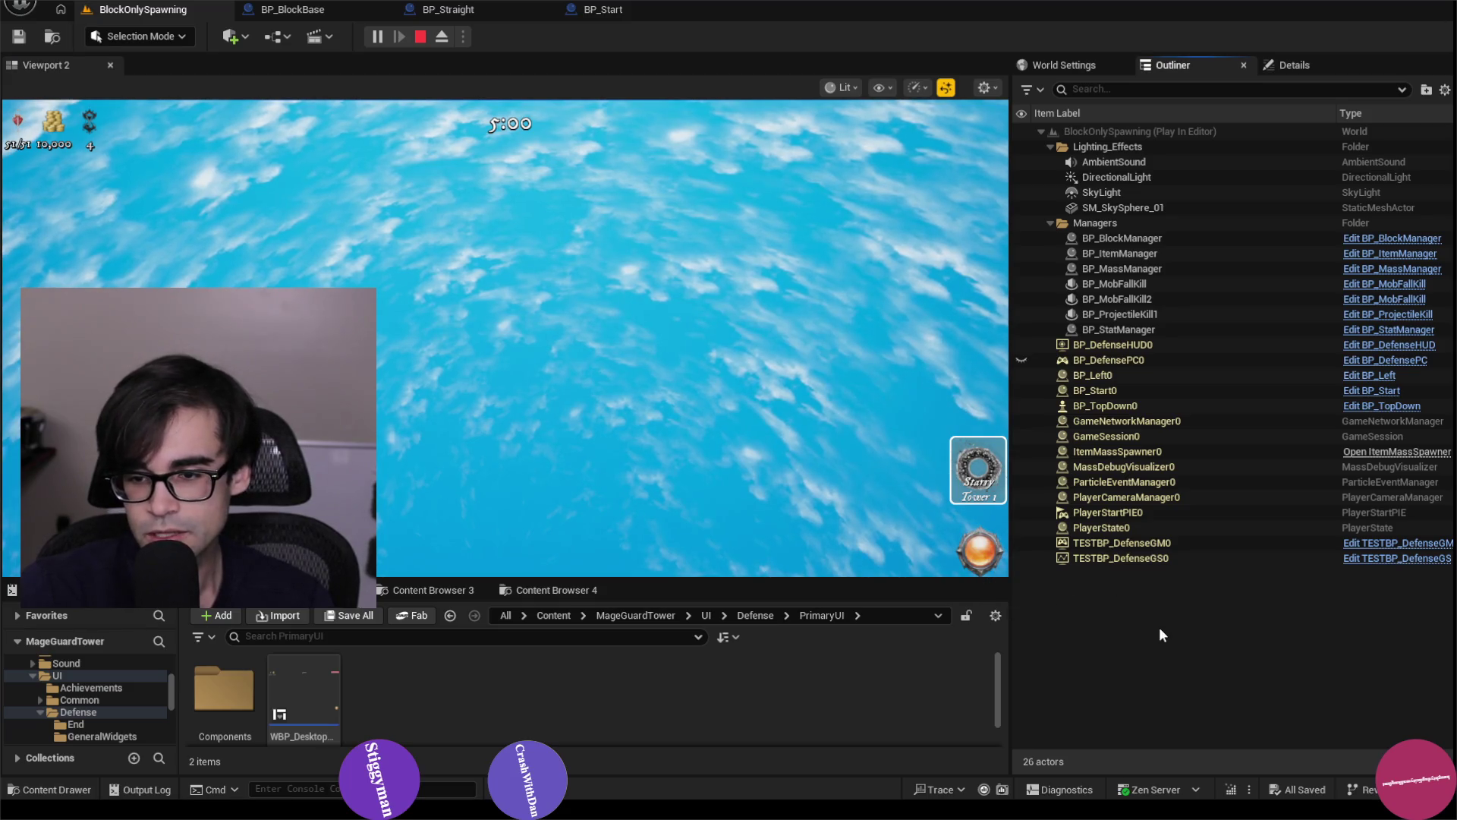
{"action": "left_click", "coordinate": [1145, 376]}
{"action": "left_click", "coordinate": [1148, 390]}
{"action": "left_click", "coordinate": [1151, 405]}
{"action": "left_click", "coordinate": [1155, 419]}
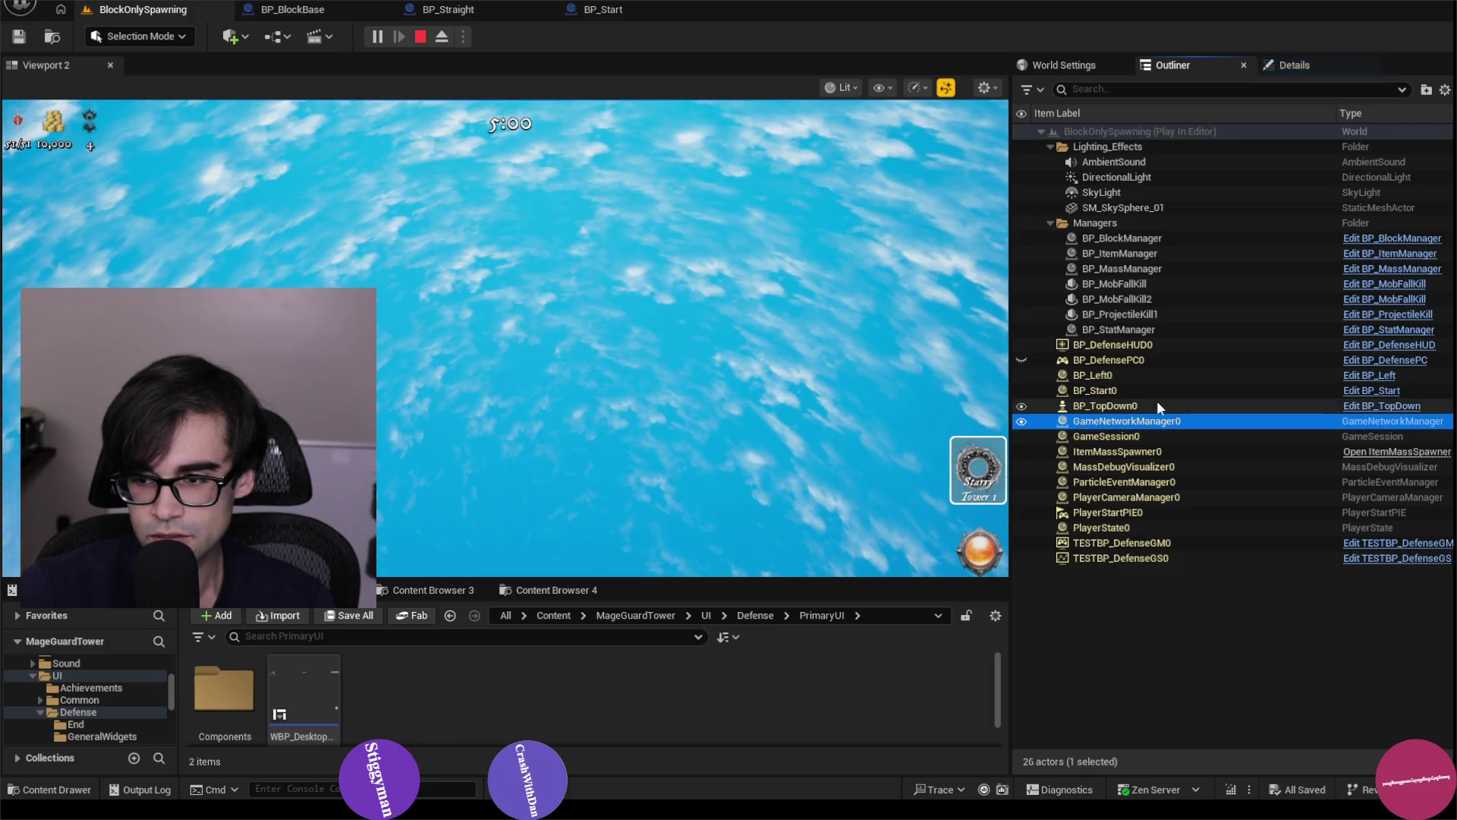
Inspect the BP_Left0 actor in the Outliner, comparing it with BP_Start0.
{"action": "left_click", "coordinate": [1160, 375]}
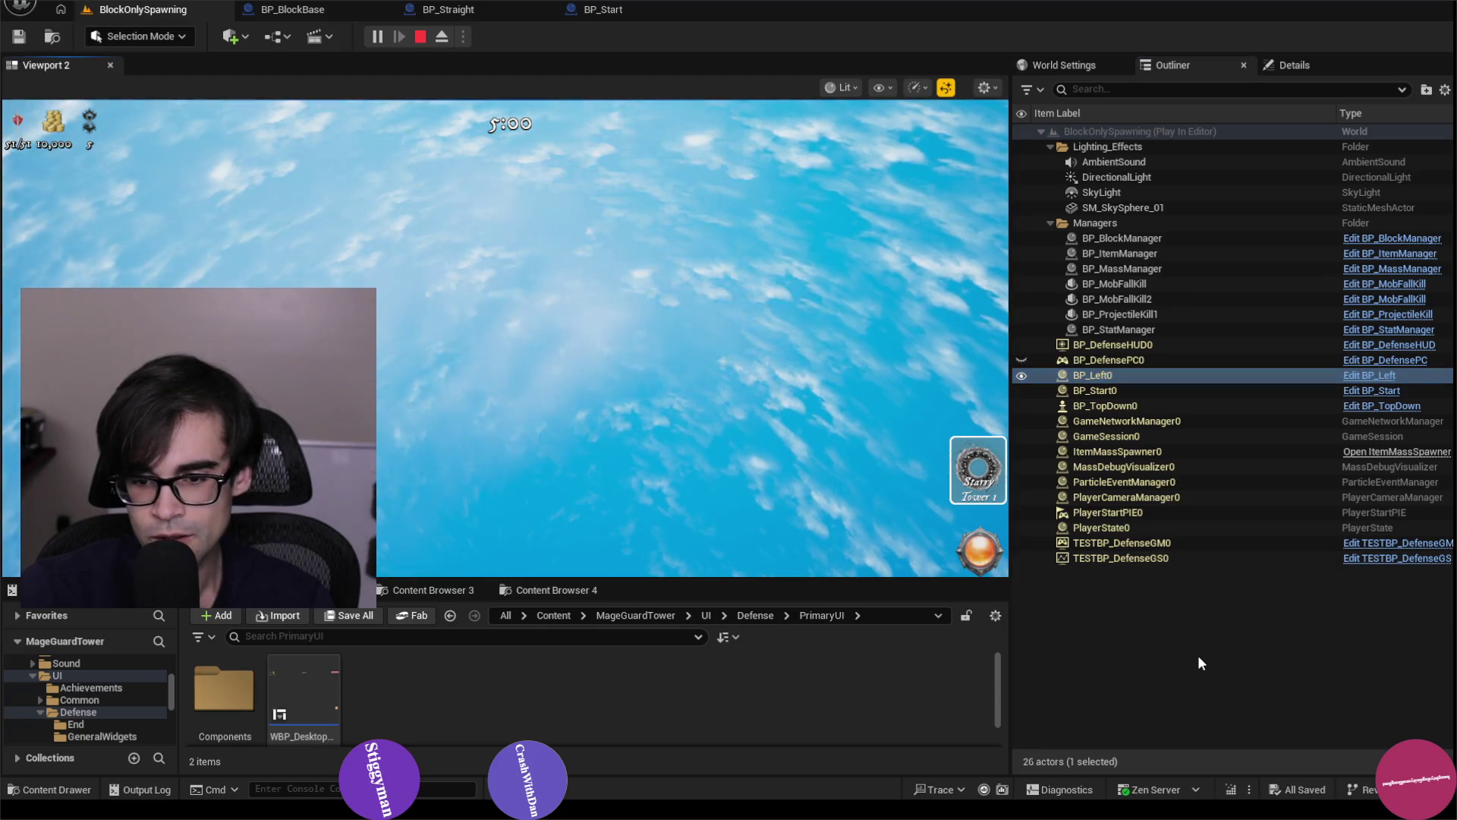
{"action": "left_click", "coordinate": [1199, 653]}
{"action": "left_click", "coordinate": [1158, 377]}
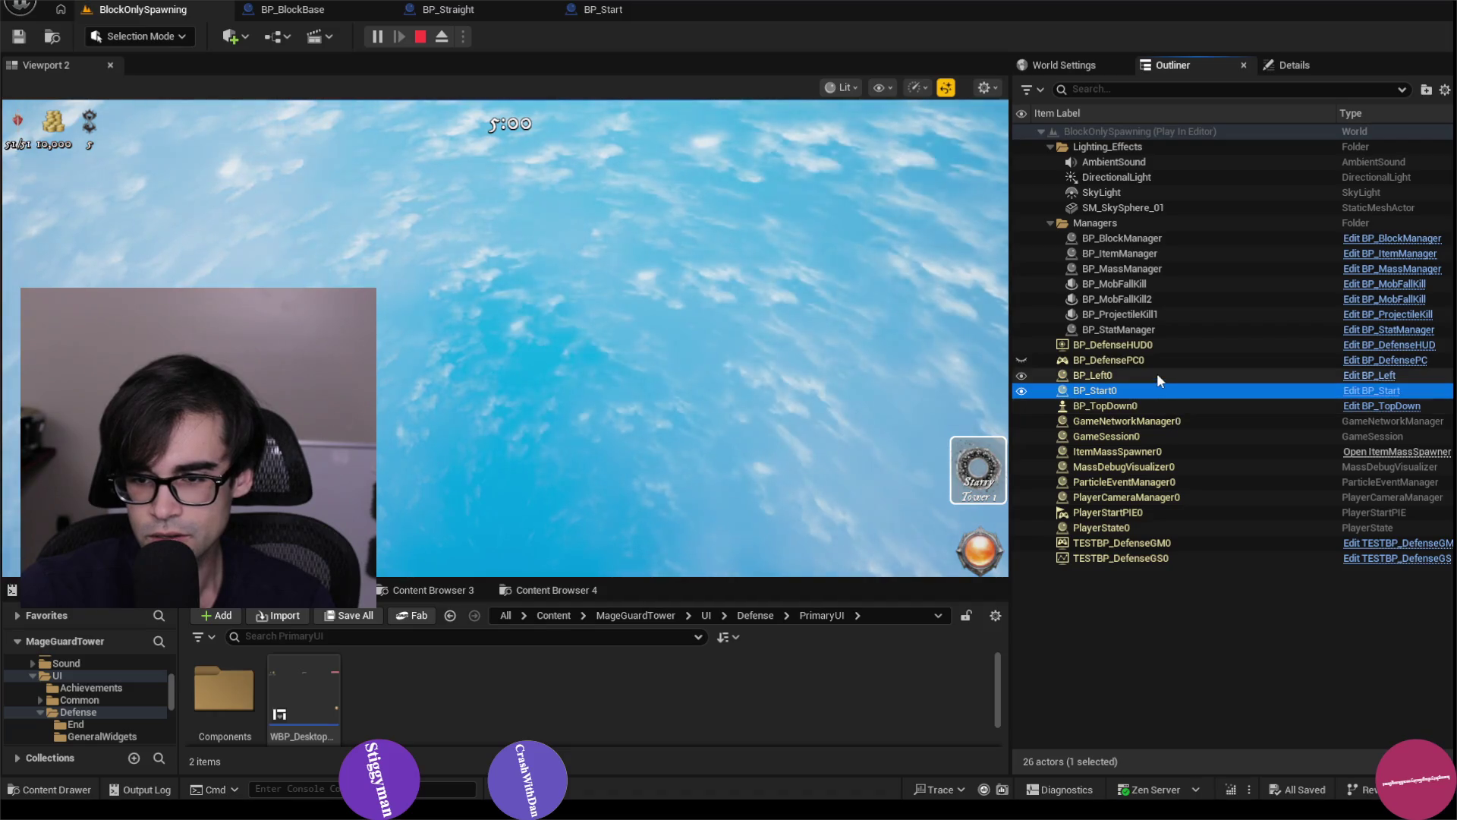
{"action": "left_click", "coordinate": [1157, 372]}
{"action": "left_click", "coordinate": [1161, 390]}
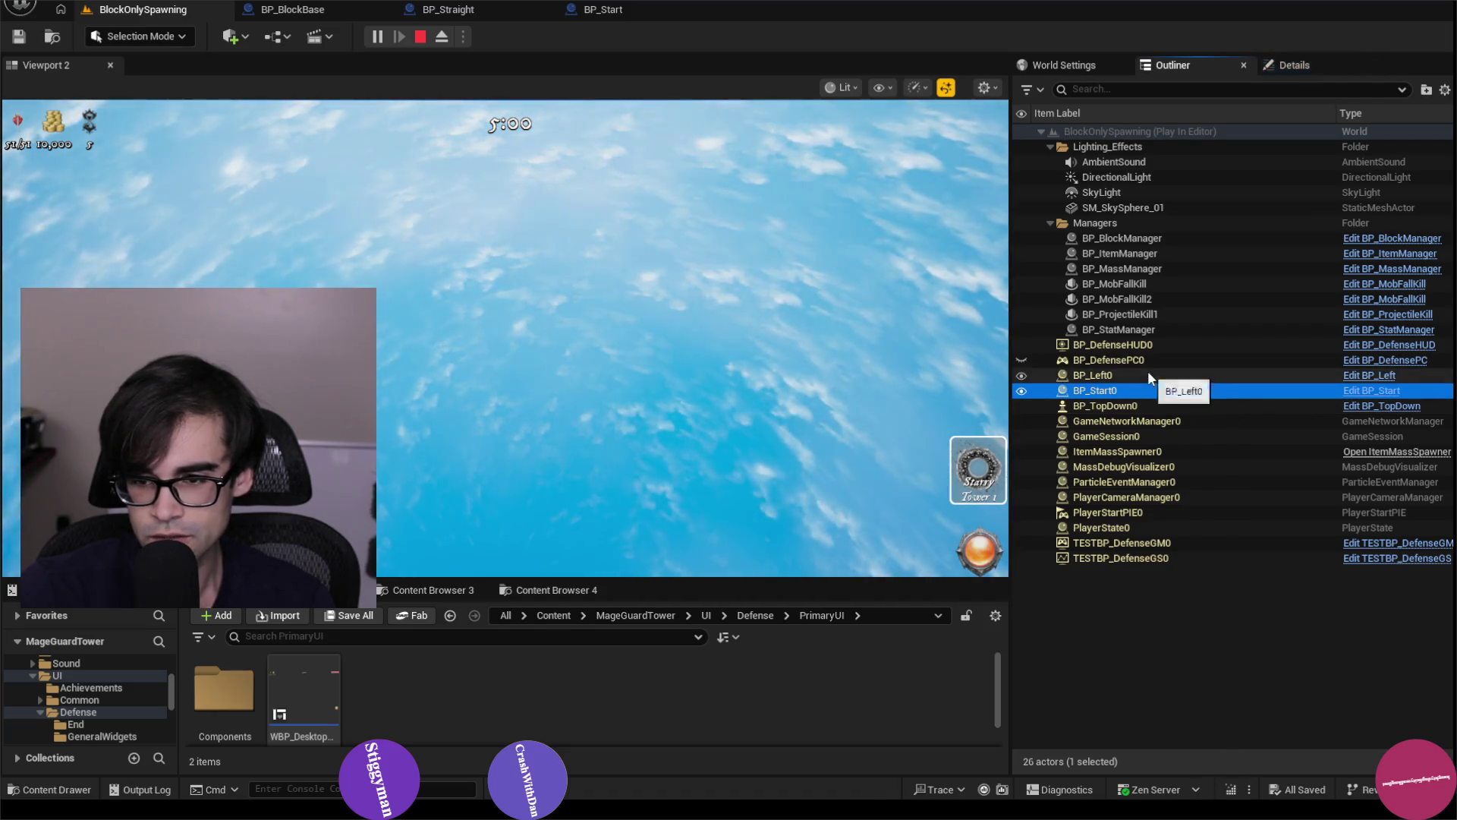
{"action": "left_click", "coordinate": [1148, 371]}
{"action": "left_click", "coordinate": [1090, 621]}
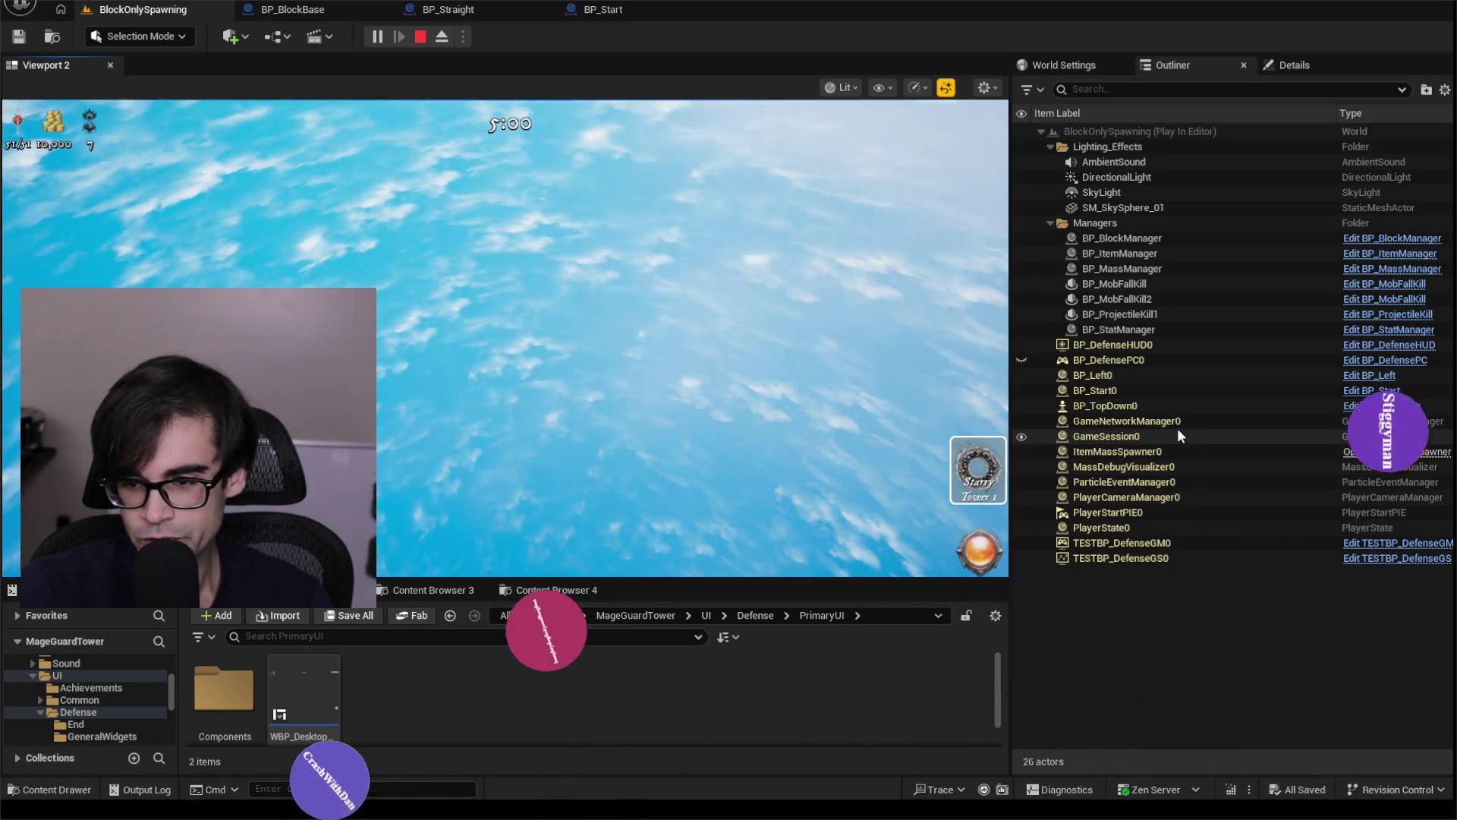
Inspect GameNetworkManager0 through PlayerState0 and MassDebugVisualizer0, then stop the play session.
{"action": "left_click", "coordinate": [1178, 421]}
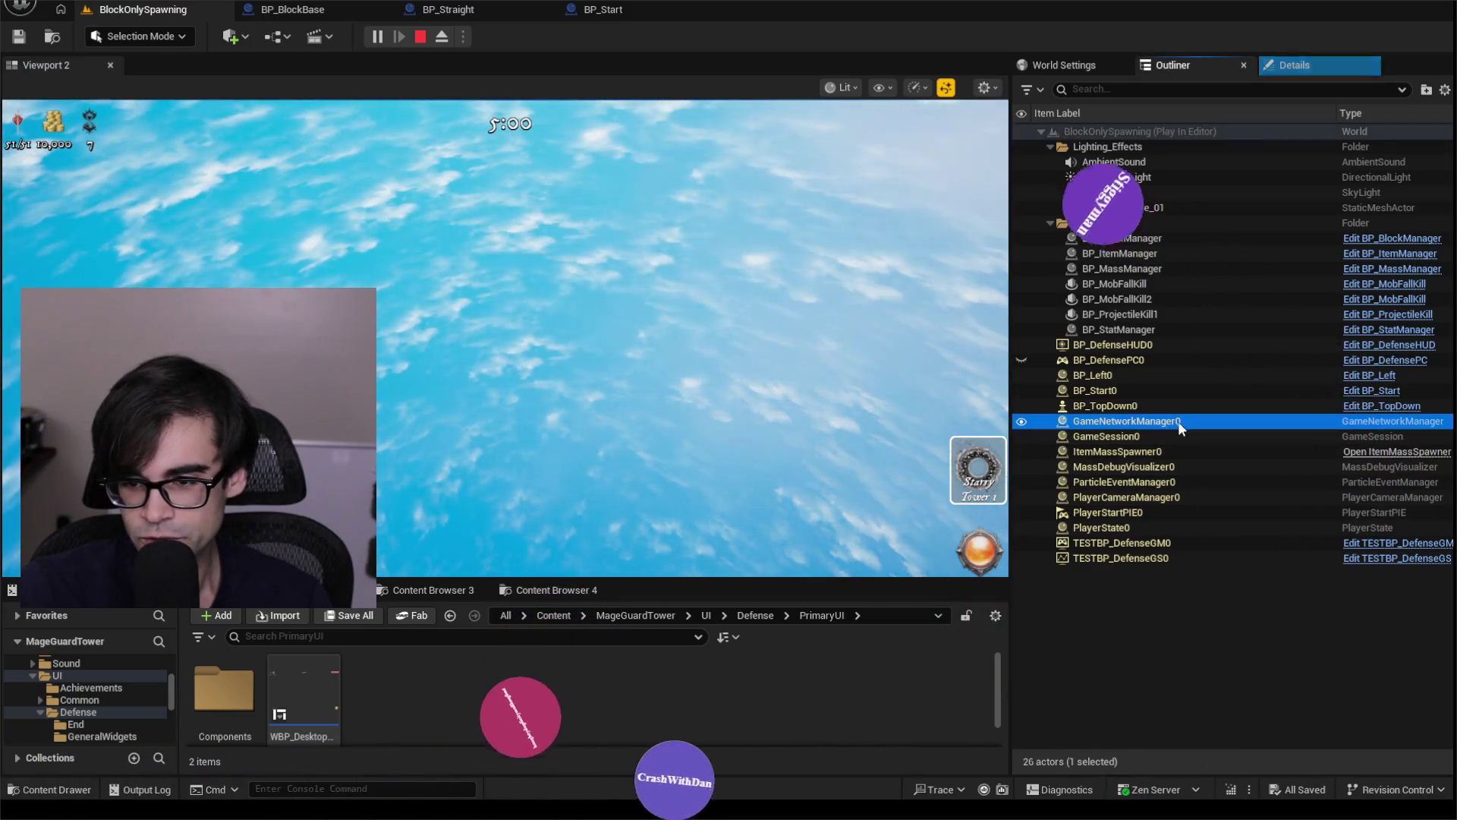
{"action": "left_click", "coordinate": [1185, 528], "text": "shift"}
{"action": "left_click", "coordinate": [1276, 612]}
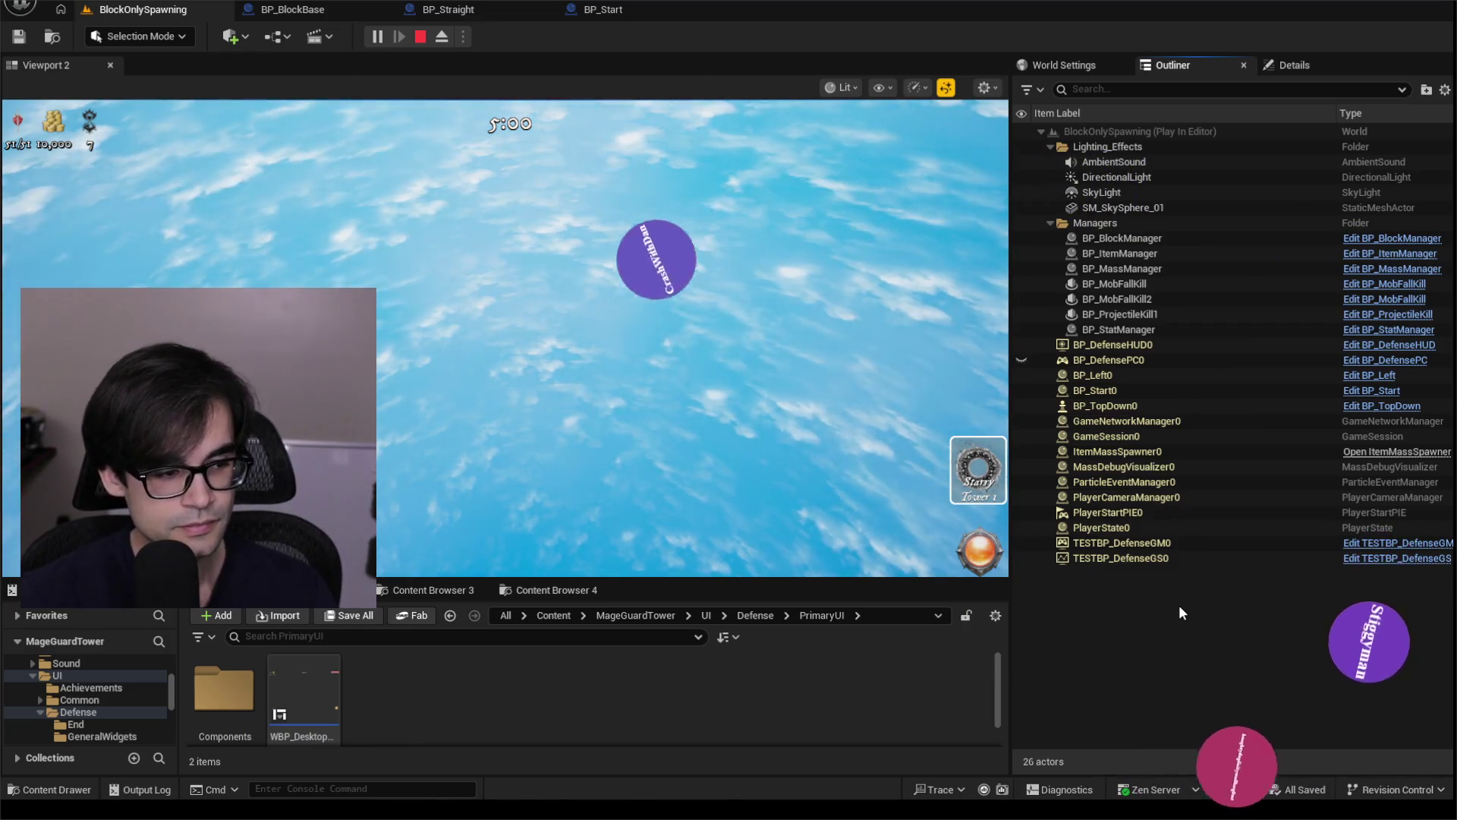
{"action": "left_click", "coordinate": [1211, 422]}
{"action": "left_click", "coordinate": [1249, 471]}
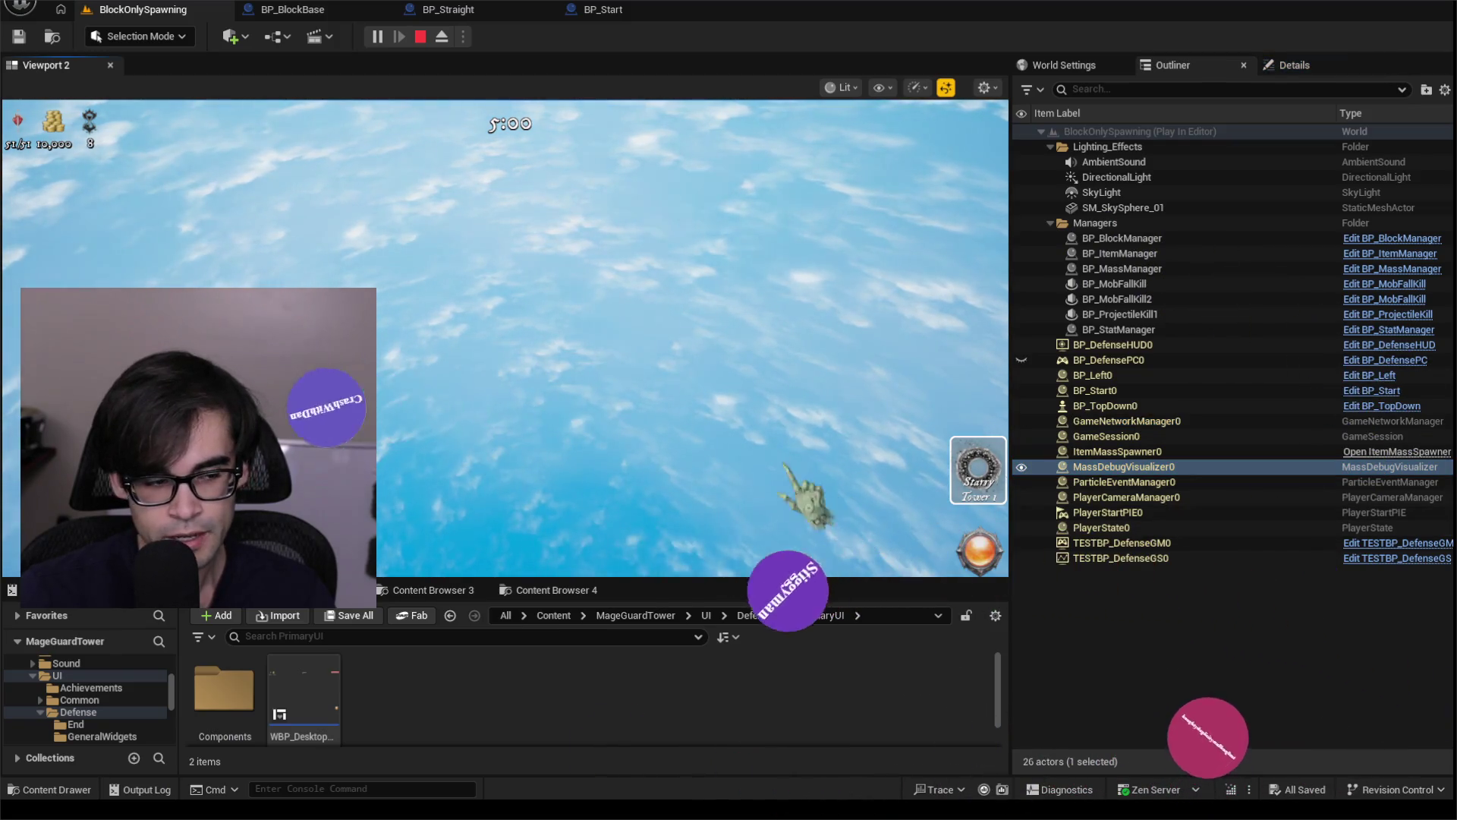
{"action": "left_click", "coordinate": [418, 39]}
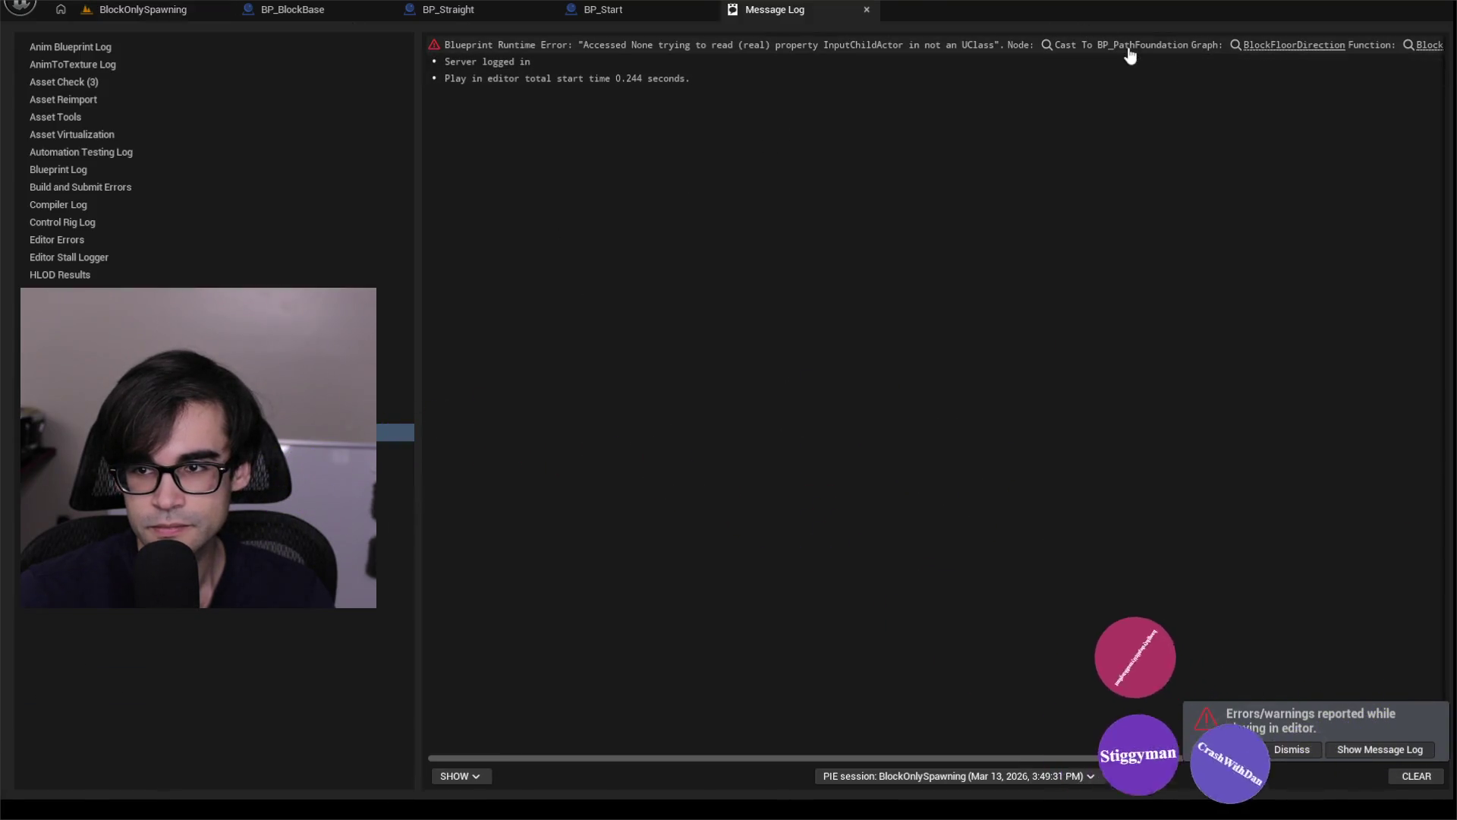
Jump from the Message Log error to BlockFloorDirection and view the nodes after Cast To BP_PathFoundation.
{"action": "left_click", "coordinate": [1130, 46]}
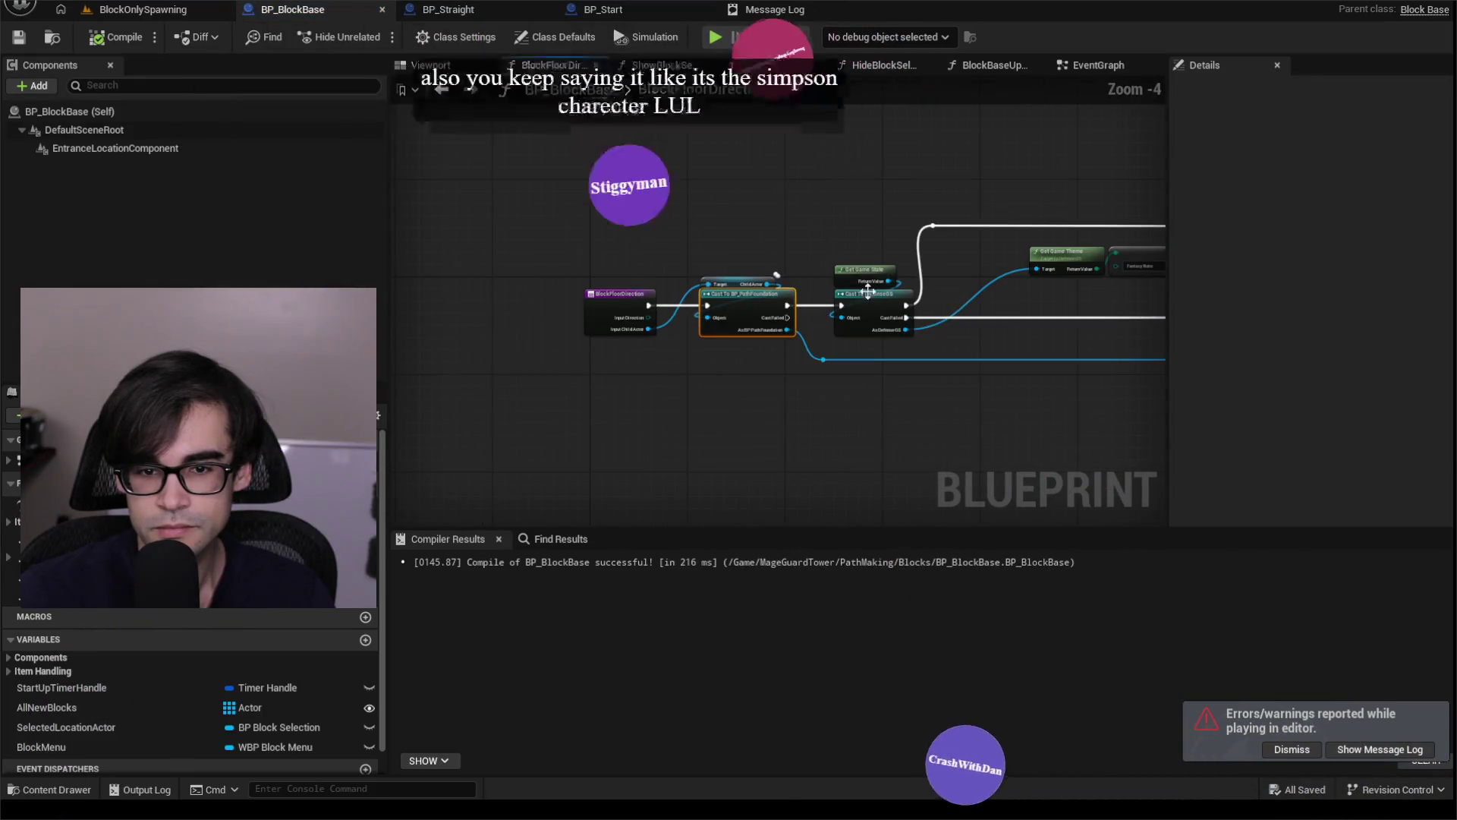
{"action": "left_click_drag", "start_coordinate": [867, 291], "coordinate": [563, 281]}
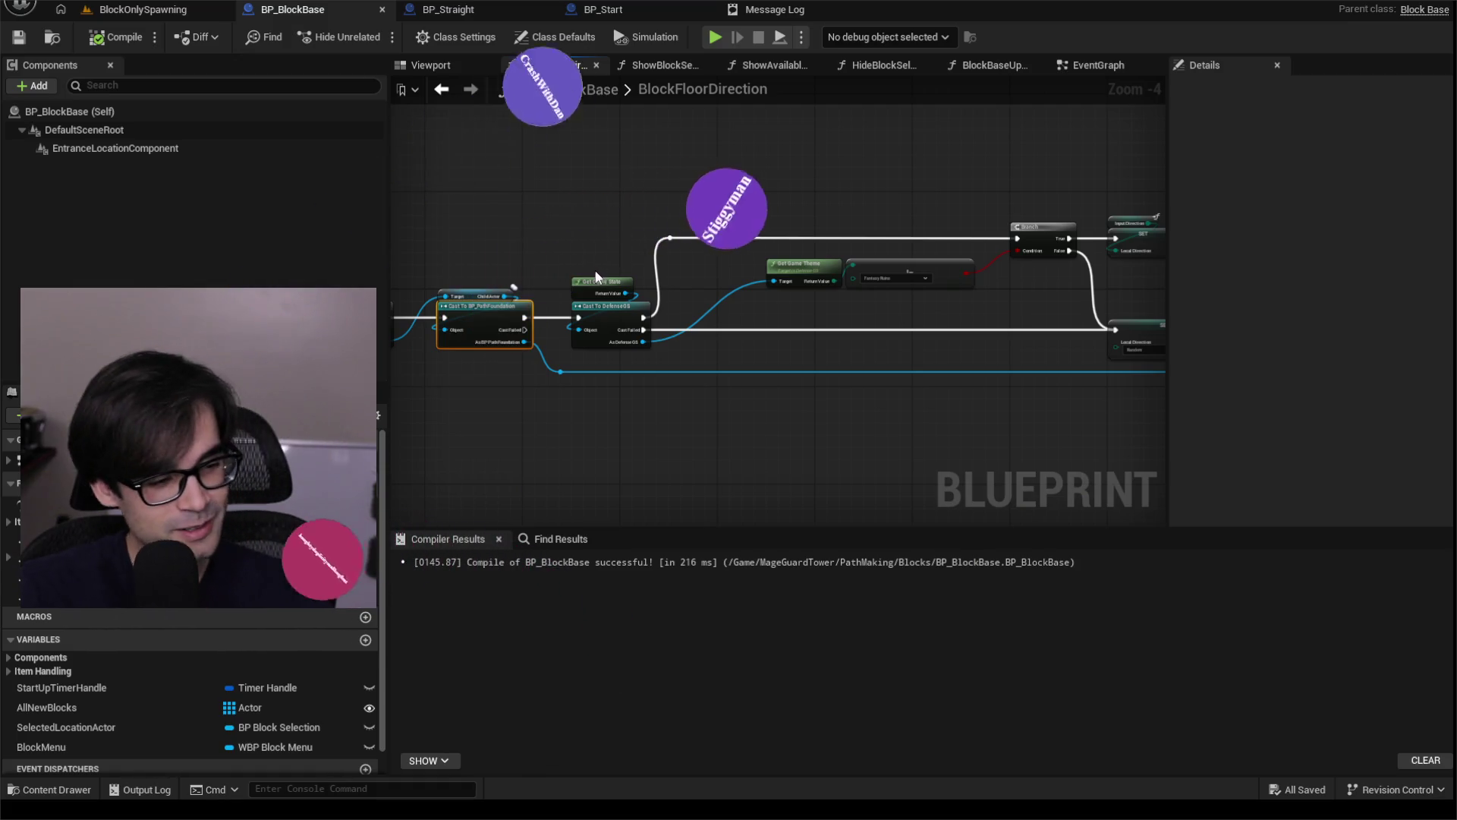
Pan and zoom through the BlockFloorDirection graph to review its entry, cast, Branch and SET nodes.
{"action": "left_click_drag", "start_coordinate": [395, 347], "coordinate": [721, 371]}
{"action": "scroll", "coordinate": [721, 370], "scroll_direction": "up", "scroll_amount": 4}
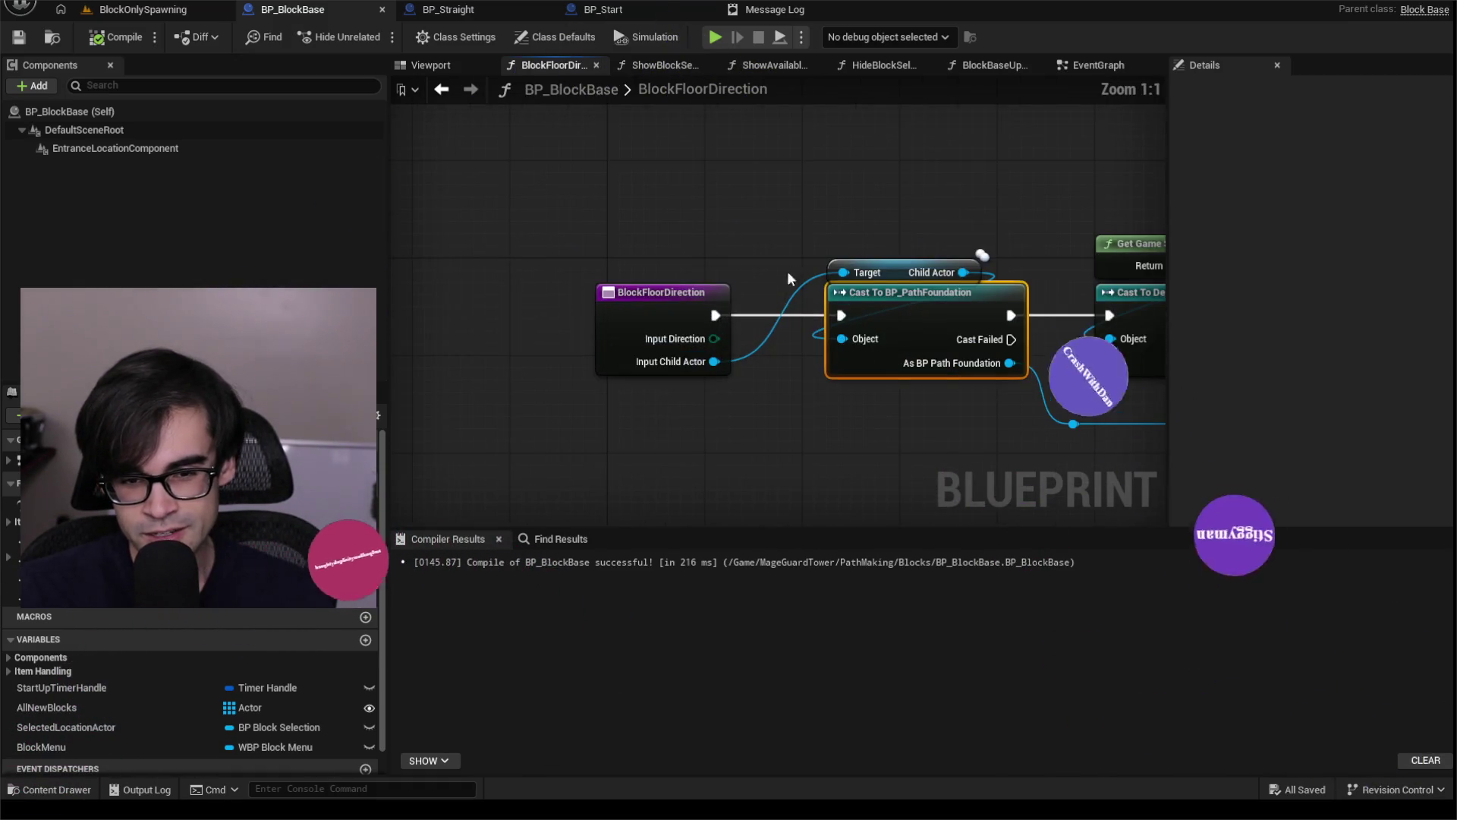
{"action": "mouse_move", "coordinate": [837, 219]}
{"action": "left_mouse_down"}
{"action": "mouse_move", "coordinate": [649, 232]}
{"action": "mouse_move", "coordinate": [879, 331]}
{"action": "mouse_move", "coordinate": [1163, 407]}
{"action": "left_mouse_up"}
{"action": "scroll", "coordinate": [603, 204], "scroll_direction": "down", "scroll_amount": 4}
{"action": "left_click_drag", "start_coordinate": [880, 302], "coordinate": [957, 147]}
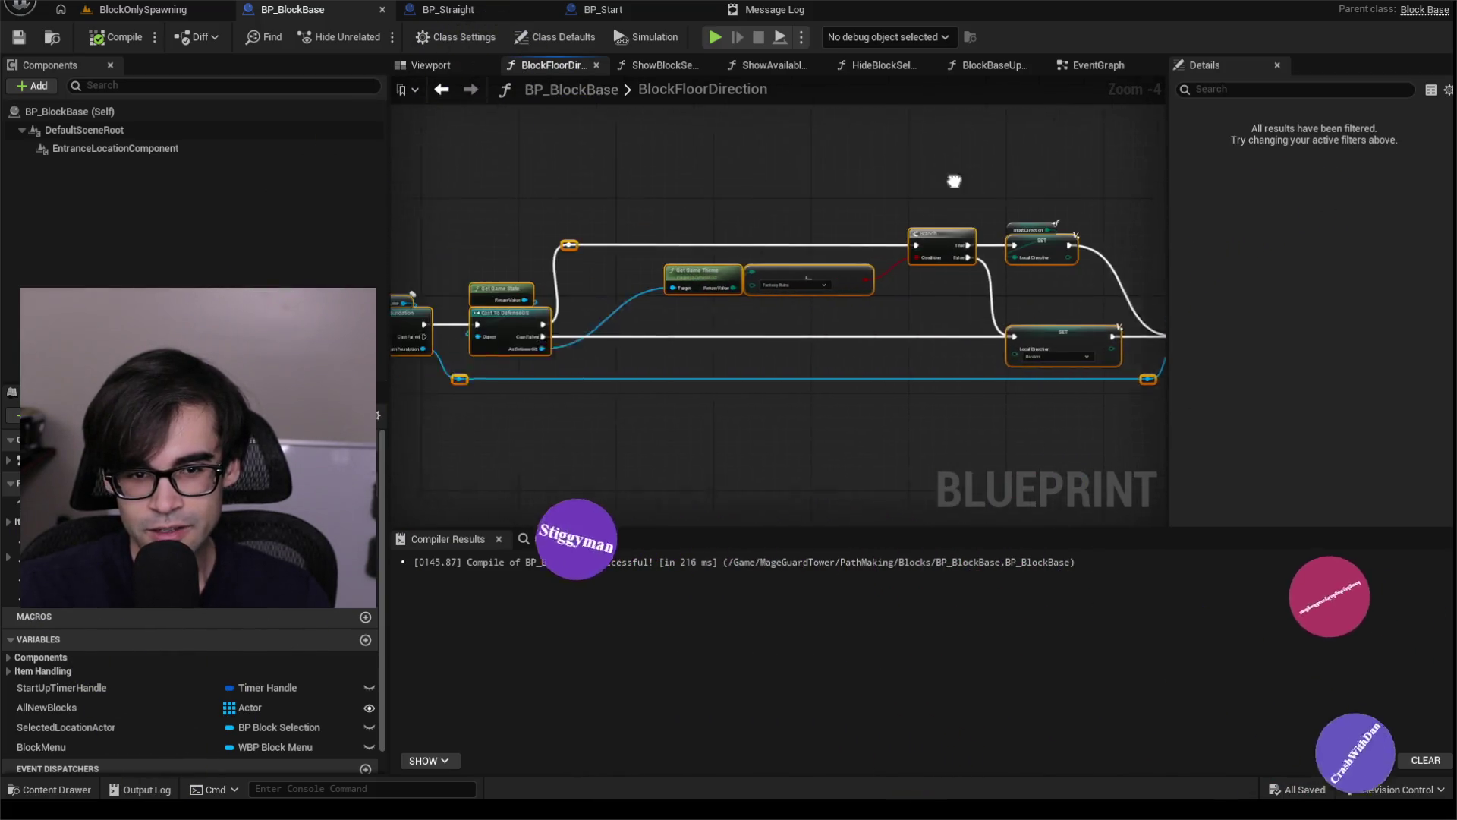
{"action": "left_click", "coordinate": [852, 195]}
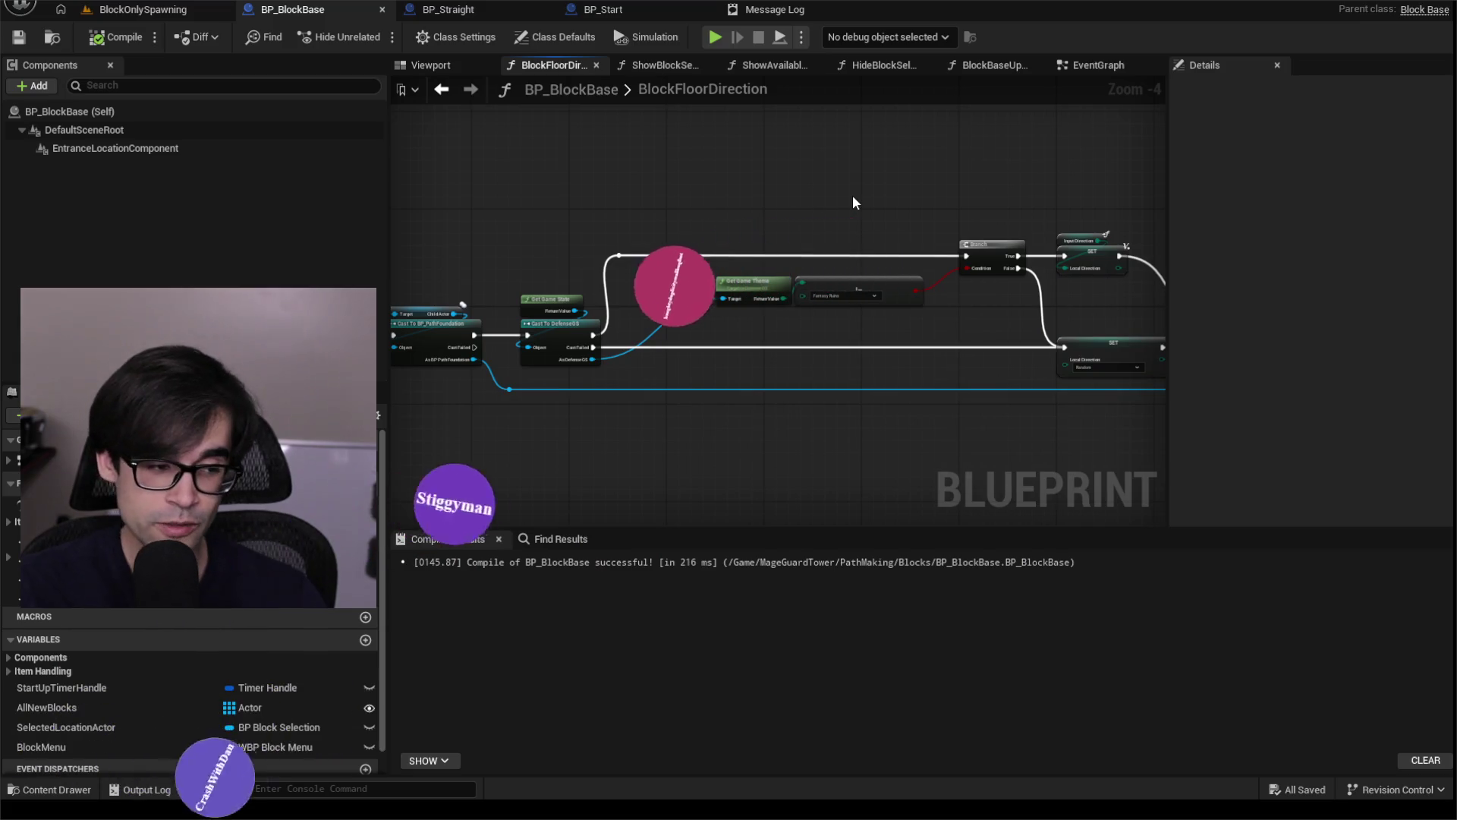
{"action": "left_click_drag", "start_coordinate": [625, 176], "coordinate": [834, 231]}
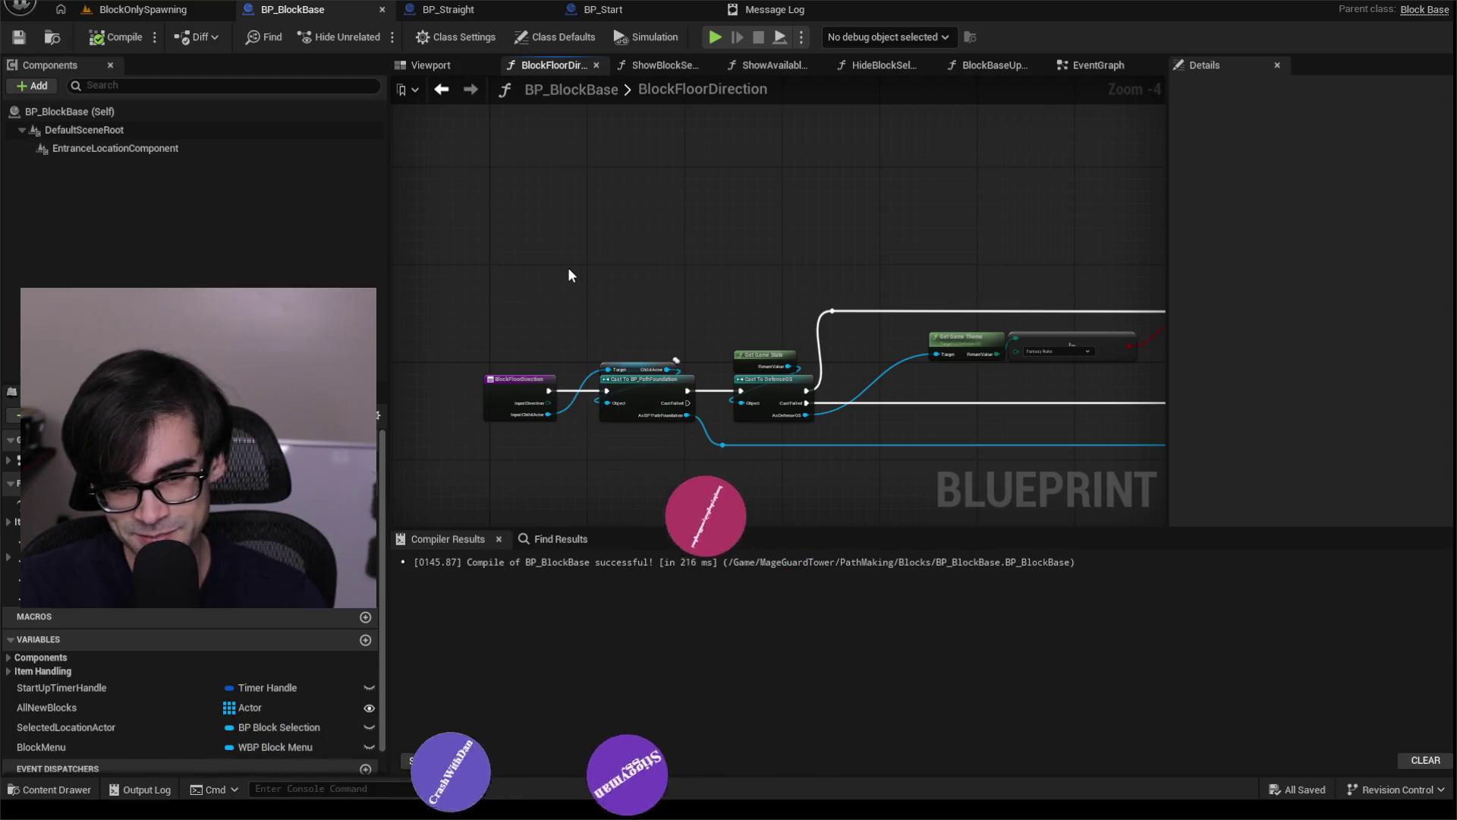
{"action": "scroll", "coordinate": [567, 267], "scroll_direction": "up", "scroll_amount": 1}
{"action": "left_click_drag", "start_coordinate": [667, 280], "coordinate": [637, 205]}
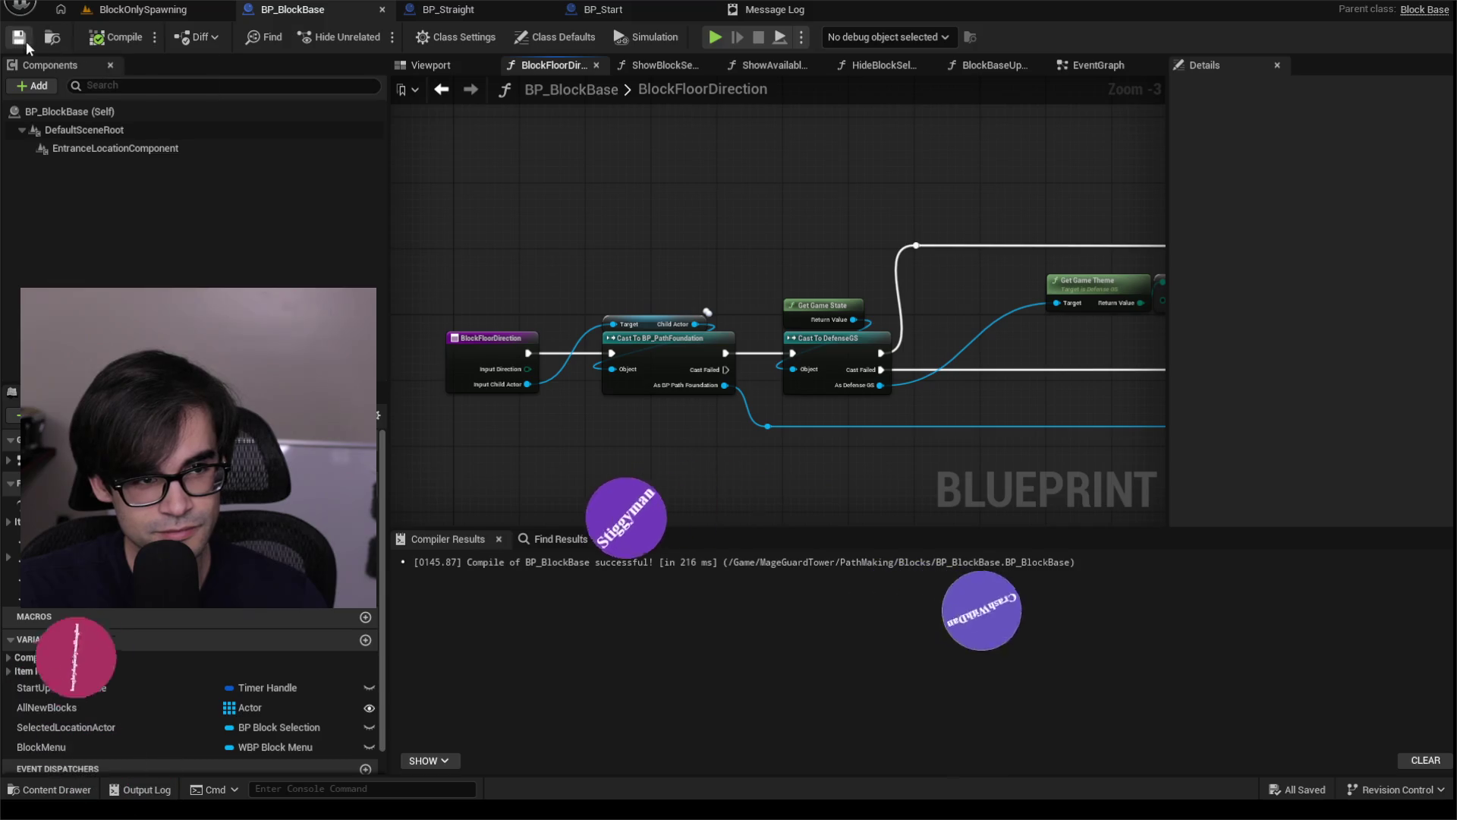
{"action": "left_click_drag", "start_coordinate": [675, 271], "coordinate": [551, 272]}
{"action": "scroll", "coordinate": [576, 258], "scroll_direction": "down", "scroll_amount": 2}
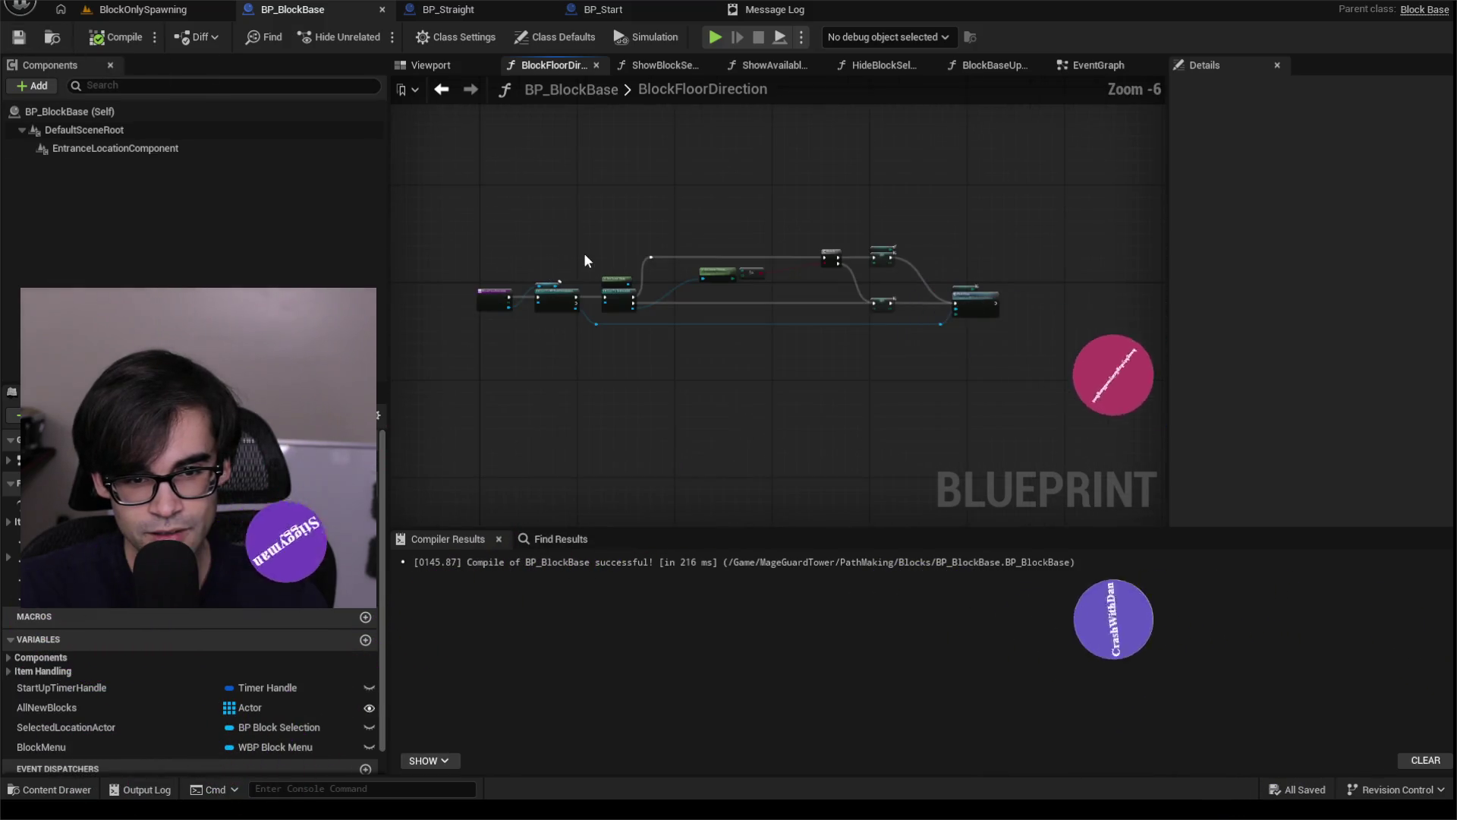
{"action": "scroll", "coordinate": [589, 253], "scroll_direction": "up", "scroll_amount": 1}
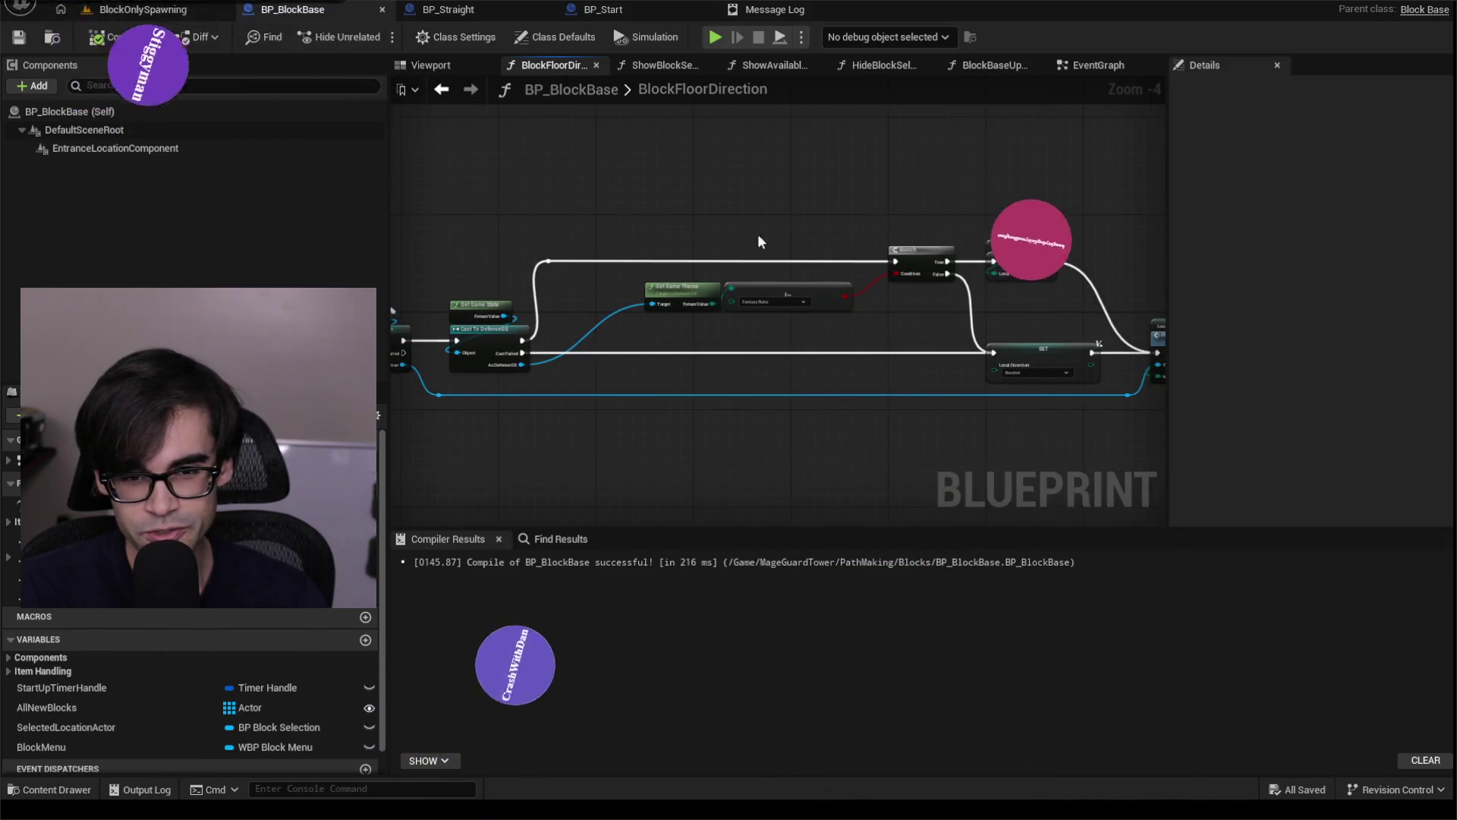
Select and recentre the function's whole node chain, then recompile BP_BlockBase.
{"action": "mouse_move", "coordinate": [992, 254]}
{"action": "left_mouse_down"}
{"action": "mouse_move", "coordinate": [649, 476]}
{"action": "mouse_move", "coordinate": [551, 486]}
{"action": "mouse_move", "coordinate": [522, 472]}
{"action": "left_mouse_up"}
{"action": "scroll", "coordinate": [592, 482], "scroll_direction": "down", "scroll_amount": 2}
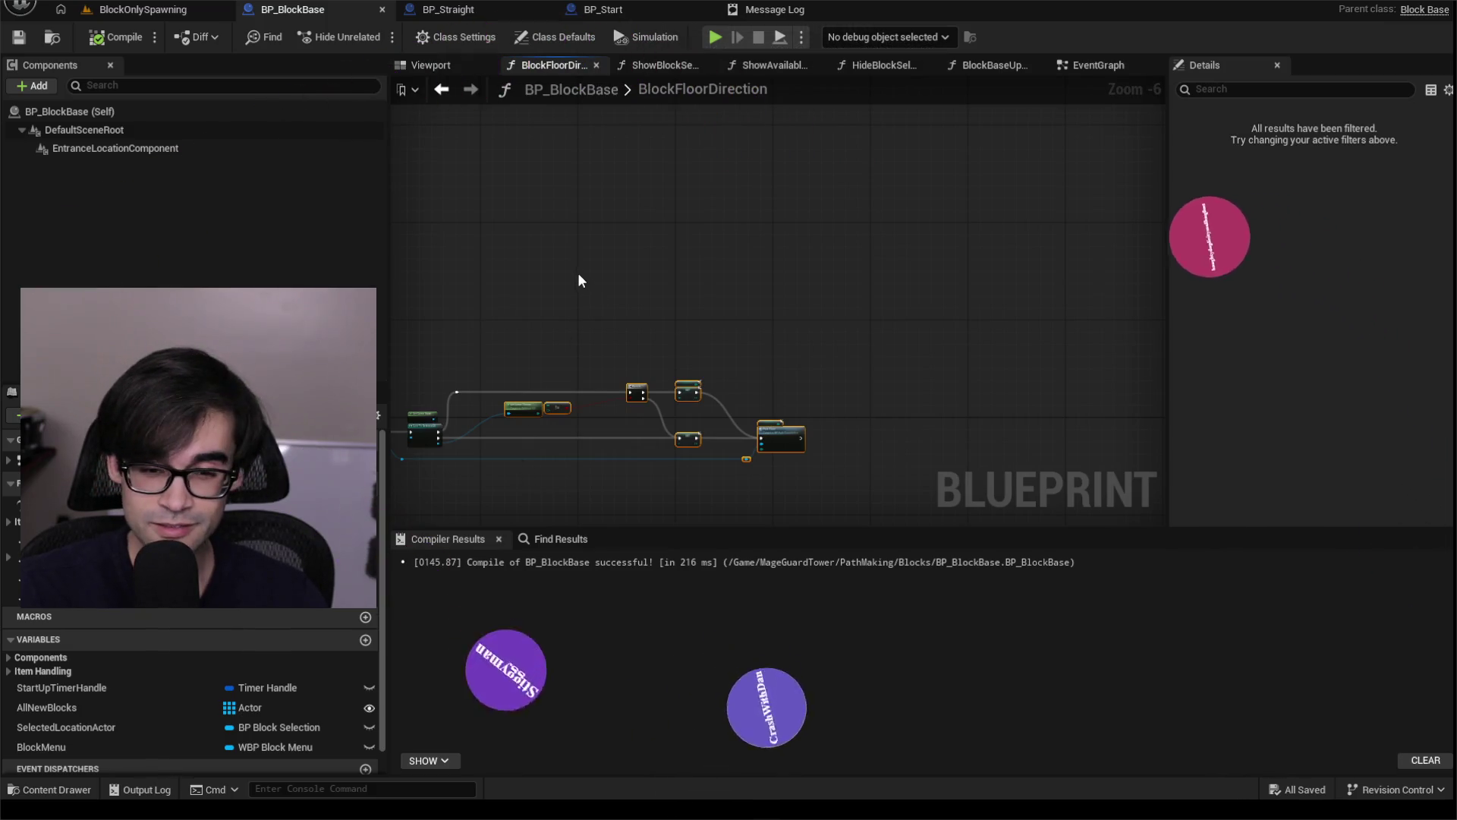
{"action": "left_click_drag", "start_coordinate": [576, 271], "coordinate": [876, 316]}
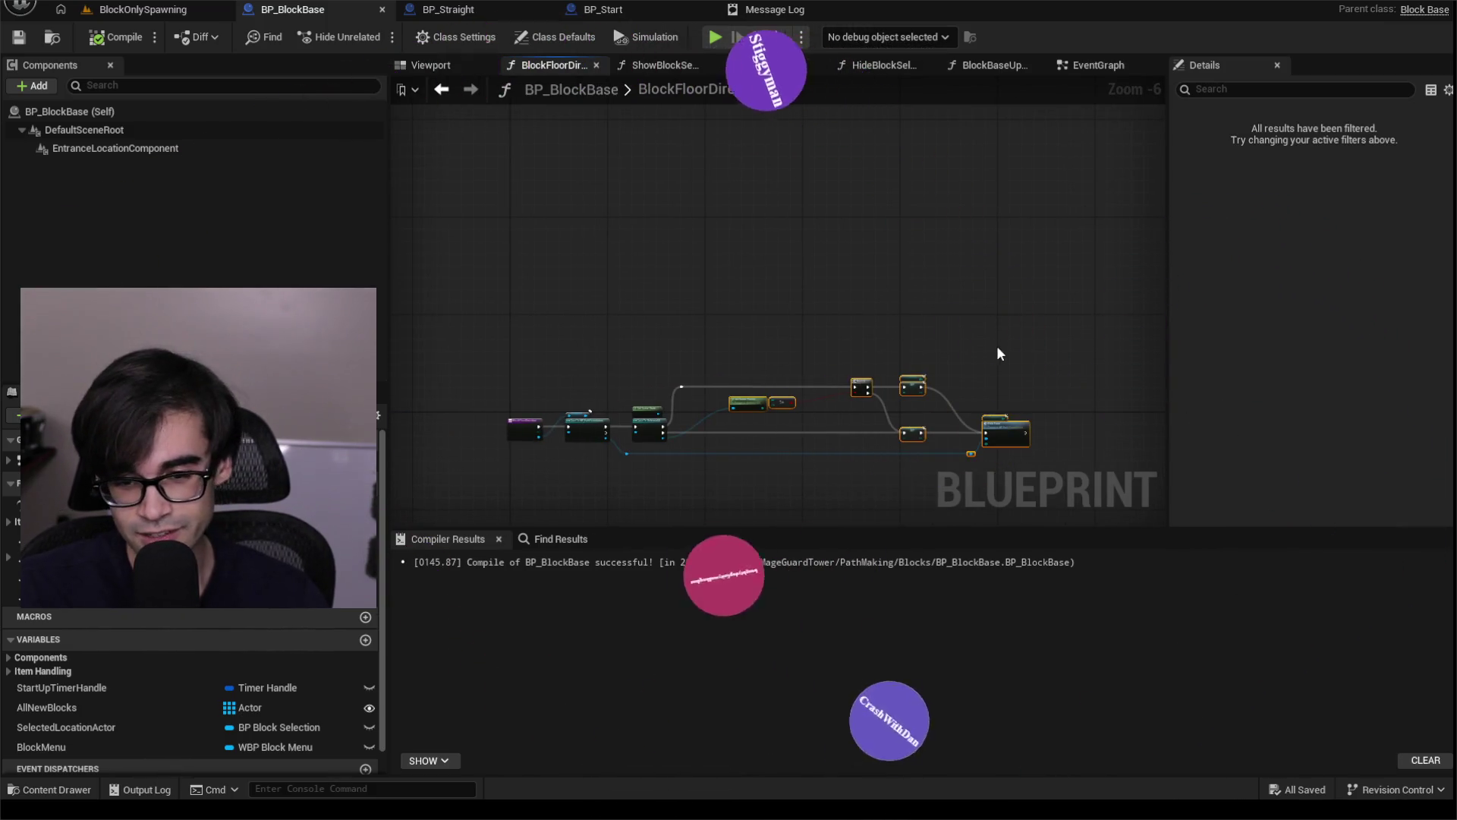
{"action": "left_click", "coordinate": [1030, 351]}
{"action": "scroll", "coordinate": [1048, 355], "scroll_direction": "up", "scroll_amount": 3}
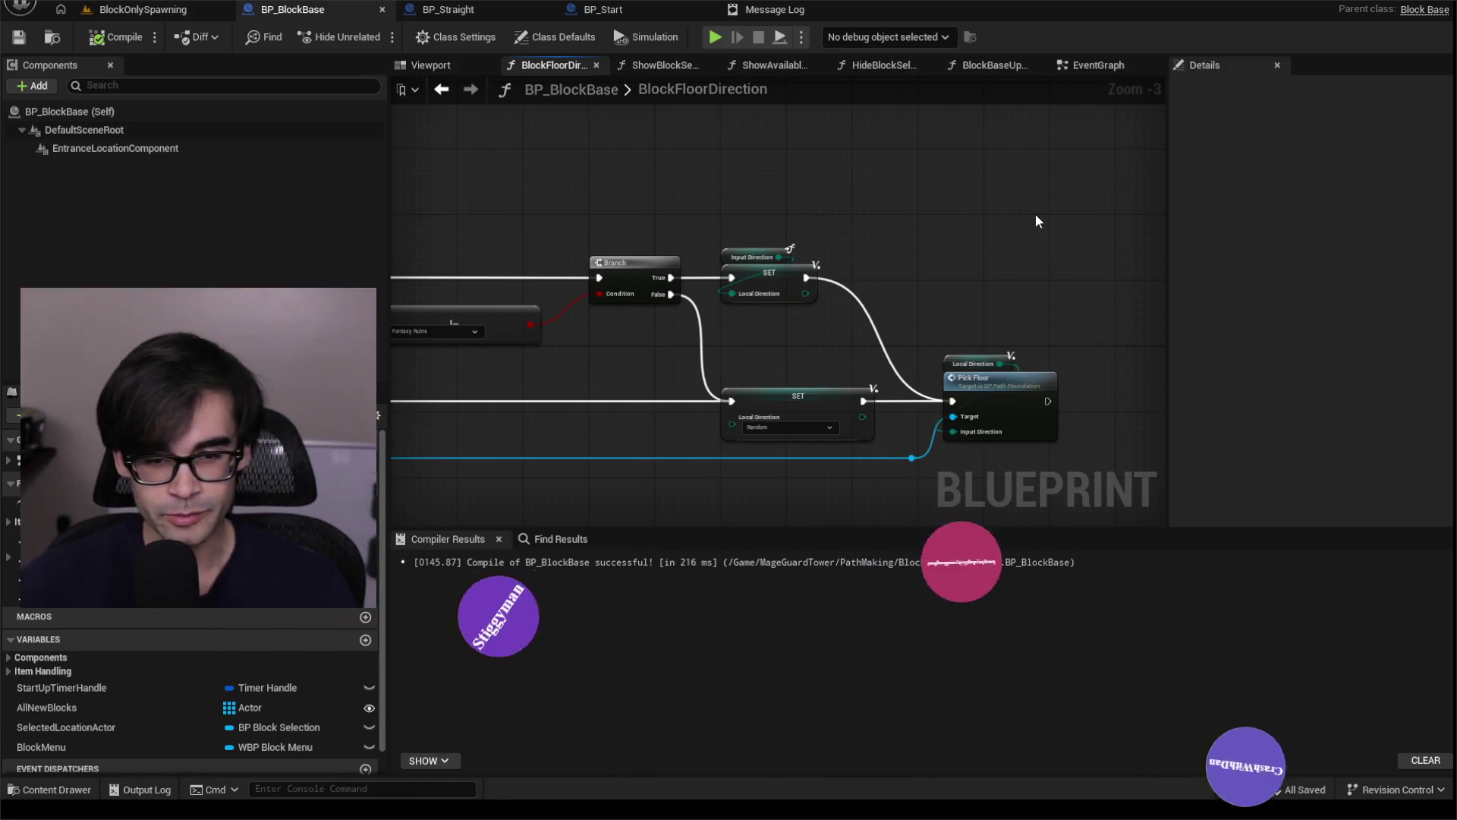
{"action": "scroll", "coordinate": [1025, 251], "scroll_direction": "down", "scroll_amount": 3}
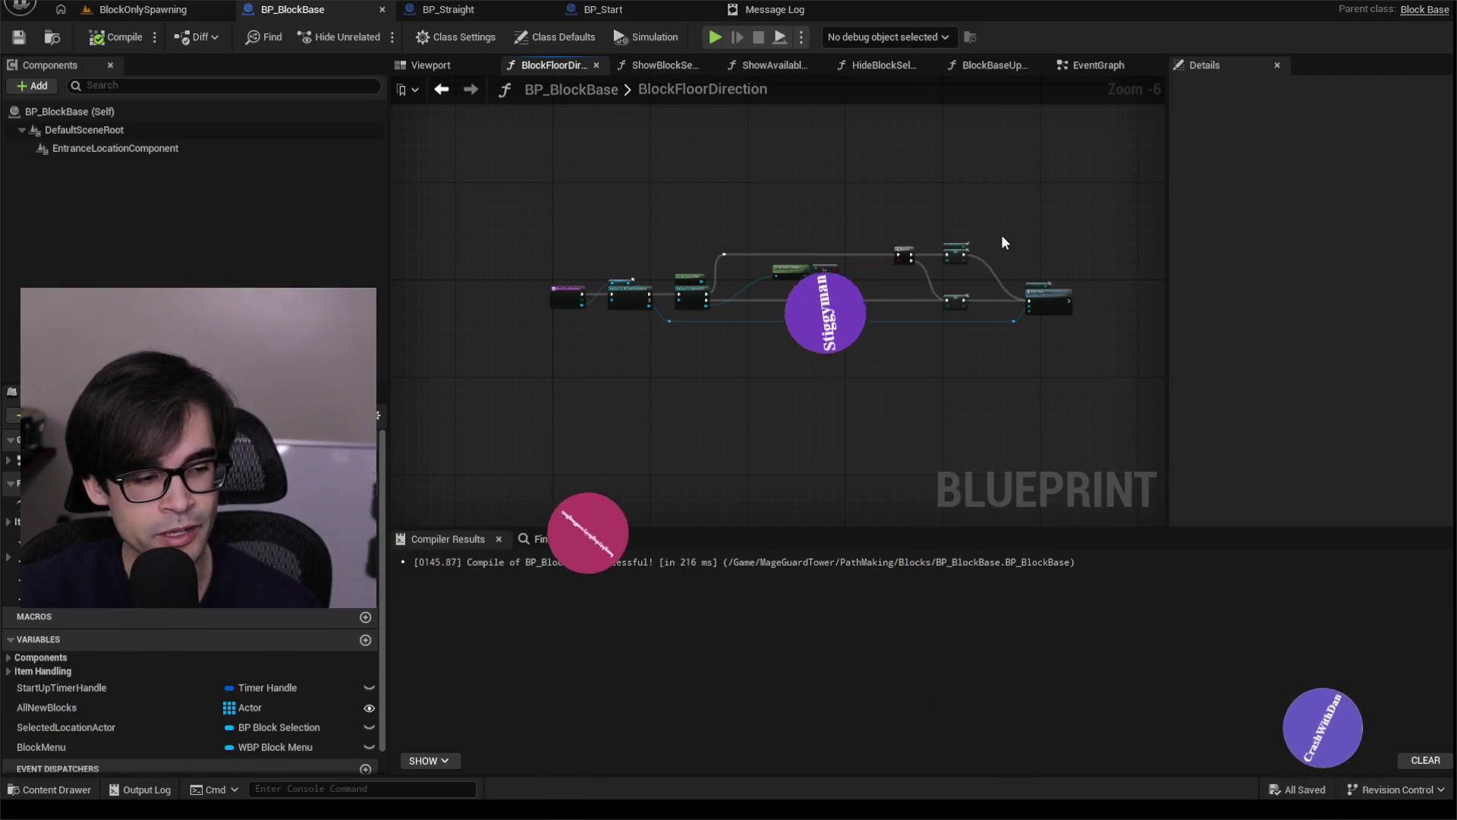
{"action": "mouse_move", "coordinate": [1074, 220]}
{"action": "left_mouse_down"}
{"action": "mouse_move", "coordinate": [978, 307]}
{"action": "mouse_move", "coordinate": [576, 359]}
{"action": "left_mouse_up"}
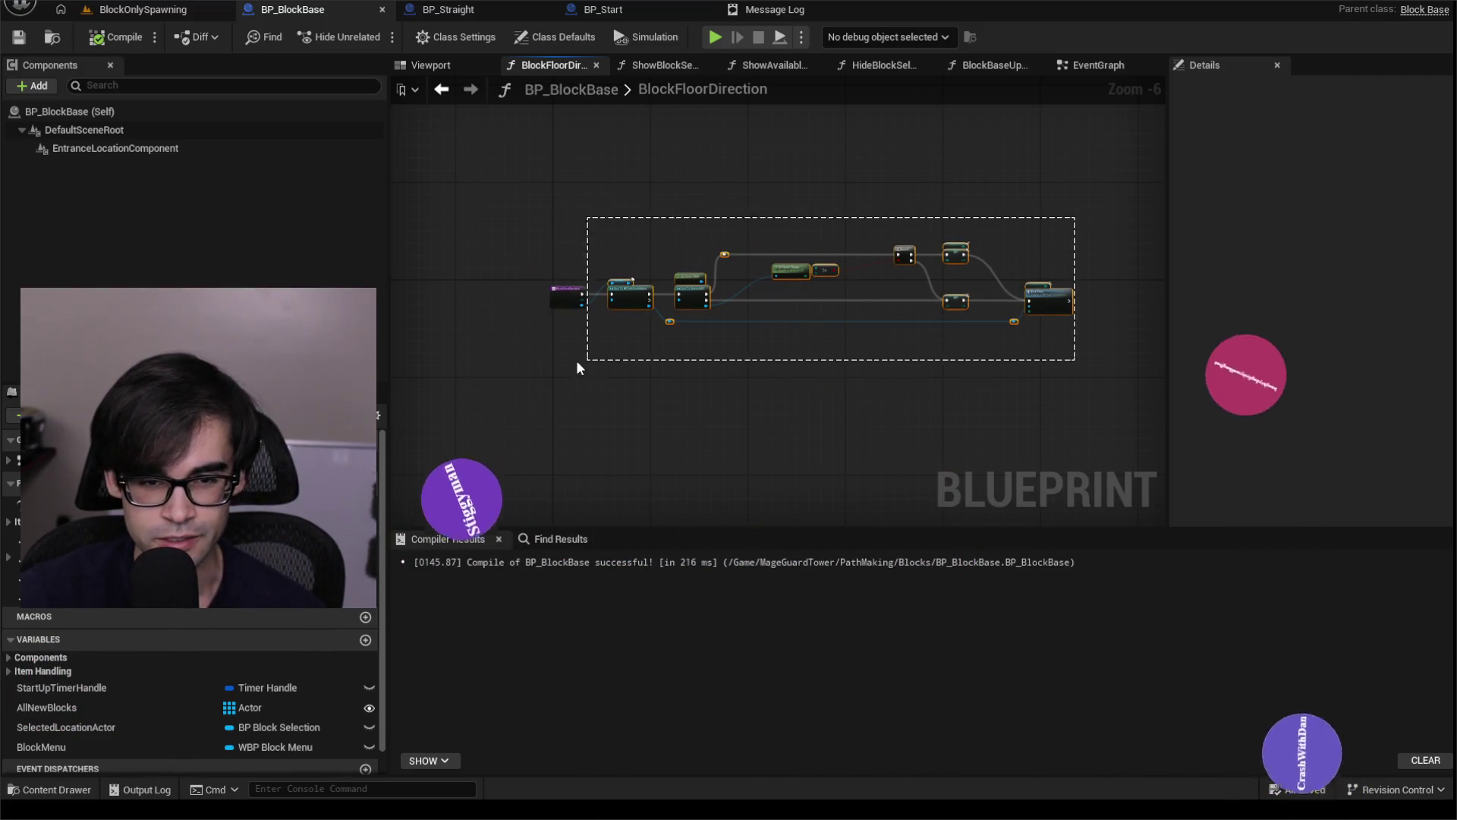
{"action": "left_click_drag", "start_coordinate": [1088, 370], "coordinate": [1085, 365]}
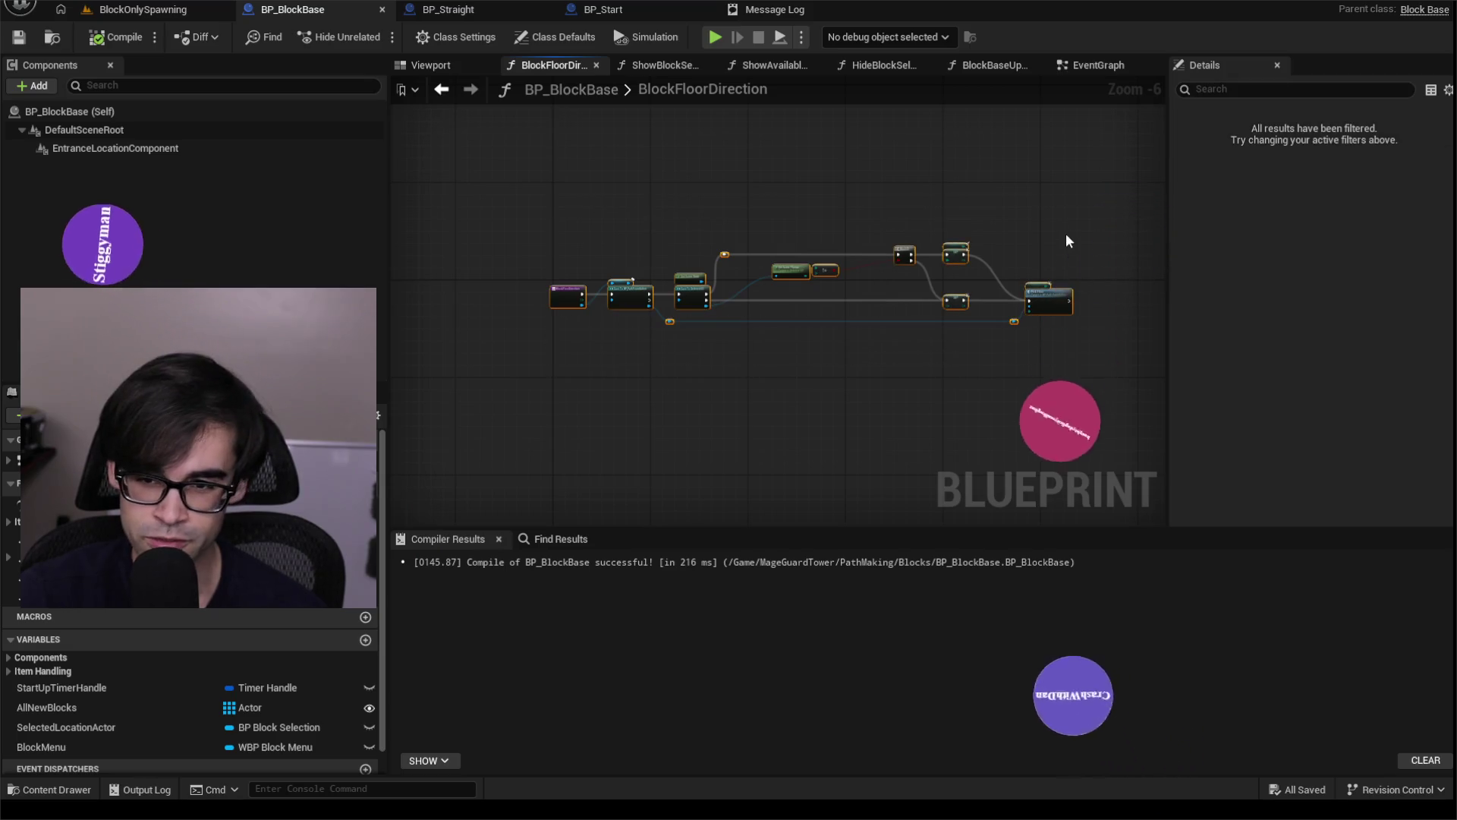
{"action": "left_click_drag", "start_coordinate": [1031, 209], "coordinate": [1006, 270]}
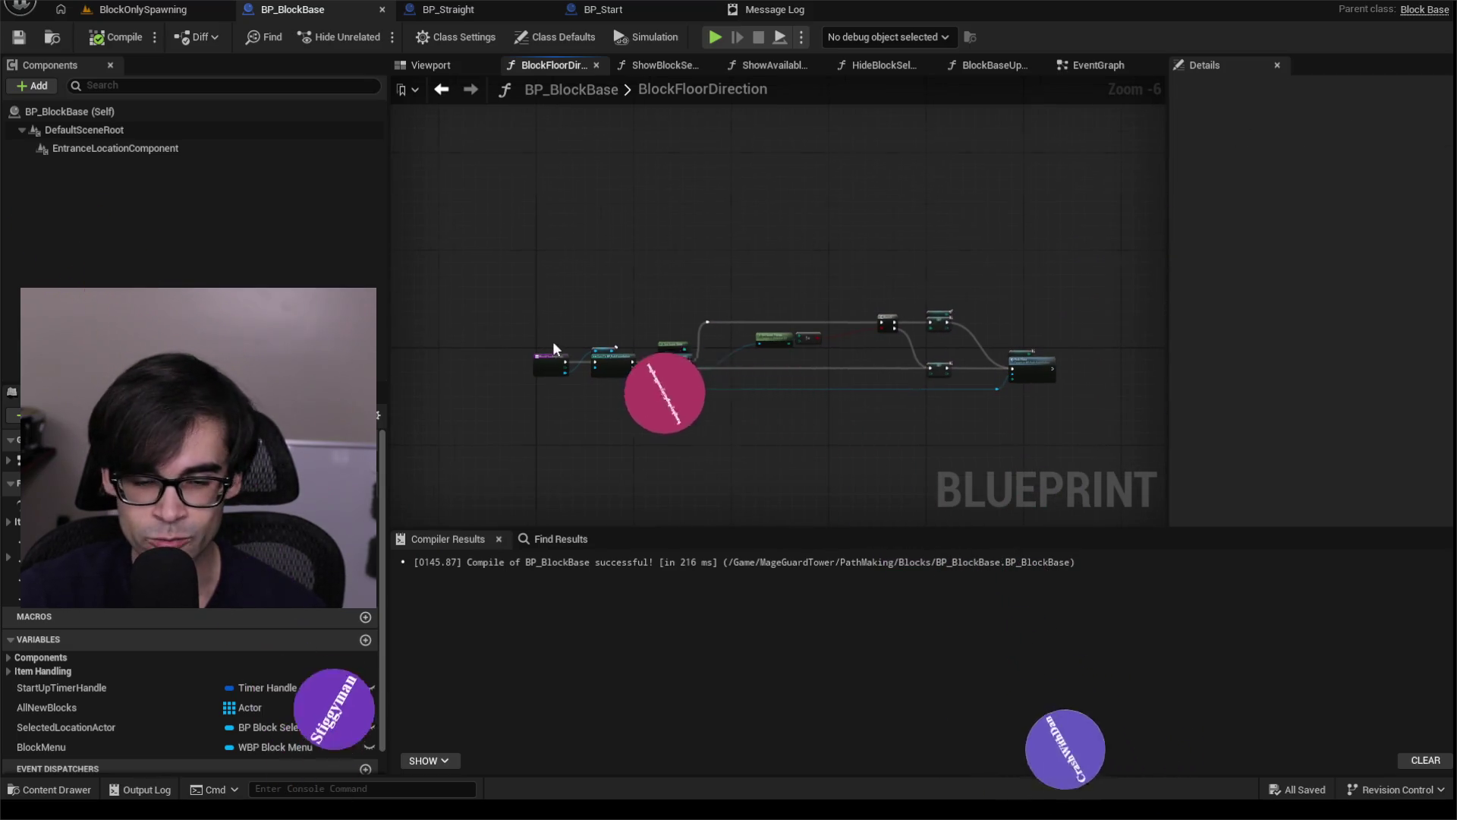
{"action": "scroll", "coordinate": [553, 343], "scroll_direction": "up", "scroll_amount": 6}
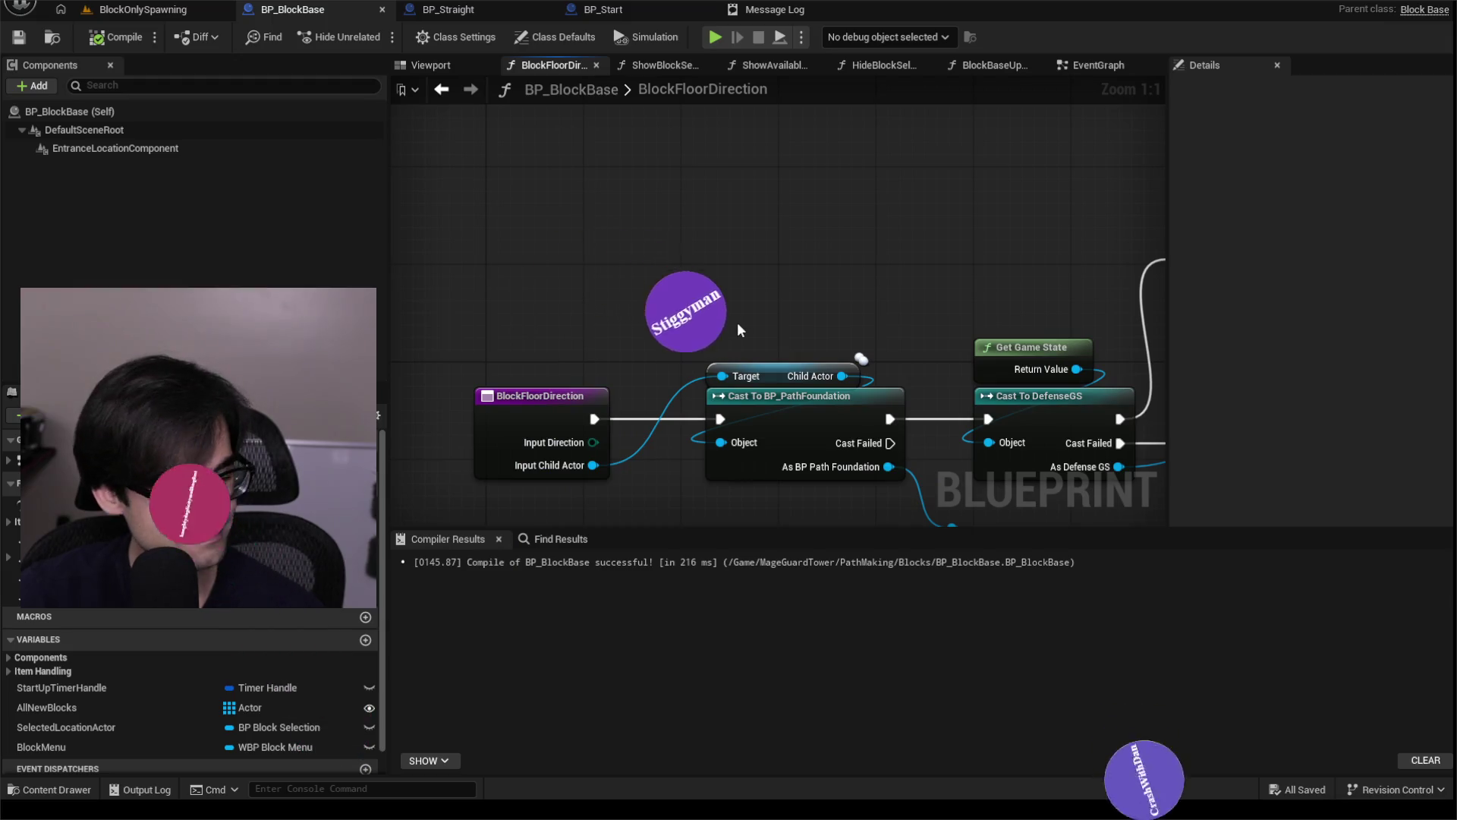
{"action": "scroll", "coordinate": [675, 323], "scroll_direction": "down", "scroll_amount": 2}
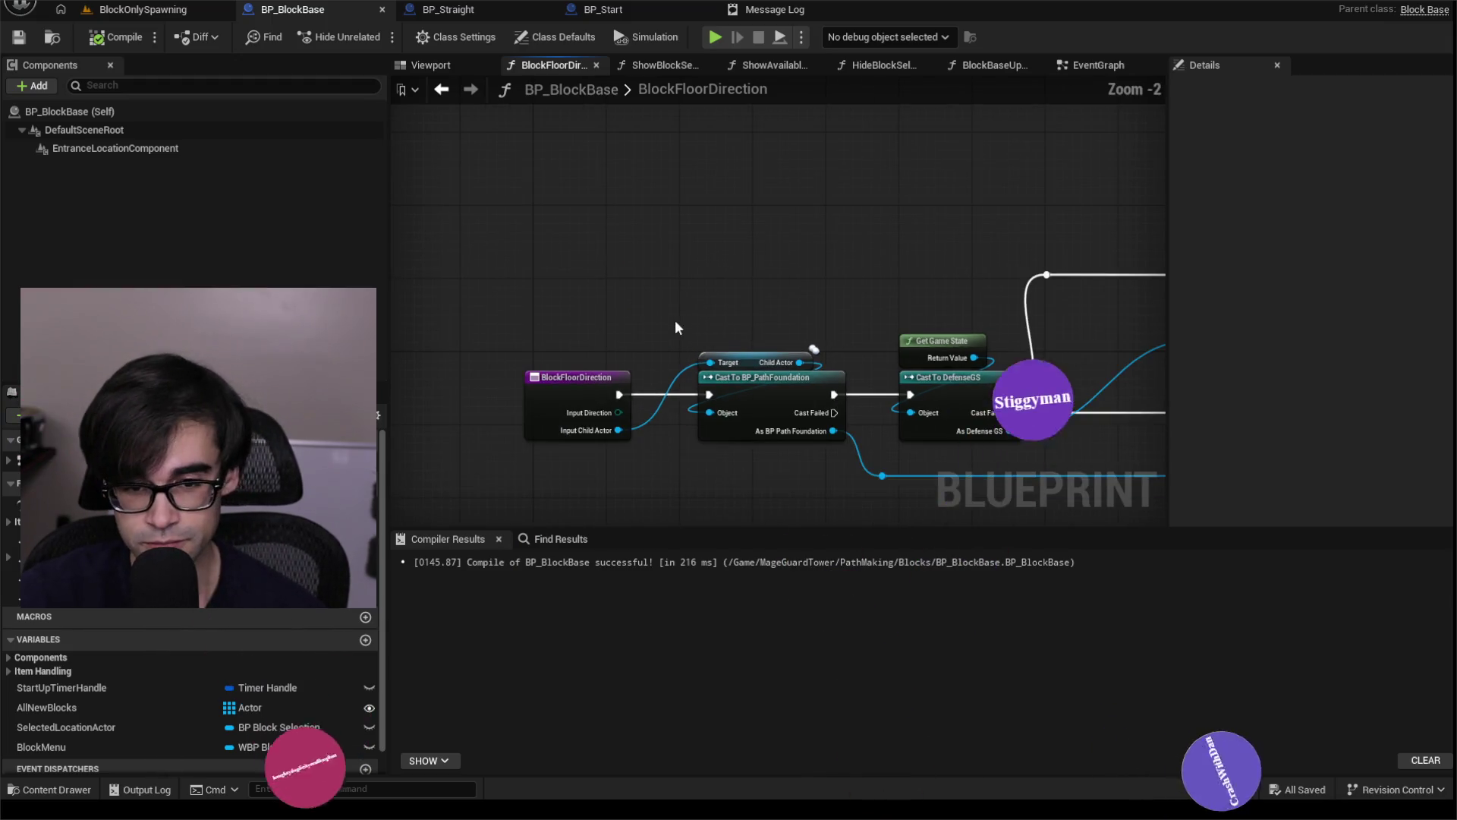
{"action": "left_click", "coordinate": [122, 38]}
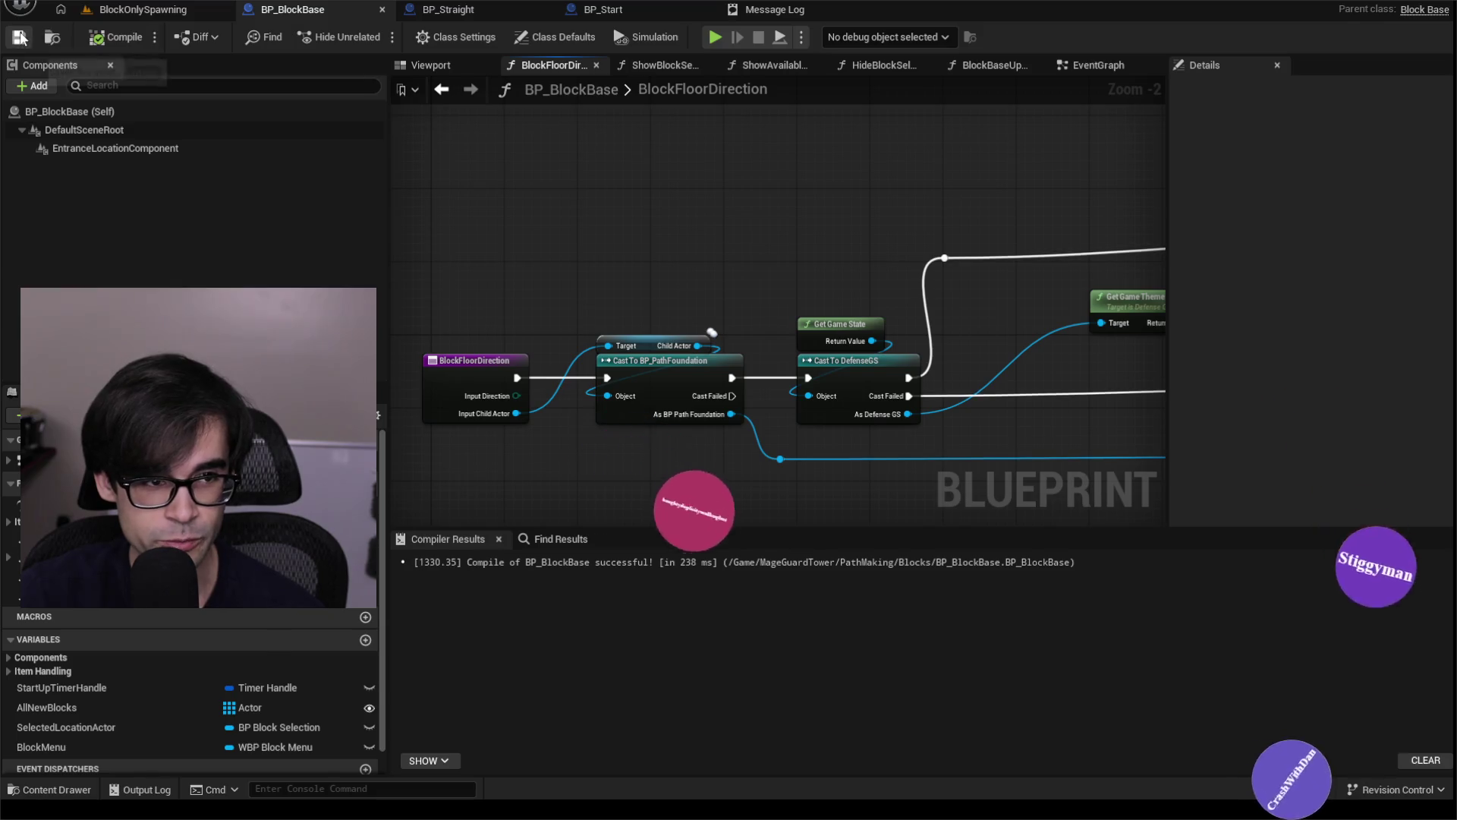
Recheck the entry and Get Game Theme nodes, then recompile BP_BlockBase, succeeding in 242 ms.
{"action": "scroll", "coordinate": [526, 242], "scroll_direction": "down", "scroll_amount": 4}
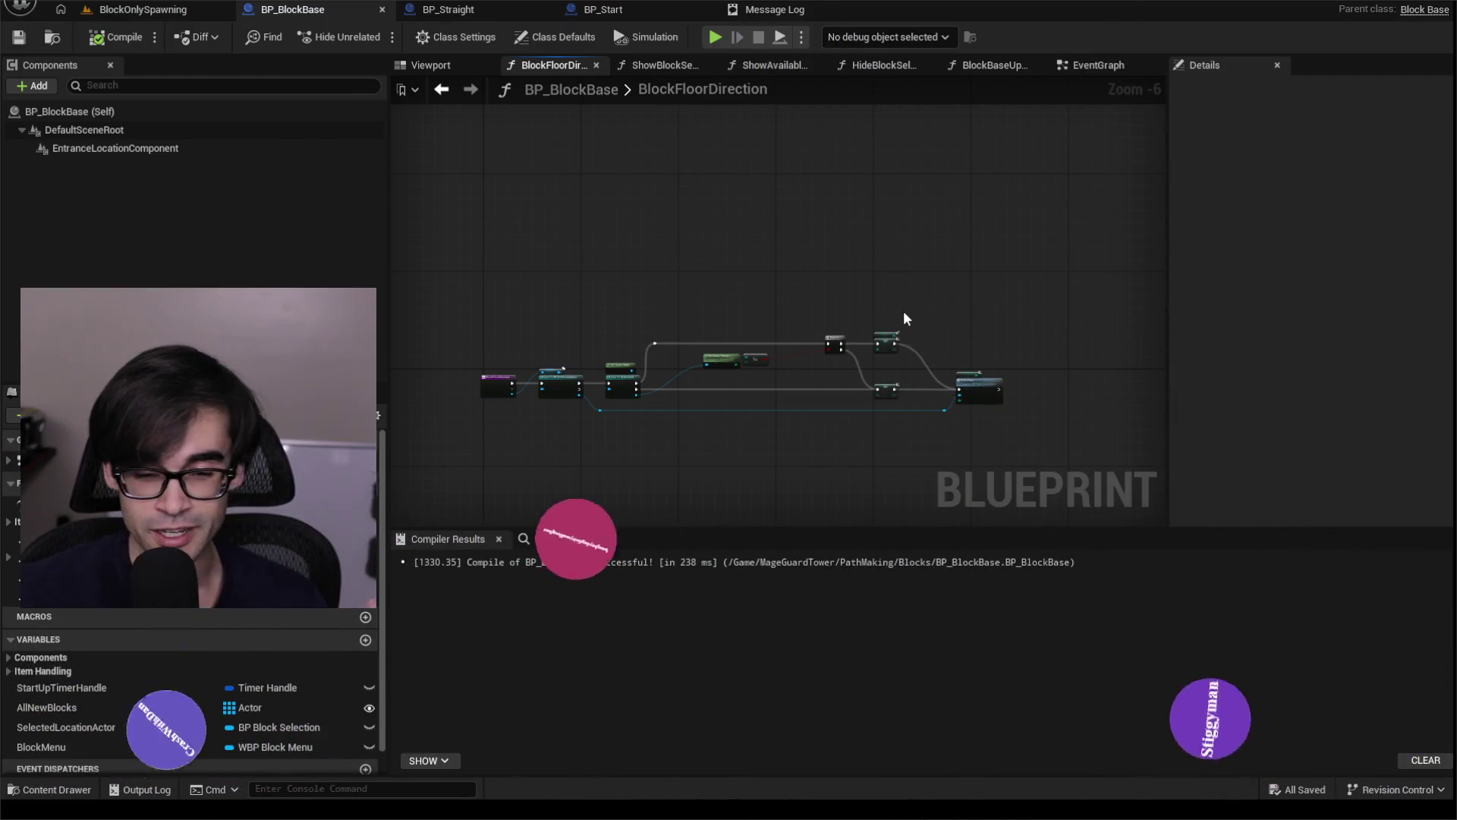
{"action": "scroll", "coordinate": [645, 317], "scroll_direction": "up", "scroll_amount": 5}
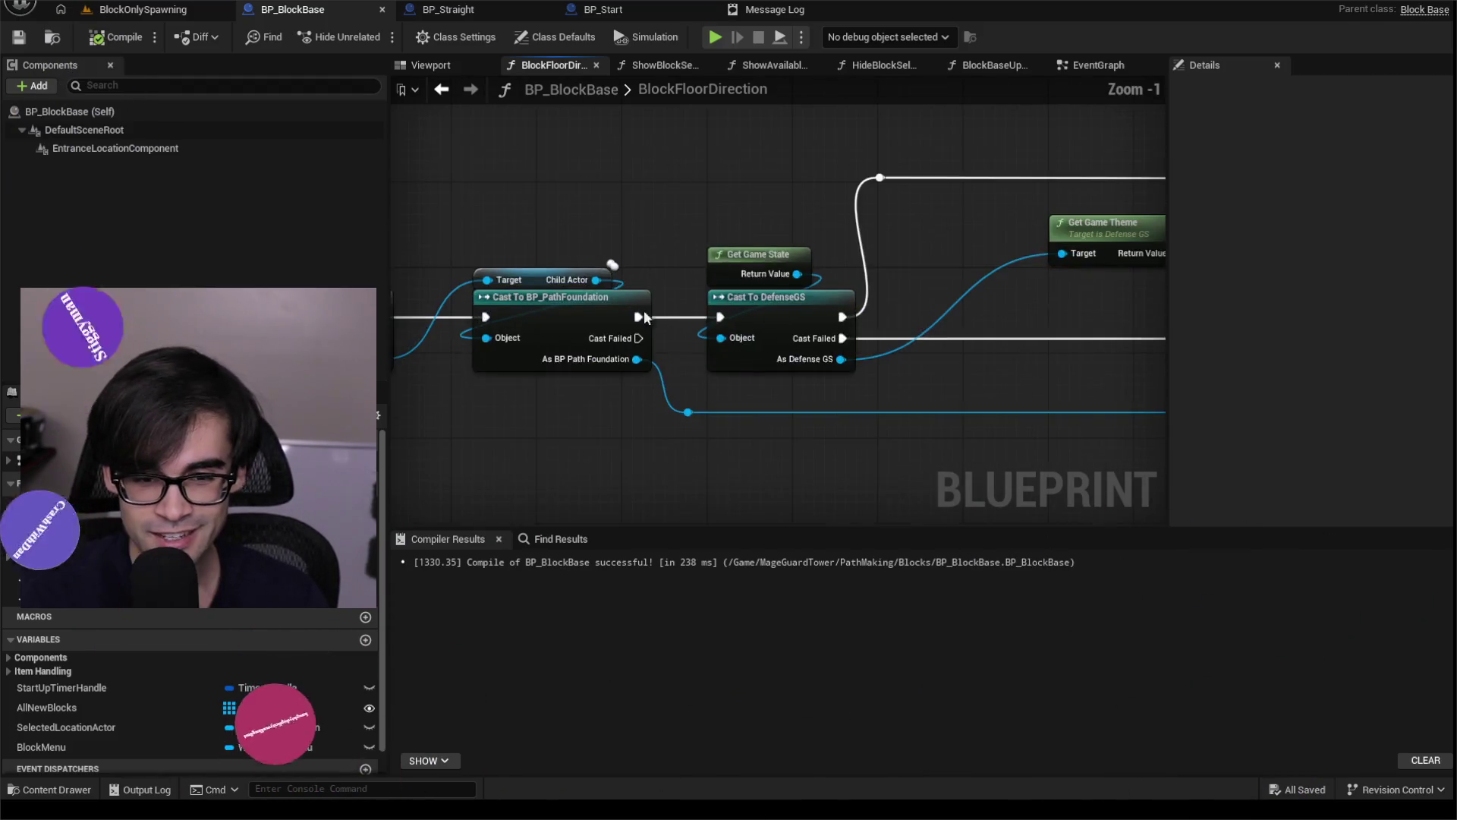
{"action": "left_click_drag", "start_coordinate": [645, 317], "coordinate": [800, 308]}
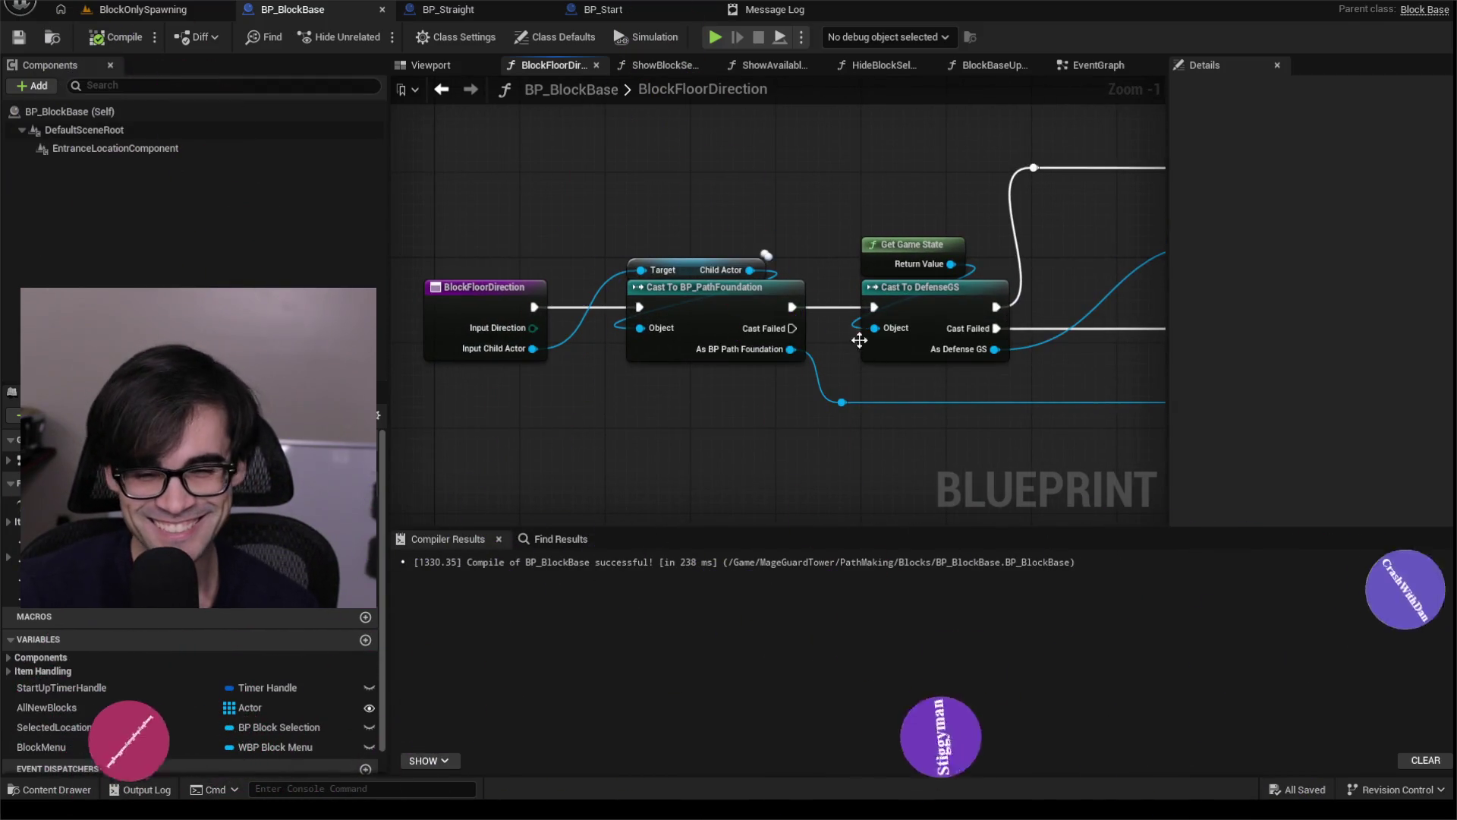
{"action": "left_click_drag", "start_coordinate": [998, 186], "coordinate": [727, 205]}
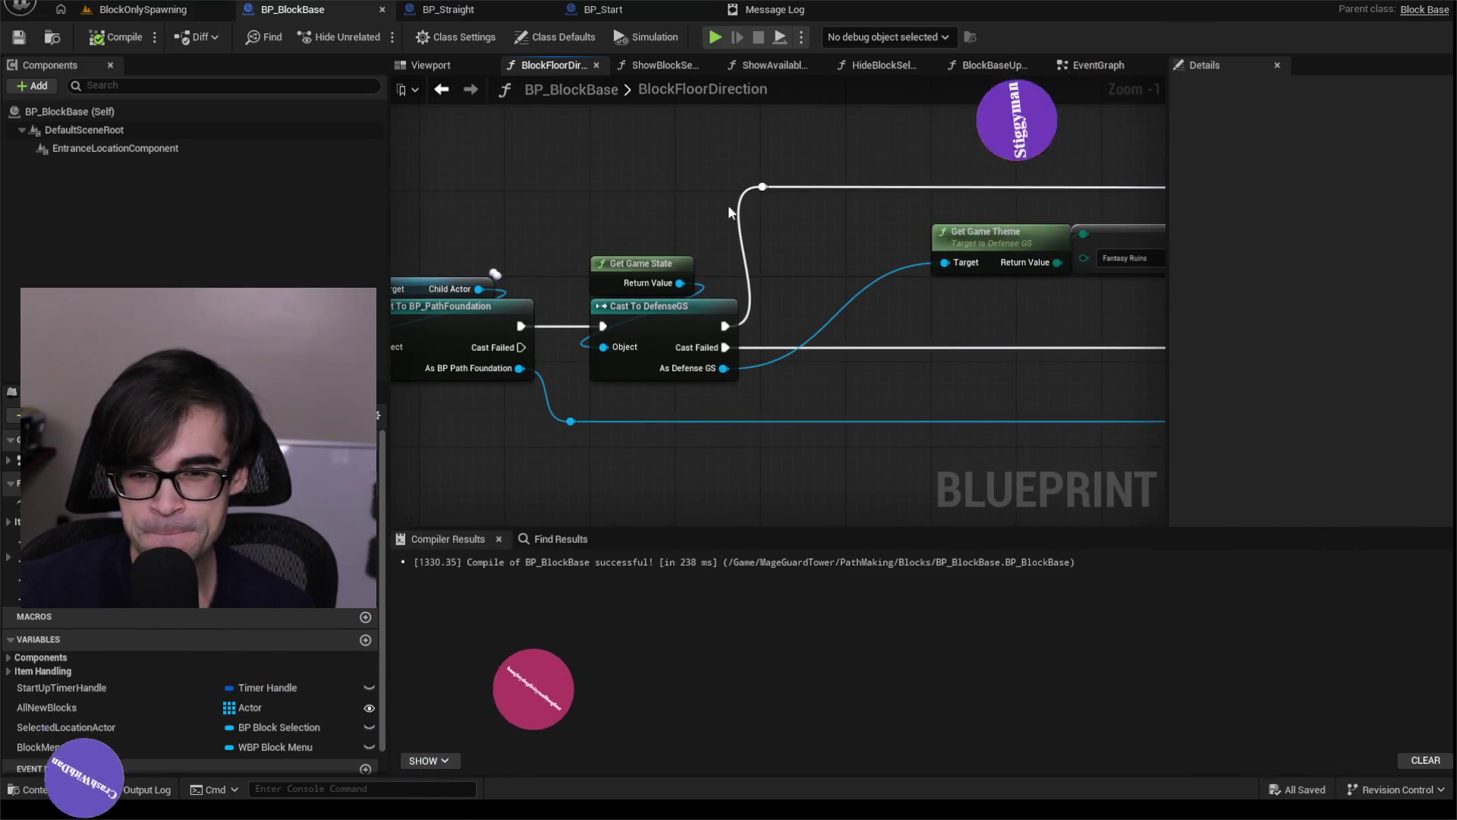
{"action": "scroll", "coordinate": [693, 188], "scroll_direction": "down", "scroll_amount": 2}
{"action": "left_click_drag", "start_coordinate": [617, 221], "coordinate": [674, 282]}
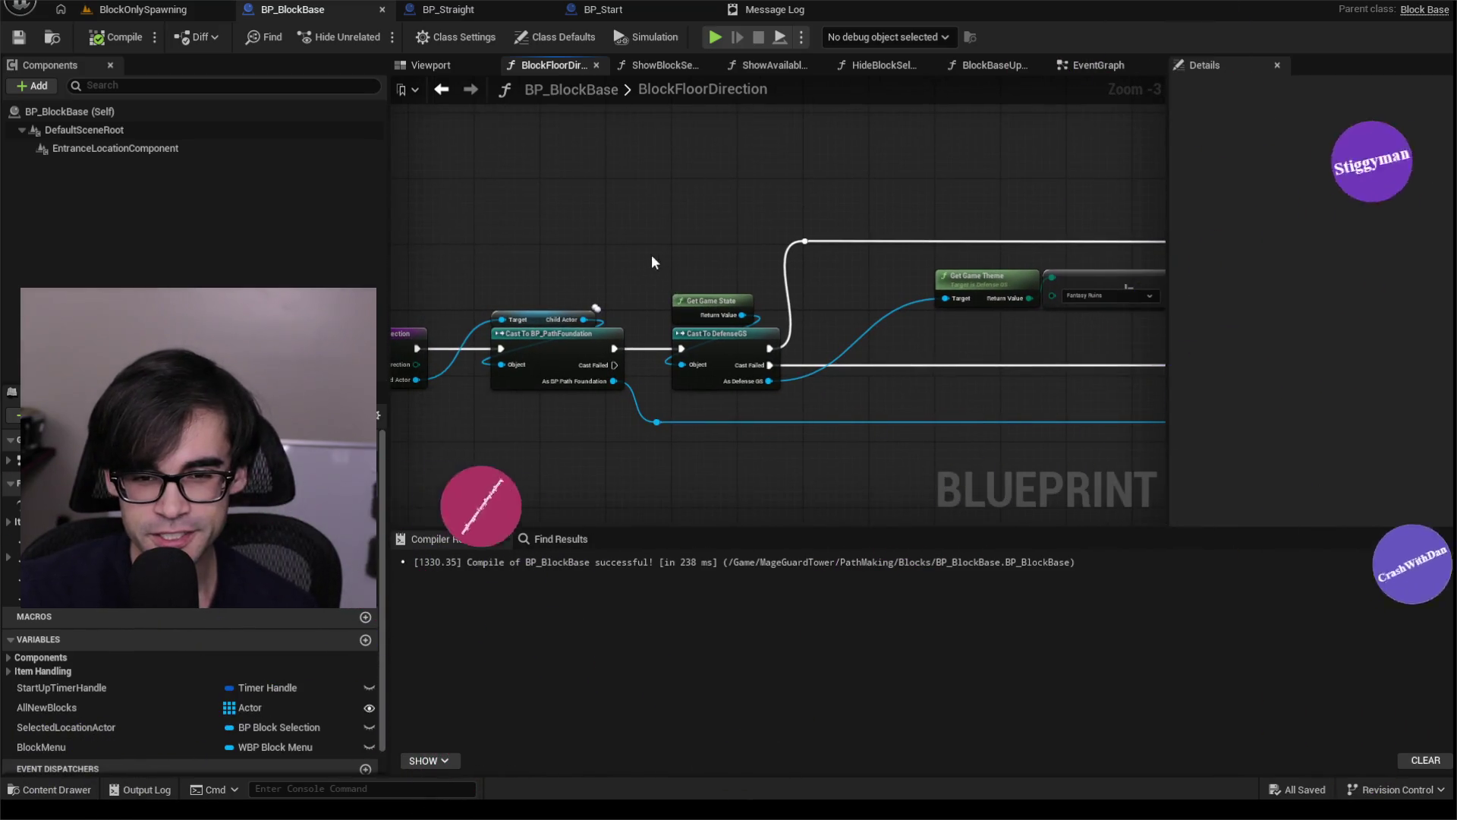
{"action": "scroll", "coordinate": [651, 262], "scroll_direction": "down", "scroll_amount": 1}
{"action": "mouse_move", "coordinate": [521, 180]}
{"action": "left_mouse_down"}
{"action": "mouse_move", "coordinate": [648, 253]}
{"action": "mouse_move", "coordinate": [757, 288]}
{"action": "mouse_move", "coordinate": [1086, 345]}
{"action": "left_mouse_up"}
{"action": "scroll", "coordinate": [648, 253], "scroll_direction": "down", "scroll_amount": 2}
{"action": "scroll", "coordinate": [554, 280], "scroll_direction": "up", "scroll_amount": 4}
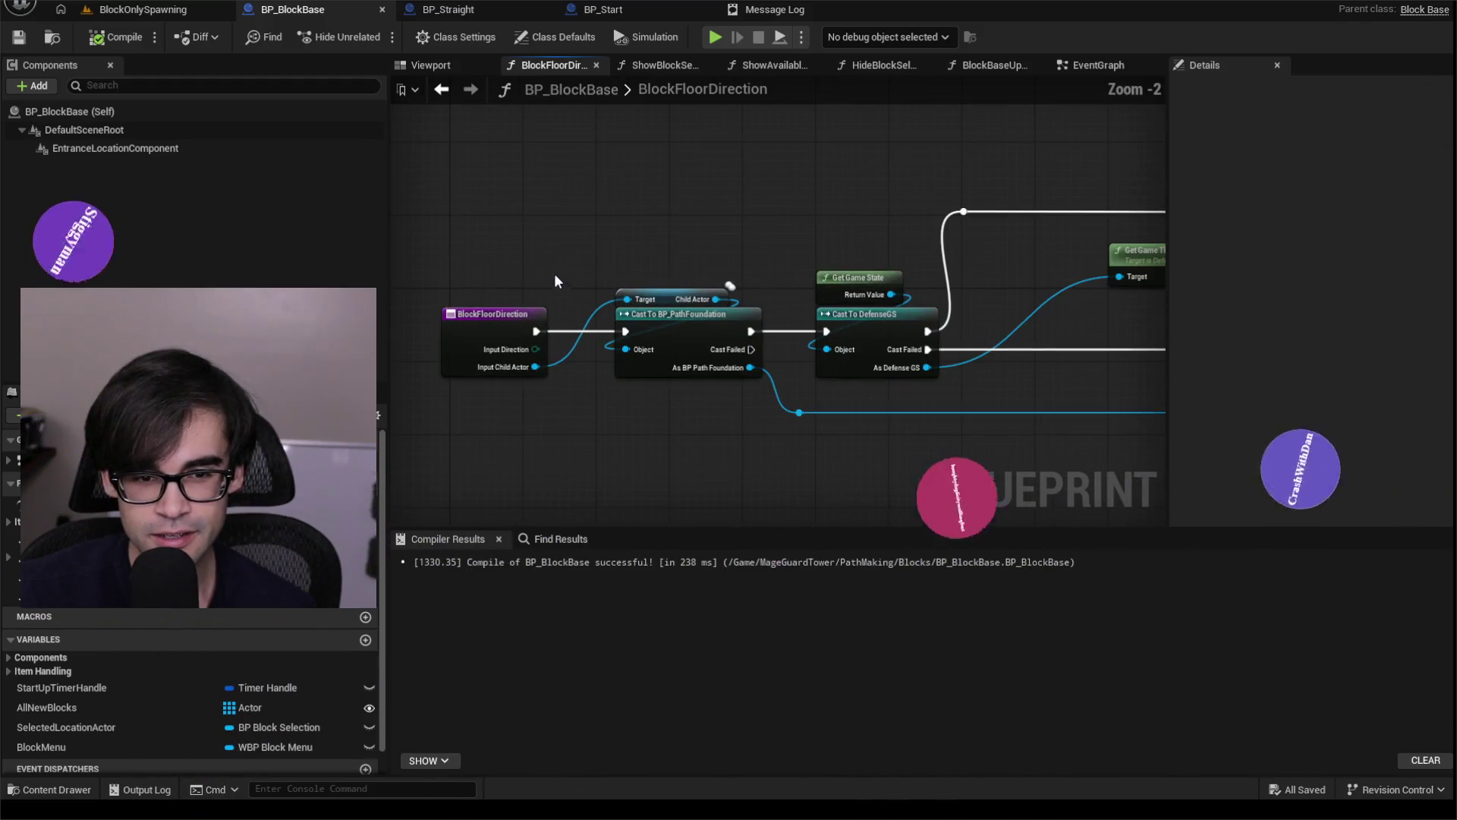
{"action": "left_click", "coordinate": [112, 42]}
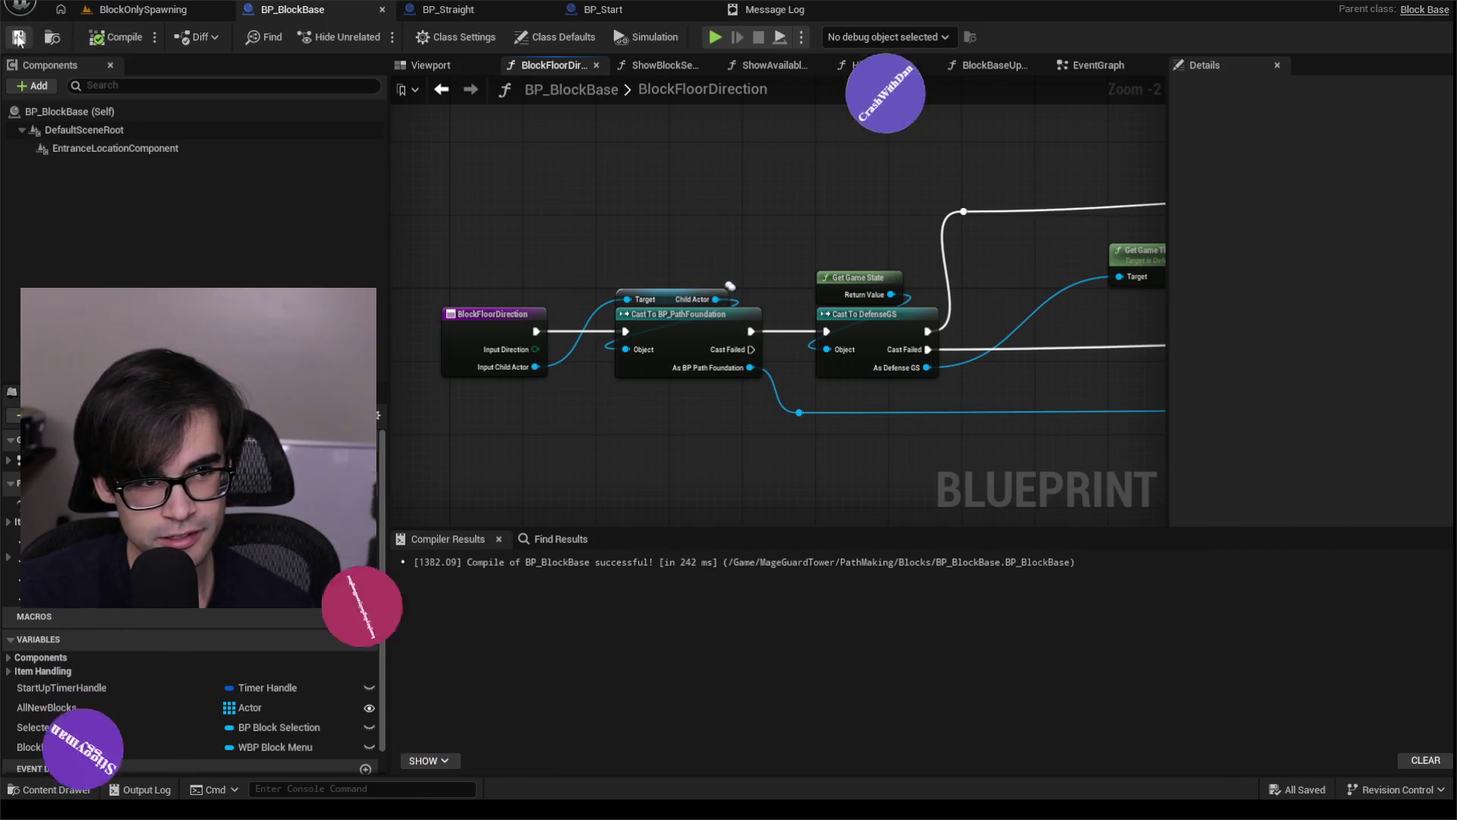
Pan the BlockFloorDirection graph to review the rightmost, cast and Get Game State nodes.
{"action": "scroll", "coordinate": [645, 195], "scroll_direction": "down", "scroll_amount": 3}
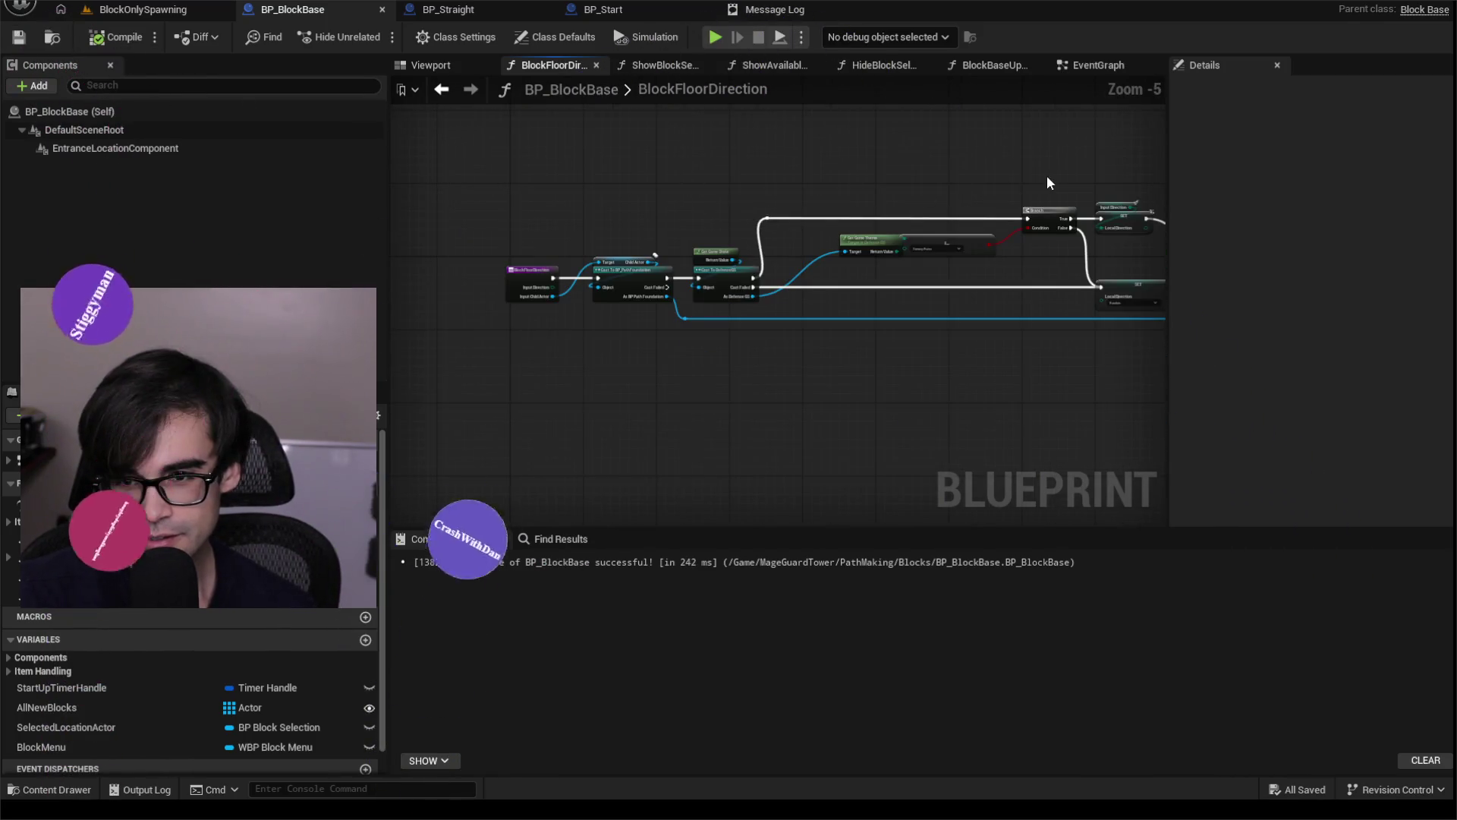
{"action": "left_click_drag", "start_coordinate": [827, 197], "coordinate": [592, 220]}
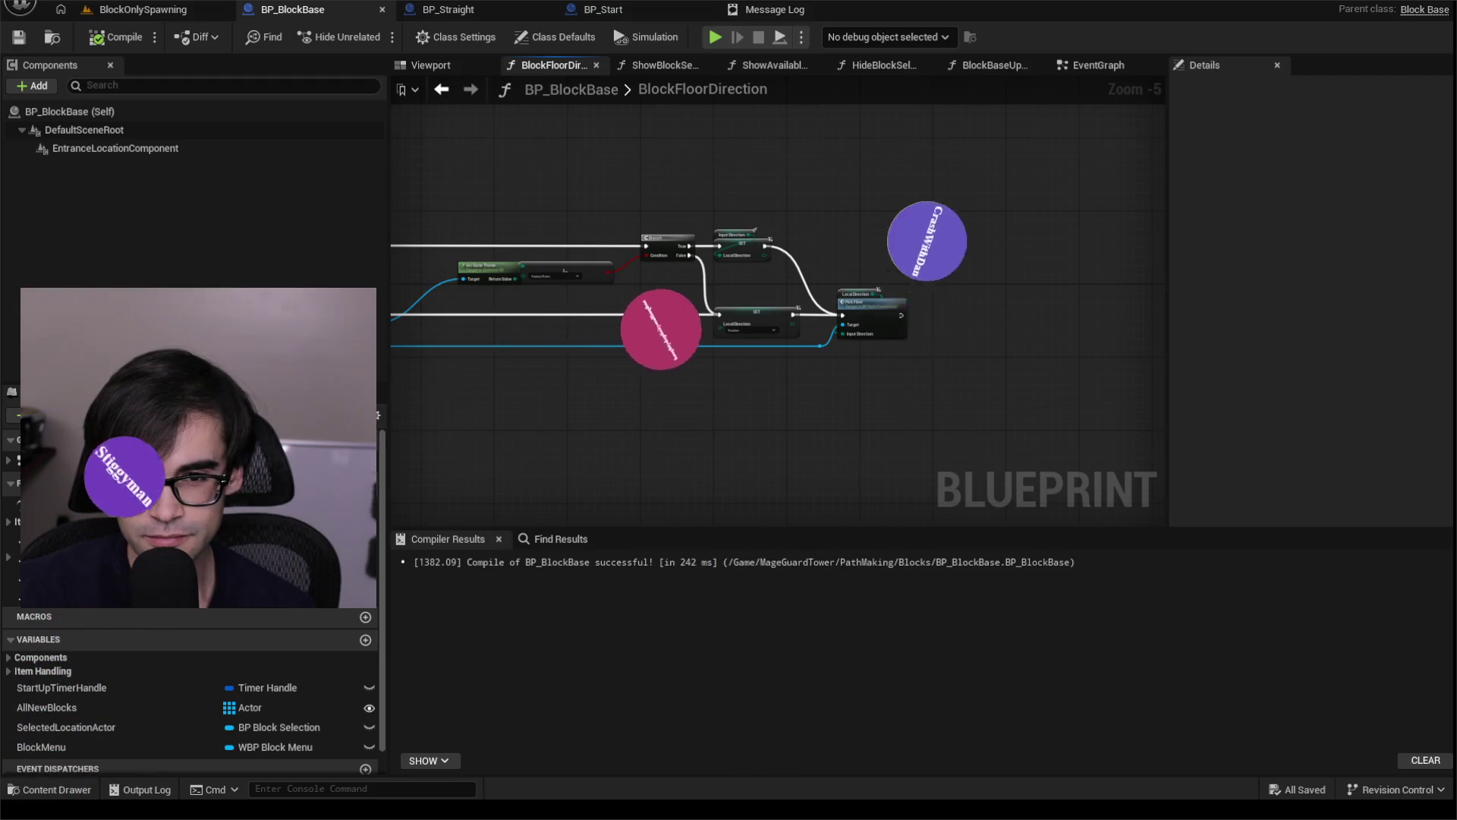
{"action": "scroll", "coordinate": [659, 304], "scroll_direction": "up", "scroll_amount": 2}
{"action": "left_click_drag", "start_coordinate": [640, 294], "coordinate": [979, 289]}
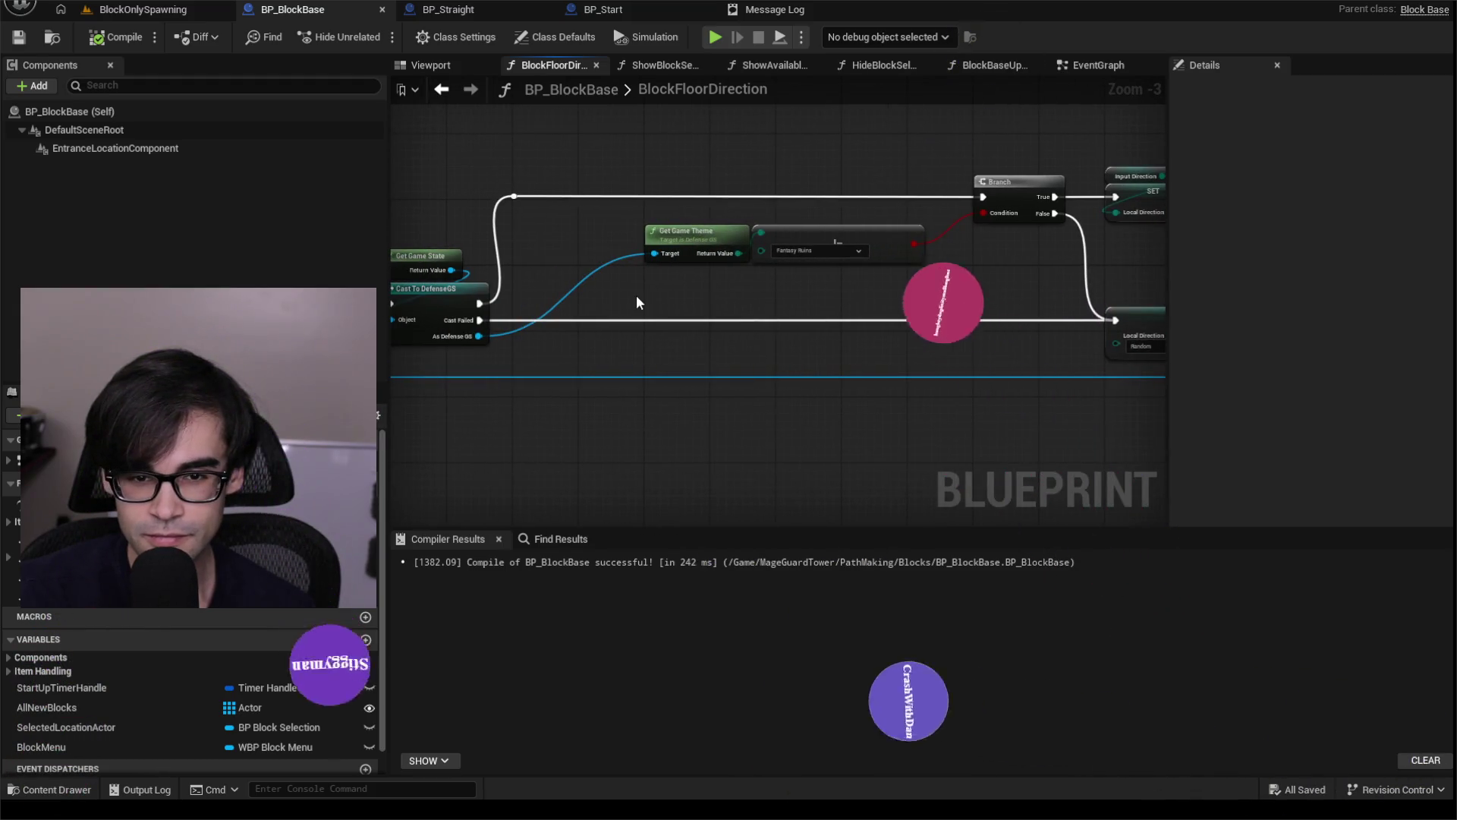
{"action": "left_click_drag", "start_coordinate": [638, 296], "coordinate": [873, 284]}
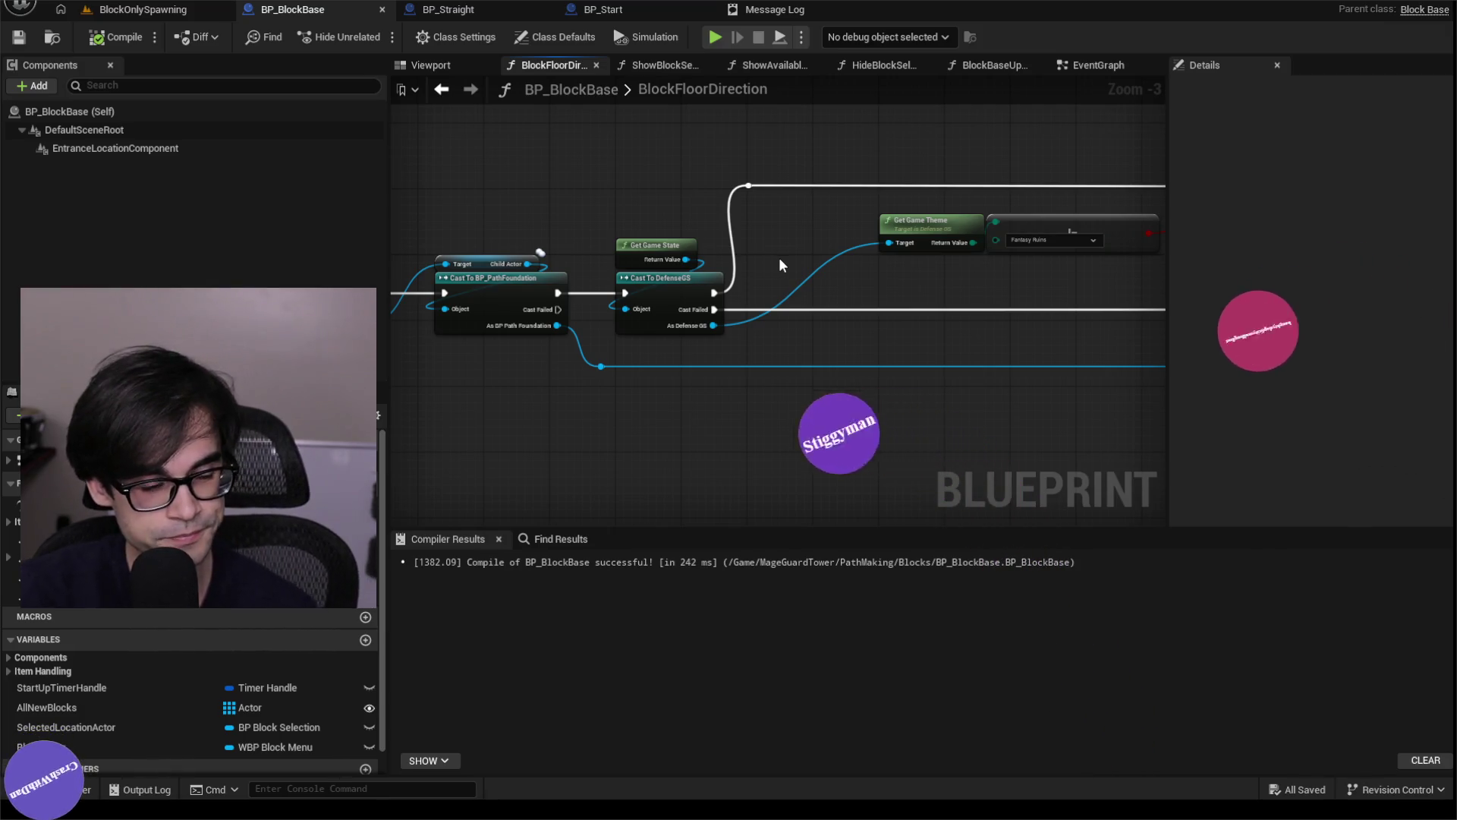
{"action": "scroll", "coordinate": [786, 343], "scroll_direction": "down", "scroll_amount": 1}
{"action": "scroll", "coordinate": [788, 345], "scroll_direction": "up", "scroll_amount": 1}
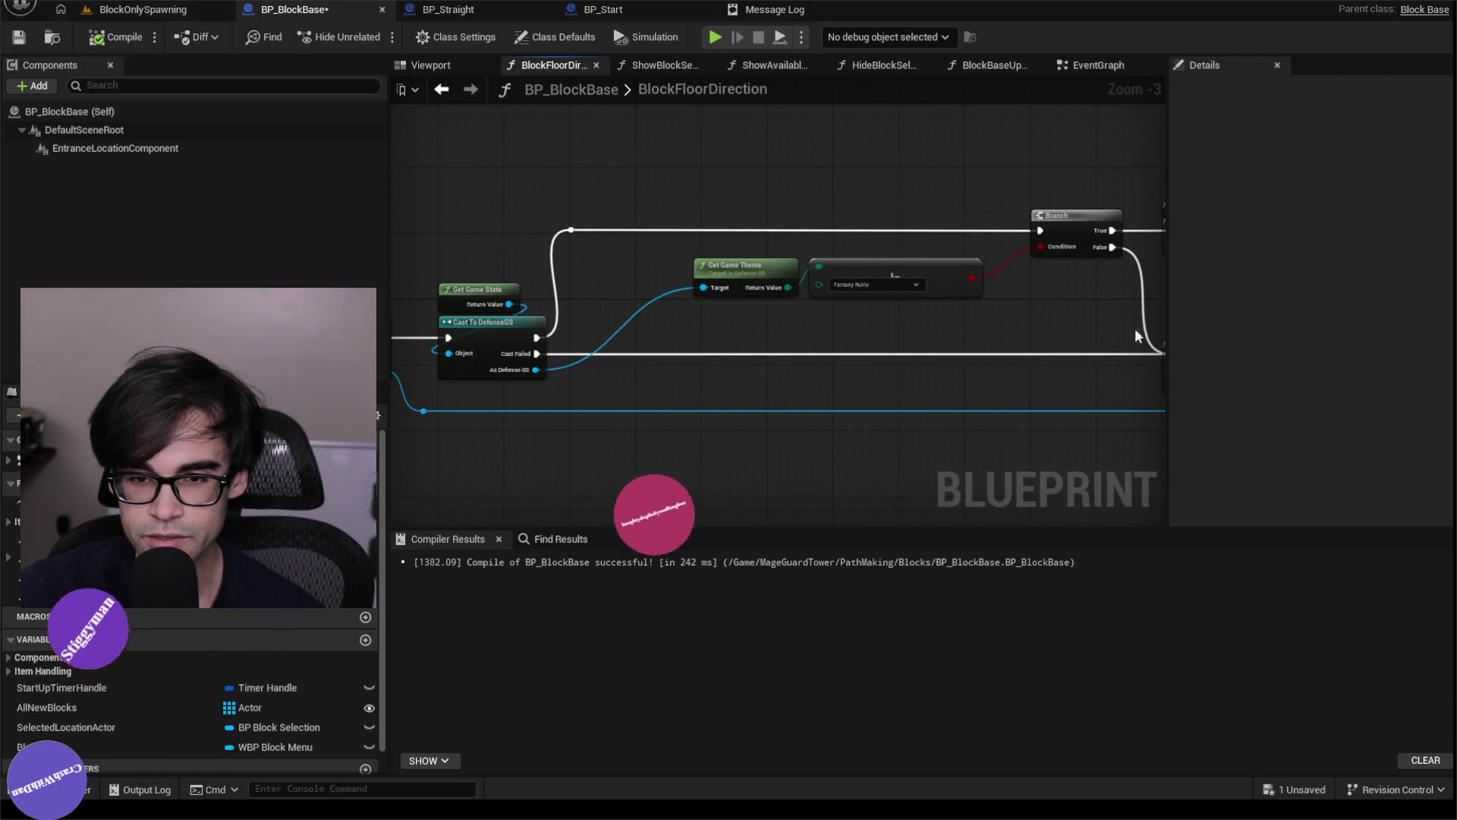
Review the SET, Pick Floor and Branch nodes, then return to the BlockOnlySpawning level.
{"action": "left_click_drag", "start_coordinate": [1136, 328], "coordinate": [702, 349]}
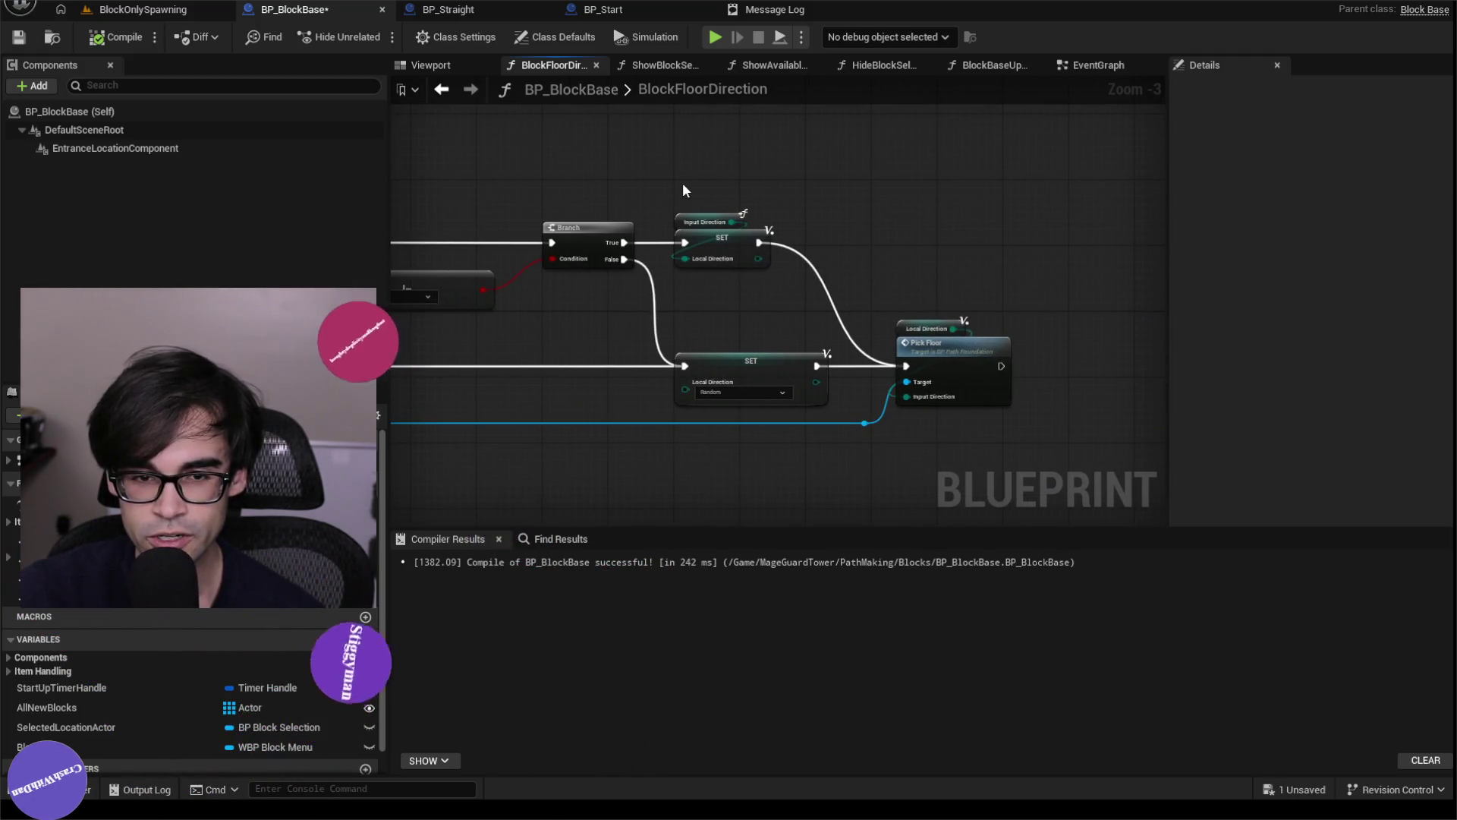
{"action": "mouse_move", "coordinate": [532, 343]}
{"action": "left_mouse_down"}
{"action": "mouse_move", "coordinate": [877, 355]}
{"action": "mouse_move", "coordinate": [800, 349]}
{"action": "mouse_move", "coordinate": [813, 344]}
{"action": "left_mouse_up"}
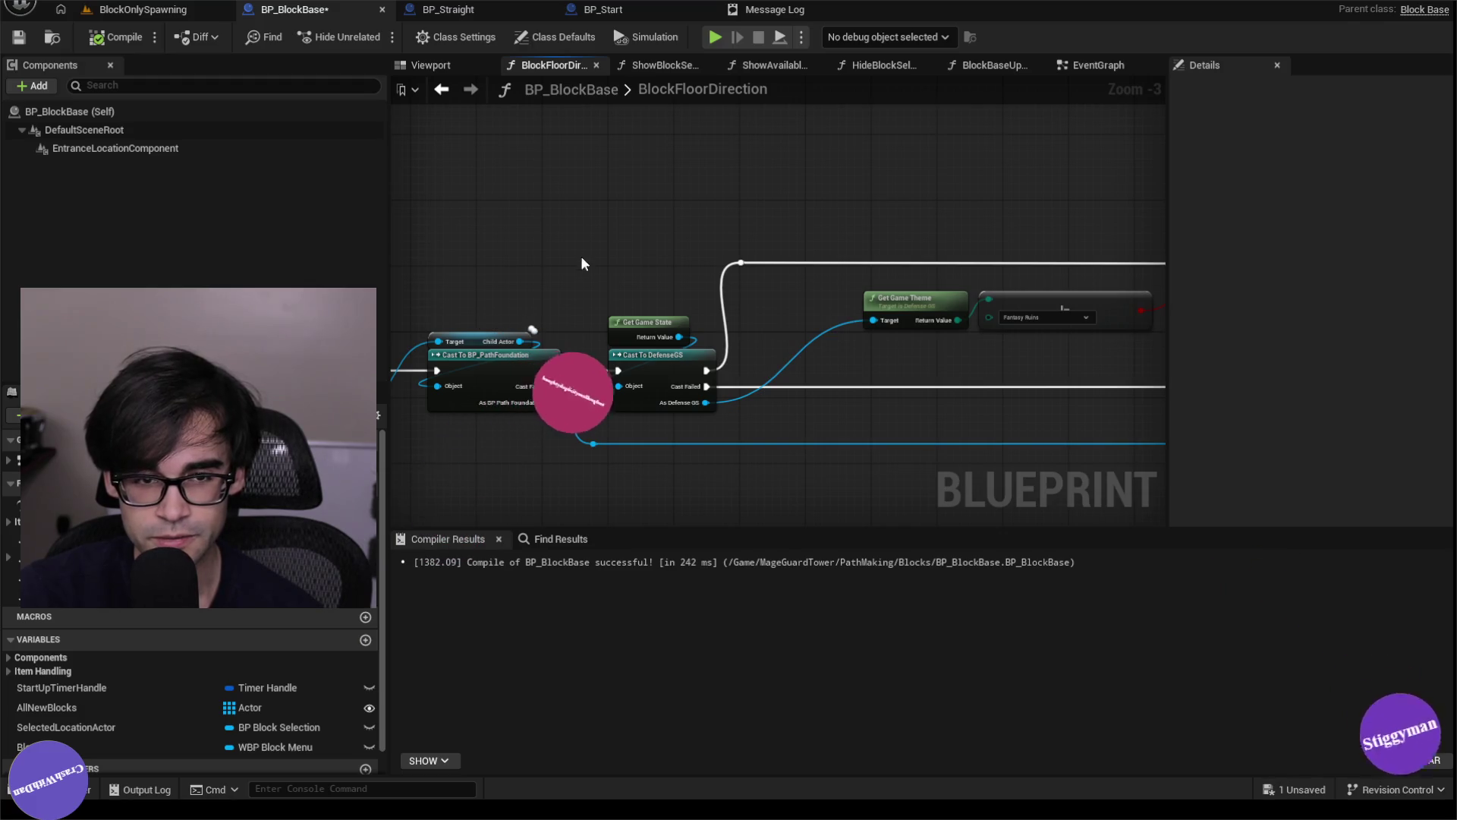
{"action": "left_click_drag", "start_coordinate": [529, 249], "coordinate": [830, 212]}
{"action": "scroll", "coordinate": [829, 212], "scroll_direction": "up", "scroll_amount": 1}
{"action": "scroll", "coordinate": [788, 266], "scroll_direction": "up", "scroll_amount": 1}
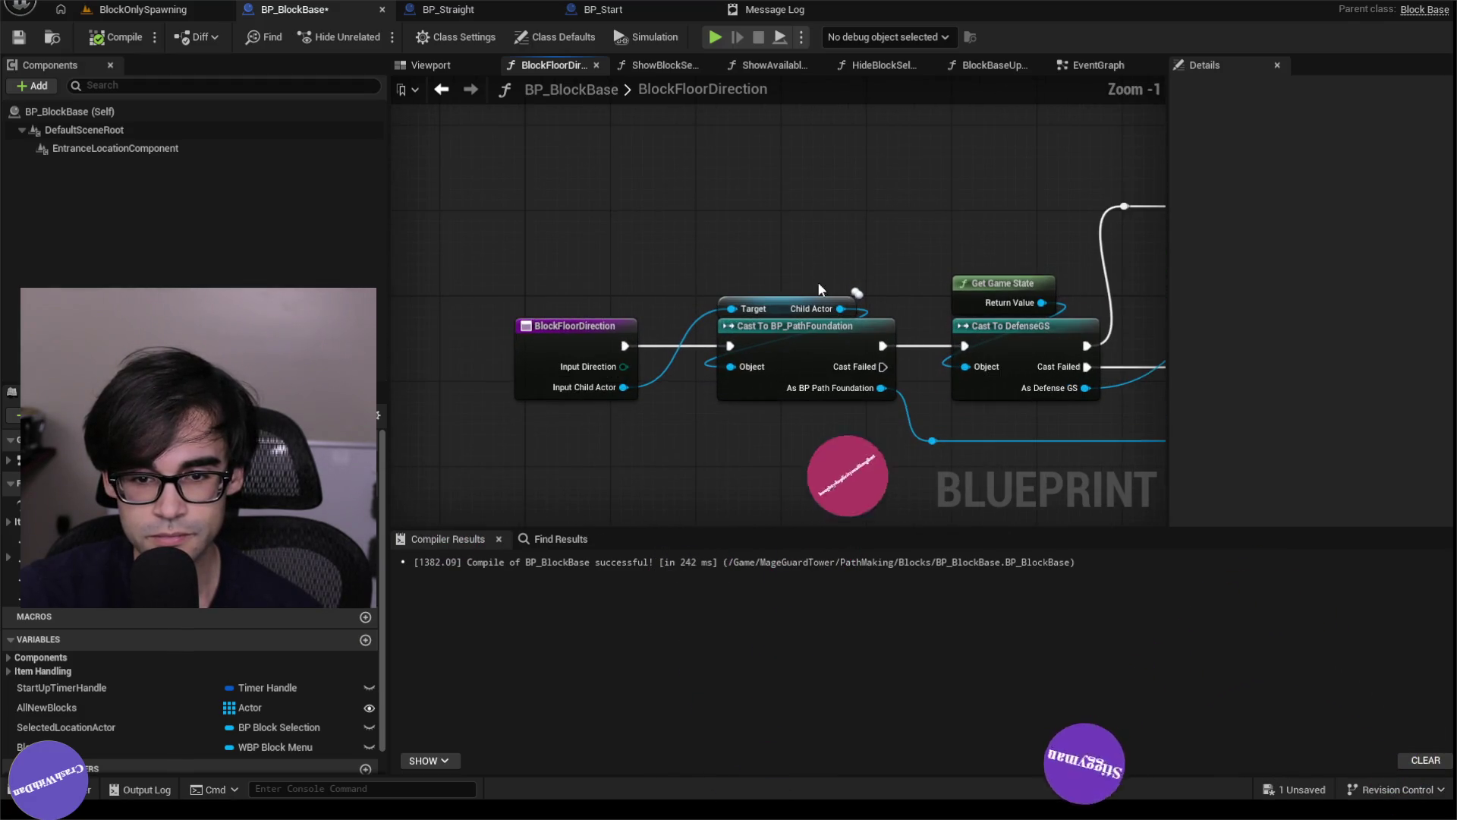
{"action": "left_click_drag", "start_coordinate": [968, 216], "coordinate": [521, 273]}
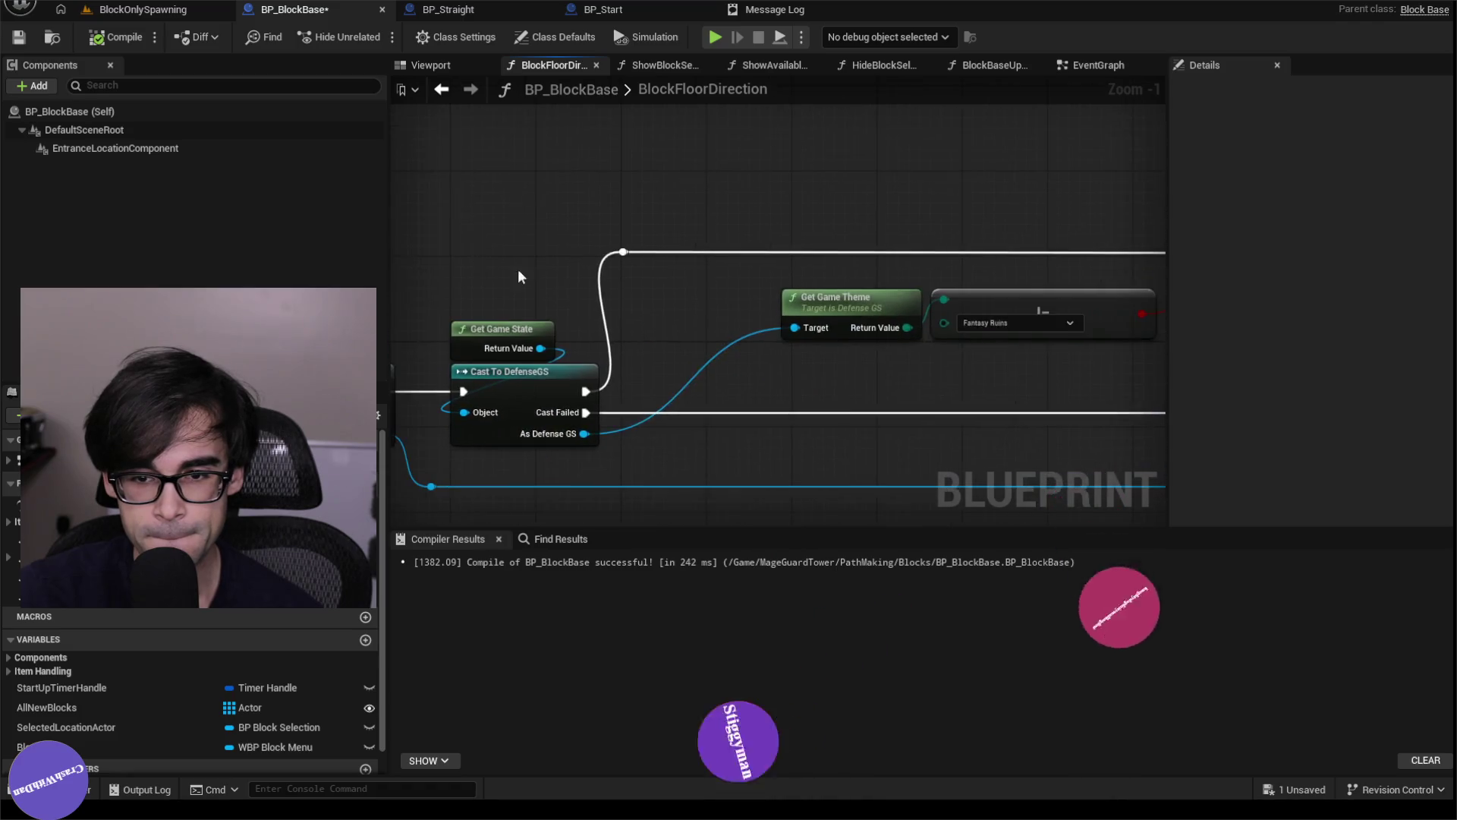
{"action": "scroll", "coordinate": [521, 273], "scroll_direction": "down", "scroll_amount": 2}
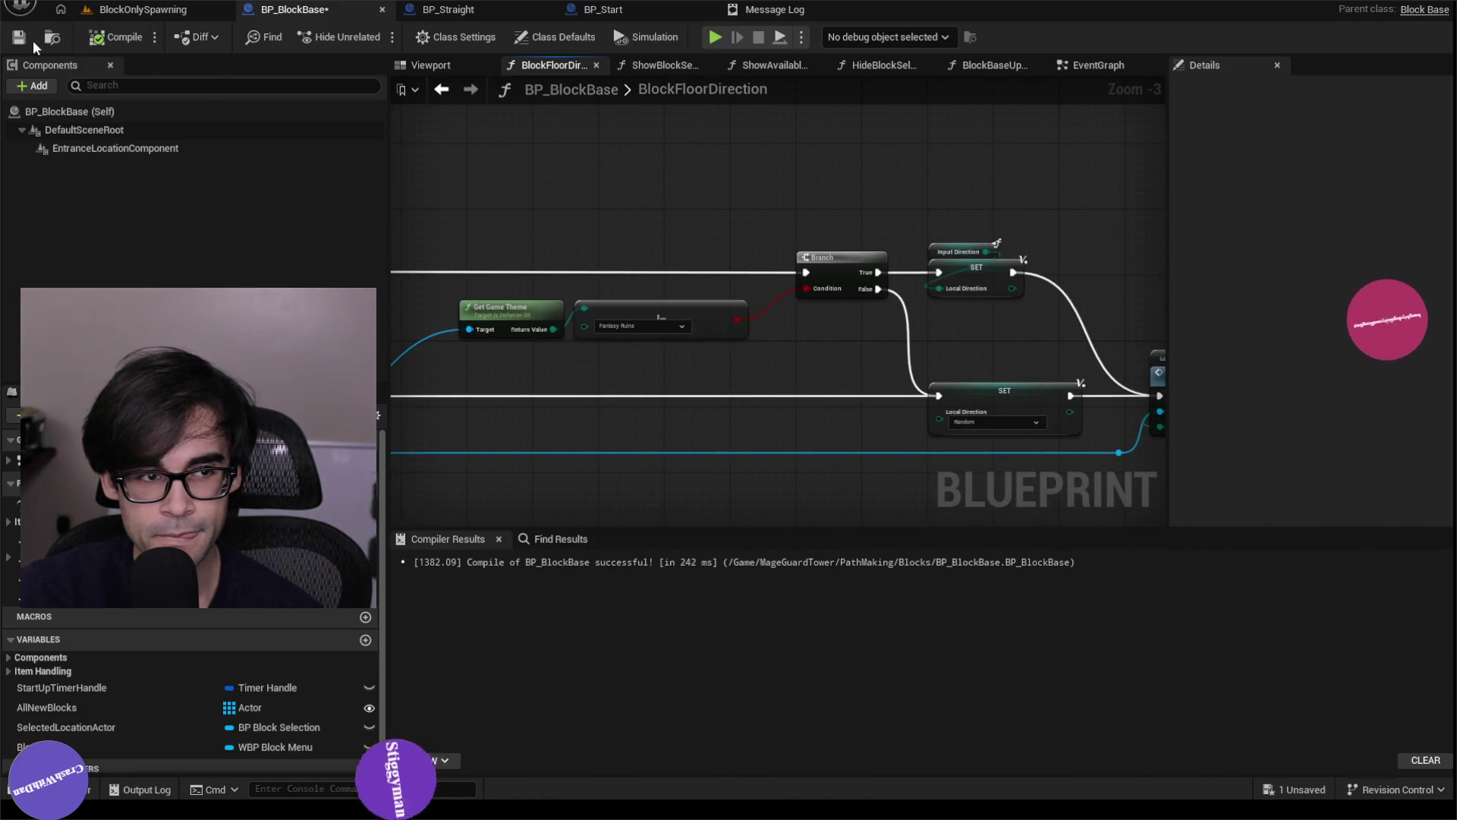
{"action": "left_click", "coordinate": [135, 11]}
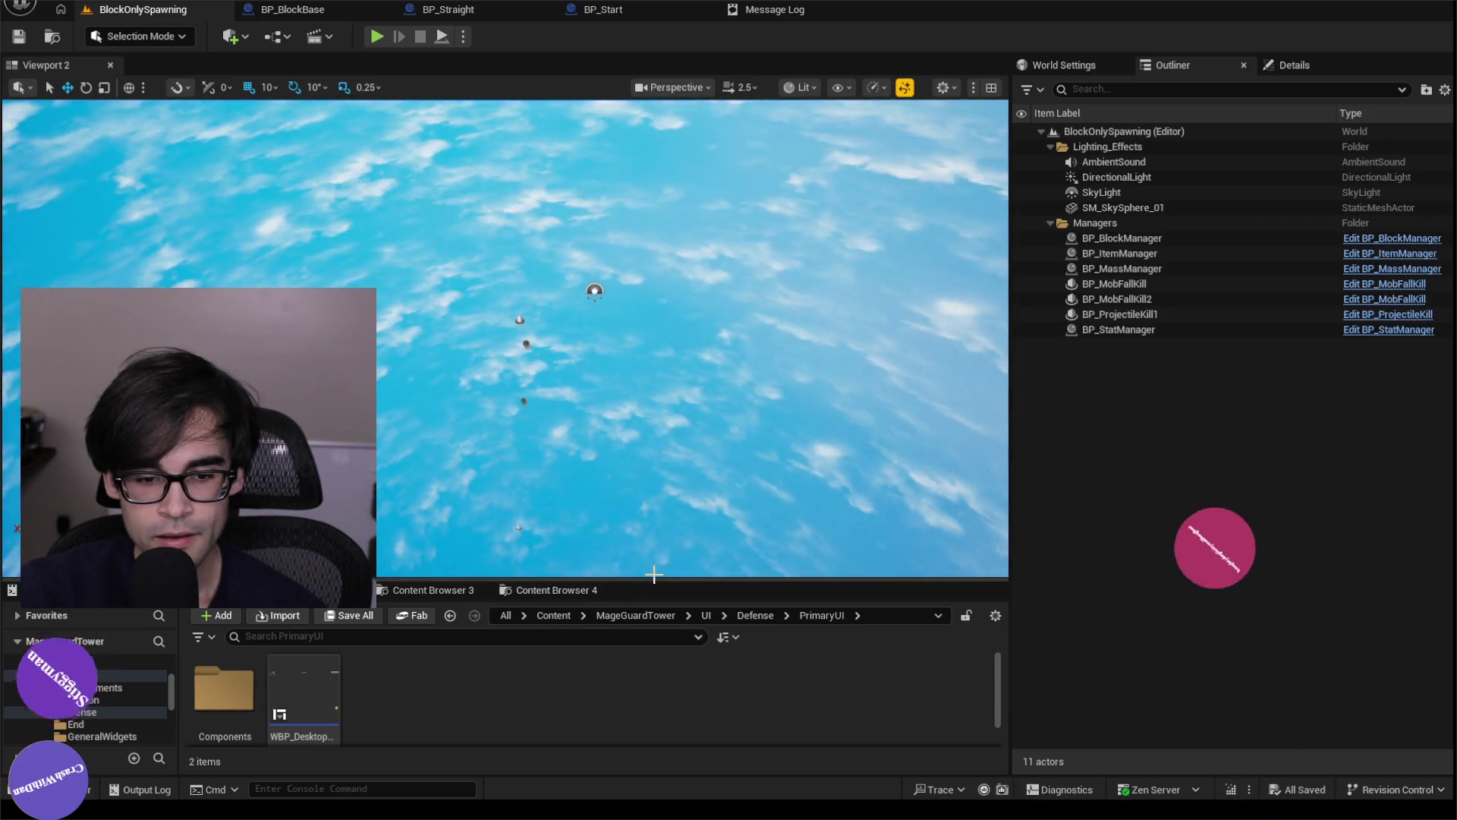
Enlarge the content browser, play BlockOnlySpawning, and stop to show the Accessed None InputChildActor error.
{"action": "left_click_drag", "start_coordinate": [662, 580], "coordinate": [667, 514]}
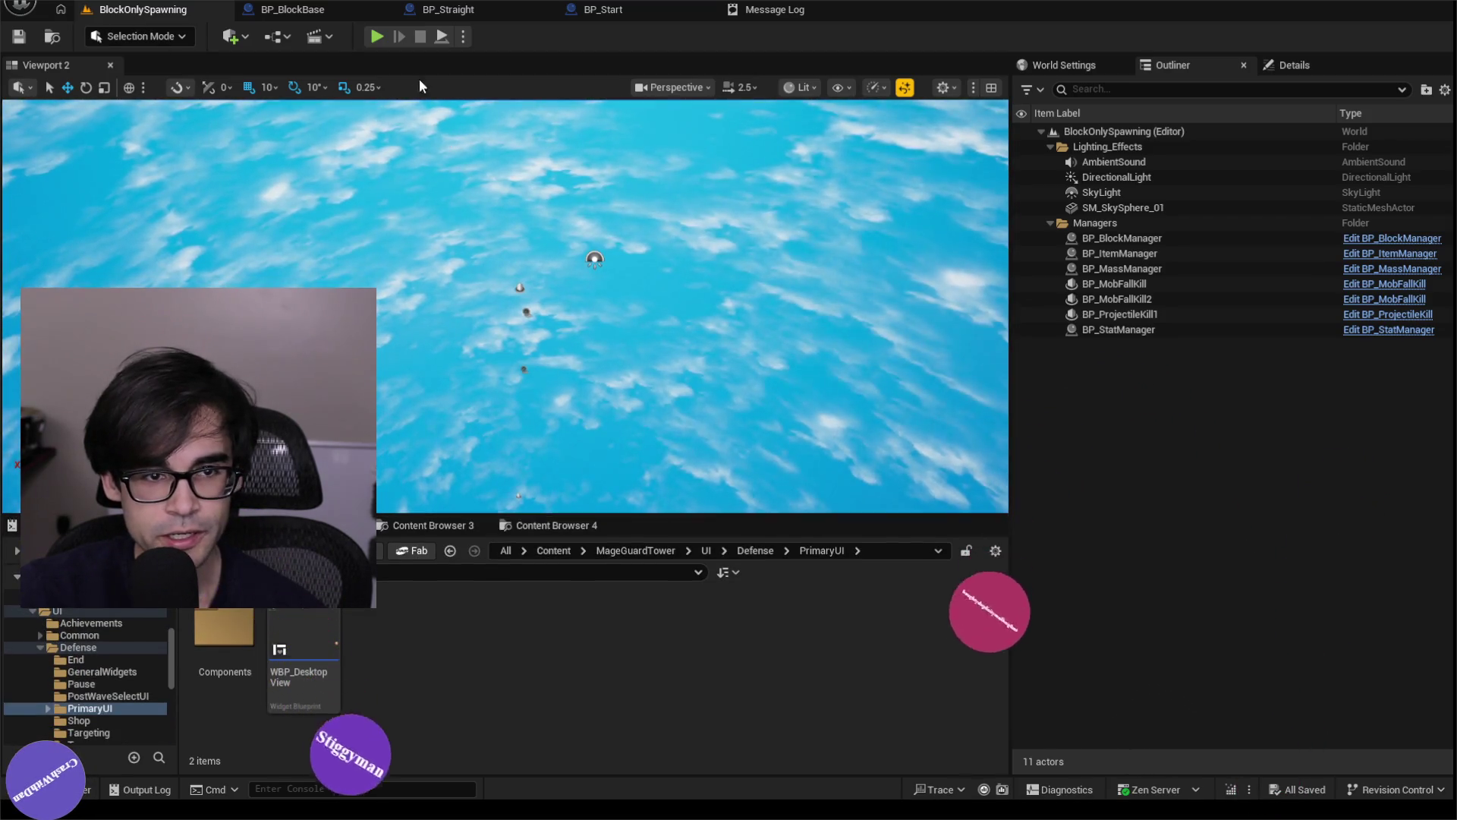
{"action": "left_click", "coordinate": [376, 38]}
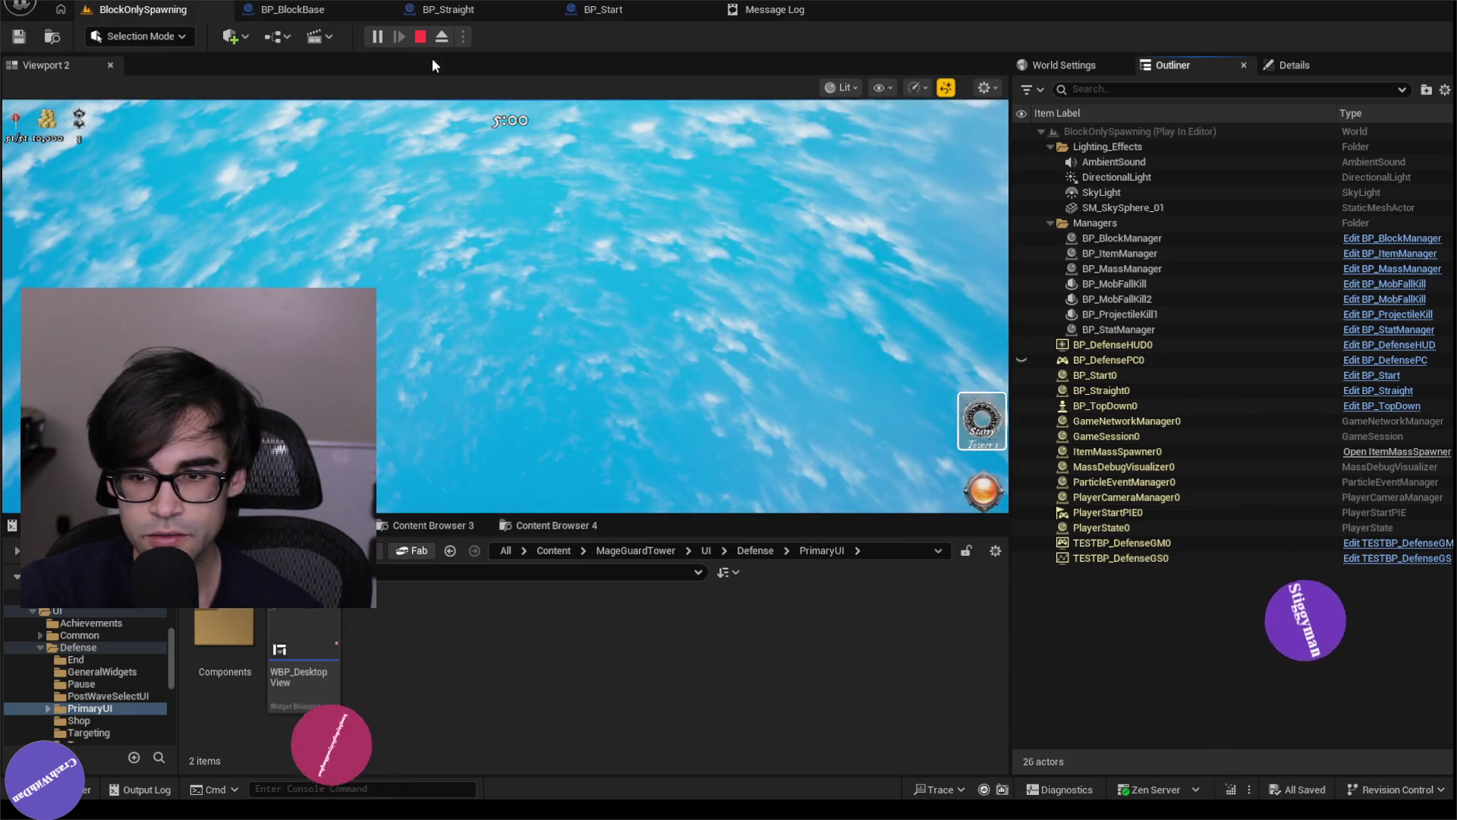
{"action": "key", "text": "Escape"}
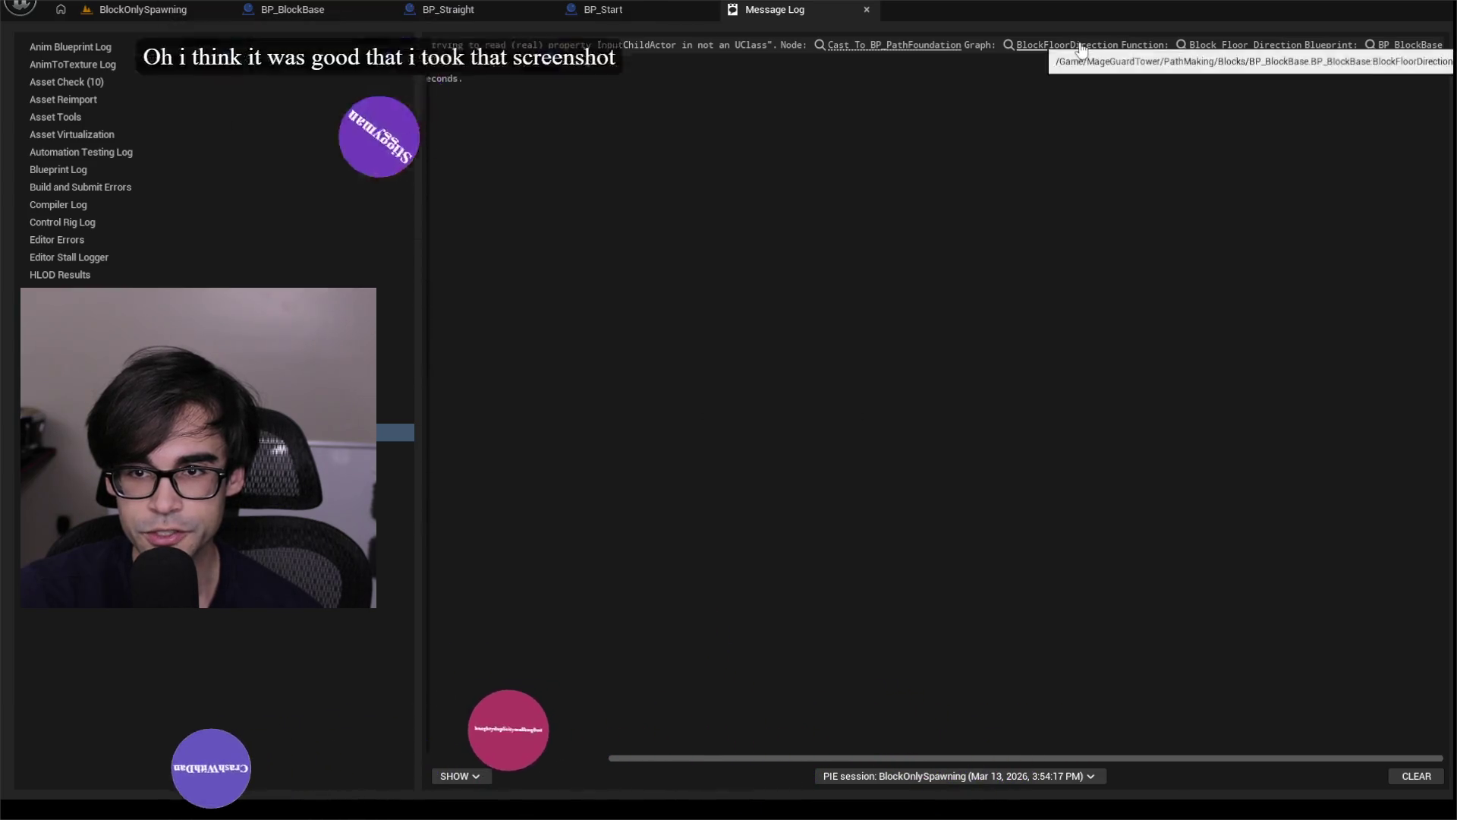
Open BlockFloorDirection from the error link and inspect its InputDirection and InputChildActor inputs.
{"action": "left_click", "coordinate": [1230, 44]}
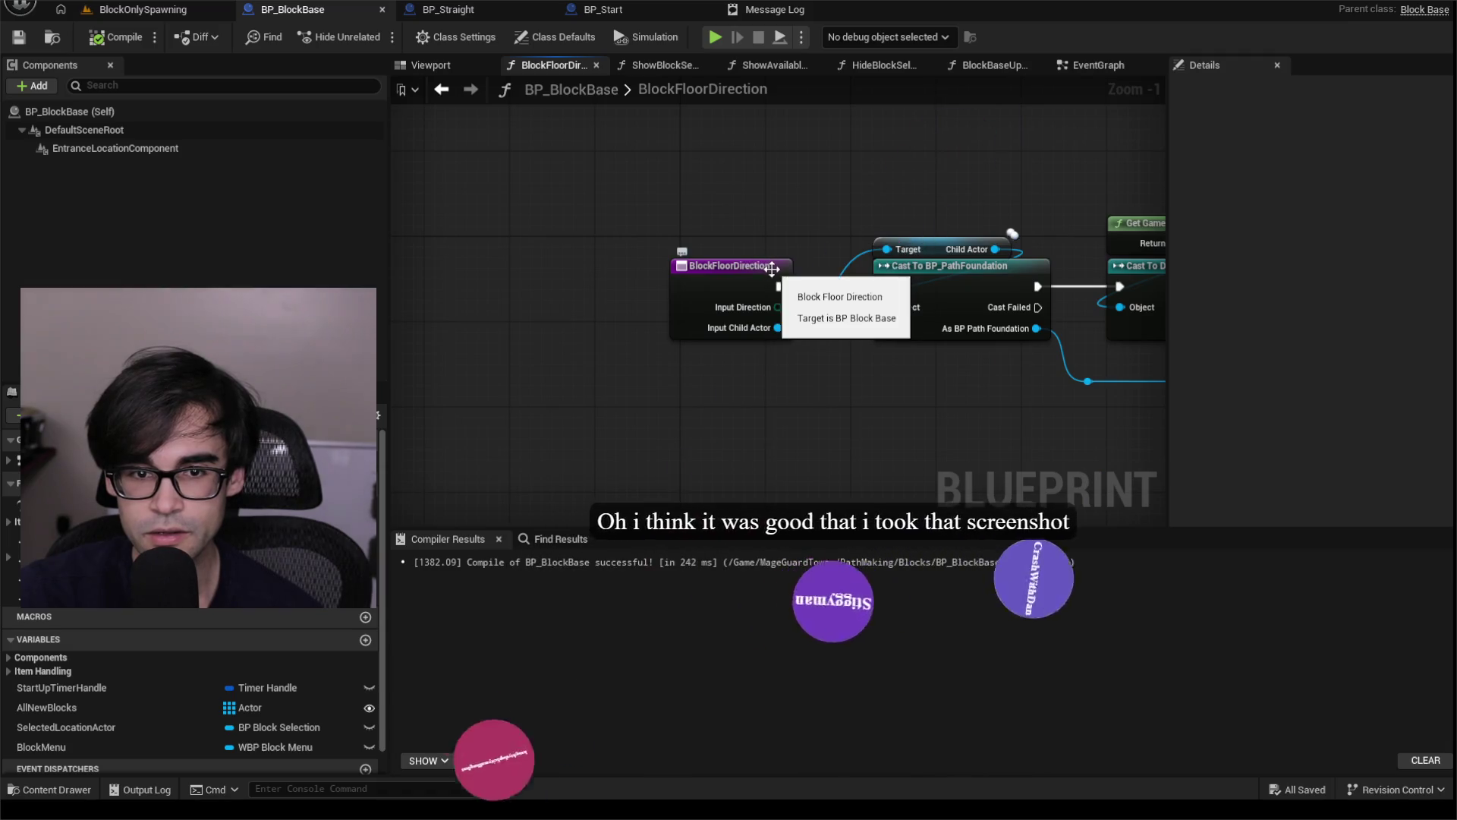
{"action": "left_click", "coordinate": [722, 271]}
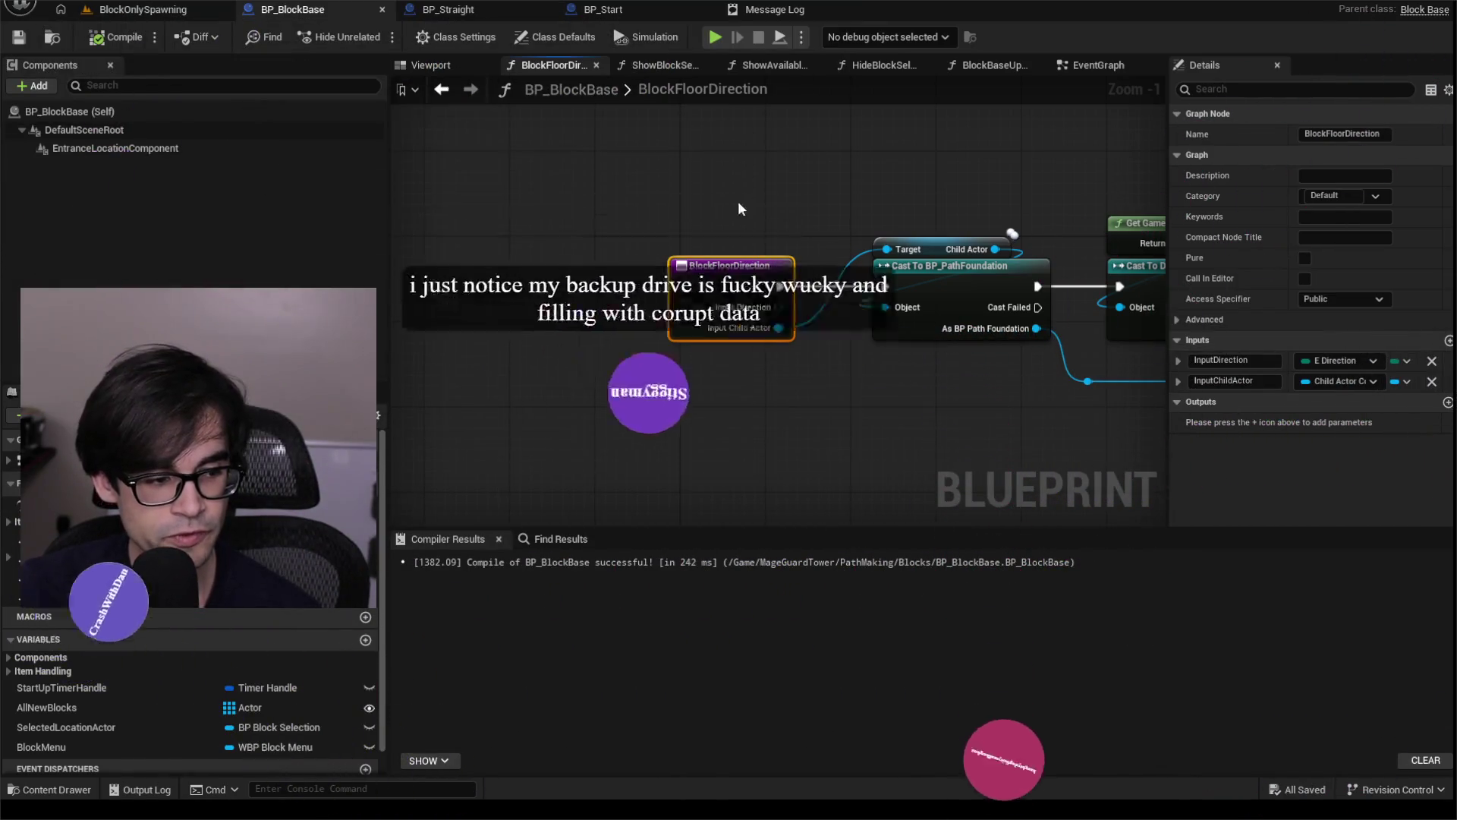
Find references to BlockFloorDirection by name, then by name across all Blueprints.
{"action": "right_click", "coordinate": [705, 276]}
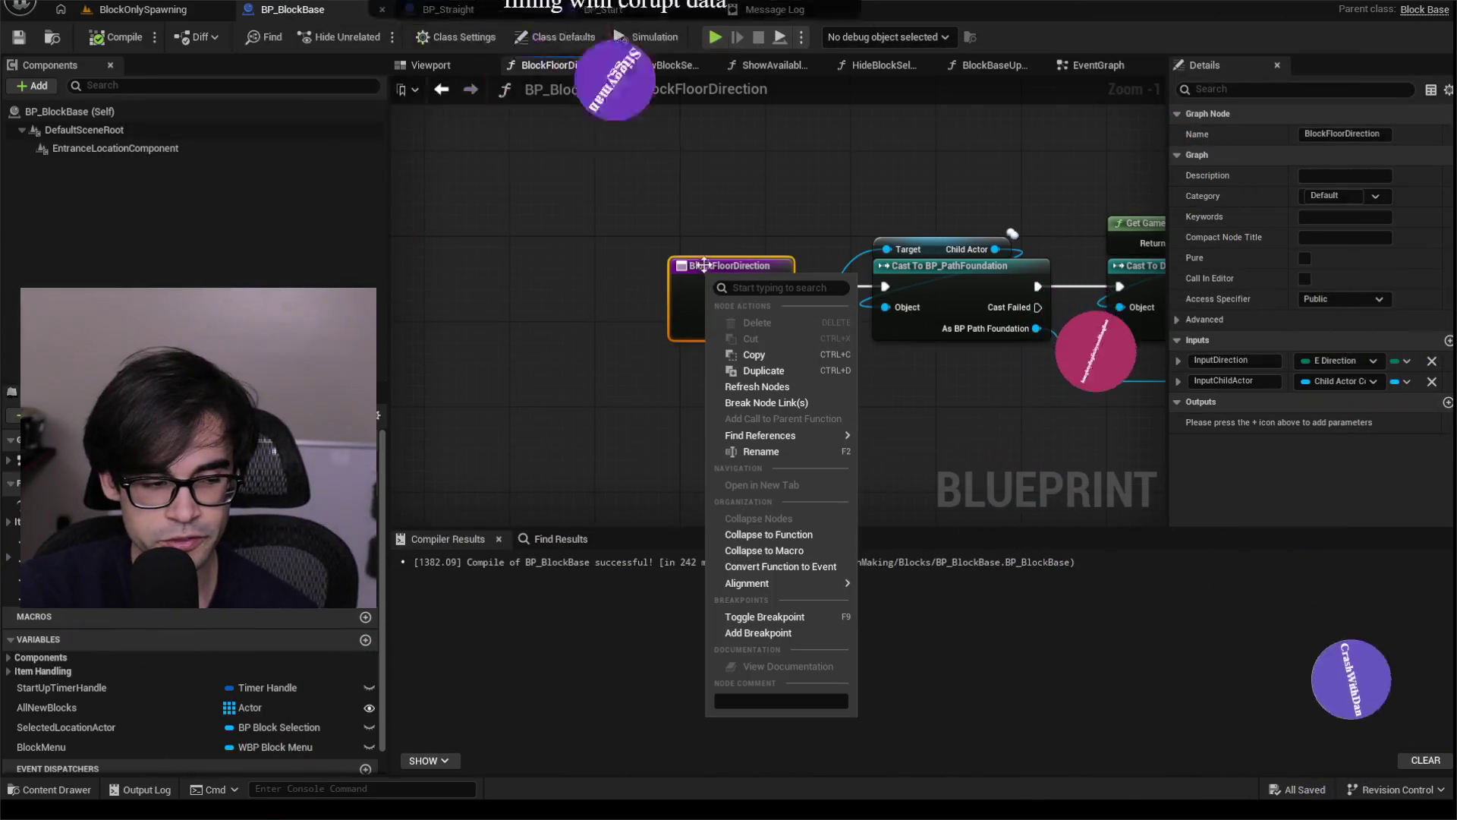
{"action": "mouse_move", "coordinate": [774, 437]}
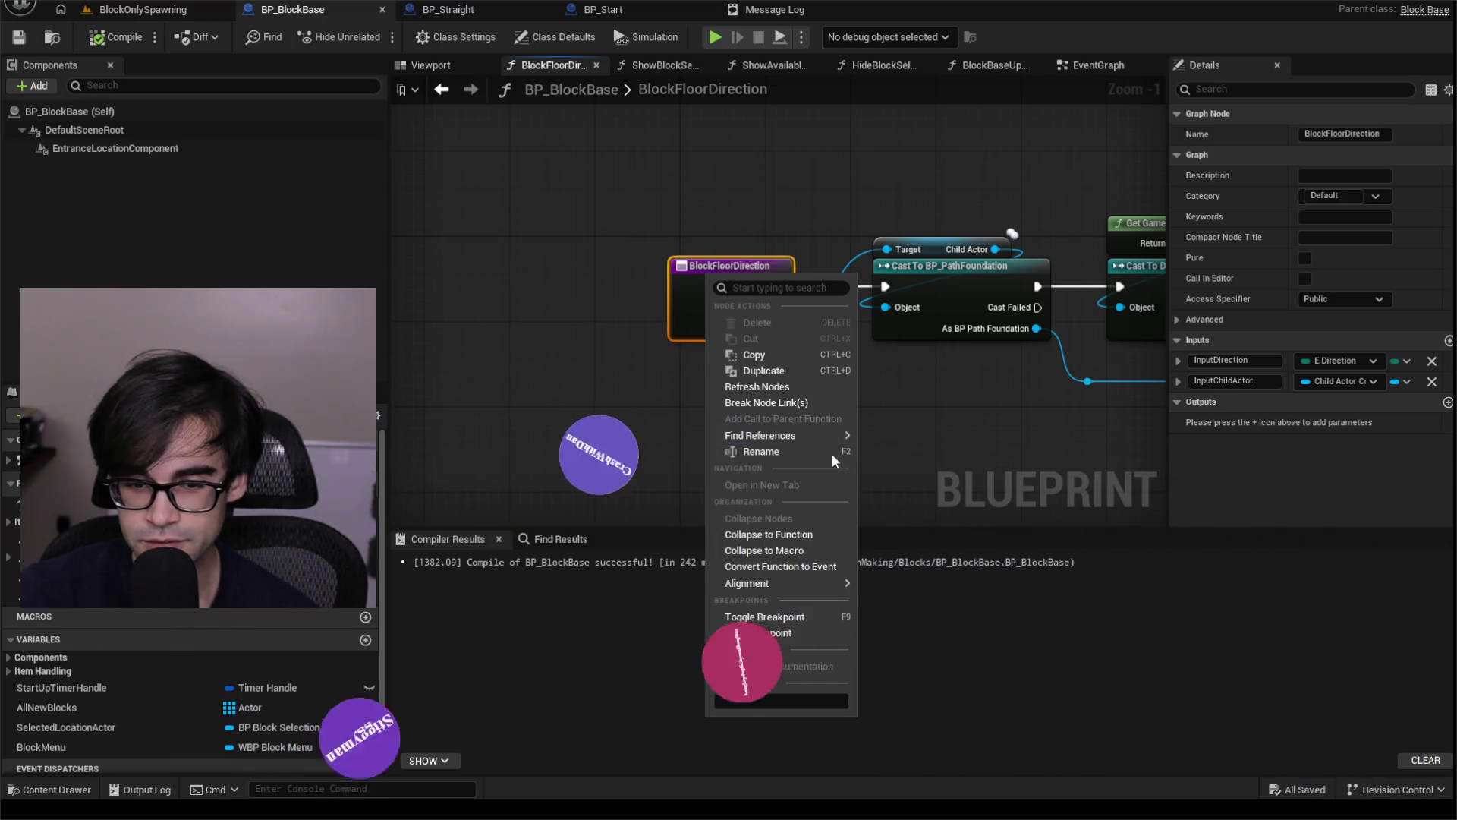
{"action": "mouse_move", "coordinate": [809, 579]}
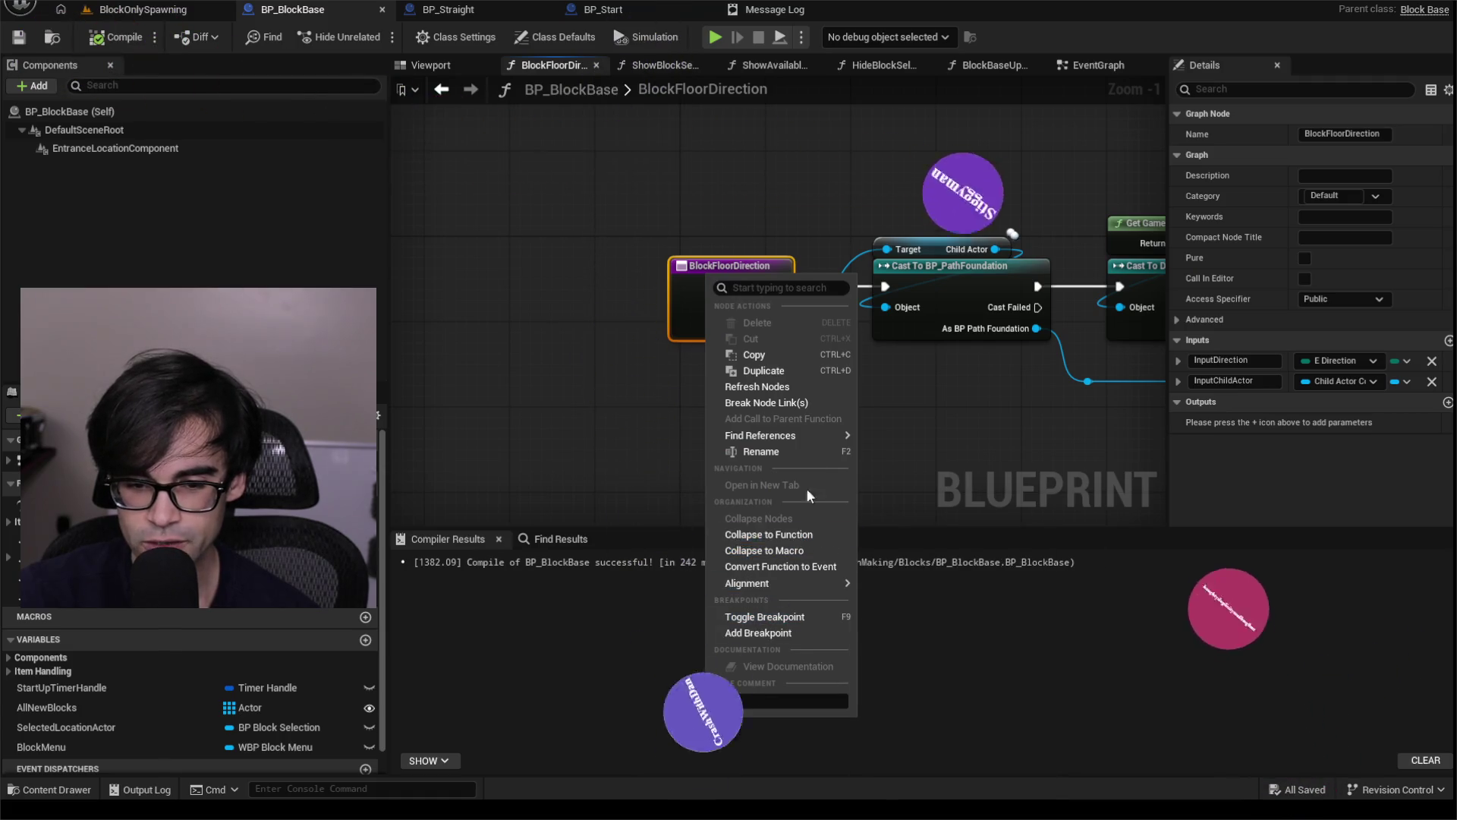
{"action": "left_click", "coordinate": [863, 438]}
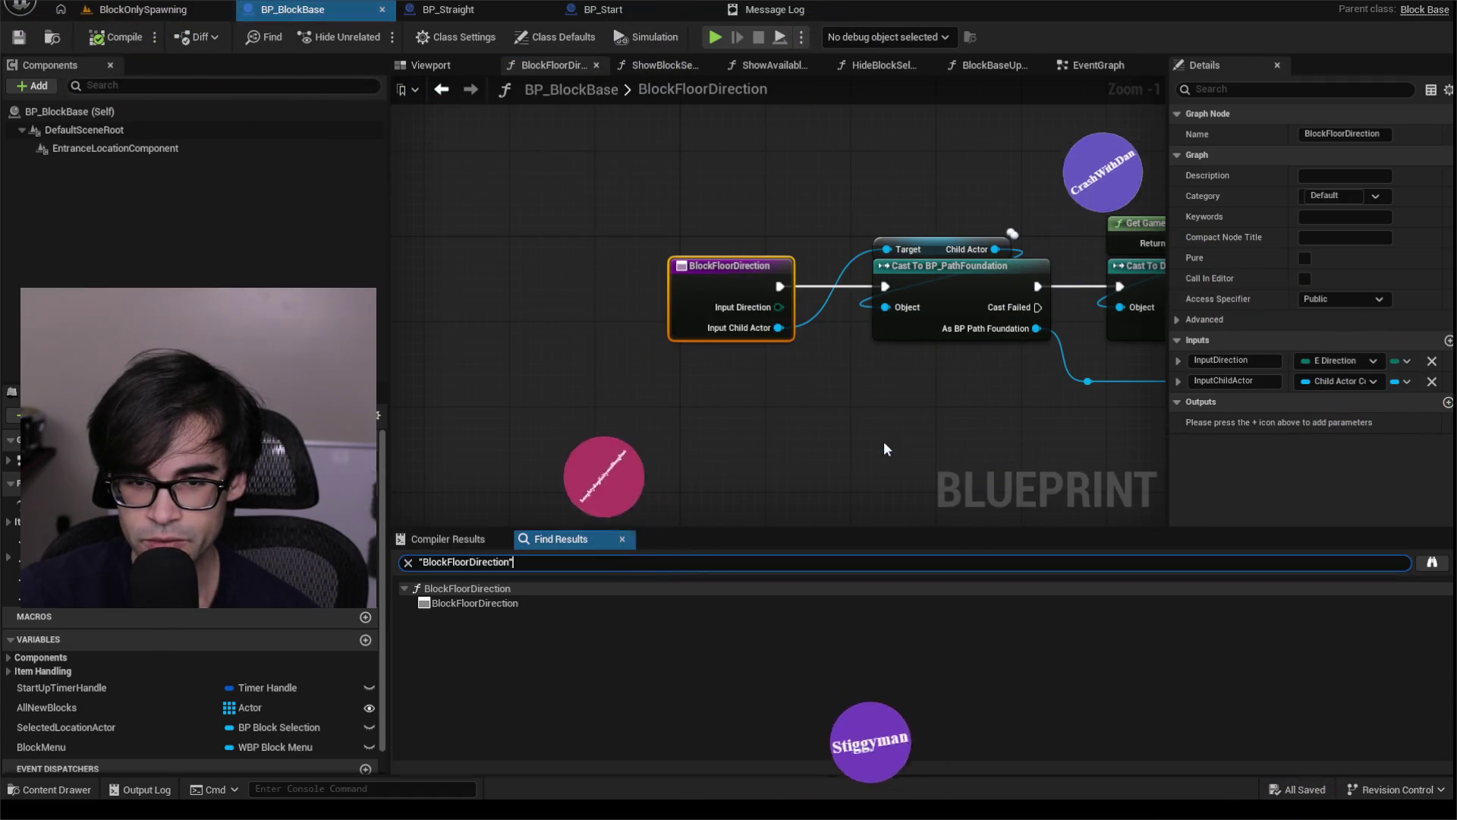
{"action": "left_click", "coordinate": [471, 605]}
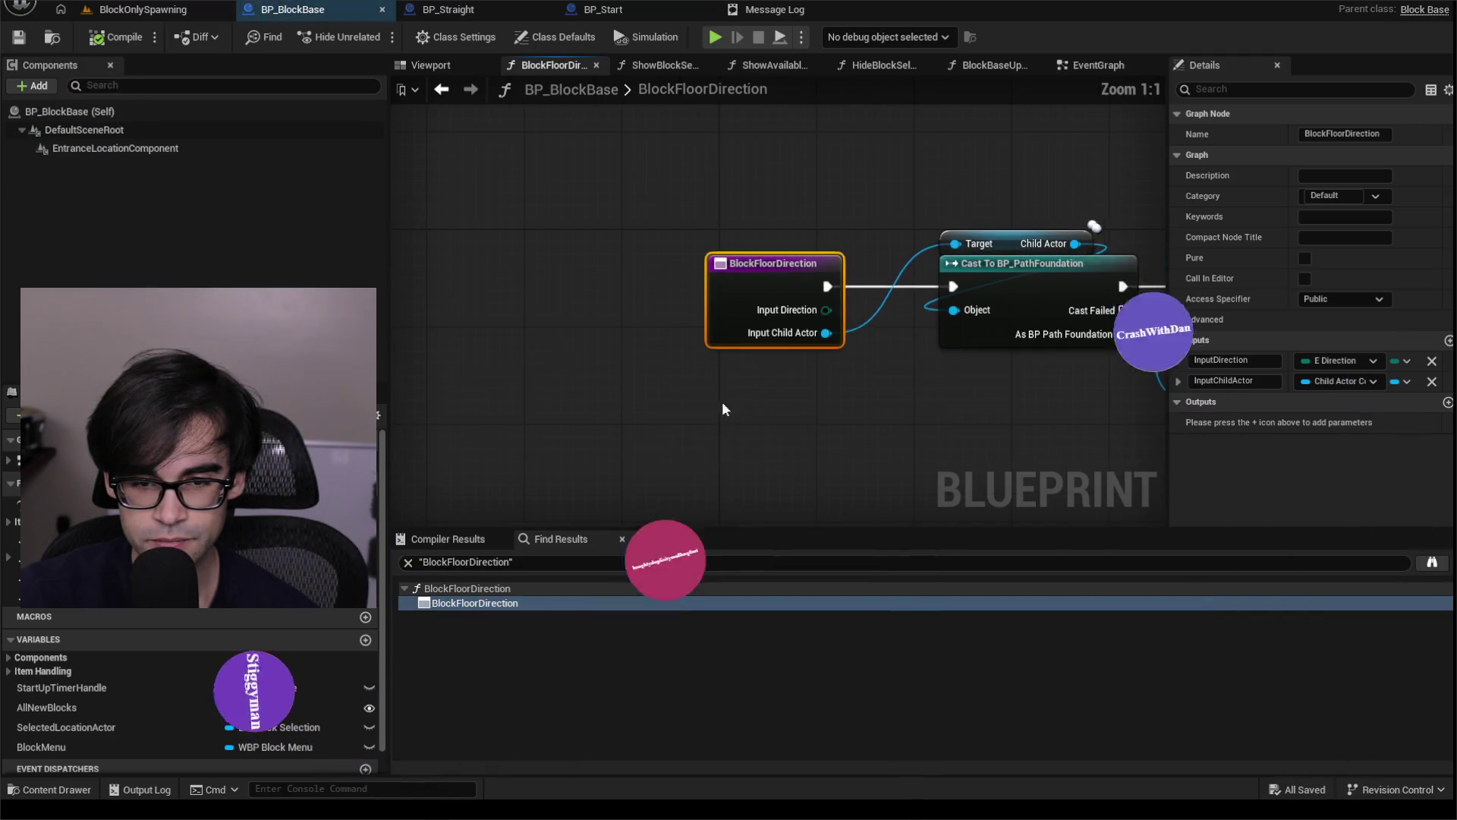
{"action": "right_click", "coordinate": [747, 271]}
{"action": "mouse_move", "coordinate": [858, 429]}
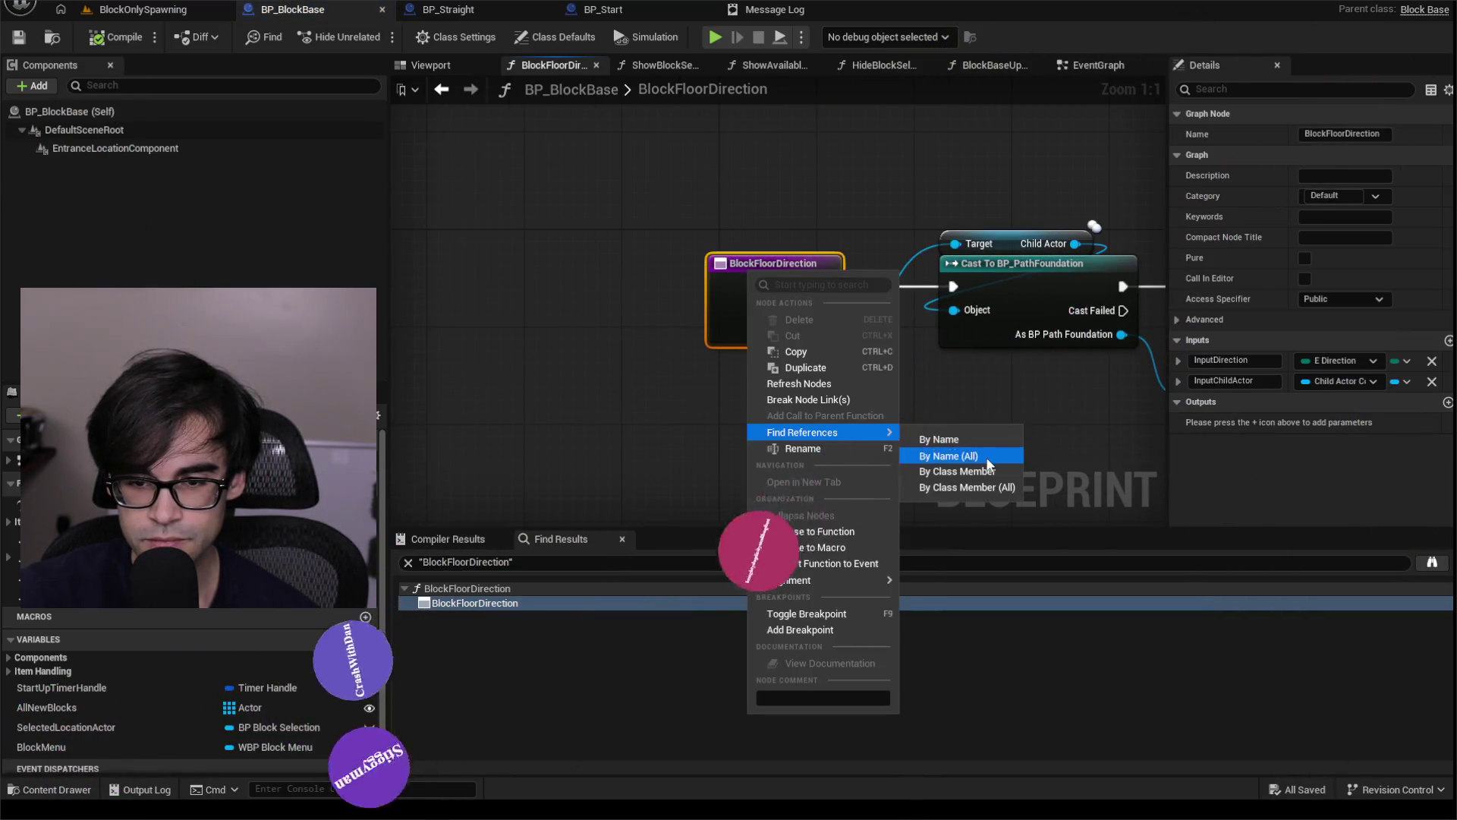
{"action": "left_click", "coordinate": [949, 454]}
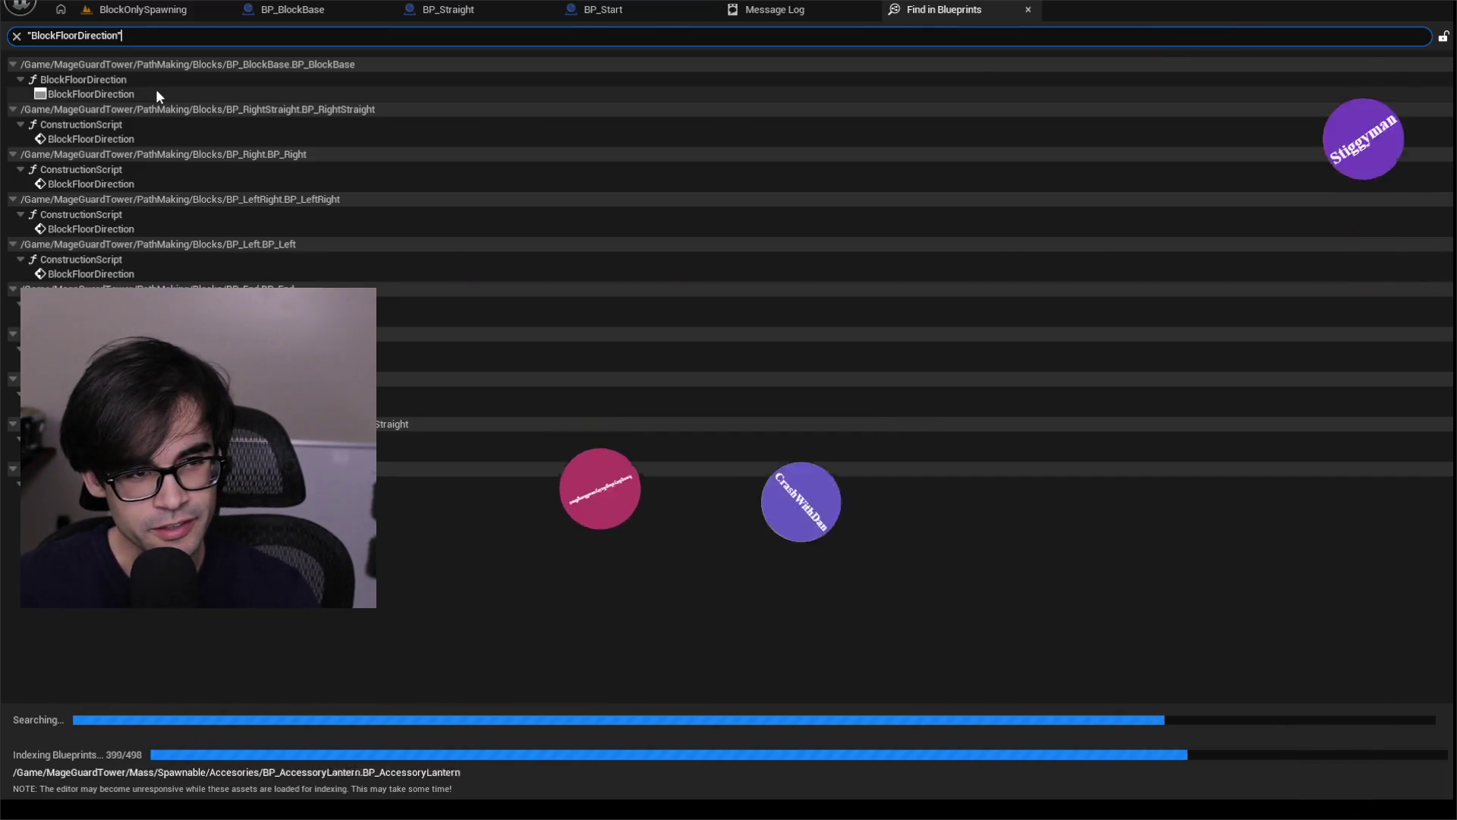
Open the BP_RightStraight Construction Script result calling Block Floor Direction with RightStraight.
{"action": "double_click", "coordinate": [112, 125]}
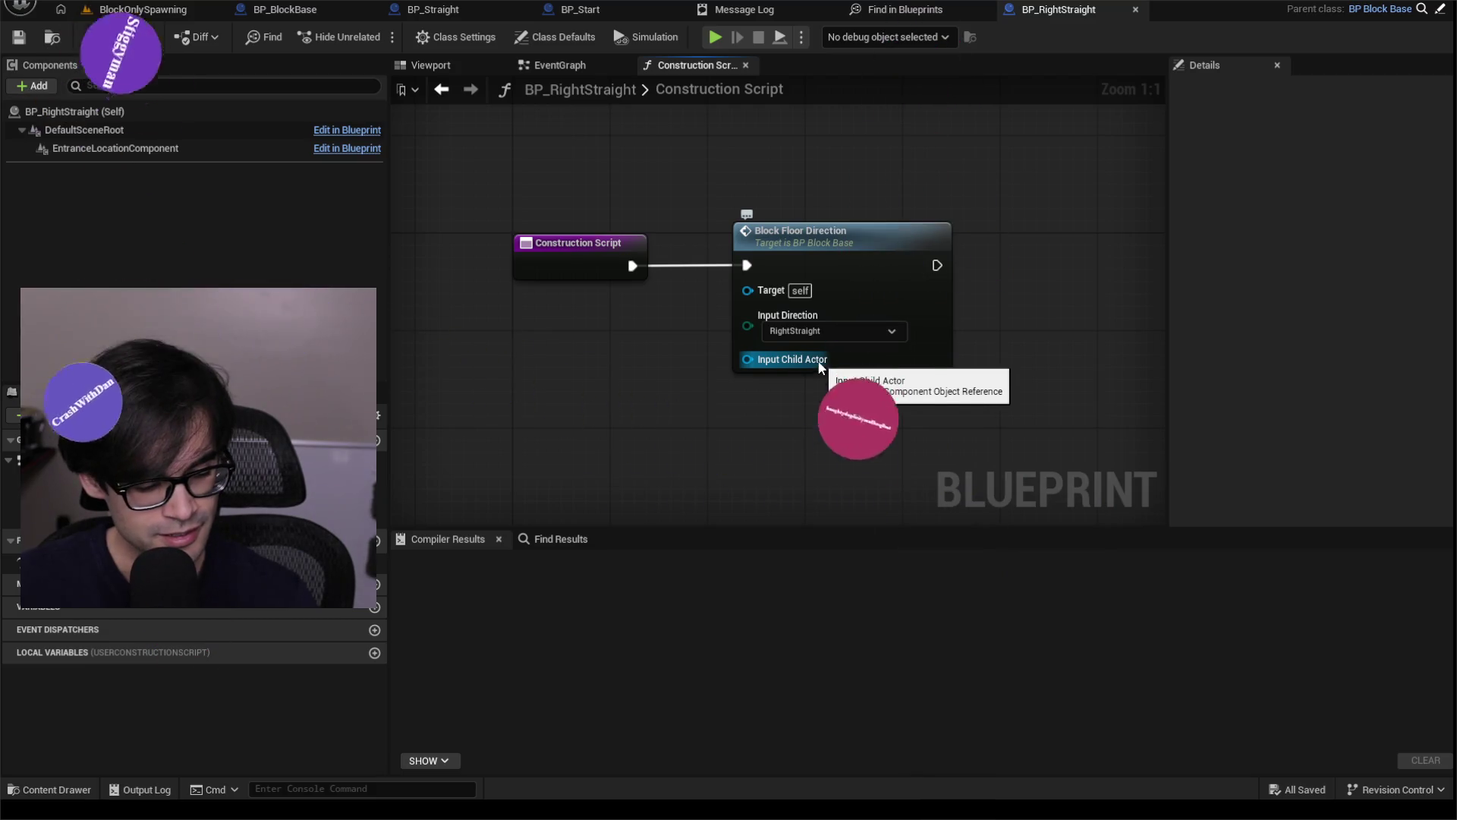
Zoom the Construction Script graph and return to the Find in Blueprints results for BlockFloorDirection.
{"action": "scroll", "coordinate": [859, 247], "scroll_direction": "down", "scroll_amount": 3}
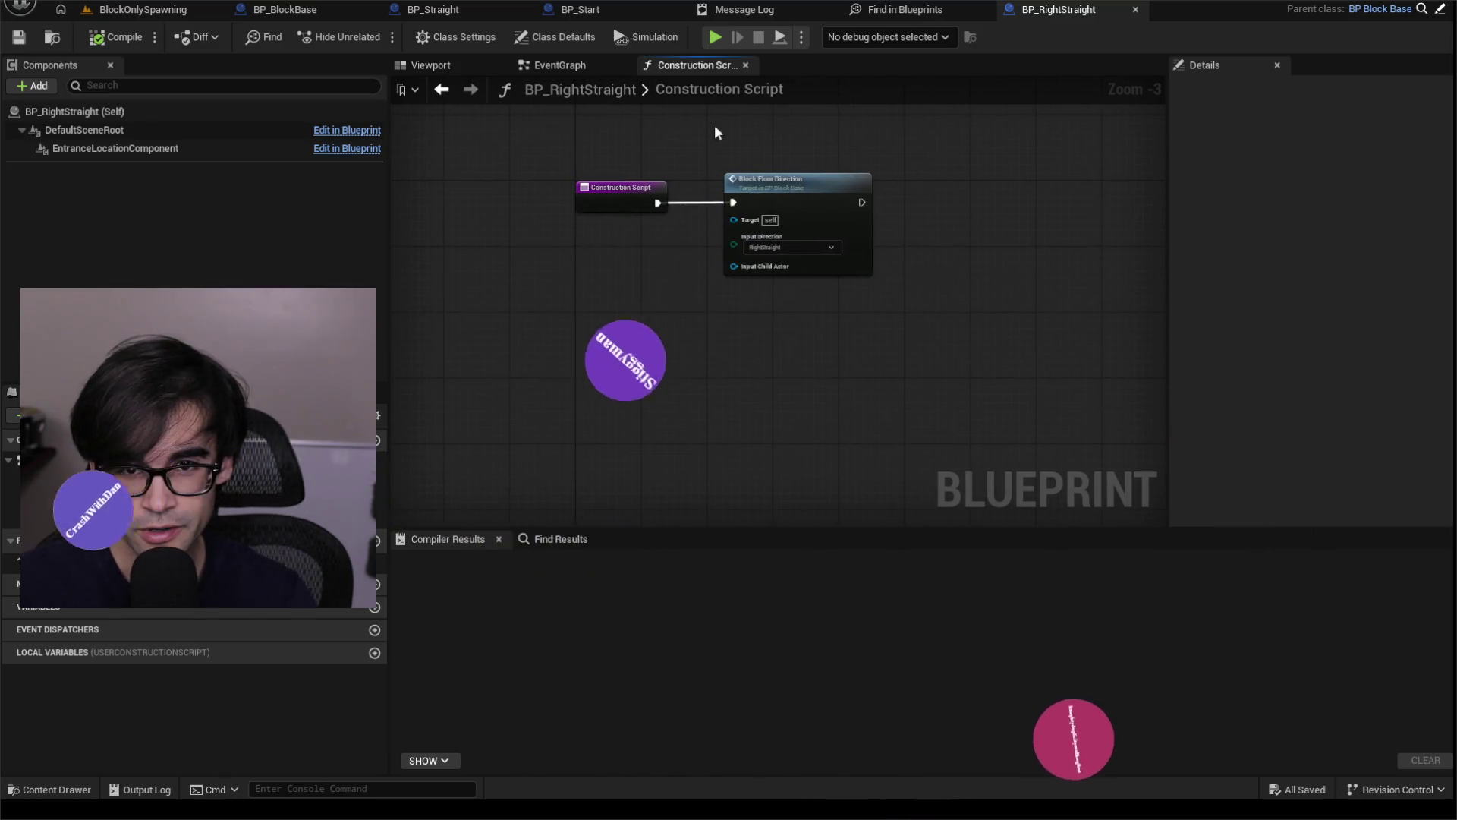
{"action": "scroll", "coordinate": [712, 141], "scroll_direction": "up", "scroll_amount": 2}
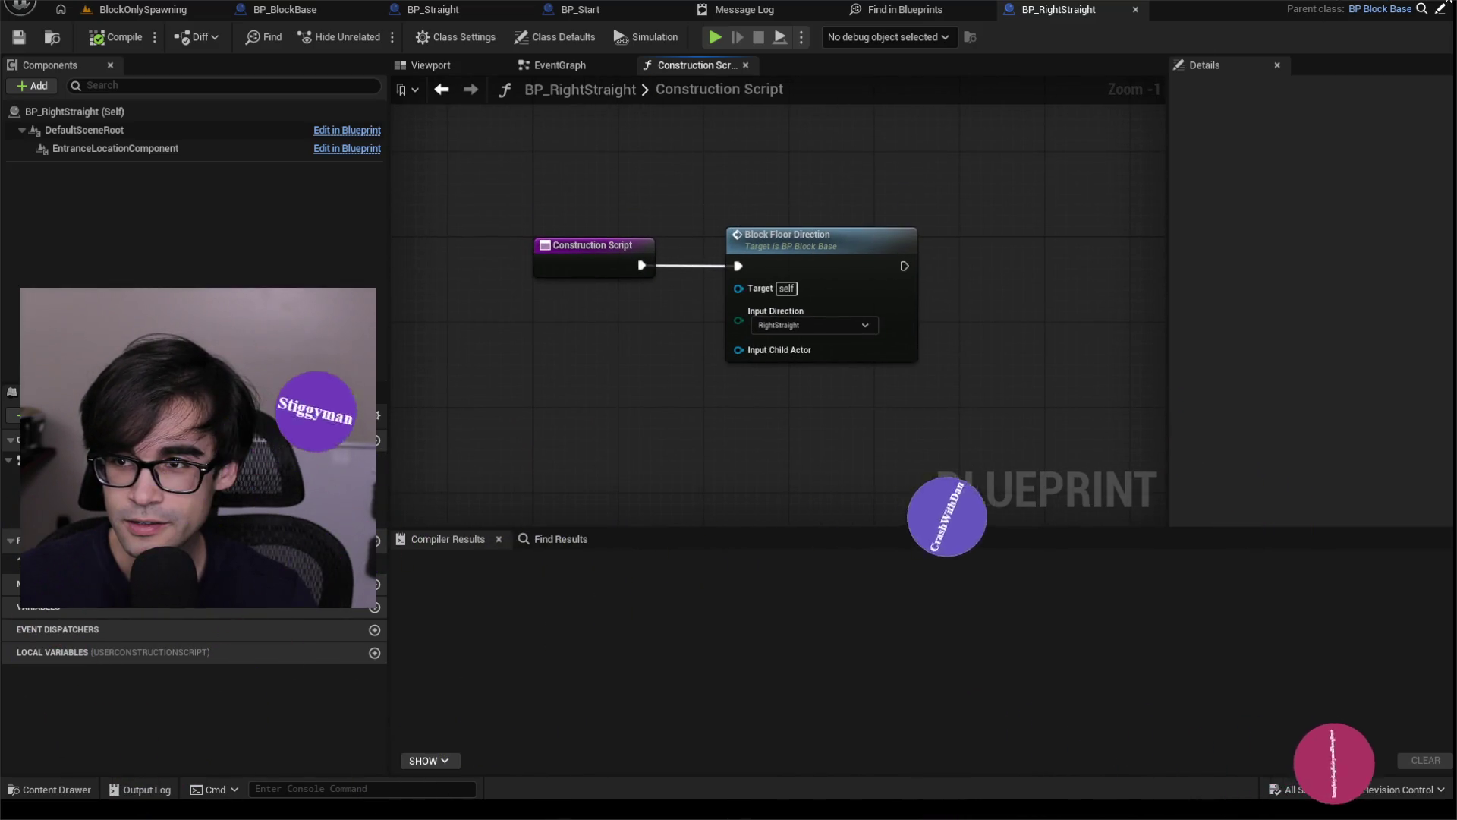
{"action": "left_click", "coordinate": [922, 11]}
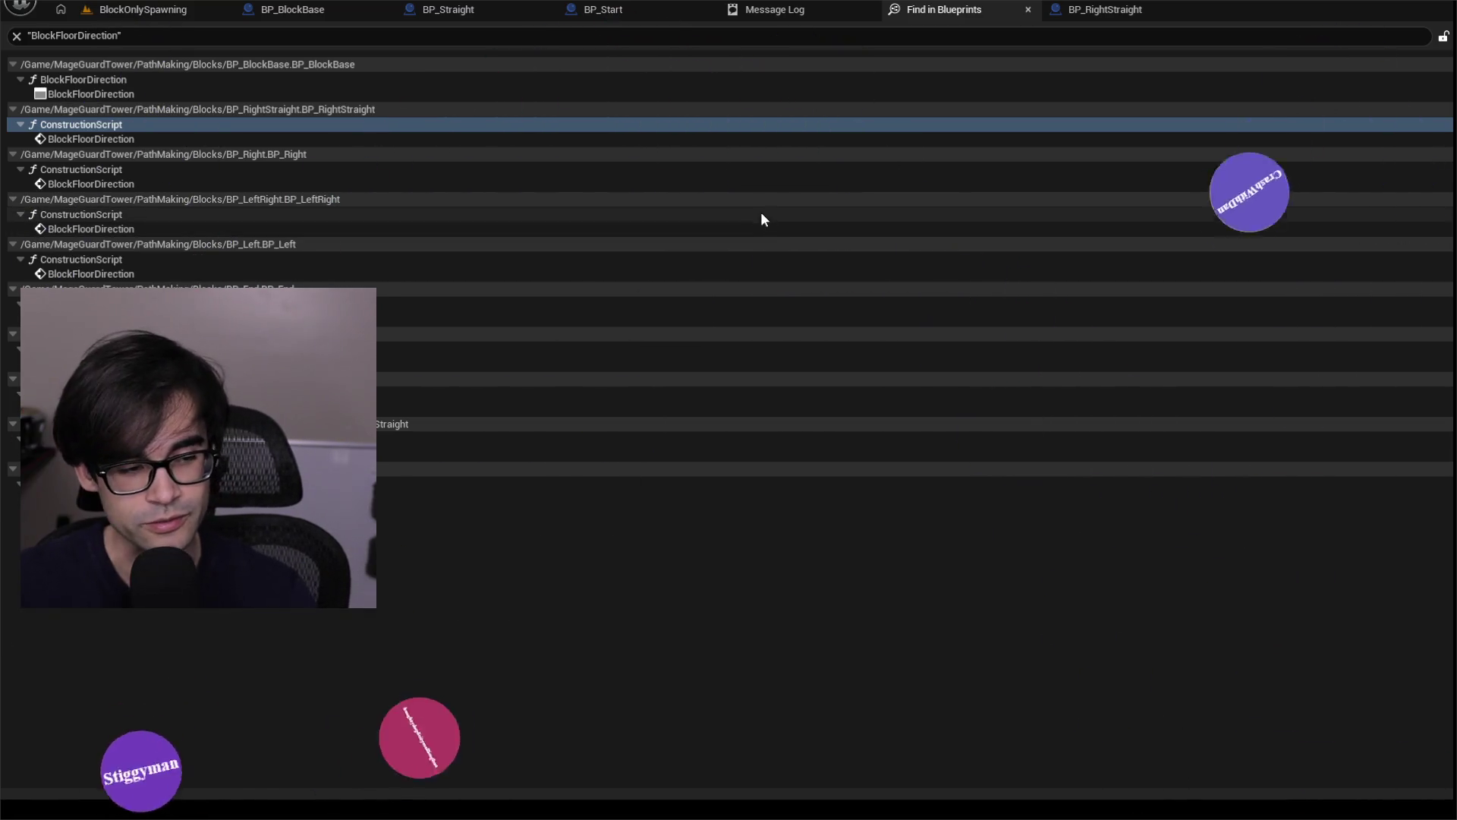
Close the Find in Blueprints and Message Log tabs, then select both Construction Script nodes.
{"action": "left_click", "coordinate": [1028, 12]}
{"action": "left_click", "coordinate": [817, 12]}
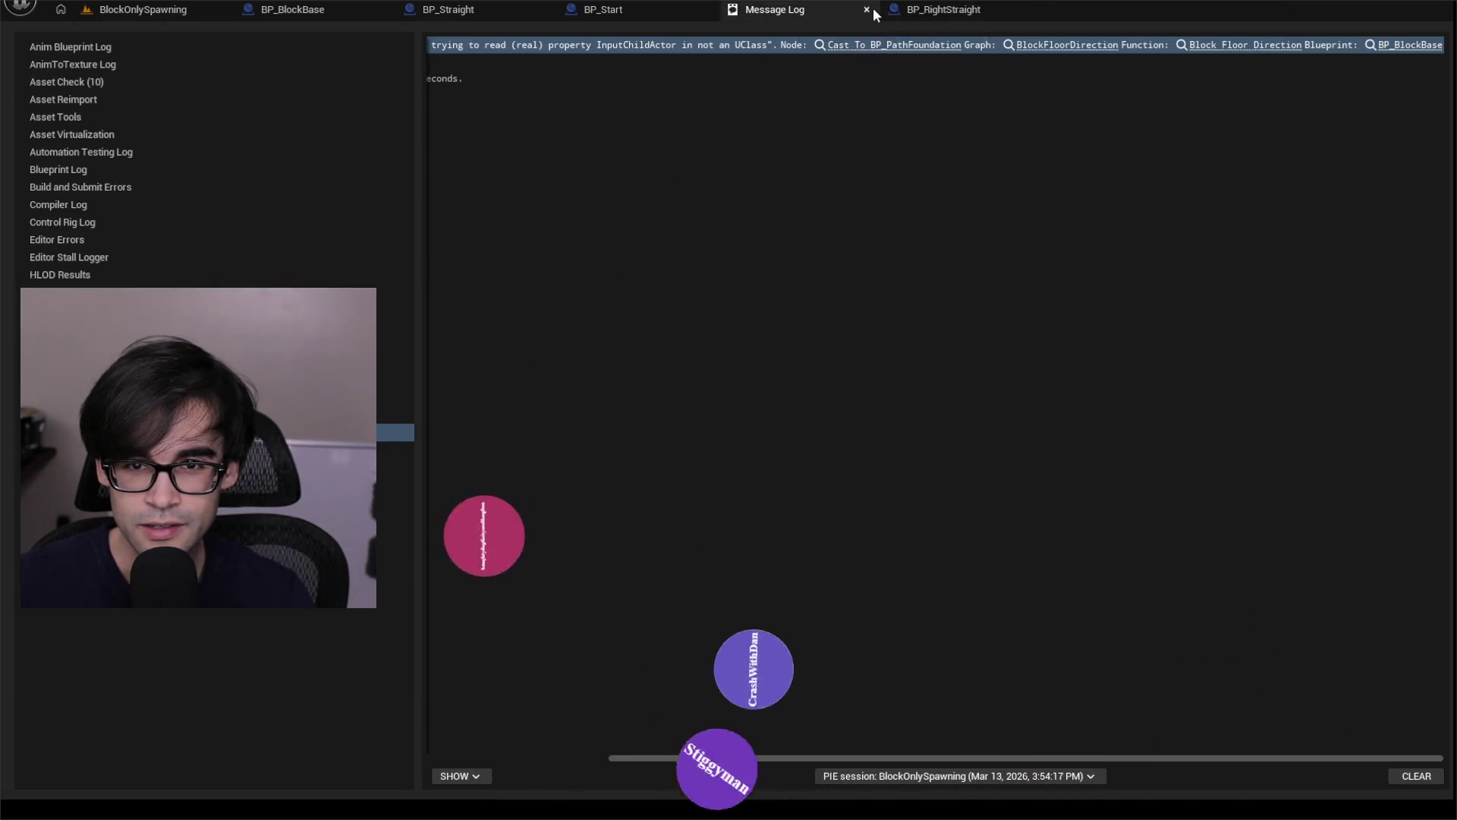
{"action": "left_click_drag", "start_coordinate": [1000, 759], "coordinate": [675, 759]}
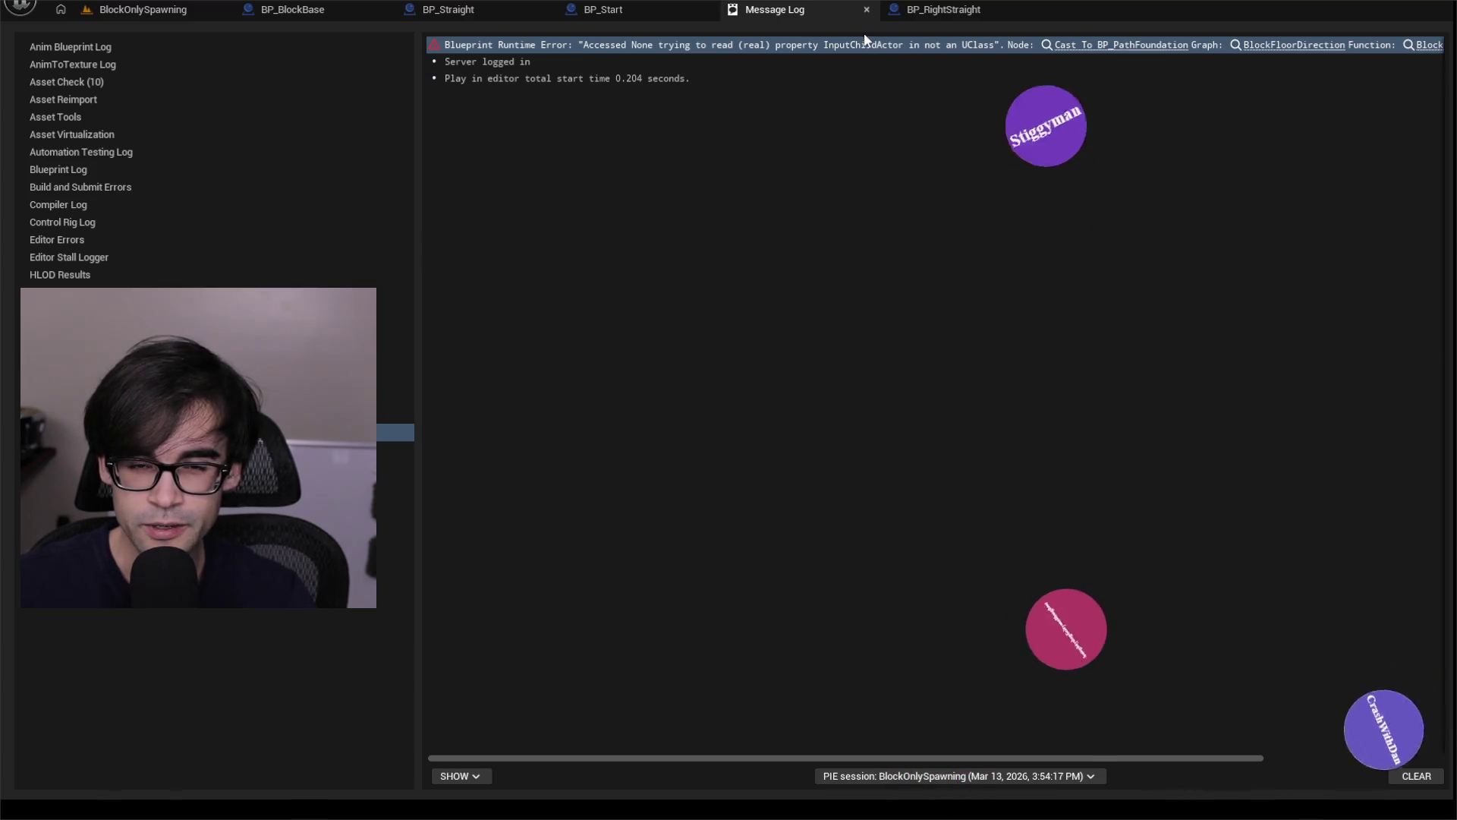
{"action": "left_click", "coordinate": [867, 9]}
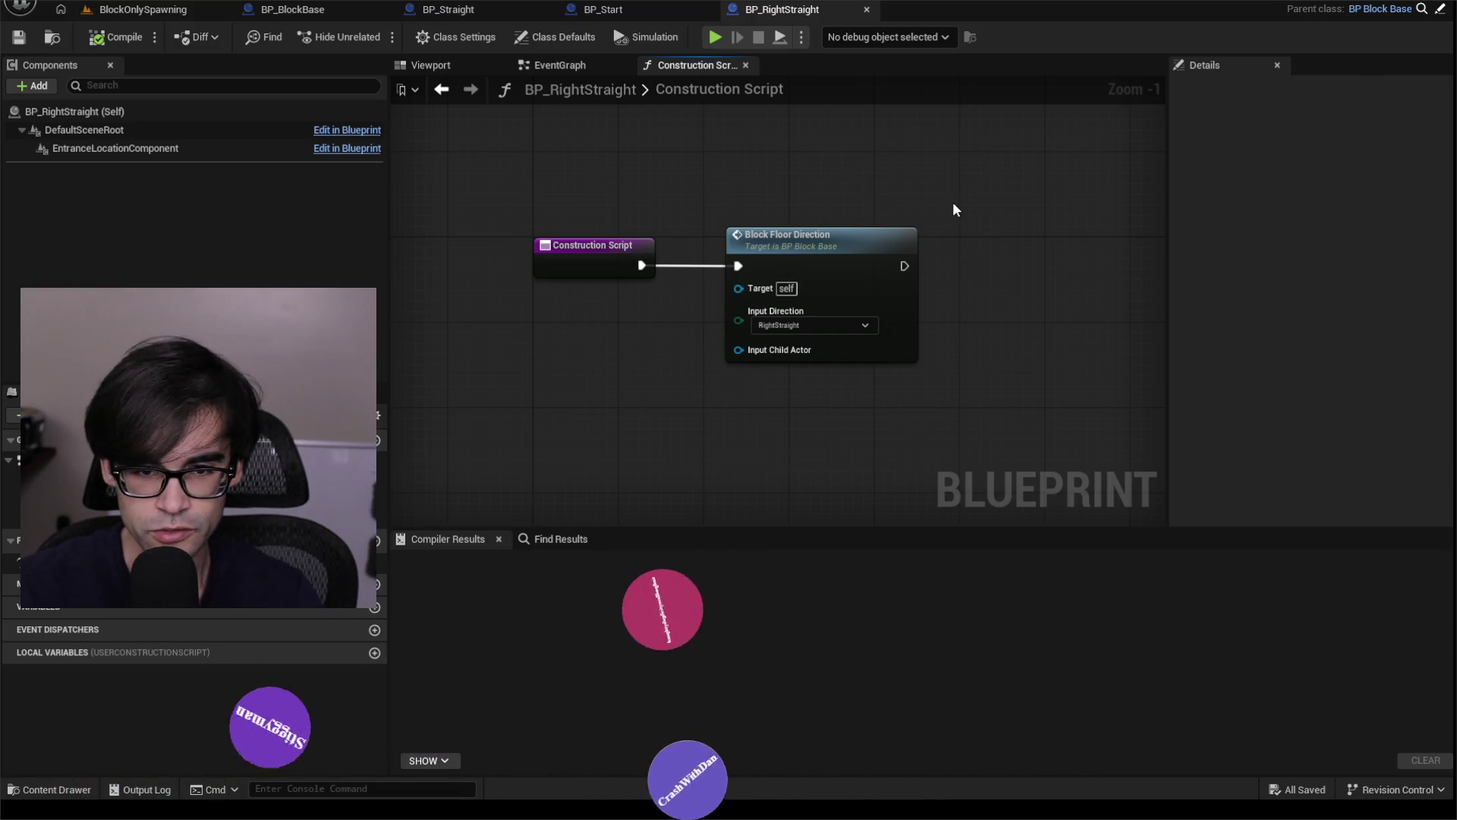
{"action": "left_click_drag", "start_coordinate": [952, 203], "coordinate": [534, 356]}
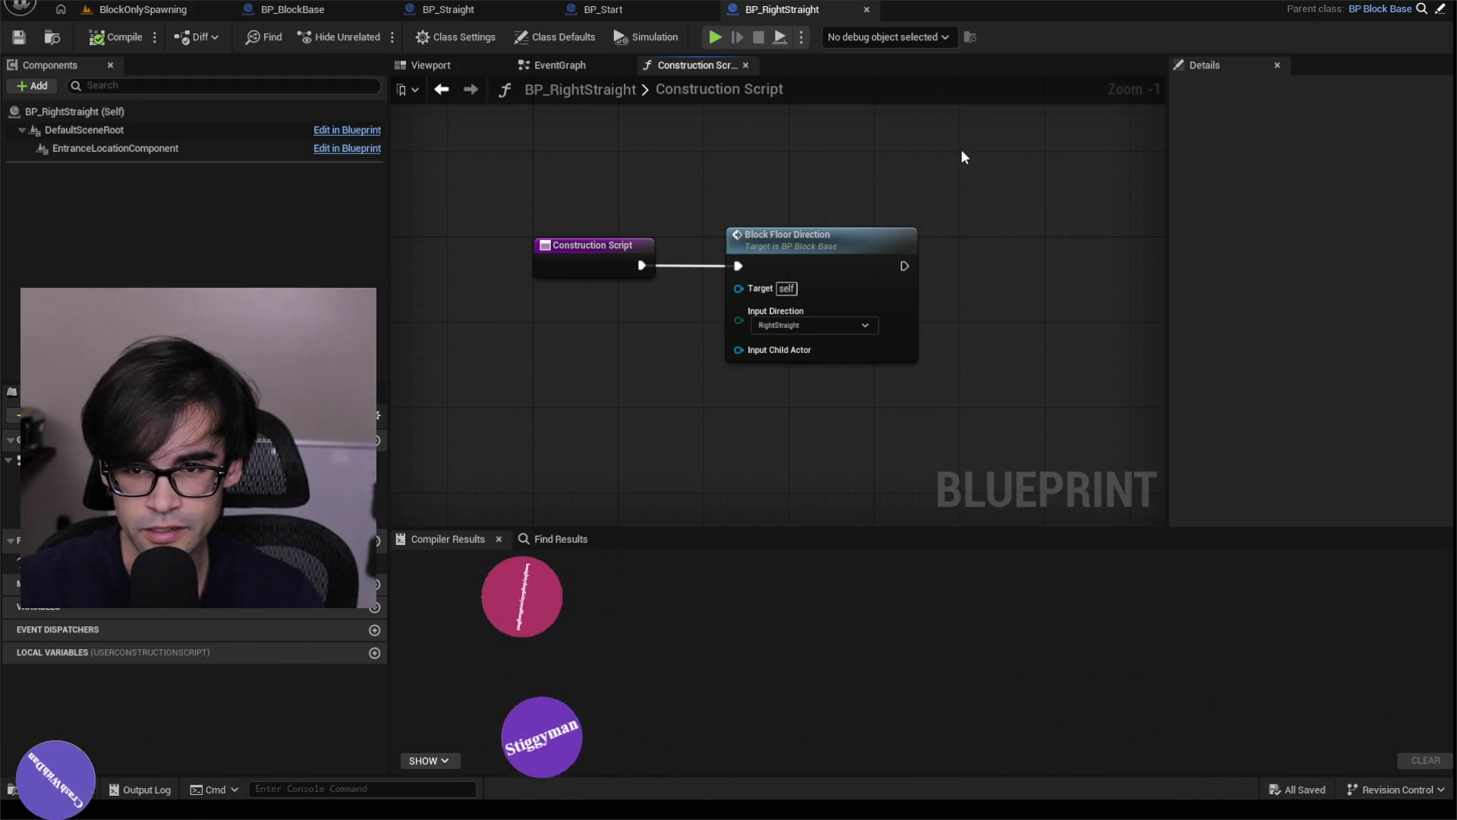
Marquee-select both BP_RightStraight Construction Script nodes and switch to the code editor with BlockManager.cpp.
{"action": "left_click_drag", "start_coordinate": [958, 150], "coordinate": [663, 326]}
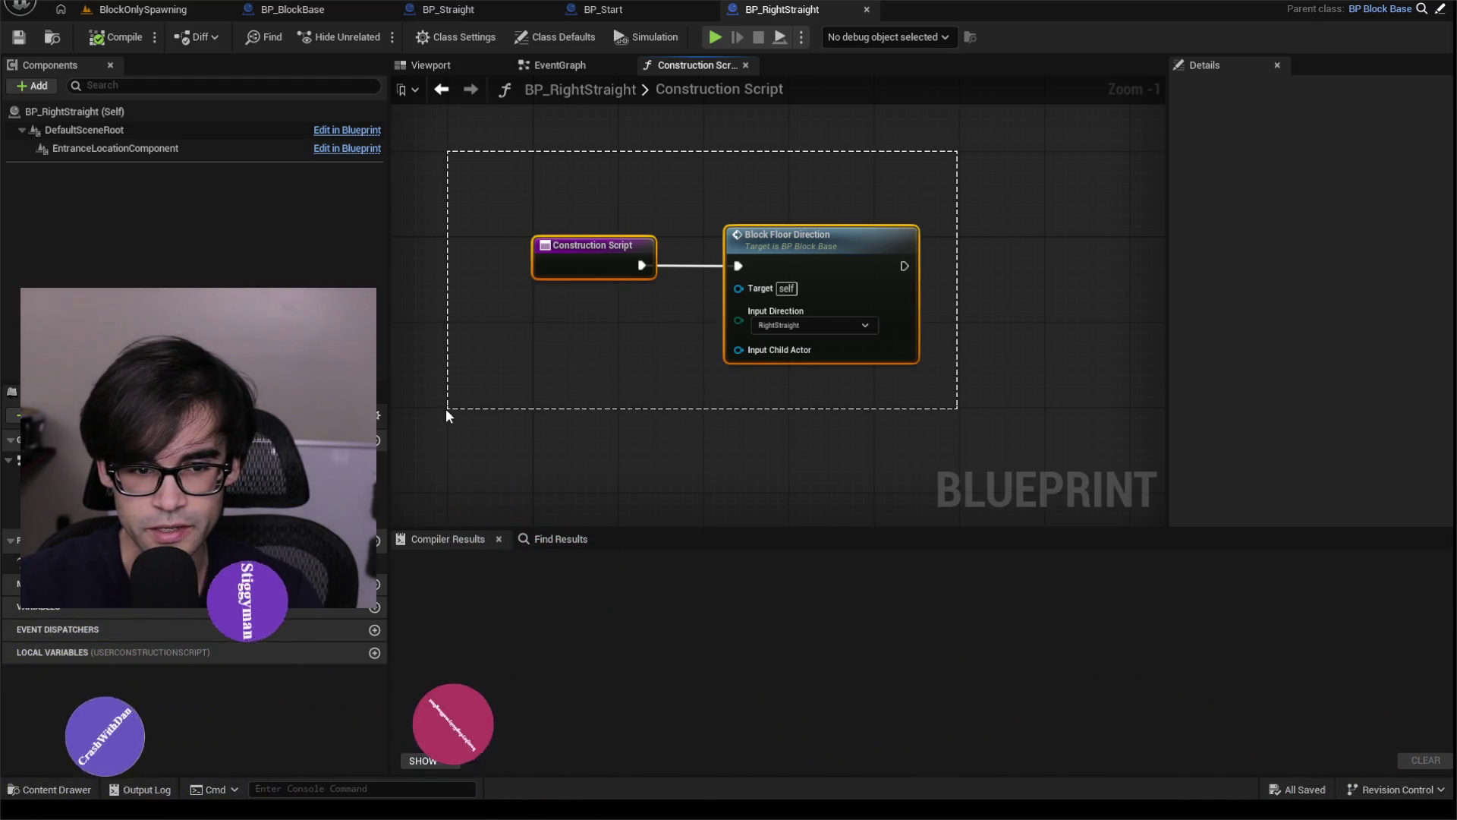
{"action": "left_click_drag", "start_coordinate": [446, 410], "coordinate": [445, 410]}
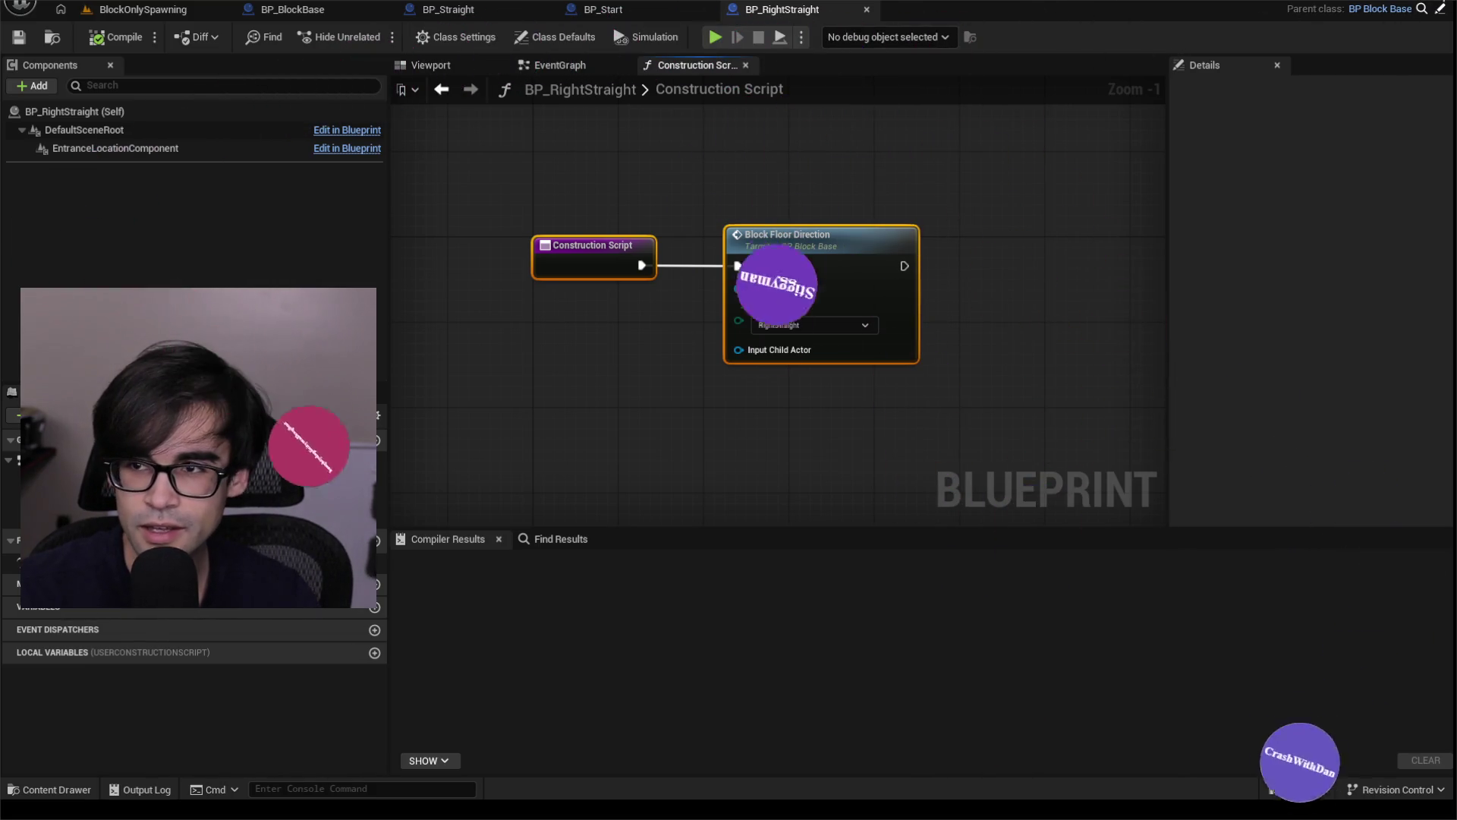
{"action": "left_click", "coordinate": [319, 791]}
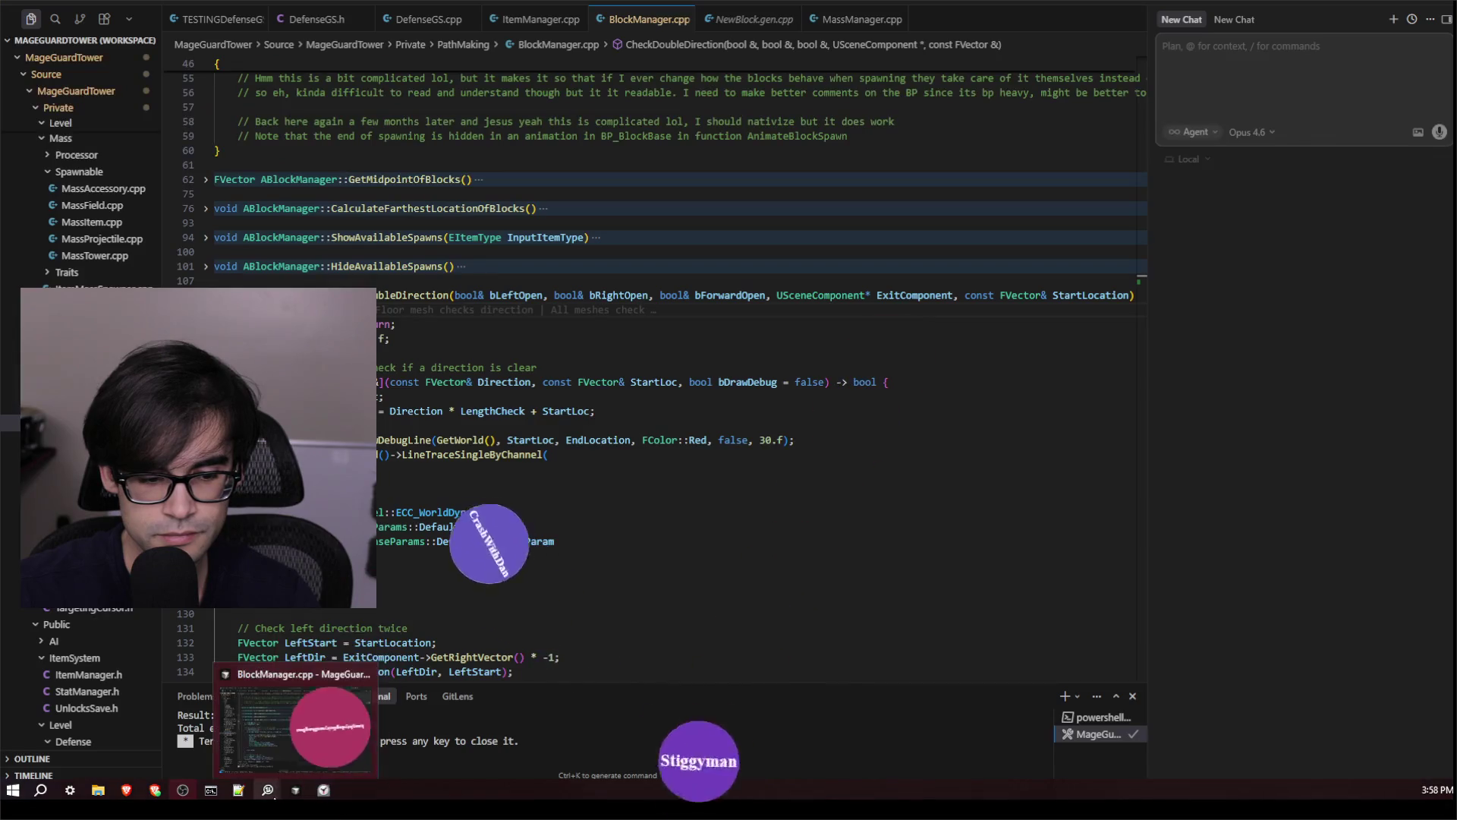
Close a command prompt window and view the BlockManager.cpp changes in GitHub Desktop.
{"action": "mouse_move", "coordinate": [226, 796]}
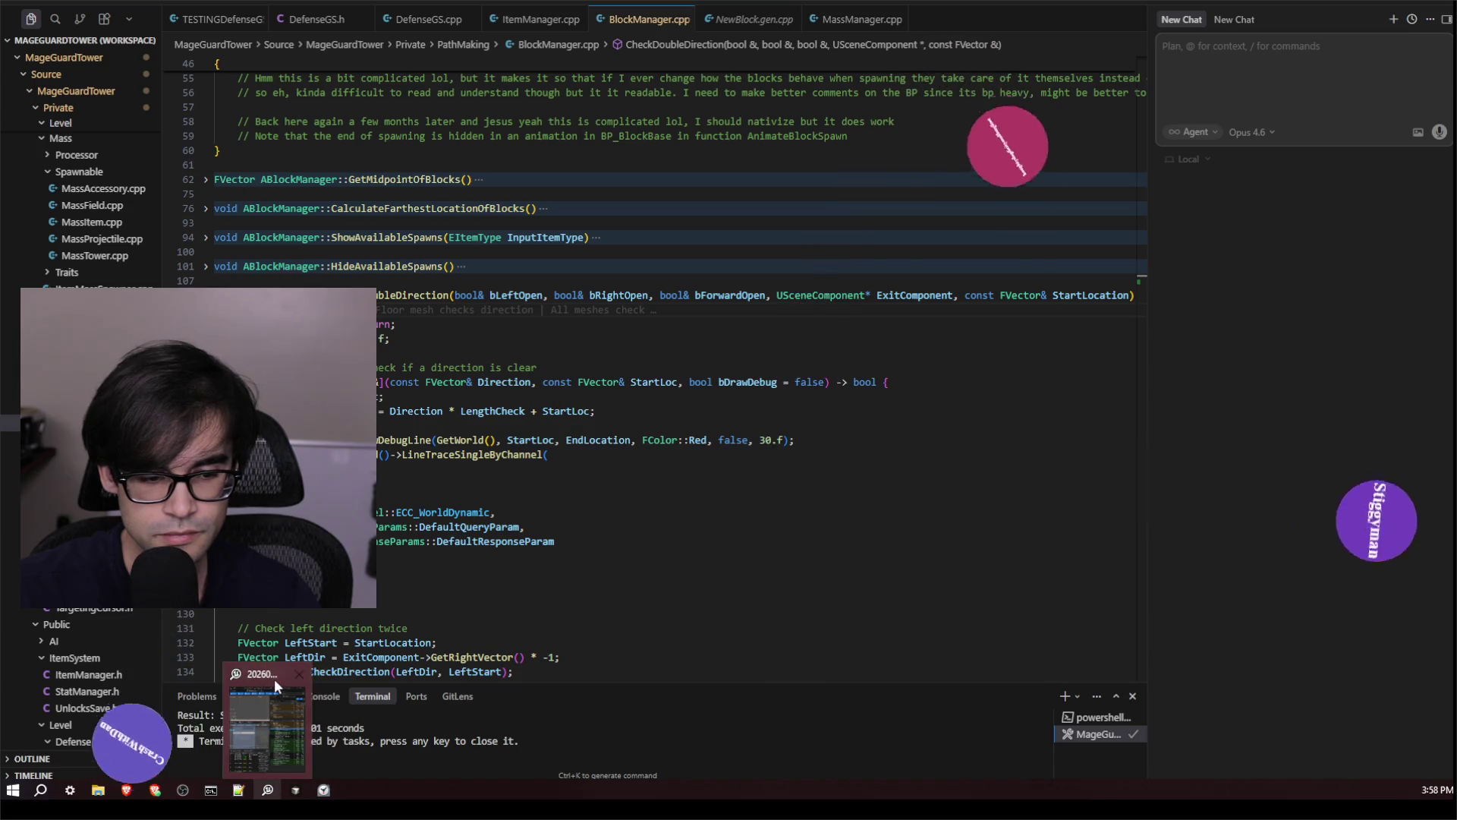
{"action": "left_click", "coordinate": [319, 676]}
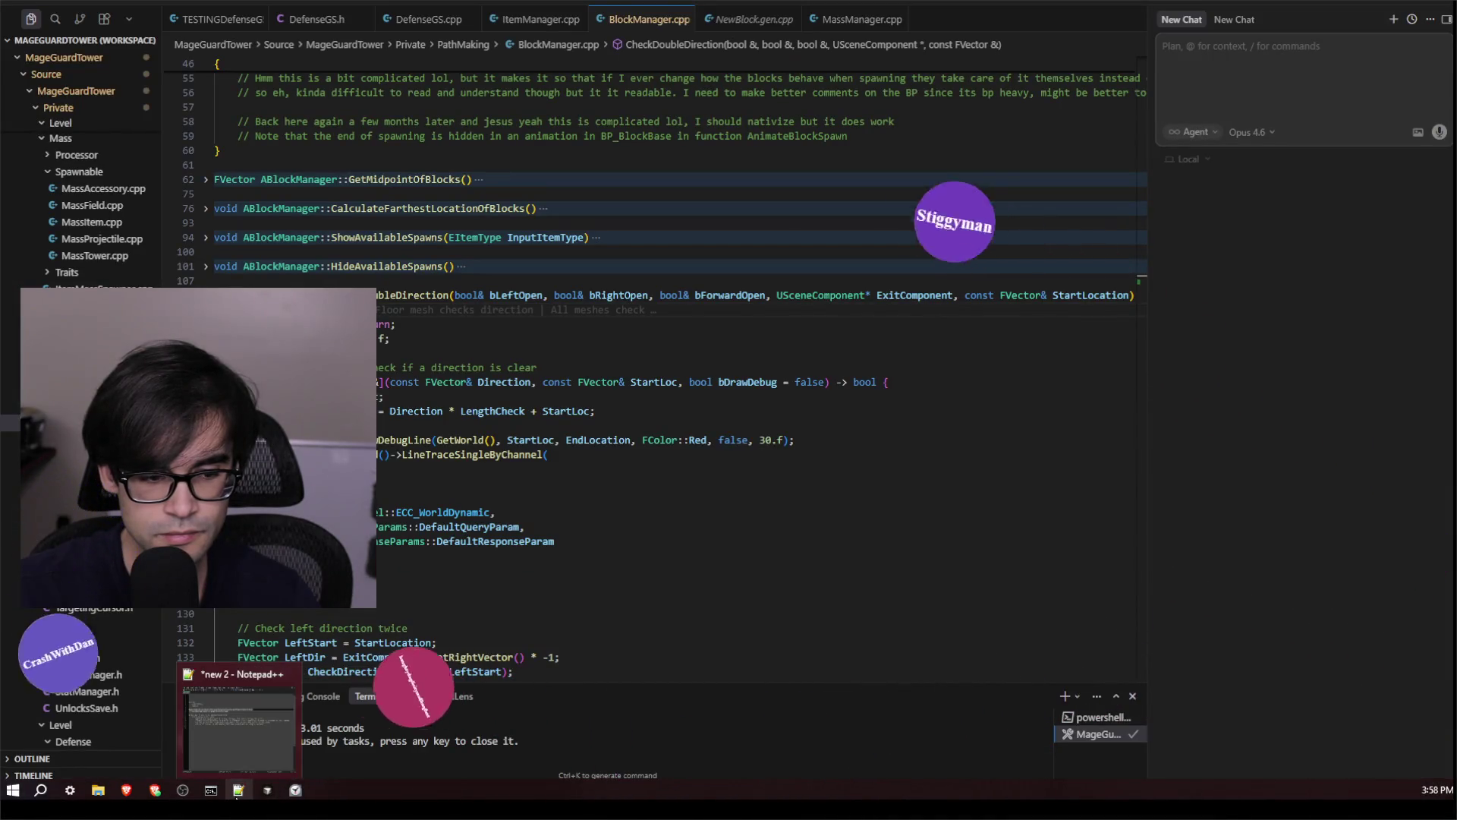
{"action": "mouse_move", "coordinate": [155, 793]}
{"action": "mouse_move", "coordinate": [212, 793]}
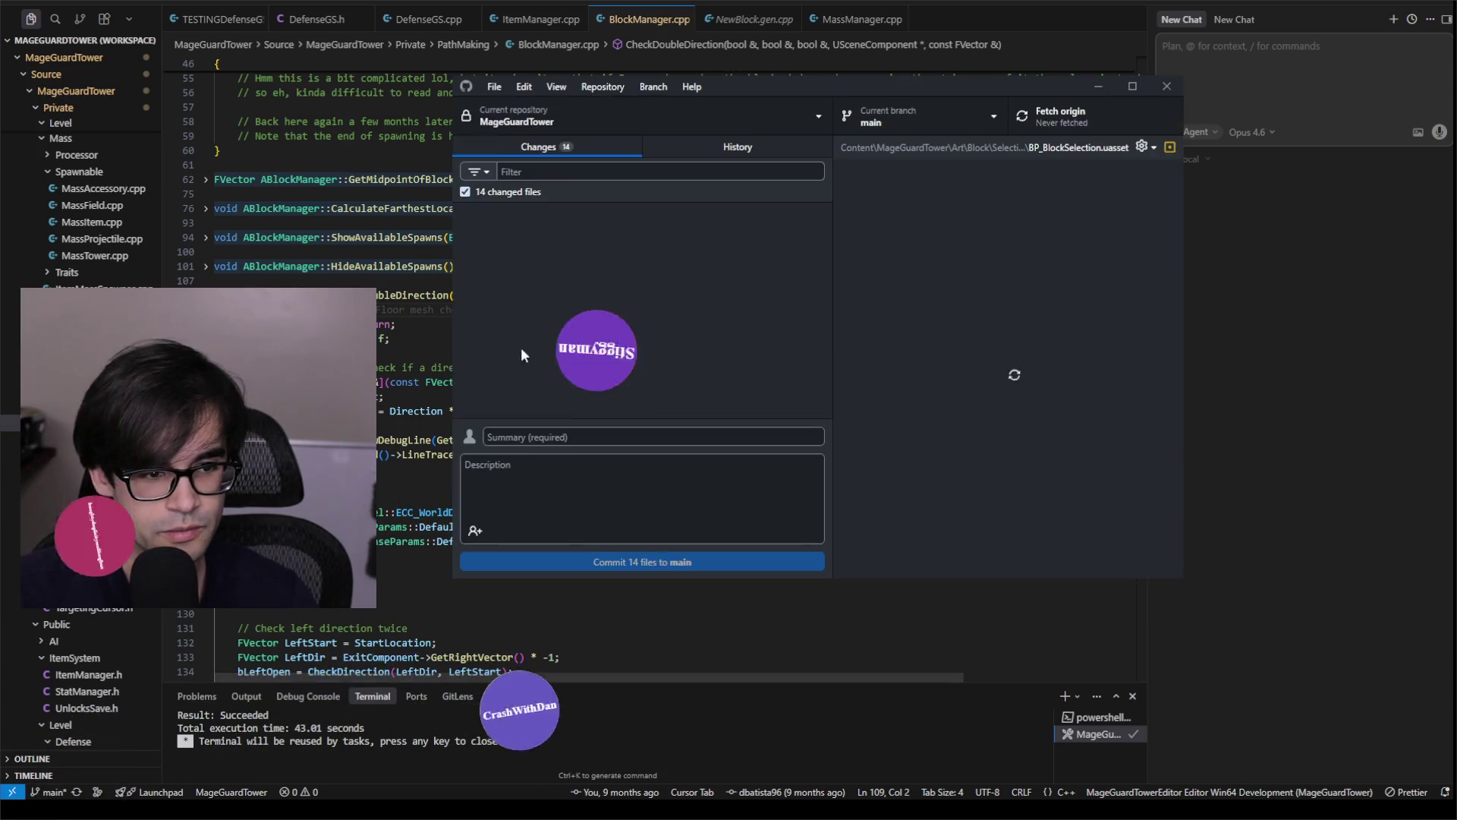
{"action": "scroll", "coordinate": [740, 345], "scroll_direction": "down", "scroll_amount": 2}
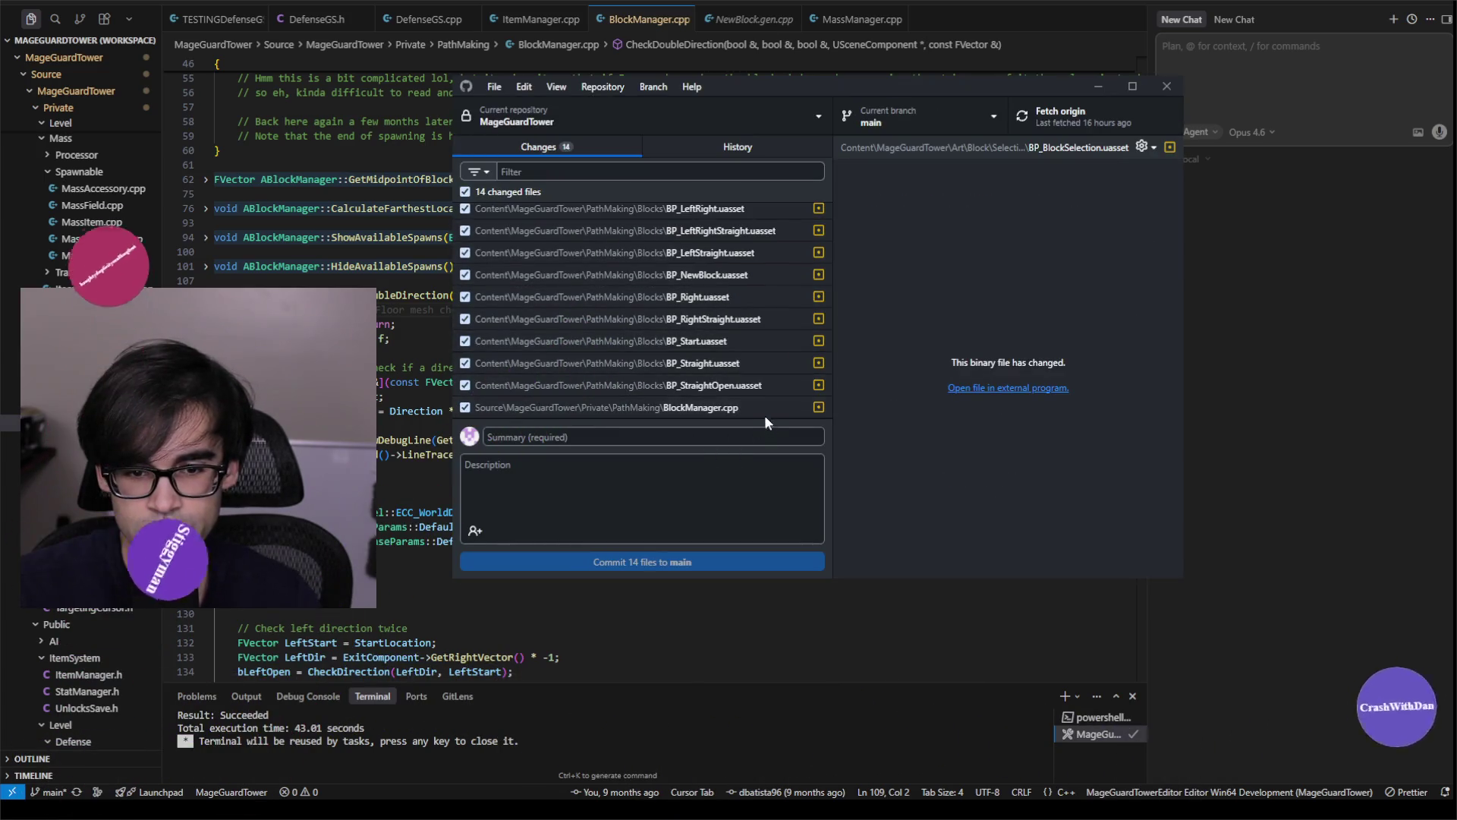
{"action": "left_click", "coordinate": [740, 405]}
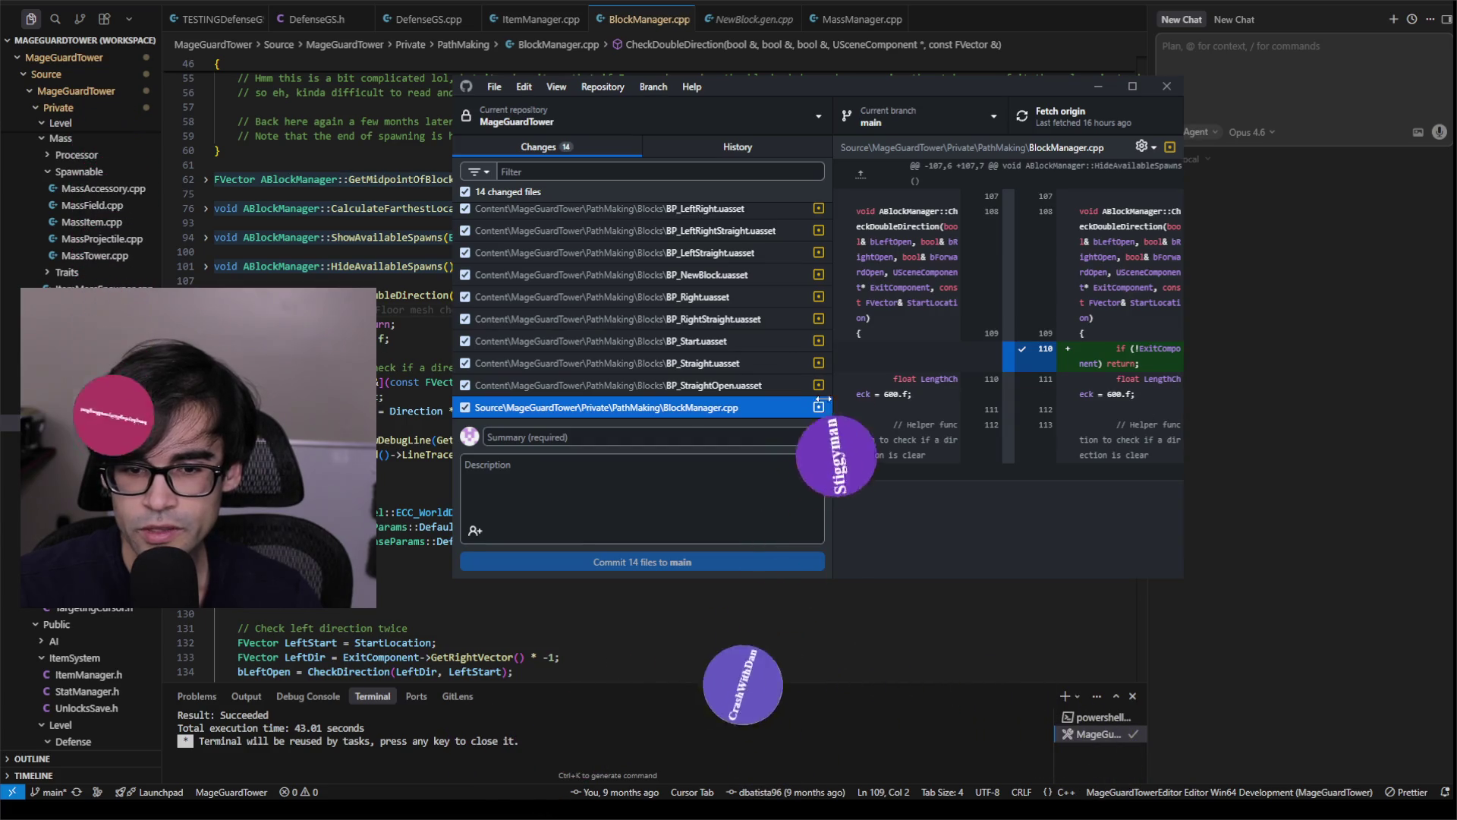
Select the 13 changed blueprint .uasset files and bring up their Discard 13 selected changes menu.
{"action": "left_click", "coordinate": [729, 385]}
{"action": "scroll", "coordinate": [745, 371], "scroll_direction": "up", "scroll_amount": 2}
{"action": "left_click", "coordinate": [704, 216], "text": "shift"}
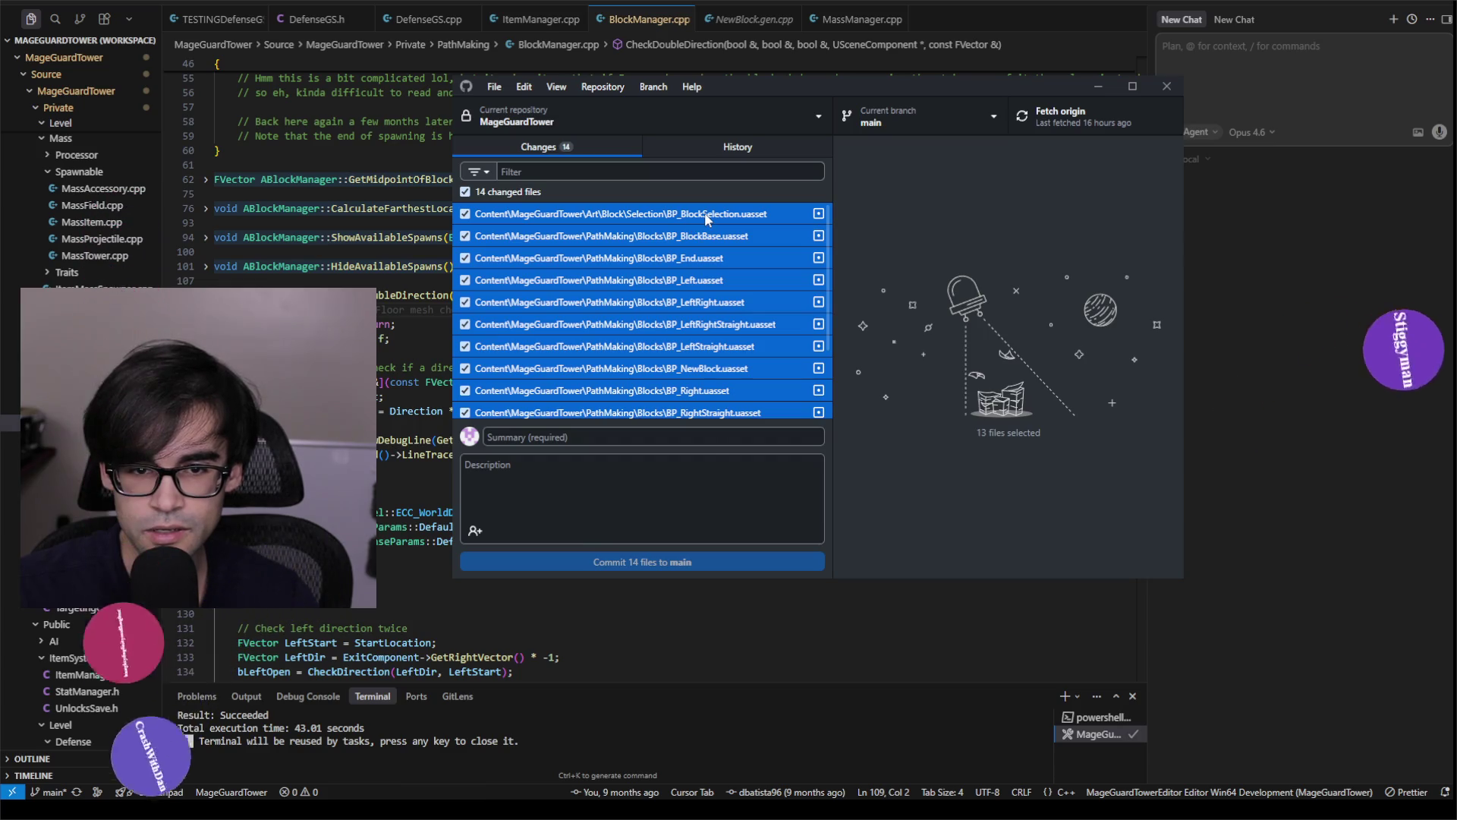
{"action": "right_click", "coordinate": [705, 217]}
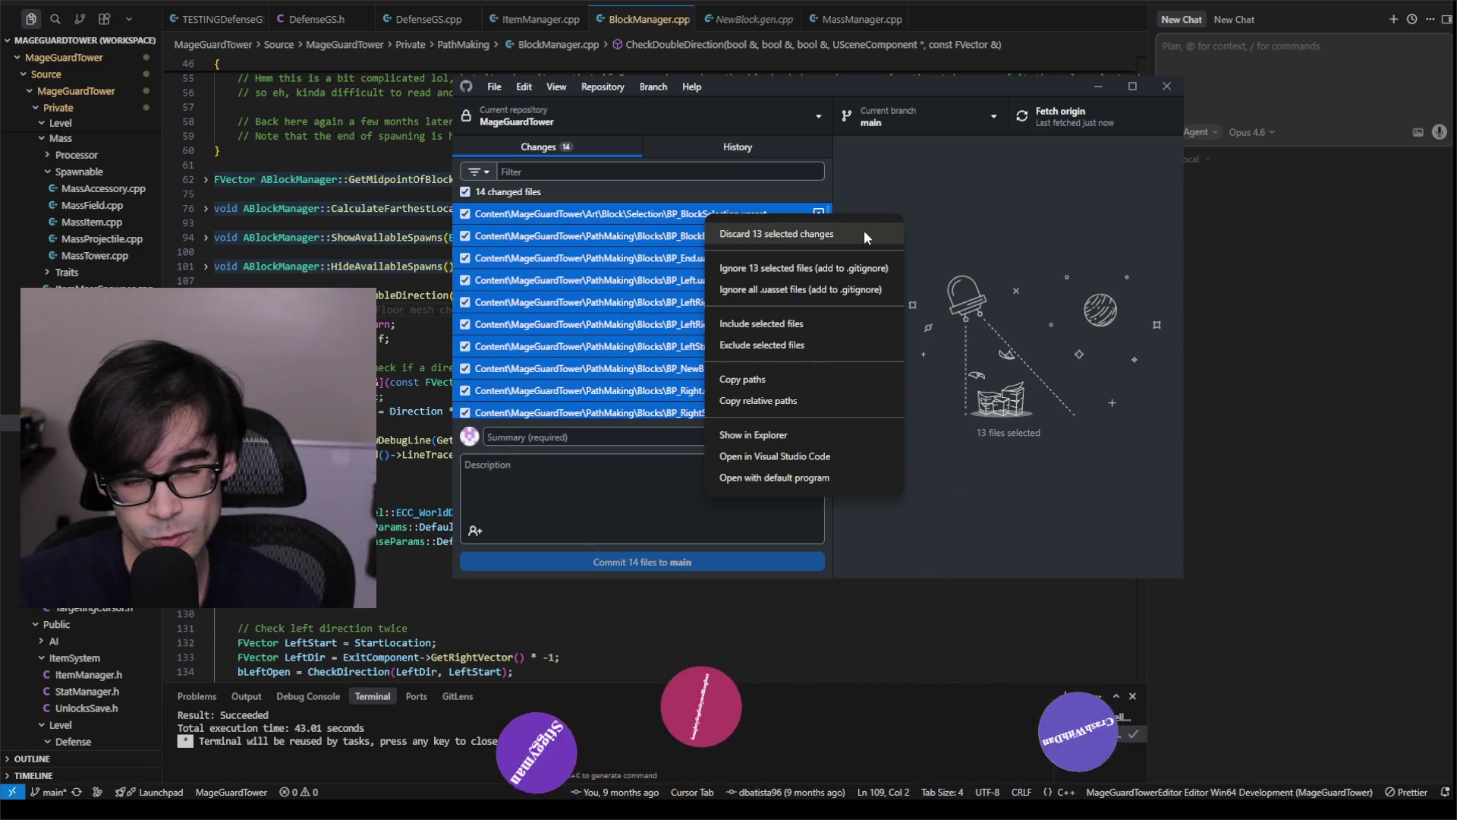
Start discarding all 13 selected file changes, then cancel that bulk discard.
{"action": "left_click", "coordinate": [864, 233]}
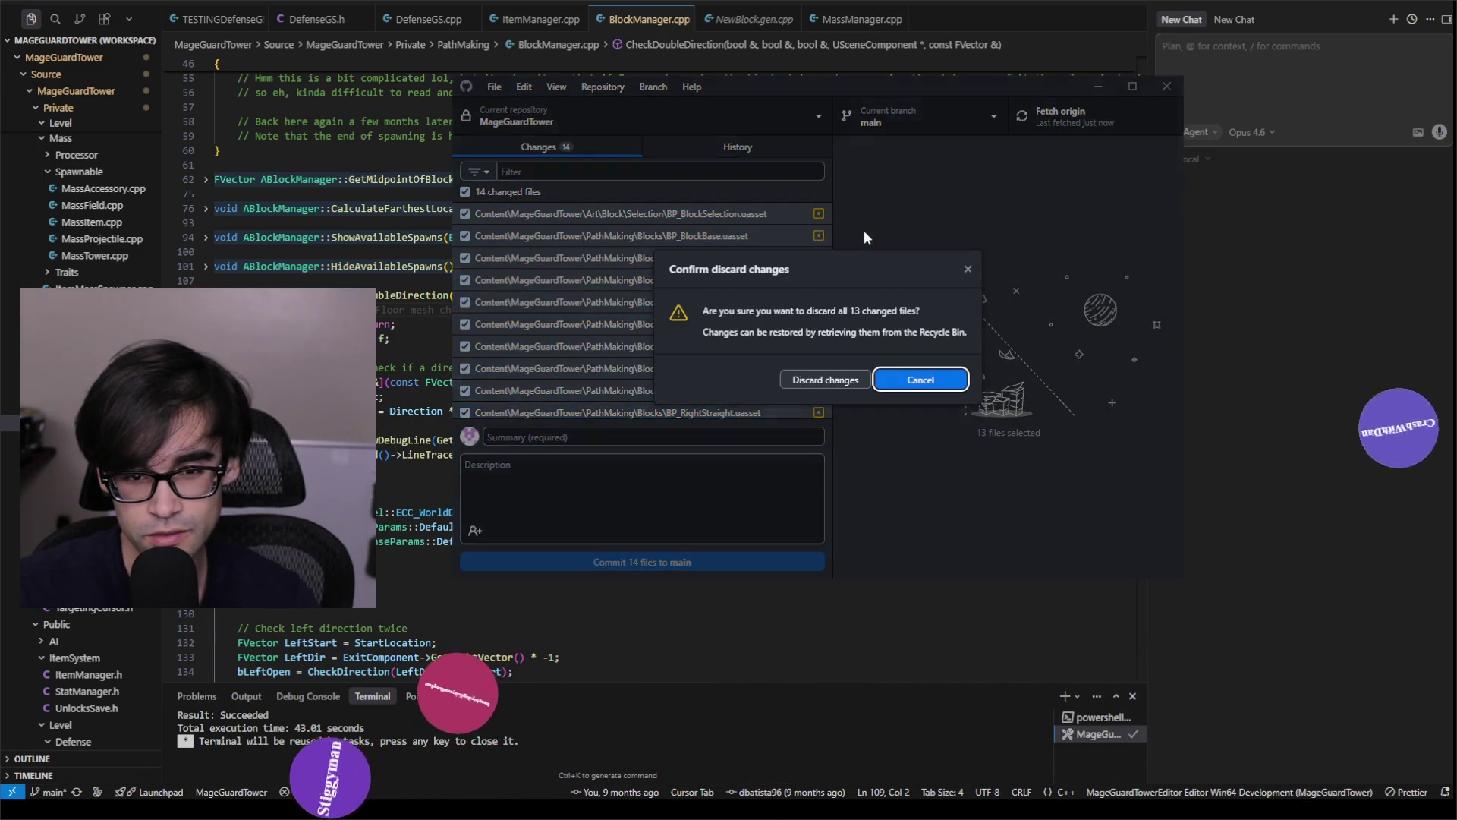
{"action": "left_click", "coordinate": [926, 381]}
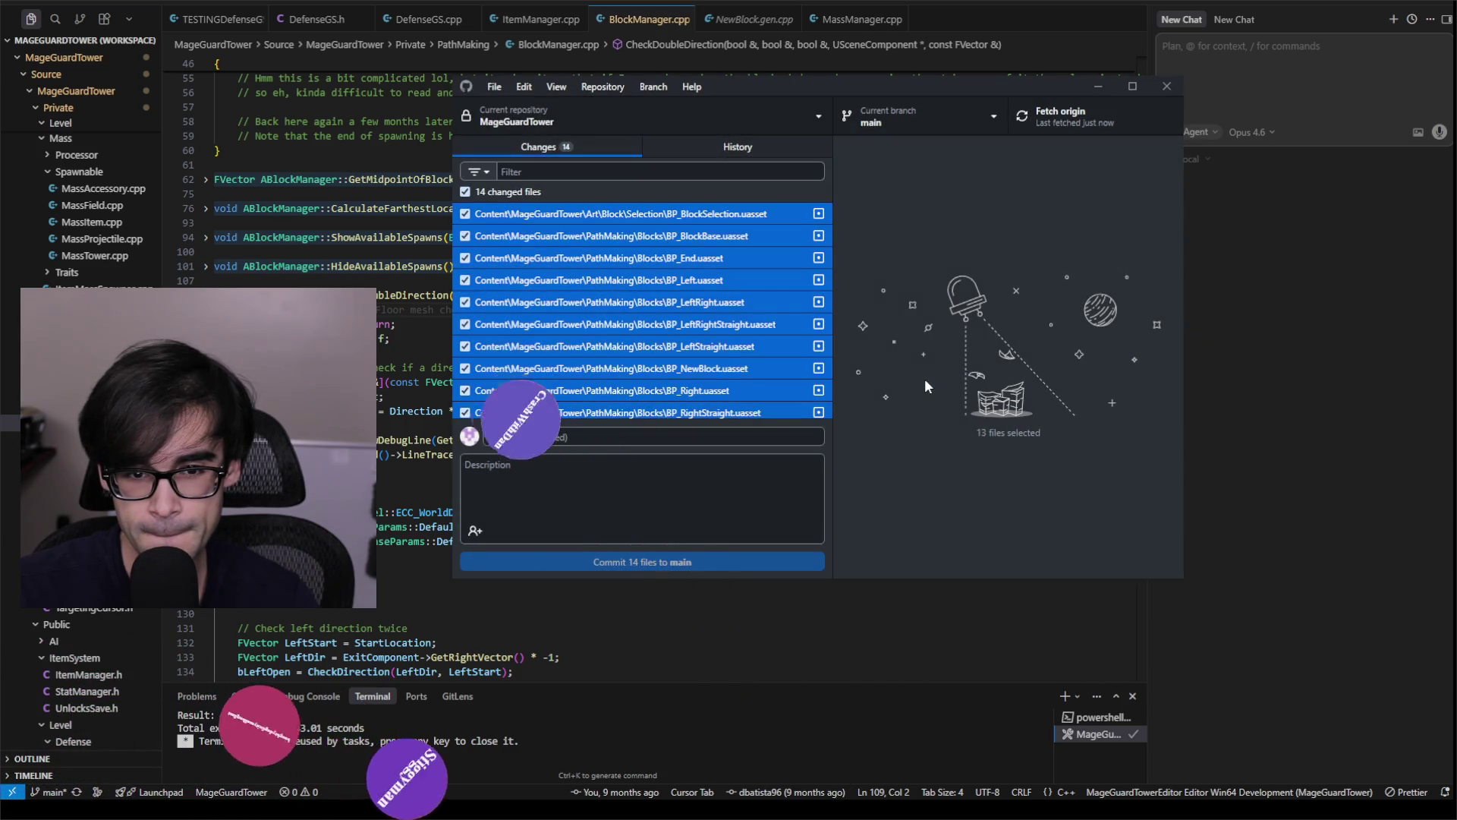
{"action": "scroll", "coordinate": [642, 311], "scroll_direction": "down", "scroll_amount": 2}
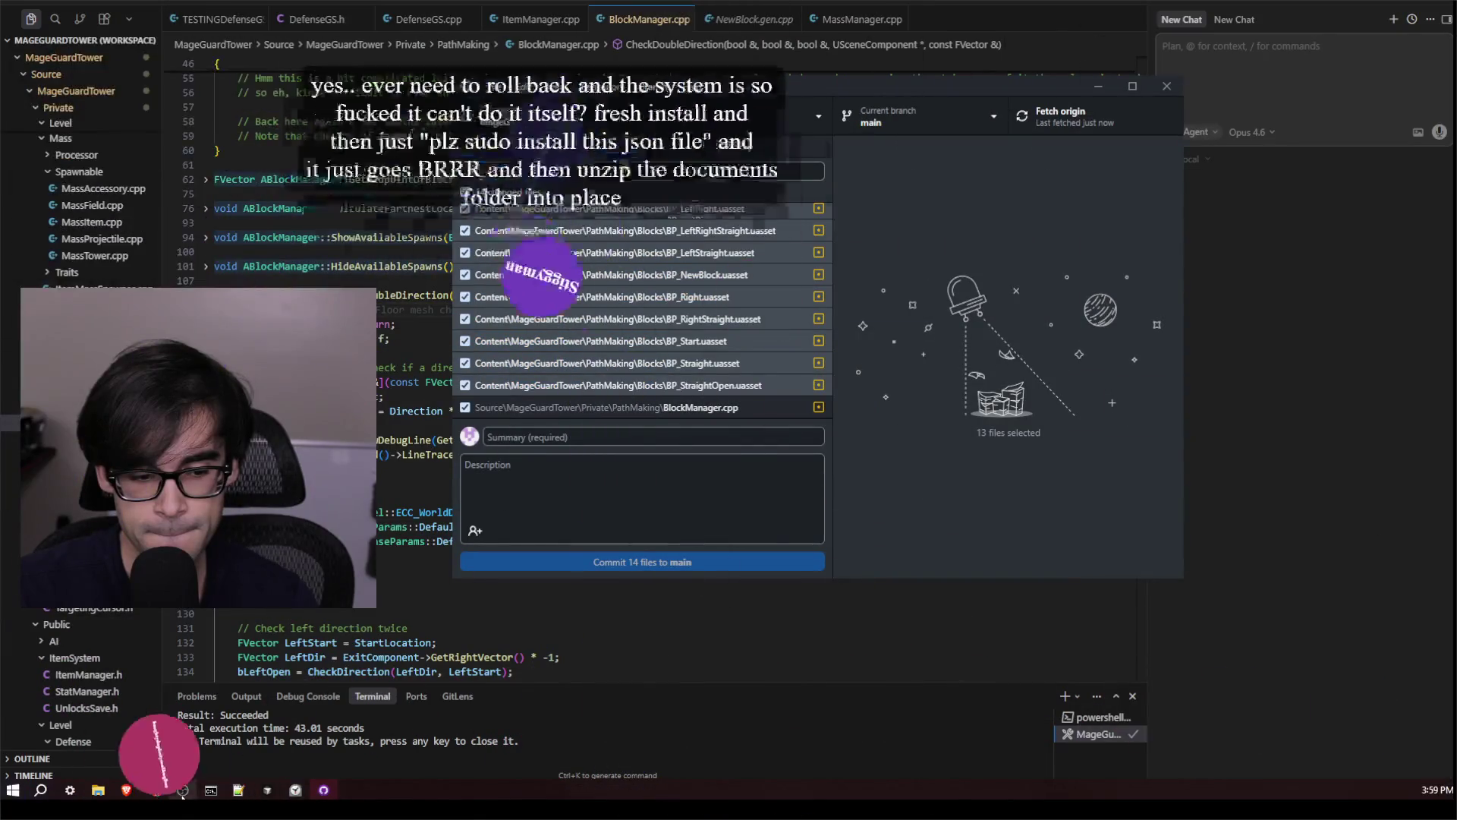
{"action": "scroll", "coordinate": [718, 346], "scroll_direction": "up", "scroll_amount": 3}
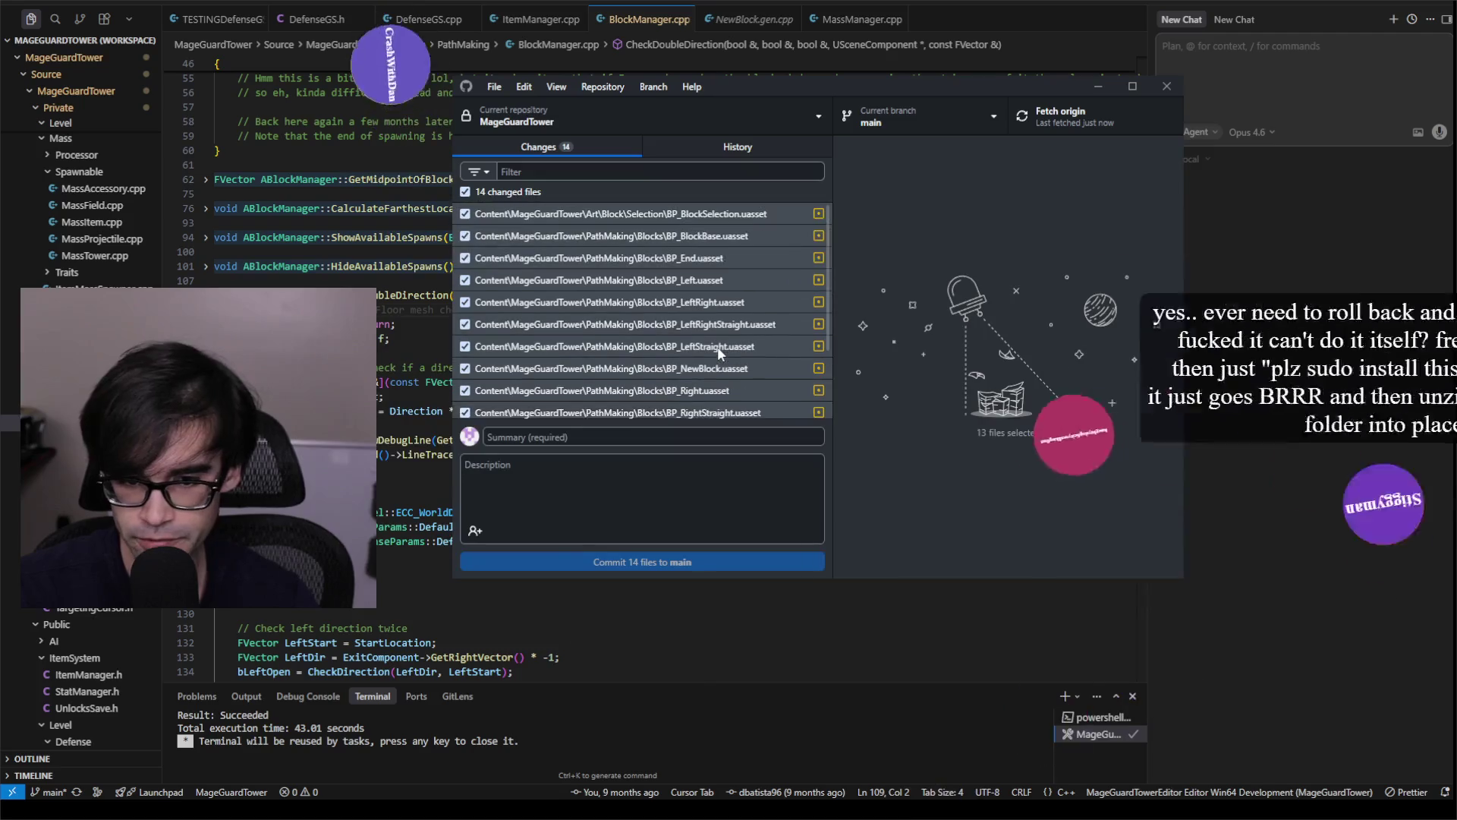
Discard changes to BP_BlockSelection, BP_BlockBase, BP_End, BP_Left, BP_LeftRight and BP_LeftRightStraight.
{"action": "left_click", "coordinate": [731, 216]}
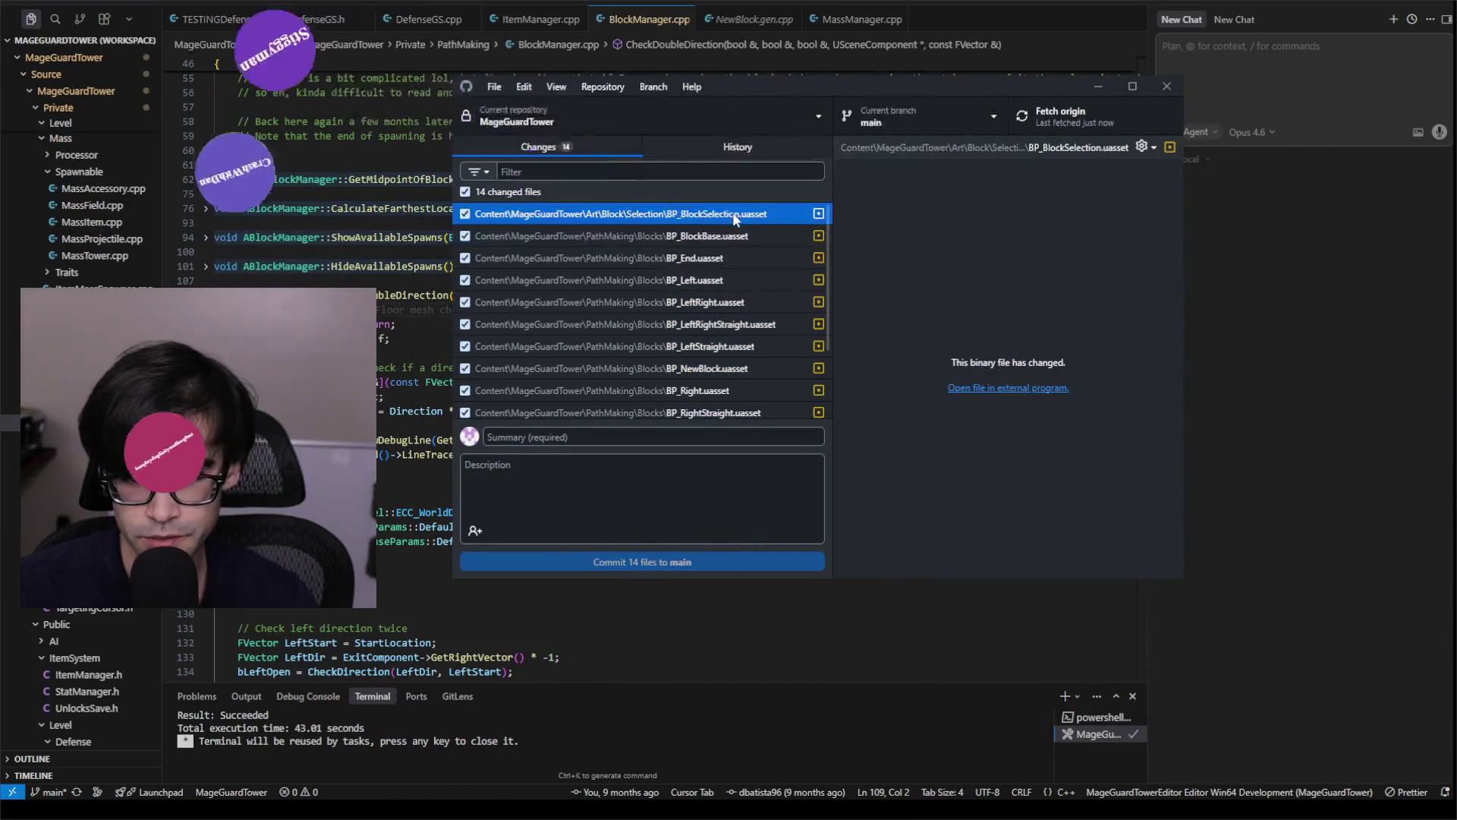
{"action": "right_click", "coordinate": [734, 220]}
{"action": "left_click", "coordinate": [859, 235]}
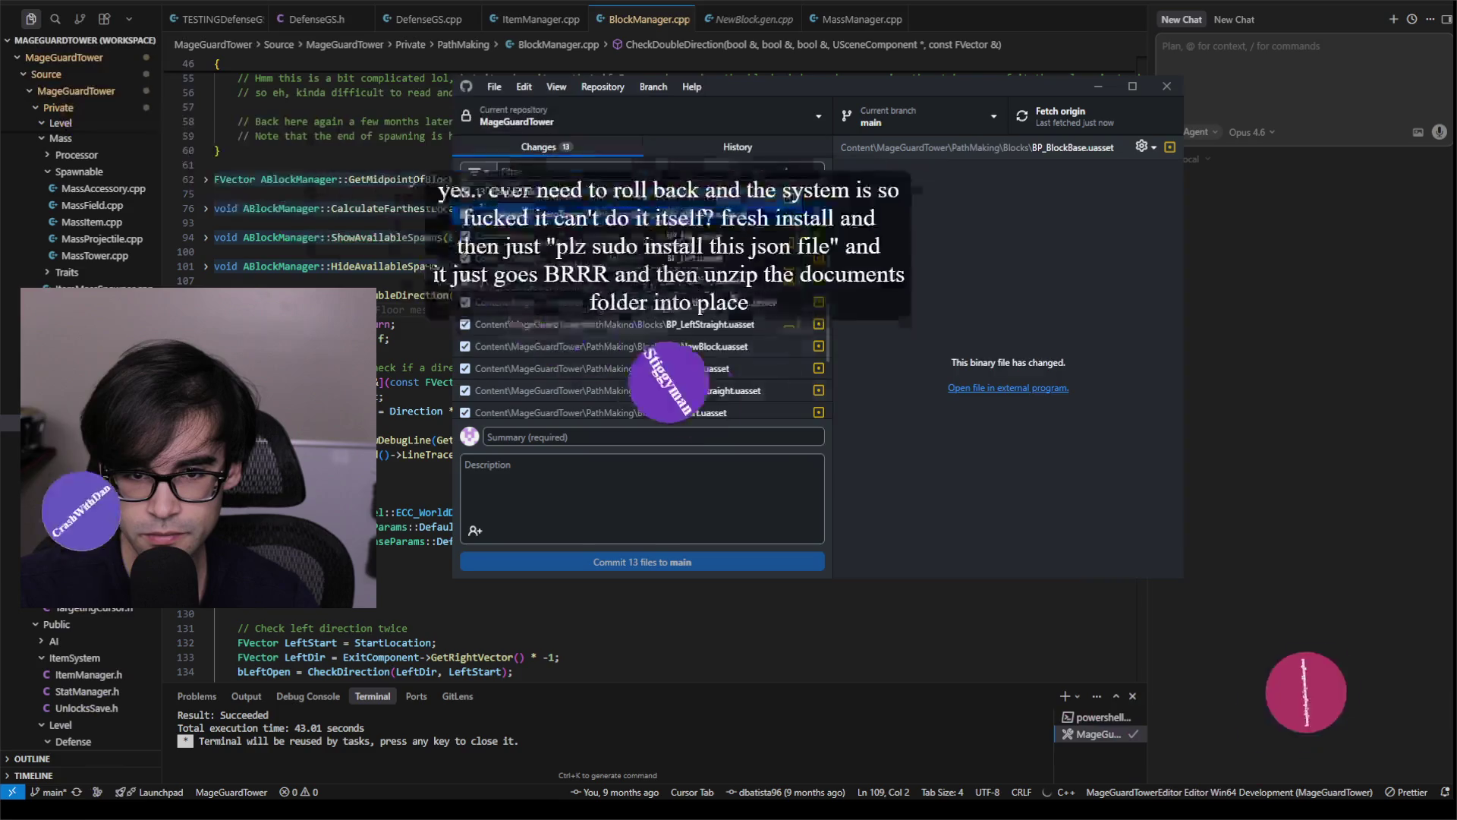
{"action": "right_click", "coordinate": [723, 217]}
{"action": "left_click", "coordinate": [757, 233]}
{"action": "right_click", "coordinate": [721, 217]}
{"action": "left_click", "coordinate": [748, 233]}
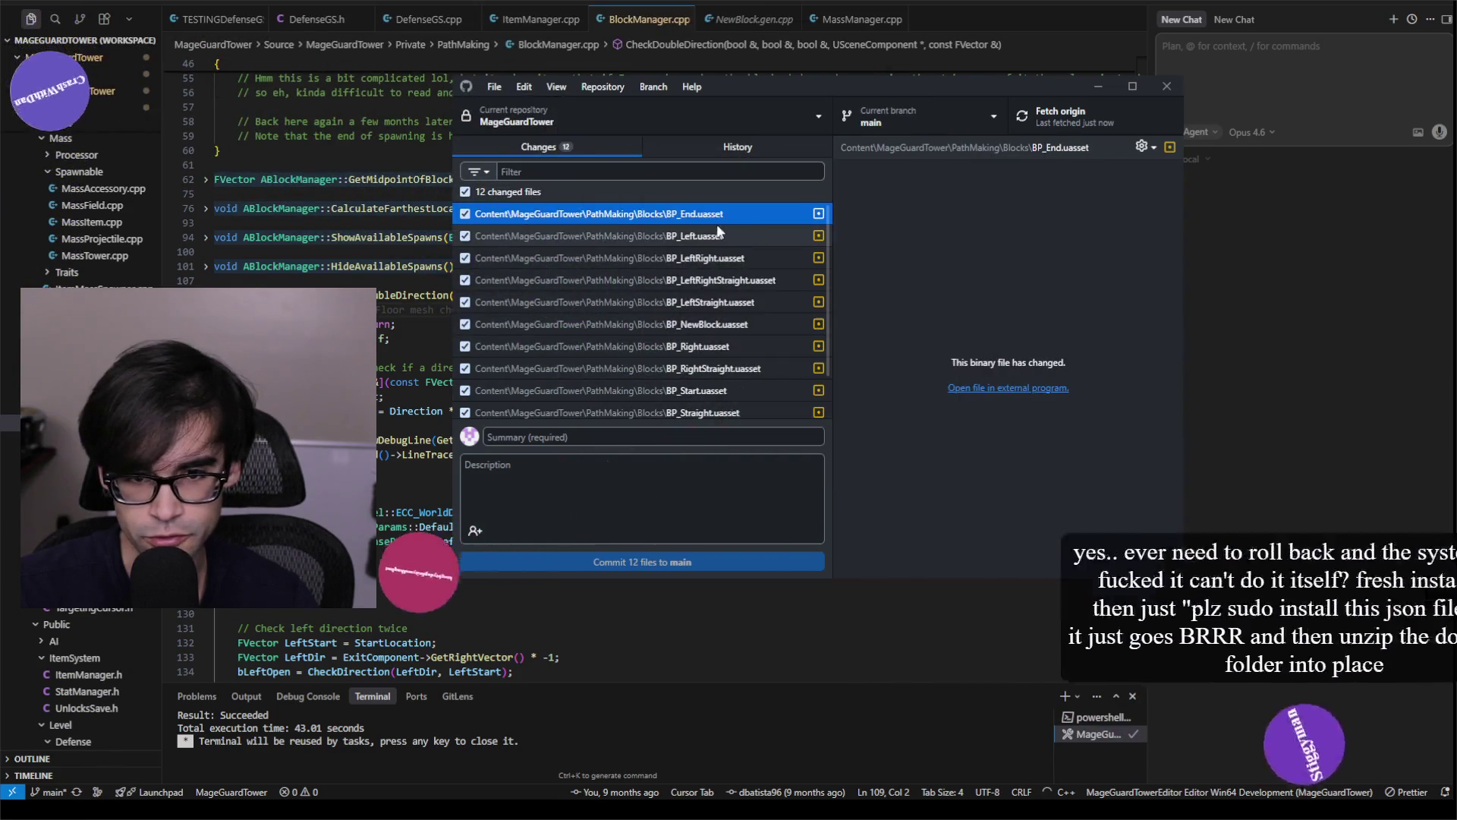
{"action": "right_click", "coordinate": [713, 219]}
{"action": "left_click", "coordinate": [744, 233]}
{"action": "right_click", "coordinate": [702, 219]}
{"action": "left_click", "coordinate": [732, 233]}
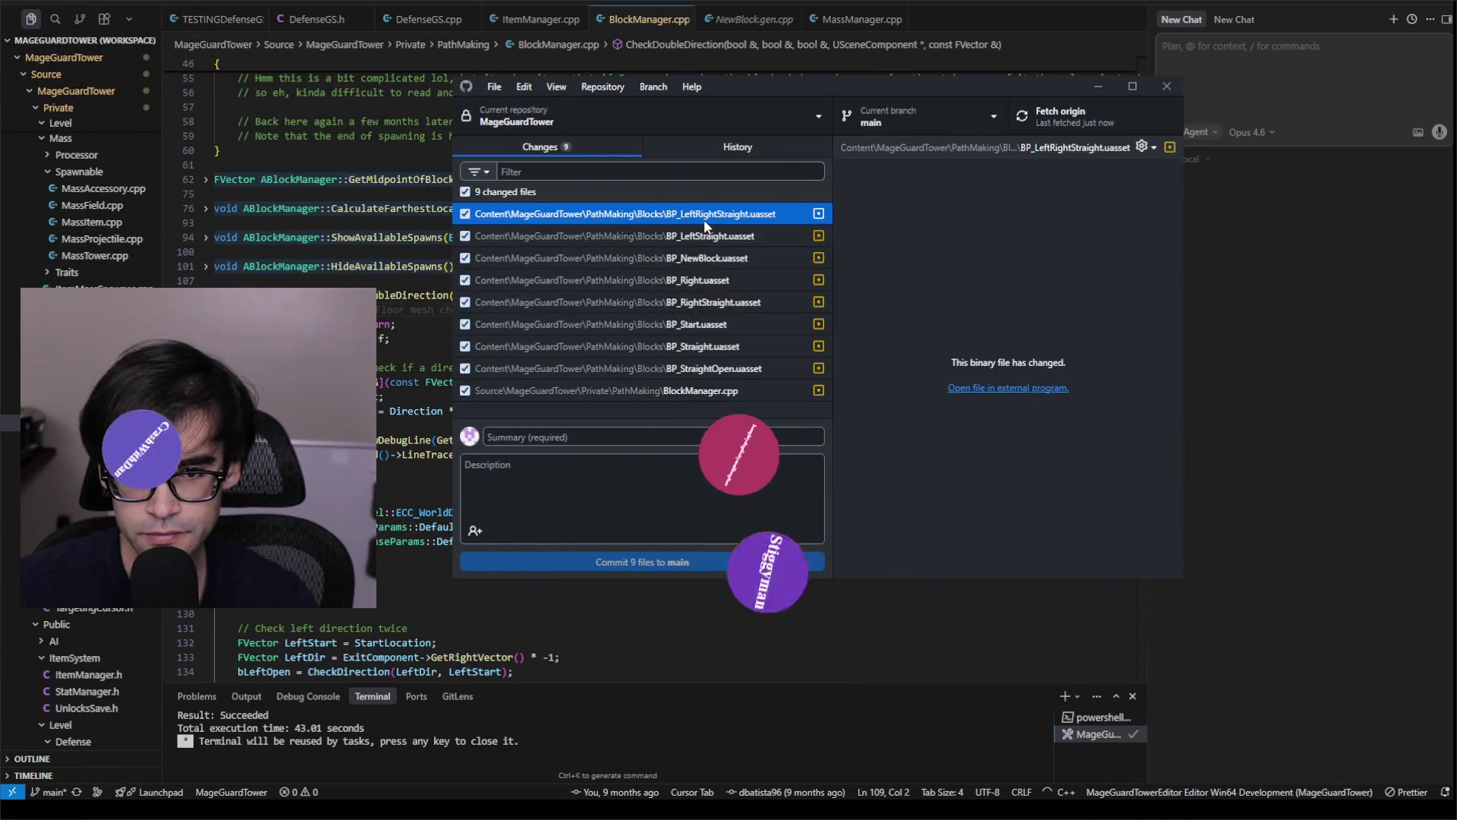
{"action": "right_click", "coordinate": [704, 220]}
{"action": "left_click", "coordinate": [735, 235]}
Discard changes to BP_LeftStraight, BP_NewBlock, BP_Right, BP_RightStraight, BP_Start, BP_Straight and BP_StraightOpen.
{"action": "right_click", "coordinate": [710, 216]}
{"action": "left_click", "coordinate": [735, 234]}
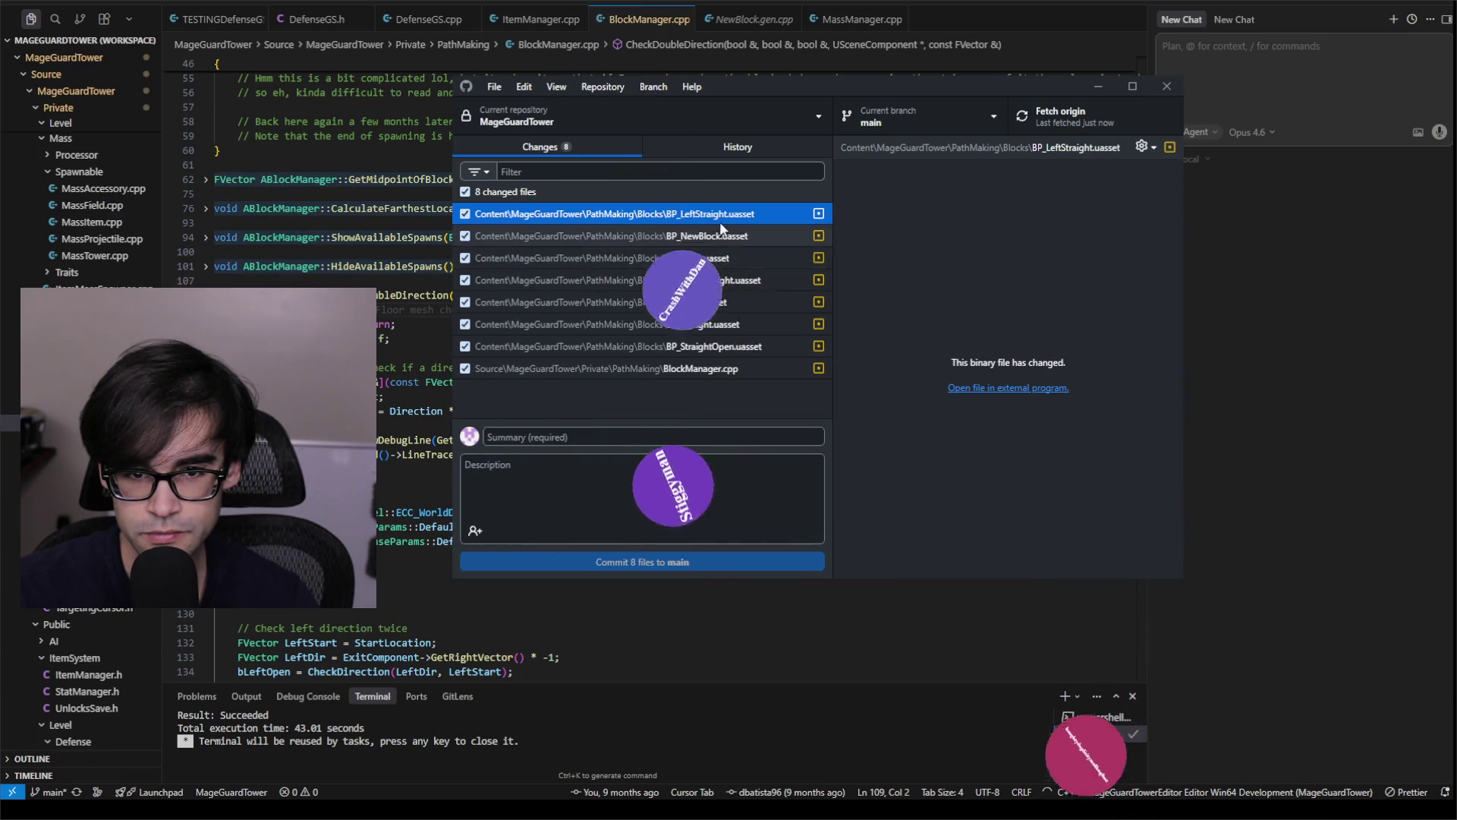
{"action": "right_click", "coordinate": [718, 221]}
{"action": "left_click", "coordinate": [751, 236]}
{"action": "right_click", "coordinate": [721, 217]}
{"action": "left_click", "coordinate": [748, 236]}
{"action": "right_click", "coordinate": [722, 216]}
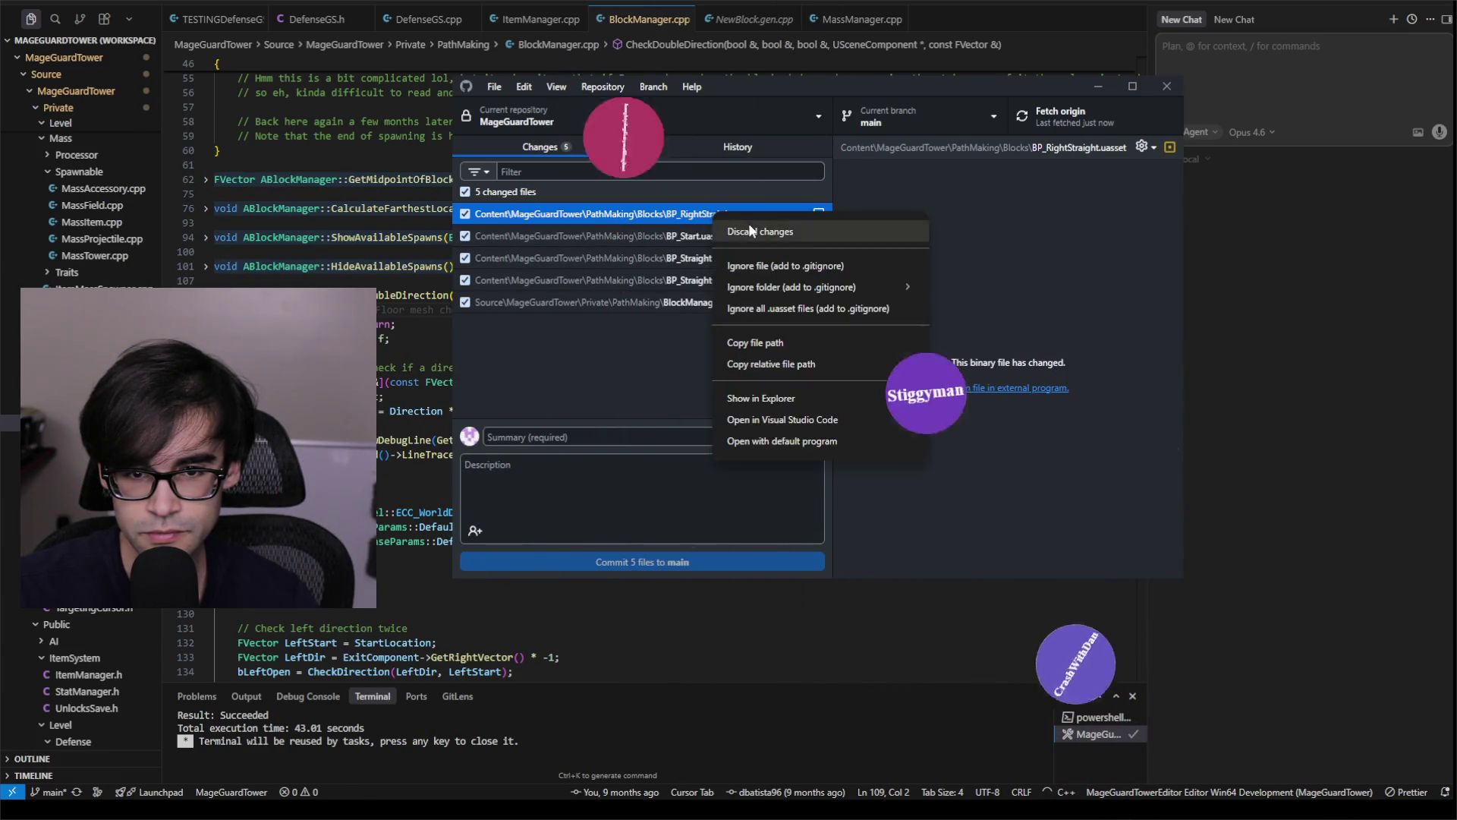
{"action": "left_click", "coordinate": [748, 237]}
{"action": "right_click", "coordinate": [725, 218]}
{"action": "left_click", "coordinate": [746, 238]}
{"action": "right_click", "coordinate": [705, 216]}
{"action": "left_click", "coordinate": [740, 236]}
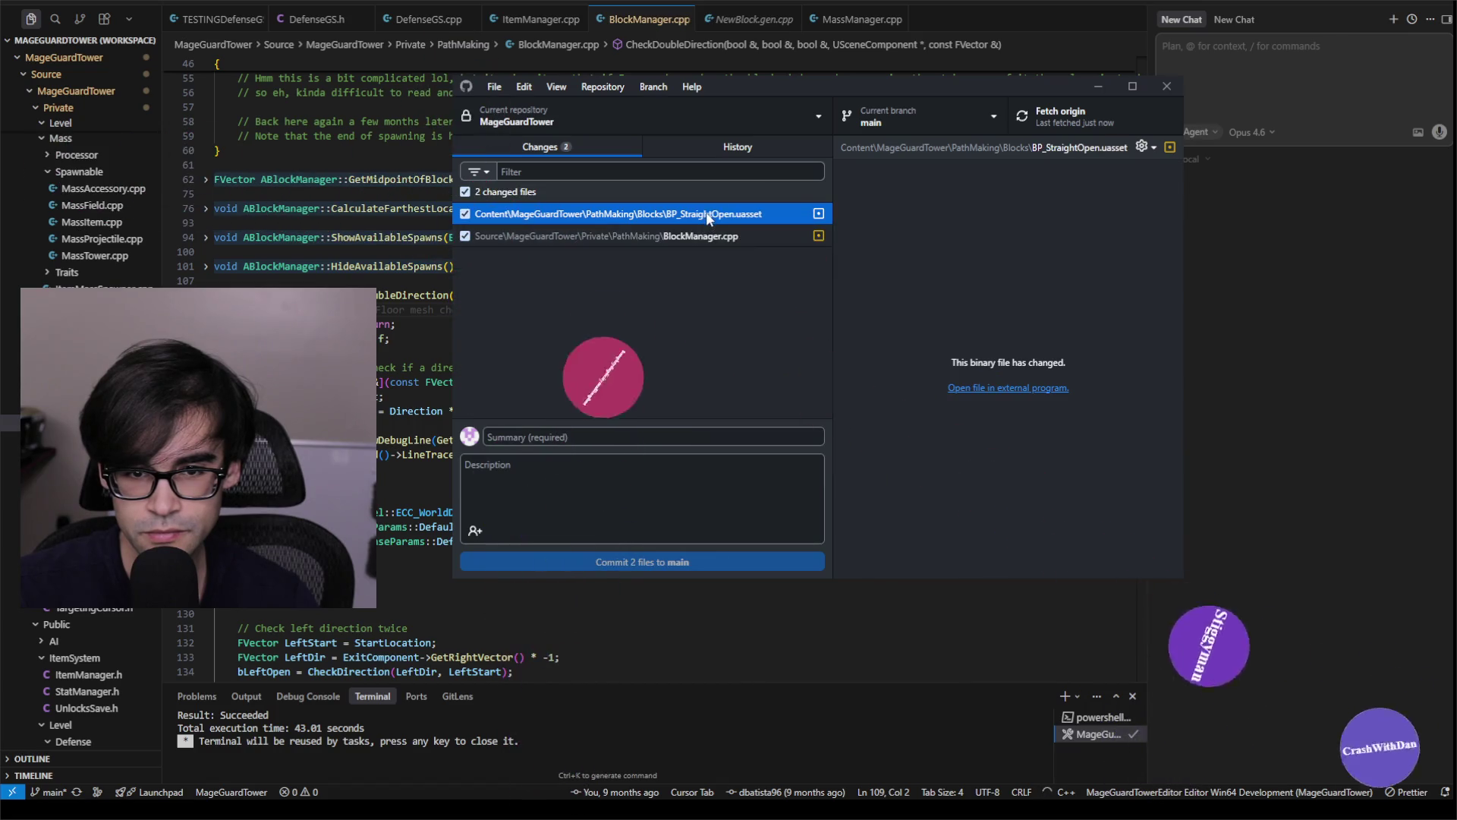
{"action": "right_click", "coordinate": [706, 212]}
{"action": "left_click", "coordinate": [759, 233]}
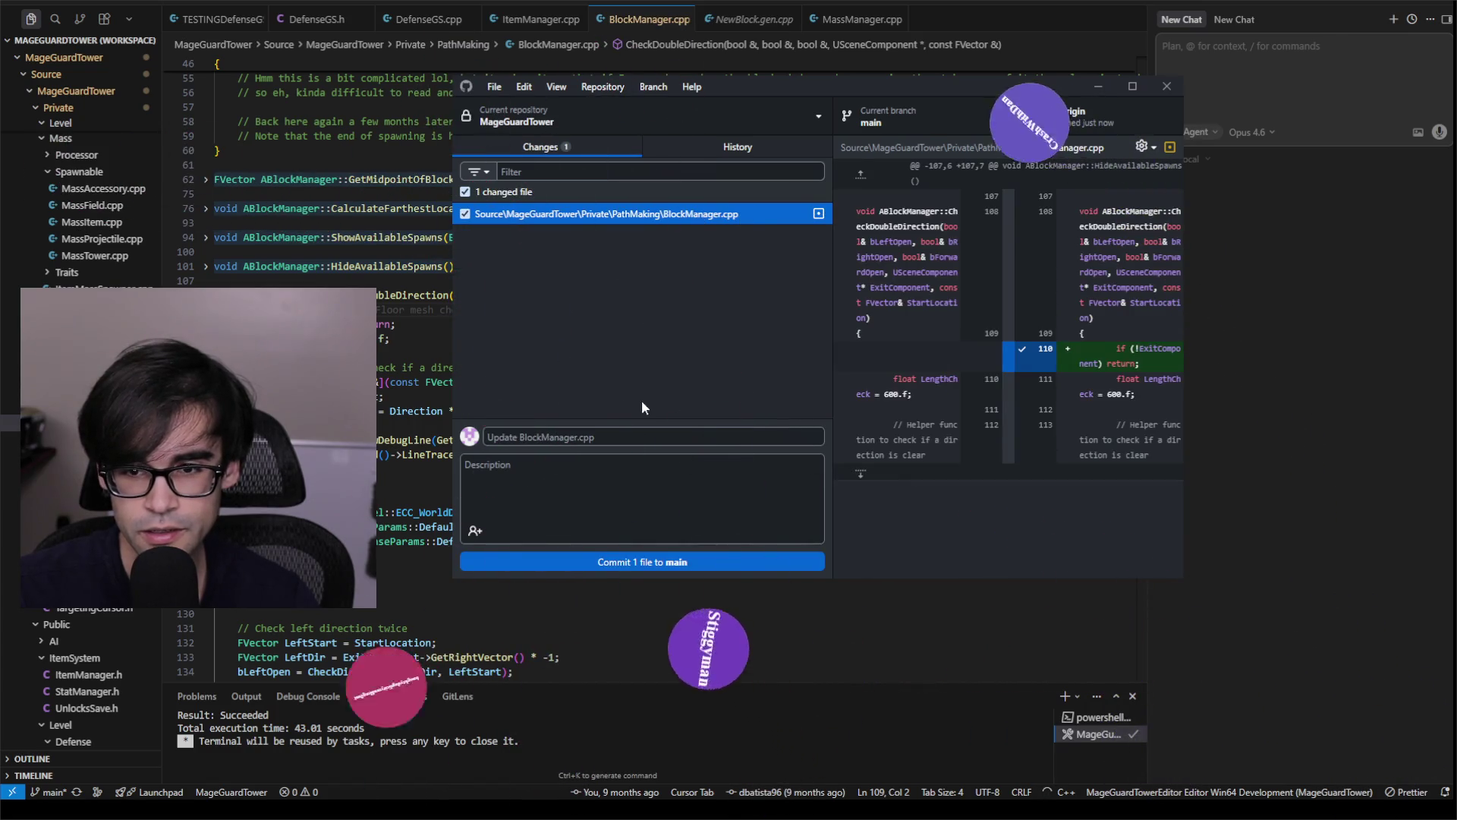
Commit BlockManager.cpp to main with the summary 'Checking null on BlockManager'.
{"action": "left_click", "coordinate": [673, 436]}
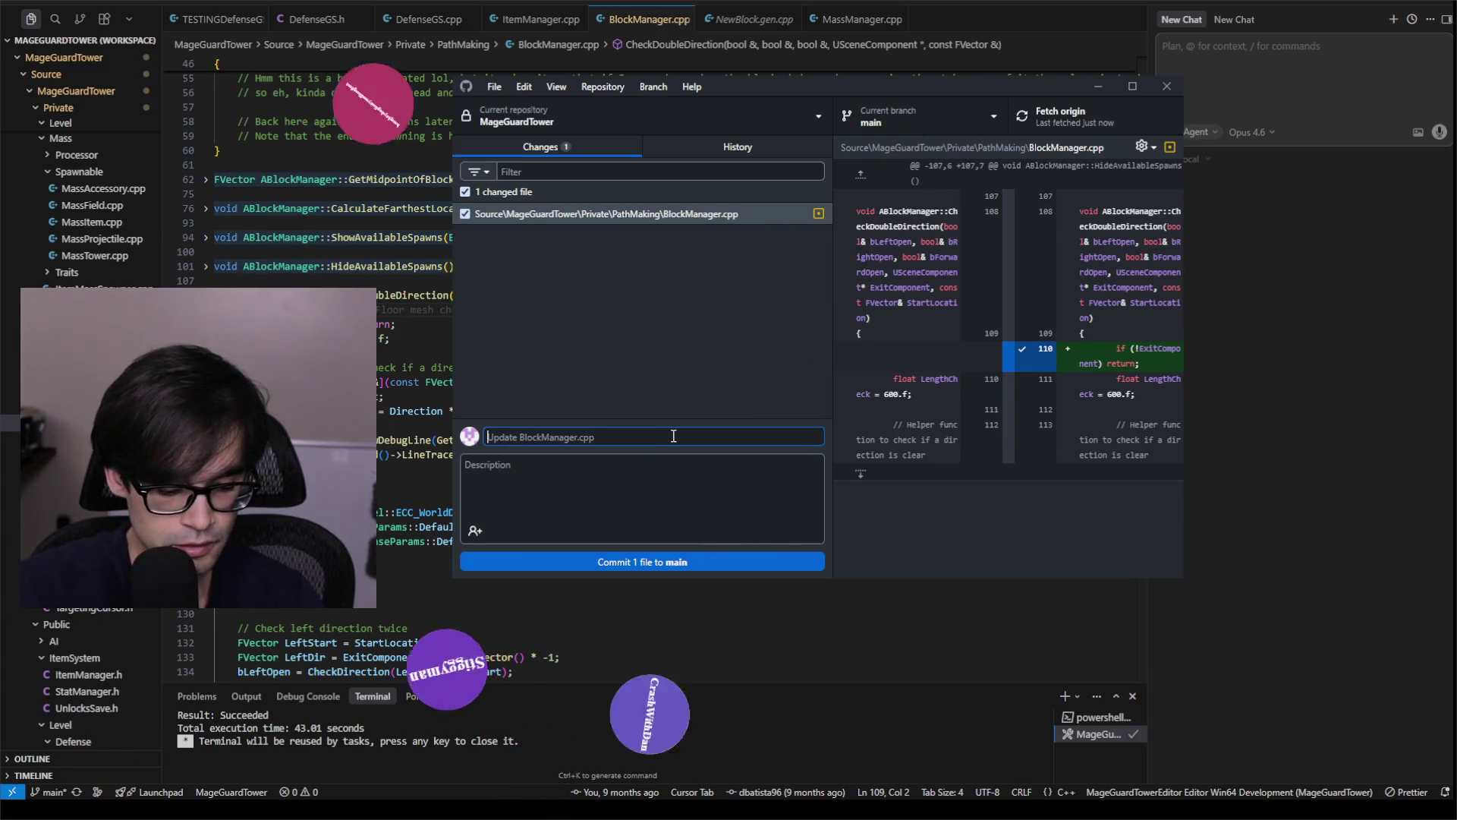
{"action": "type", "text": "Fixed sl"}
{"action": "key", "text": "BackSpace"}
{"action": "type", "text": "Check"}
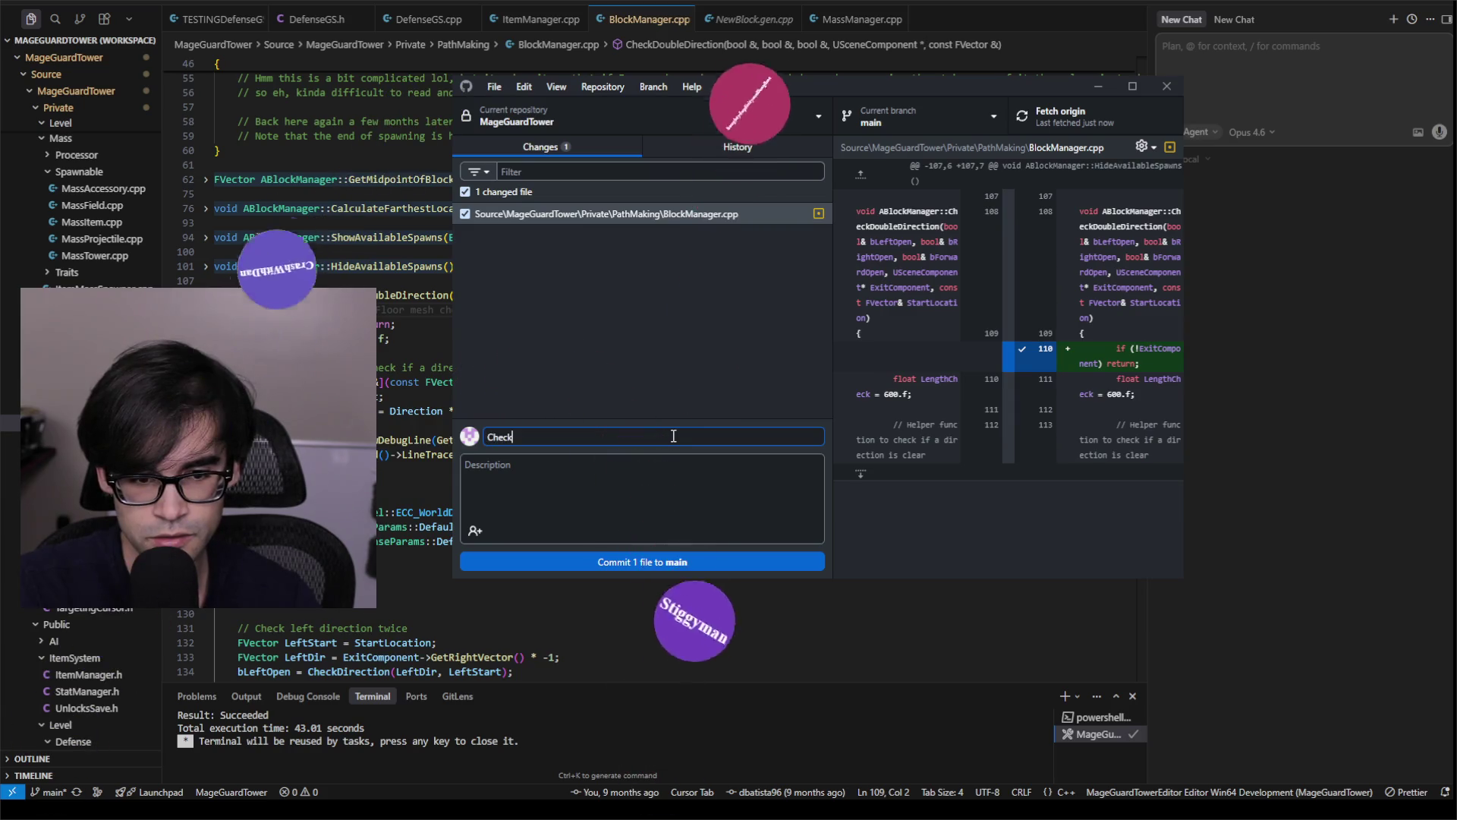
{"action": "type", "text": "ing null on"}
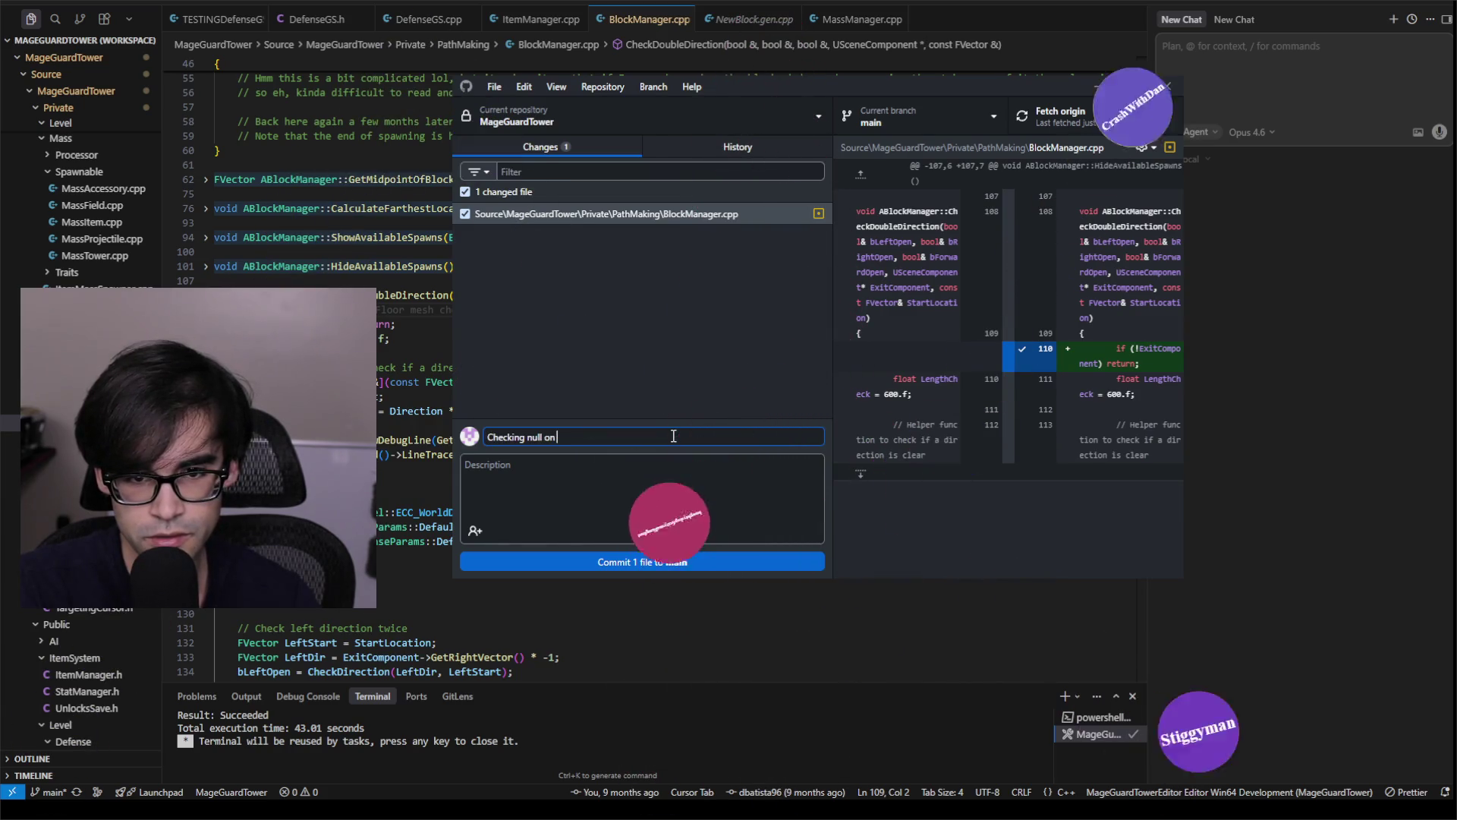
{"action": "type", "text": " BlockManager"}
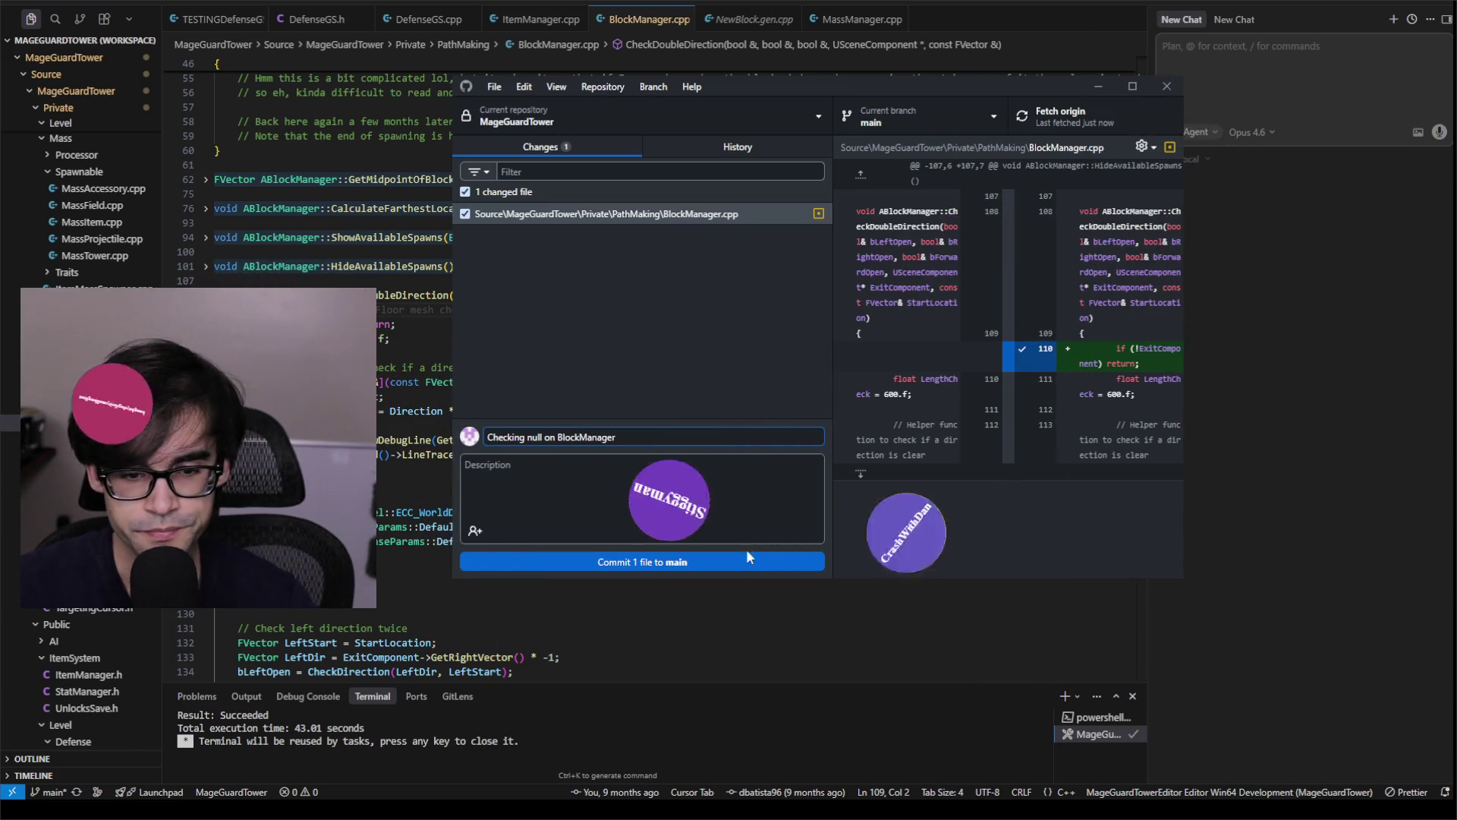
{"action": "left_click", "coordinate": [750, 559]}
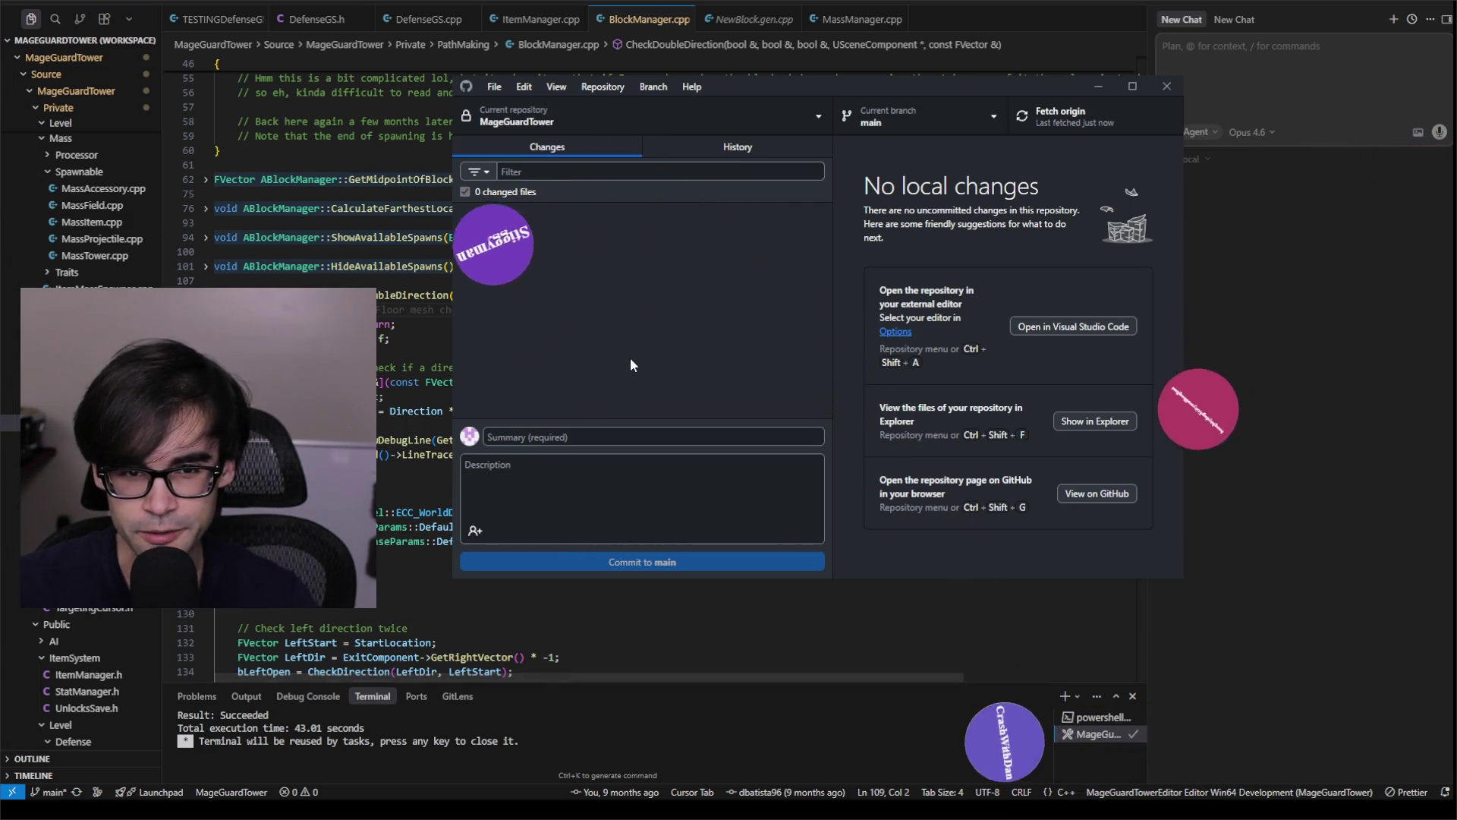
Confirm the new commit in History, then move GitHub Desktop aside and bring PowerShell on screen.
{"action": "left_click", "coordinate": [703, 153]}
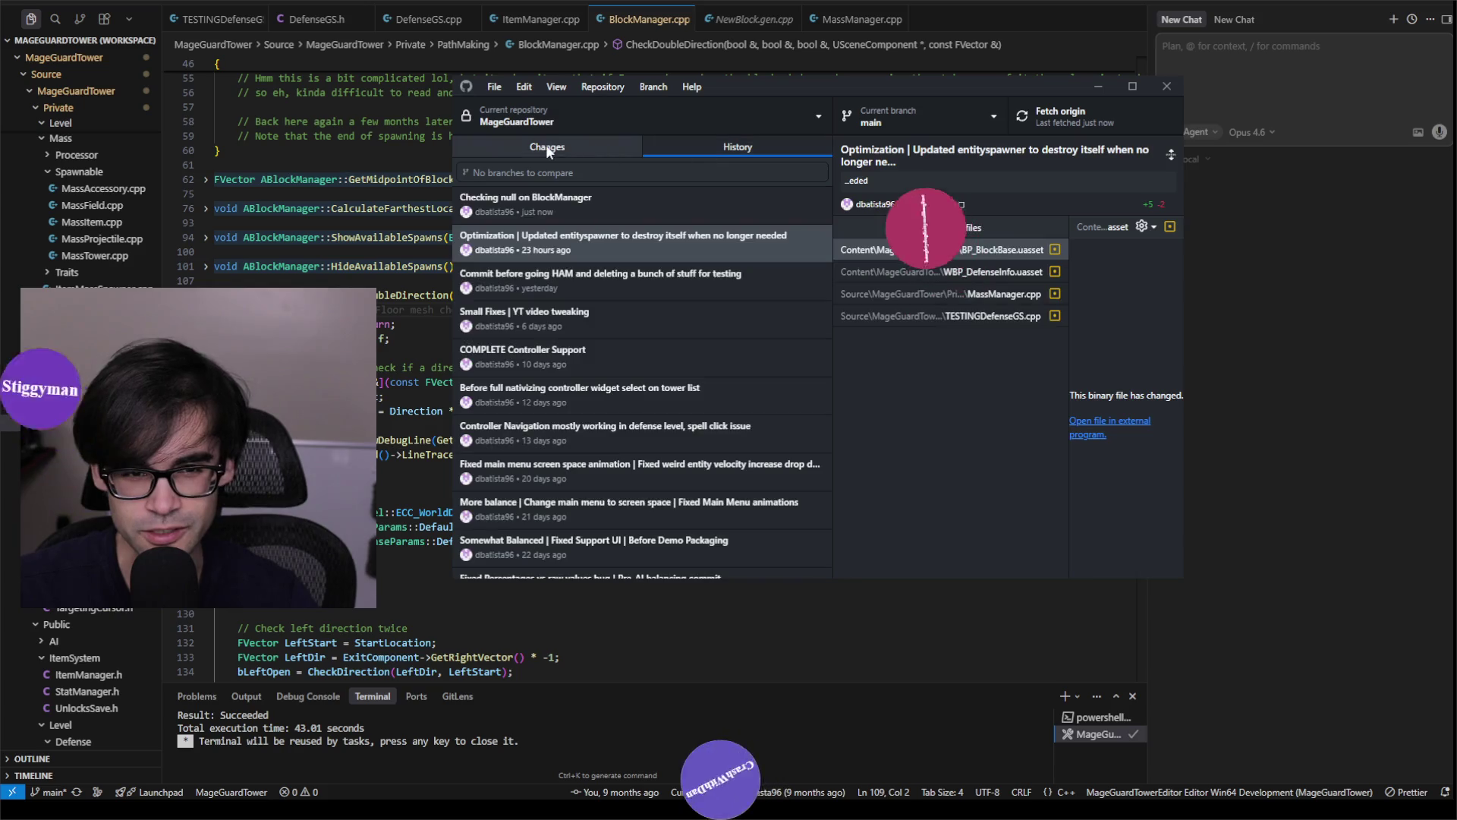
{"action": "left_click", "coordinate": [545, 144]}
{"action": "left_click", "coordinate": [707, 152]}
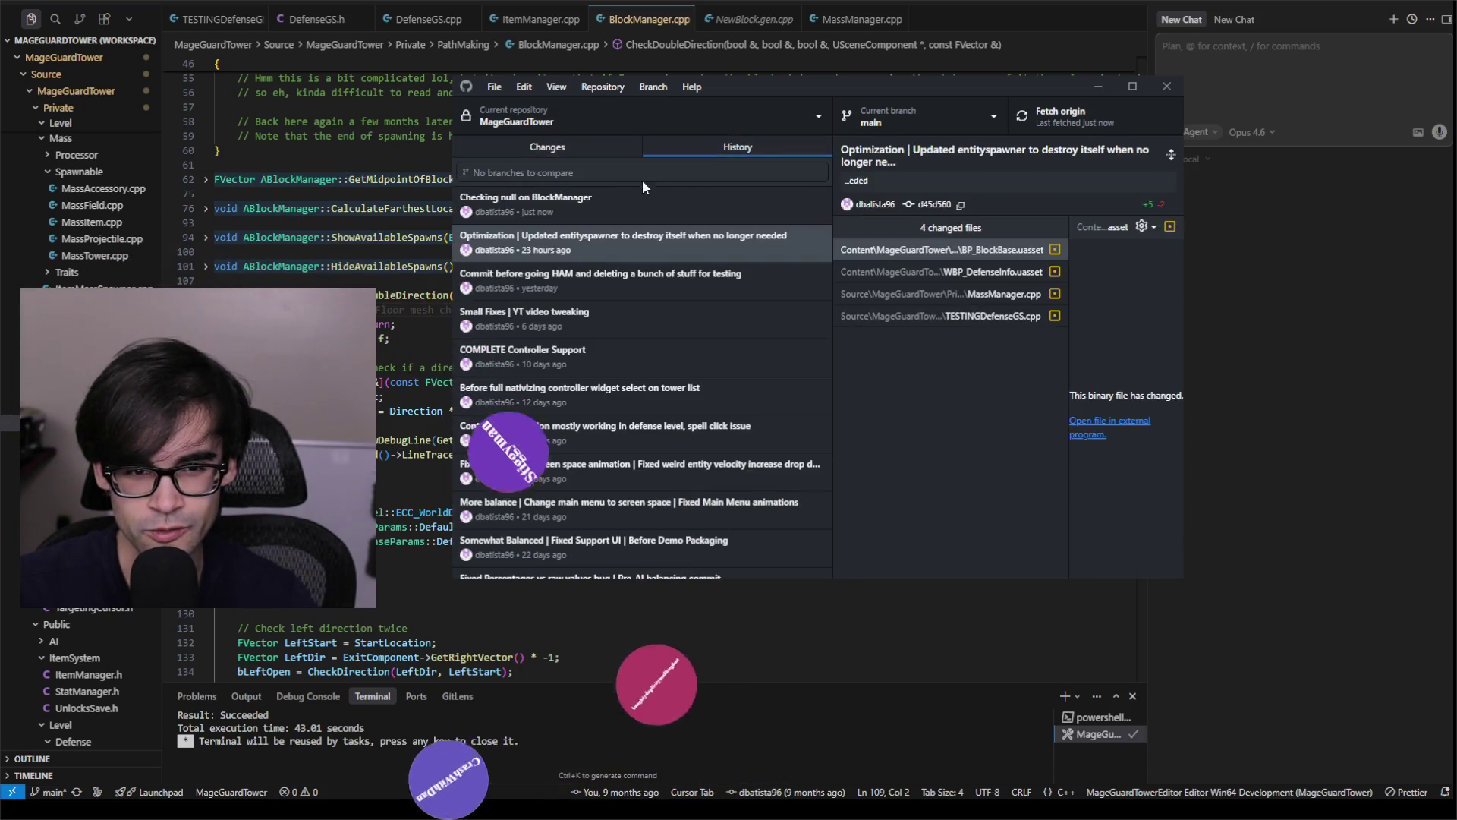
{"action": "left_click", "coordinate": [603, 145]}
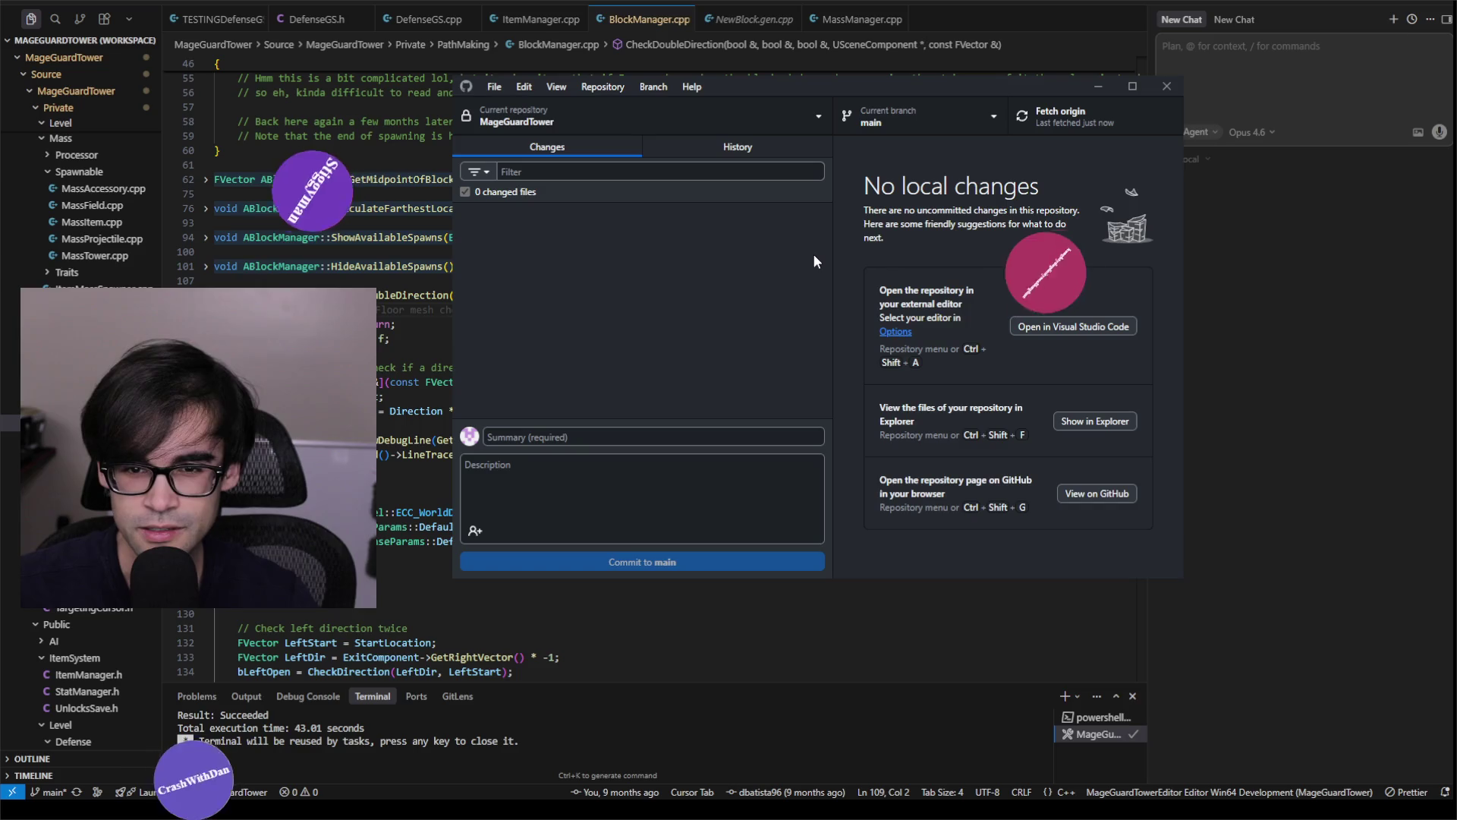
{"action": "mouse_move", "coordinate": [827, 86]}
{"action": "left_mouse_down"}
{"action": "mouse_move", "coordinate": [749, 112]}
{"action": "mouse_move", "coordinate": [545, 97]}
{"action": "mouse_move", "coordinate": [554, 85]}
{"action": "left_mouse_up"}
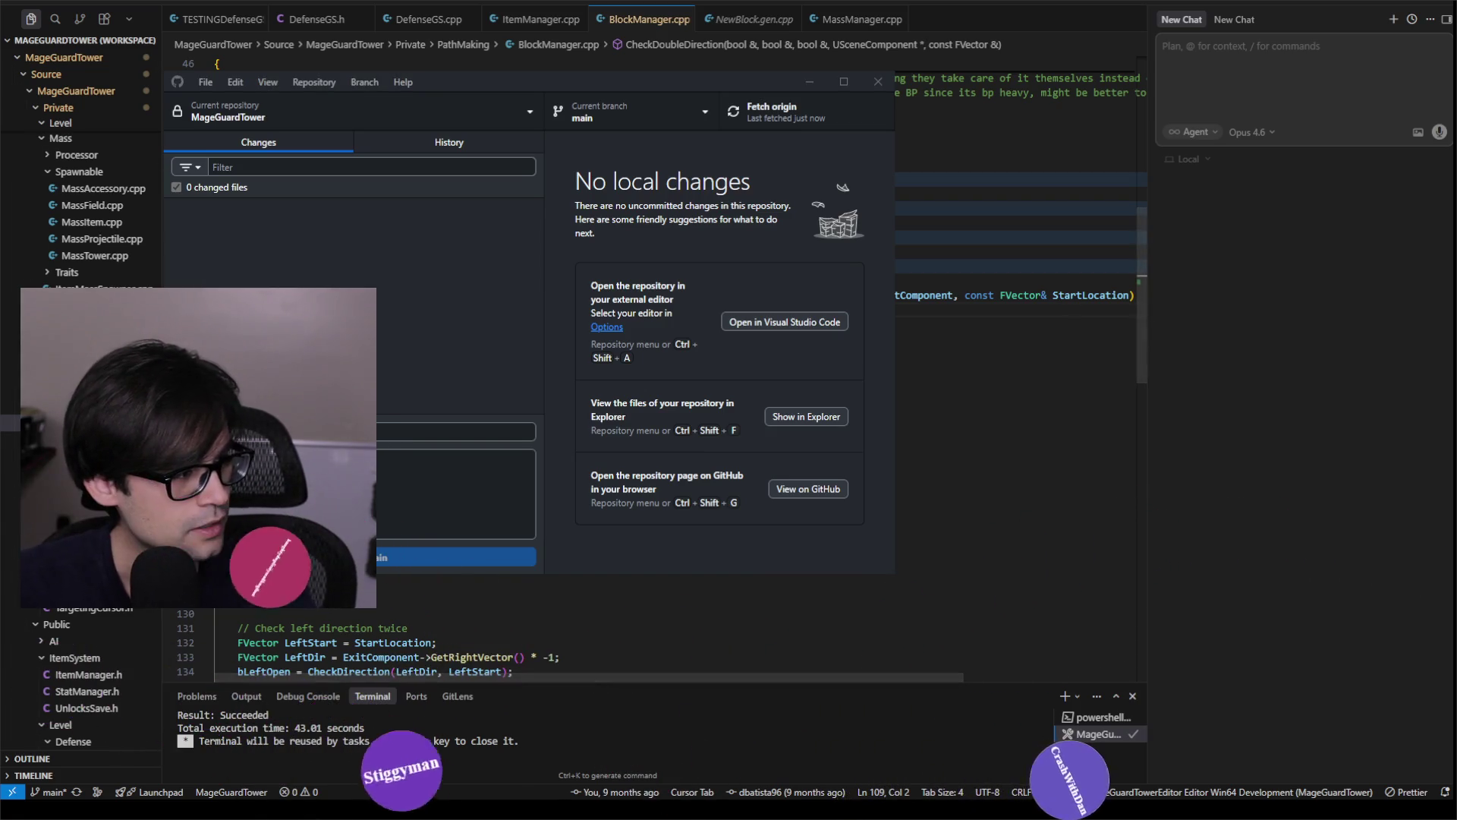
{"action": "mouse_move", "coordinate": [0, 265]}
{"action": "left_mouse_down"}
{"action": "mouse_move", "coordinate": [300, 268]}
{"action": "mouse_move", "coordinate": [468, 232]}
{"action": "mouse_move", "coordinate": [599, 231]}
{"action": "left_mouse_up"}
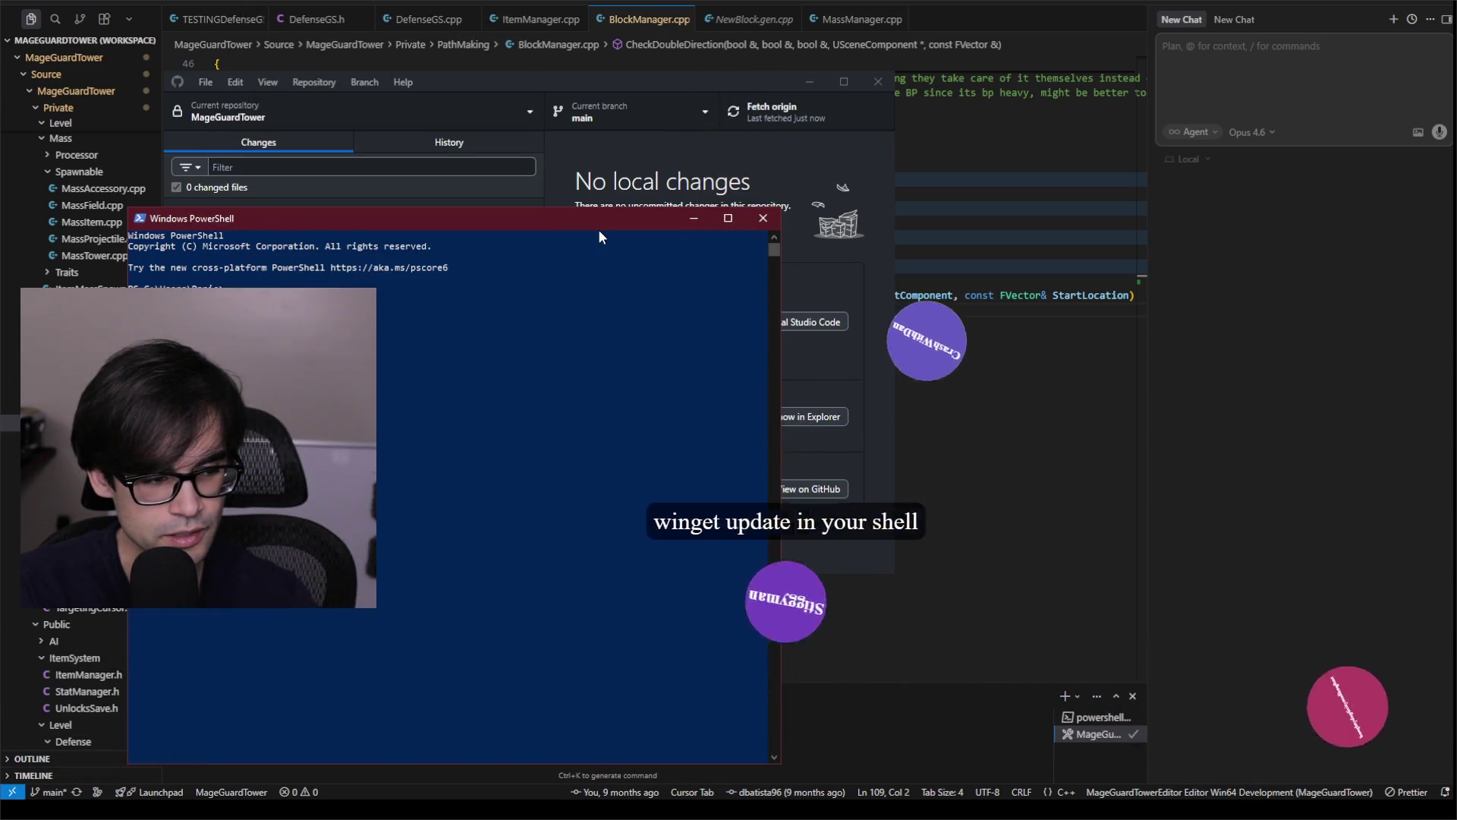
Run 'winget update' in PowerShell, showing winget v1.12.470 and its command list, and maximize the window.
{"action": "type", "text": "winget"}
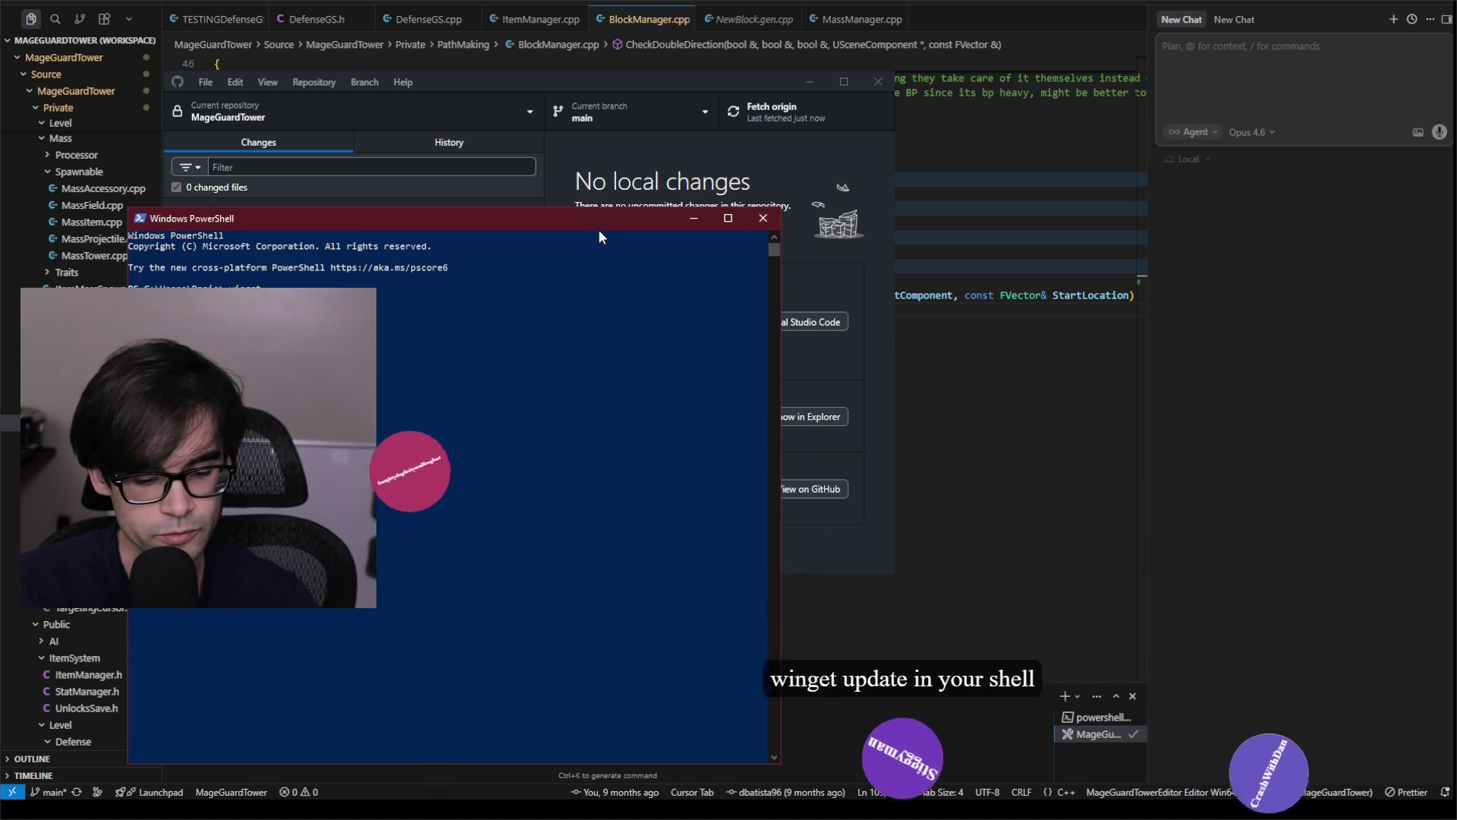
{"action": "type", "text": " update"}
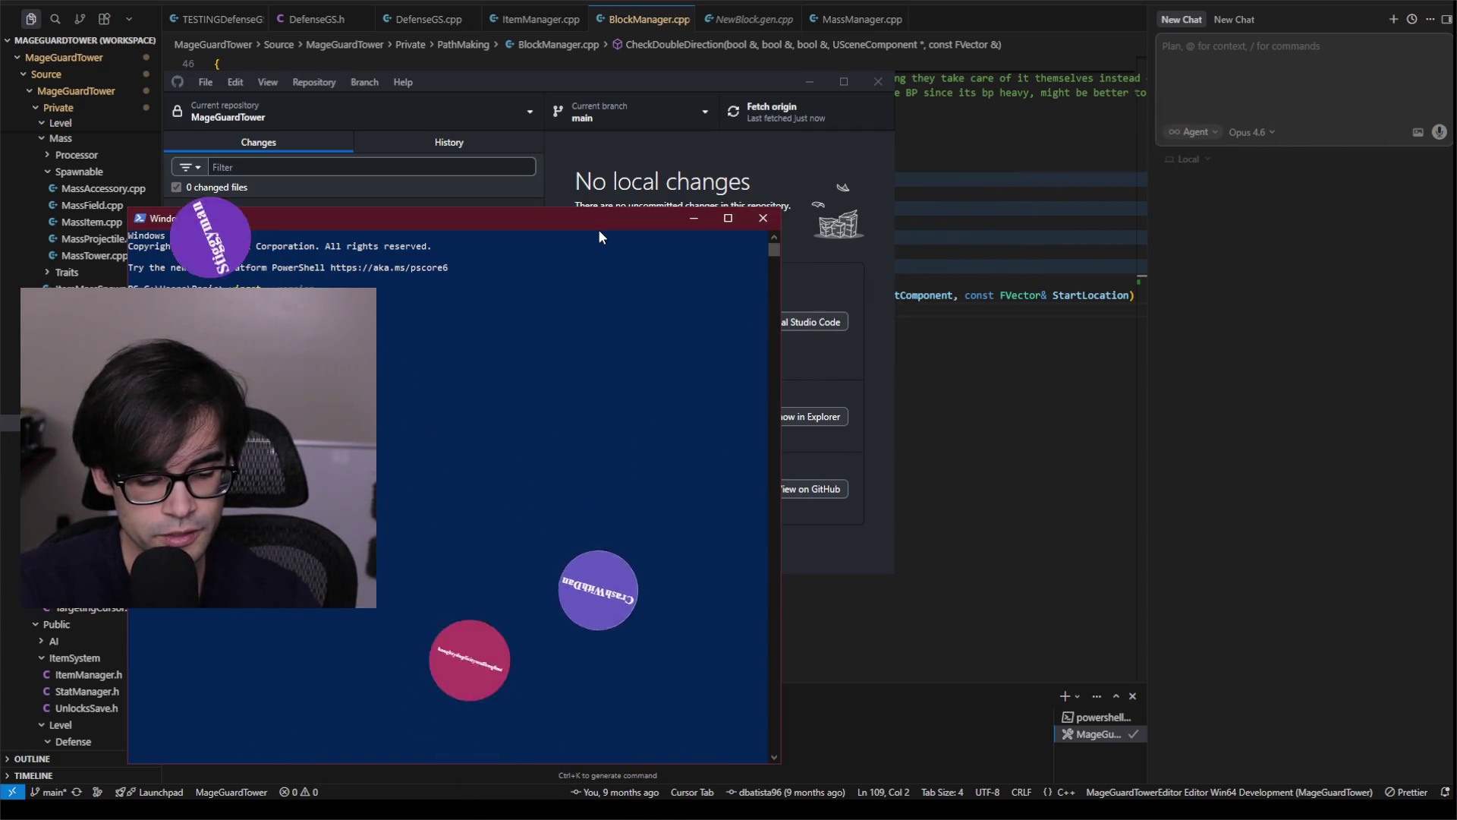
{"action": "key", "text": "Return"}
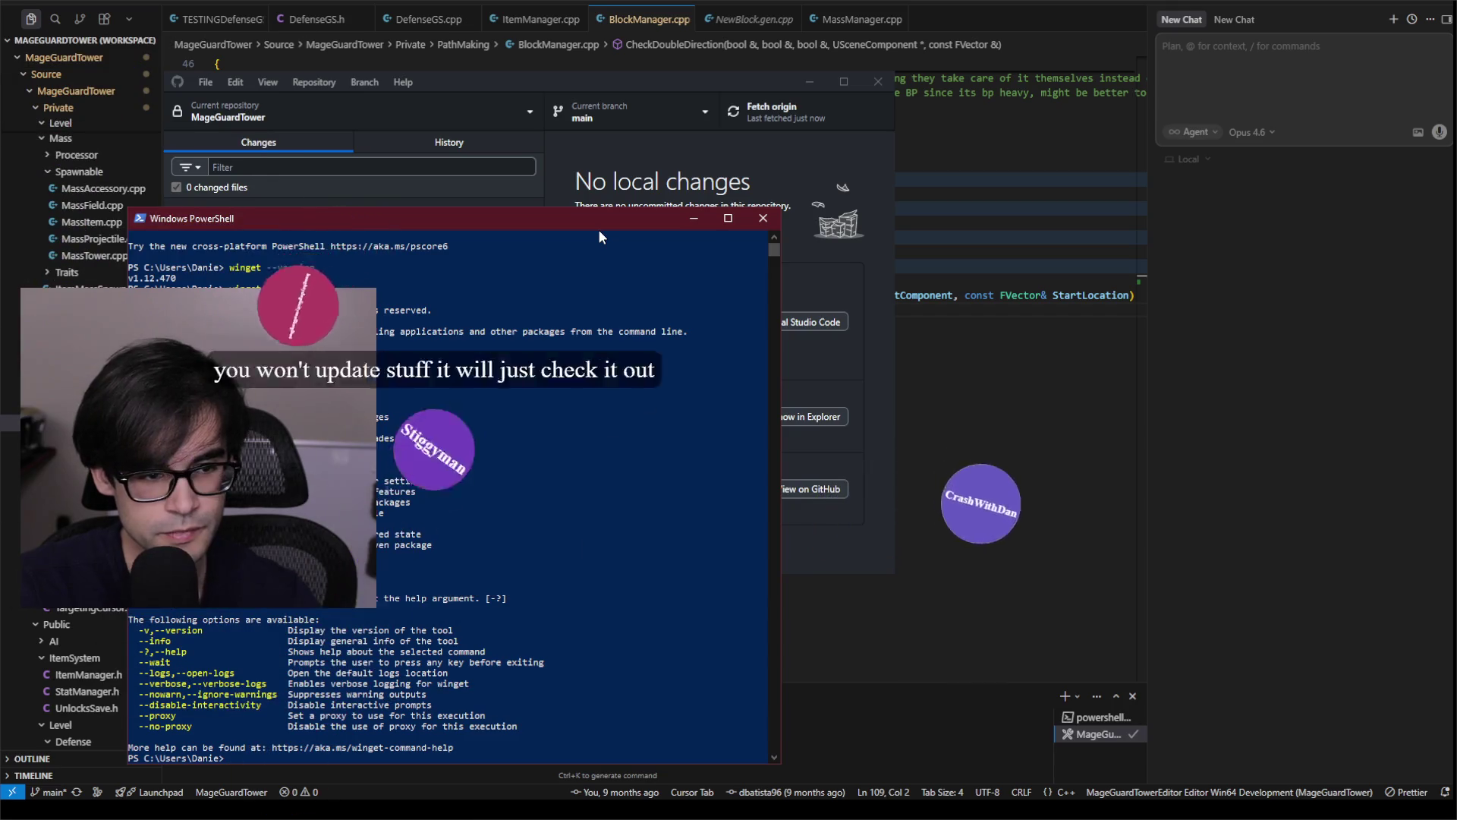
{"action": "double_click", "coordinate": [597, 222]}
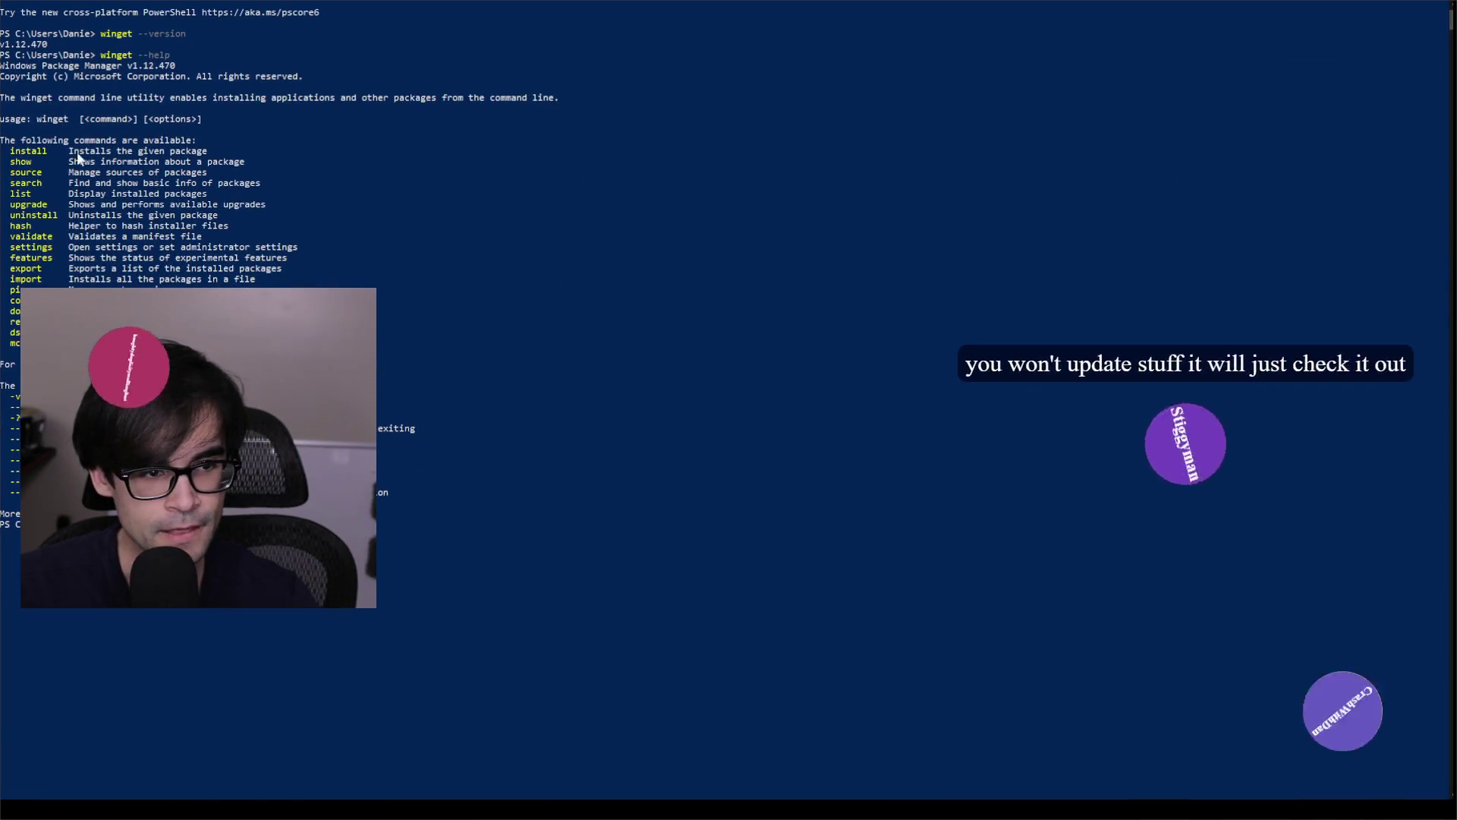
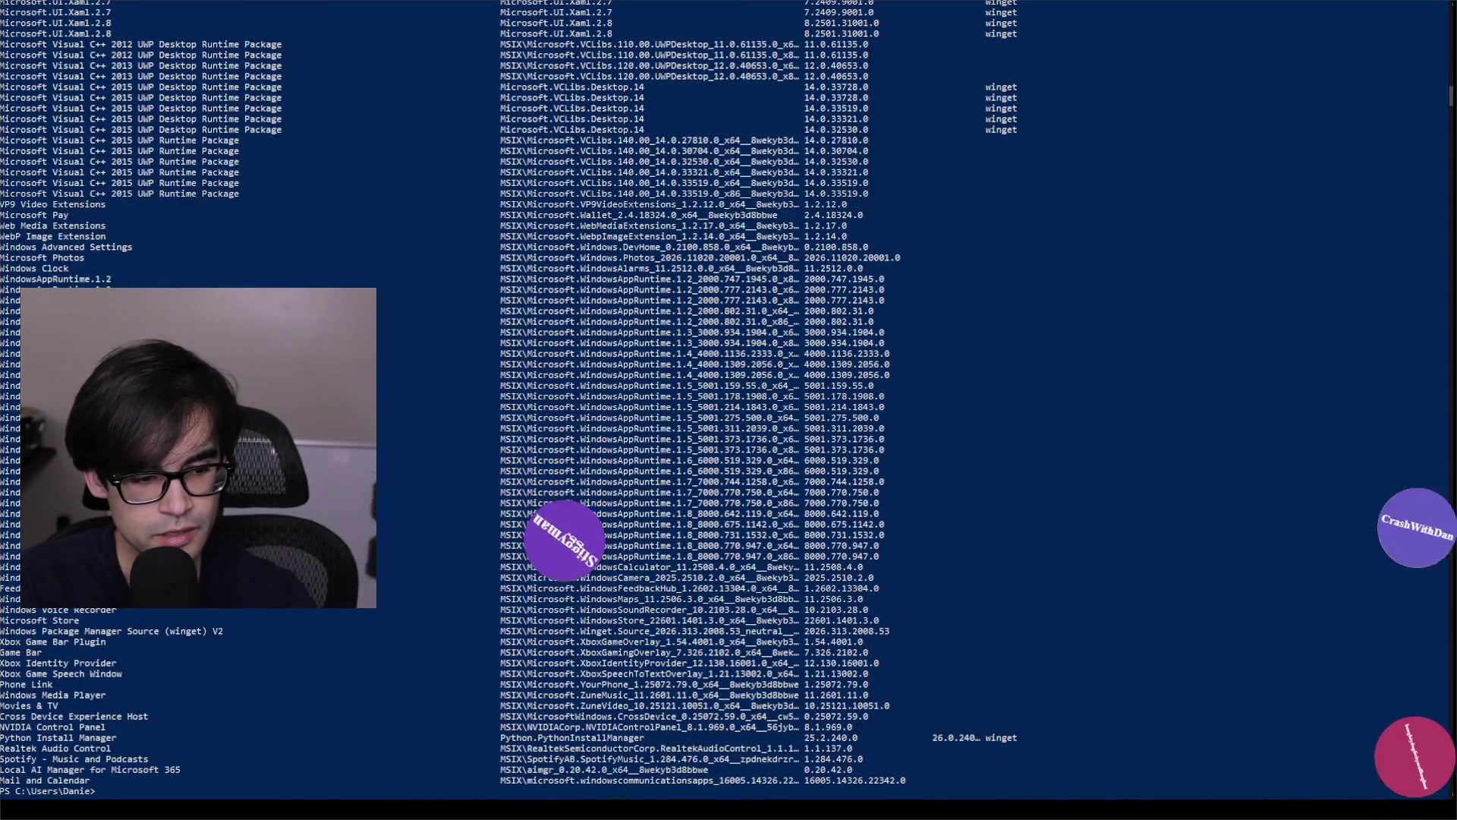
Scroll through the winget list of installed packages in PowerShell.
{"action": "scroll", "coordinate": [563, 437], "scroll_direction": "up", "scroll_amount": 7}
{"action": "scroll", "coordinate": [555, 446], "scroll_direction": "up", "scroll_amount": 20}
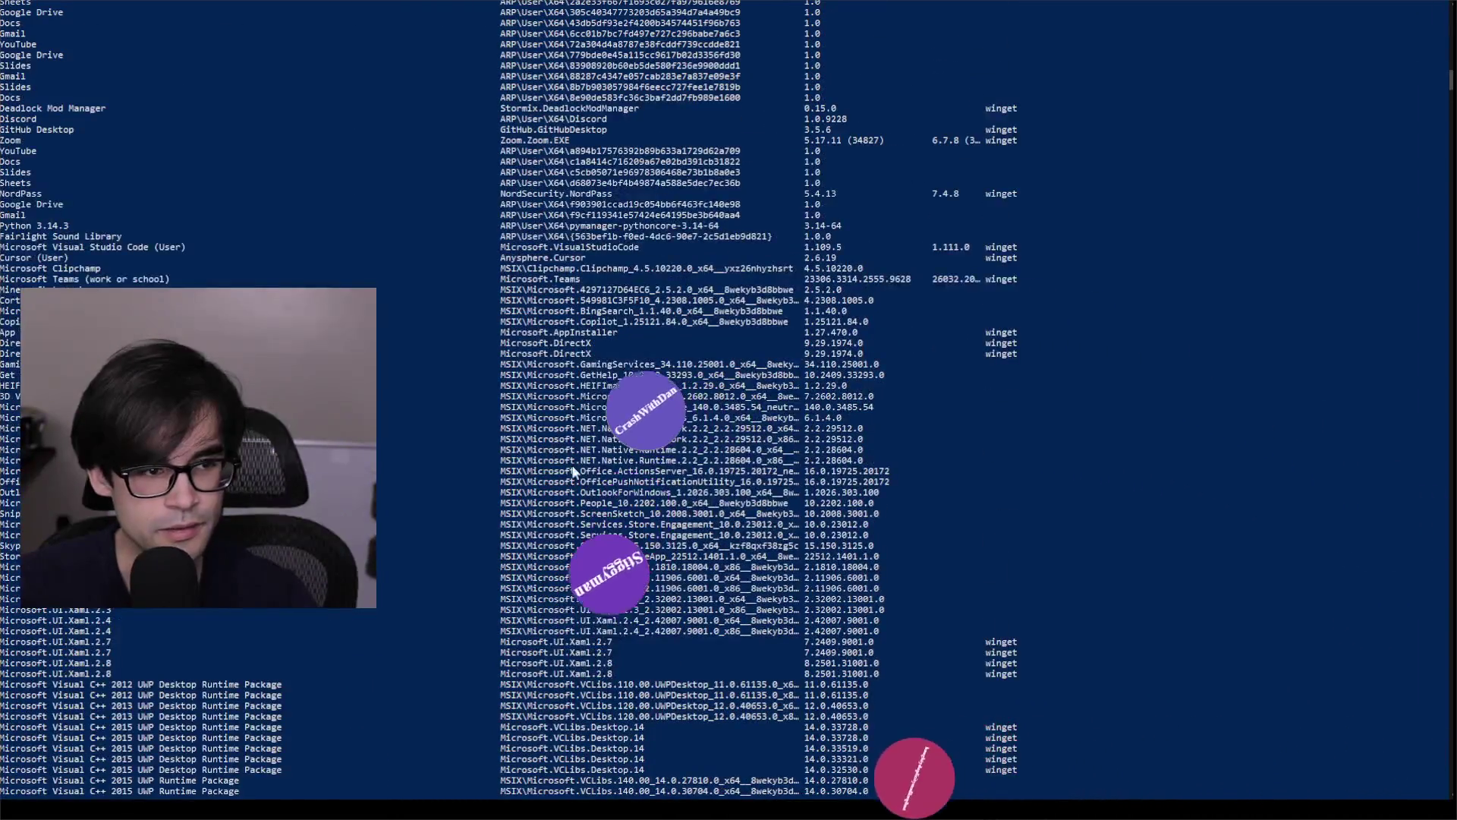
{"action": "scroll", "coordinate": [563, 484], "scroll_direction": "up", "scroll_amount": 20}
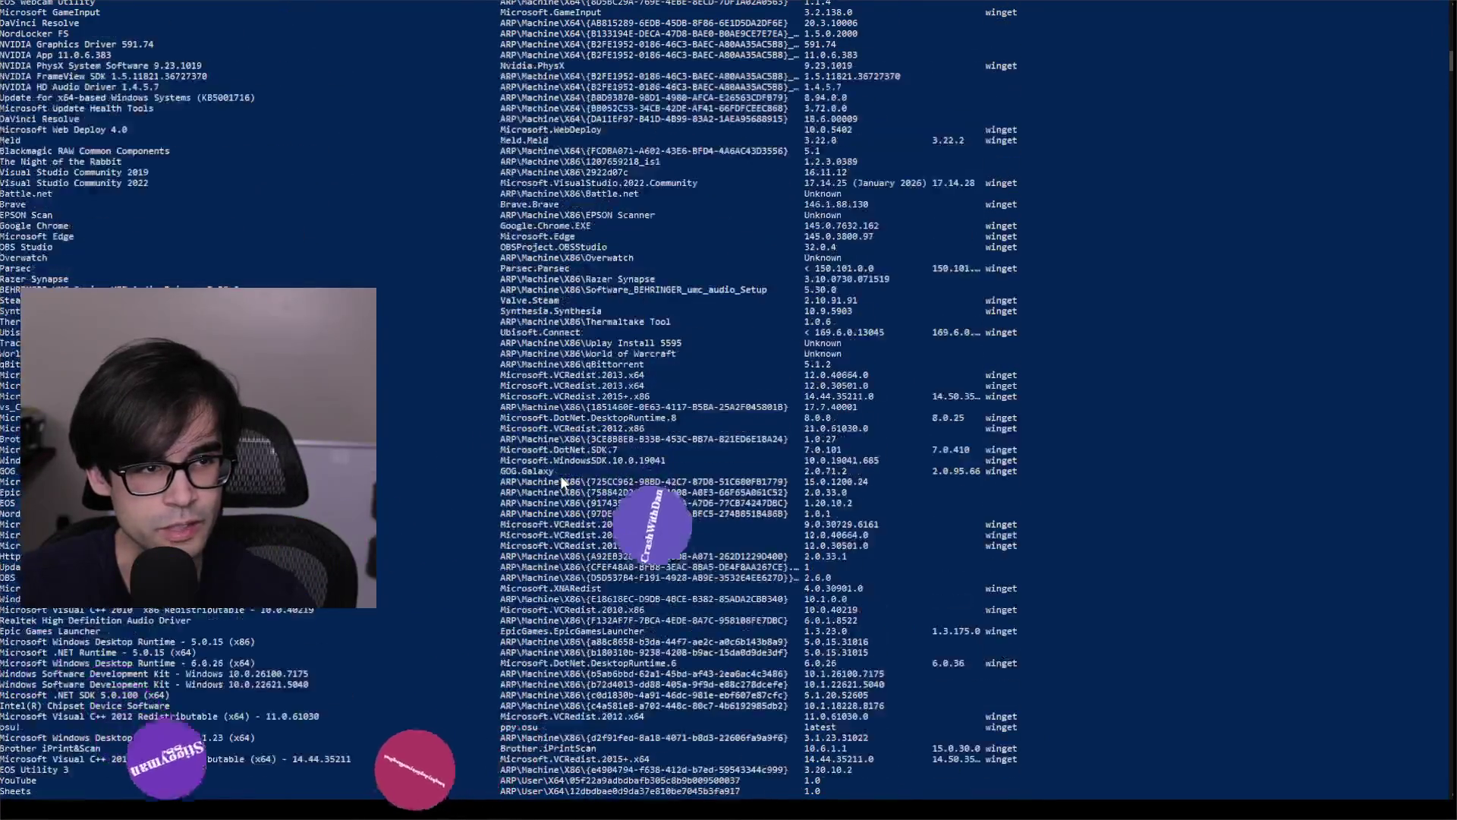
{"action": "scroll", "coordinate": [558, 484], "scroll_direction": "up", "scroll_amount": 7}
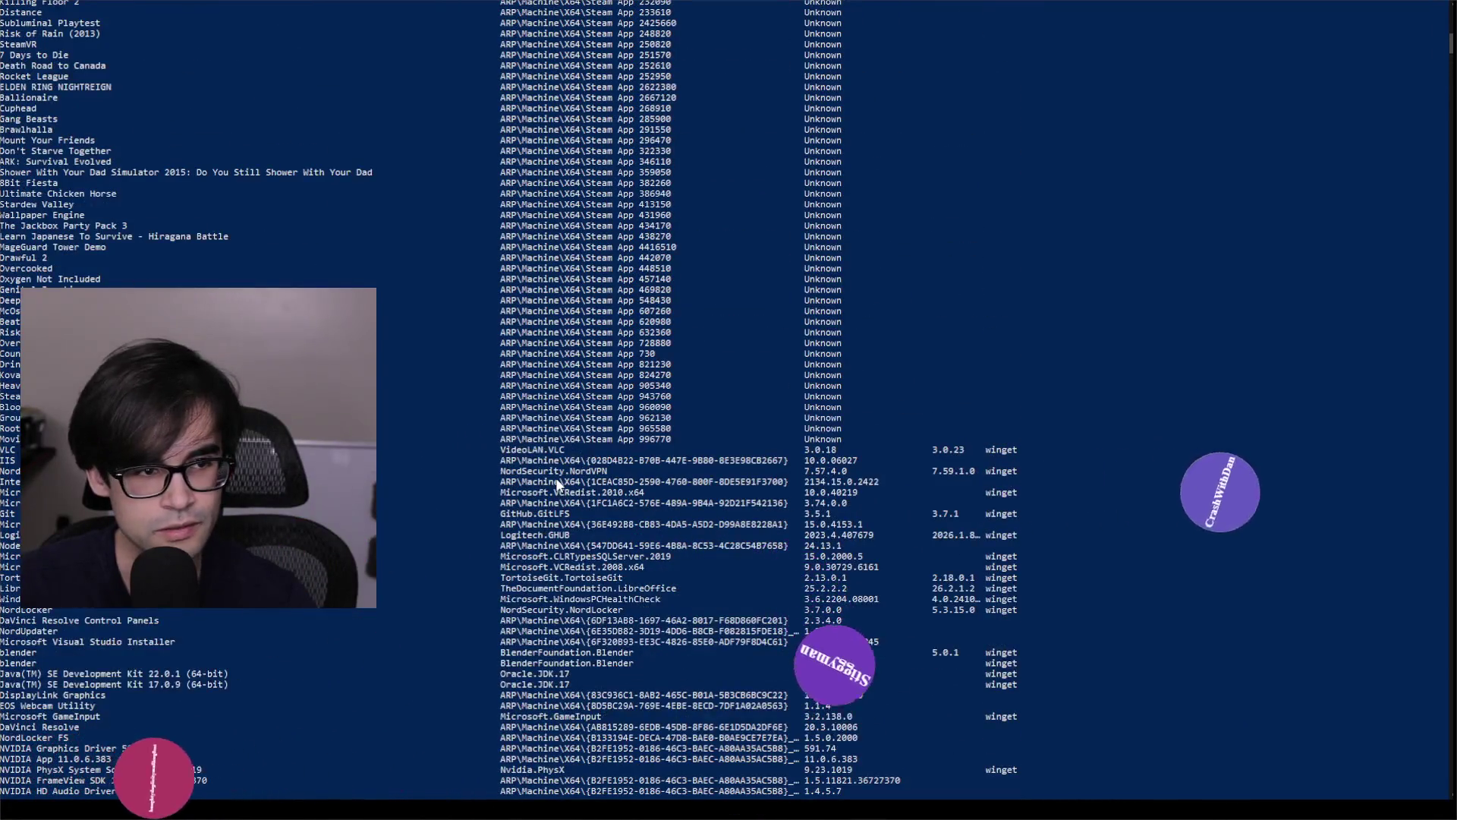
{"action": "mouse_move", "coordinate": [1027, 448]}
{"action": "left_mouse_down"}
{"action": "mouse_move", "coordinate": [1438, 460]}
{"action": "mouse_move", "coordinate": [4, 449]}
{"action": "left_mouse_up"}
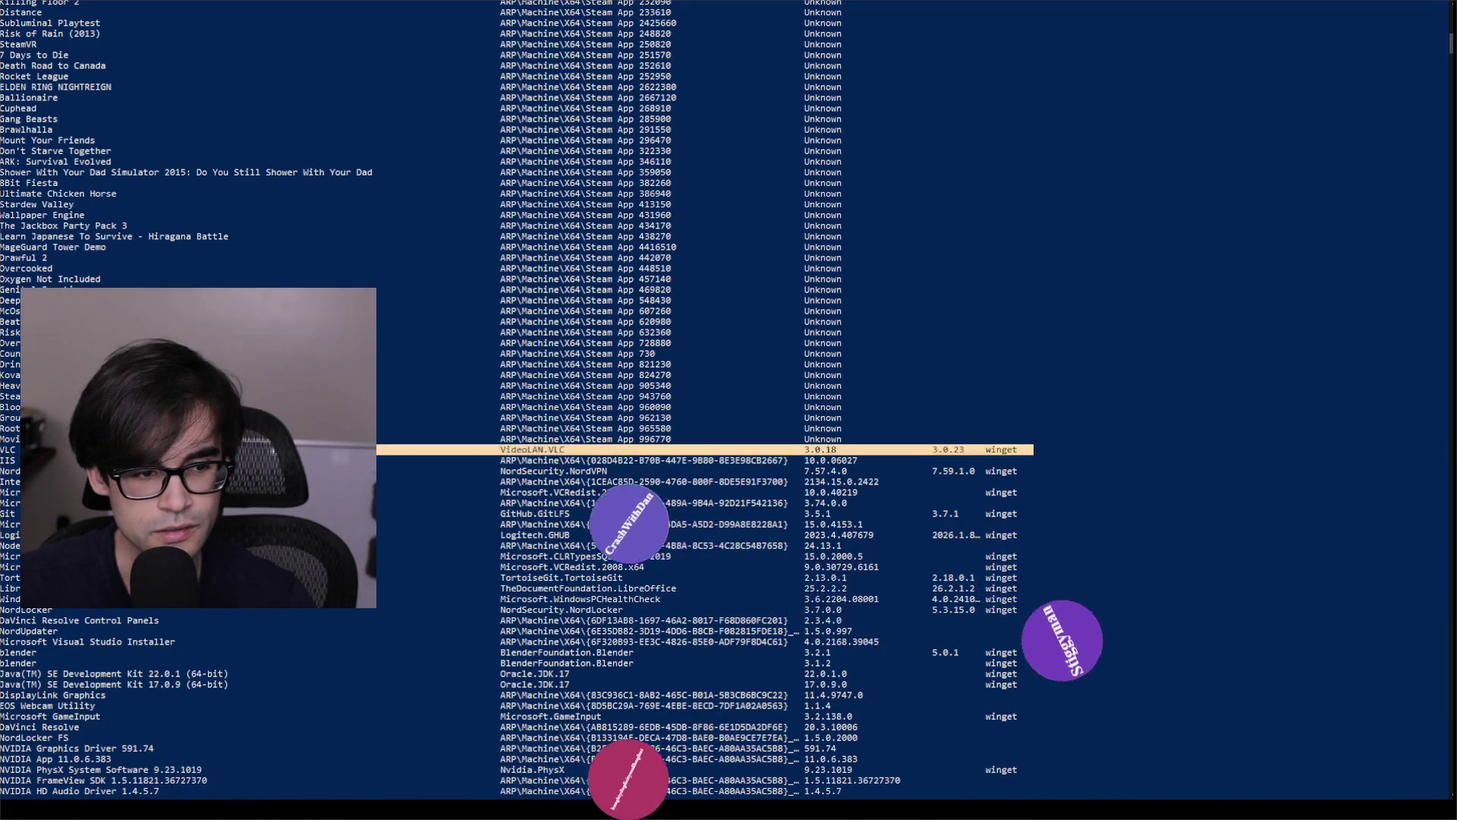
{"action": "scroll", "coordinate": [457, 568], "scroll_direction": "down", "scroll_amount": 8}
{"action": "scroll", "coordinate": [457, 567], "scroll_direction": "down", "scroll_amount": 20}
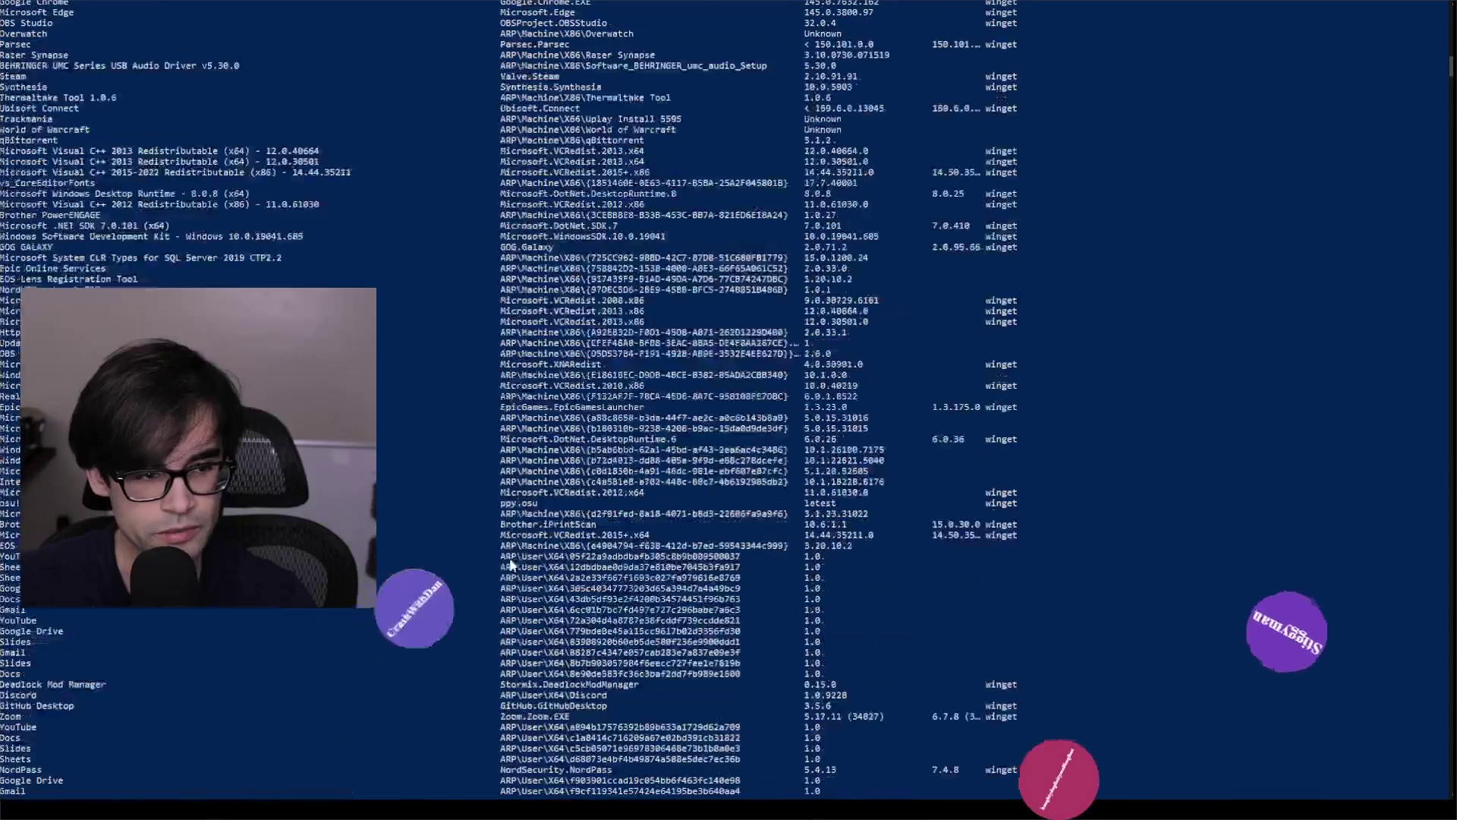
{"action": "scroll", "coordinate": [642, 505], "scroll_direction": "up", "scroll_amount": 8}
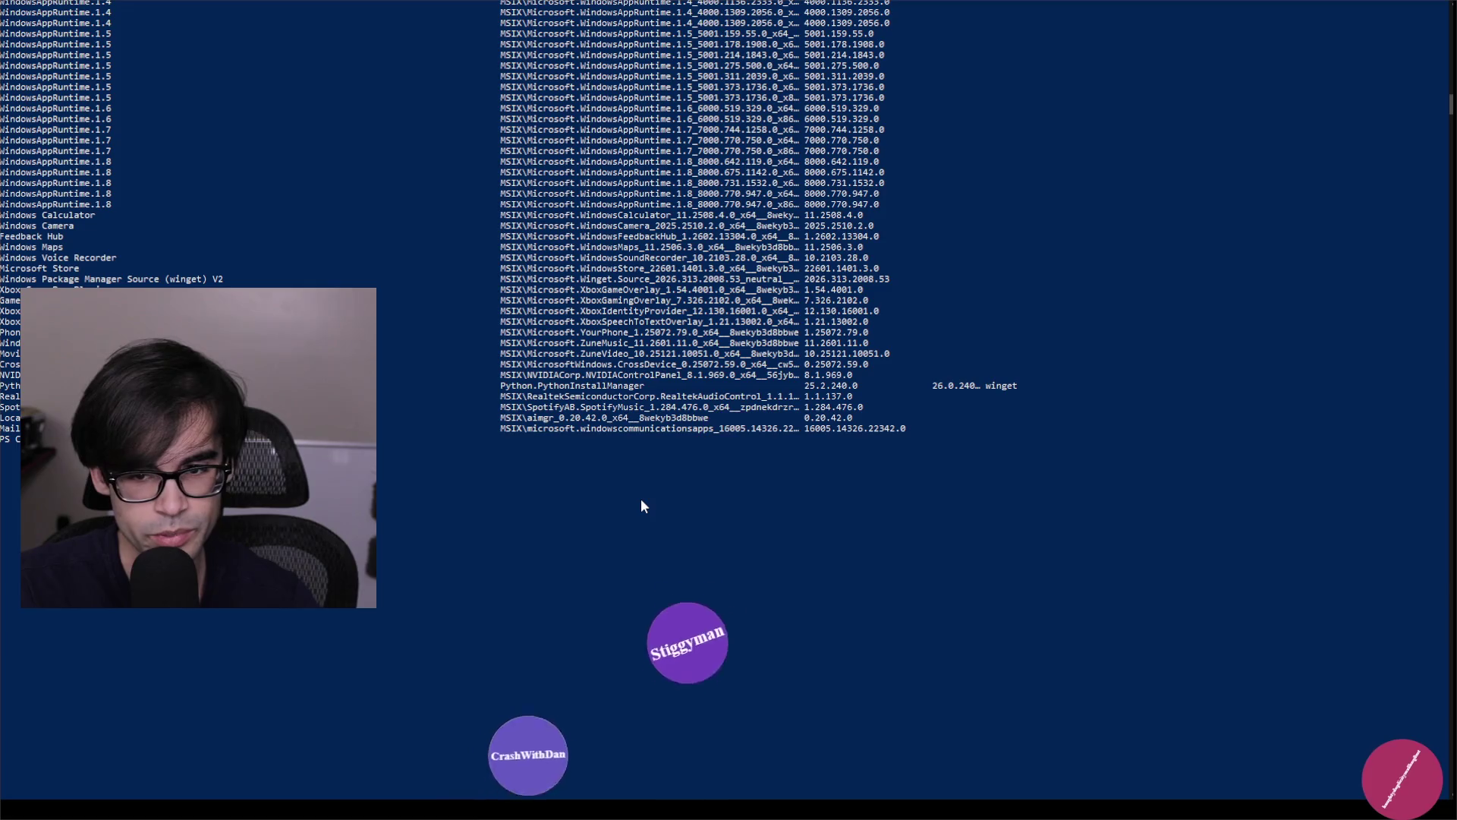
Run a command to filter the package list and scroll through the results.
{"action": "key", "text": "Return"}
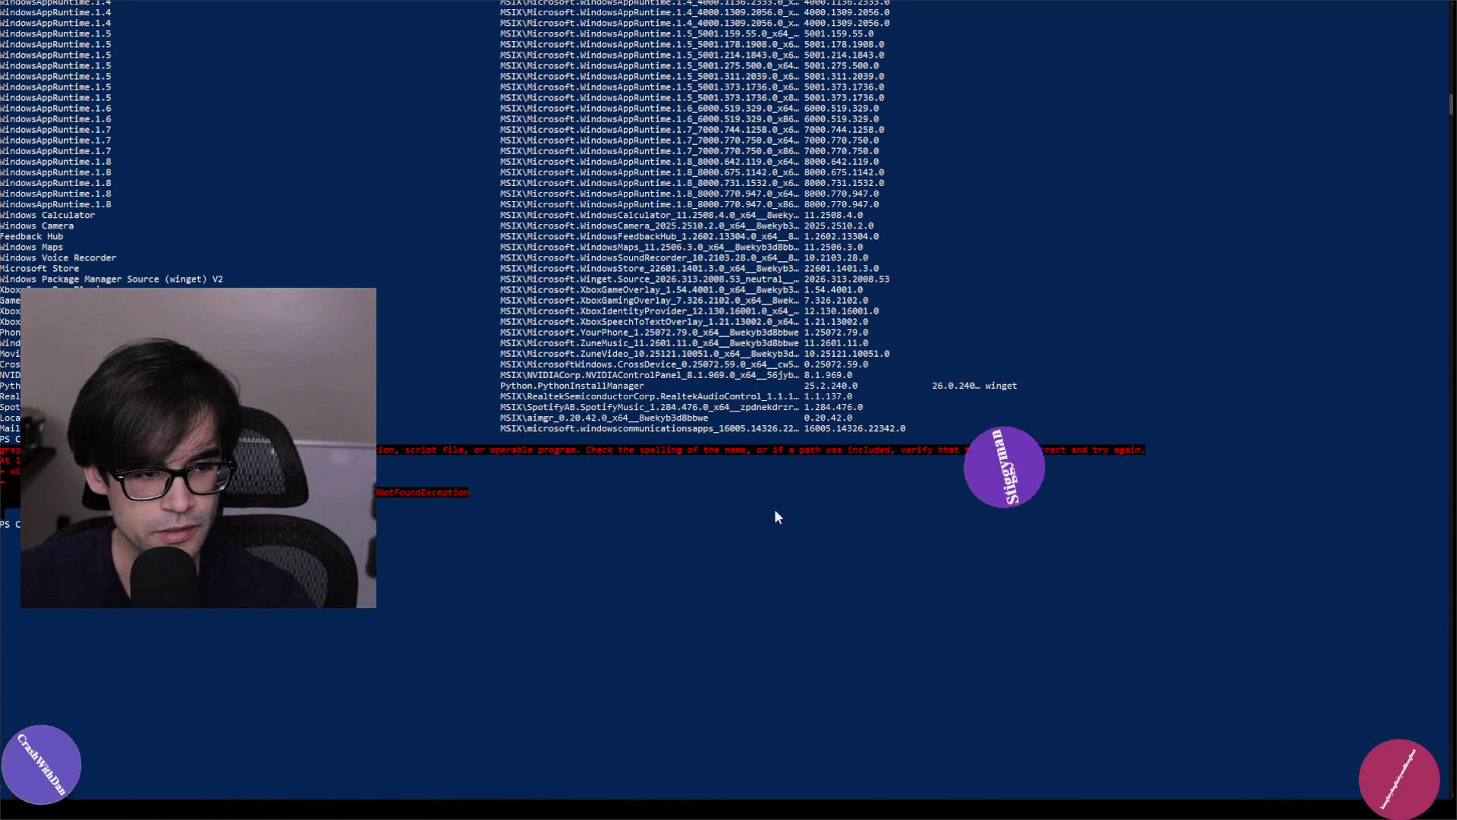
{"action": "scroll", "coordinate": [774, 508], "scroll_direction": "up", "scroll_amount": 20}
{"action": "scroll", "coordinate": [851, 524], "scroll_direction": "up", "scroll_amount": 14}
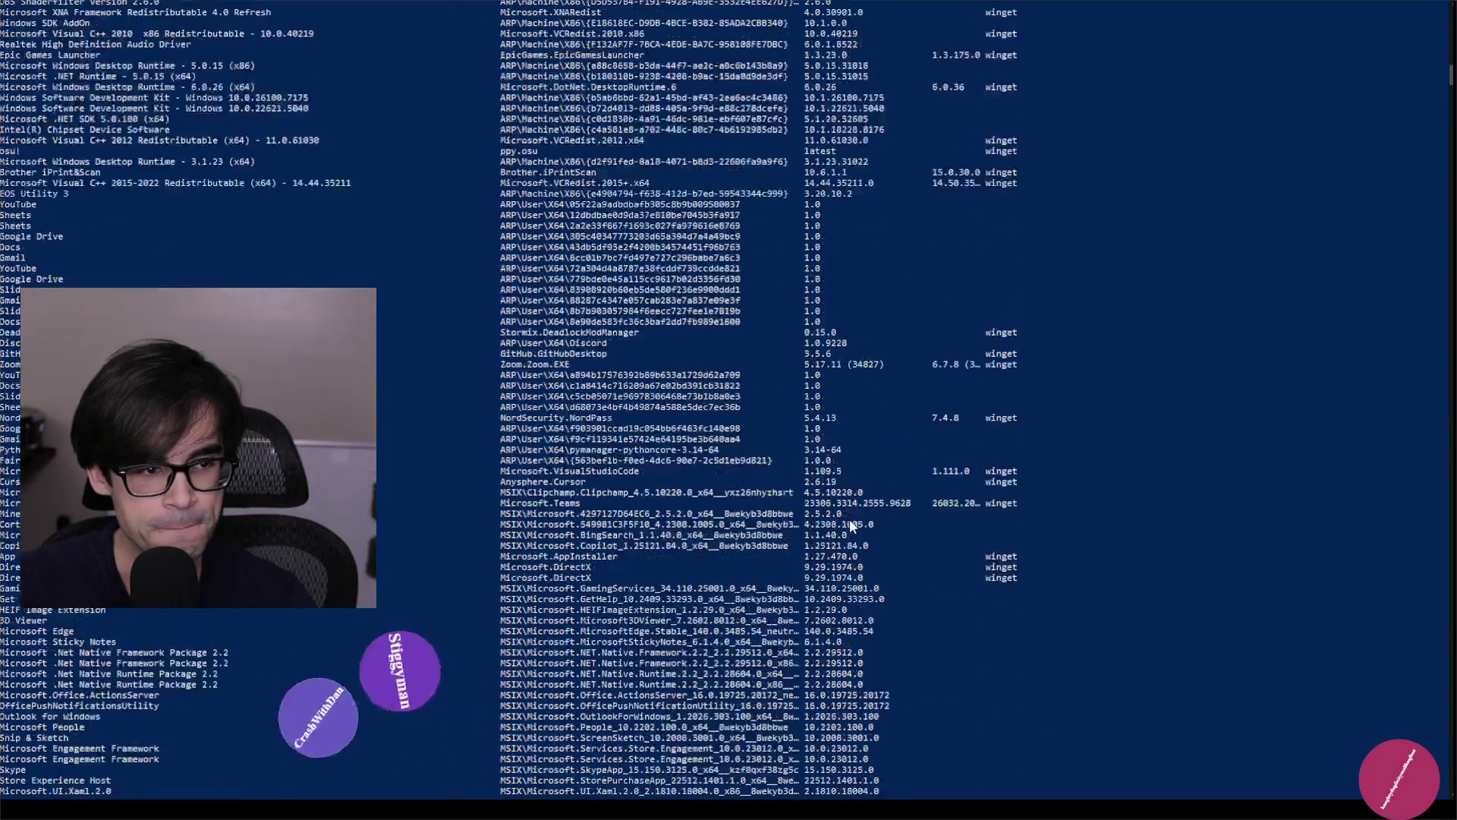
{"action": "scroll", "coordinate": [848, 521], "scroll_direction": "up", "scroll_amount": 4}
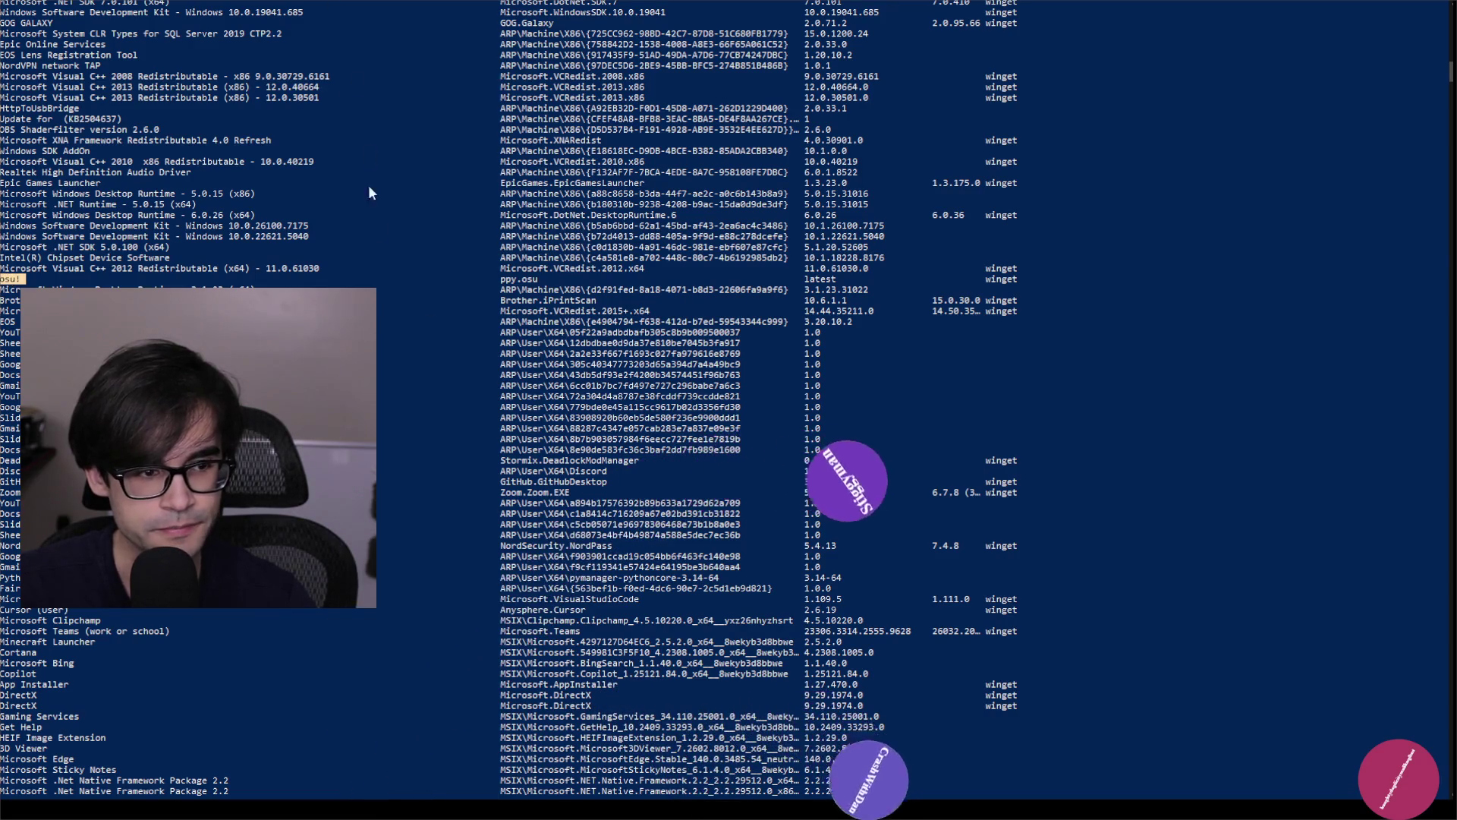
Take PowerShell out of fullscreen and widen its window to read the full package output.
{"action": "key", "text": "alt+Return"}
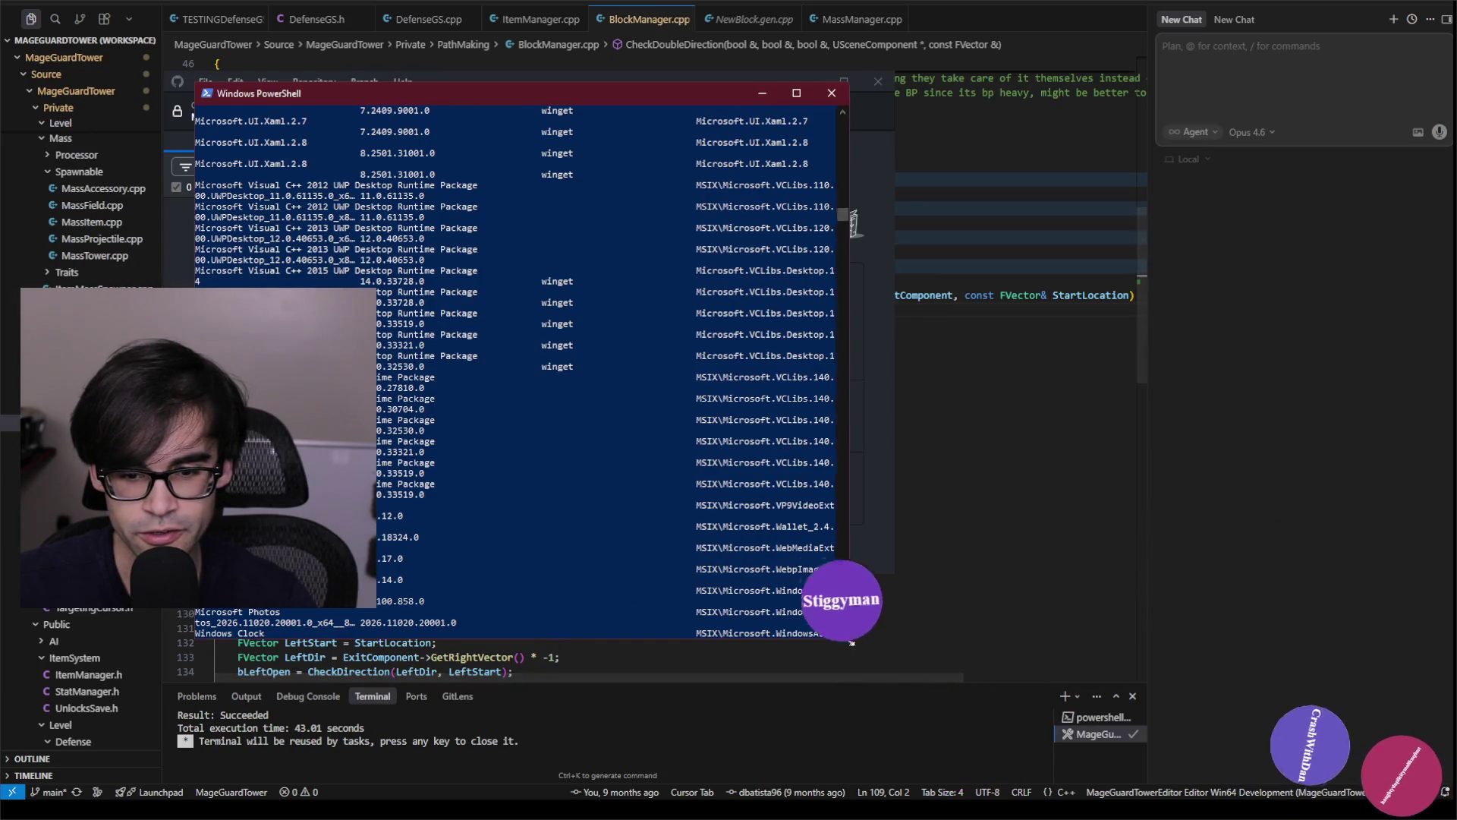
{"action": "mouse_move", "coordinate": [847, 638]}
{"action": "left_mouse_down"}
{"action": "mouse_move", "coordinate": [1142, 692]}
{"action": "mouse_move", "coordinate": [1372, 687]}
{"action": "left_mouse_up"}
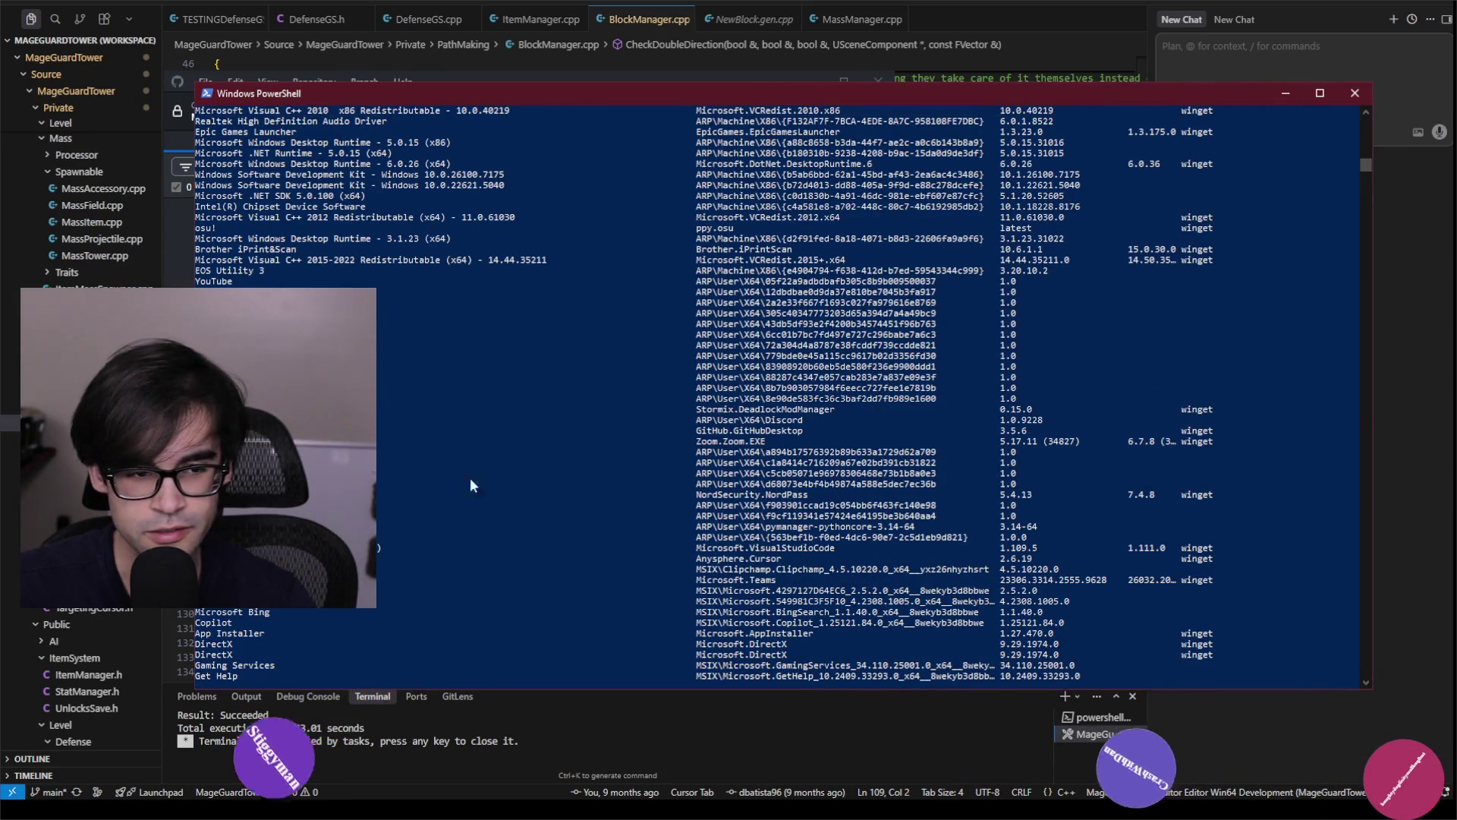
{"action": "scroll", "coordinate": [780, 395], "scroll_direction": "up", "scroll_amount": 20}
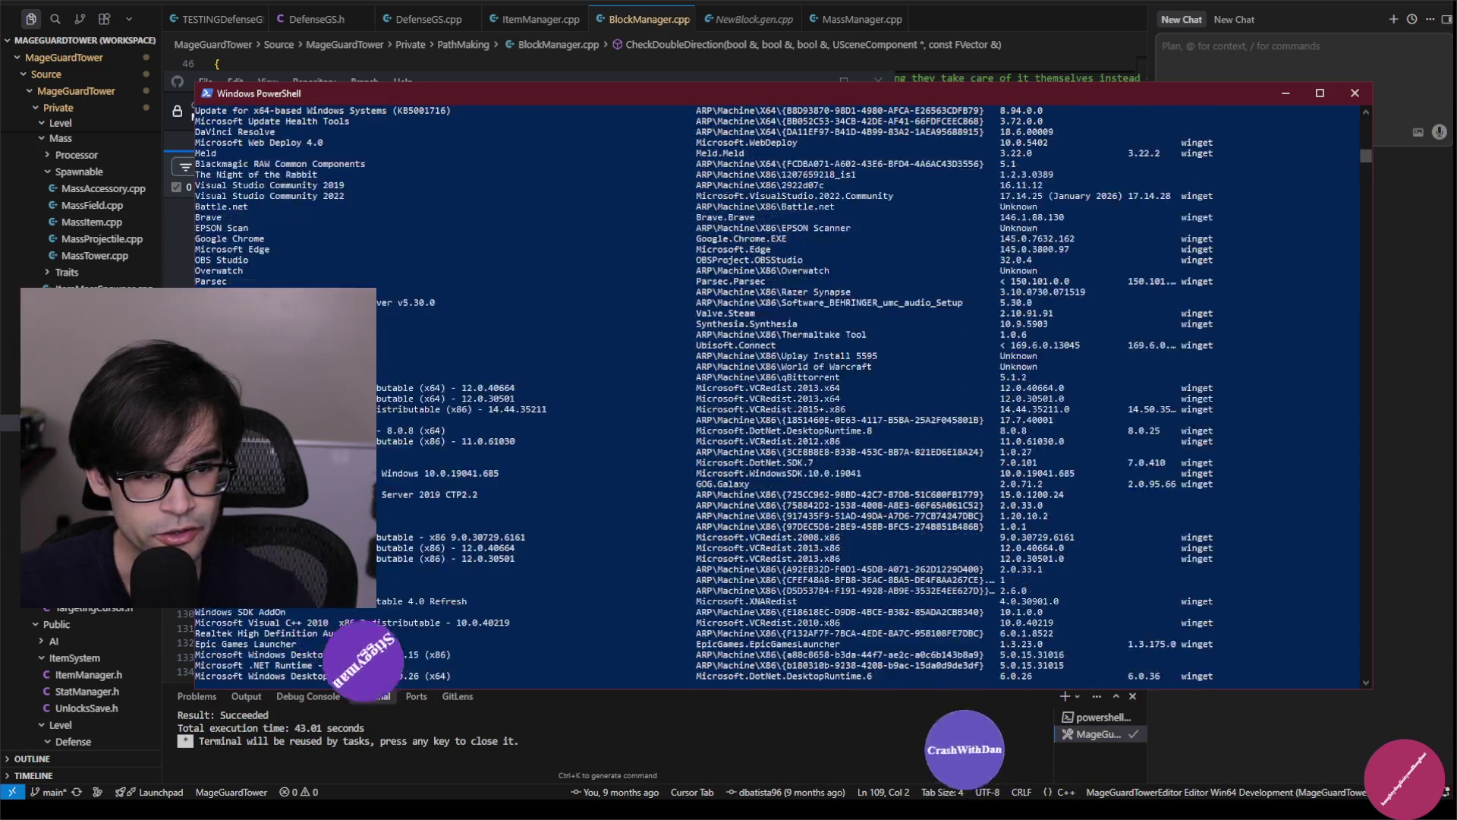
{"action": "scroll", "coordinate": [780, 395], "scroll_direction": "up", "scroll_amount": 6}
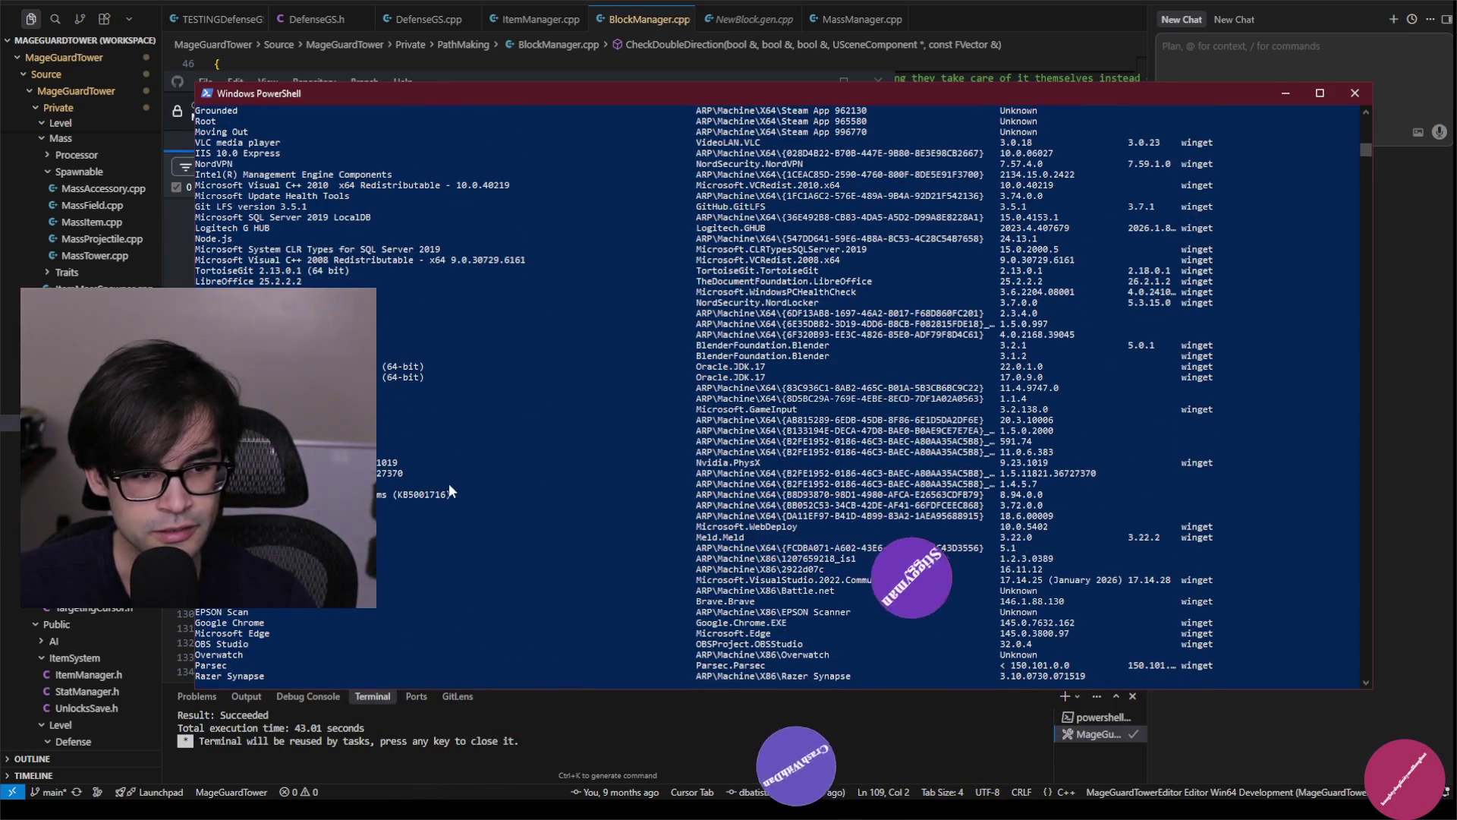
{"action": "scroll", "coordinate": [535, 456], "scroll_direction": "up", "scroll_amount": 3}
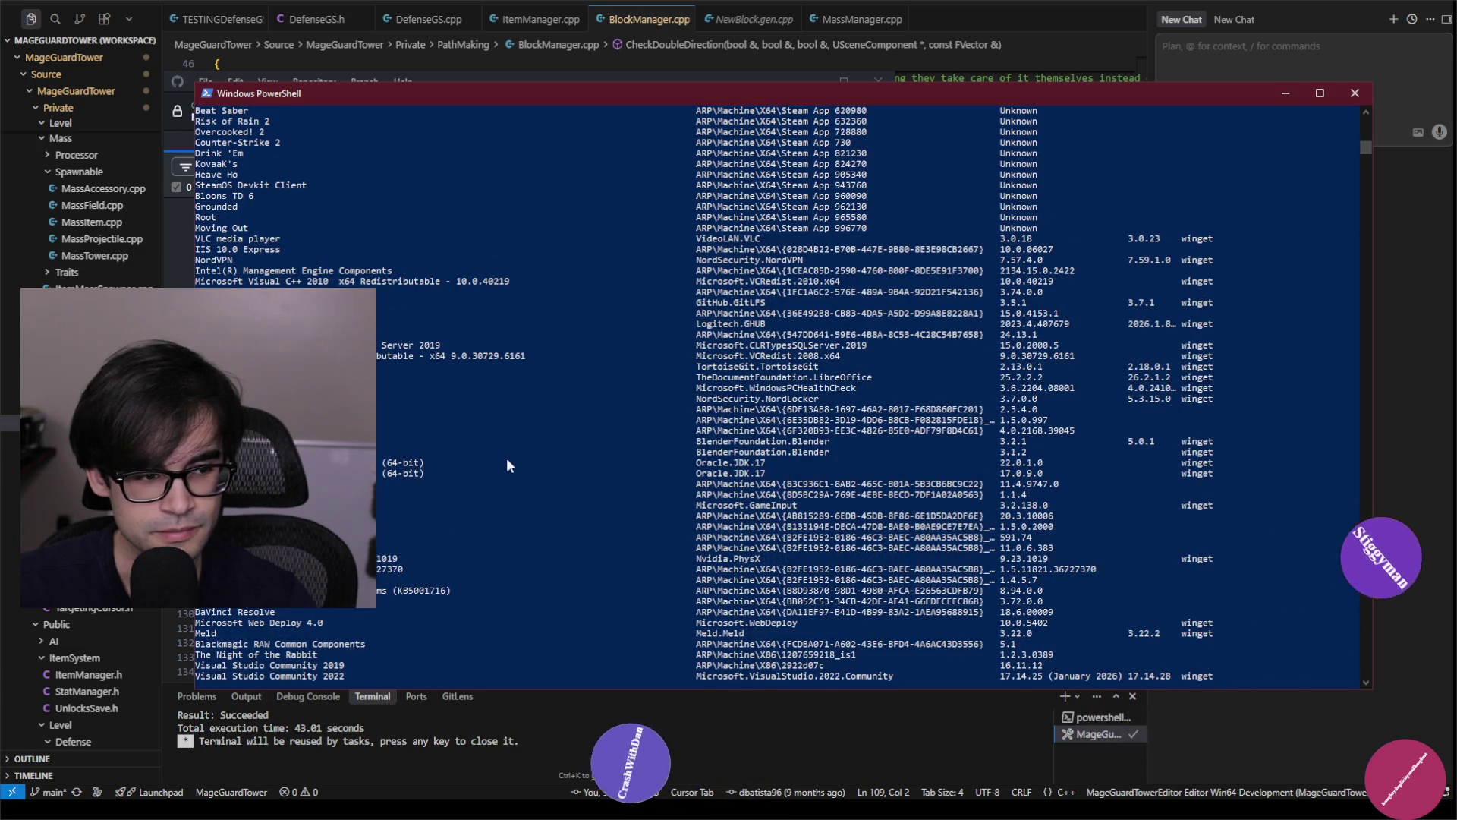
{"action": "scroll", "coordinate": [507, 459], "scroll_direction": "up", "scroll_amount": 4}
{"action": "scroll", "coordinate": [455, 449], "scroll_direction": "up", "scroll_amount": 3}
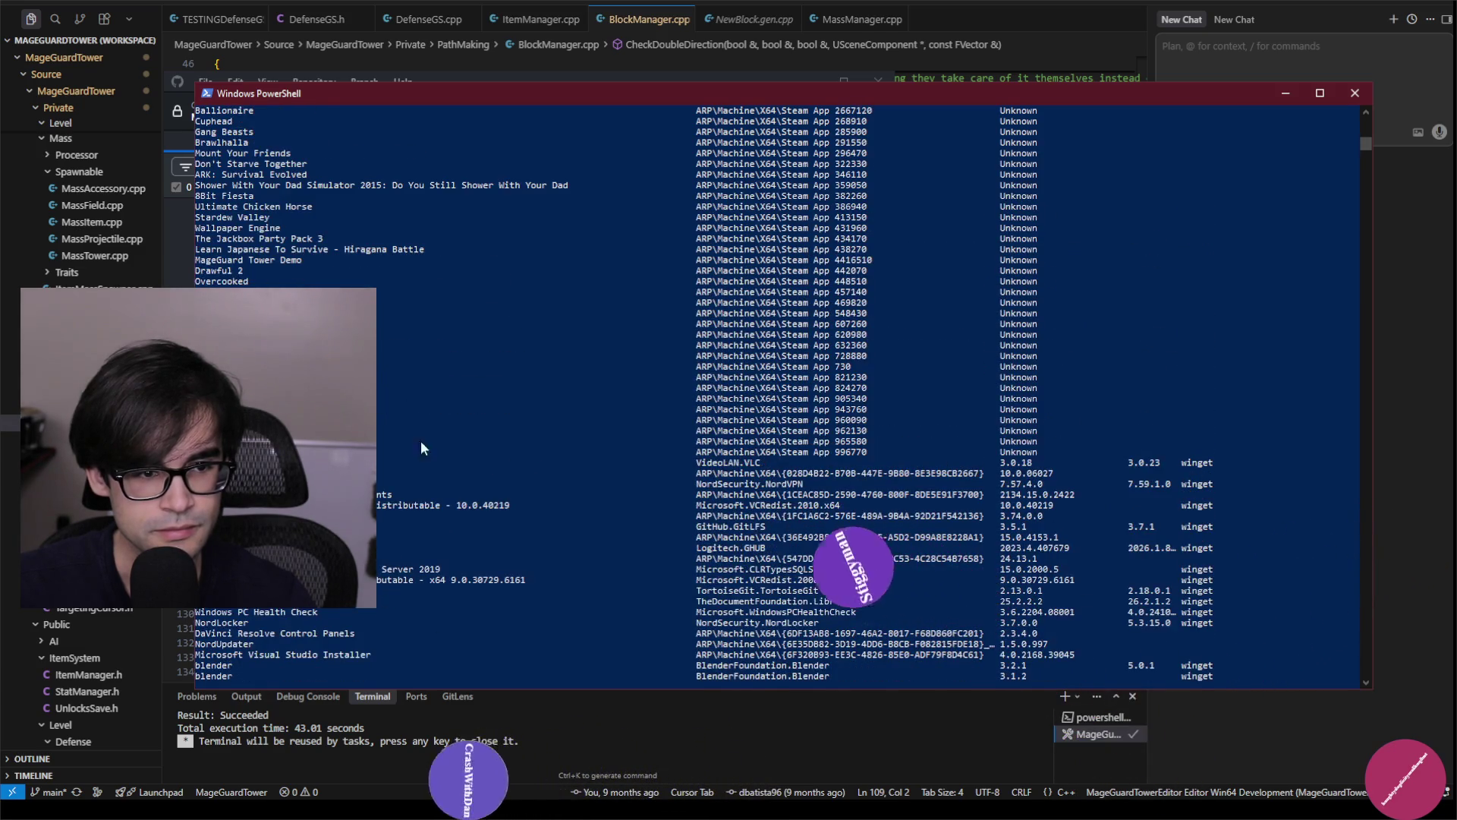
Clear the text selection and close the PowerShell window.
{"action": "mouse_move", "coordinate": [1355, 368]}
{"action": "left_mouse_down"}
{"action": "mouse_move", "coordinate": [193, 302]}
{"action": "mouse_move", "coordinate": [186, 138]}
{"action": "left_mouse_up"}
{"action": "left_click", "coordinate": [449, 462]}
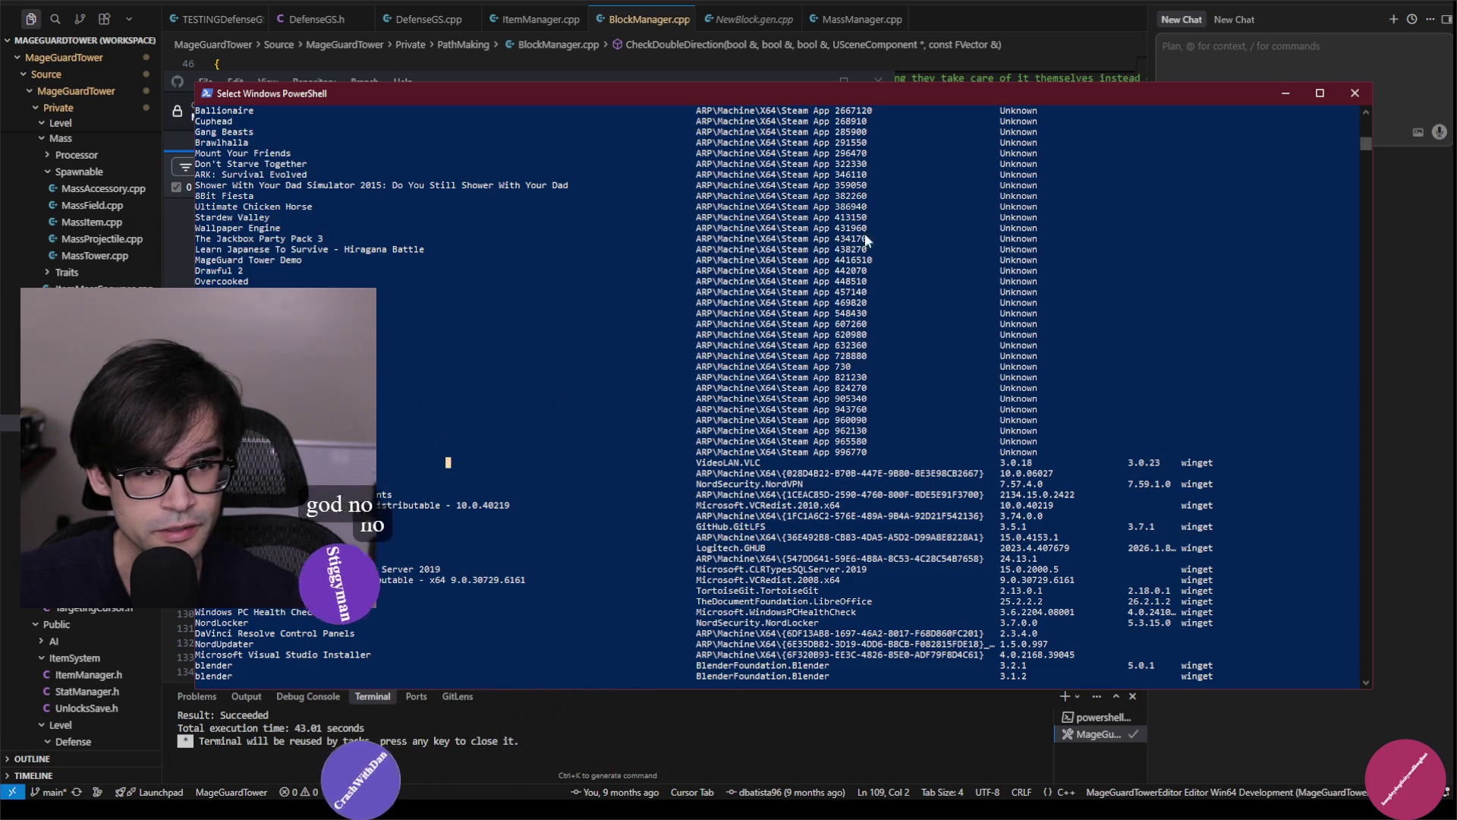
{"action": "left_click", "coordinate": [1356, 92]}
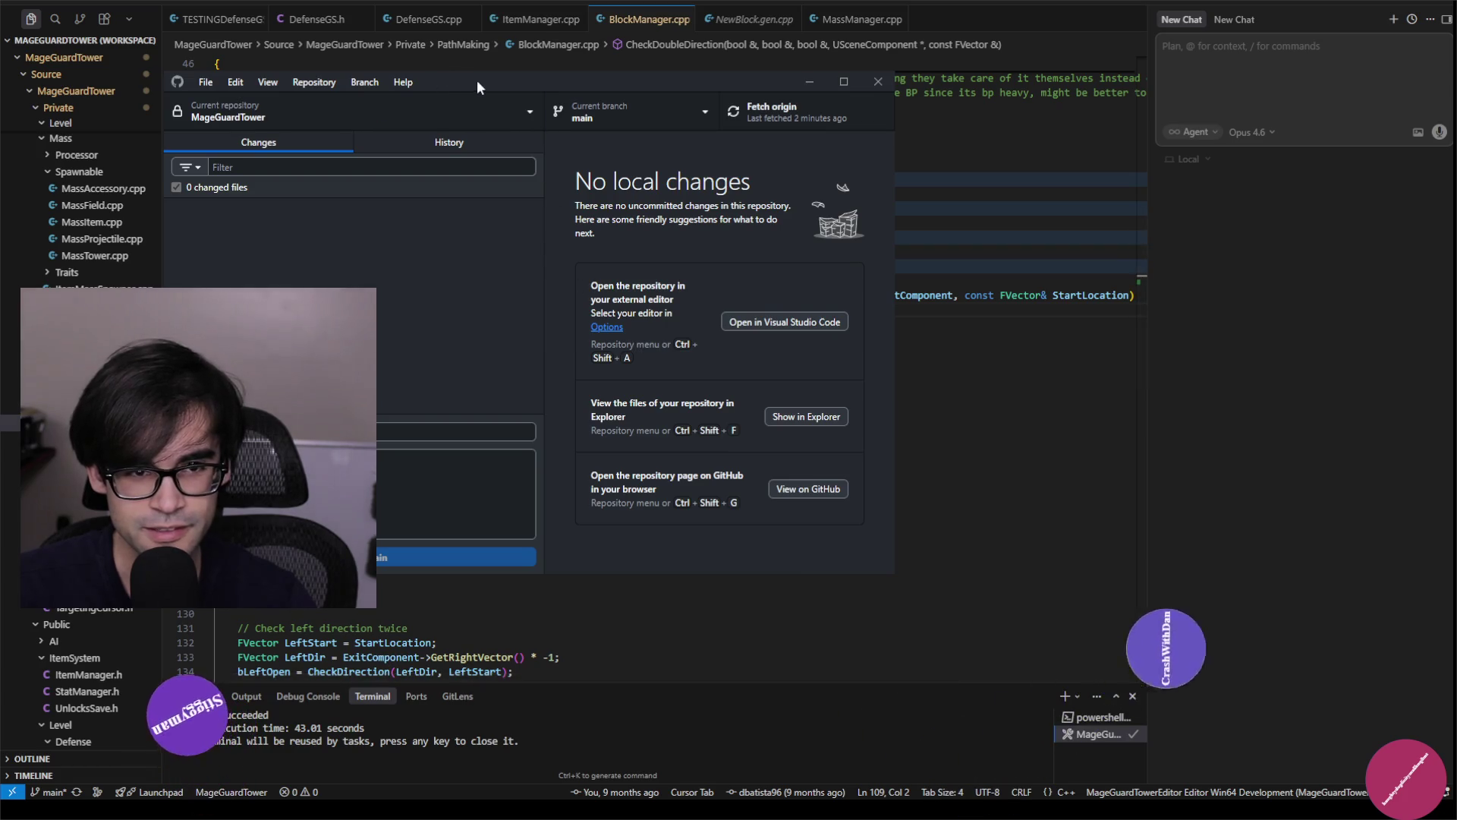
Review MageGuardTower's commit history, including the 'Checking null on BlockManager' commit.
{"action": "mouse_move", "coordinate": [538, 81]}
{"action": "left_mouse_down"}
{"action": "mouse_move", "coordinate": [702, 137]}
{"action": "mouse_move", "coordinate": [706, 174]}
{"action": "left_mouse_up"}
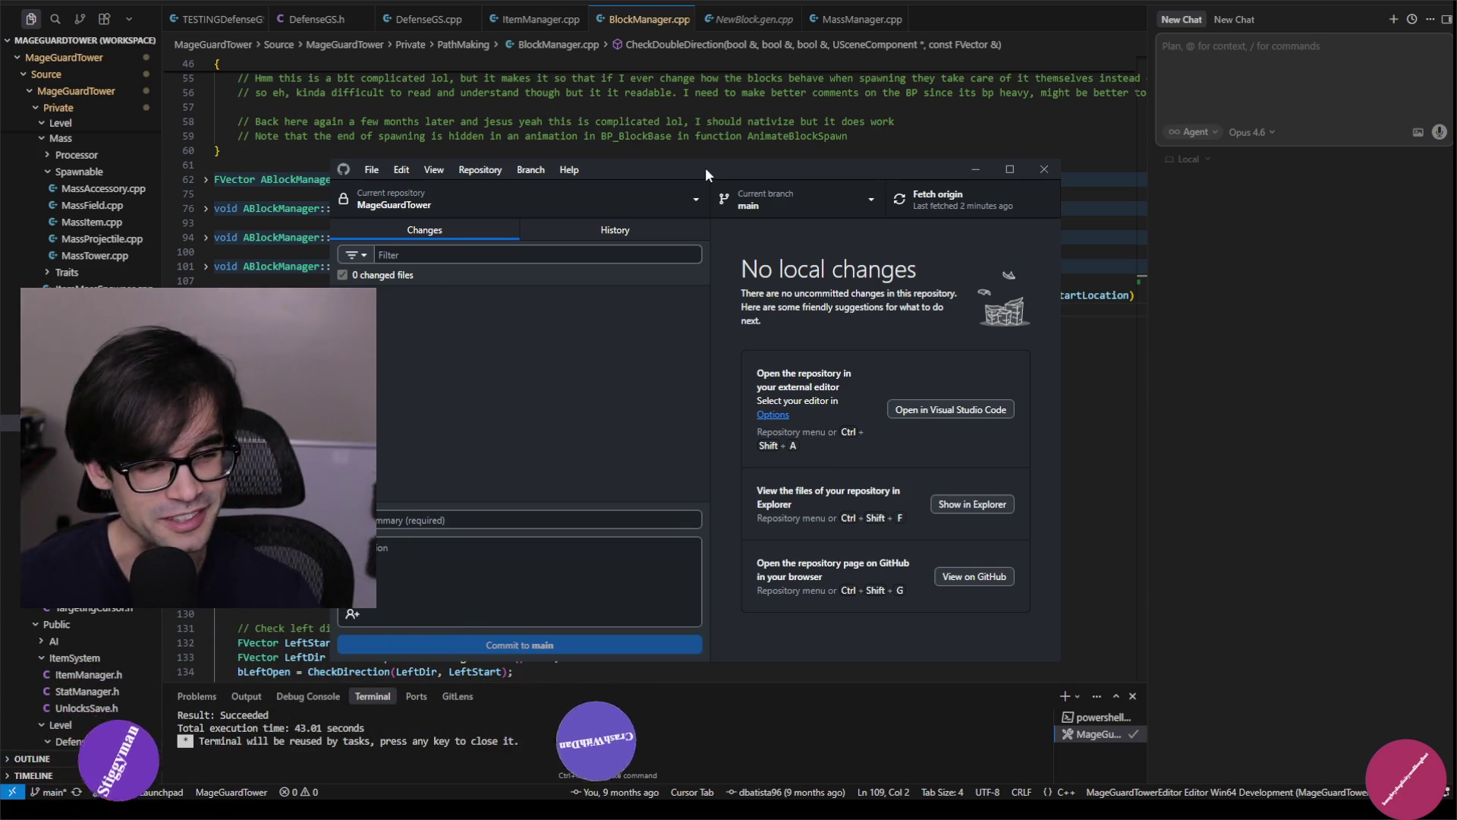
{"action": "left_click", "coordinate": [642, 231]}
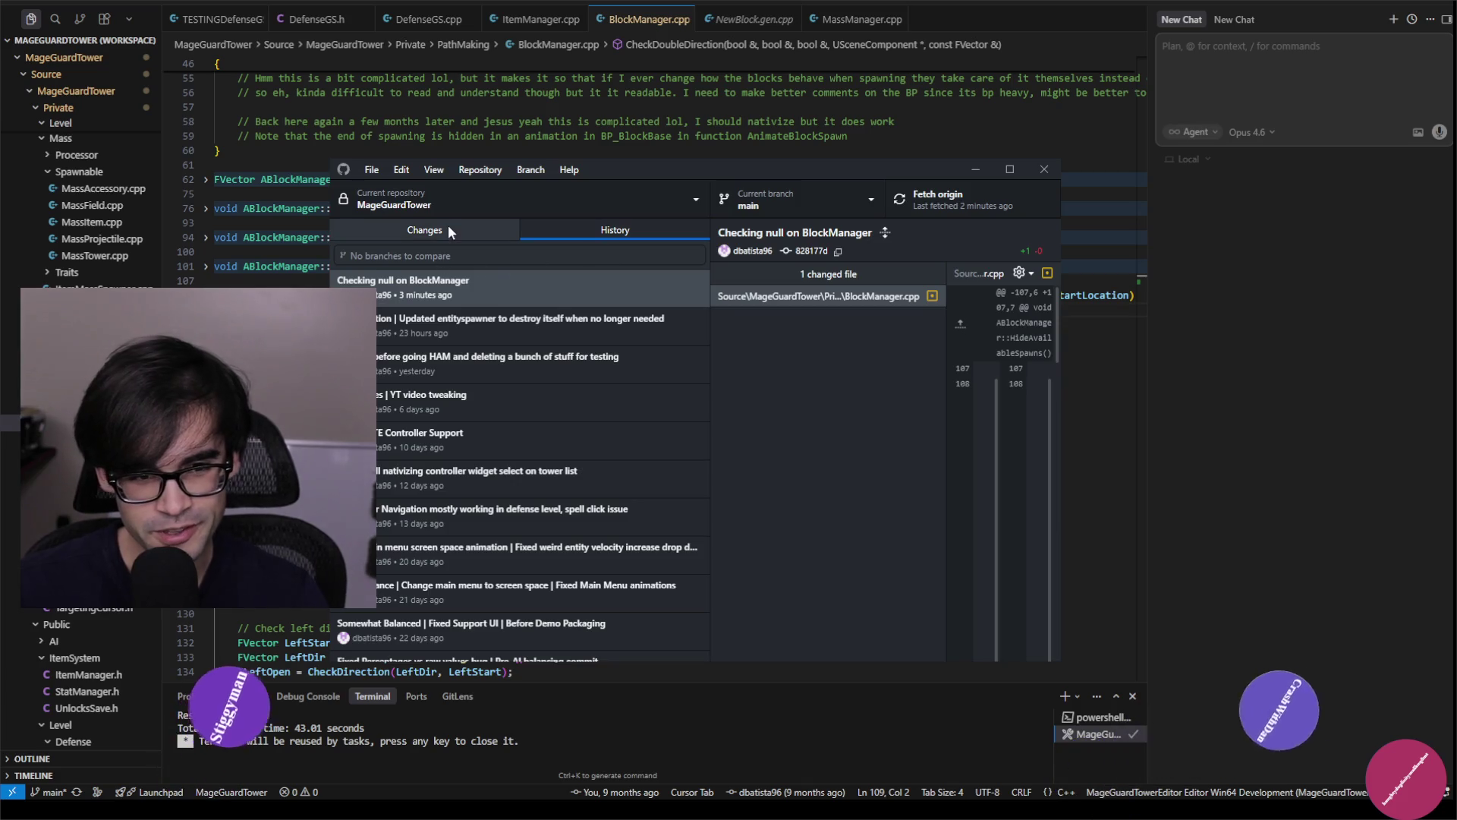
{"action": "left_click", "coordinate": [448, 228]}
{"action": "left_click", "coordinate": [620, 231]}
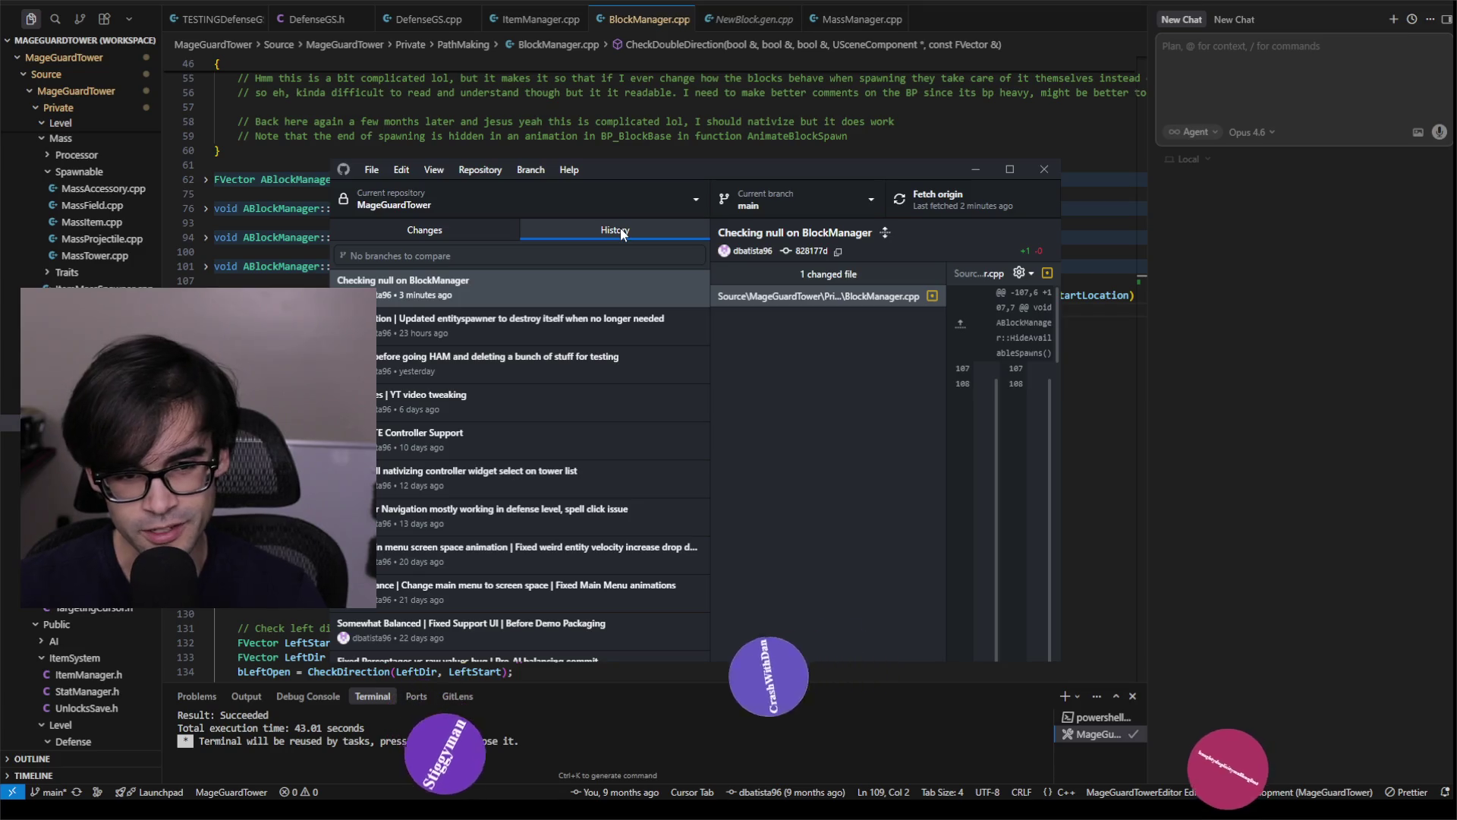
{"action": "left_click", "coordinate": [650, 323]}
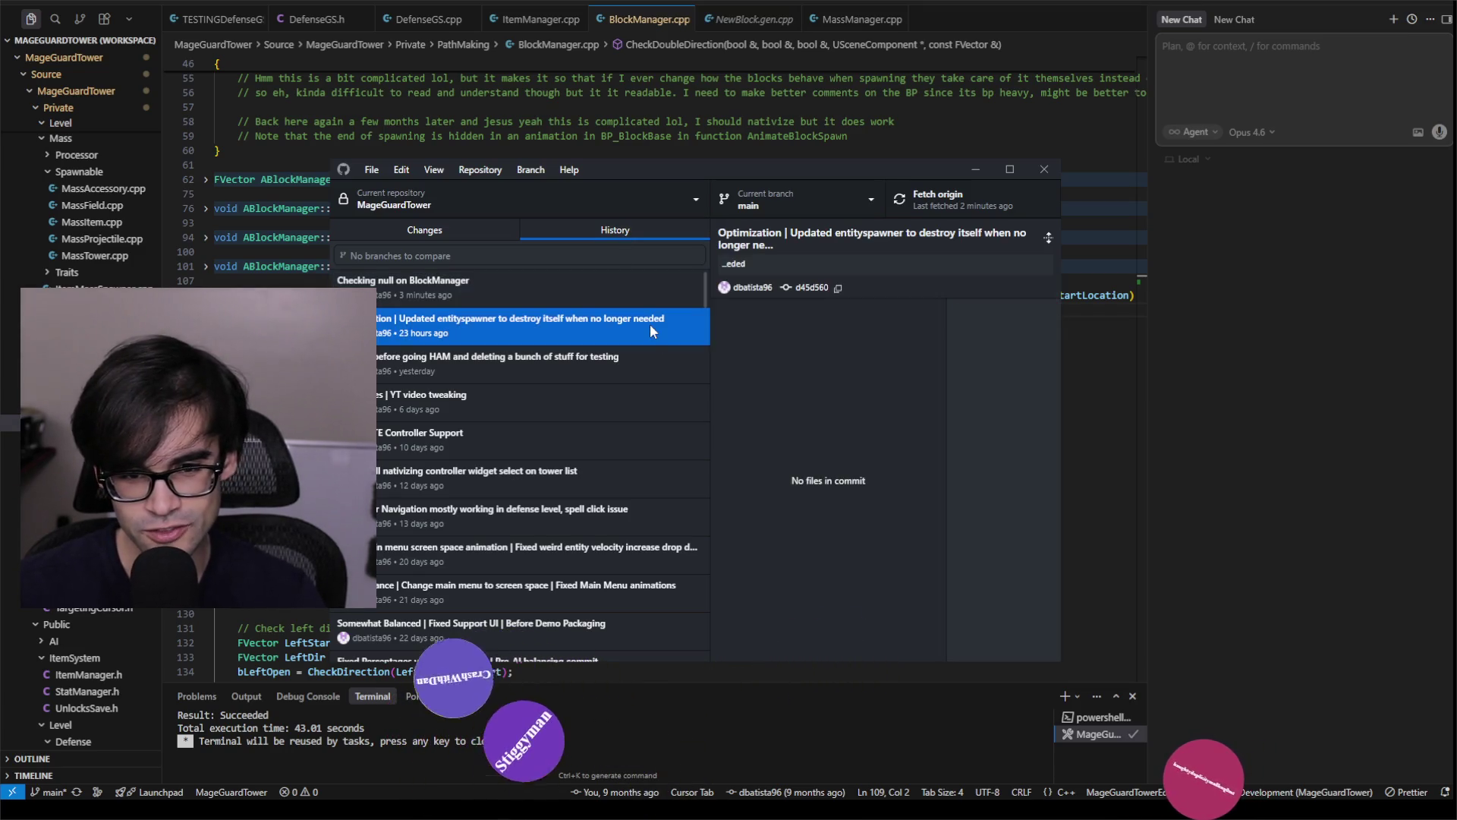
{"action": "left_click", "coordinate": [603, 293]}
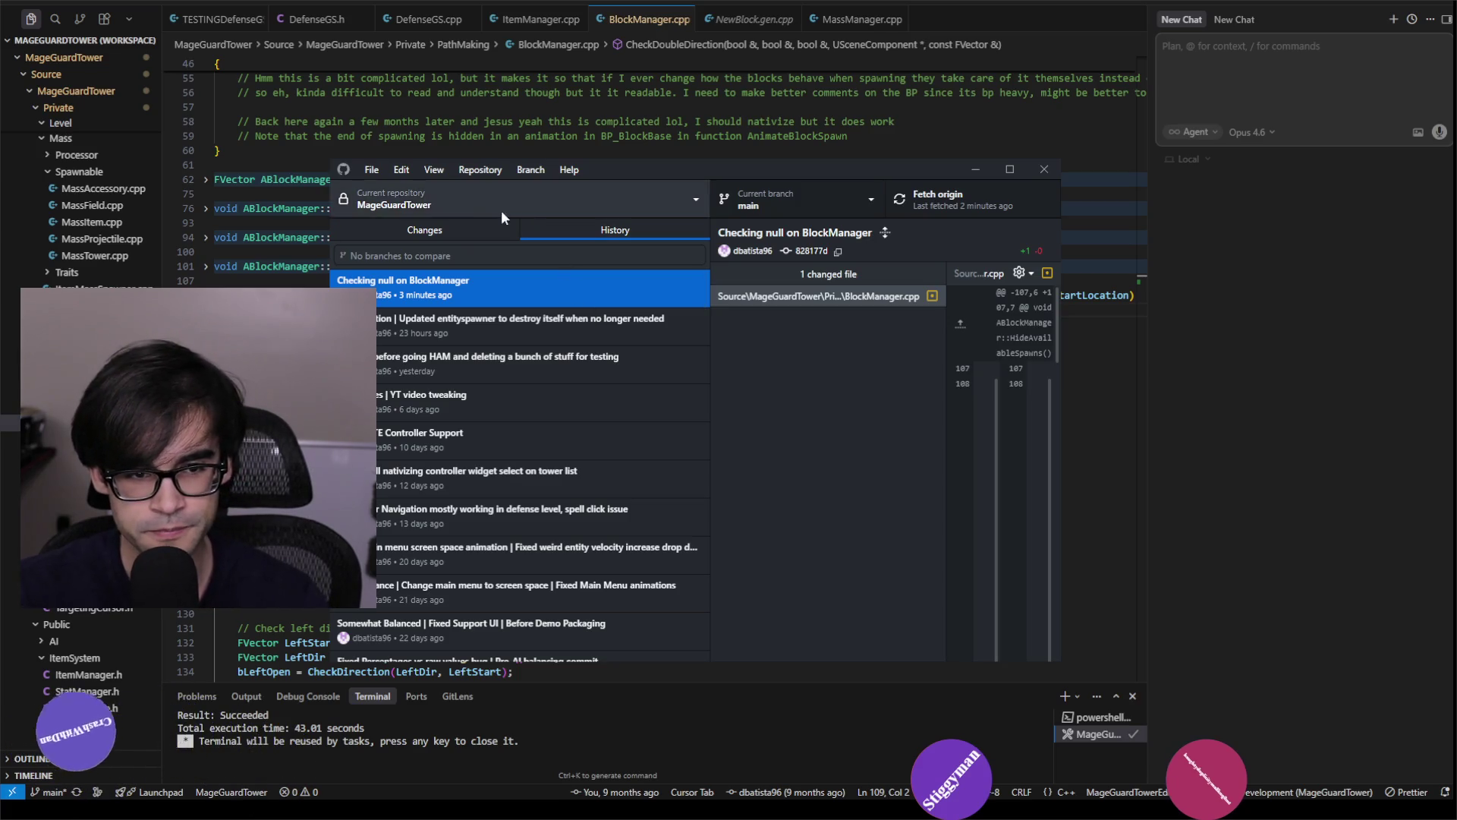
Confirm there are no uncommitted changes, then close GitHub Desktop.
{"action": "left_click", "coordinate": [457, 234]}
{"action": "left_click", "coordinate": [567, 226]}
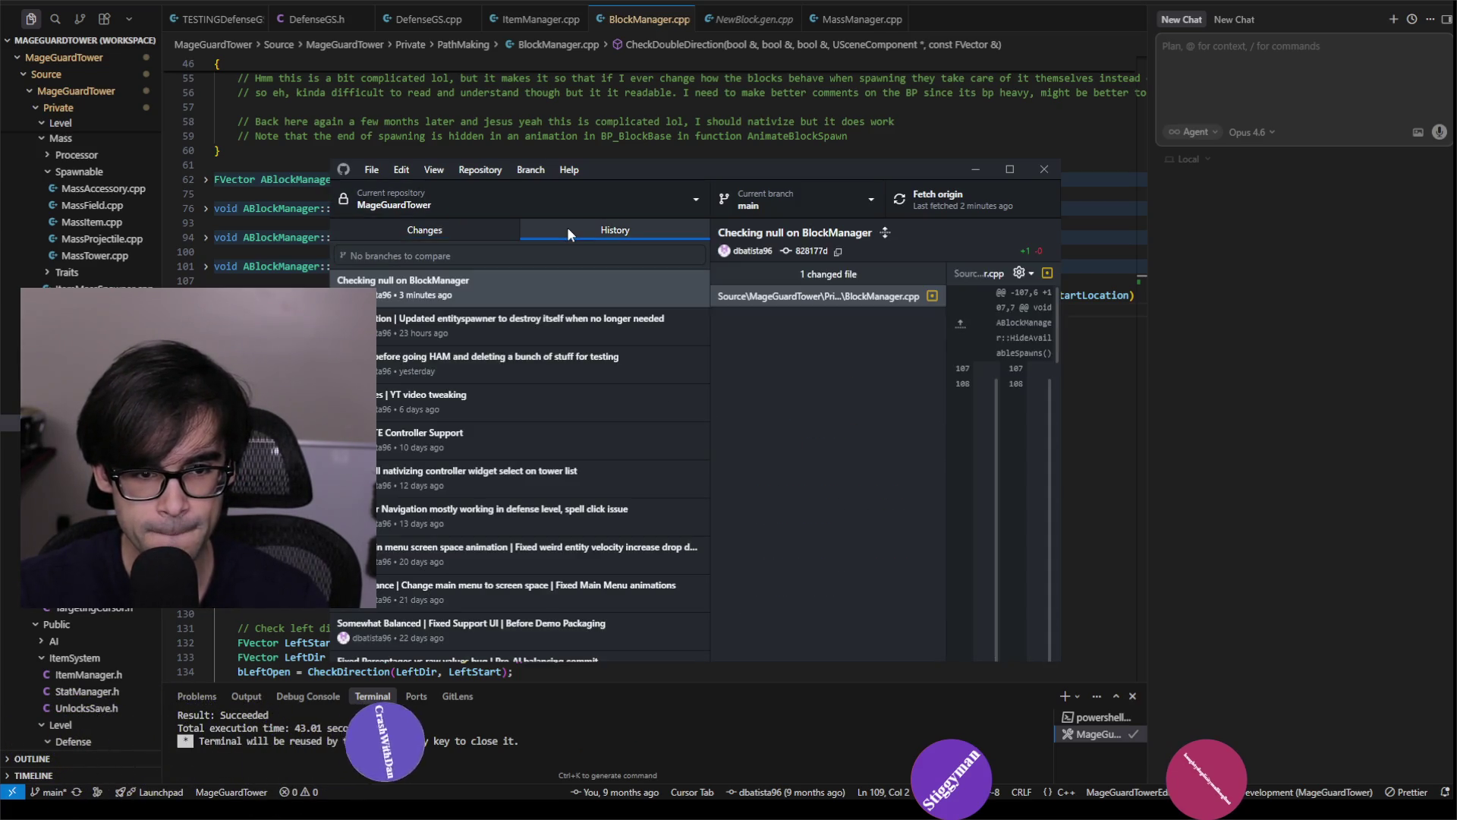
{"action": "left_click", "coordinate": [459, 231]}
{"action": "left_click", "coordinate": [1044, 168]}
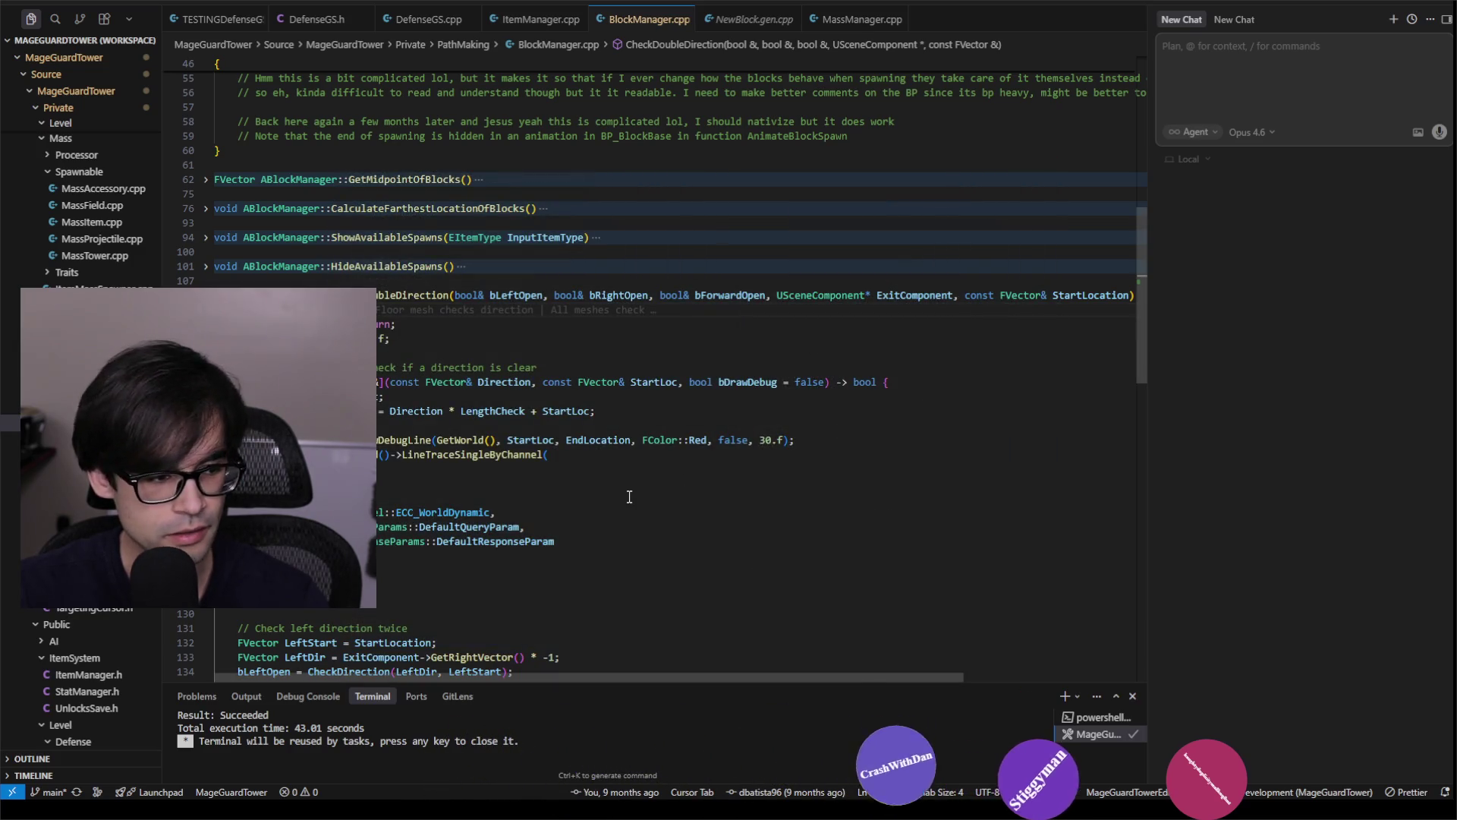
Bring up and minimize the MageGuardTower_5_5 folder, then return to the Brave search results.
{"action": "key", "text": "alt+Tab"}
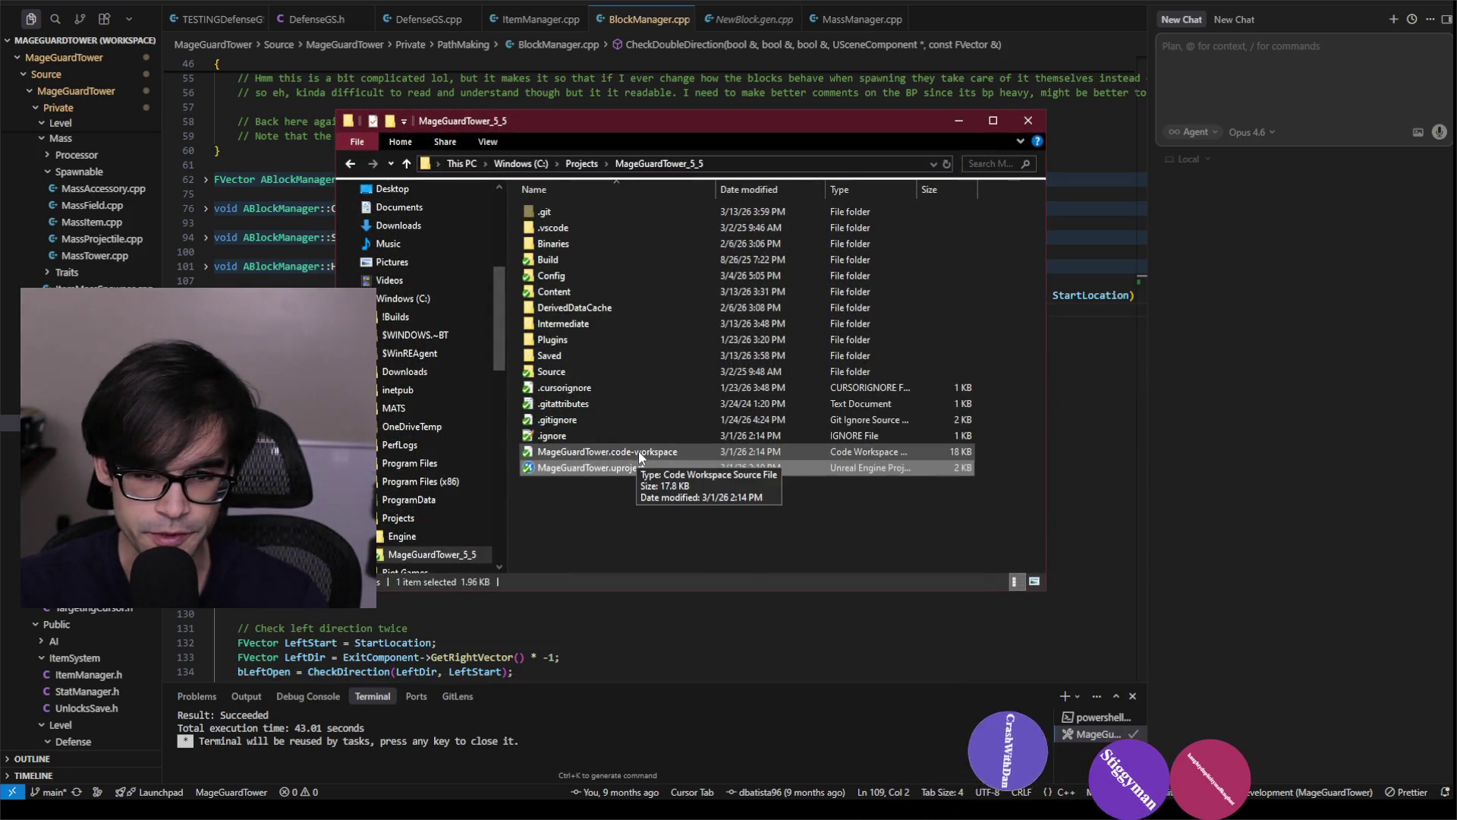
{"action": "left_click", "coordinate": [957, 122]}
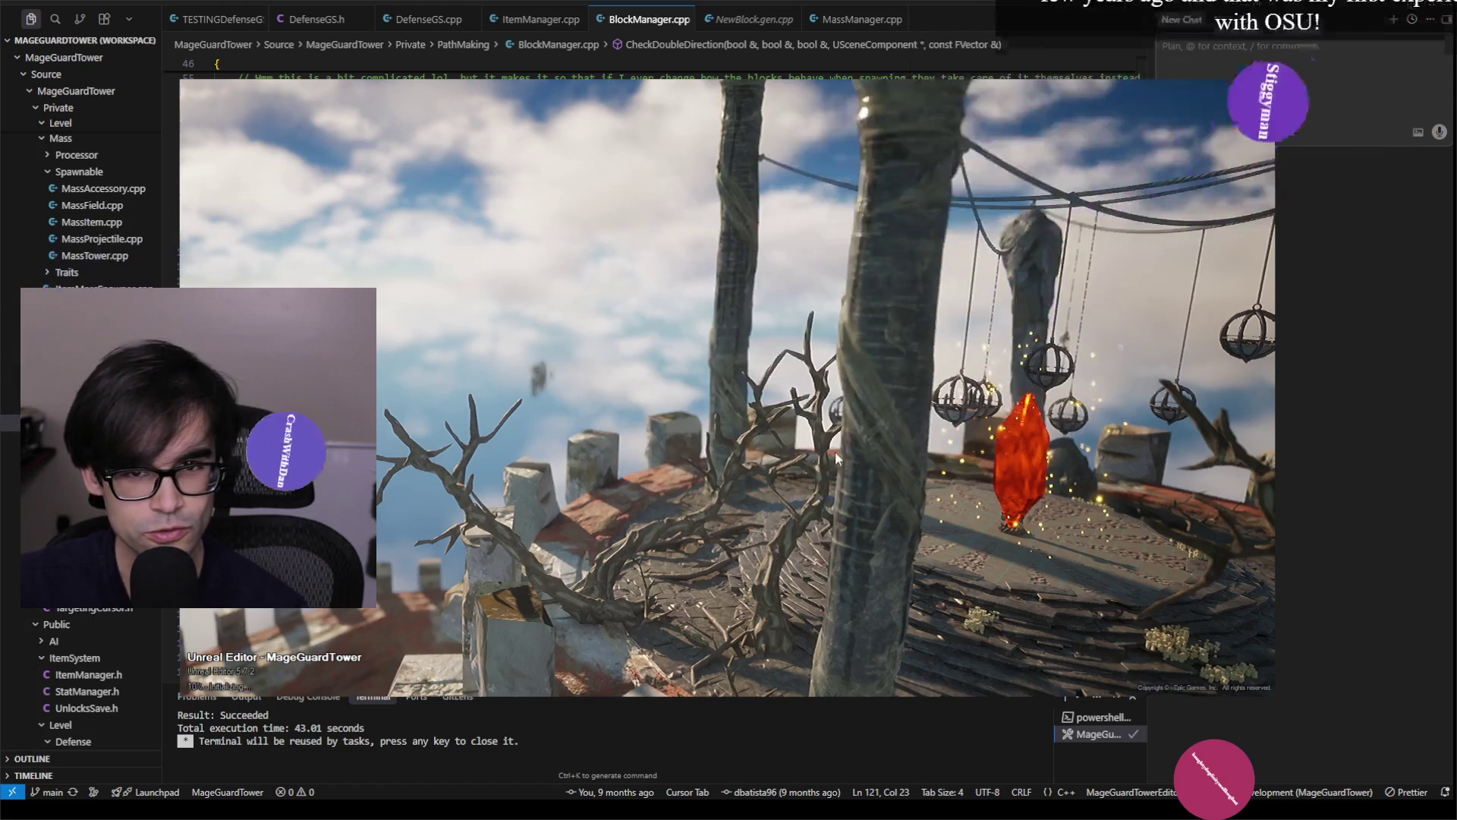
{"action": "key", "text": "super"}
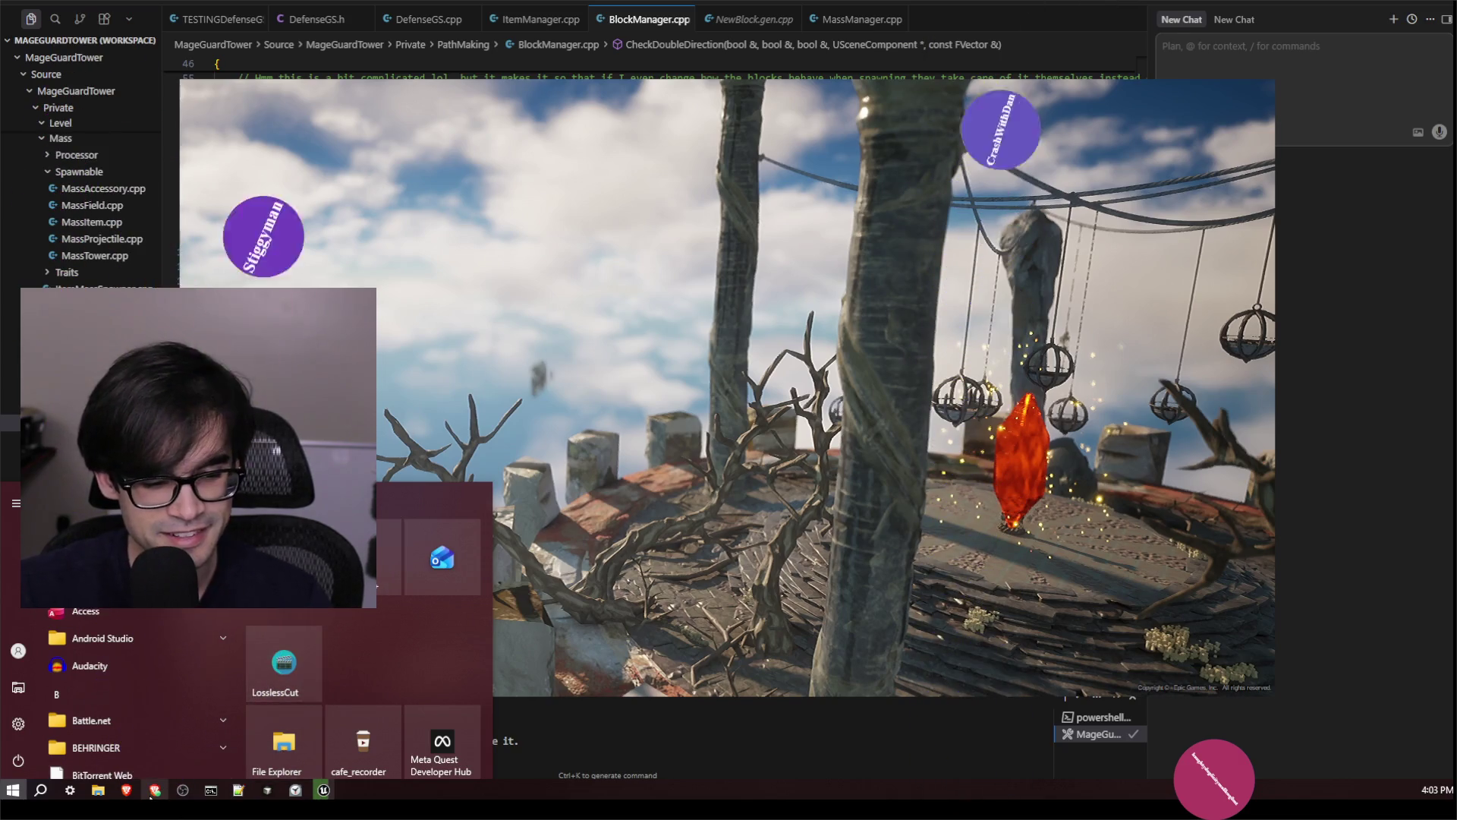
{"action": "mouse_move", "coordinate": [126, 794]}
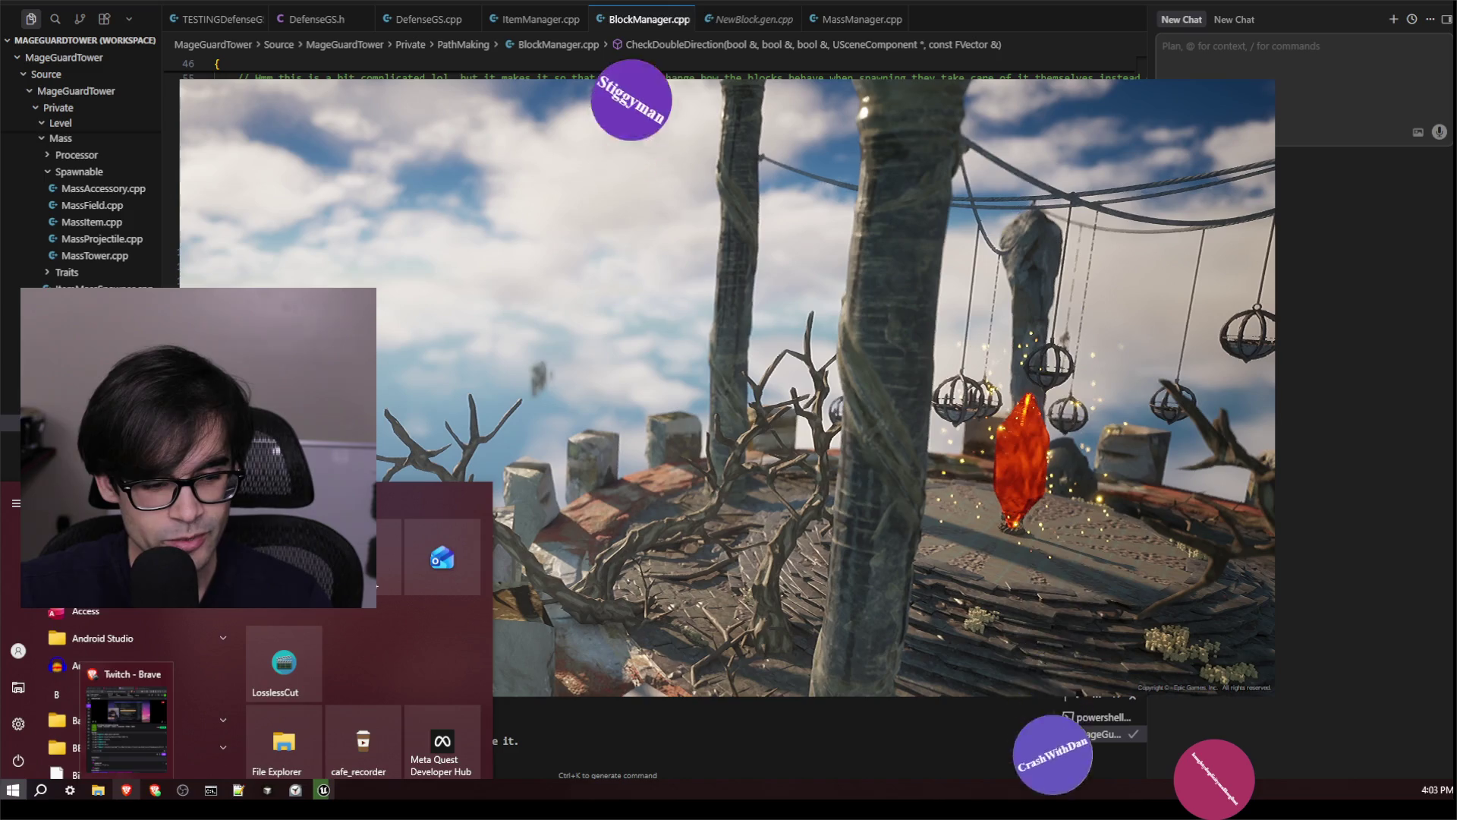
{"action": "key", "text": "Escape"}
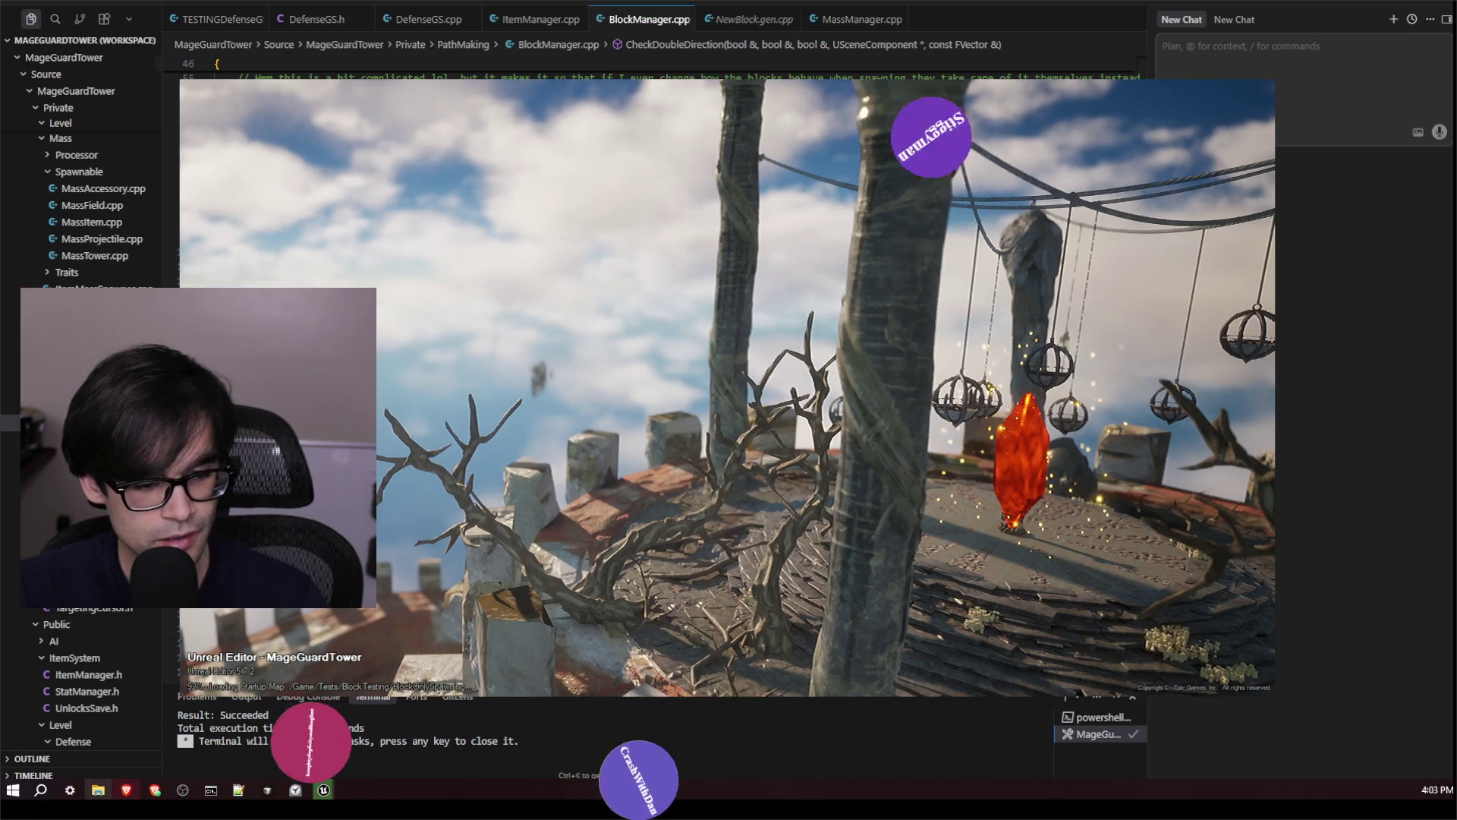
{"action": "key", "text": "alt+Tab"}
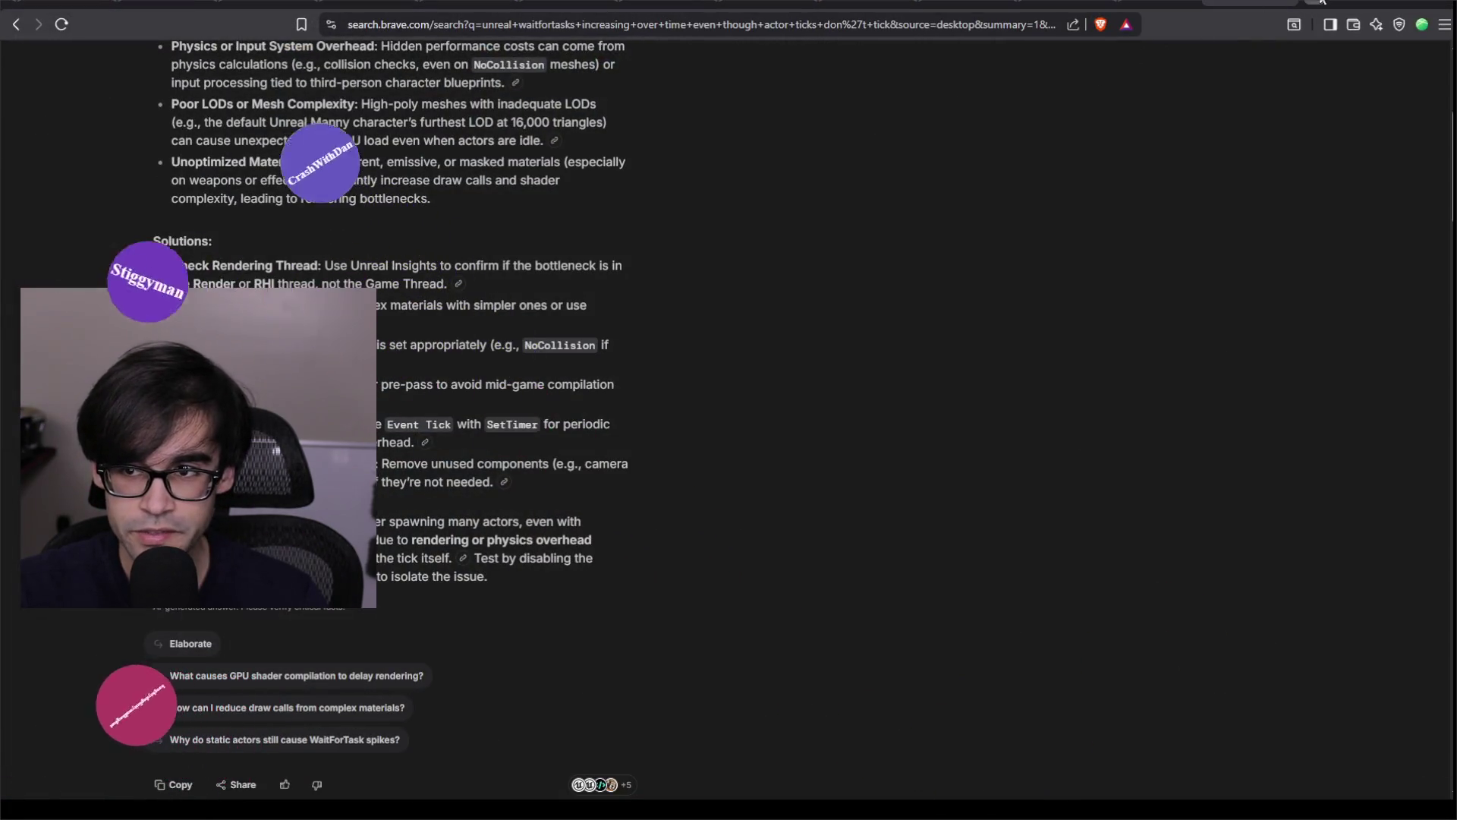
Search 'osu beatmap neuro brain tumor mega colon cancer' in a new tab, then view the brain cancer beatmap page.
{"action": "left_click", "coordinate": [1316, 3]}
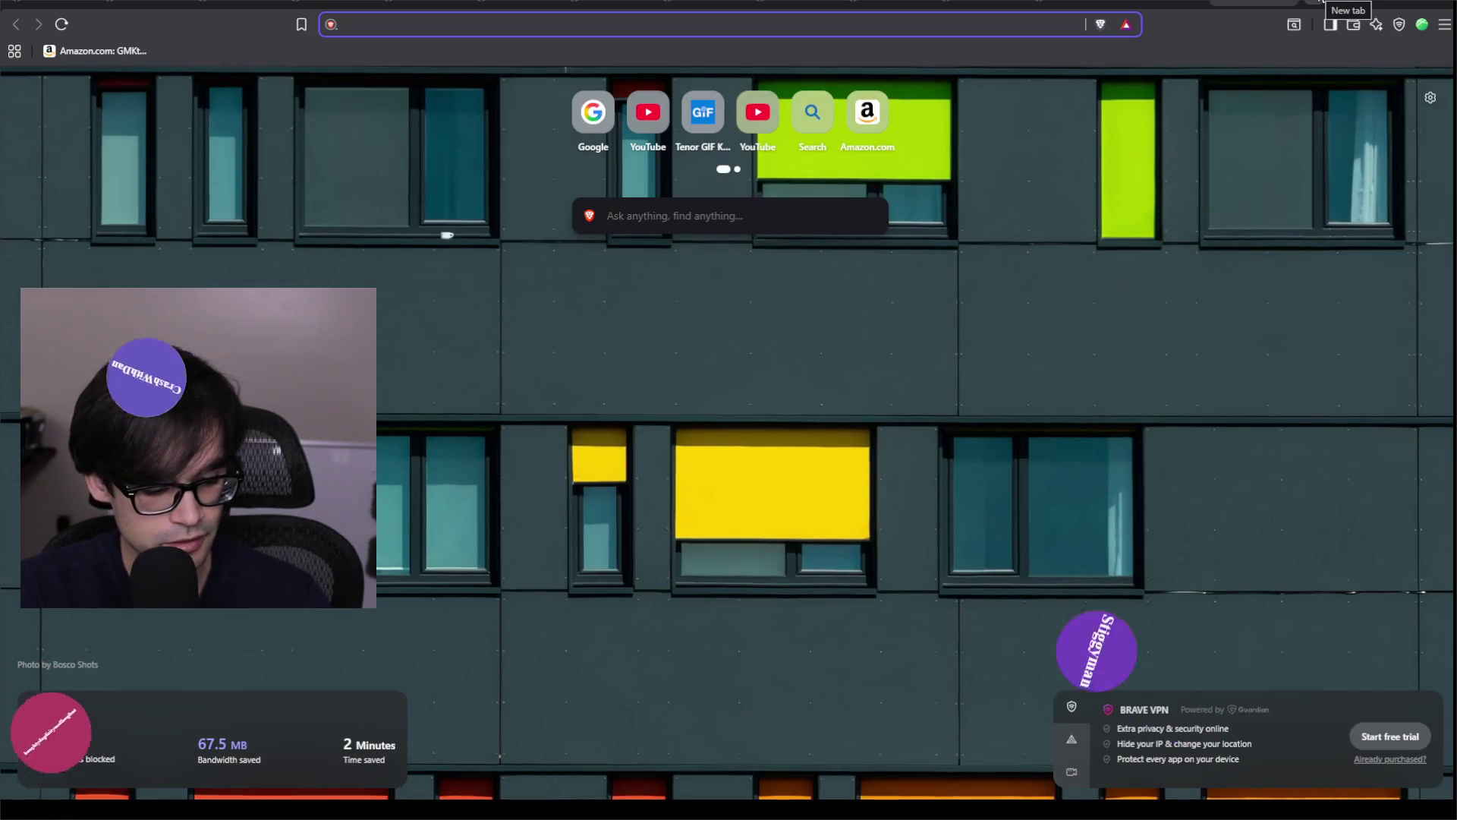
{"action": "type", "text": "psu"}
{"action": "key", "text": "BackSpace"}
{"action": "key", "text": "BackSpace"}
{"action": "key", "text": "BackSpace"}
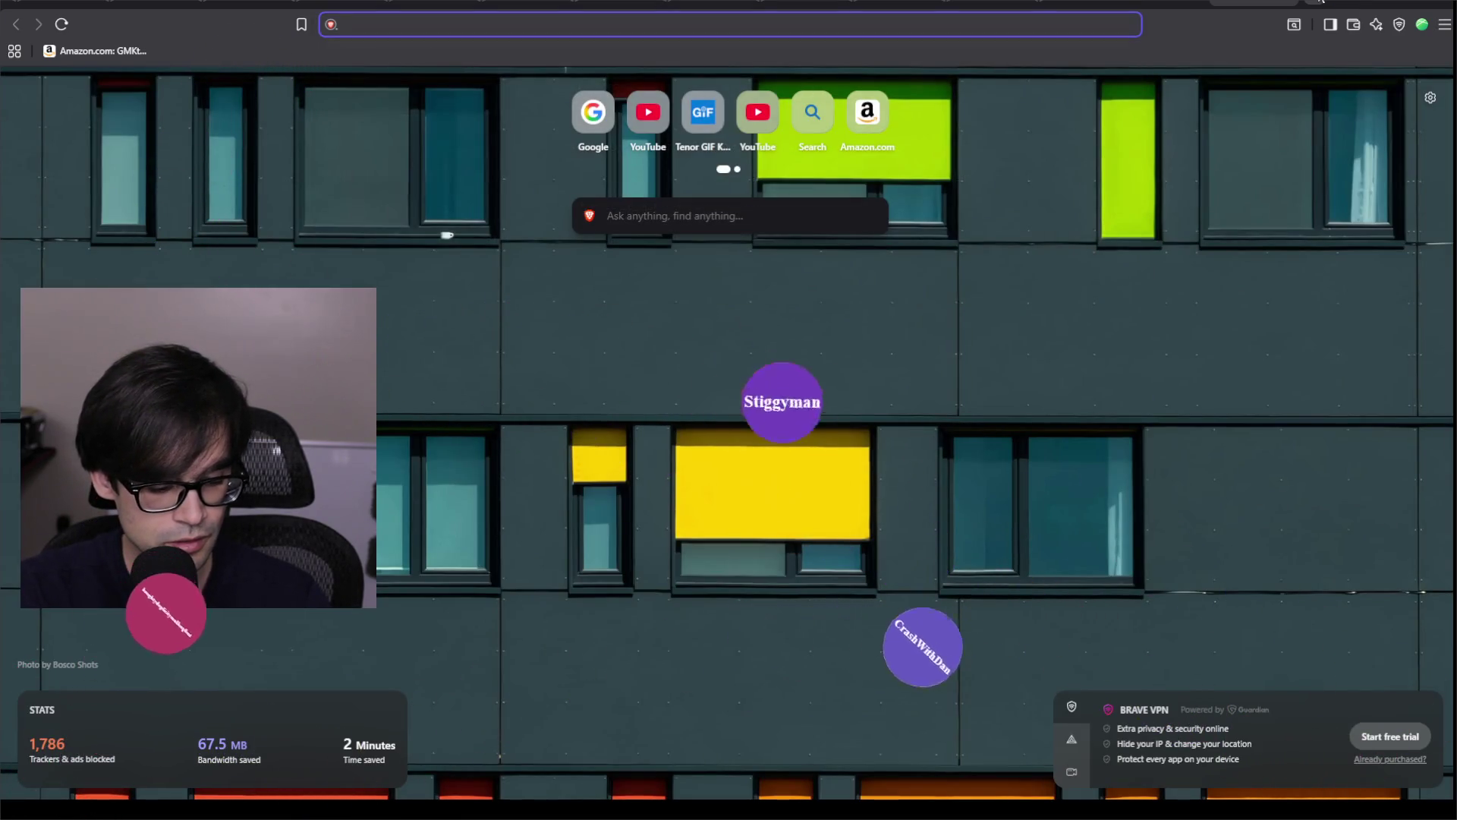
{"action": "type", "text": "osu beatmap "}
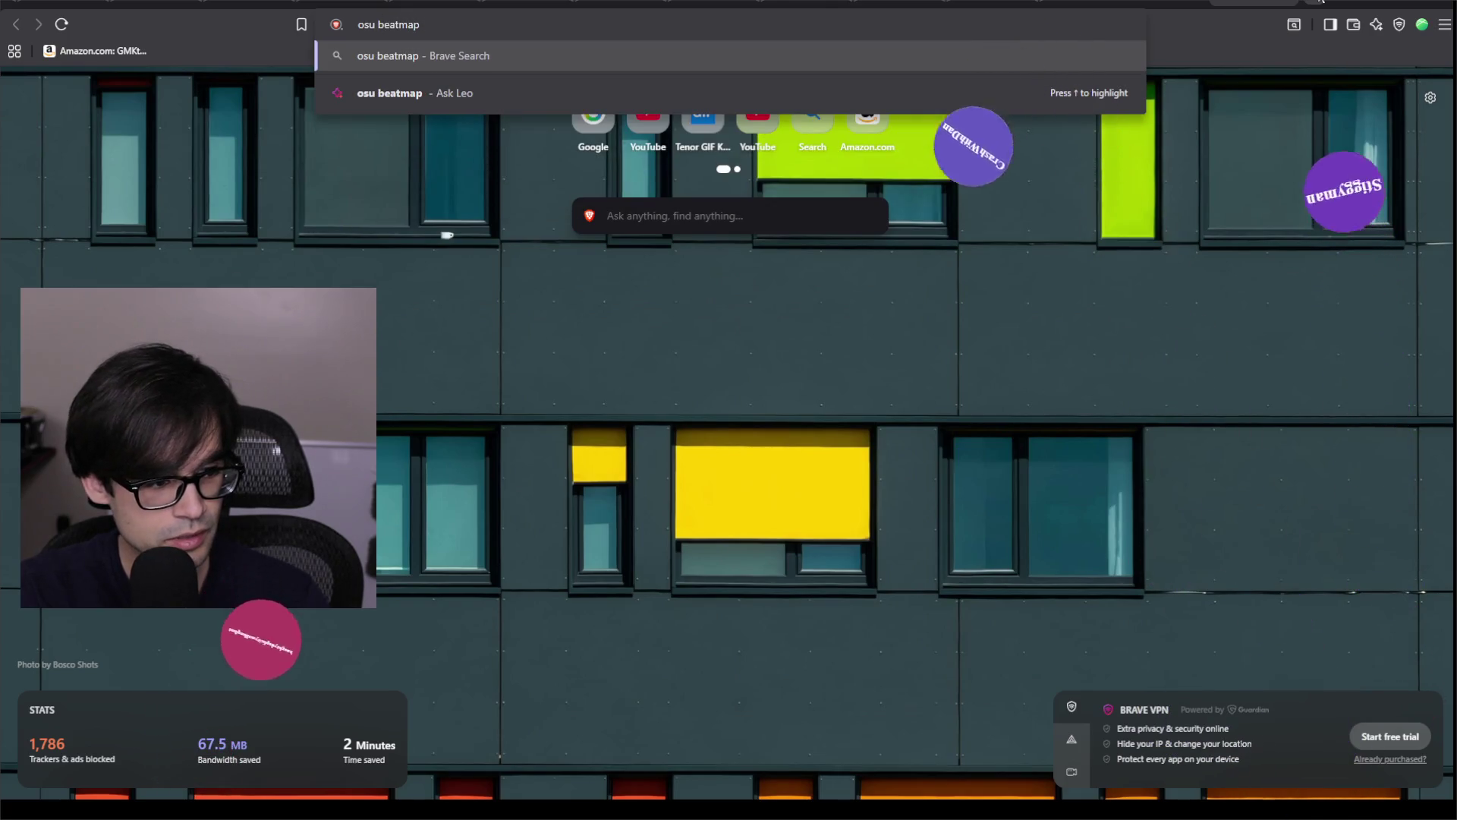
{"action": "type", "text": "neuro brain "}
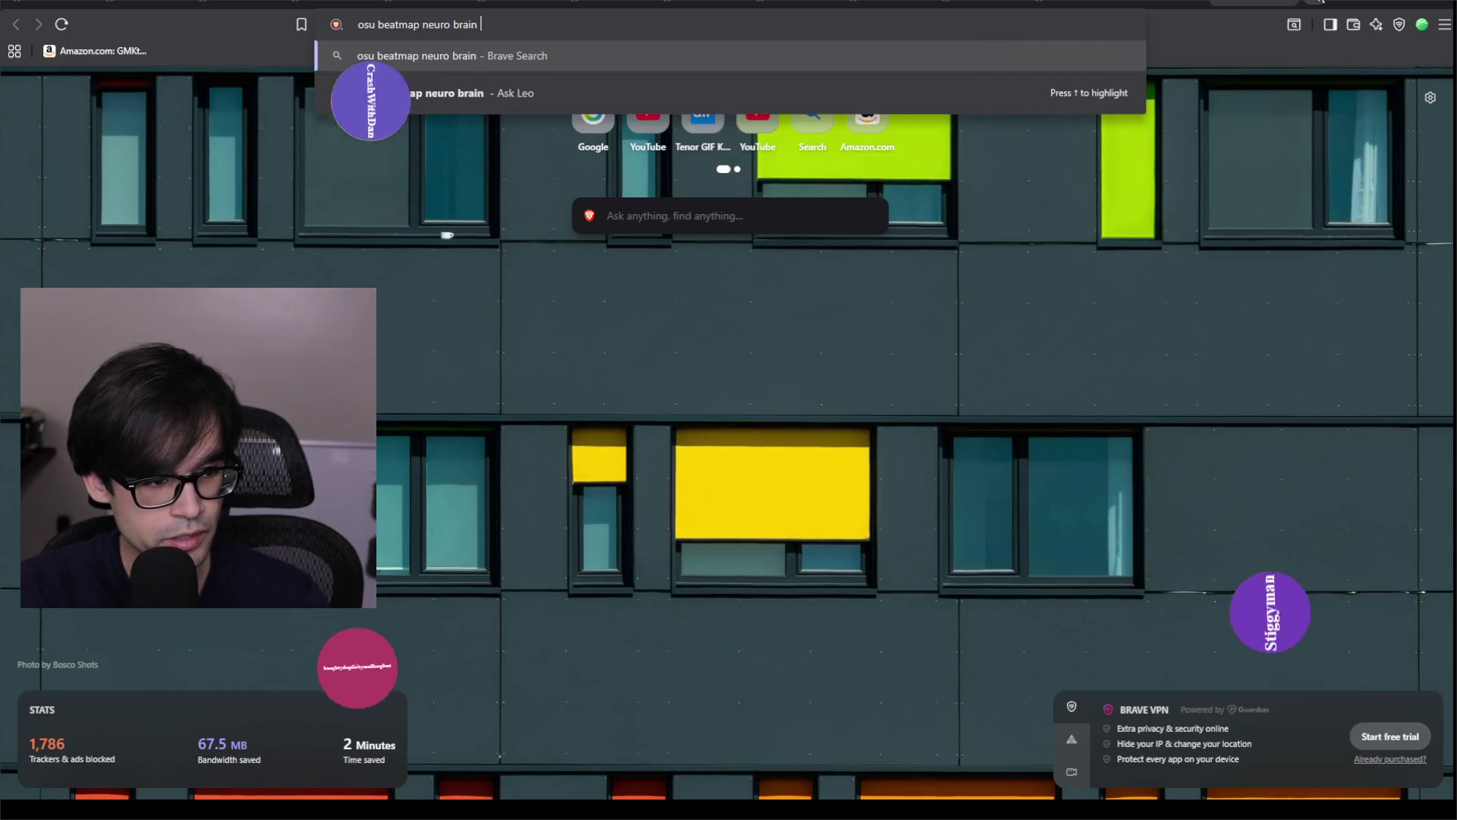
{"action": "type", "text": "tumor mega colon cancer"}
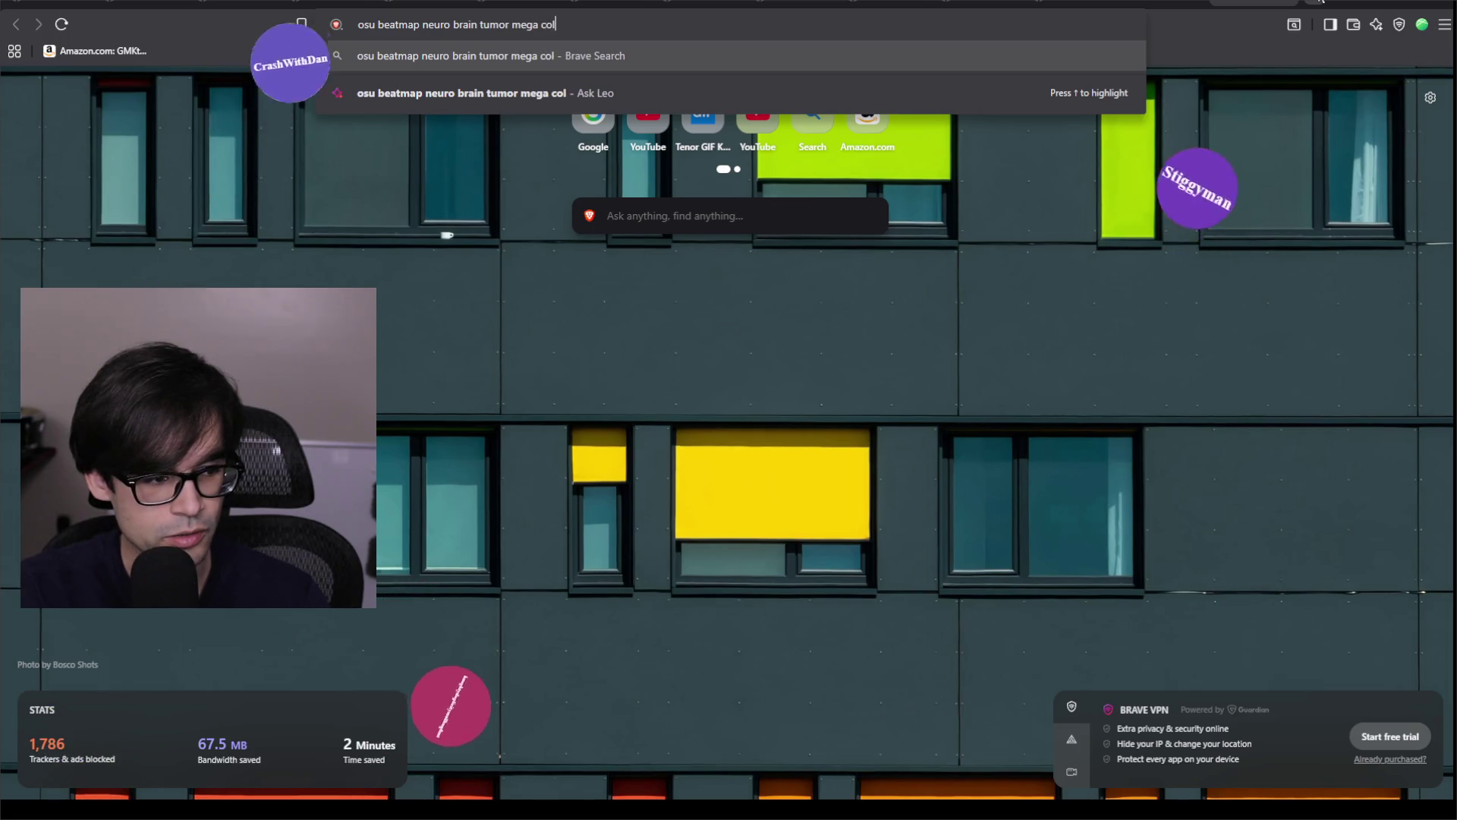
{"action": "key", "text": "Return"}
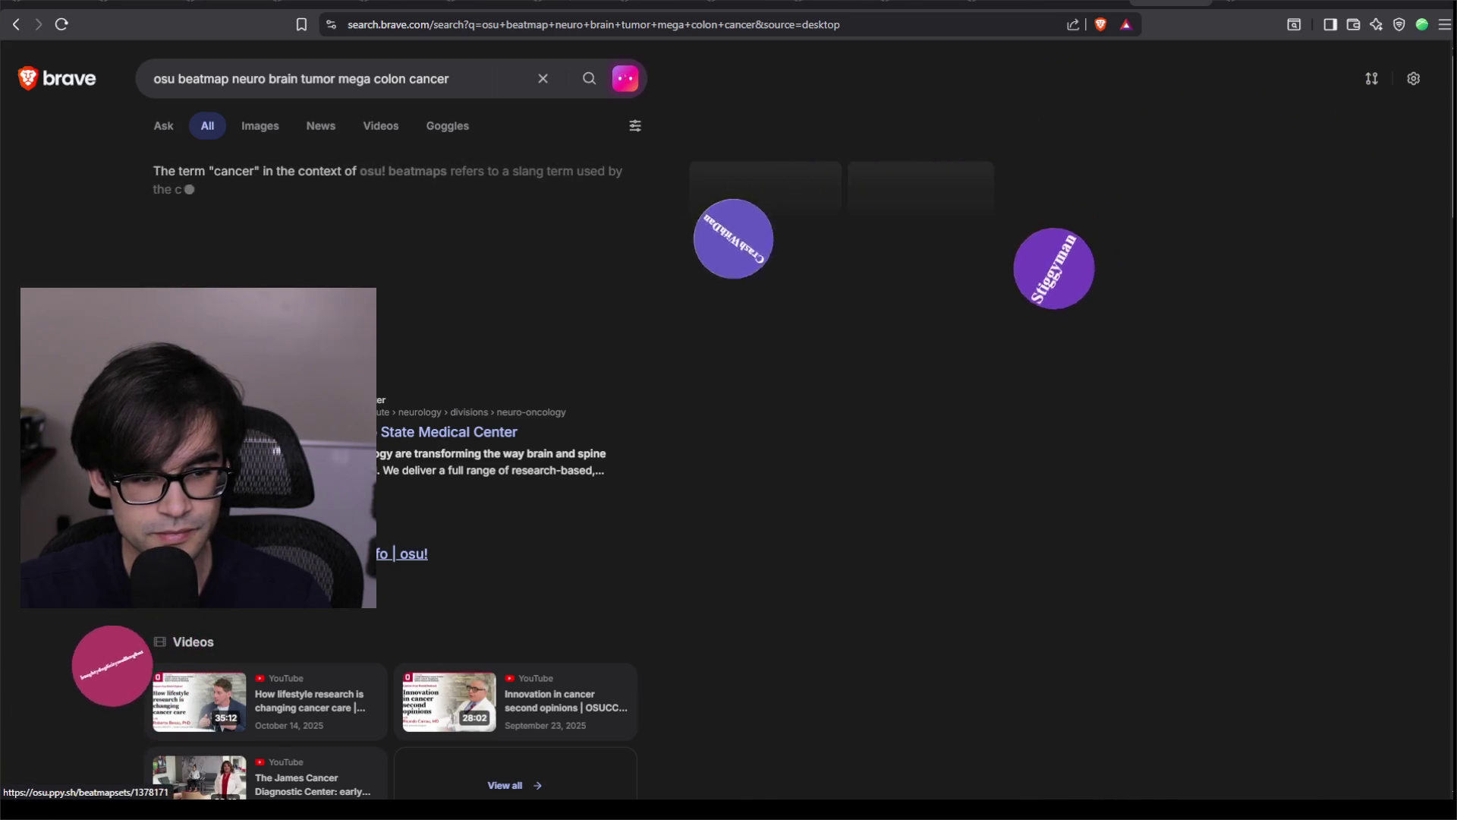
{"action": "left_click", "coordinate": [1252, 4]}
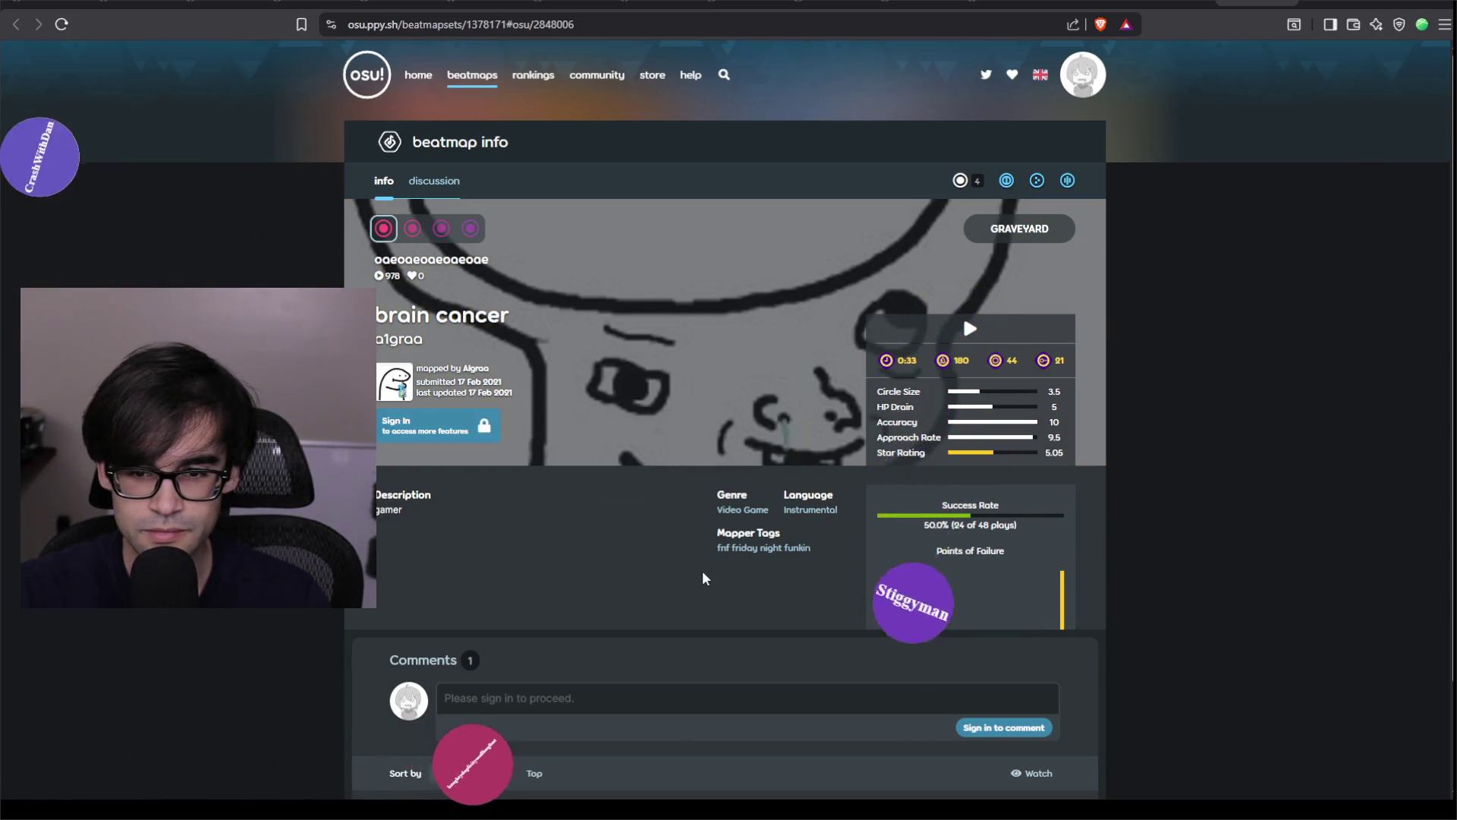
Play the brain cancer beatmap's audio preview, then go back and switch to Unreal Editor.
{"action": "scroll", "coordinate": [706, 576], "scroll_direction": "down", "scroll_amount": 1}
{"action": "scroll", "coordinate": [706, 575], "scroll_direction": "up", "scroll_amount": 1}
{"action": "left_click", "coordinate": [970, 329]}
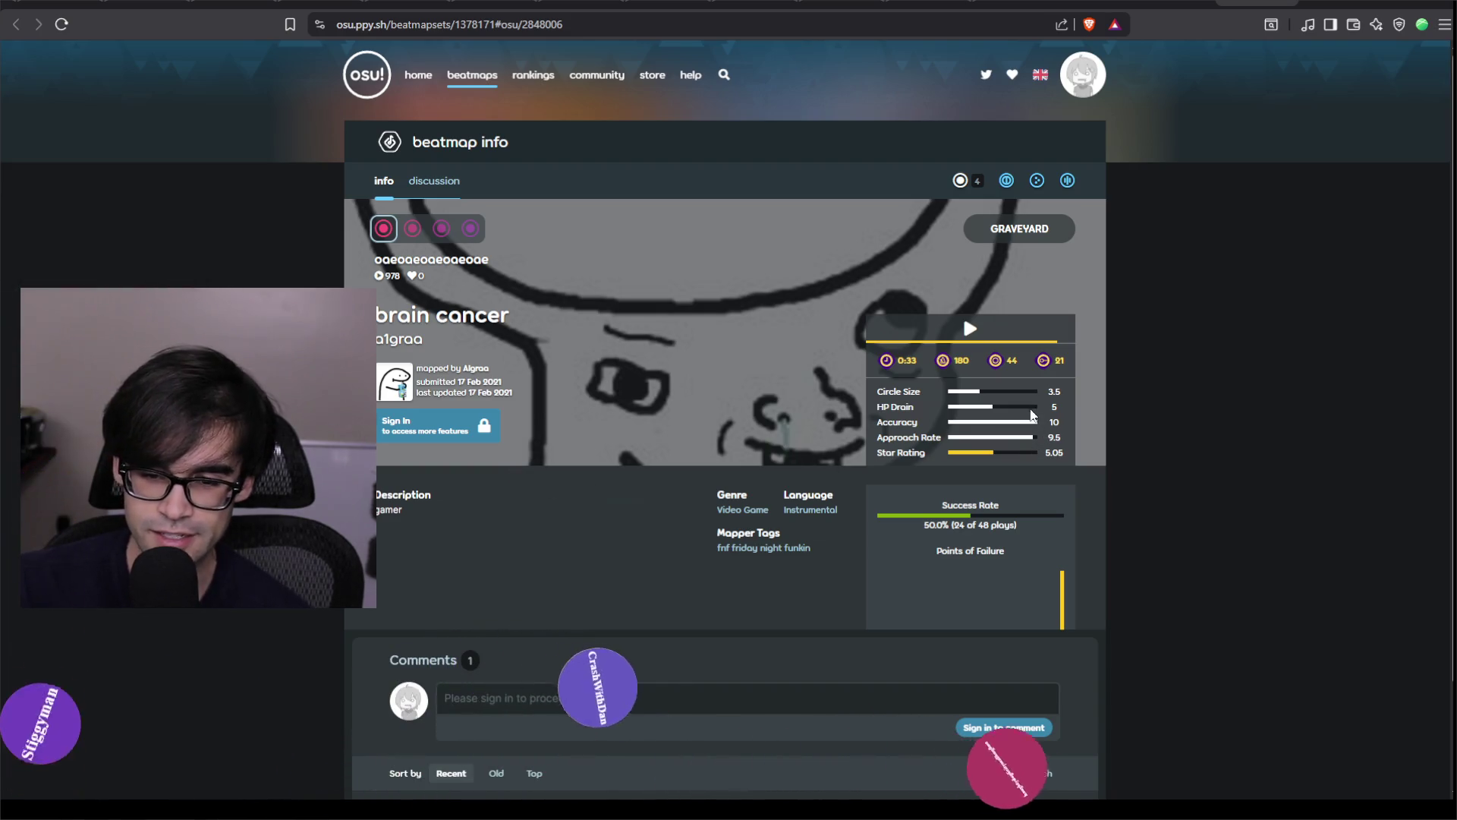
{"action": "key", "text": "alt+Left"}
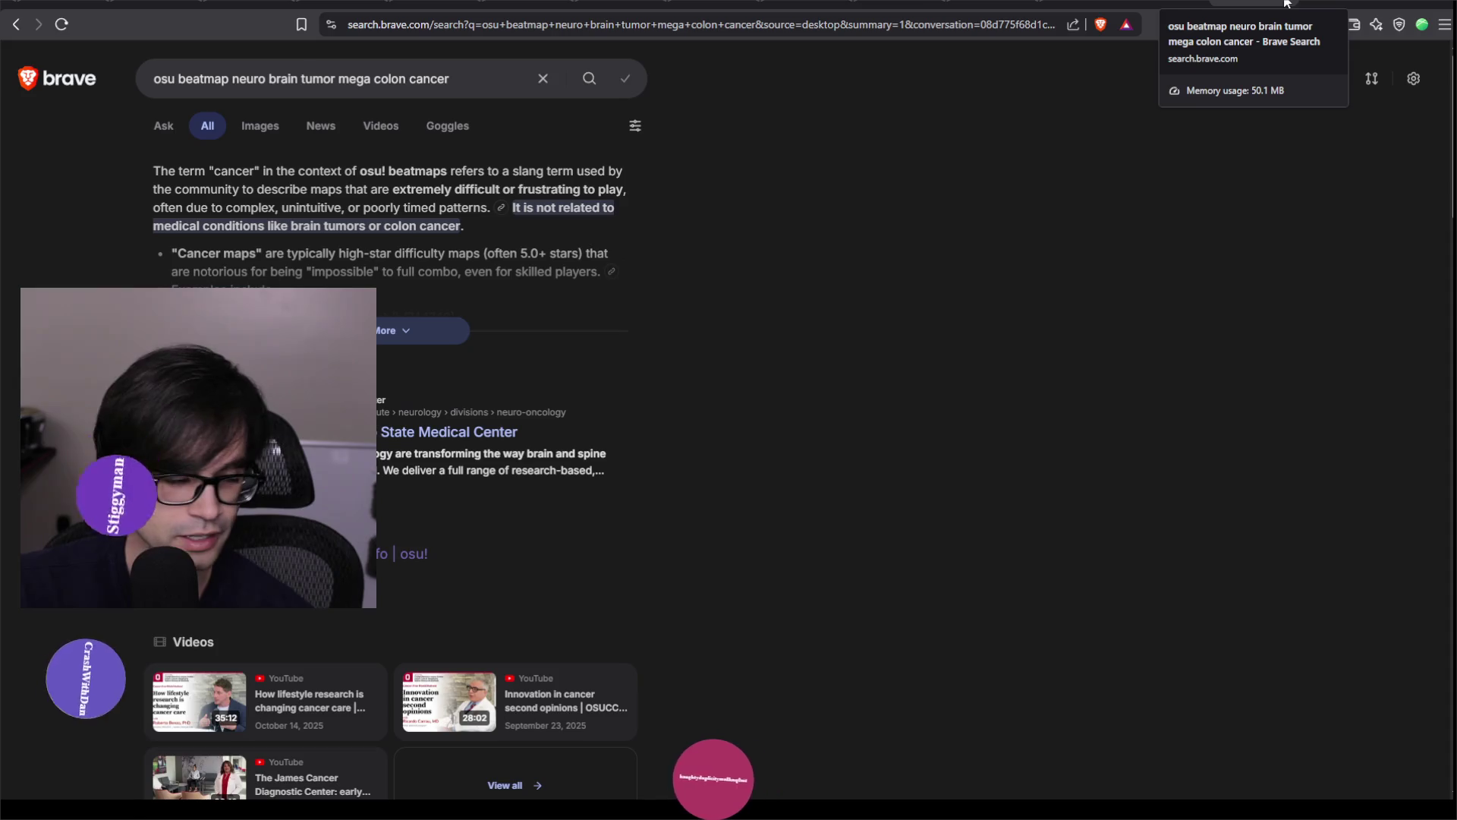
{"action": "key", "text": "alt+Left"}
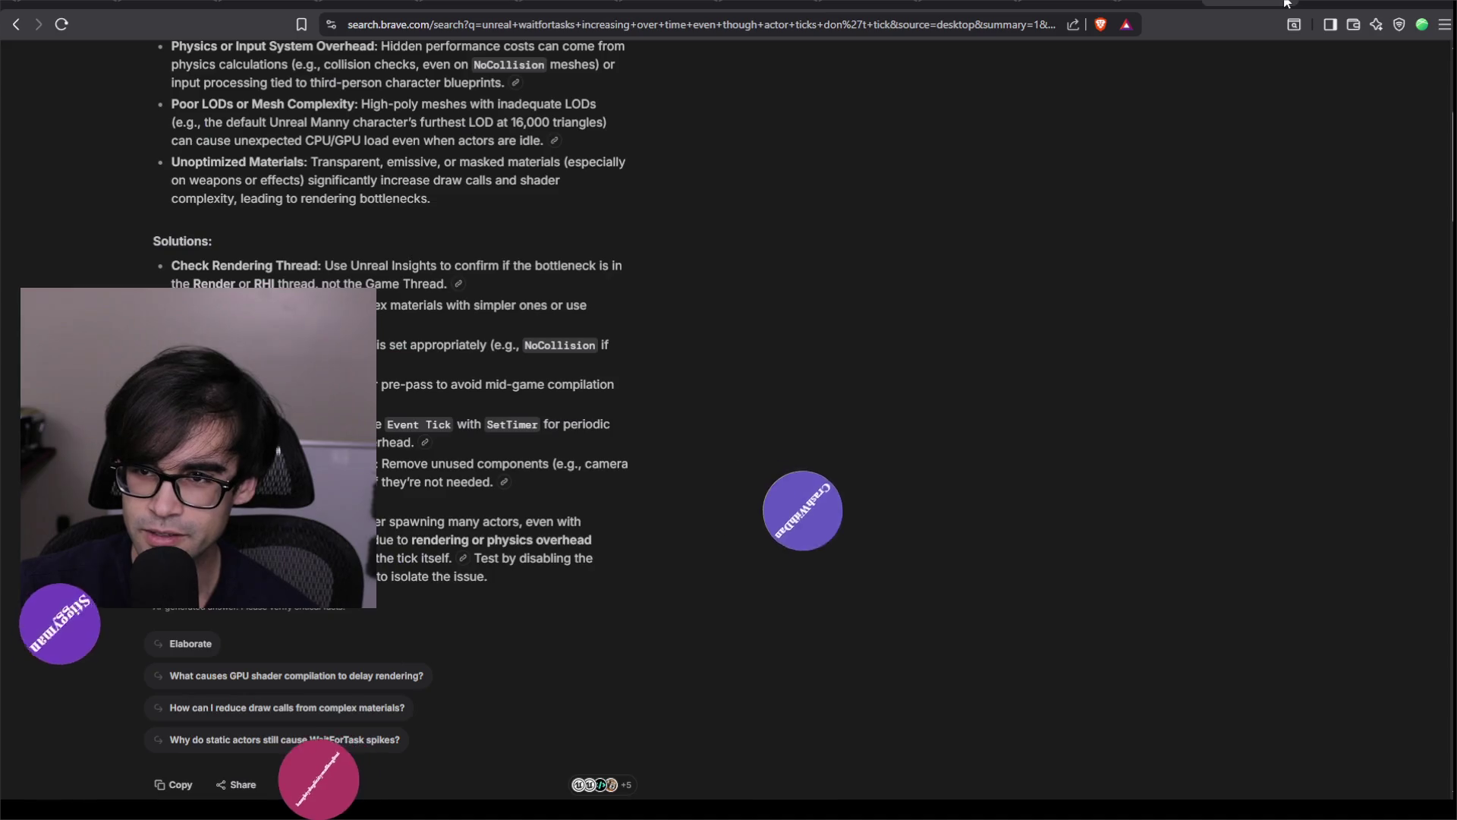
{"action": "key", "text": "alt+Tab"}
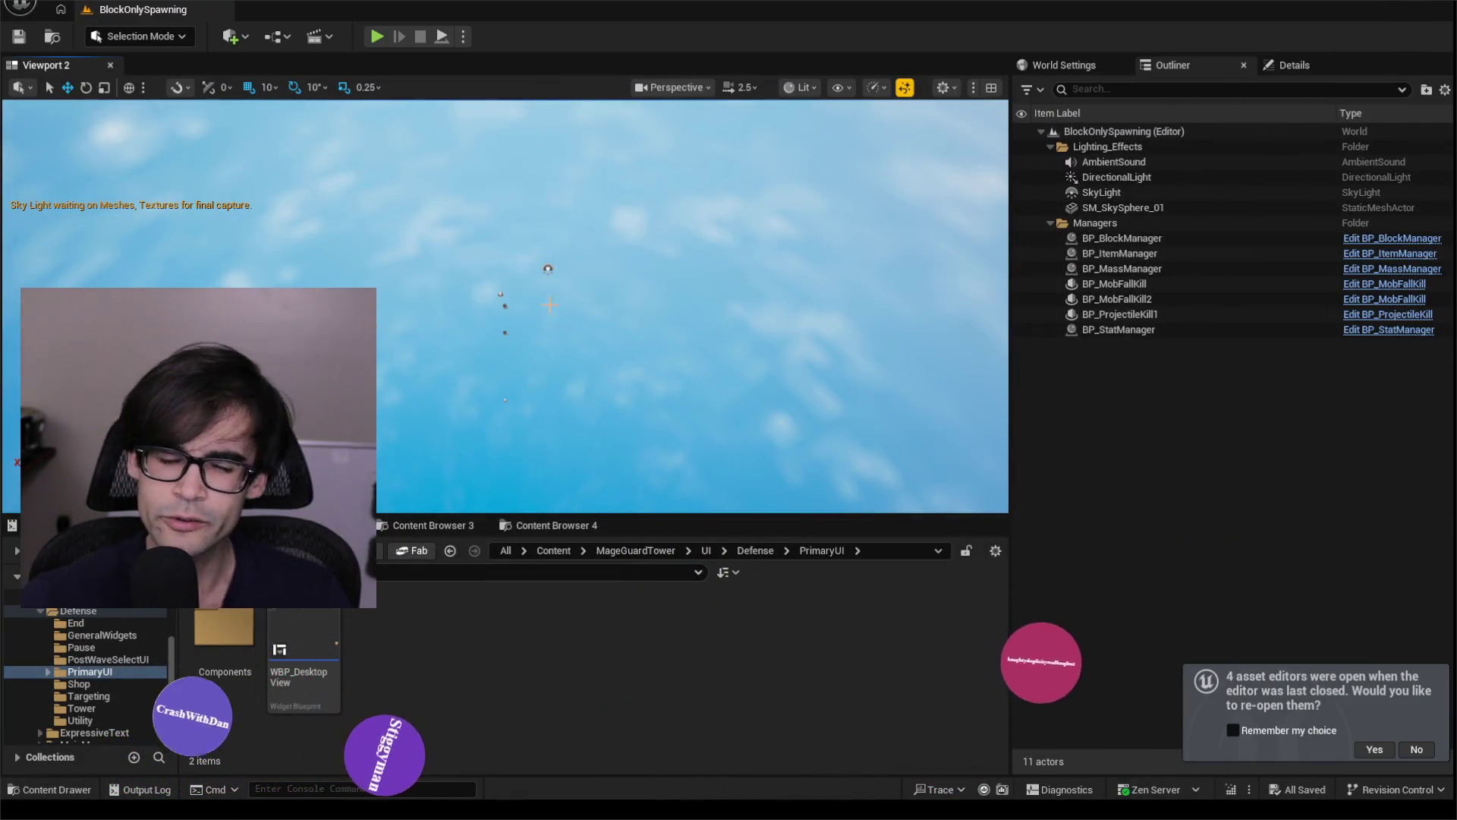
Move the viewport closer to the spawned objects and start Play In Editor with Alt+P.
{"action": "mouse_move", "coordinate": [550, 305]}
{"action": "left_mouse_down"}
{"action": "mouse_move", "coordinate": [550, 262]}
{"action": "mouse_move", "coordinate": [551, 322]}
{"action": "mouse_move", "coordinate": [571, 306]}
{"action": "left_mouse_up"}
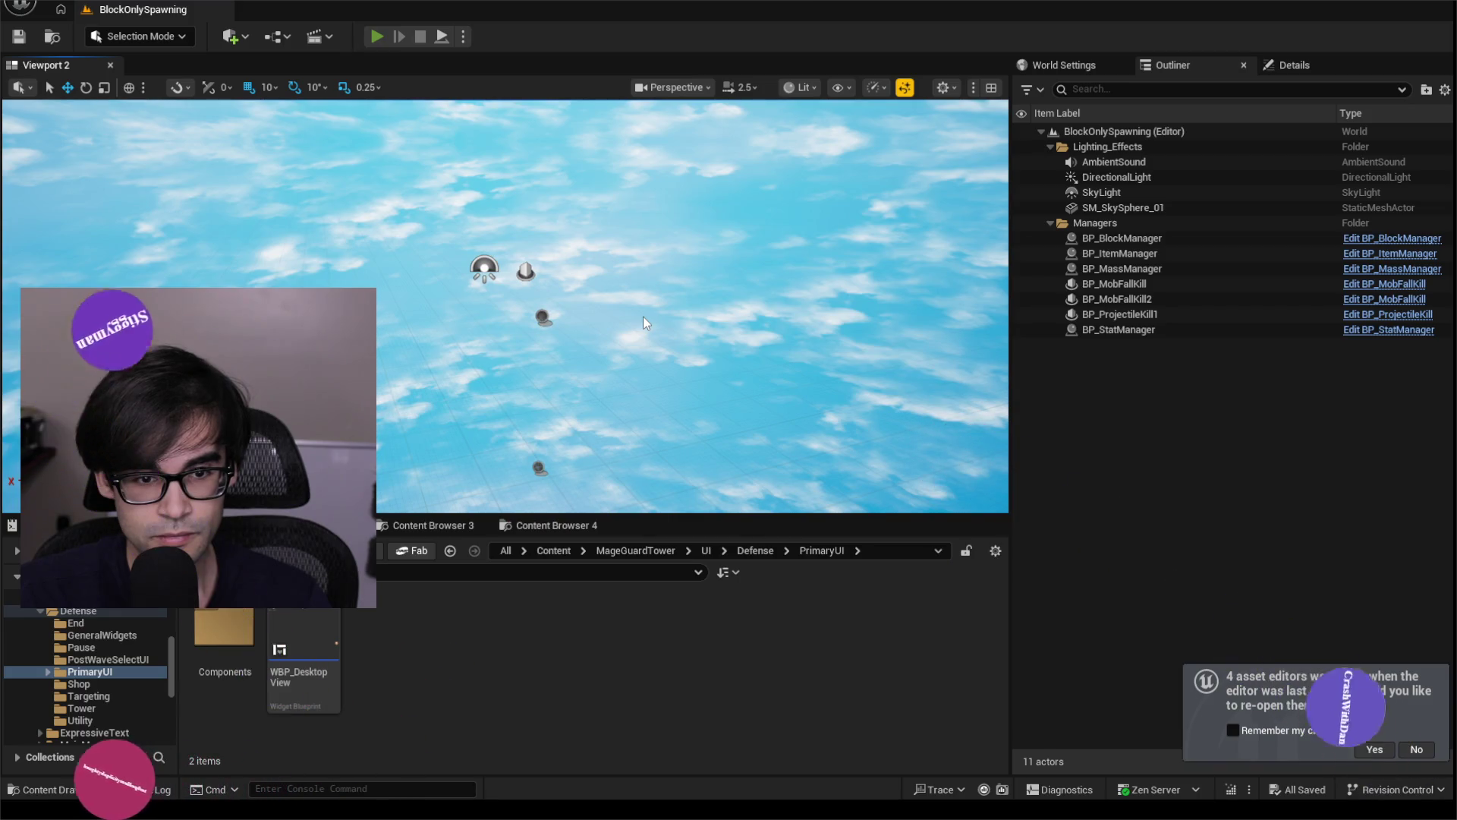
{"action": "key", "text": "alt+p"}
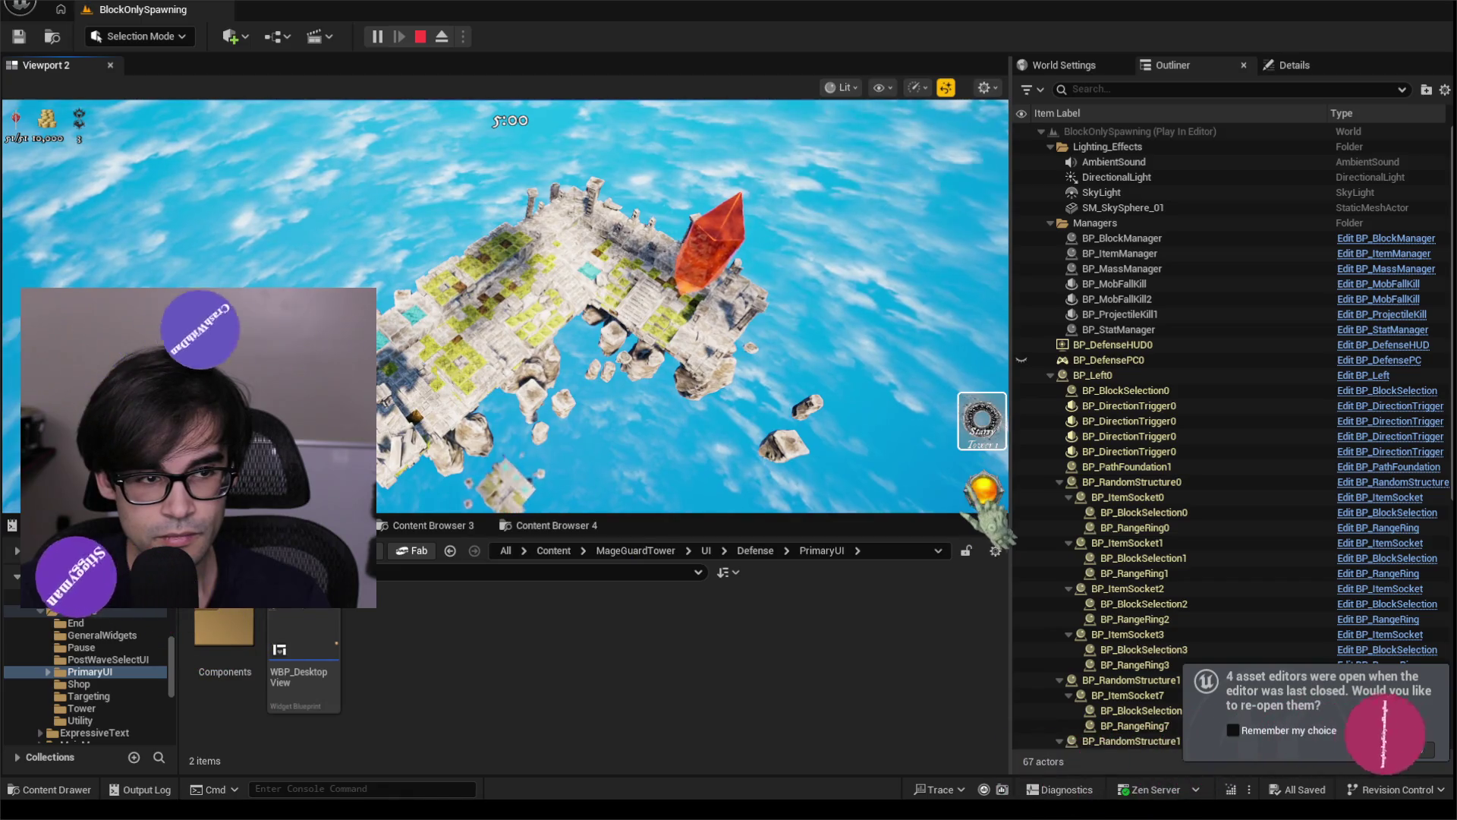
Stop the play session and show the PathMaking/Blocks folder in the content browser.
{"action": "key", "text": "Escape"}
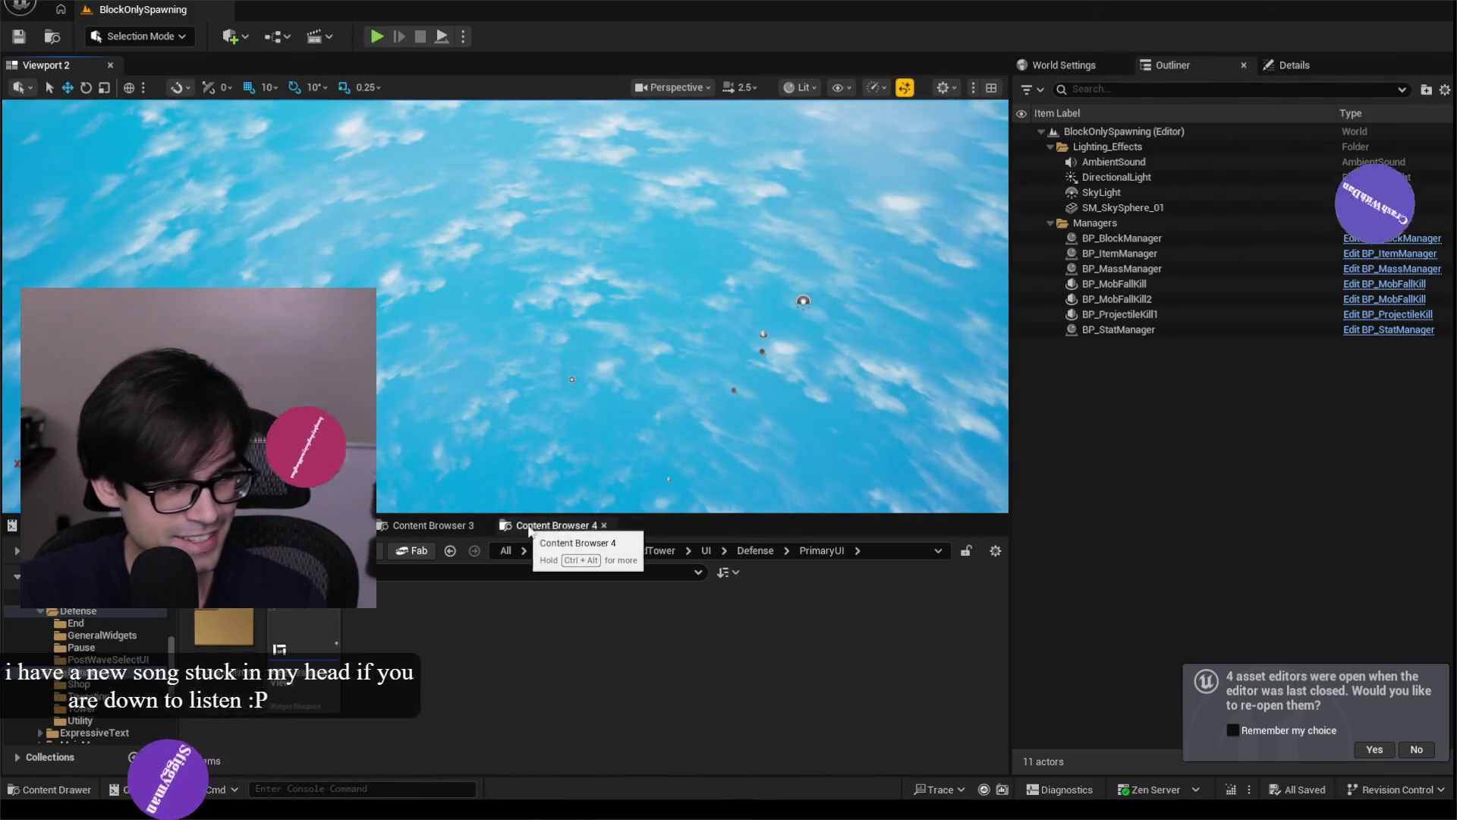
{"action": "left_click", "coordinate": [454, 526]}
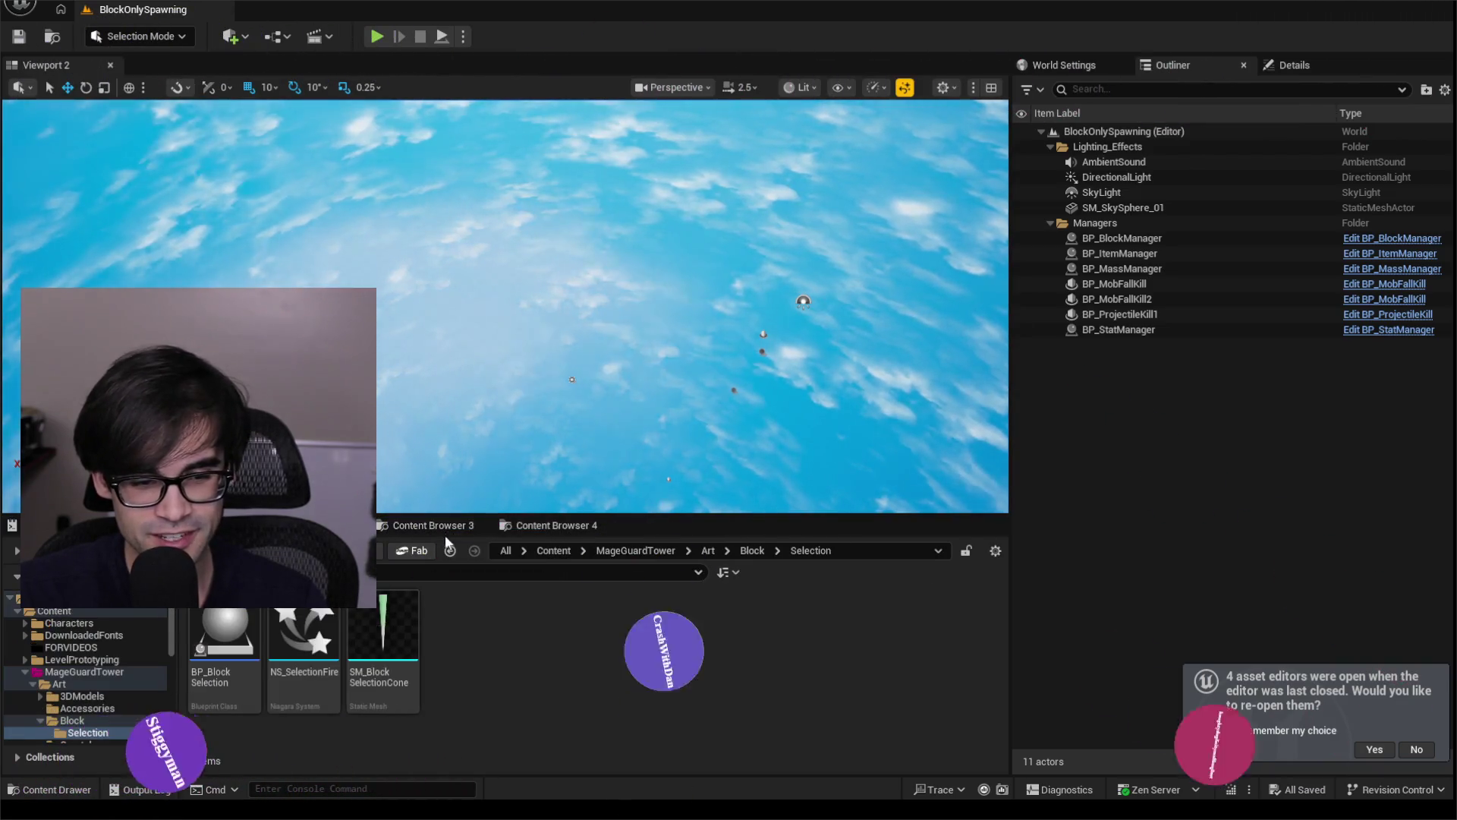
{"action": "left_click", "coordinate": [553, 526]}
{"action": "left_click", "coordinate": [448, 526]}
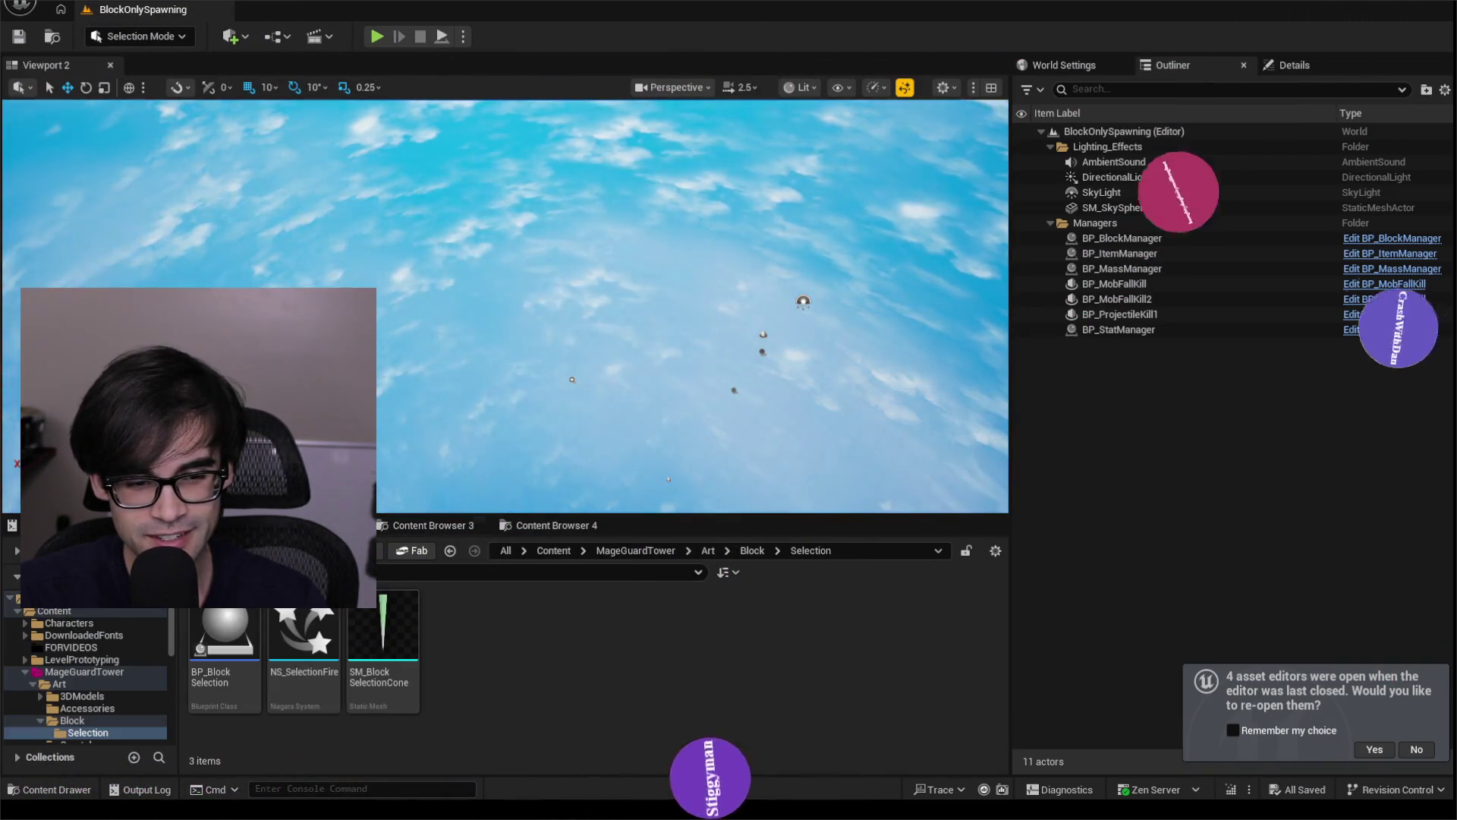
{"action": "left_click", "coordinate": [538, 531]}
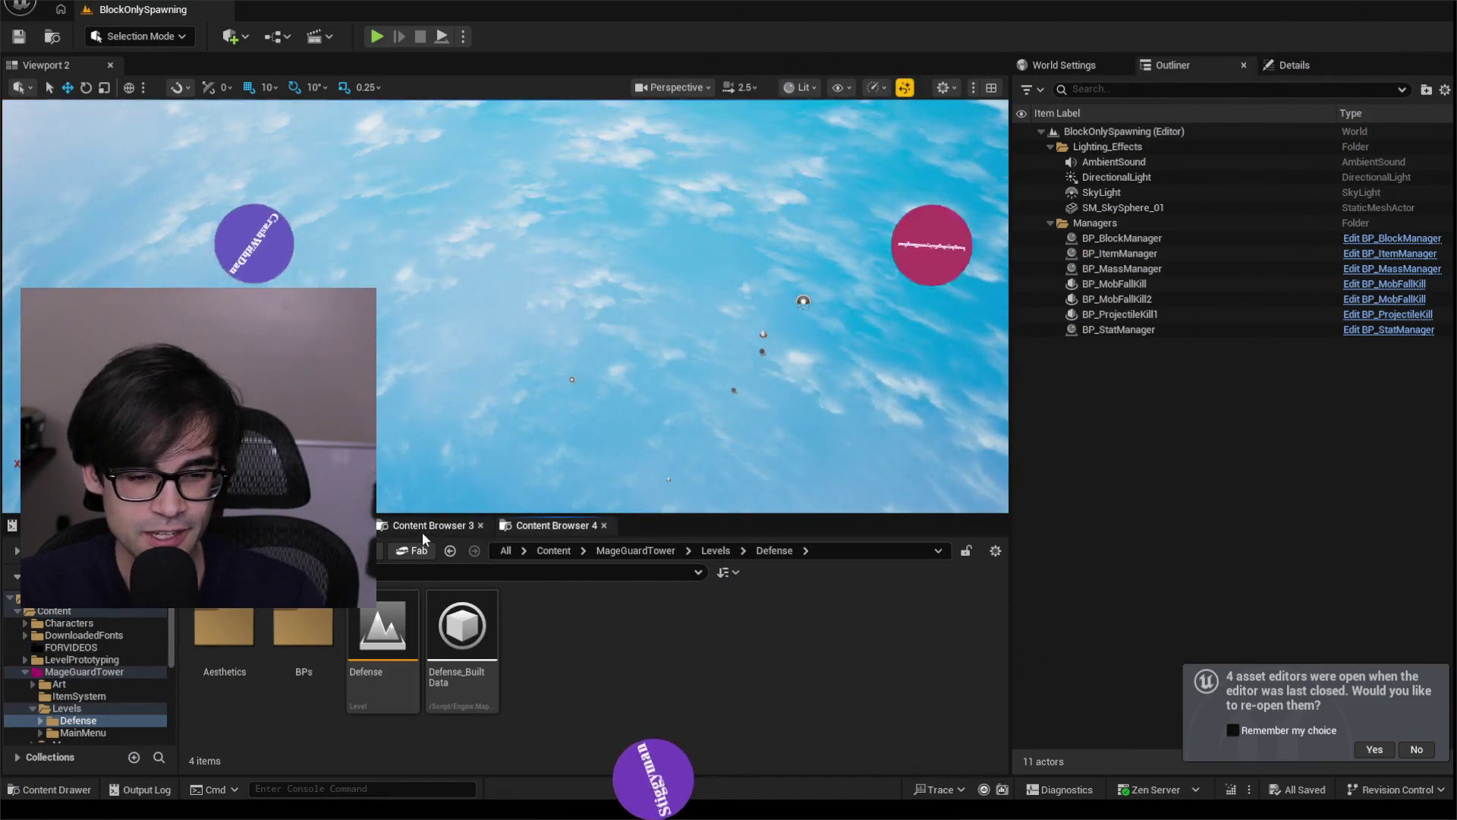
{"action": "left_click", "coordinate": [423, 531]}
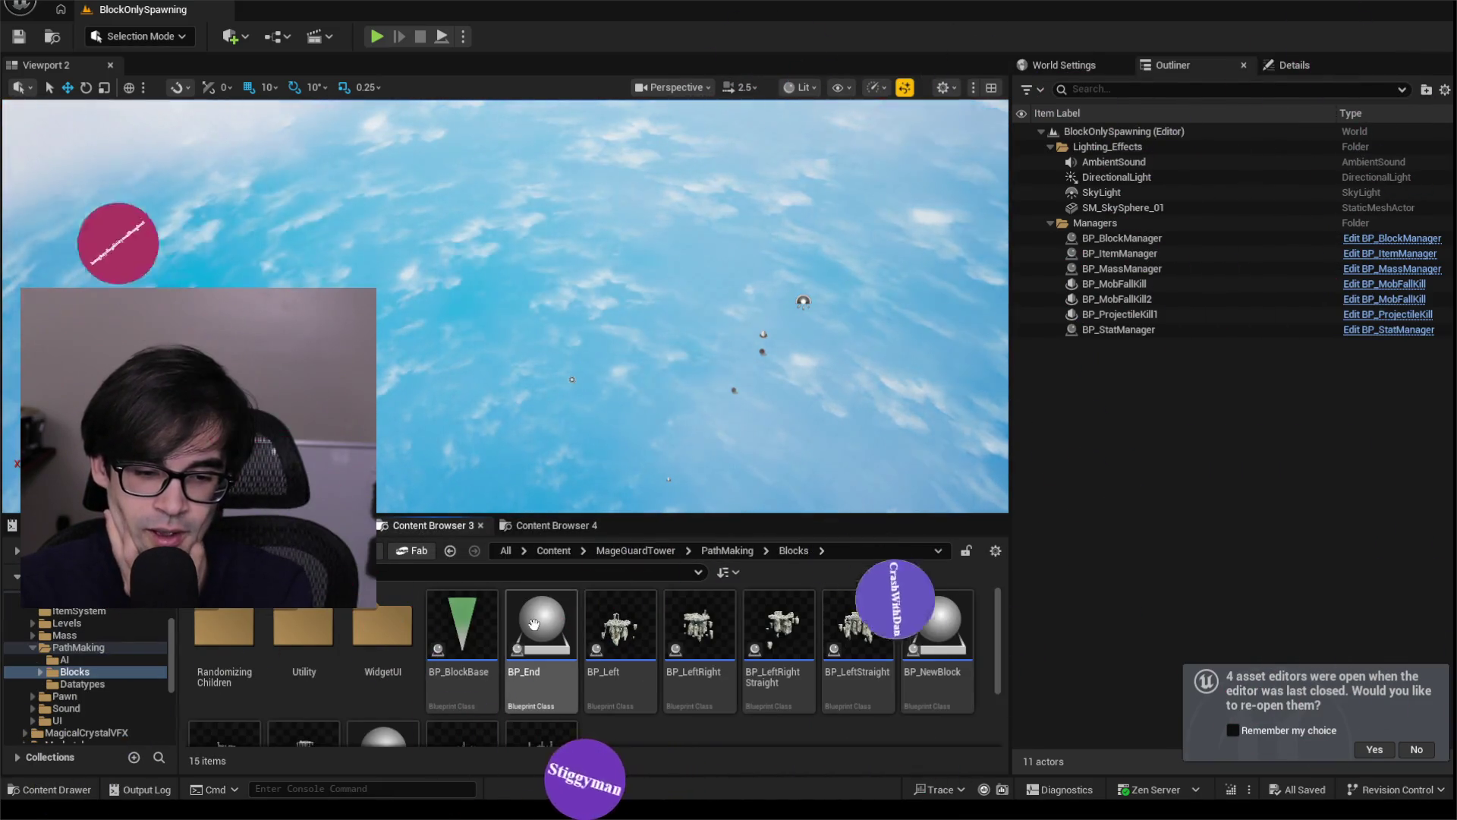
{"action": "scroll", "coordinate": [595, 643], "scroll_direction": "down", "scroll_amount": 2}
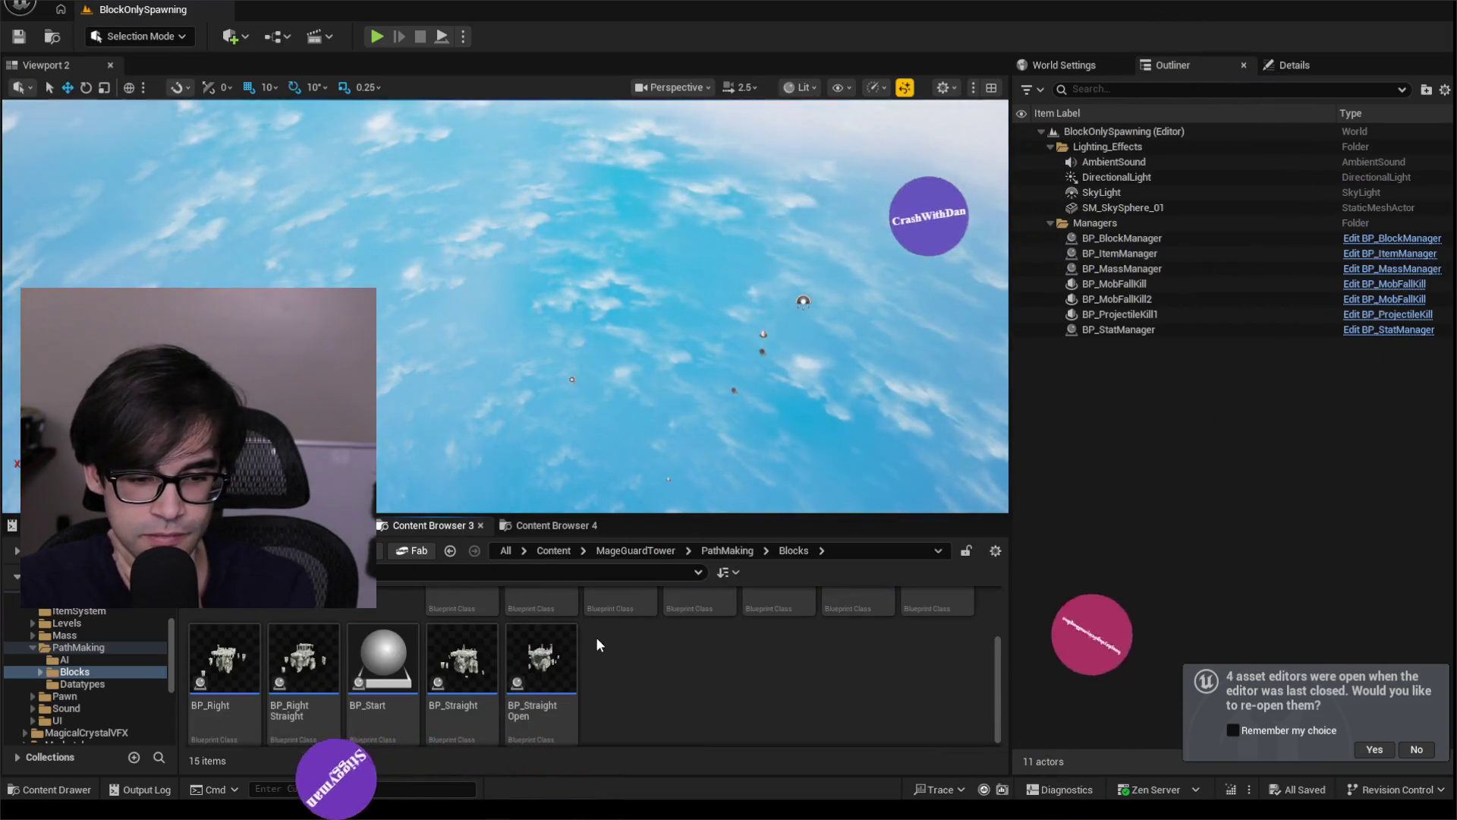
{"action": "scroll", "coordinate": [595, 641], "scroll_direction": "up", "scroll_amount": 2}
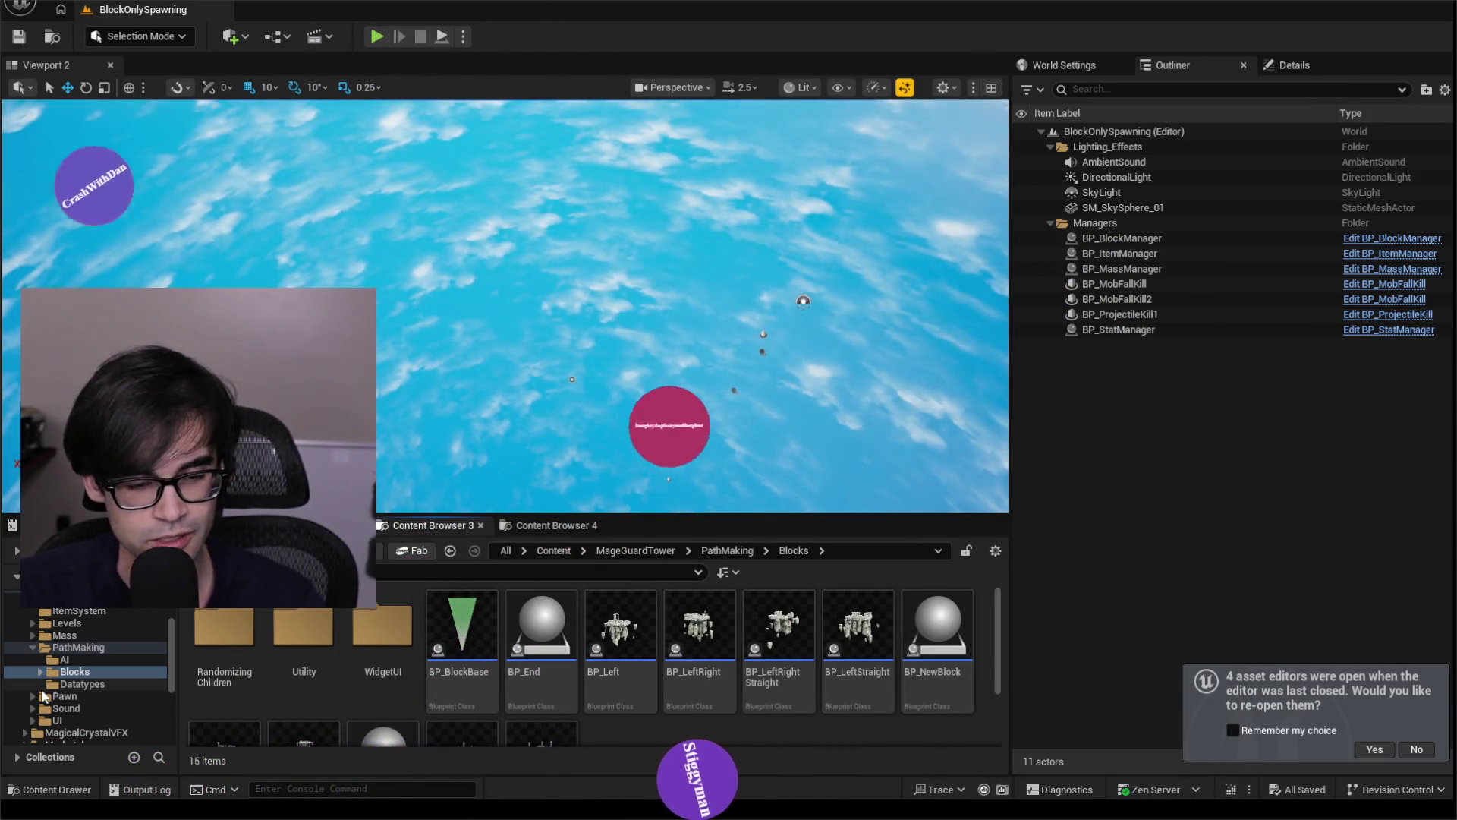
{"action": "mouse_move", "coordinate": [46, 818]}
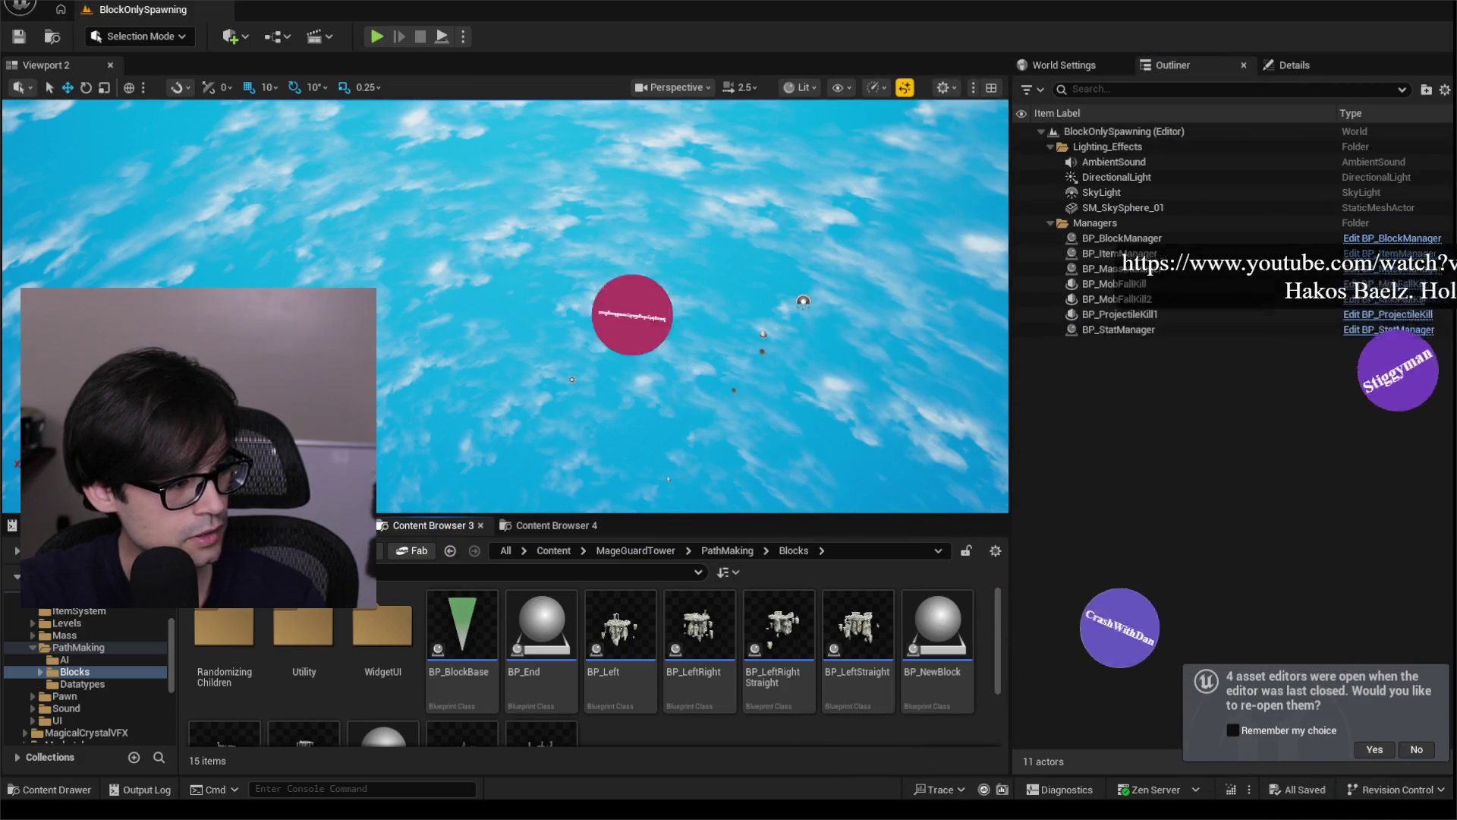
Paste the SNAKE EYES YouTube link into a new Brave tab and play the video.
{"action": "key", "text": "alt+Tab"}
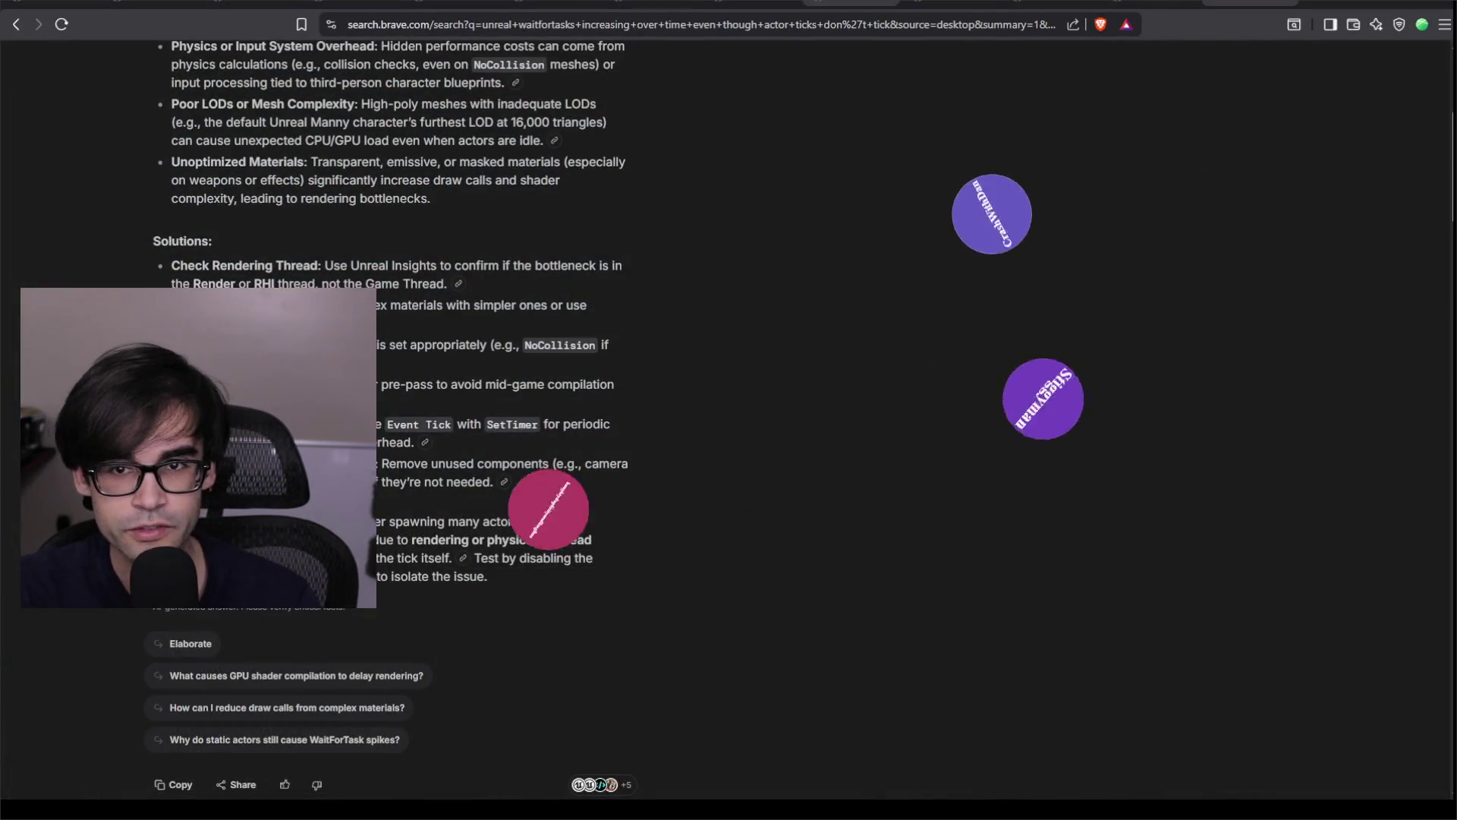
{"action": "left_click", "coordinate": [1324, 2]}
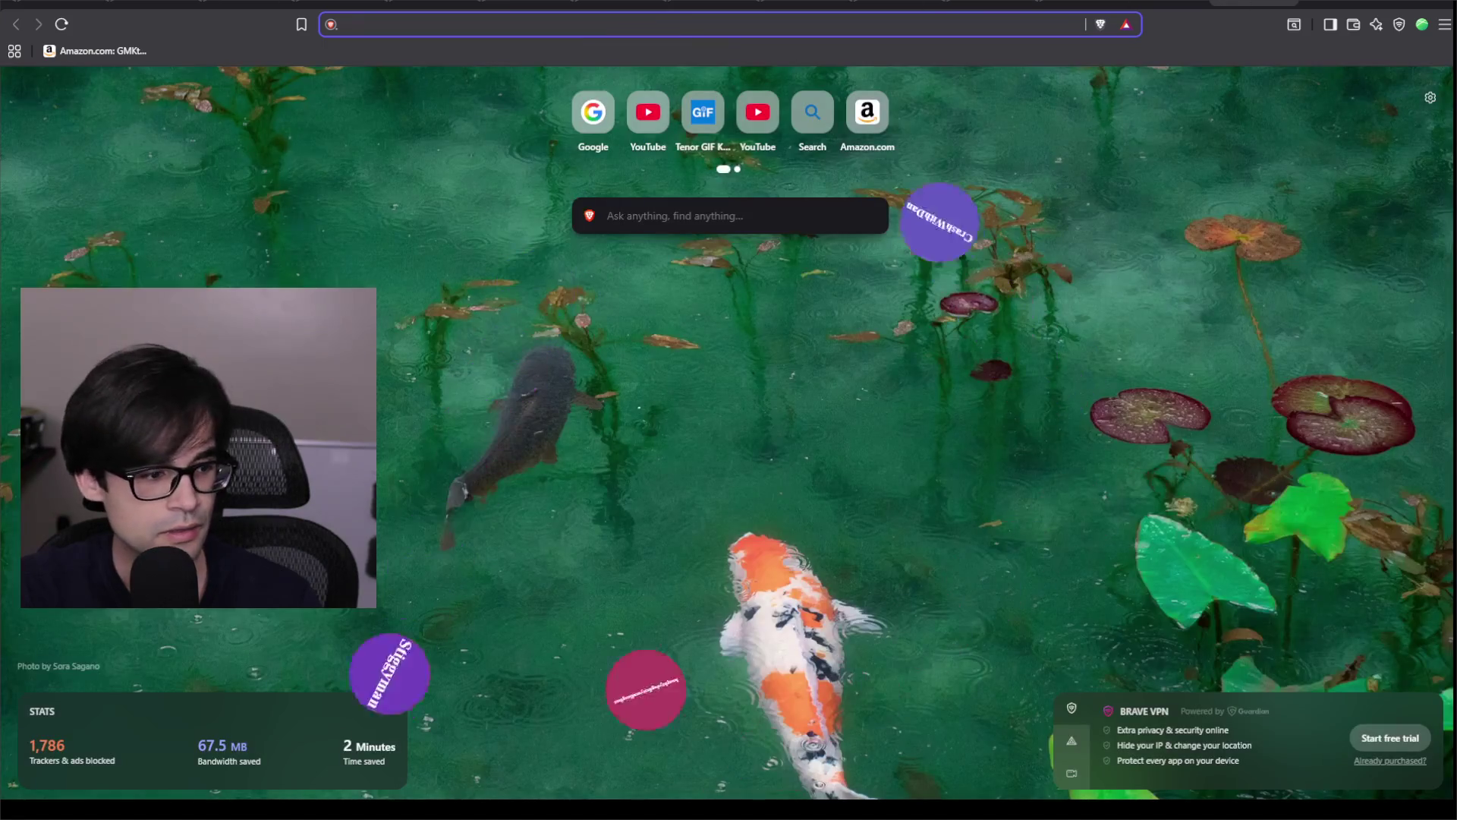
{"action": "key", "text": "ctrl+v"}
{"action": "key", "text": "Return"}
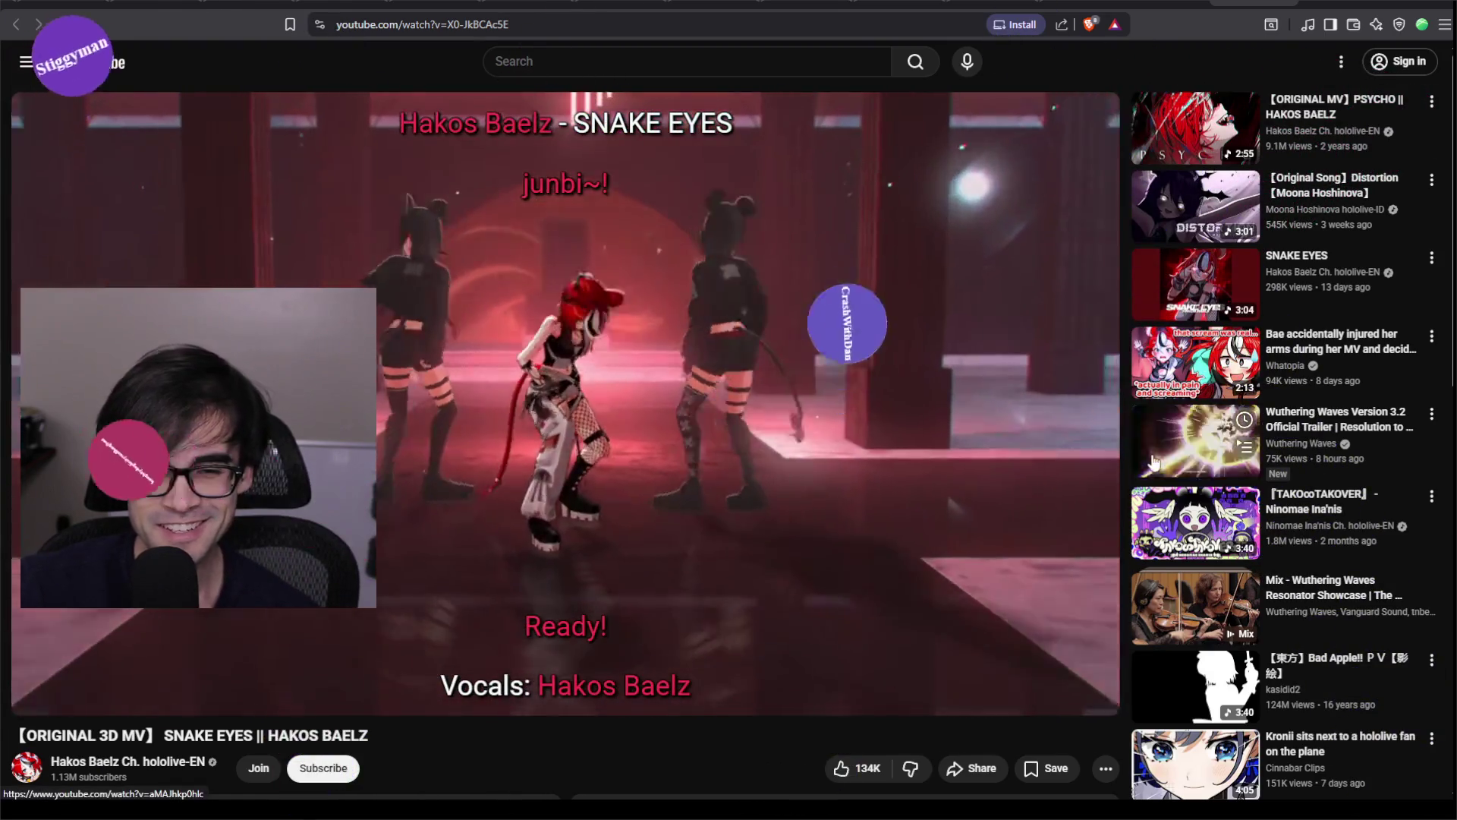
{"action": "mouse_move", "coordinate": [1182, 368]}
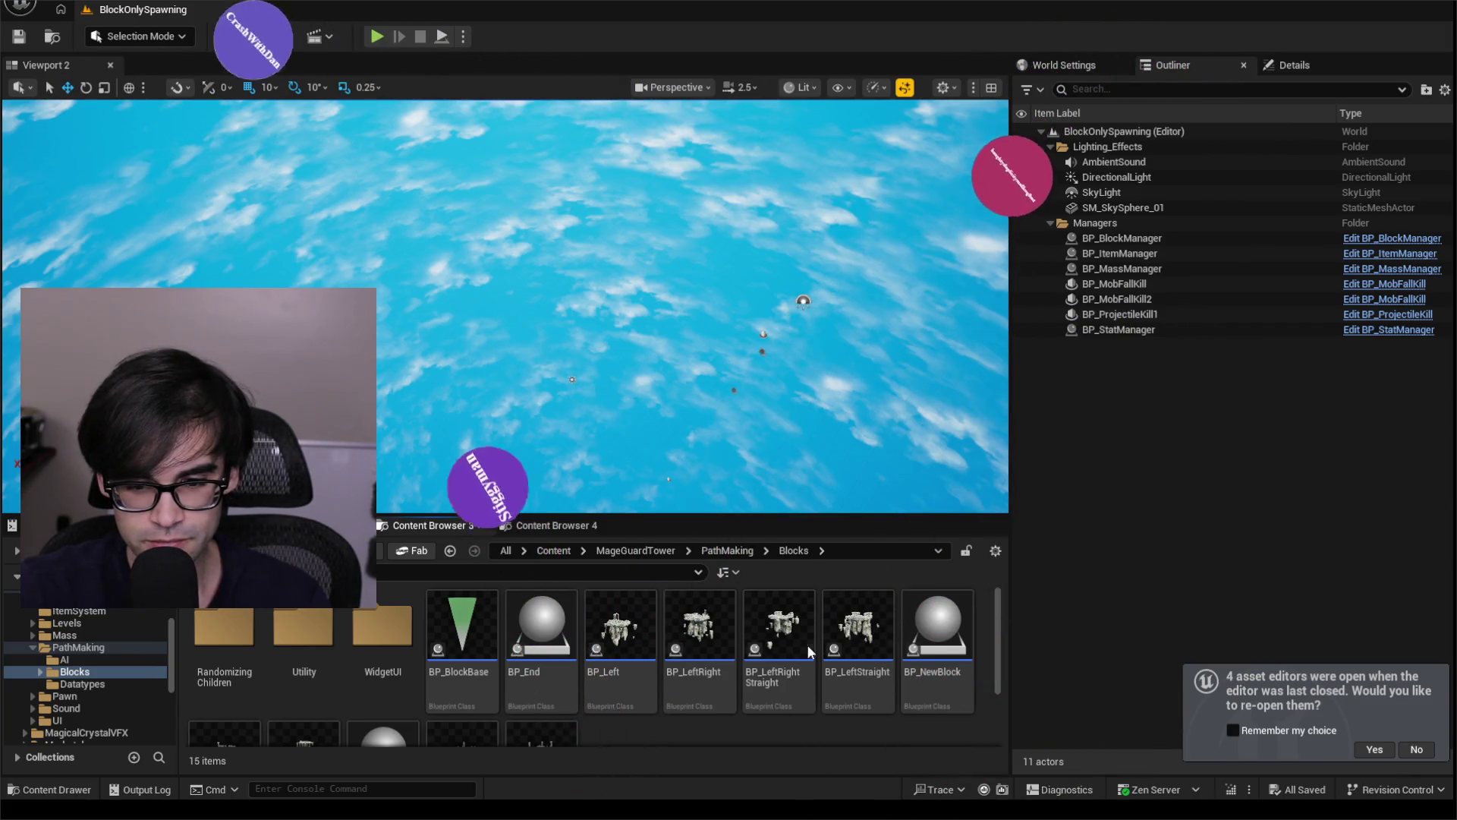
Open the BP_BlockBase blueprint and compile it.
{"action": "left_click", "coordinate": [541, 626]}
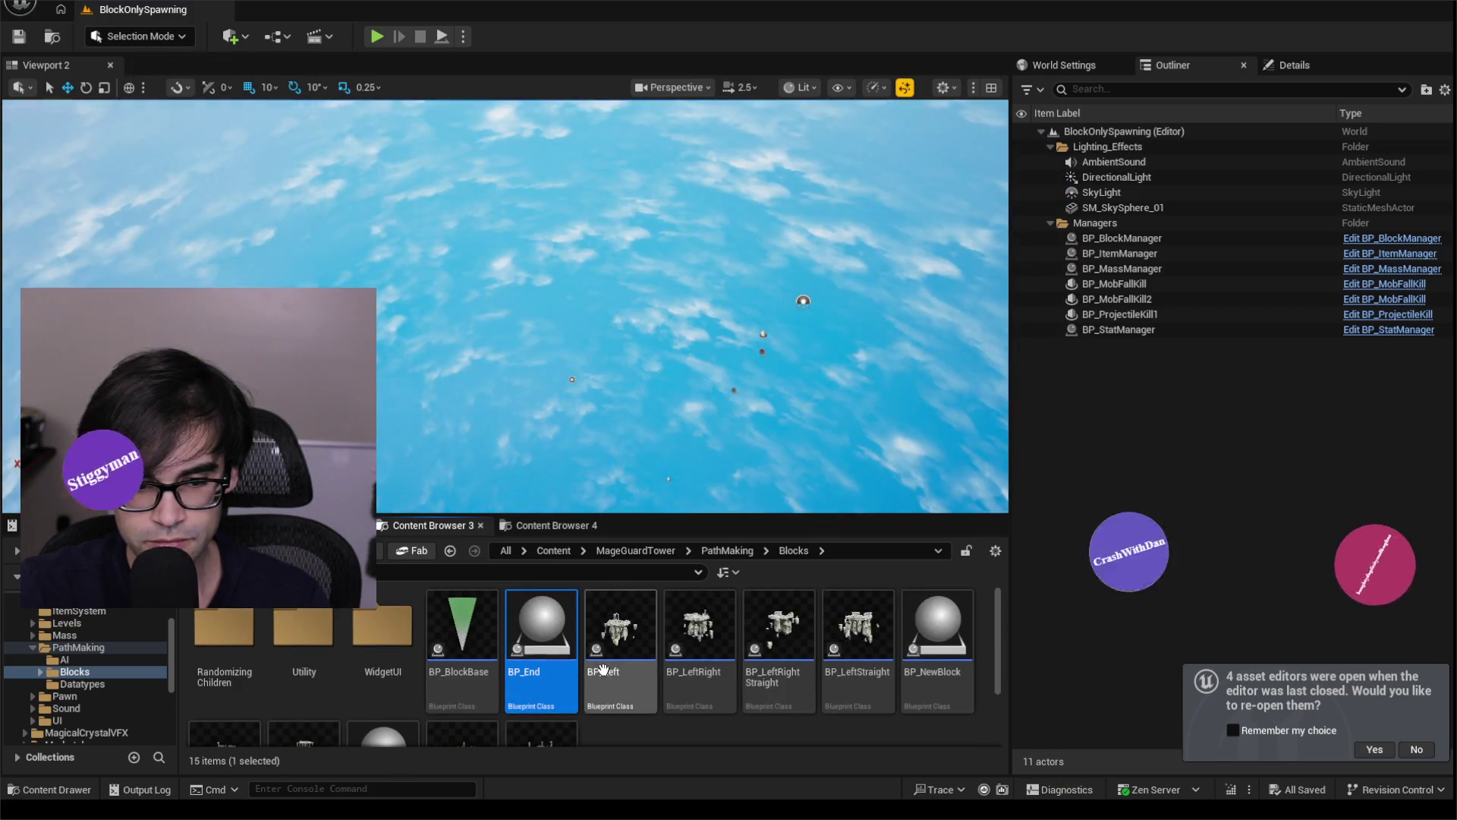
{"action": "double_click", "coordinate": [464, 647]}
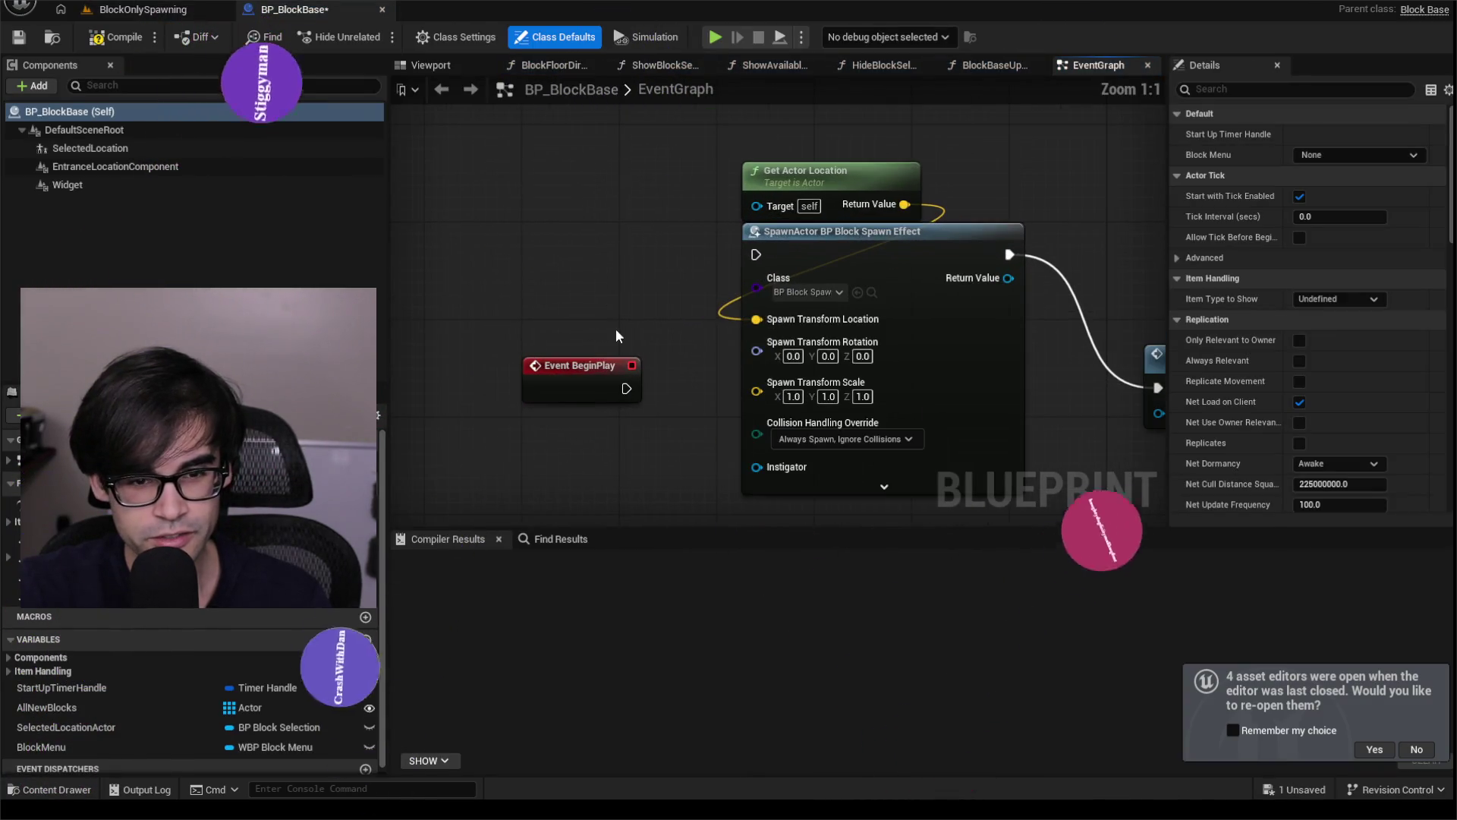
{"action": "left_click", "coordinate": [107, 38]}
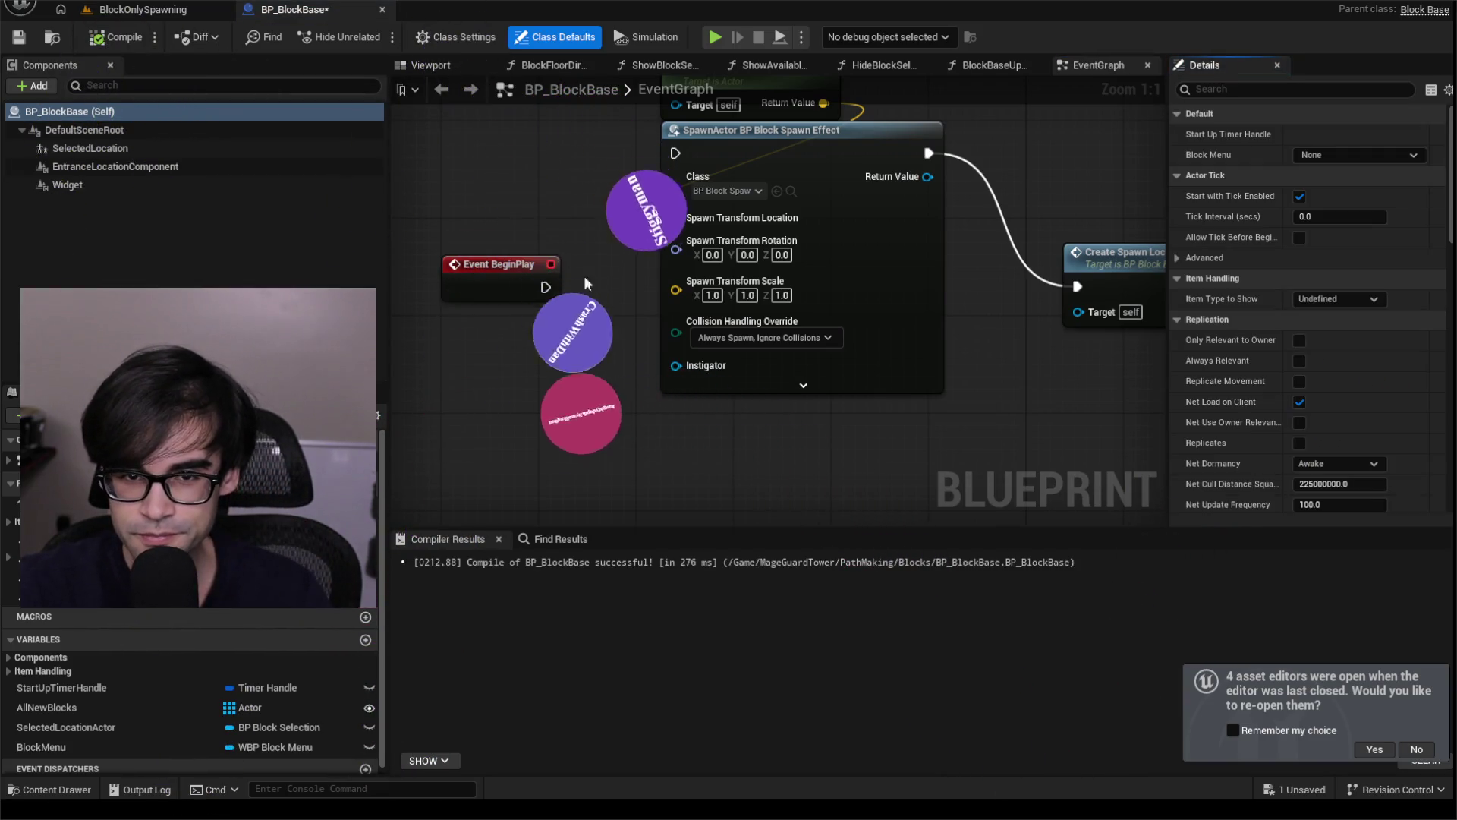
Inspect the SelectedLocation, Widget and EntranceLocationComponent components in the event graph.
{"action": "scroll", "coordinate": [543, 360], "scroll_direction": "down", "scroll_amount": 4}
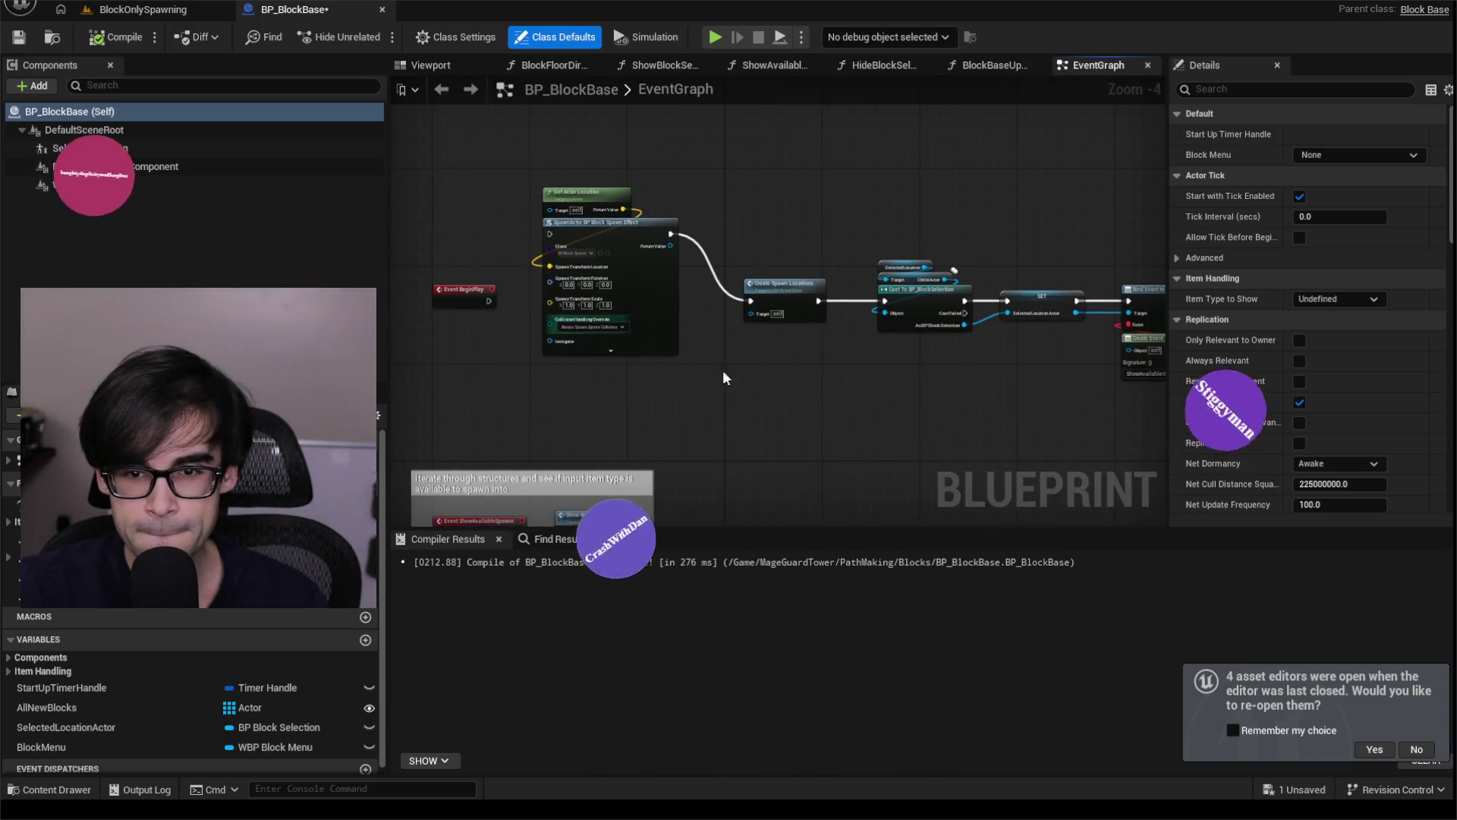
{"action": "left_click_drag", "start_coordinate": [723, 370], "coordinate": [602, 316]}
{"action": "left_click_drag", "start_coordinate": [836, 354], "coordinate": [650, 341]}
{"action": "scroll", "coordinate": [650, 342], "scroll_direction": "up", "scroll_amount": 2}
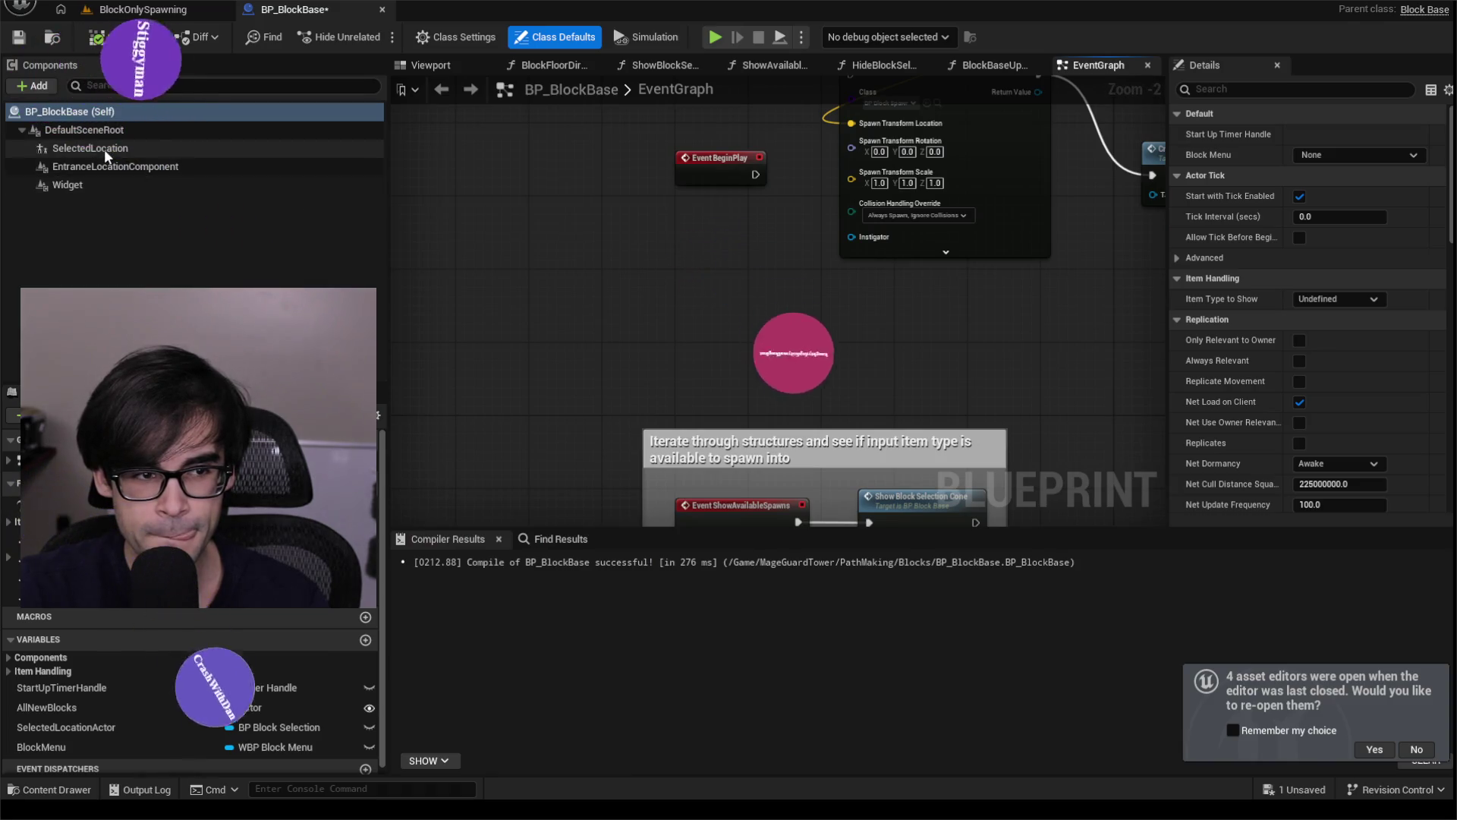
{"action": "left_click", "coordinate": [105, 150]}
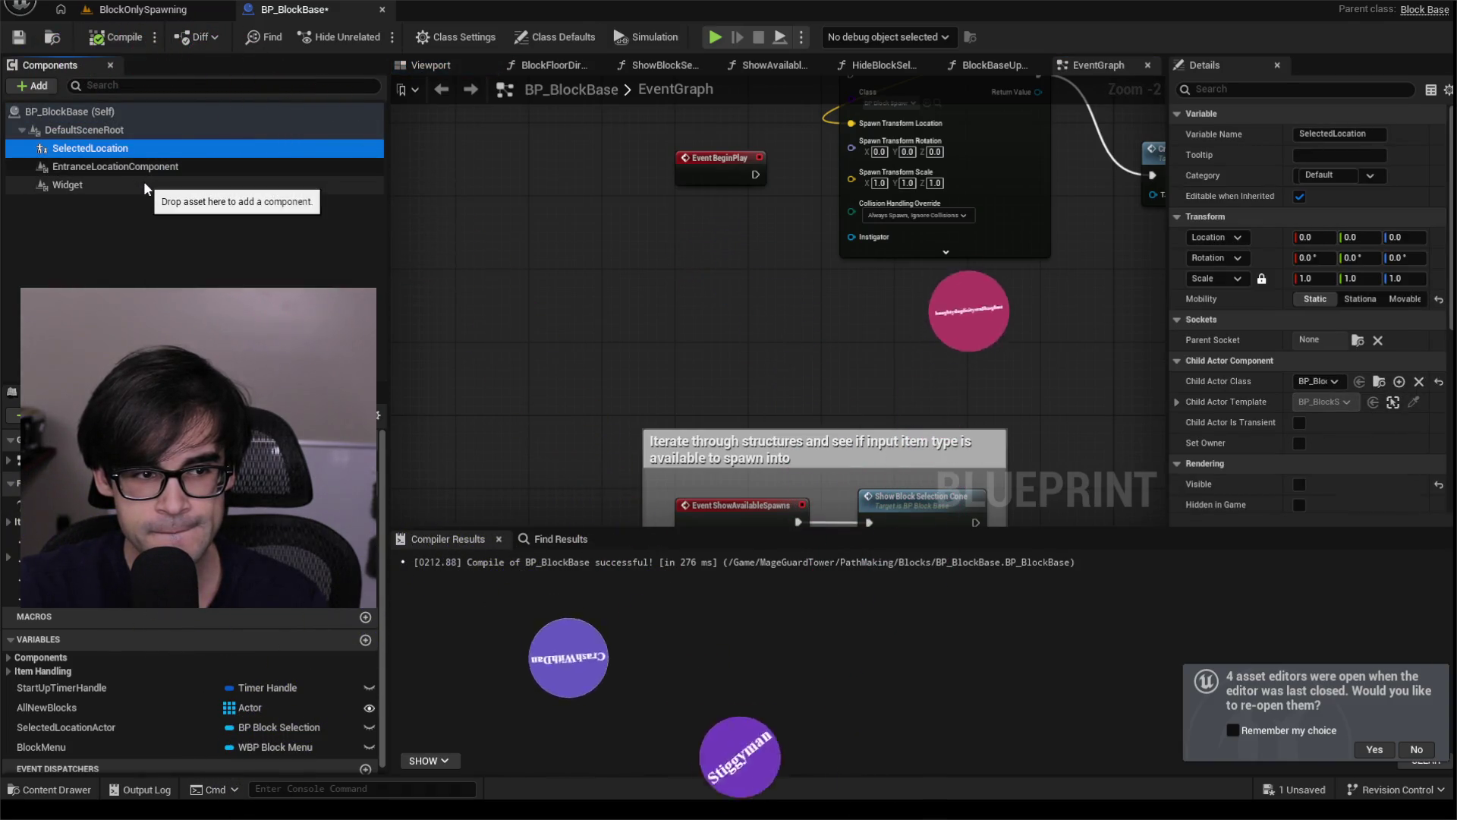
{"action": "left_click", "coordinate": [144, 184]}
{"action": "mouse_move", "coordinate": [532, 226]}
{"action": "left_mouse_down"}
{"action": "mouse_move", "coordinate": [560, 270]}
{"action": "mouse_move", "coordinate": [513, 326]}
{"action": "left_mouse_up"}
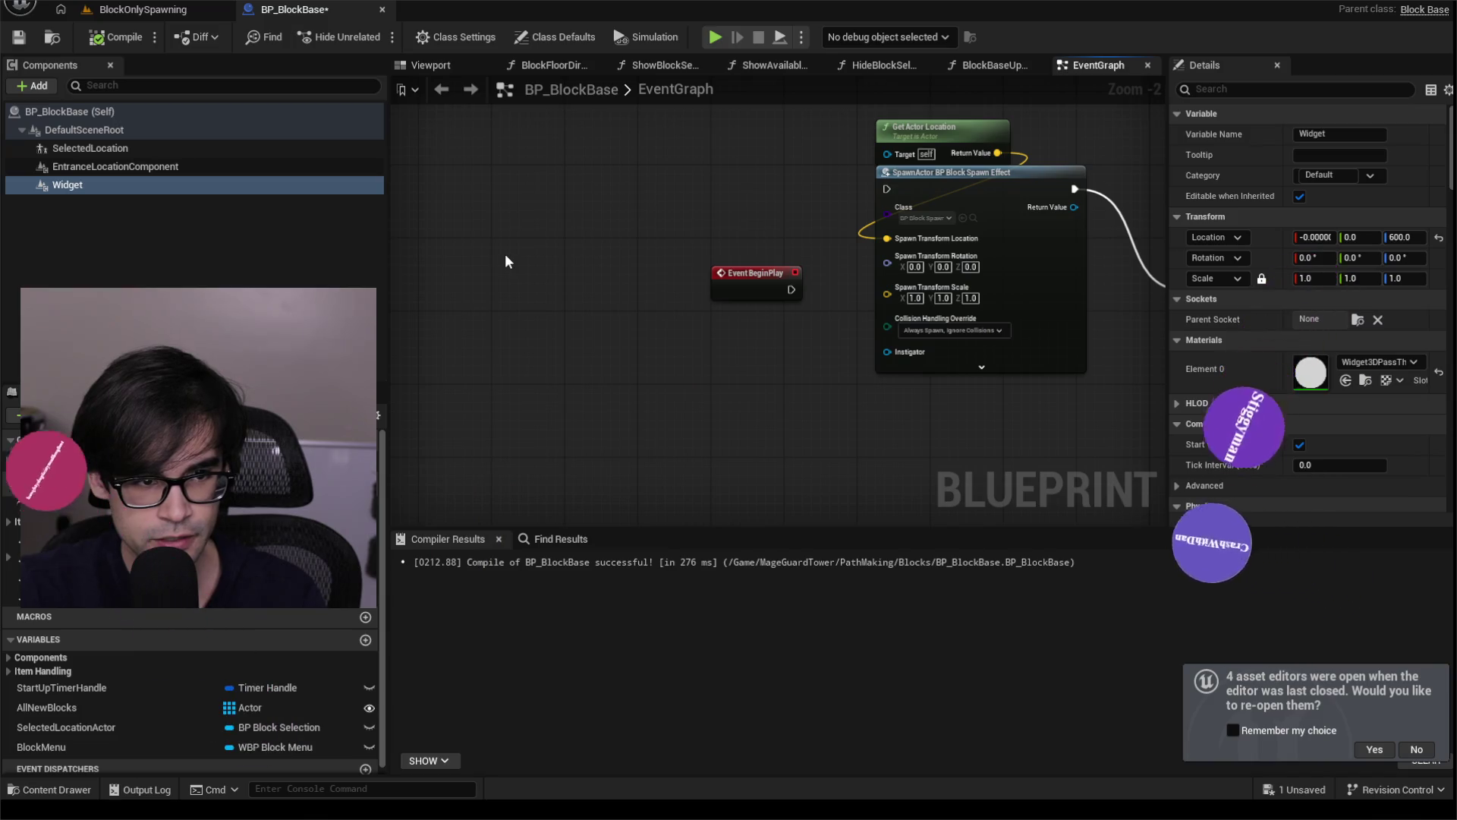
{"action": "left_click", "coordinate": [156, 169]}
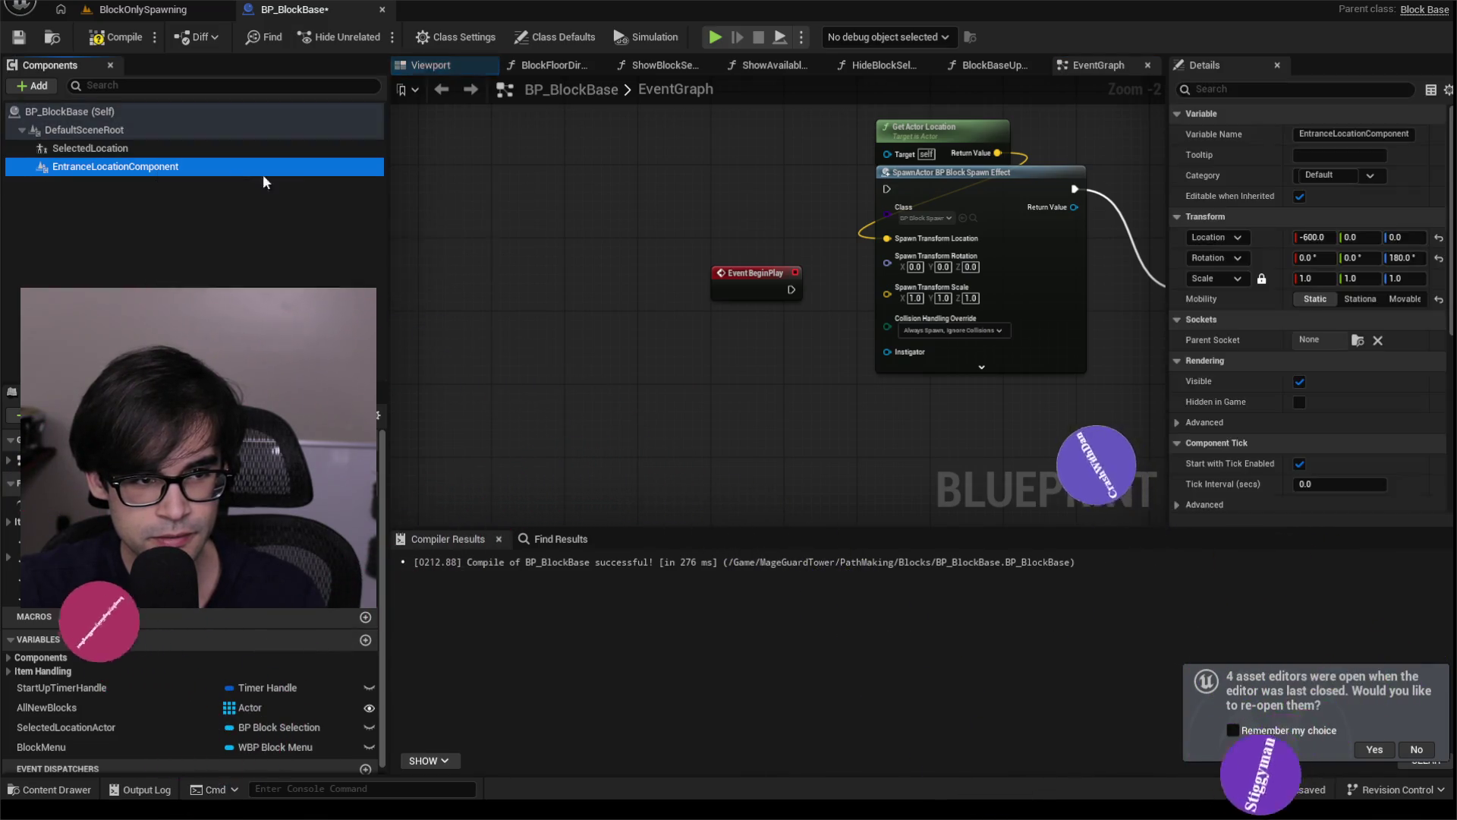
Find references to EntranceLocationComponent and inspect the nearby cast, SET and Bind Event nodes.
{"action": "right_click", "coordinate": [143, 167]}
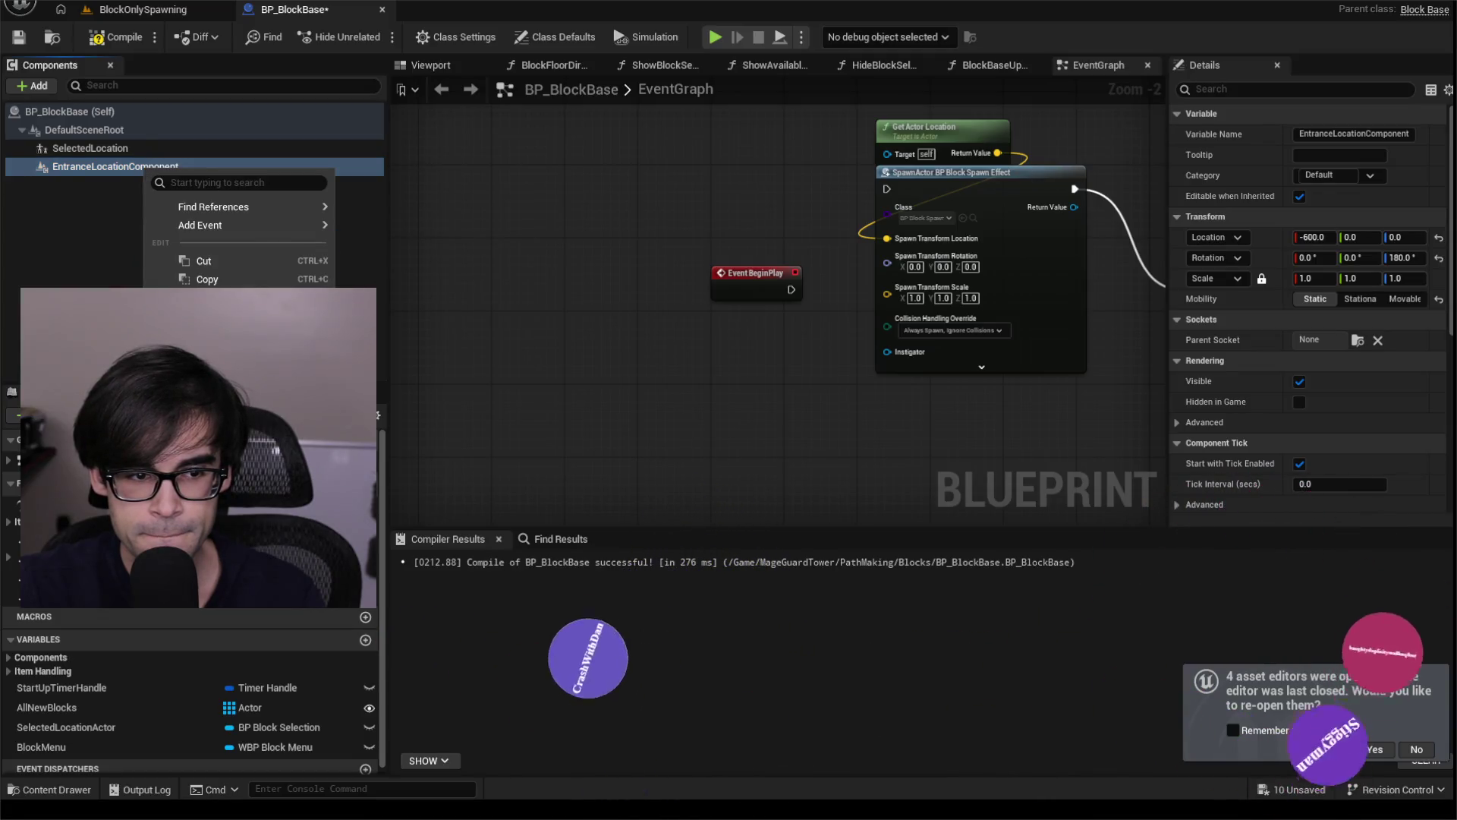
{"action": "mouse_move", "coordinate": [289, 205]}
{"action": "left_click", "coordinate": [386, 205]}
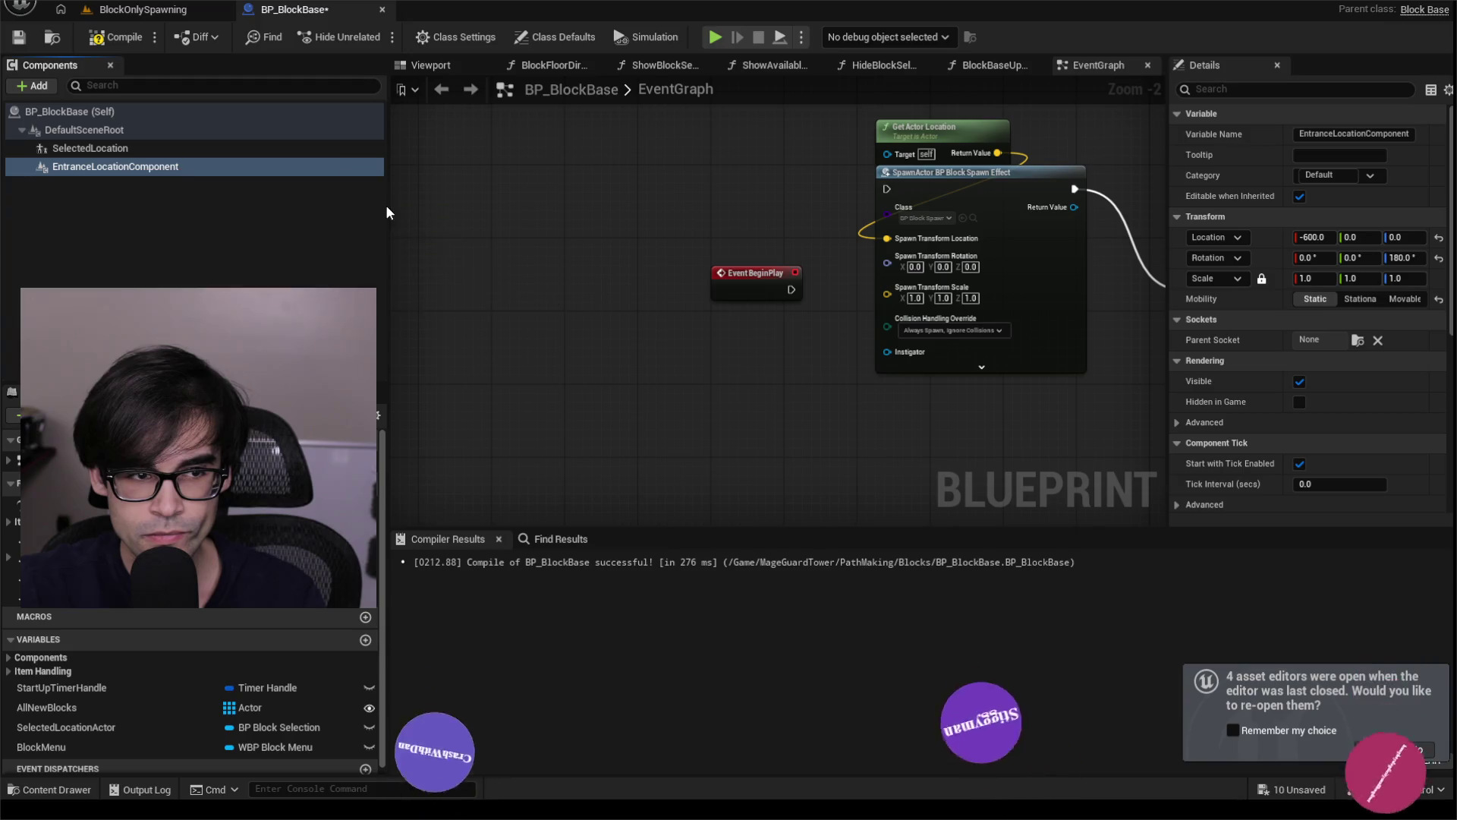
{"action": "left_click", "coordinate": [526, 604]}
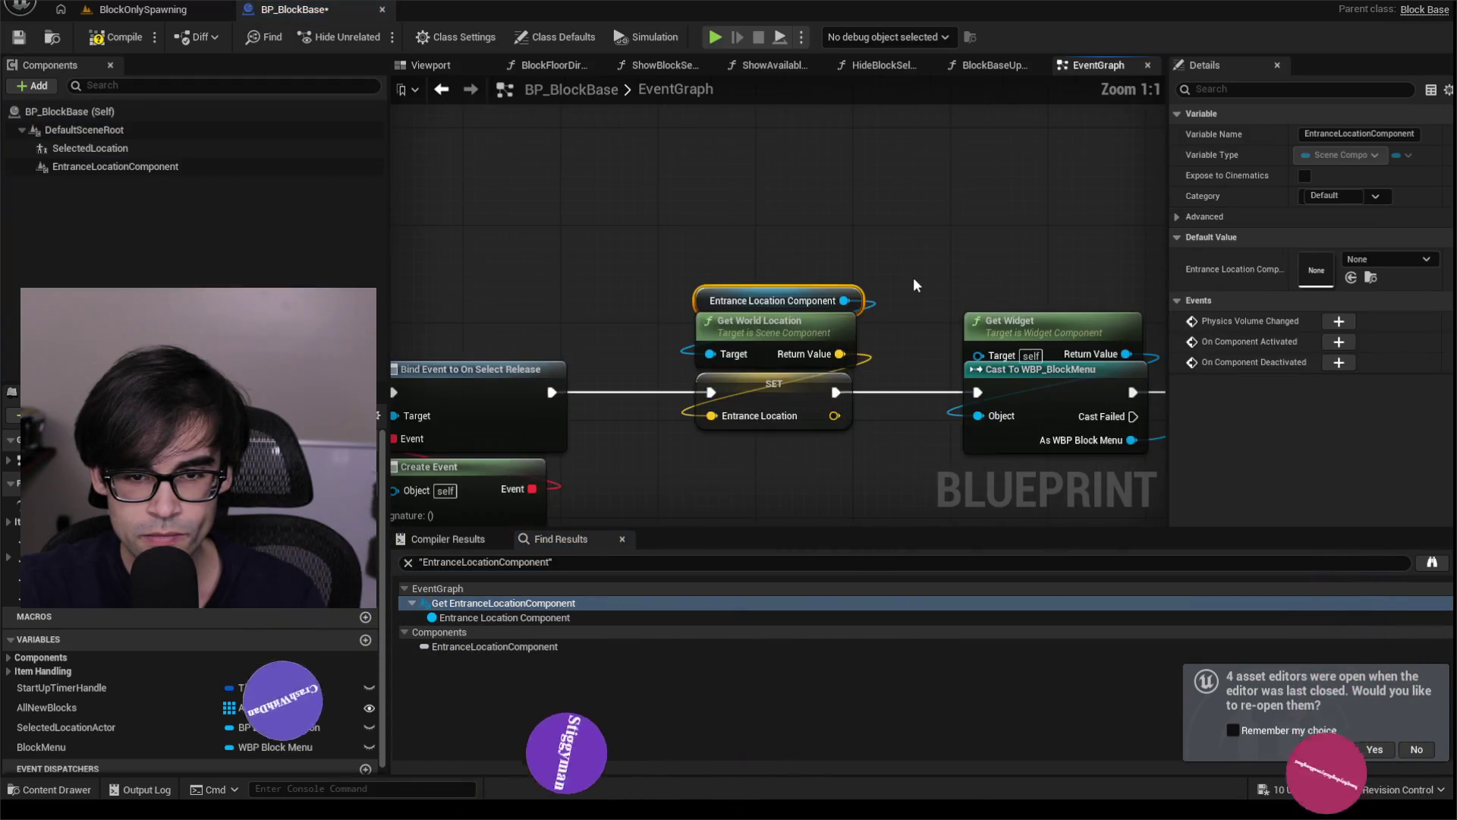
{"action": "scroll", "coordinate": [915, 284], "scroll_direction": "down", "scroll_amount": 2}
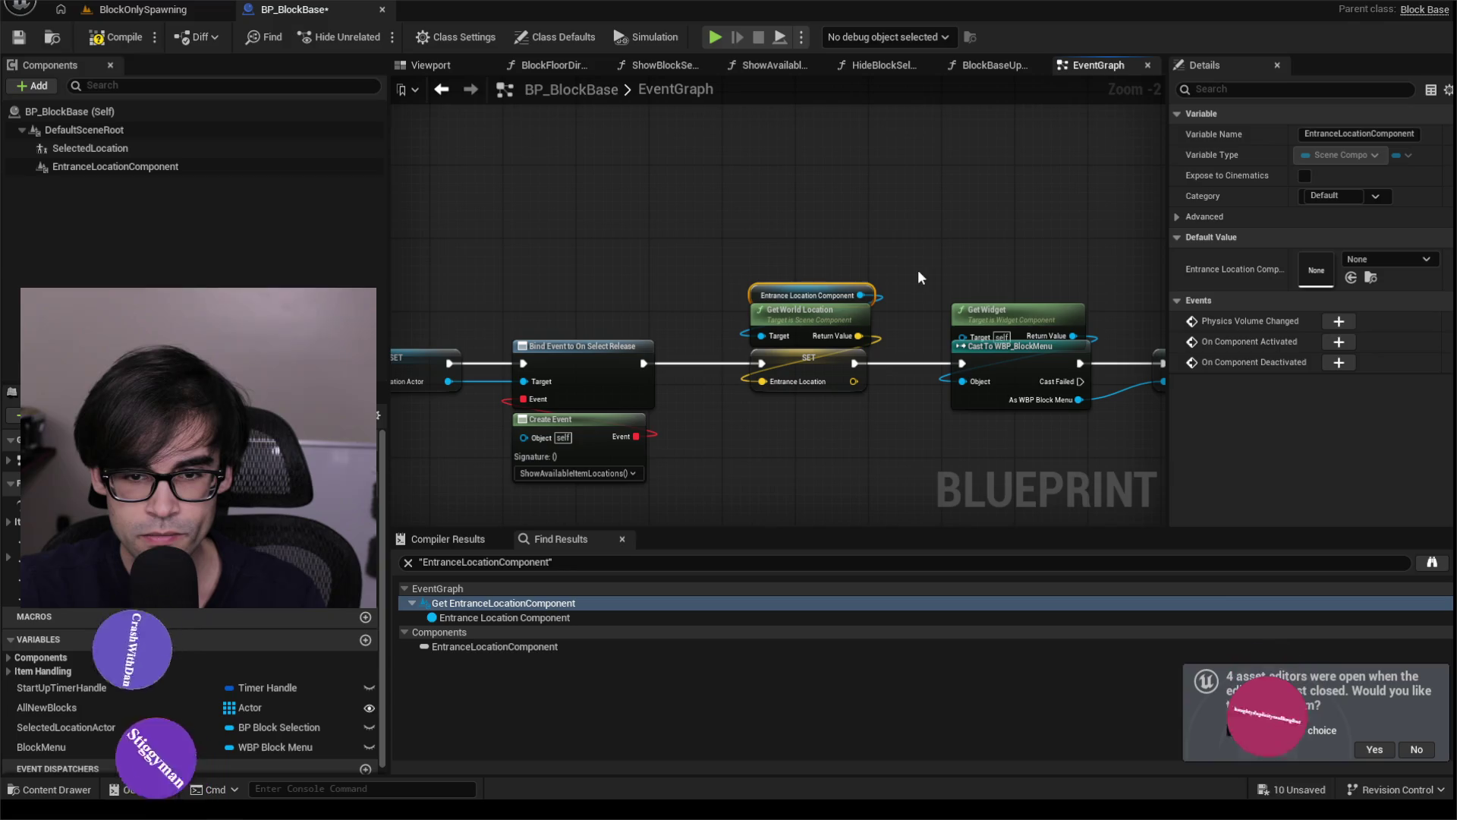
{"action": "mouse_move", "coordinate": [701, 376]}
{"action": "left_mouse_down"}
{"action": "mouse_move", "coordinate": [1040, 279]}
{"action": "mouse_move", "coordinate": [503, 286]}
{"action": "mouse_move", "coordinate": [529, 328]}
{"action": "left_mouse_up"}
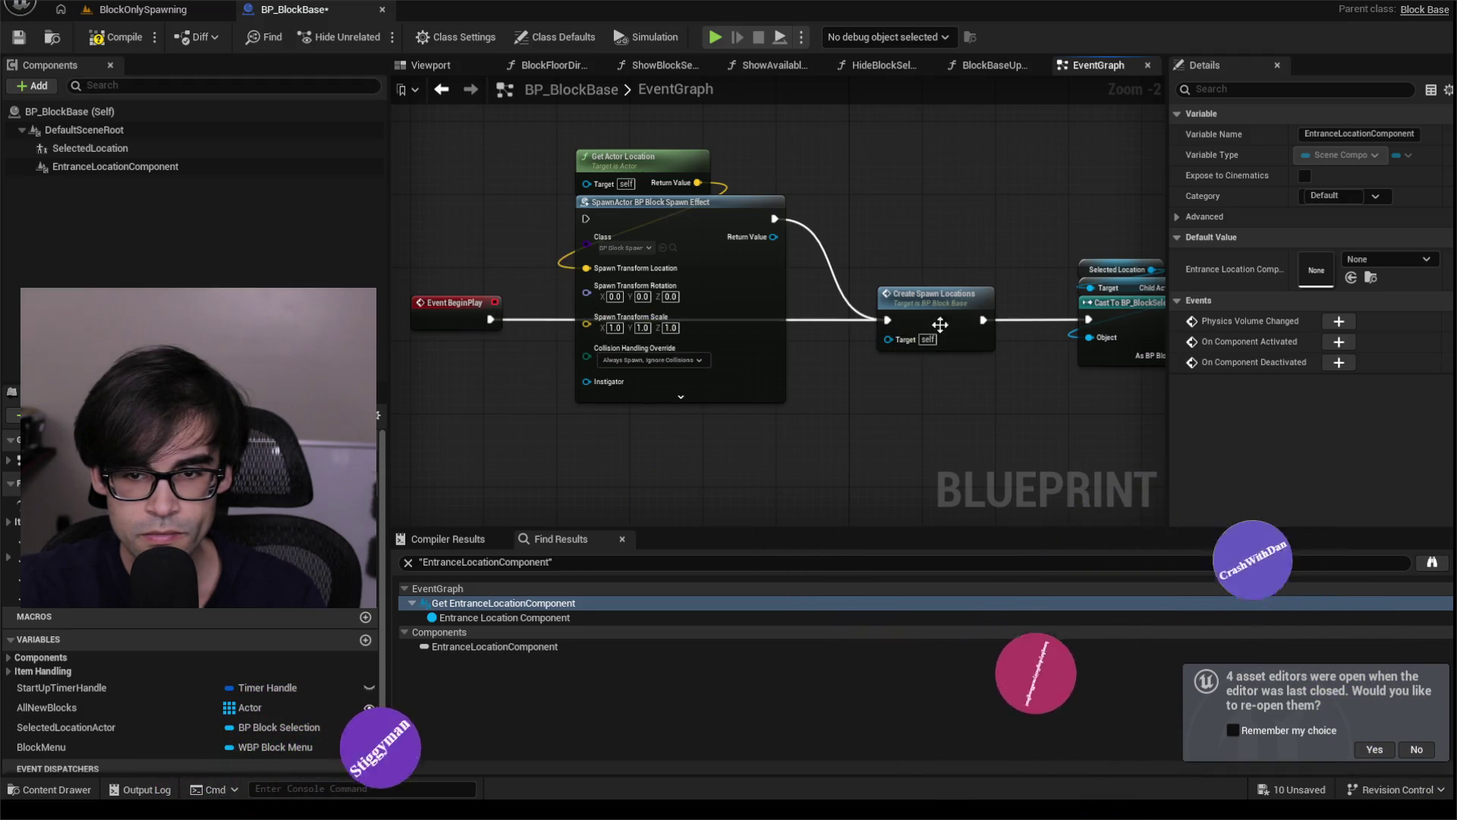
{"action": "left_click_drag", "start_coordinate": [889, 321], "coordinate": [461, 298]}
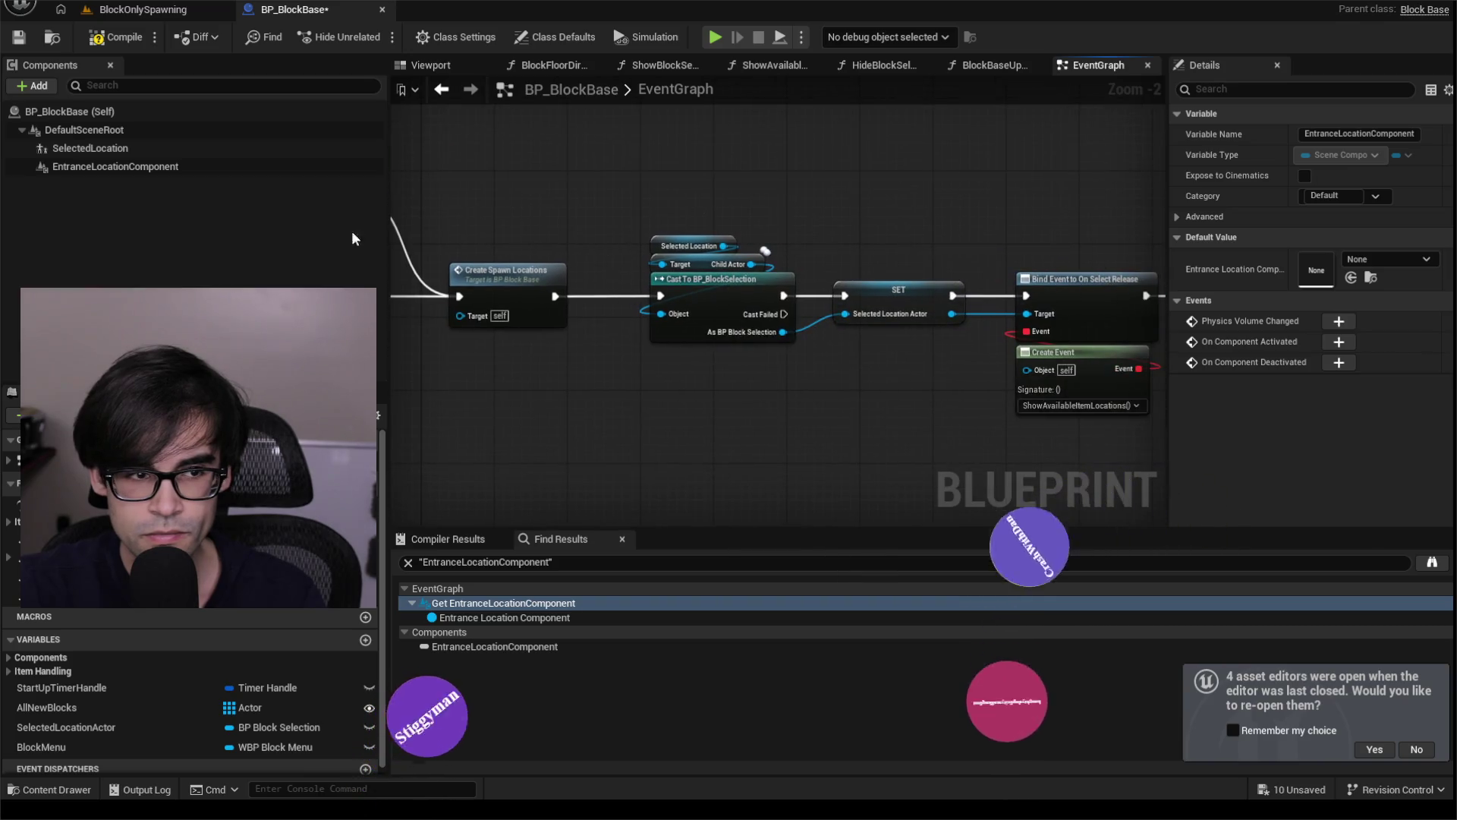
Delete the SelectedLocation component and recompile BP_BlockBase.
{"action": "left_click", "coordinate": [109, 149]}
{"action": "key", "text": "Delete"}
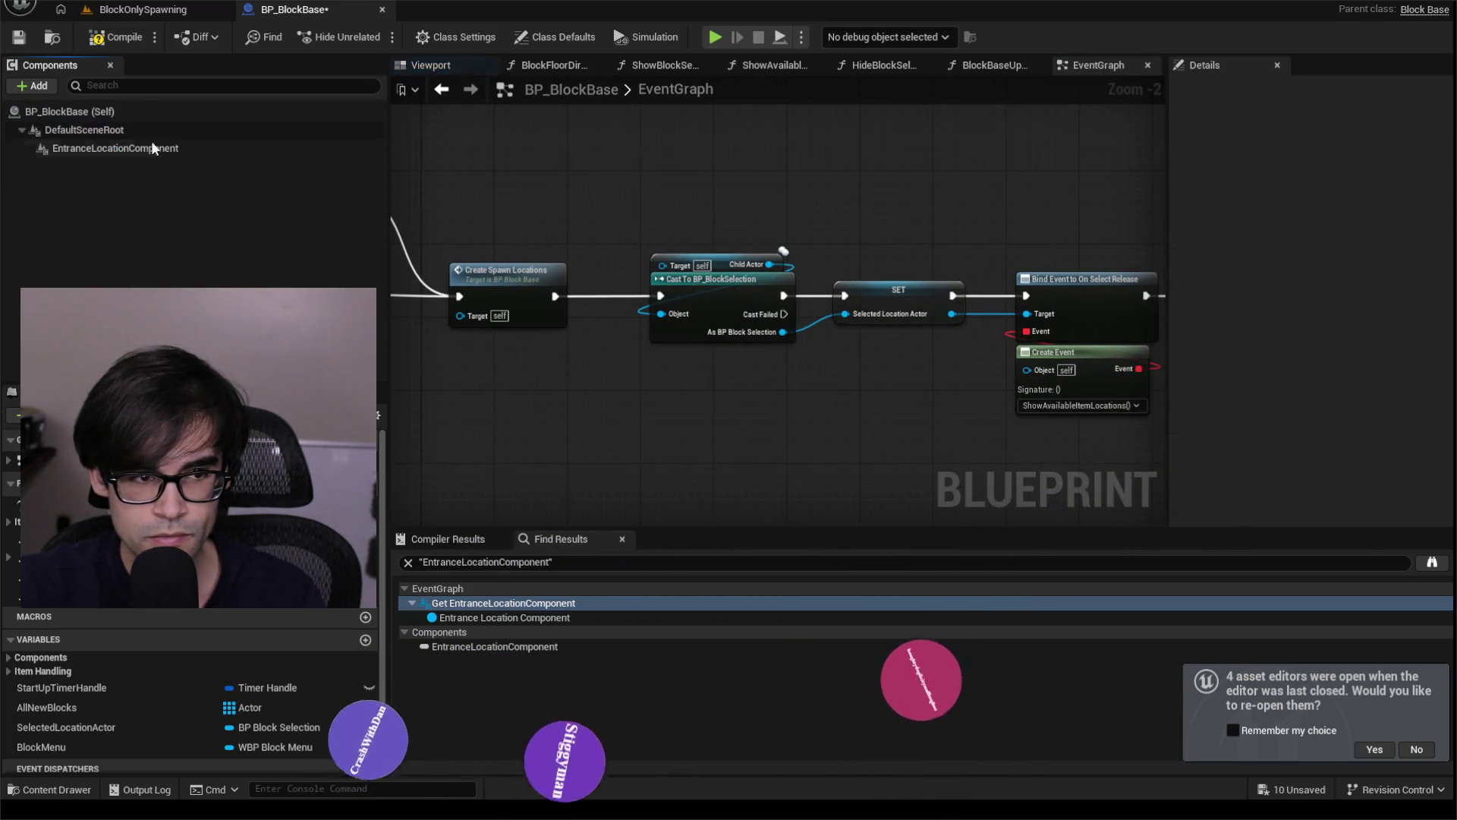
{"action": "left_click", "coordinate": [114, 36]}
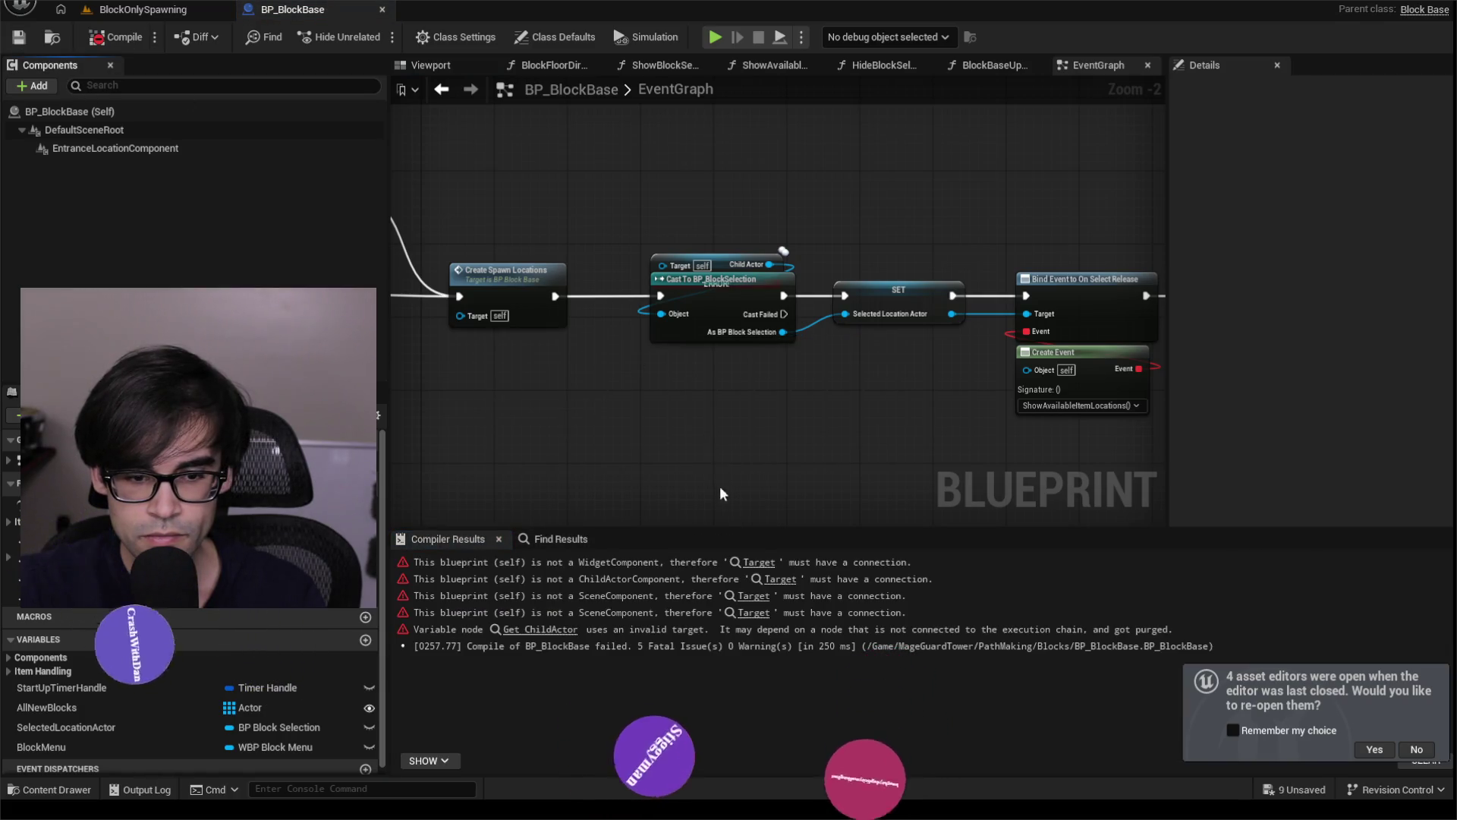
Move the Get Widget and cast nodes aside, link the Entrance Location setter to the Block Menu setter, and recompile.
{"action": "left_click", "coordinate": [759, 562]}
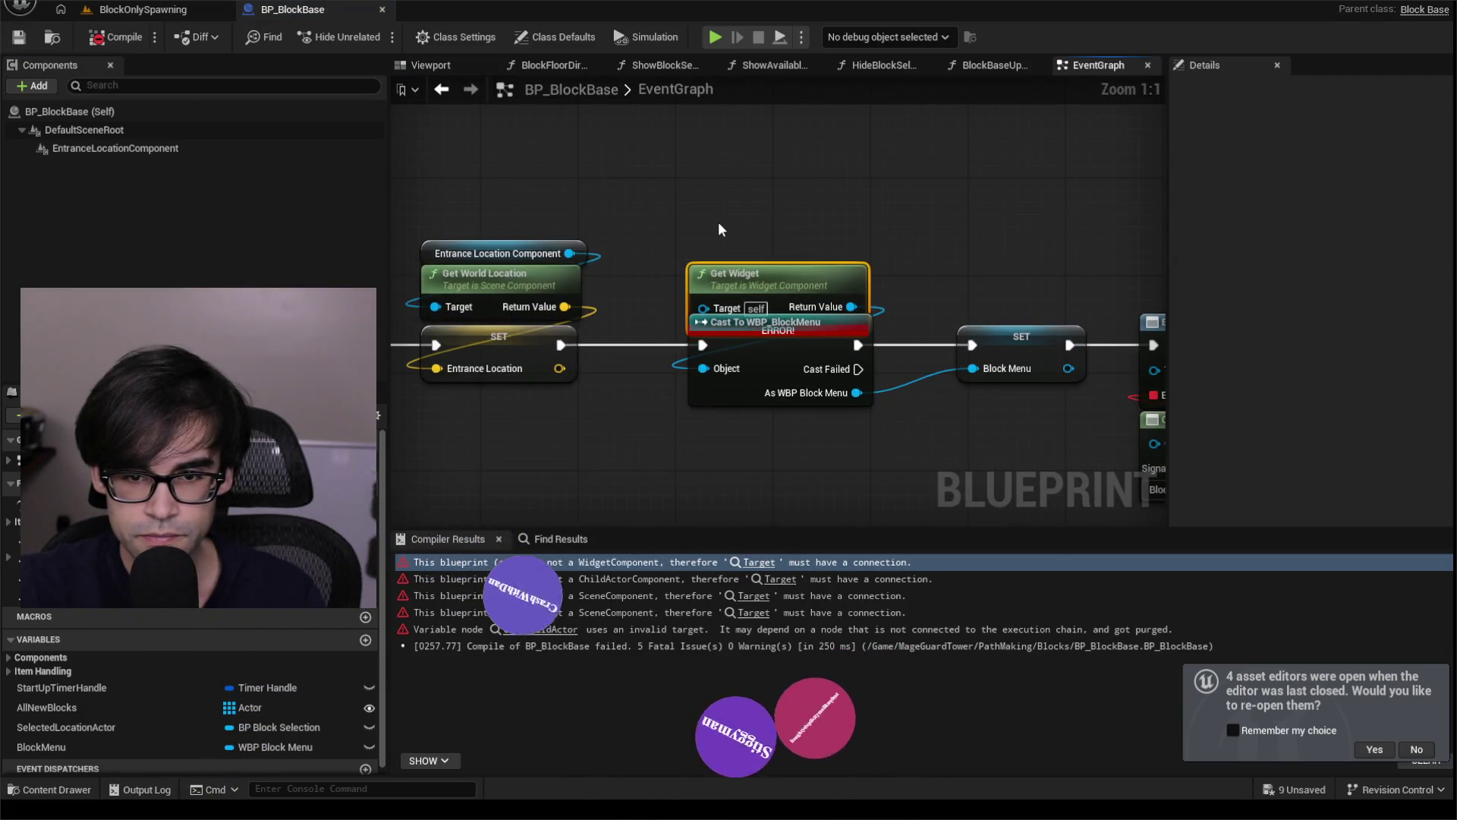
{"action": "left_click_drag", "start_coordinate": [782, 347], "coordinate": [782, 469]}
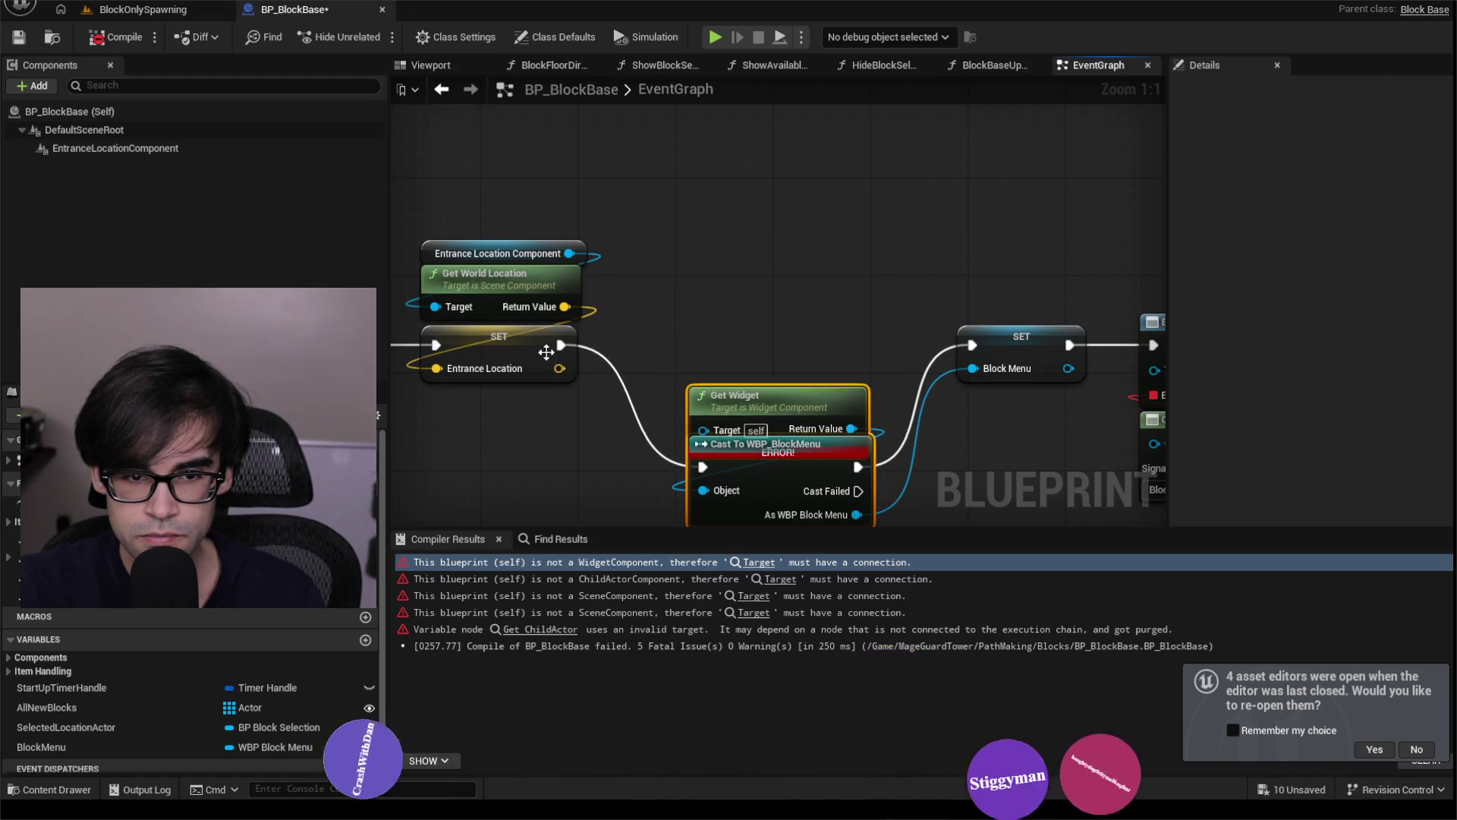
{"action": "left_click_drag", "start_coordinate": [973, 348], "coordinate": [973, 348]}
{"action": "scroll", "coordinate": [566, 230], "scroll_direction": "down", "scroll_amount": 2}
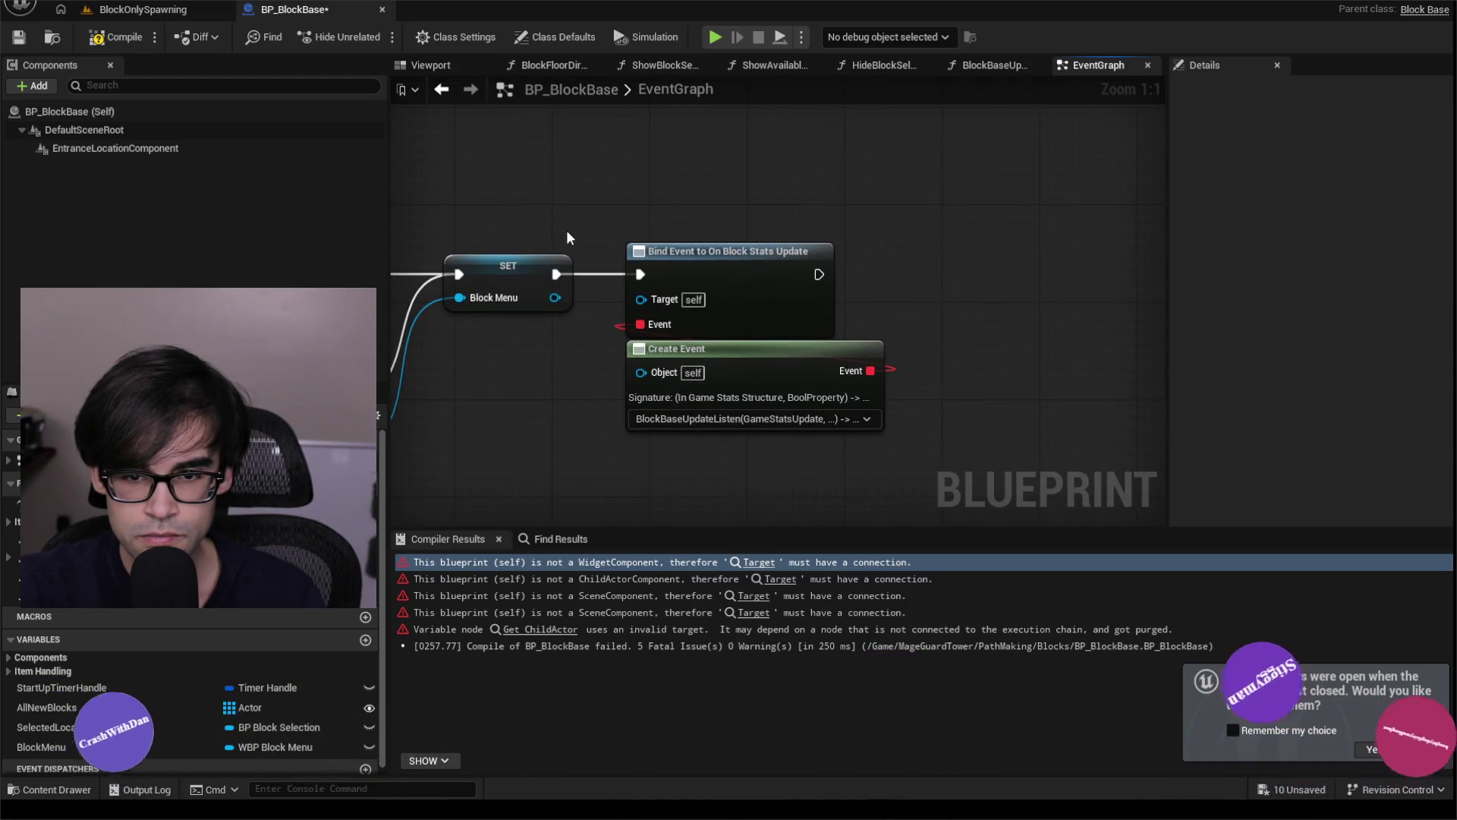
{"action": "left_click", "coordinate": [119, 38]}
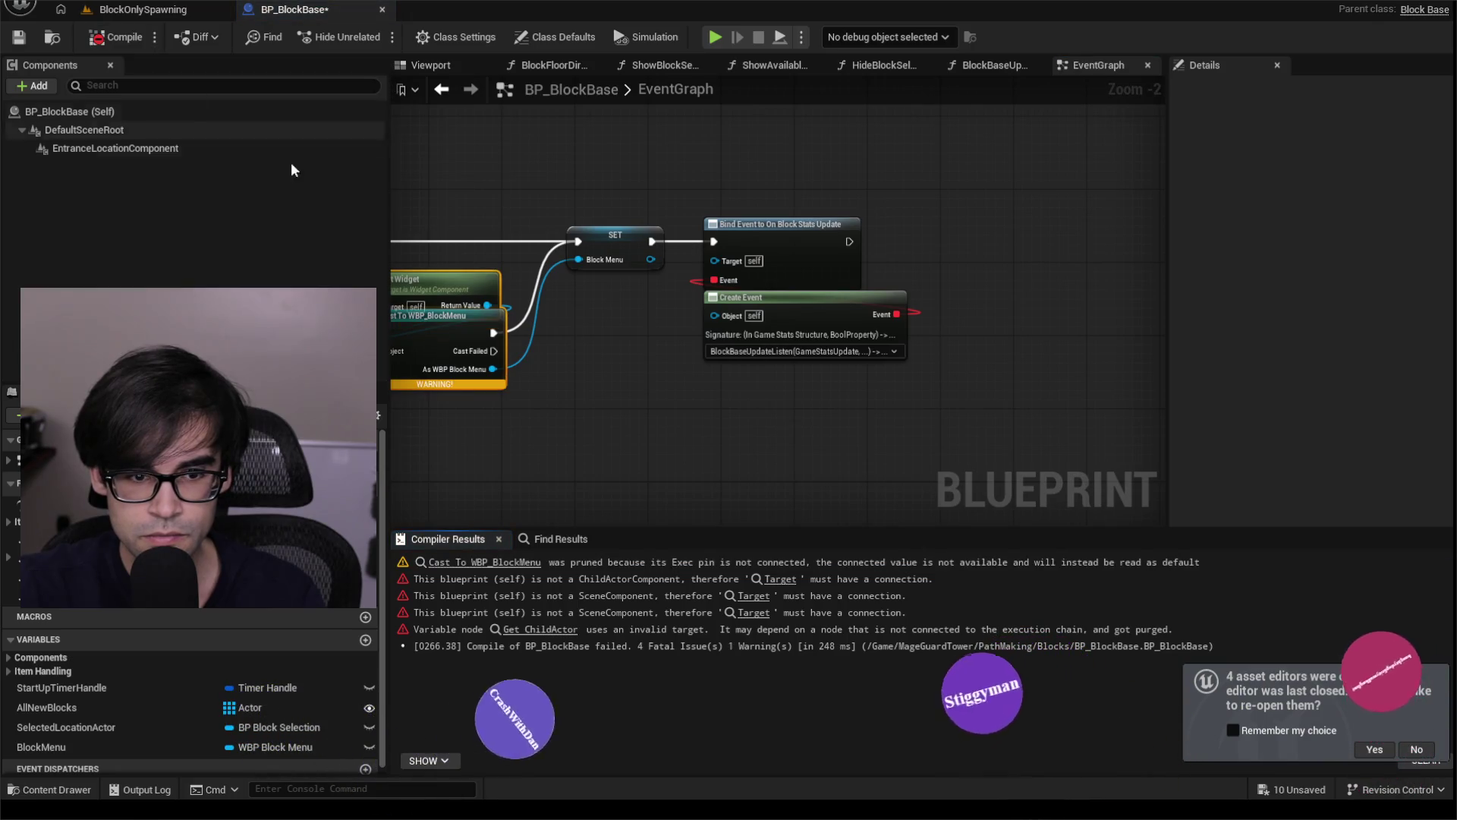
Bypass Cast To BP_BlockSelection by linking Create Spawn Locations to the Selected Location Actor setter, then recompile.
{"action": "left_click_drag", "start_coordinate": [501, 218], "coordinate": [763, 239]}
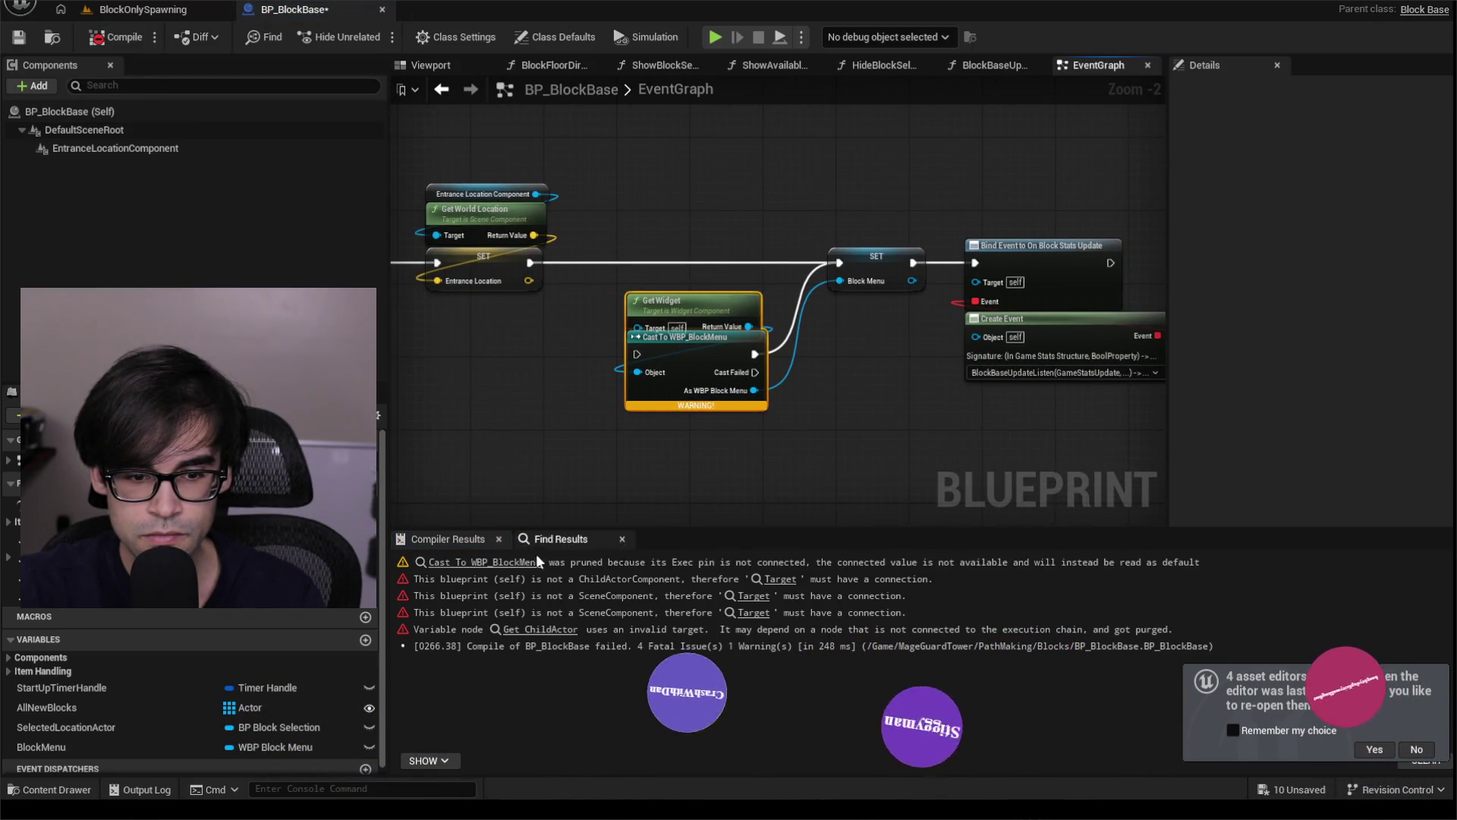
{"action": "left_click", "coordinate": [780, 578]}
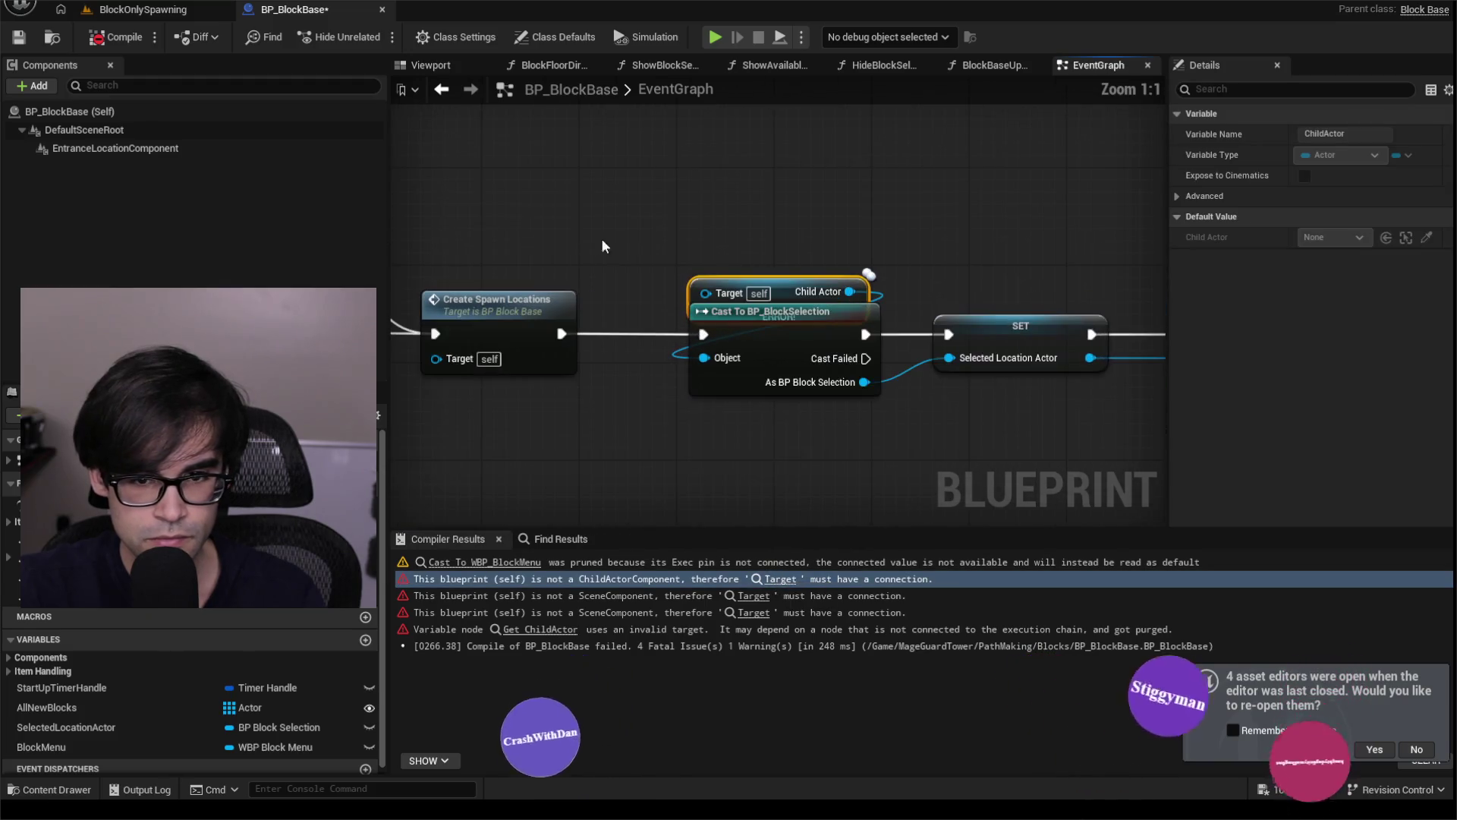
{"action": "left_click", "coordinate": [773, 342]}
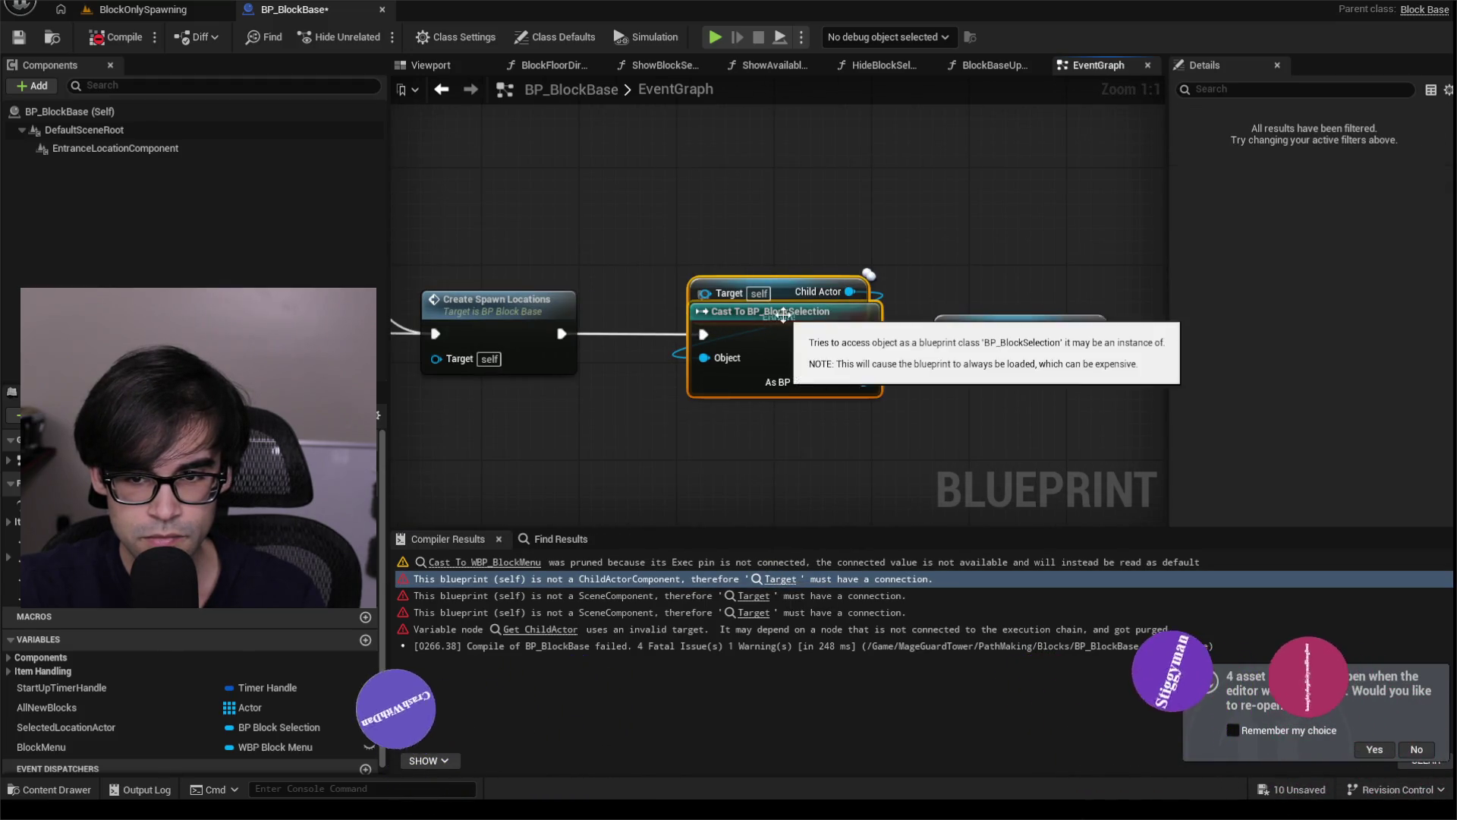
{"action": "scroll", "coordinate": [735, 208], "scroll_direction": "down", "scroll_amount": 1}
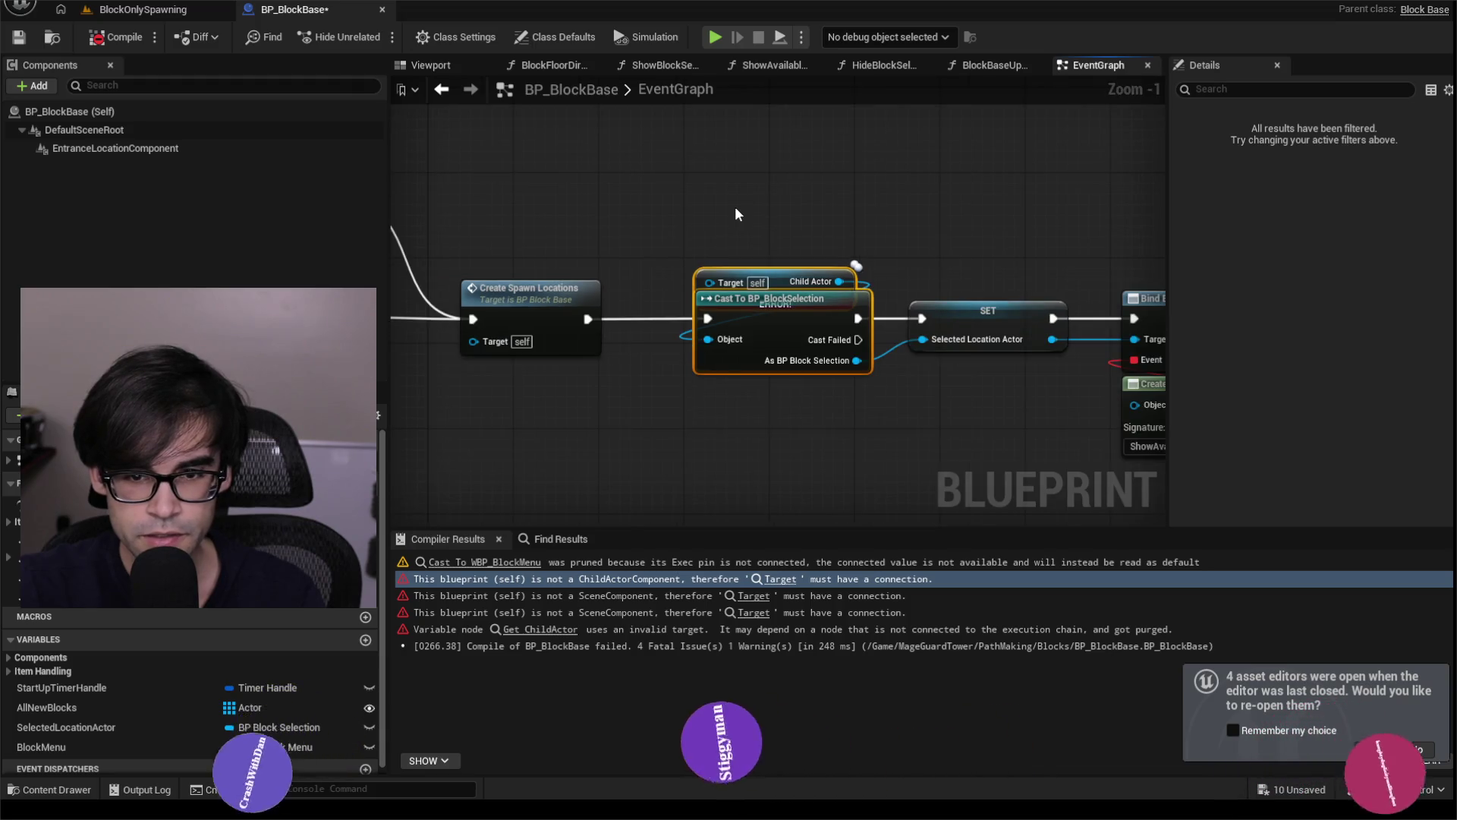
{"action": "scroll", "coordinate": [823, 259], "scroll_direction": "down", "scroll_amount": 2}
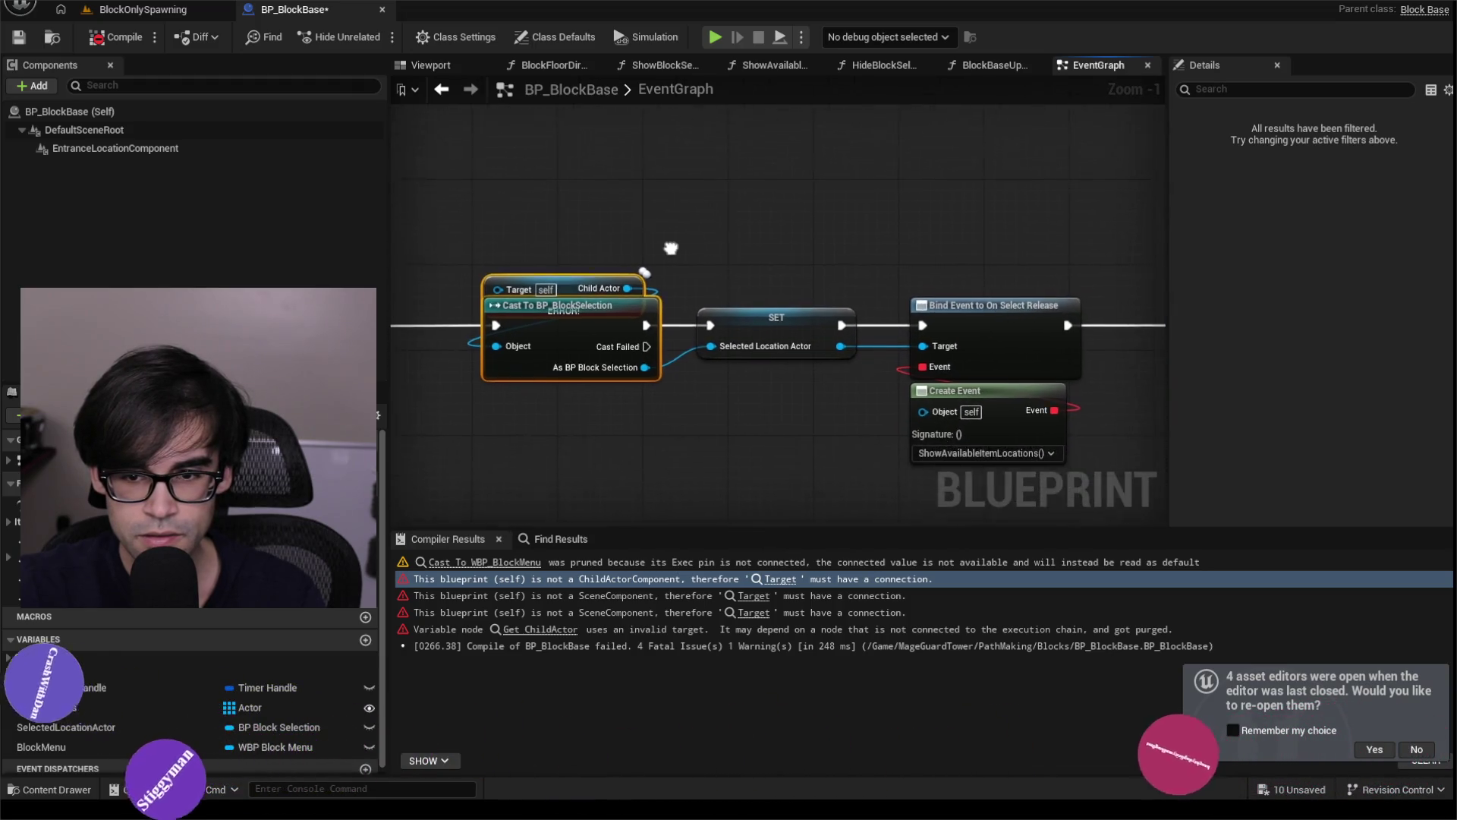
{"action": "mouse_move", "coordinate": [657, 206]}
{"action": "left_mouse_down"}
{"action": "mouse_move", "coordinate": [673, 244]}
{"action": "mouse_move", "coordinate": [599, 264]}
{"action": "mouse_move", "coordinate": [747, 245]}
{"action": "left_mouse_up"}
{"action": "scroll", "coordinate": [747, 245], "scroll_direction": "down", "scroll_amount": 2}
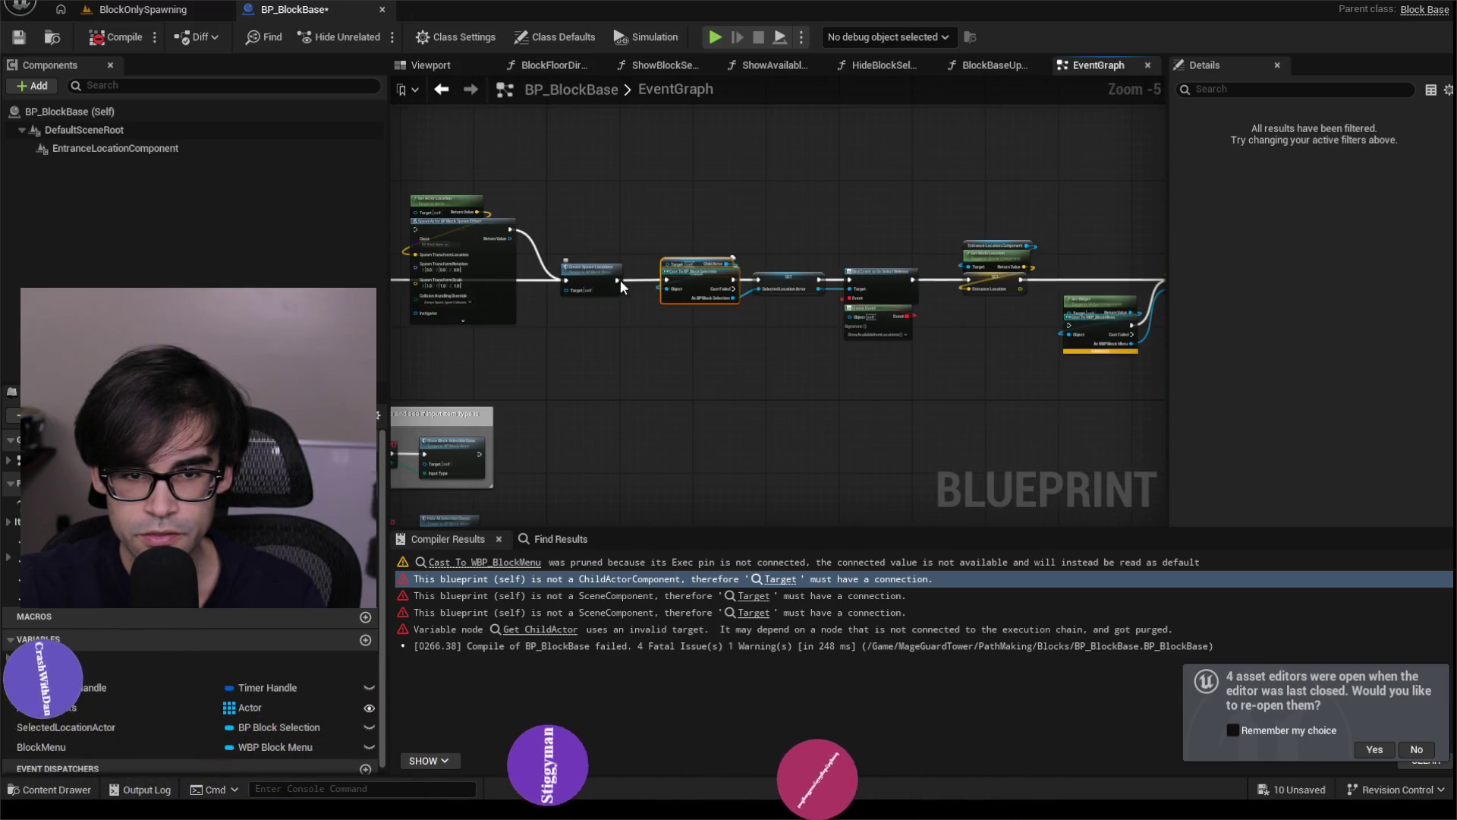
{"action": "left_click", "coordinate": [616, 279]}
{"action": "left_click_drag", "start_coordinate": [932, 271], "coordinate": [972, 281]}
{"action": "left_click", "coordinate": [97, 38]}
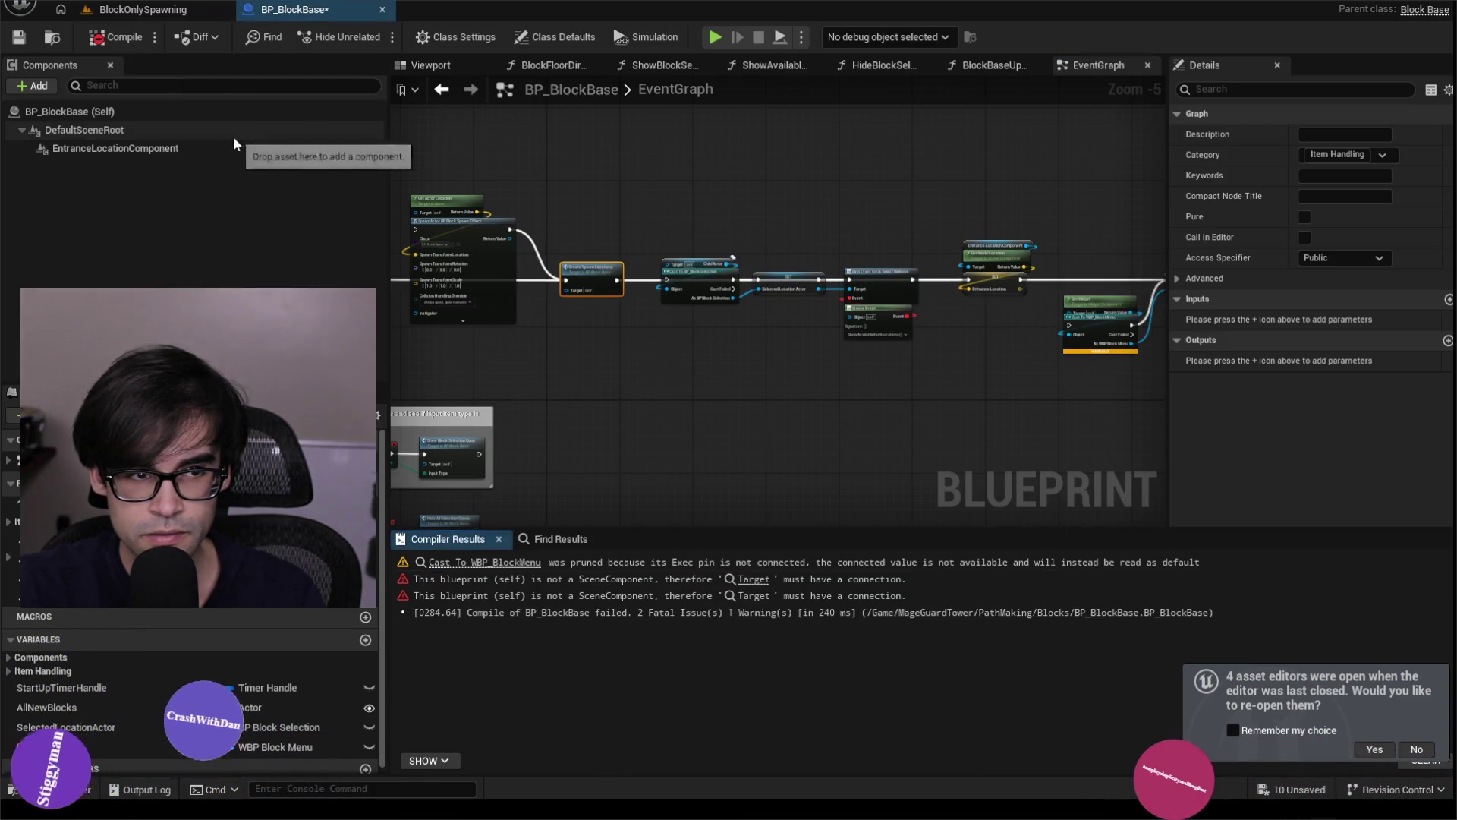
Fix the Set Visibility nodes in ShowBlockSelectionCone and HideBlockSelectionCone, recompiling down to one warning.
{"action": "left_click", "coordinate": [759, 586]}
{"action": "left_click", "coordinate": [761, 588]}
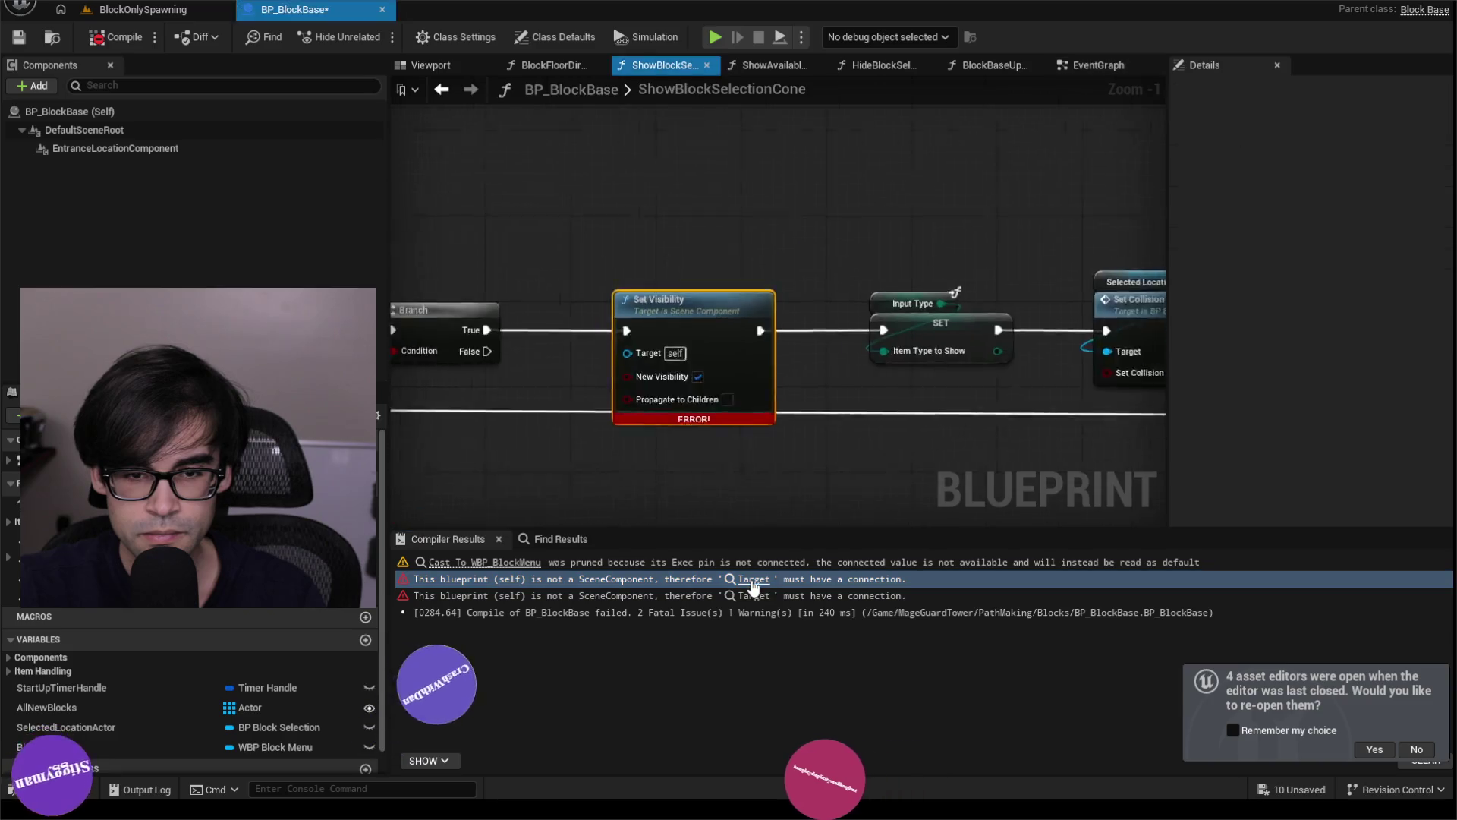
{"action": "scroll", "coordinate": [644, 312], "scroll_direction": "up", "scroll_amount": 4}
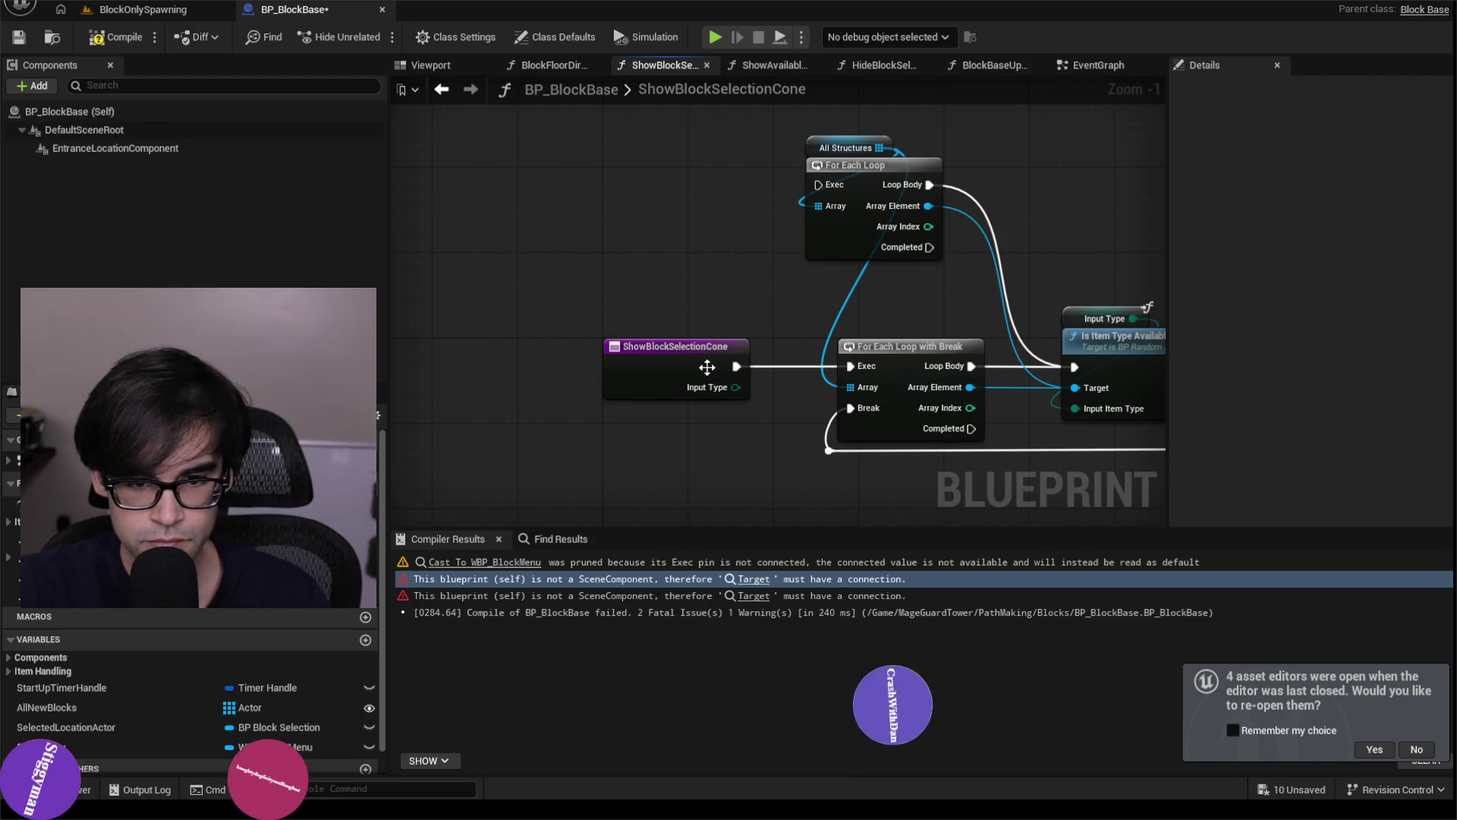
{"action": "left_click", "coordinate": [118, 44]}
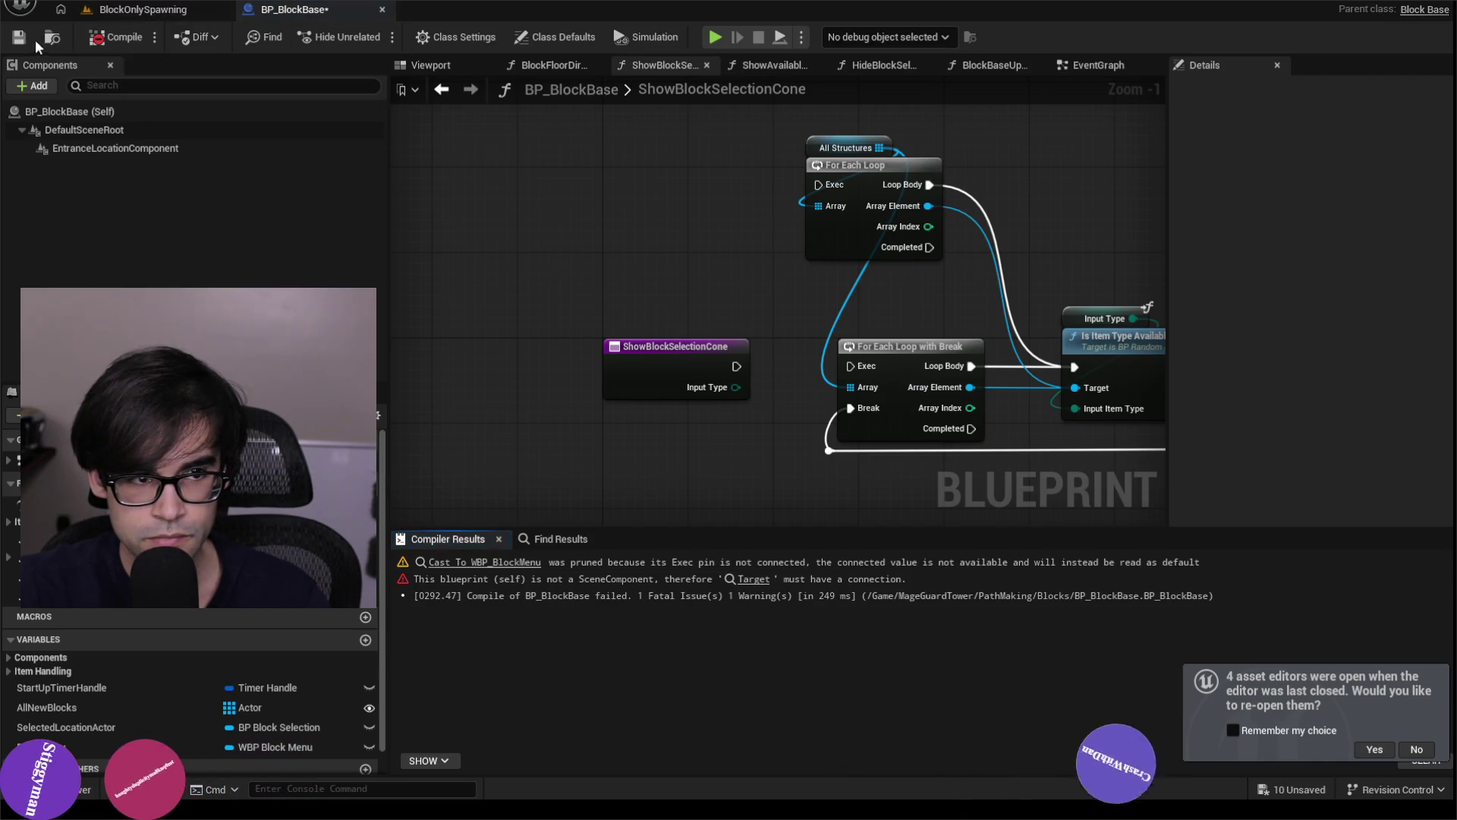
{"action": "left_click", "coordinate": [752, 582]}
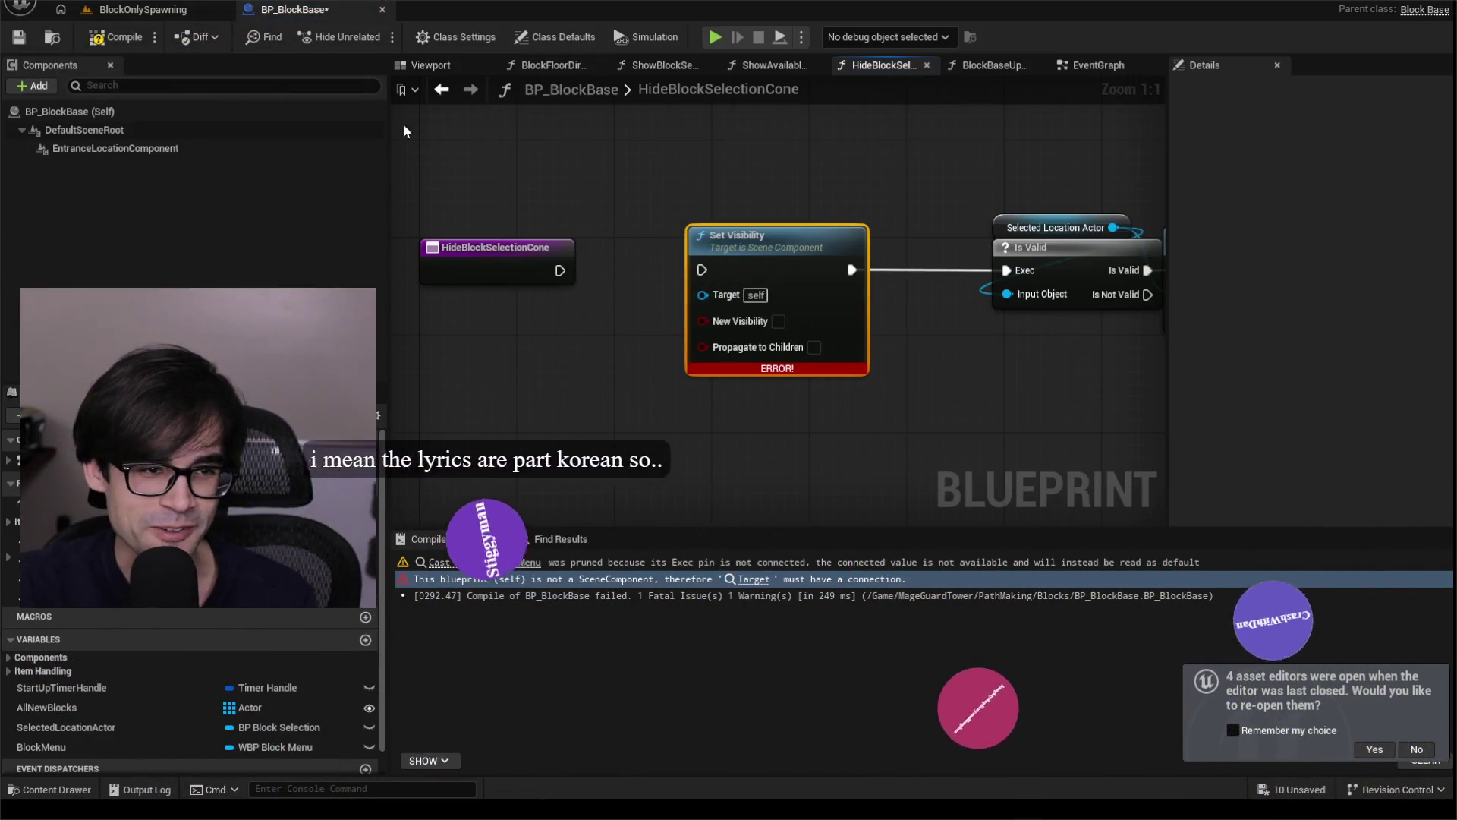
{"action": "left_click", "coordinate": [93, 40]}
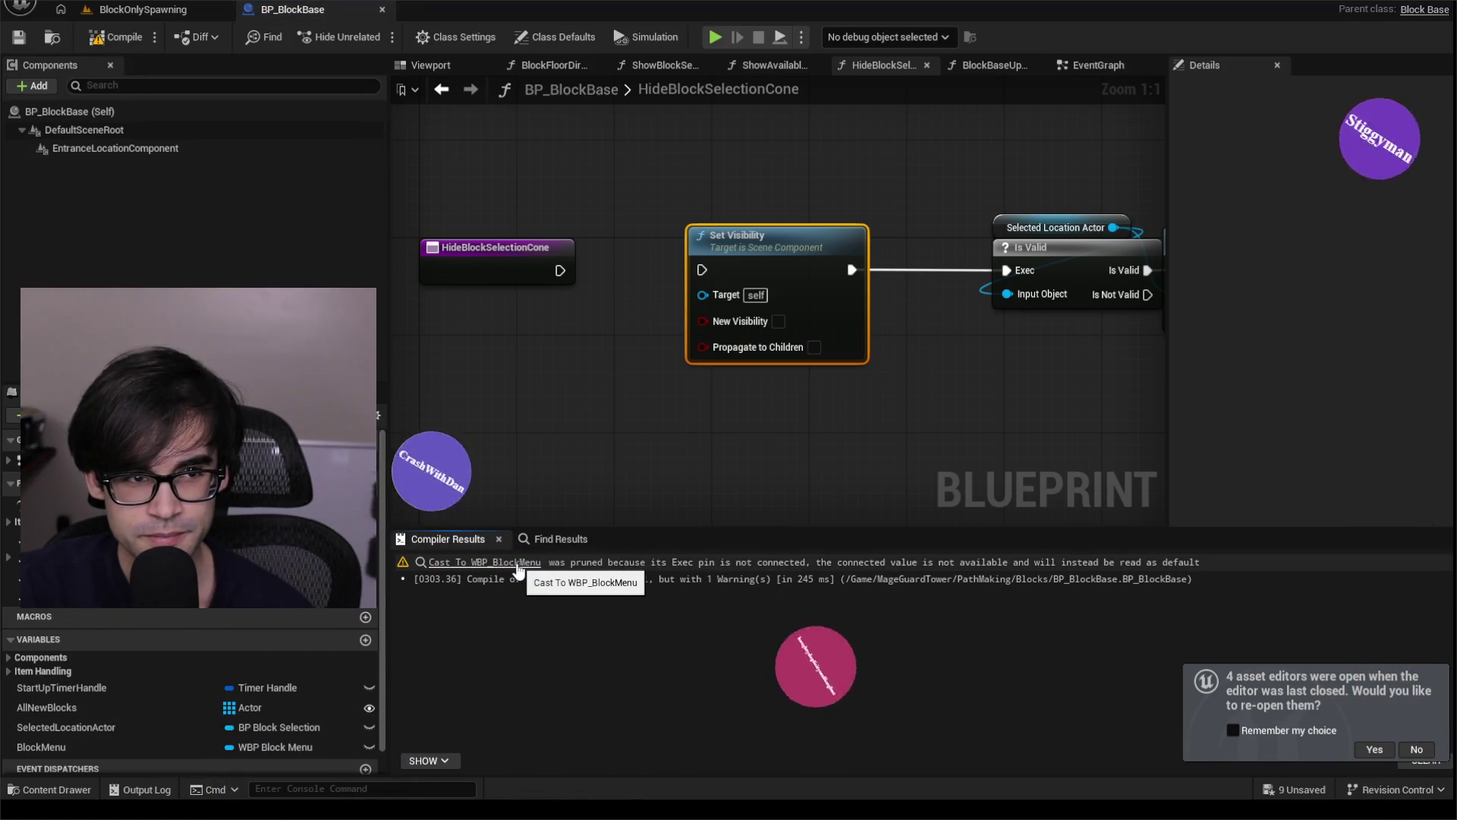
{"action": "left_click", "coordinate": [517, 564]}
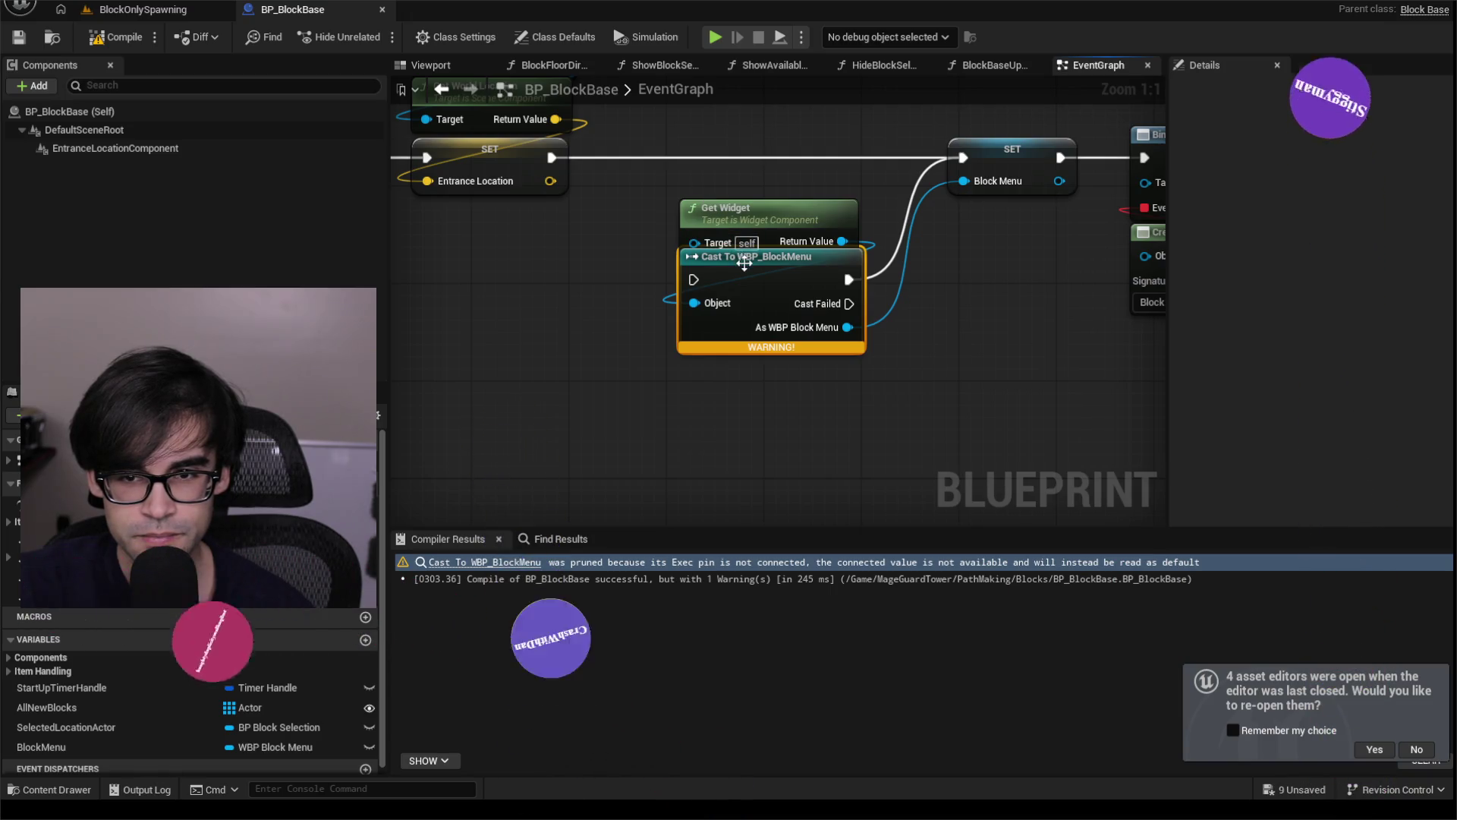
Reposition the Get Widget and cast node pair, save BP_BlockBase, and open BP_End from the Blocks folder.
{"action": "left_click_drag", "start_coordinate": [754, 196], "coordinate": [755, 242]}
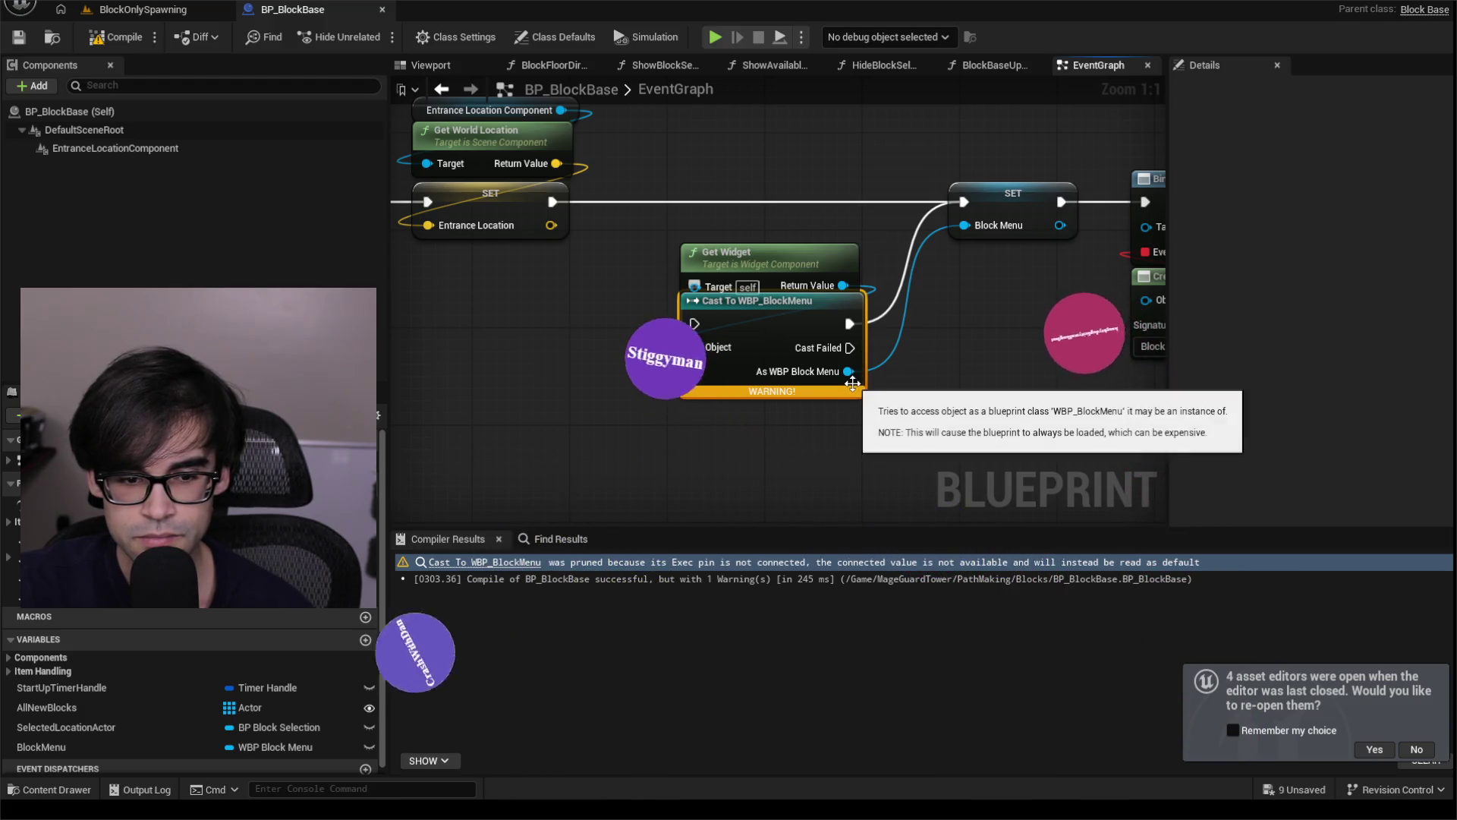
{"action": "scroll", "coordinate": [832, 380], "scroll_direction": "down", "scroll_amount": 2}
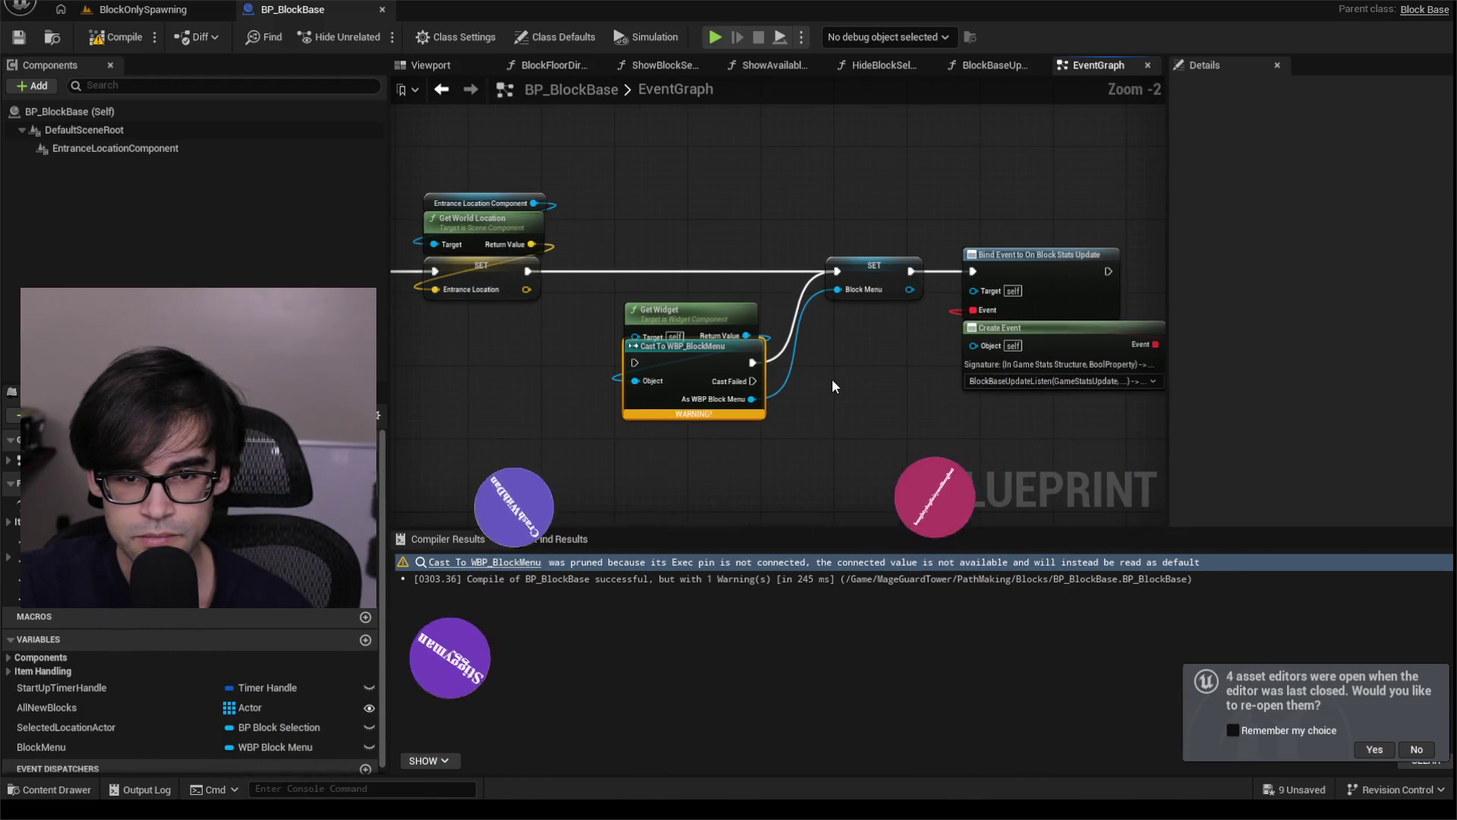
{"action": "left_click_drag", "start_coordinate": [658, 307], "coordinate": [659, 307]}
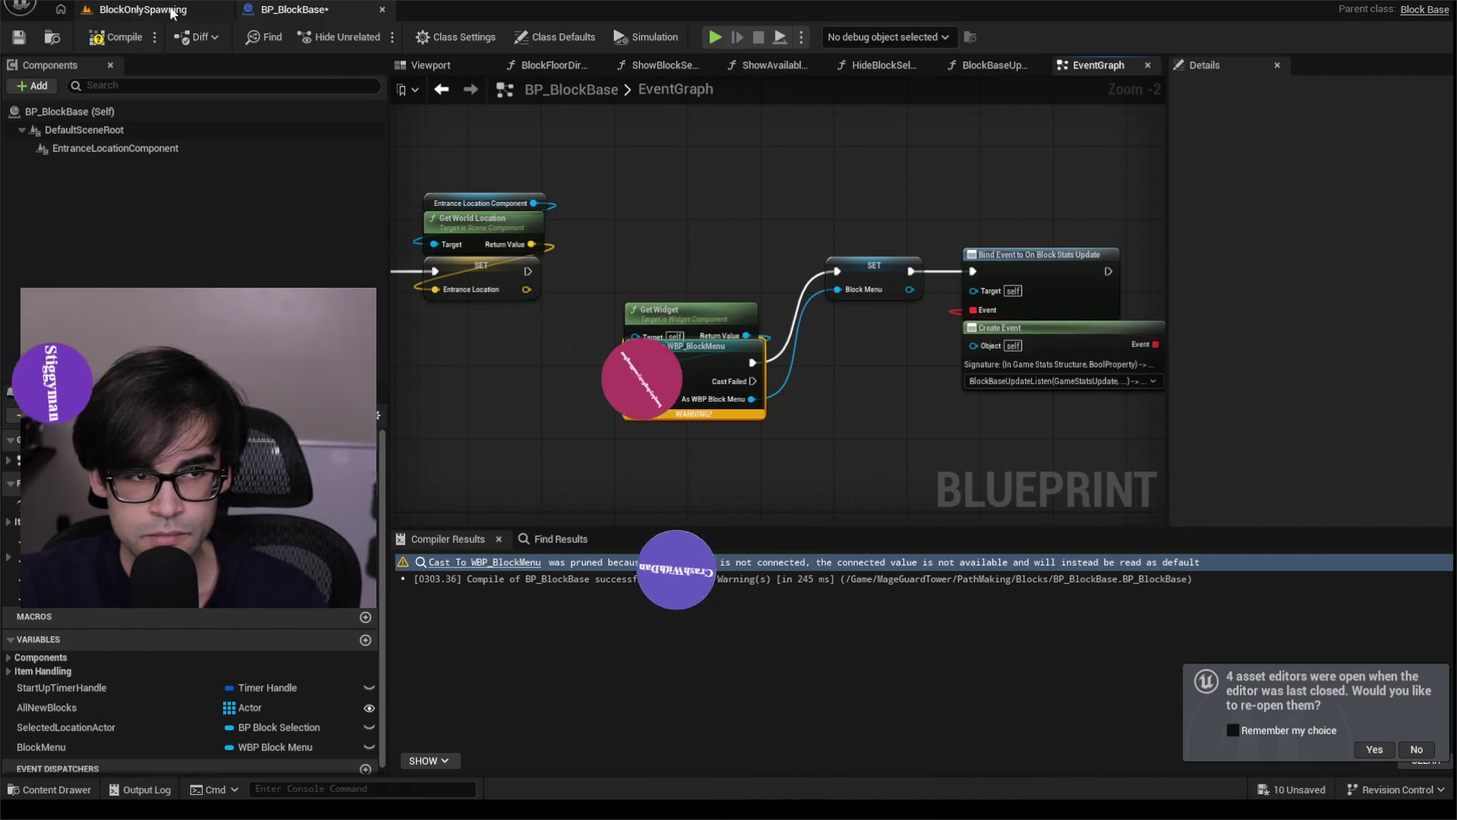
{"action": "key", "text": "ctrl+s"}
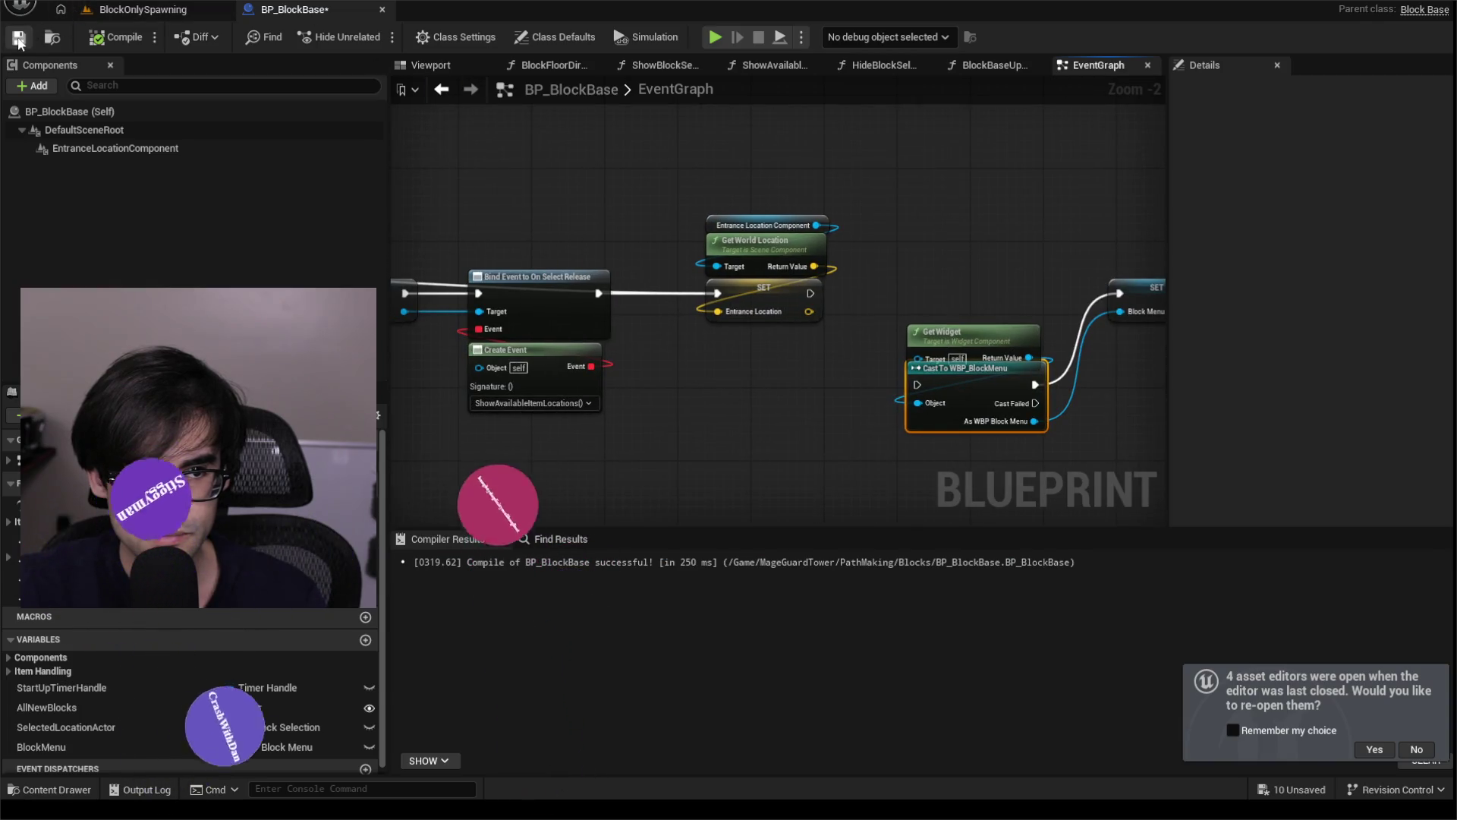
{"action": "left_click", "coordinate": [82, 14]}
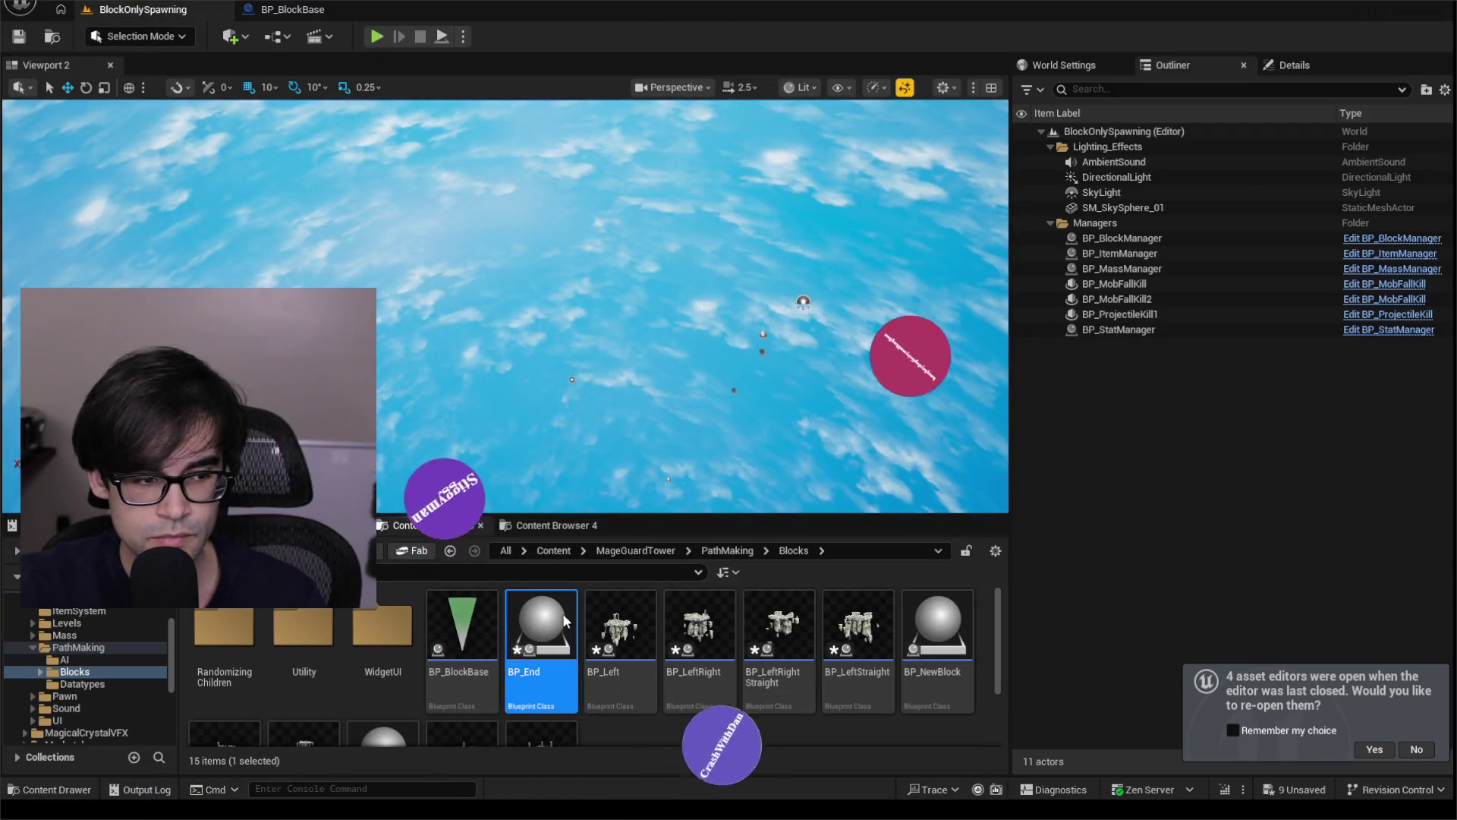
{"action": "double_click", "coordinate": [538, 627]}
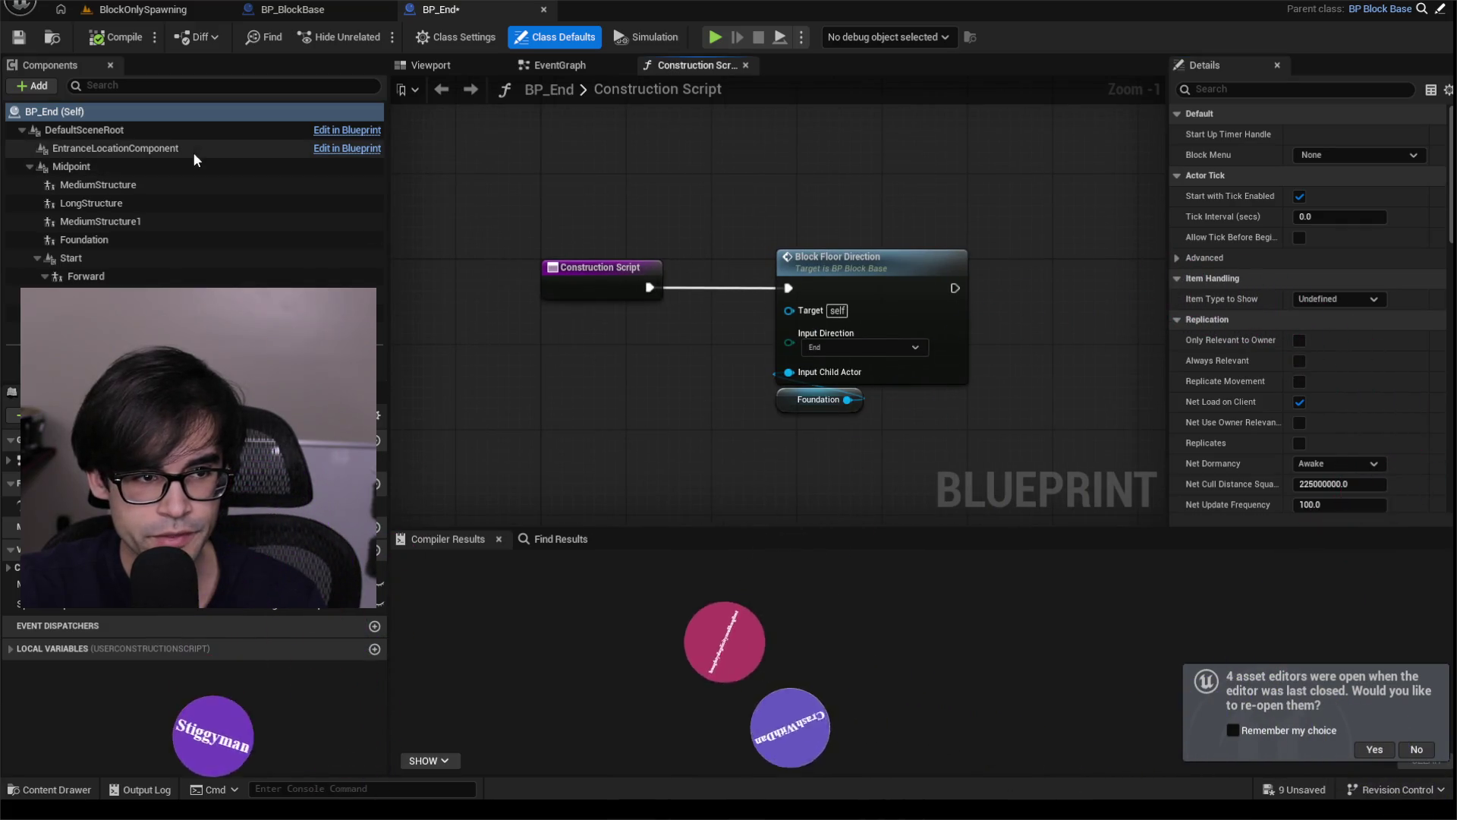
Delete the MediumStructure through MediumStructure1 components from BP_End.
{"action": "left_click", "coordinate": [152, 148]}
{"action": "left_click", "coordinate": [115, 169]}
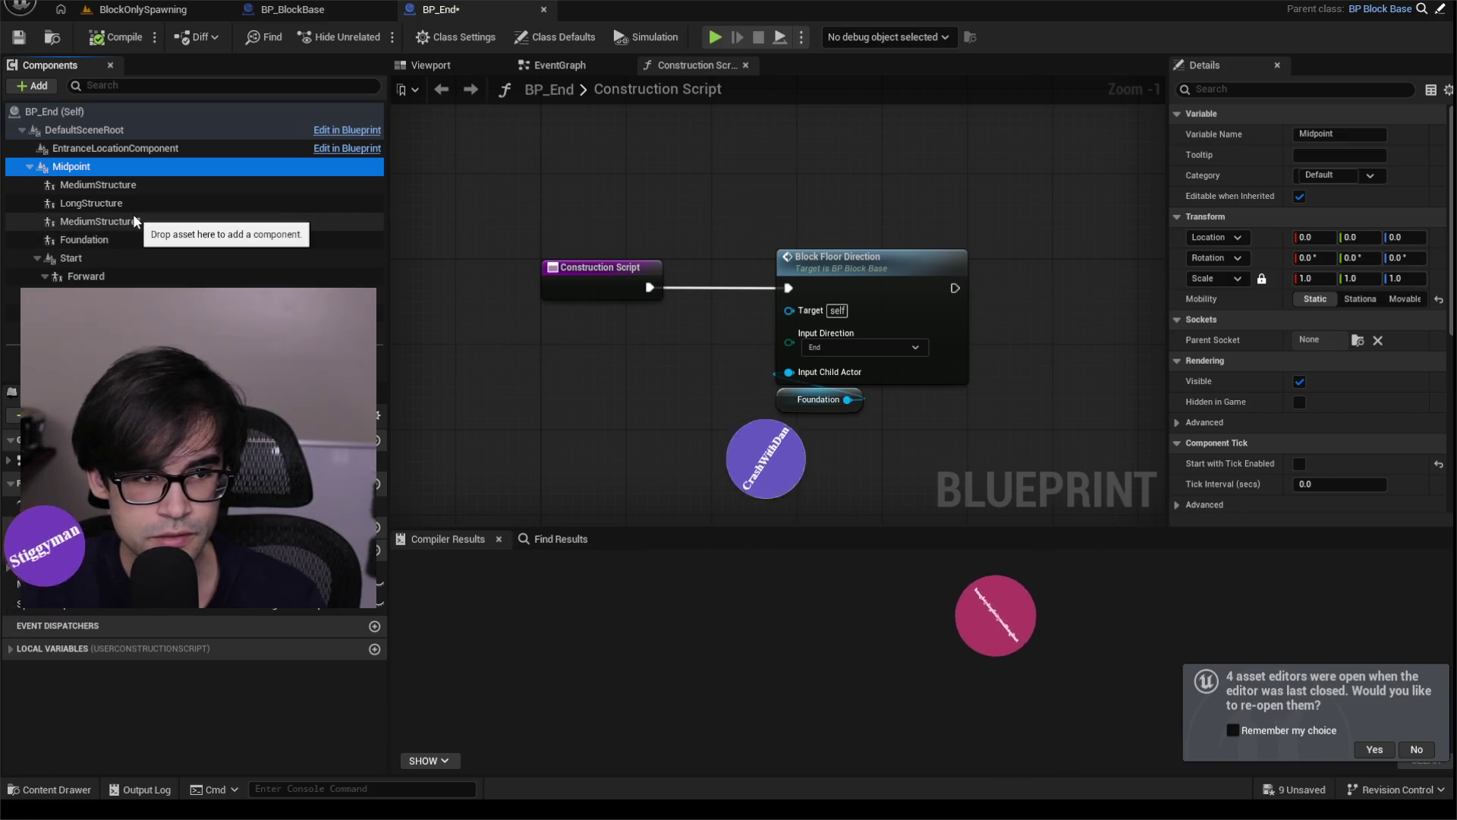
{"action": "left_click", "coordinate": [133, 215], "text": "ctrl"}
{"action": "left_click", "coordinate": [113, 202], "text": "ctrl"}
{"action": "left_click", "coordinate": [99, 184], "text": "ctrl"}
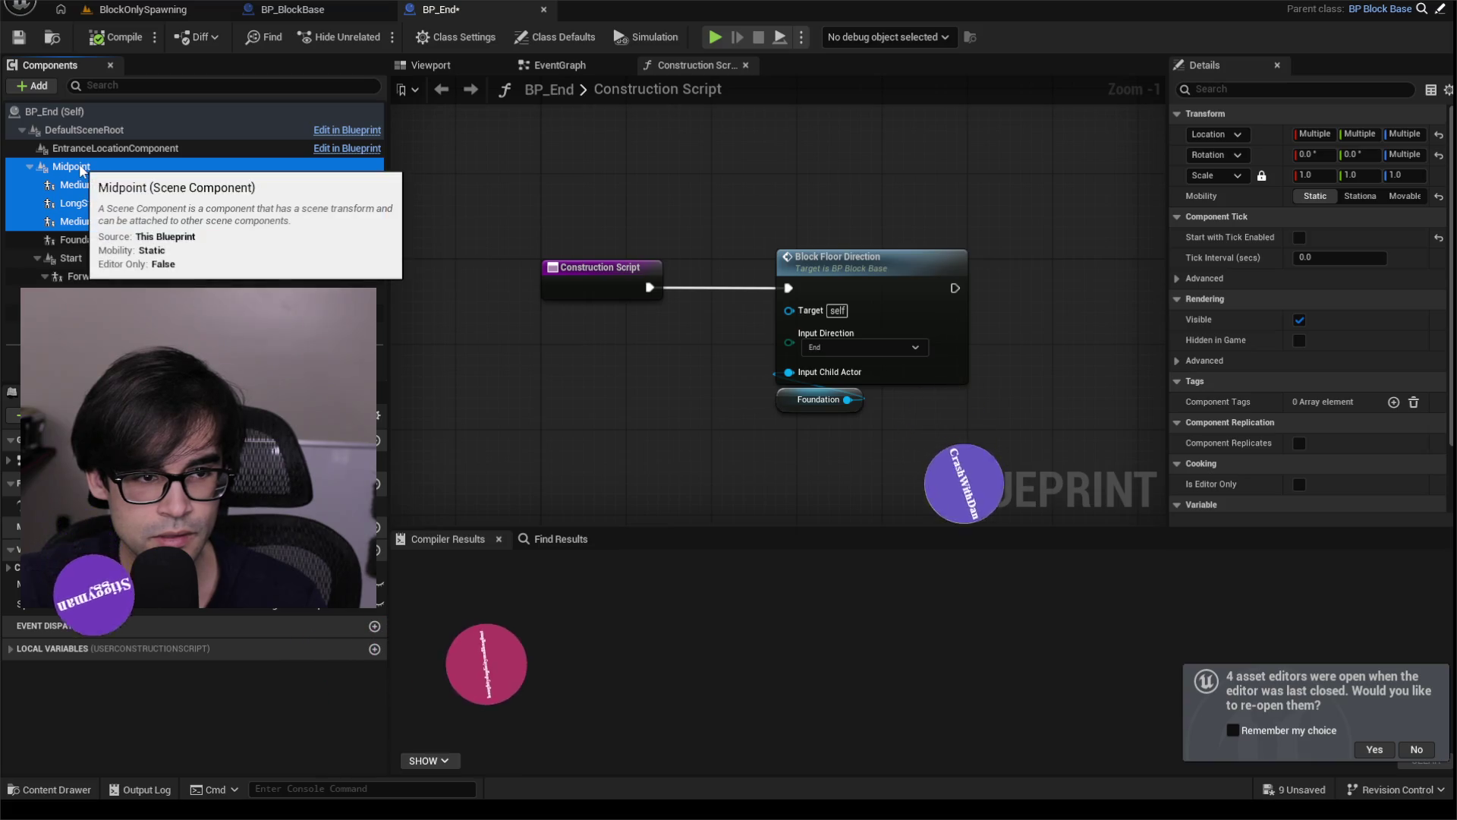
{"action": "left_click", "coordinate": [99, 184]}
{"action": "left_click", "coordinate": [112, 222], "text": "shift"}
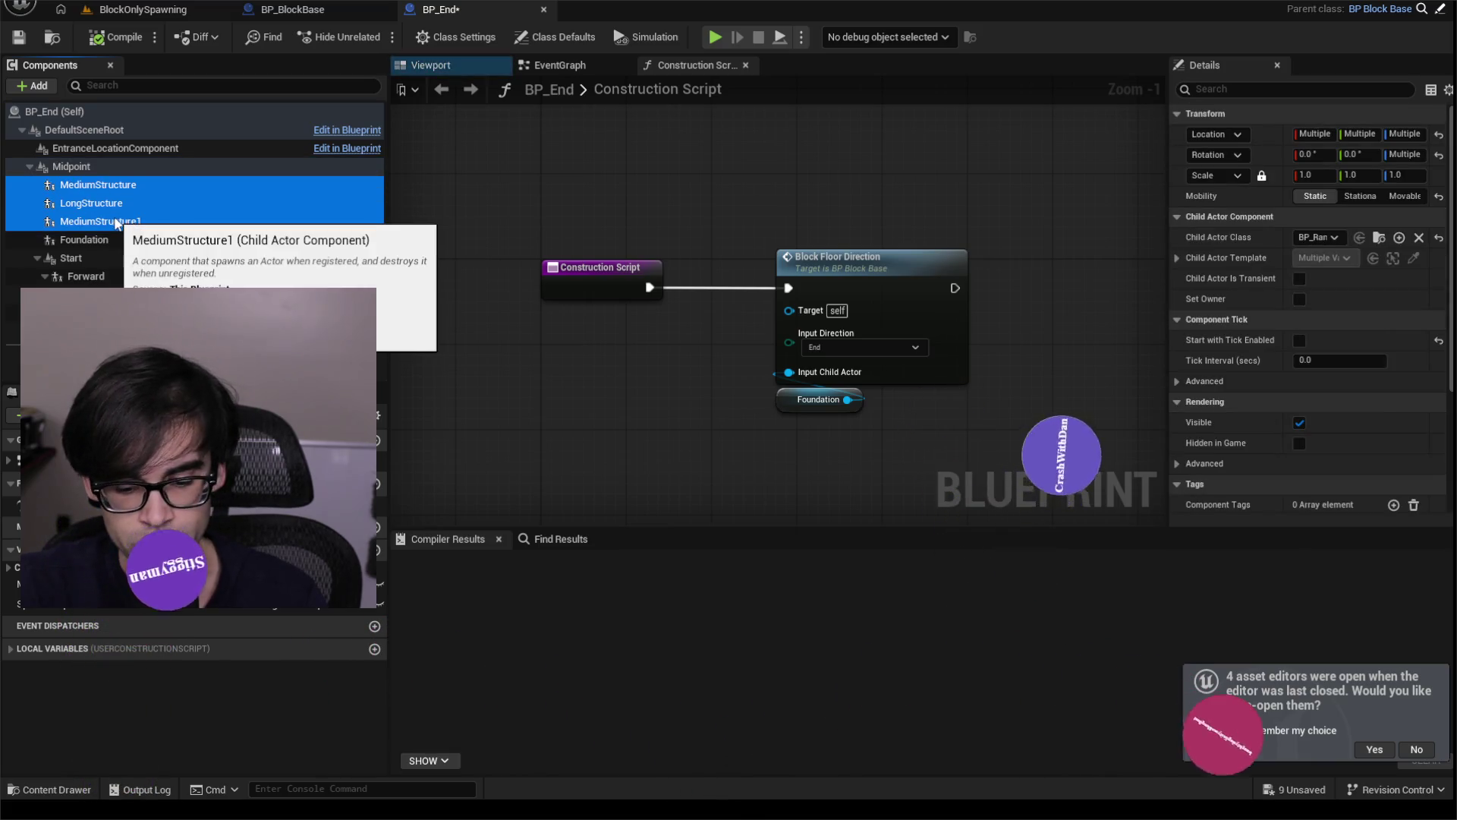
{"action": "key", "text": "Delete"}
Delete the Start component with its children, then compile BP_End.
{"action": "left_click", "coordinate": [79, 205]}
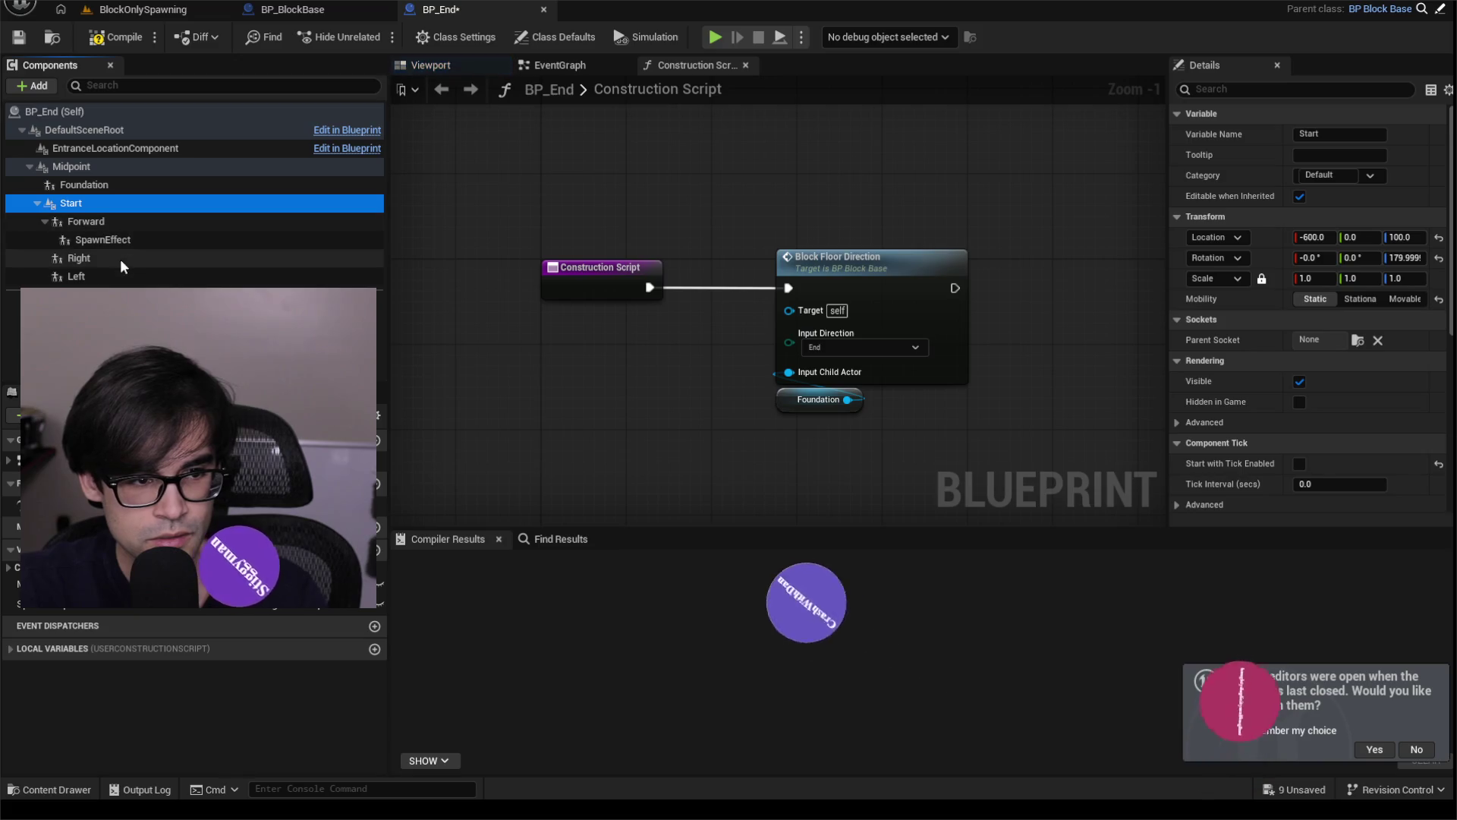
{"action": "left_click", "coordinate": [124, 278], "text": "shift"}
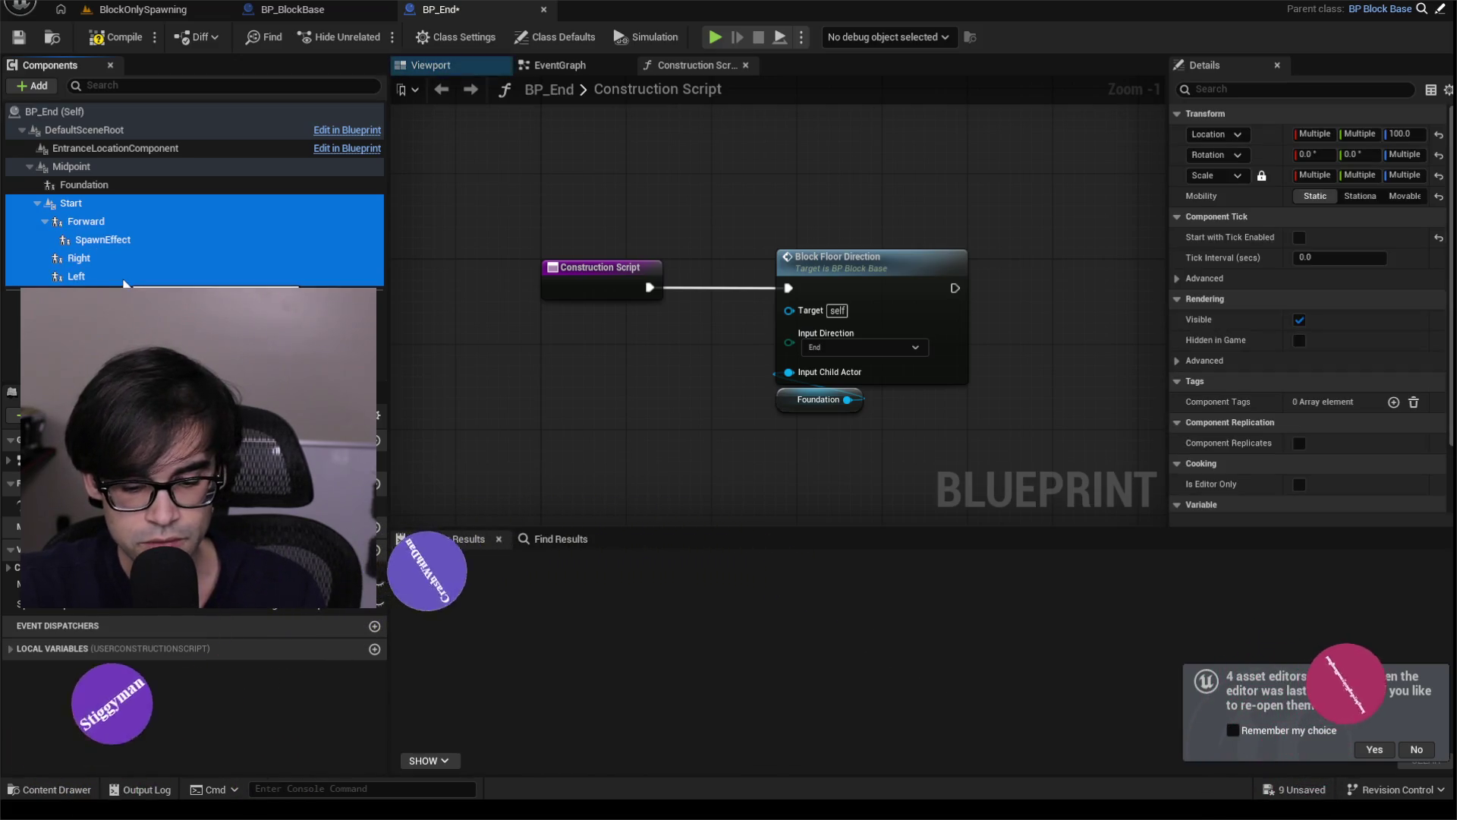
{"action": "key", "text": "Delete"}
{"action": "left_click", "coordinate": [99, 42]}
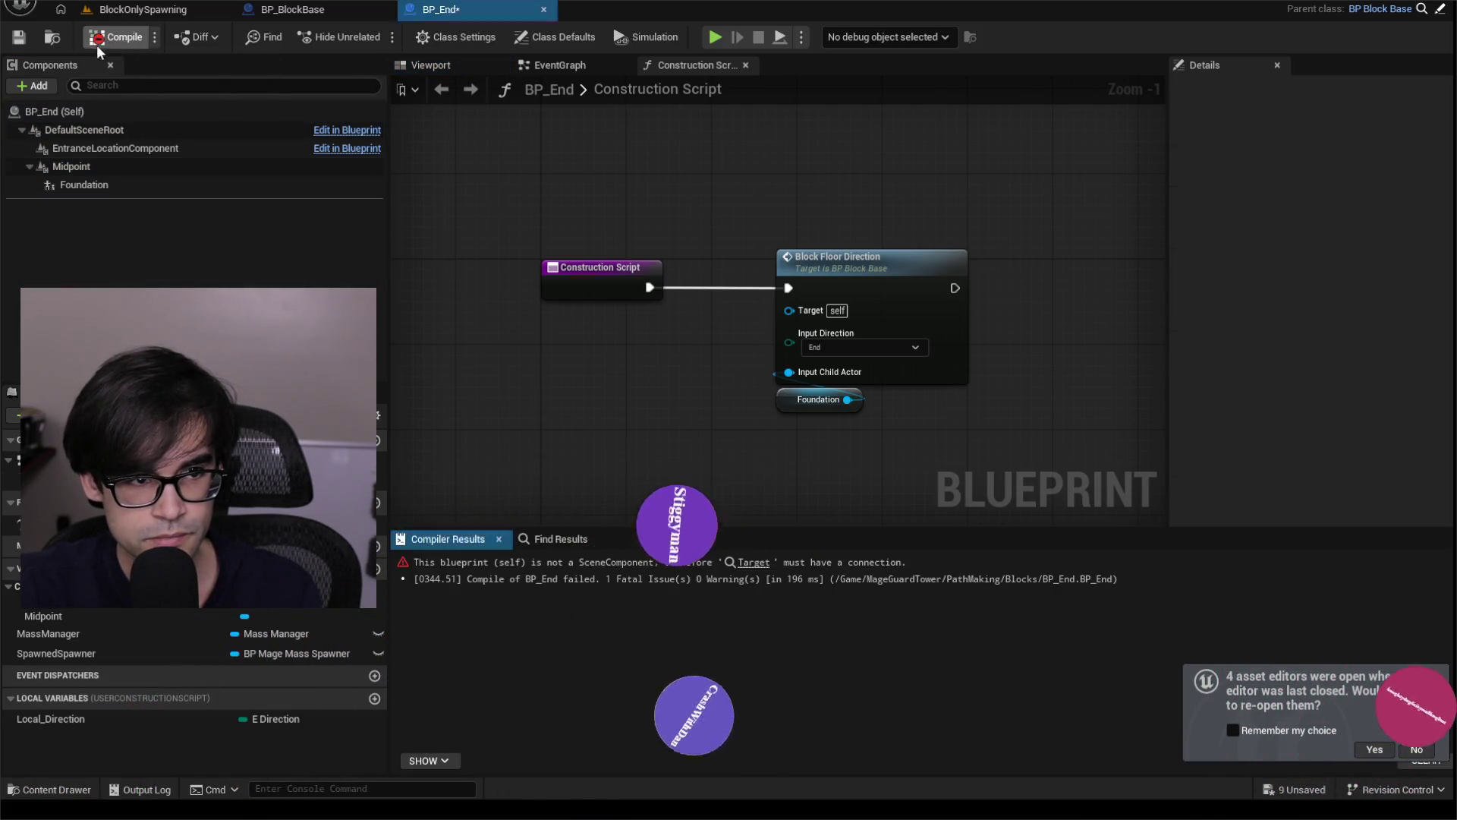
Save BP_End, connect the SET node's exec output to Set Is End, and recompile without errors.
{"action": "left_click", "coordinate": [23, 39]}
{"action": "left_click", "coordinate": [753, 562]}
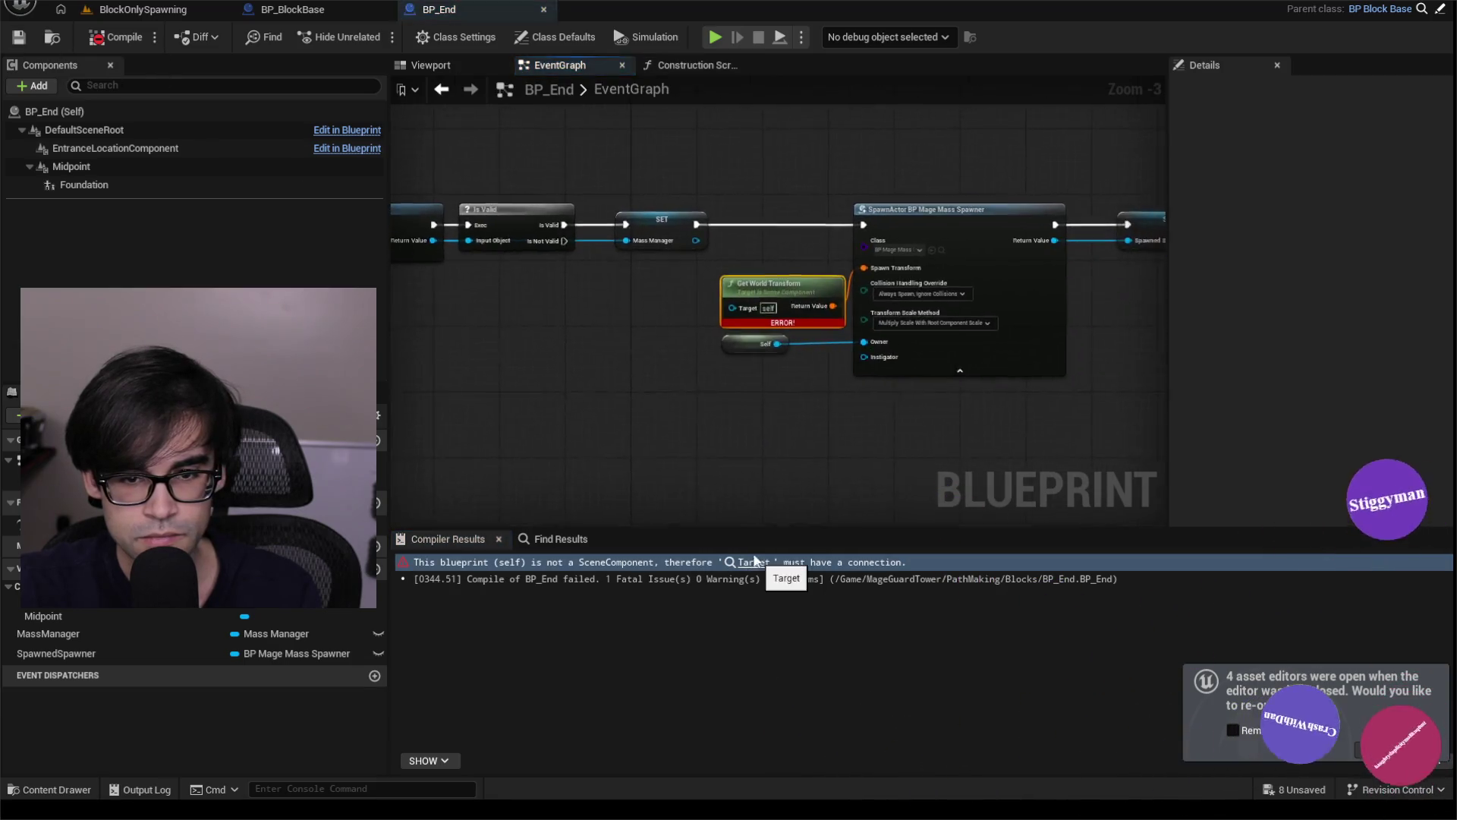
{"action": "scroll", "coordinate": [601, 271], "scroll_direction": "down", "scroll_amount": 3}
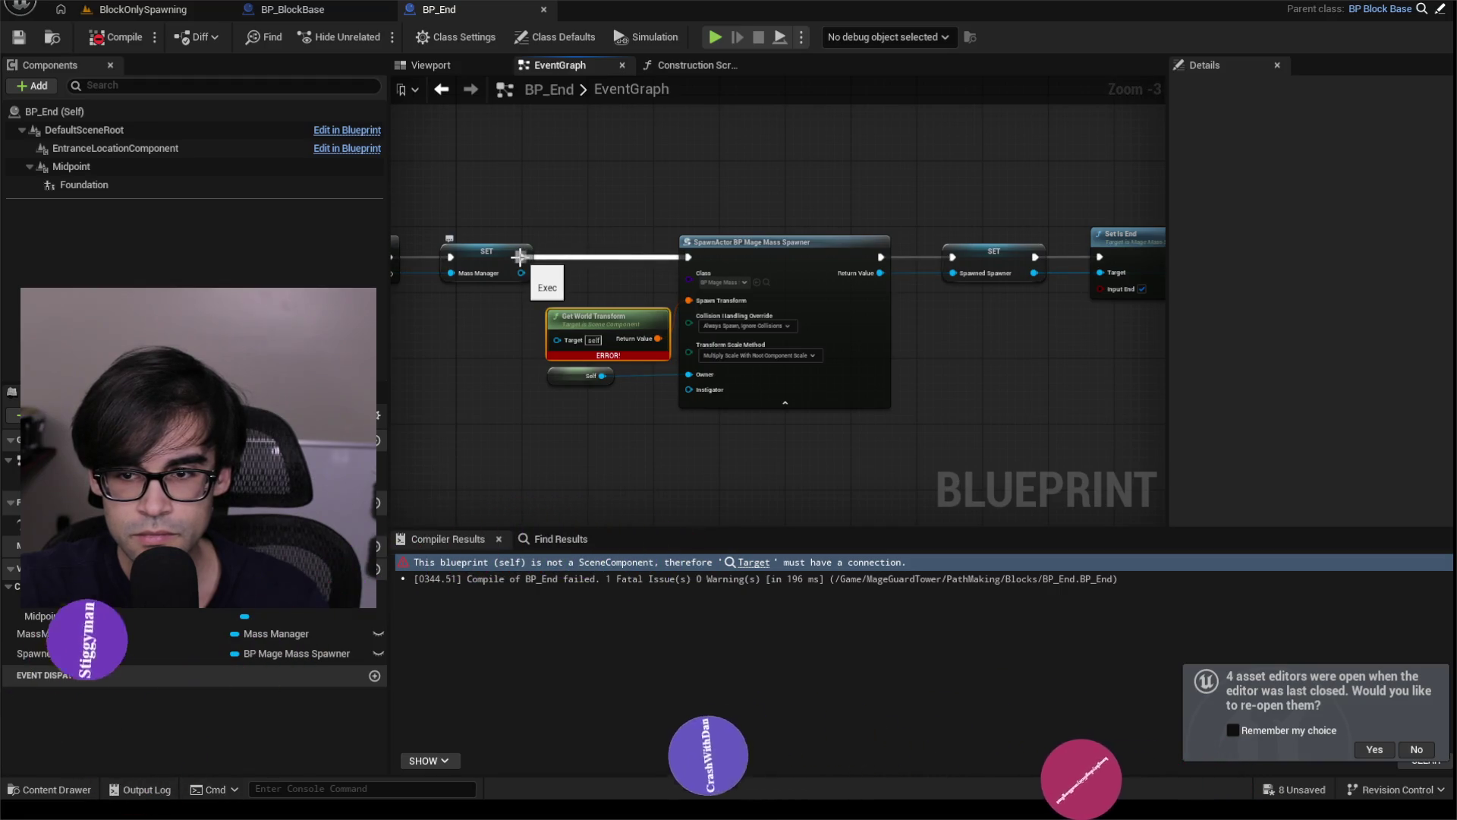
{"action": "left_click_drag", "start_coordinate": [1155, 264], "coordinate": [874, 286]}
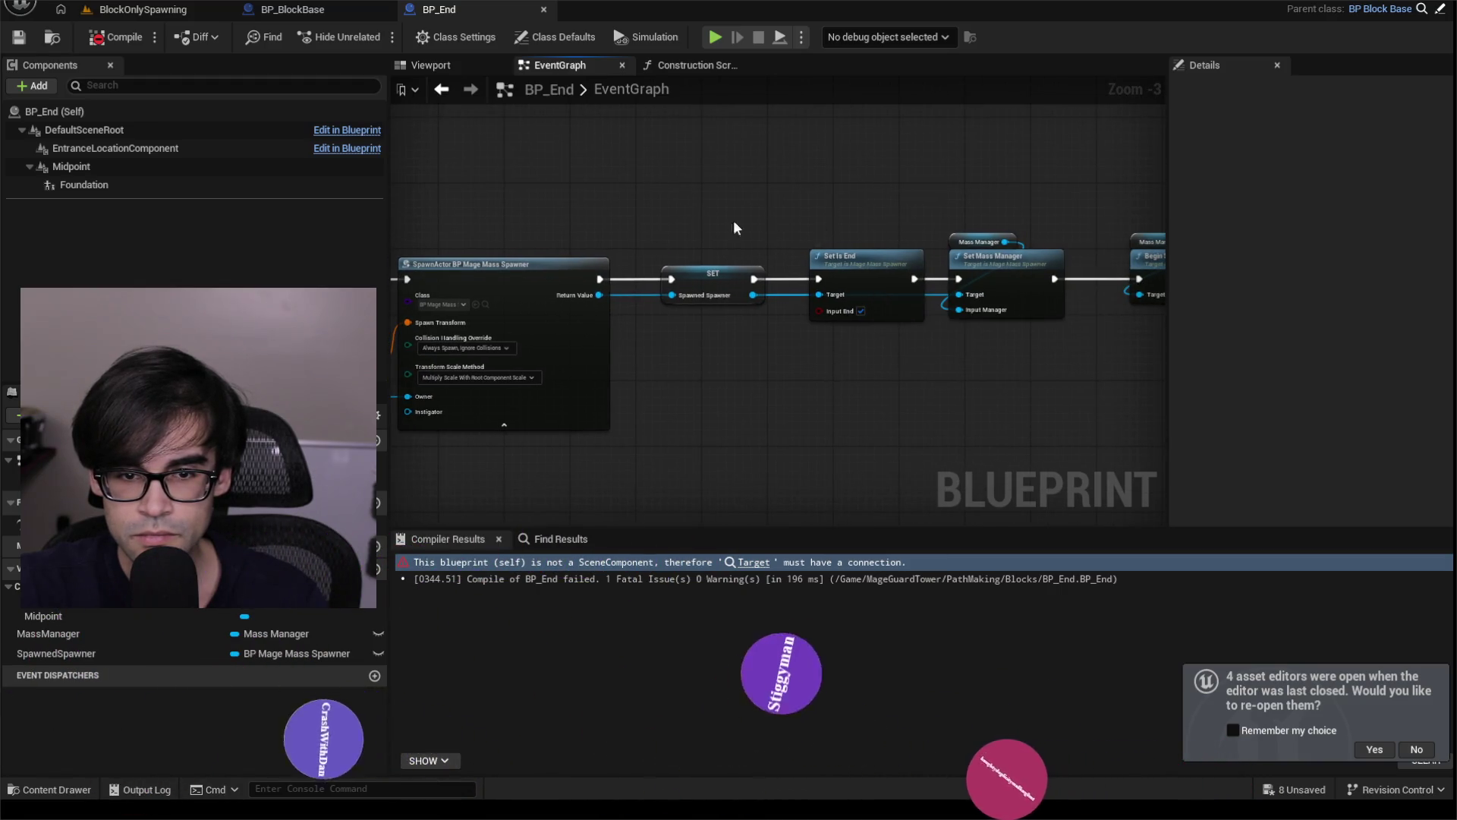
{"action": "left_click_drag", "start_coordinate": [625, 203], "coordinate": [869, 187]}
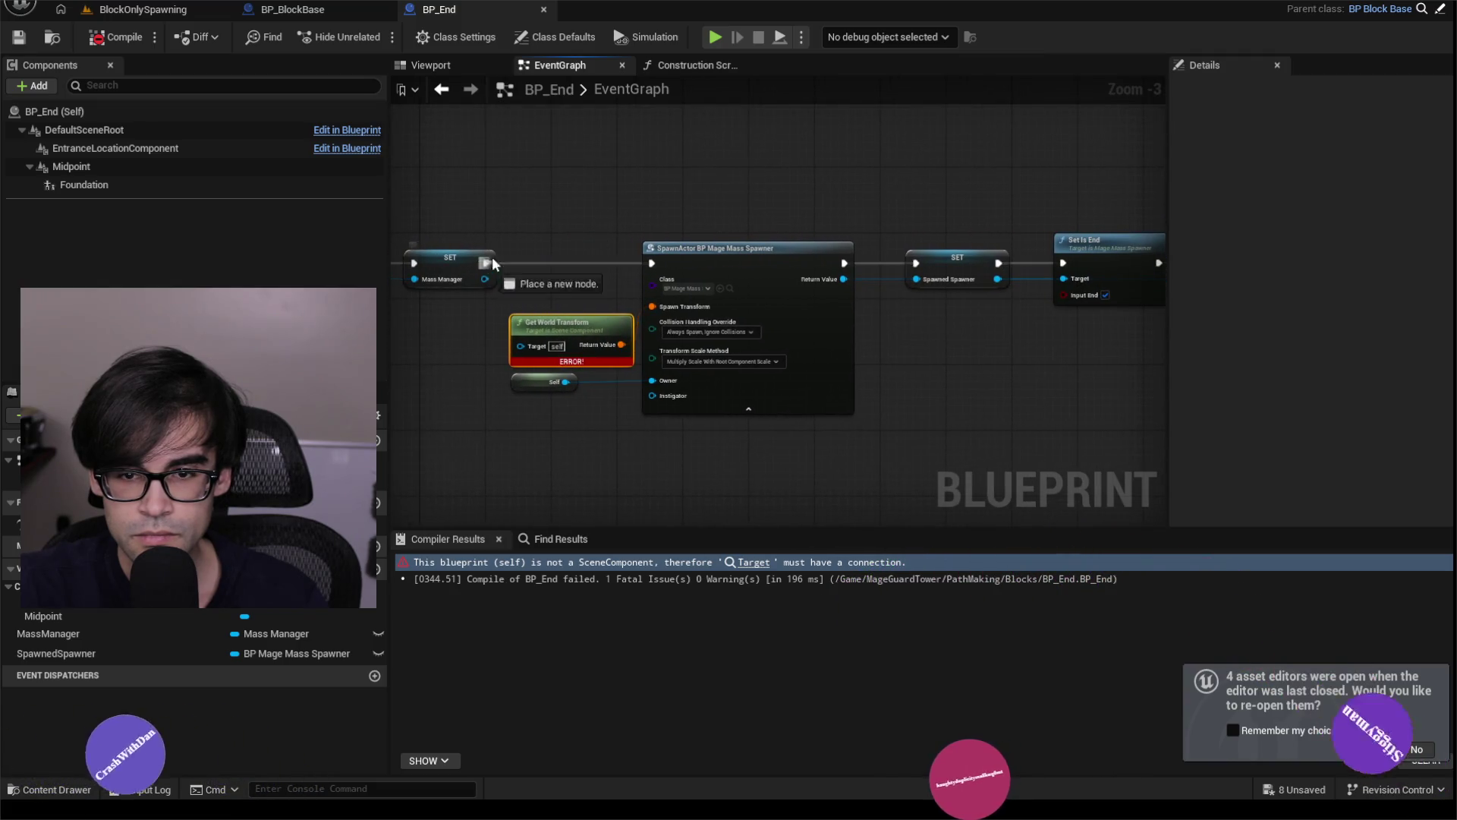
{"action": "mouse_move", "coordinate": [492, 263]}
{"action": "left_mouse_down"}
{"action": "mouse_move", "coordinate": [1048, 225]}
{"action": "mouse_move", "coordinate": [1070, 273]}
{"action": "mouse_move", "coordinate": [1055, 263]}
{"action": "left_mouse_up"}
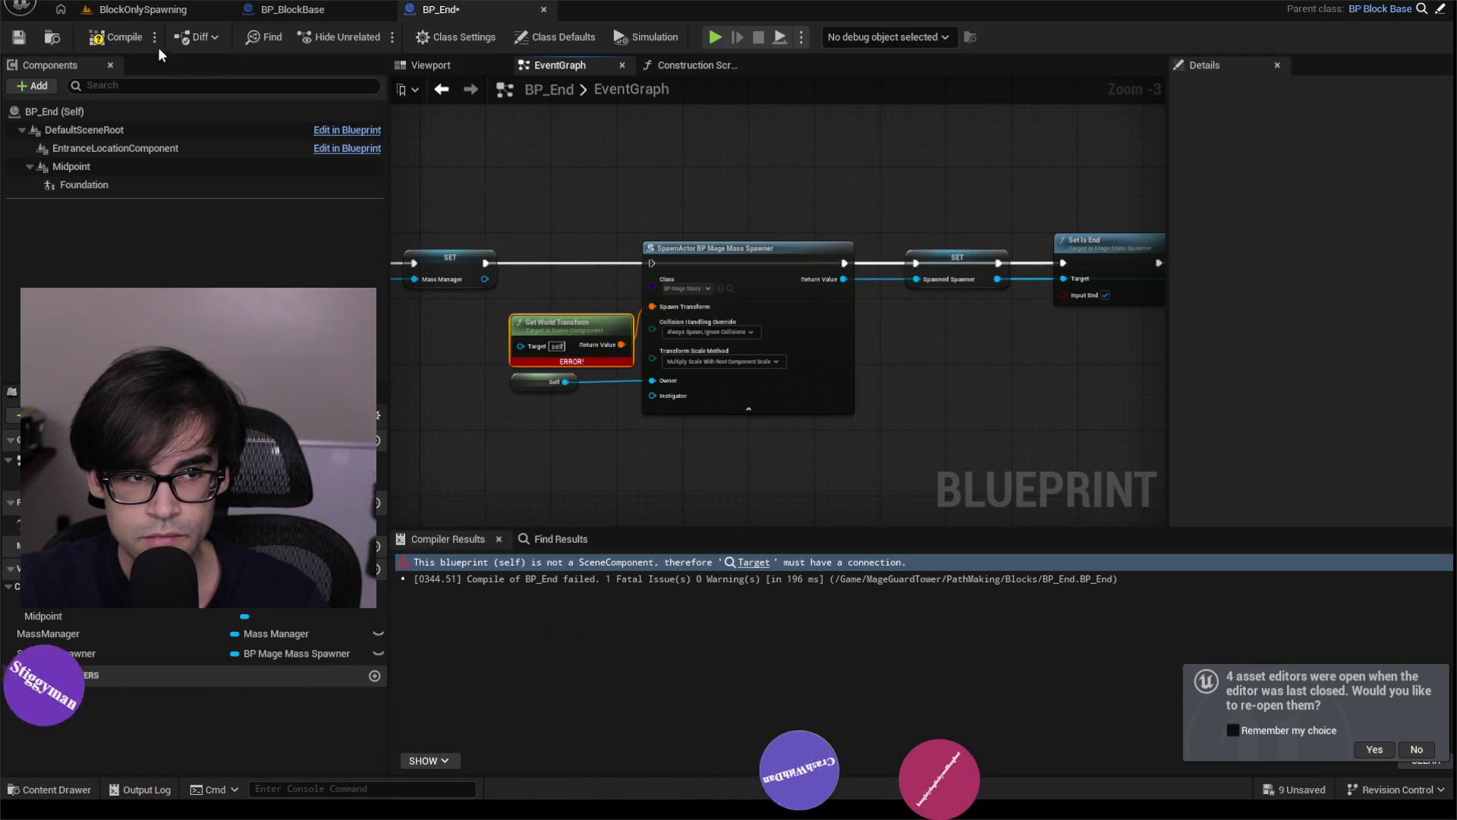
{"action": "left_click", "coordinate": [116, 38]}
{"action": "scroll", "coordinate": [556, 262], "scroll_direction": "up", "scroll_amount": 3}
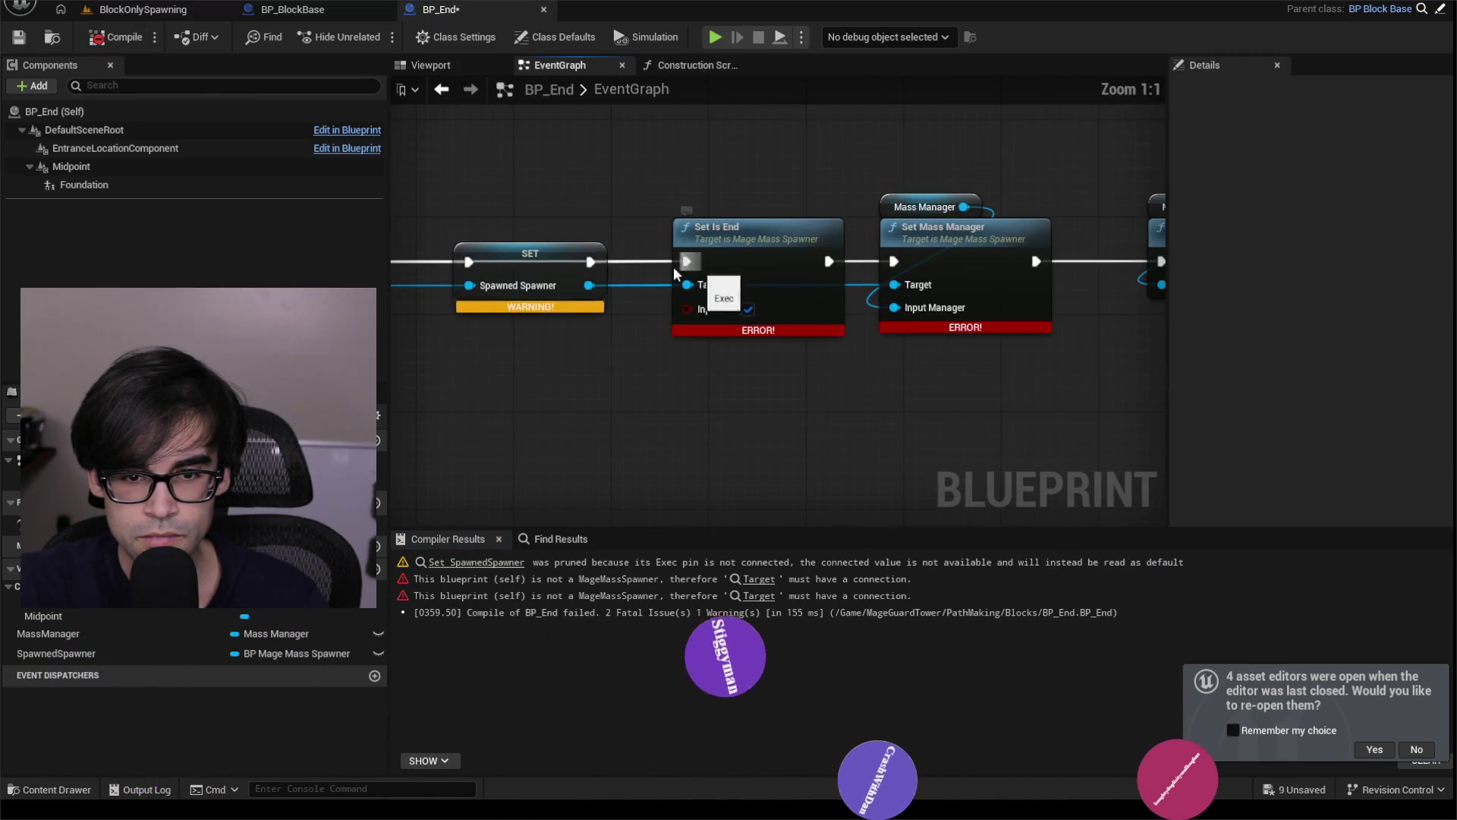
{"action": "scroll", "coordinate": [586, 260], "scroll_direction": "down", "scroll_amount": 2}
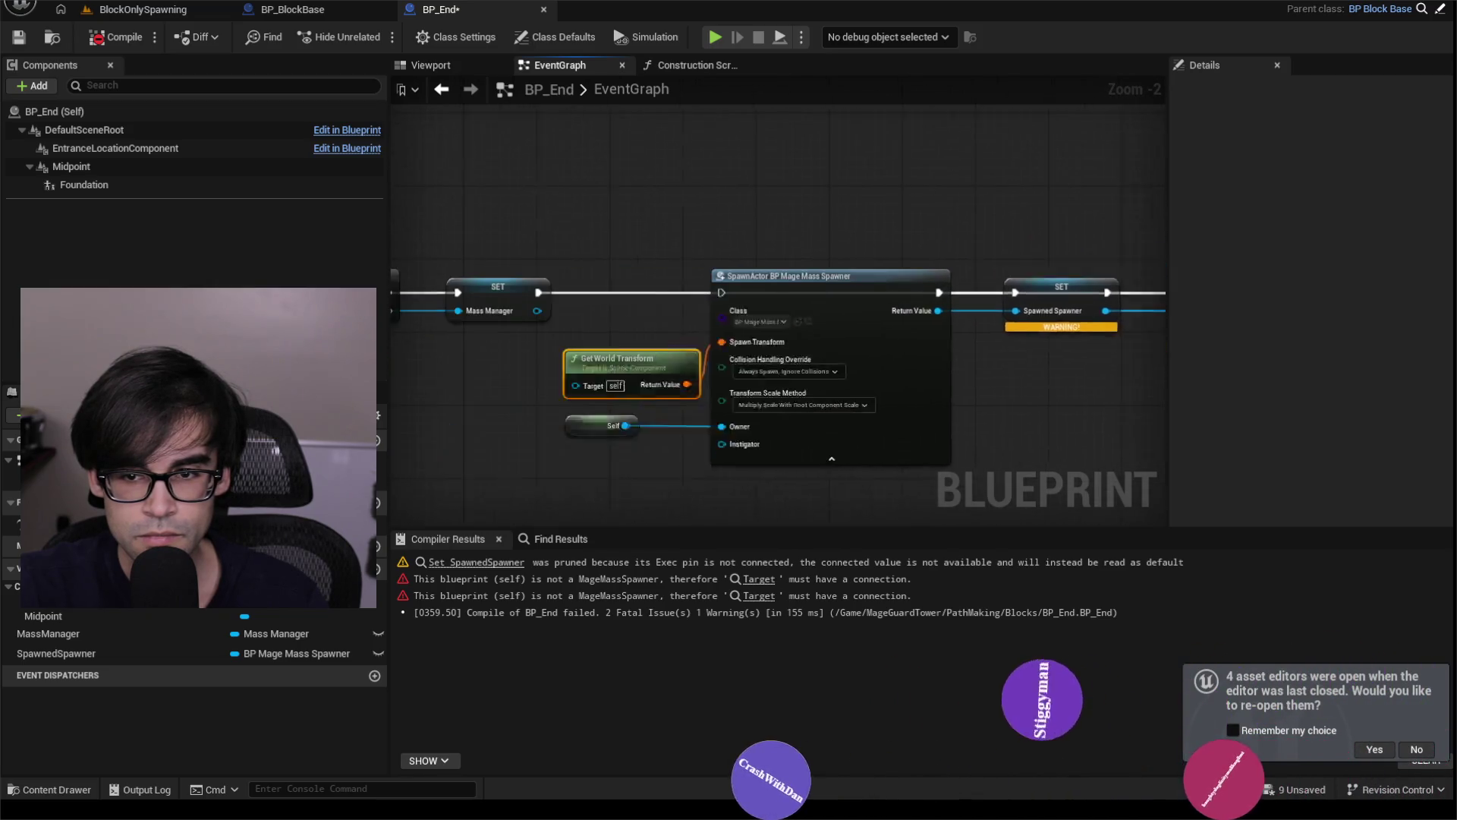
{"action": "scroll", "coordinate": [660, 219], "scroll_direction": "up", "scroll_amount": 1}
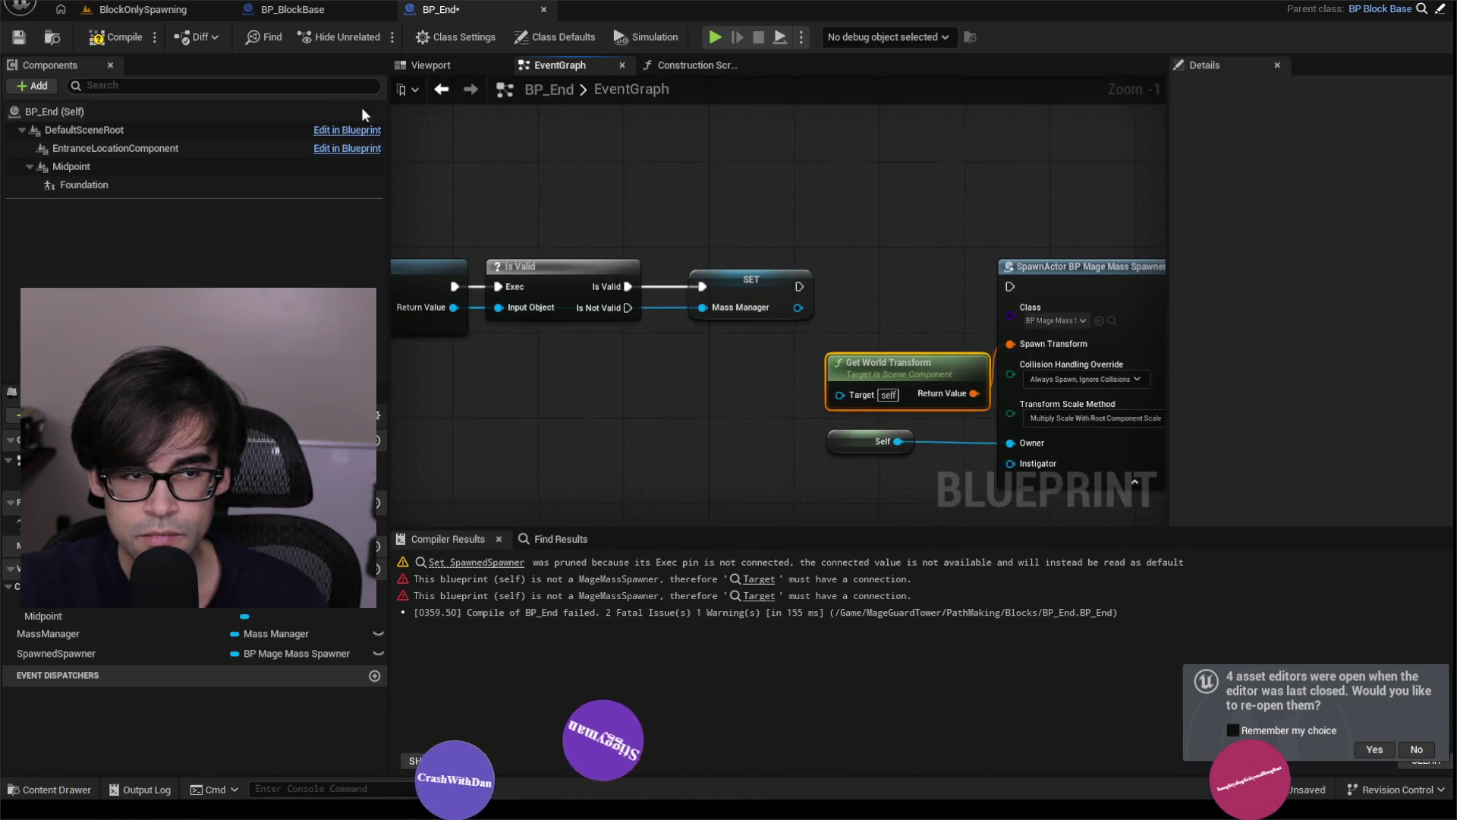
{"action": "left_click", "coordinate": [93, 42]}
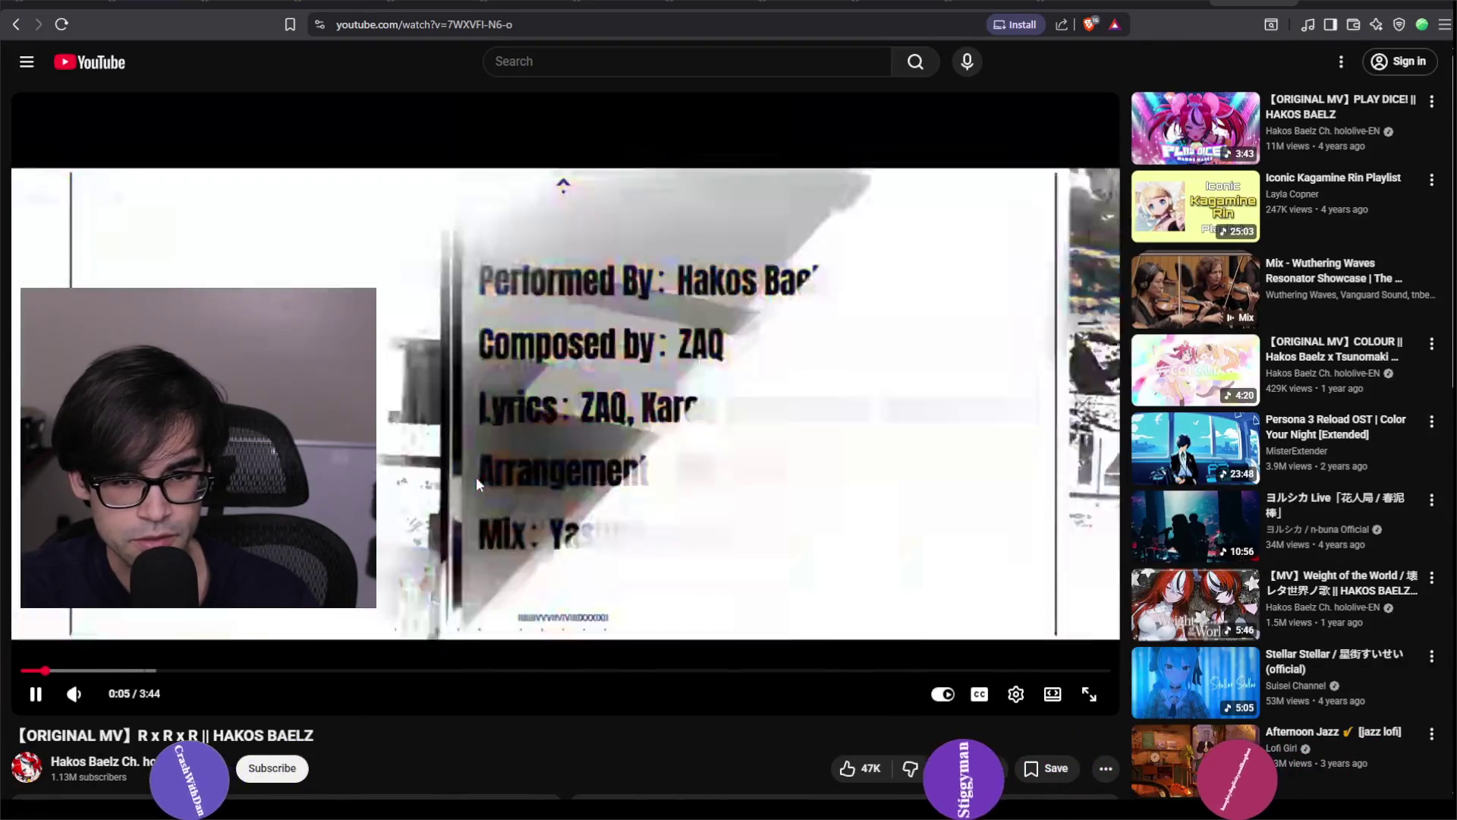
Skip the R x R x R video ahead past 1:05, pause it, and switch back to Unreal Editor.
{"action": "left_click", "coordinate": [536, 495]}
{"action": "left_click", "coordinate": [446, 583]}
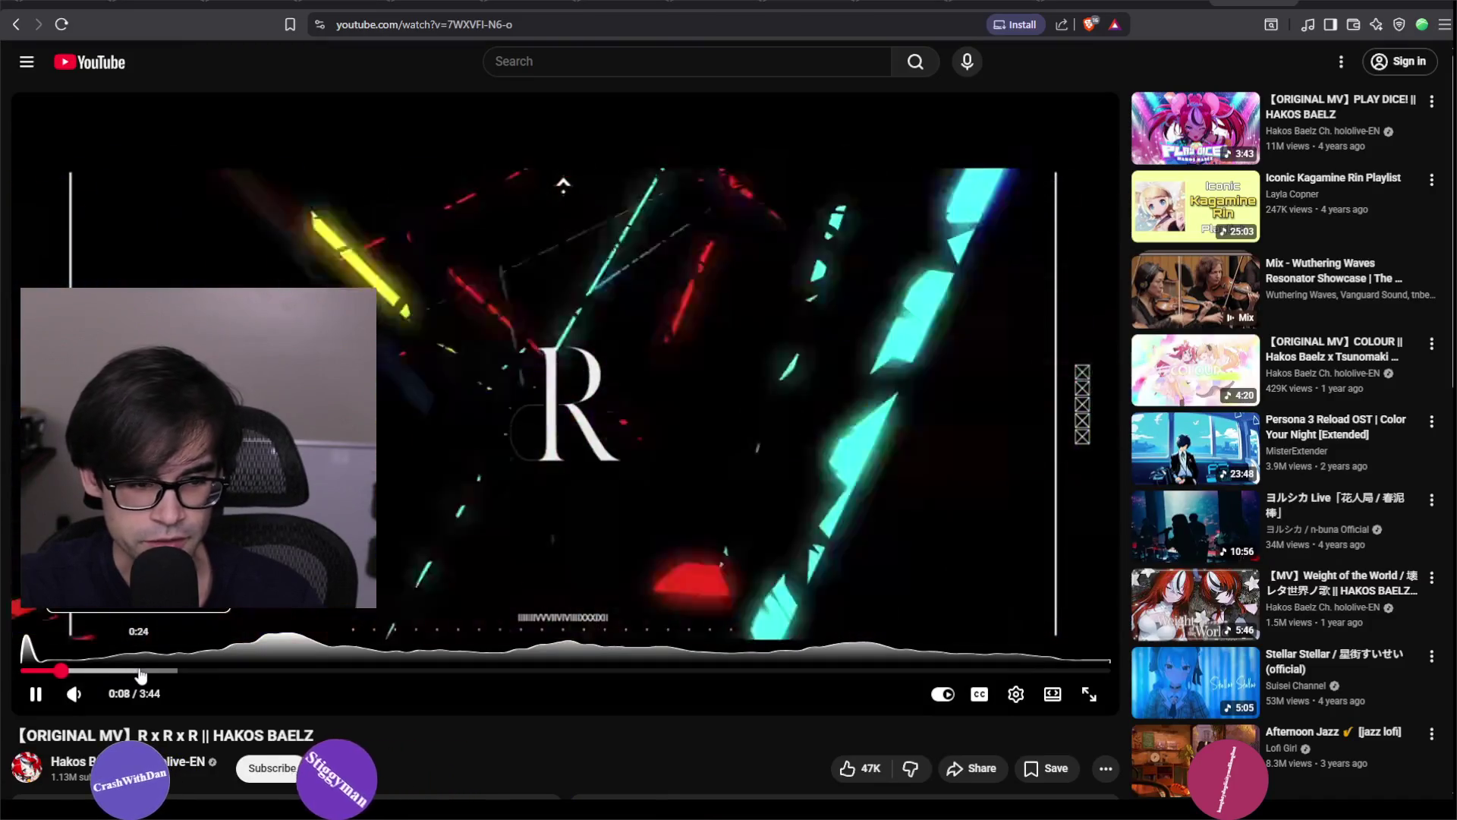
{"action": "left_click", "coordinate": [138, 671]}
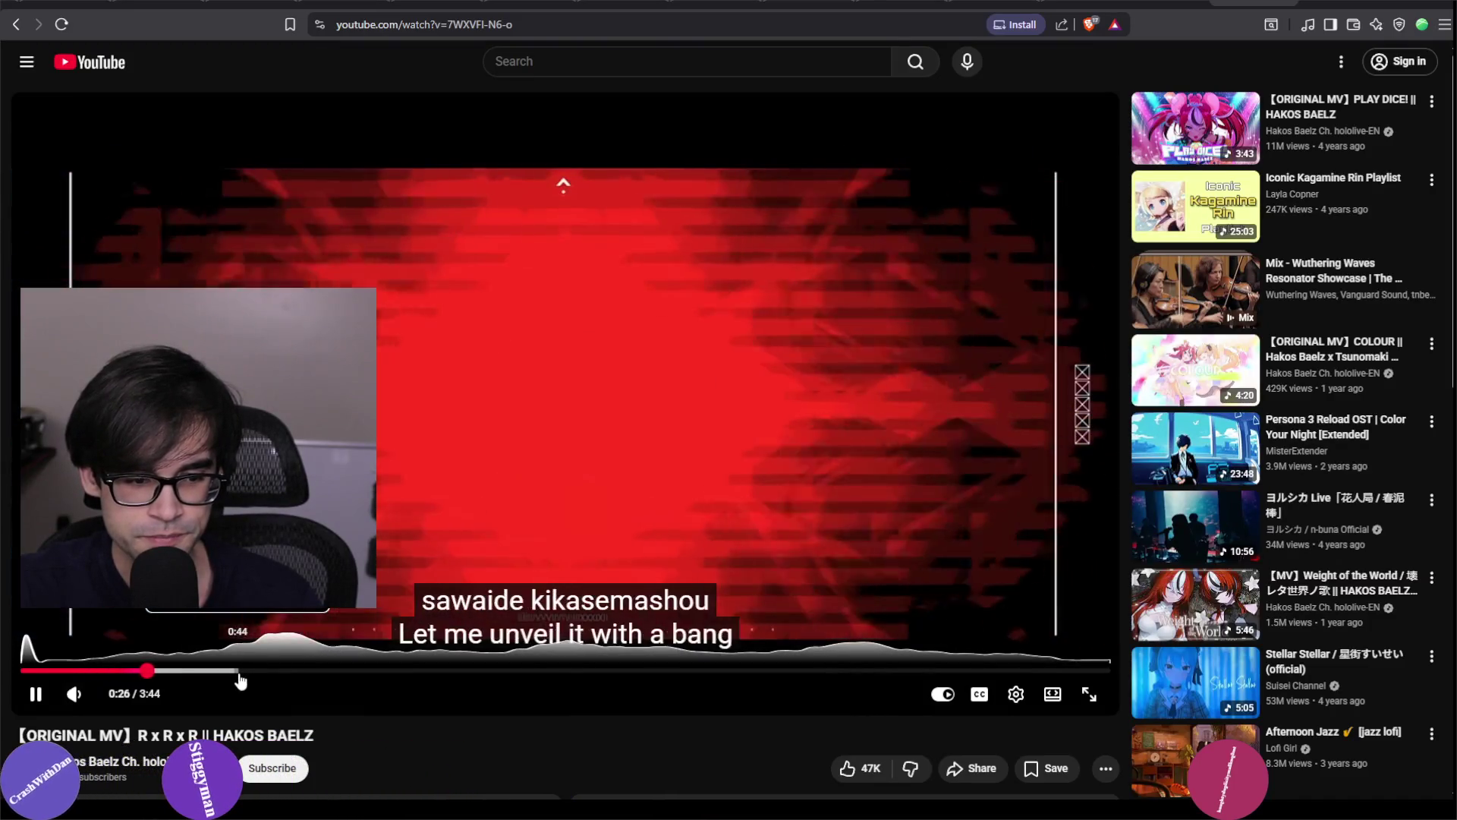
{"action": "left_click", "coordinate": [240, 671]}
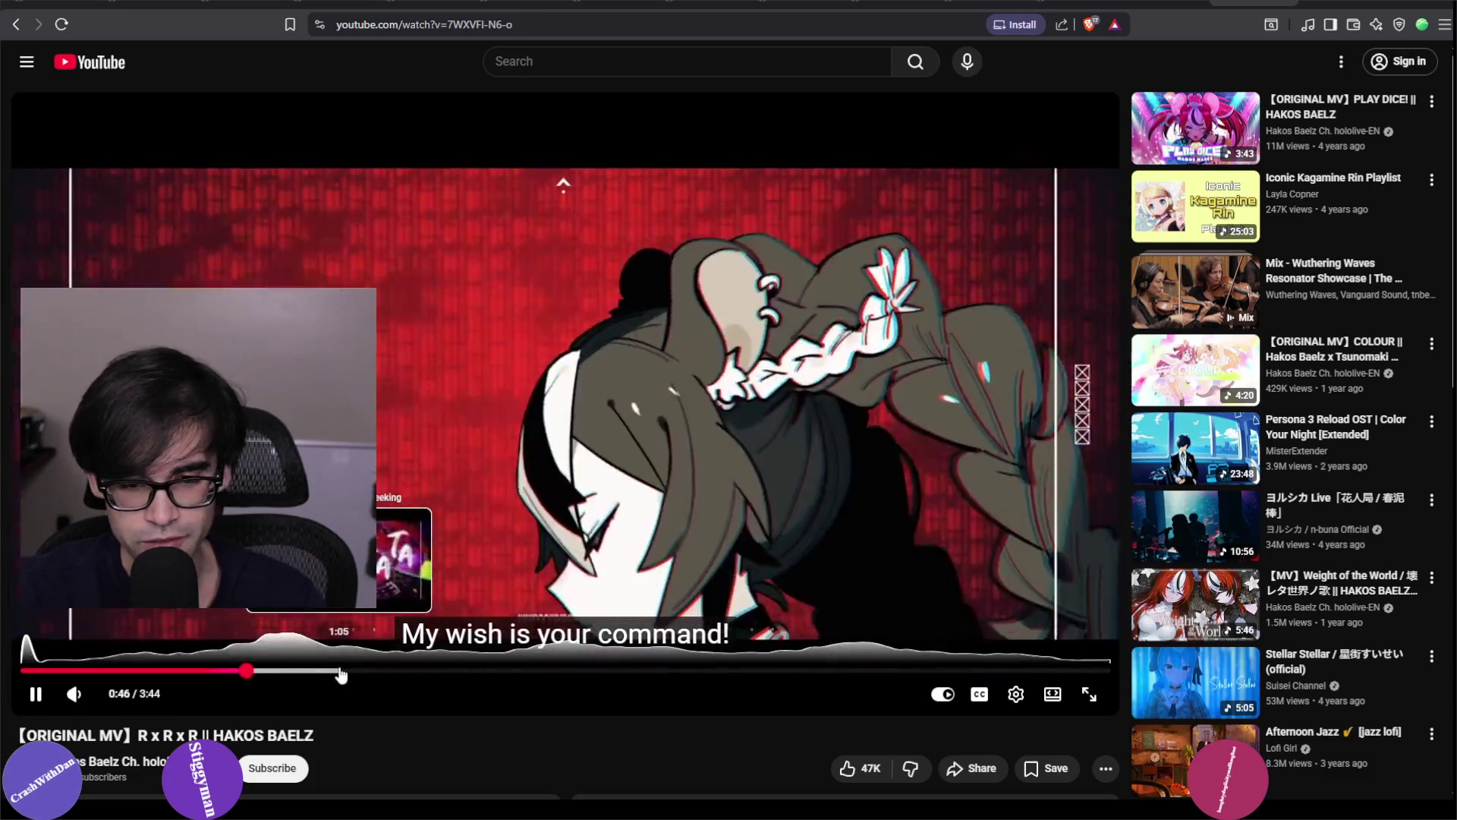
{"action": "left_click", "coordinate": [340, 671]}
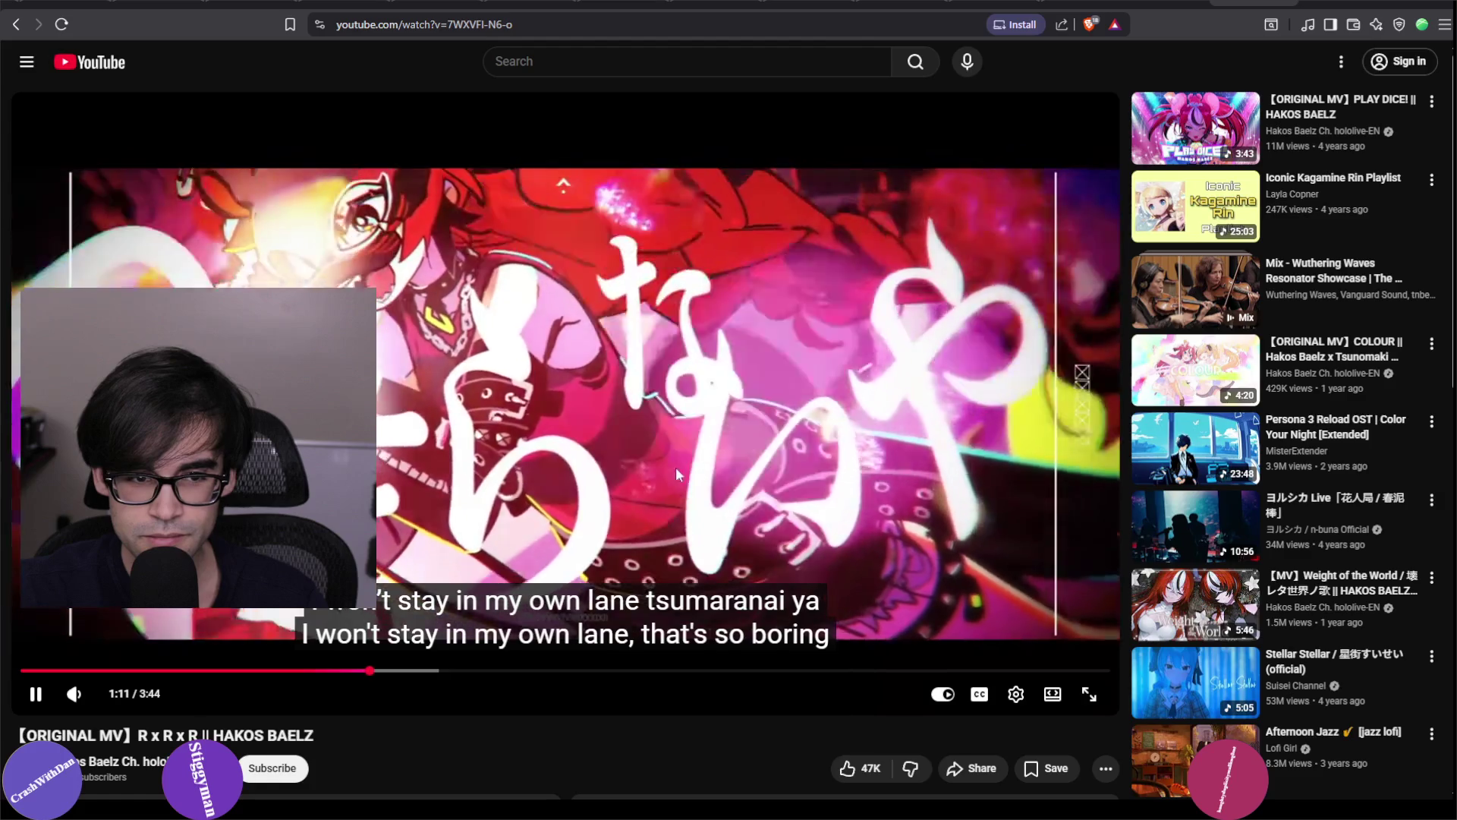
{"action": "key", "text": "space"}
{"action": "left_click", "coordinate": [1299, 5]}
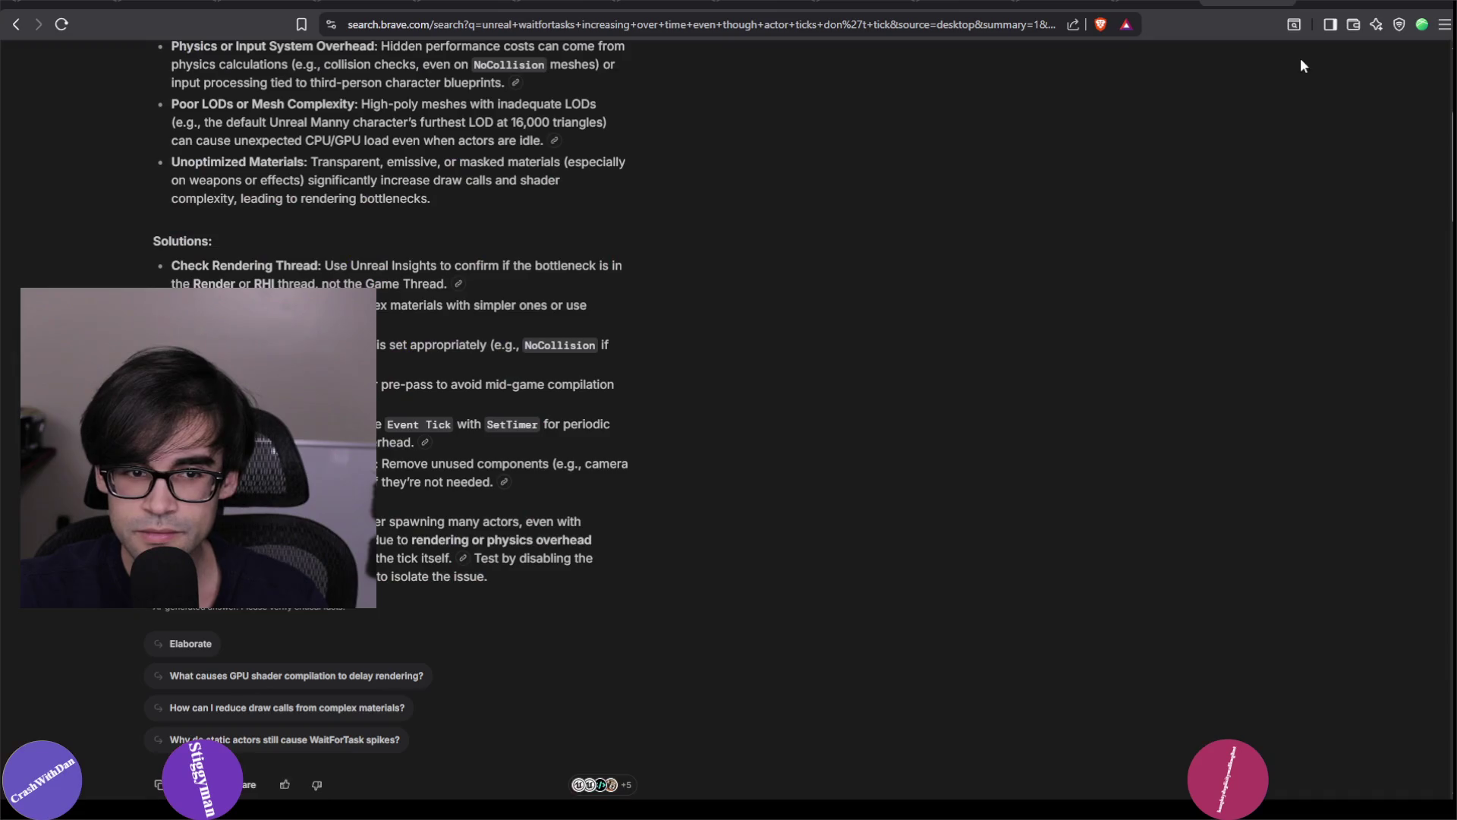
{"action": "key", "text": "alt+Tab"}
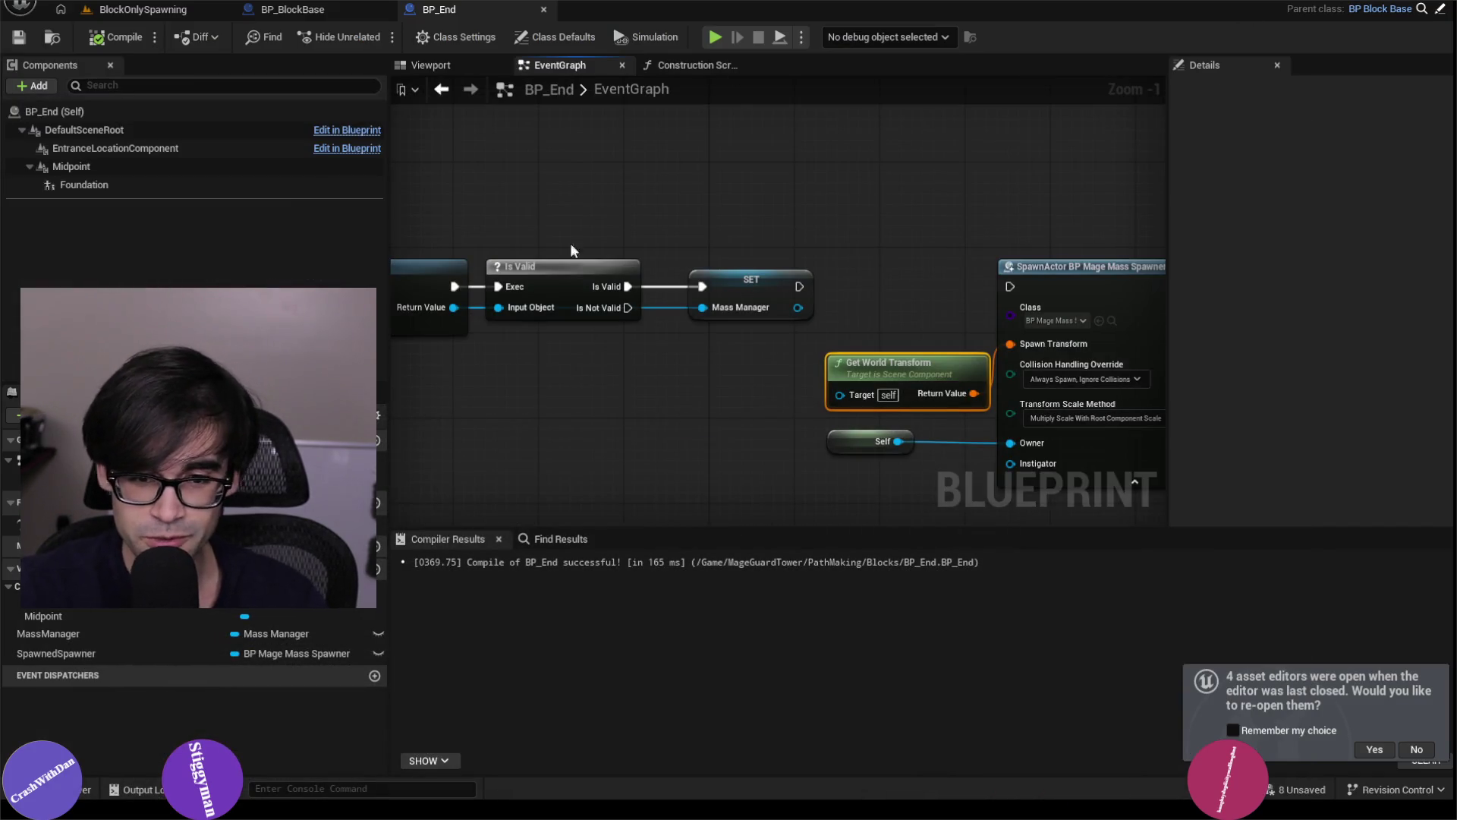
Recompile and save BP_End, checking the whole event chain.
{"action": "left_click", "coordinate": [126, 37]}
{"action": "scroll", "coordinate": [747, 266], "scroll_direction": "down", "scroll_amount": 2}
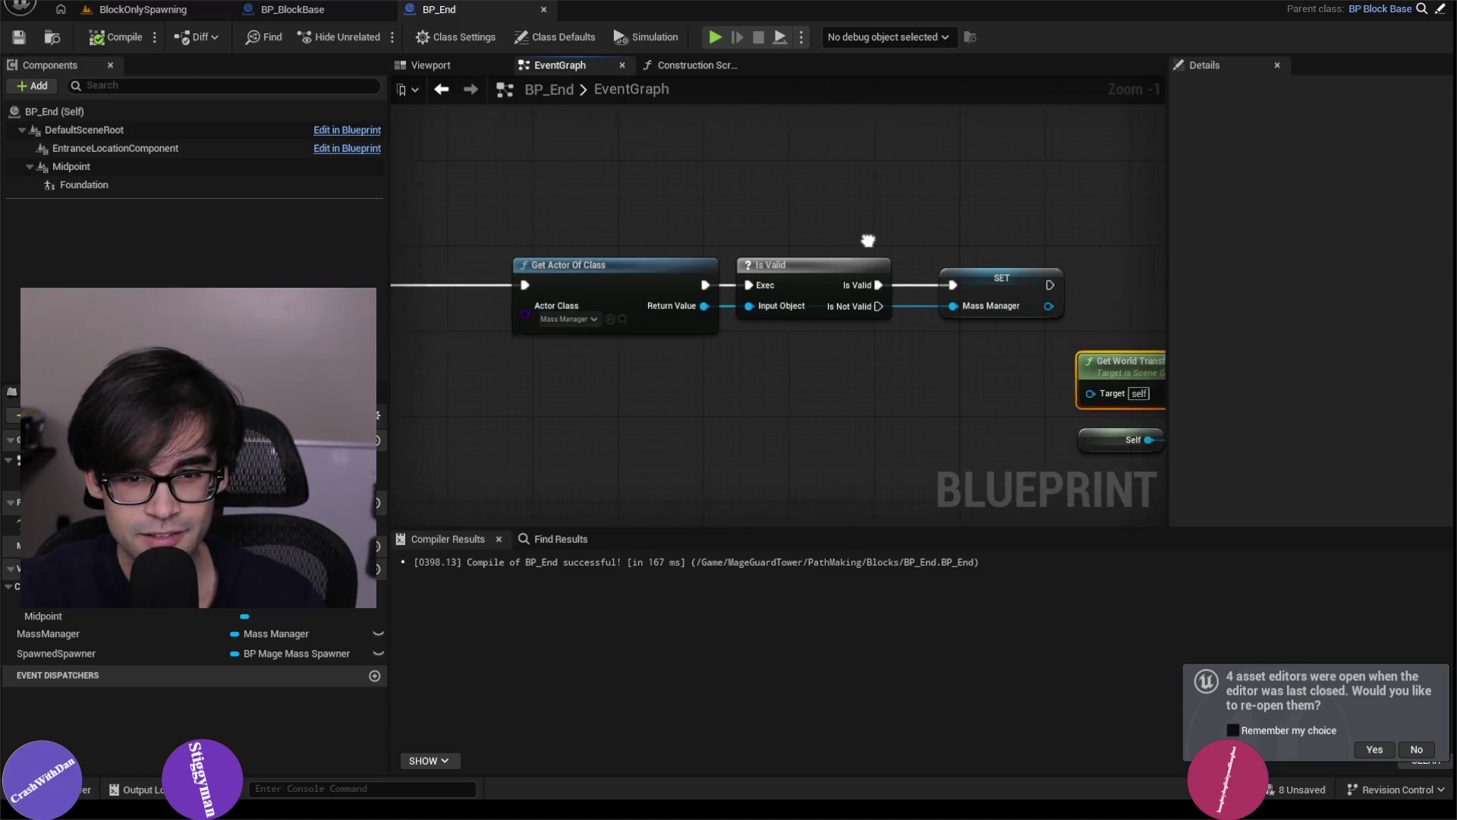
{"action": "left_click_drag", "start_coordinate": [748, 266], "coordinate": [495, 308]}
{"action": "scroll", "coordinate": [844, 239], "scroll_direction": "down", "scroll_amount": 2}
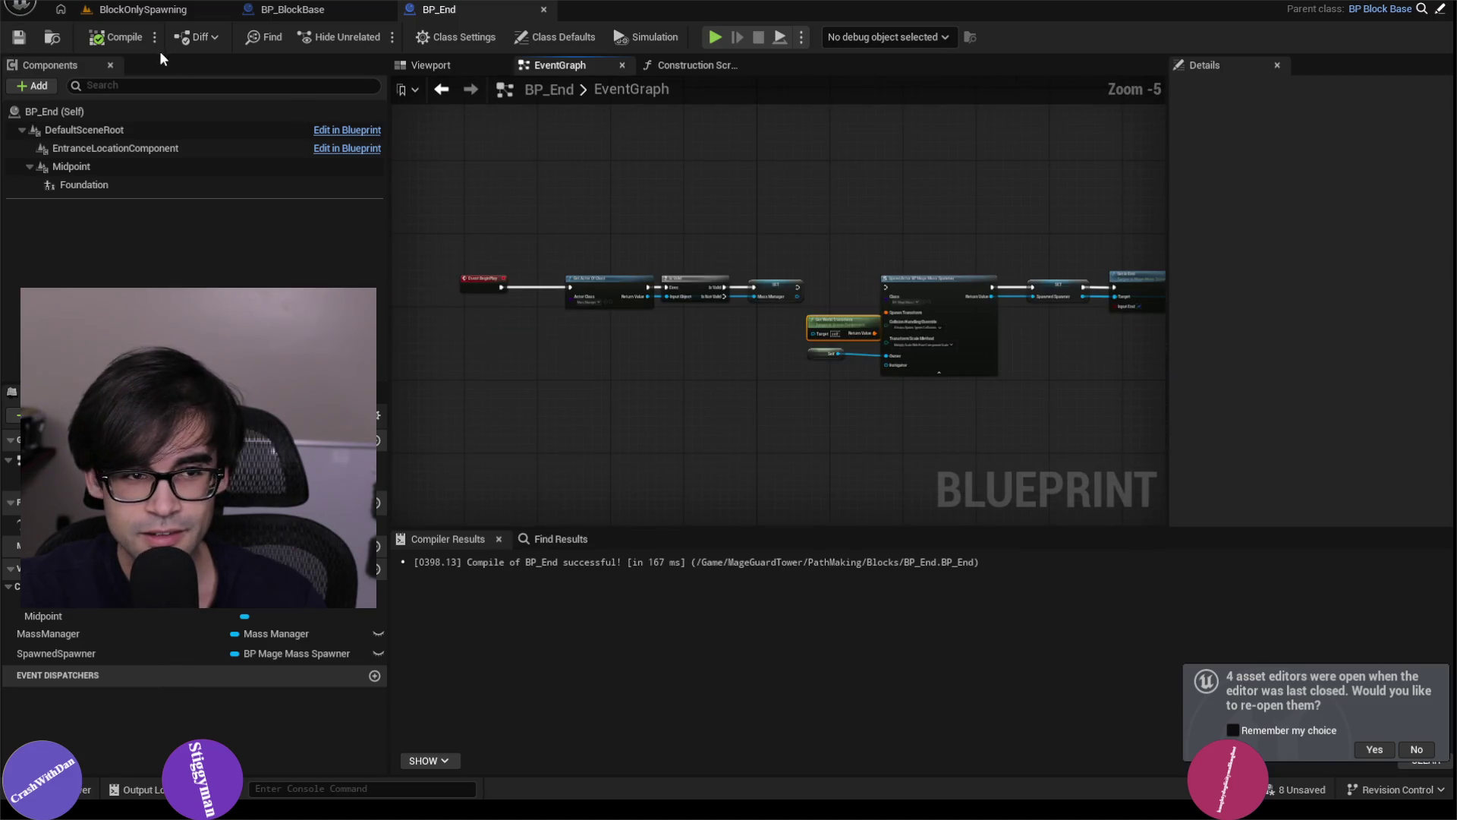
Return to the BlockOnlySpawning level and open BP_Left from the Content Browser.
{"action": "left_click", "coordinate": [154, 12]}
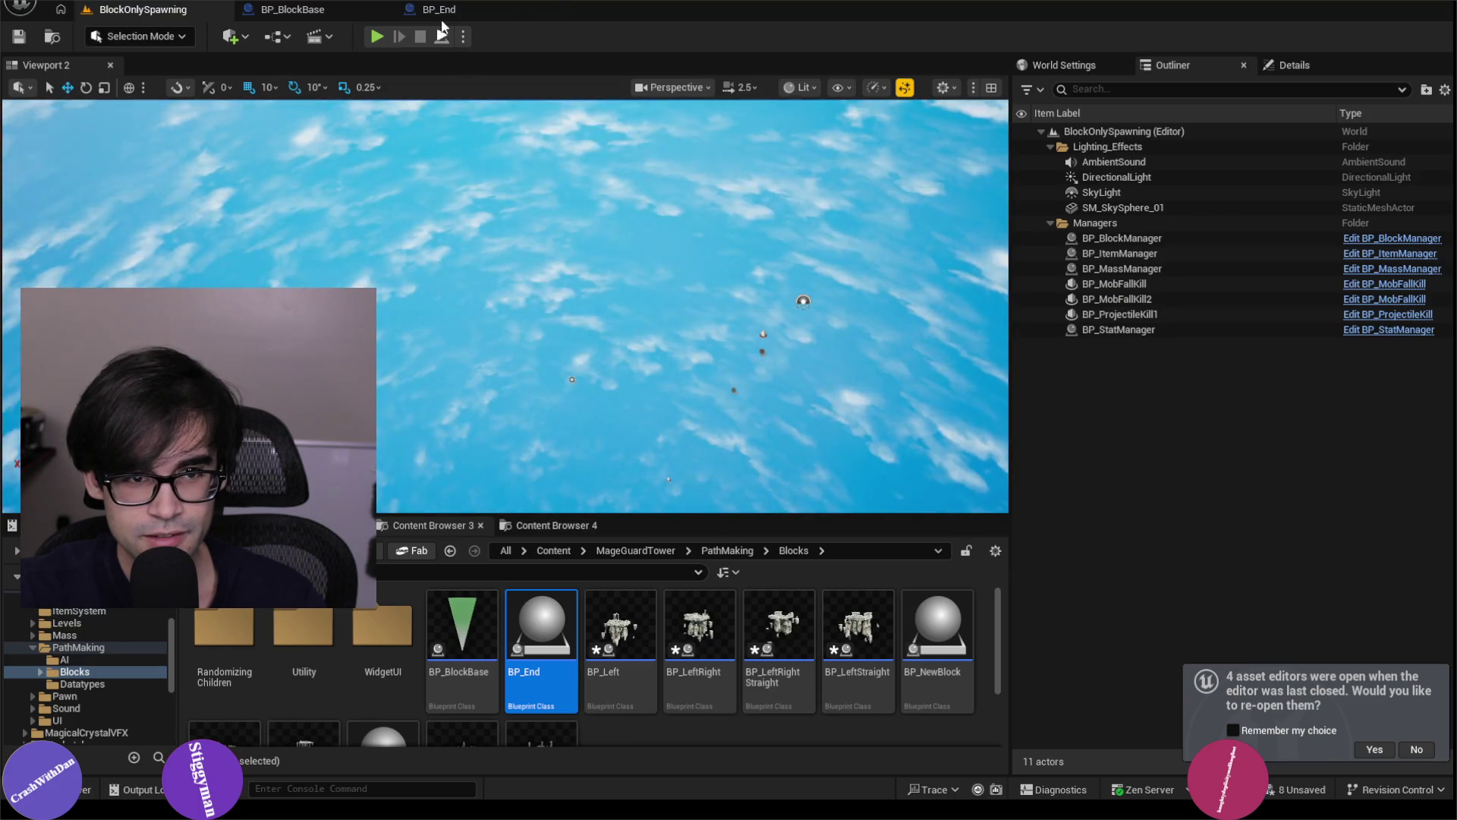
{"action": "left_click", "coordinate": [439, 11]}
{"action": "left_click", "coordinate": [126, 169]}
{"action": "left_click", "coordinate": [144, 10]}
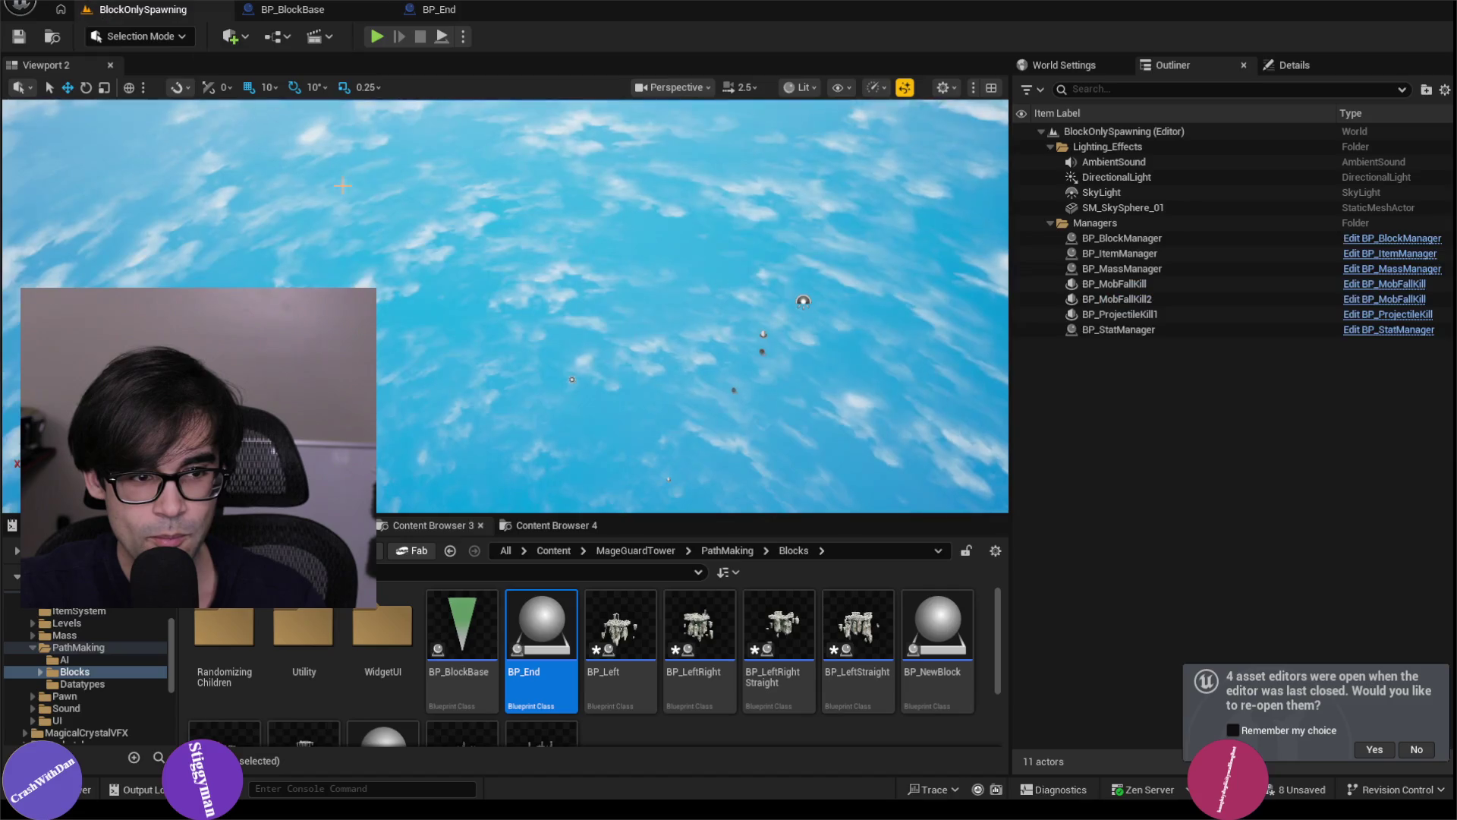
{"action": "double_click", "coordinate": [611, 642]}
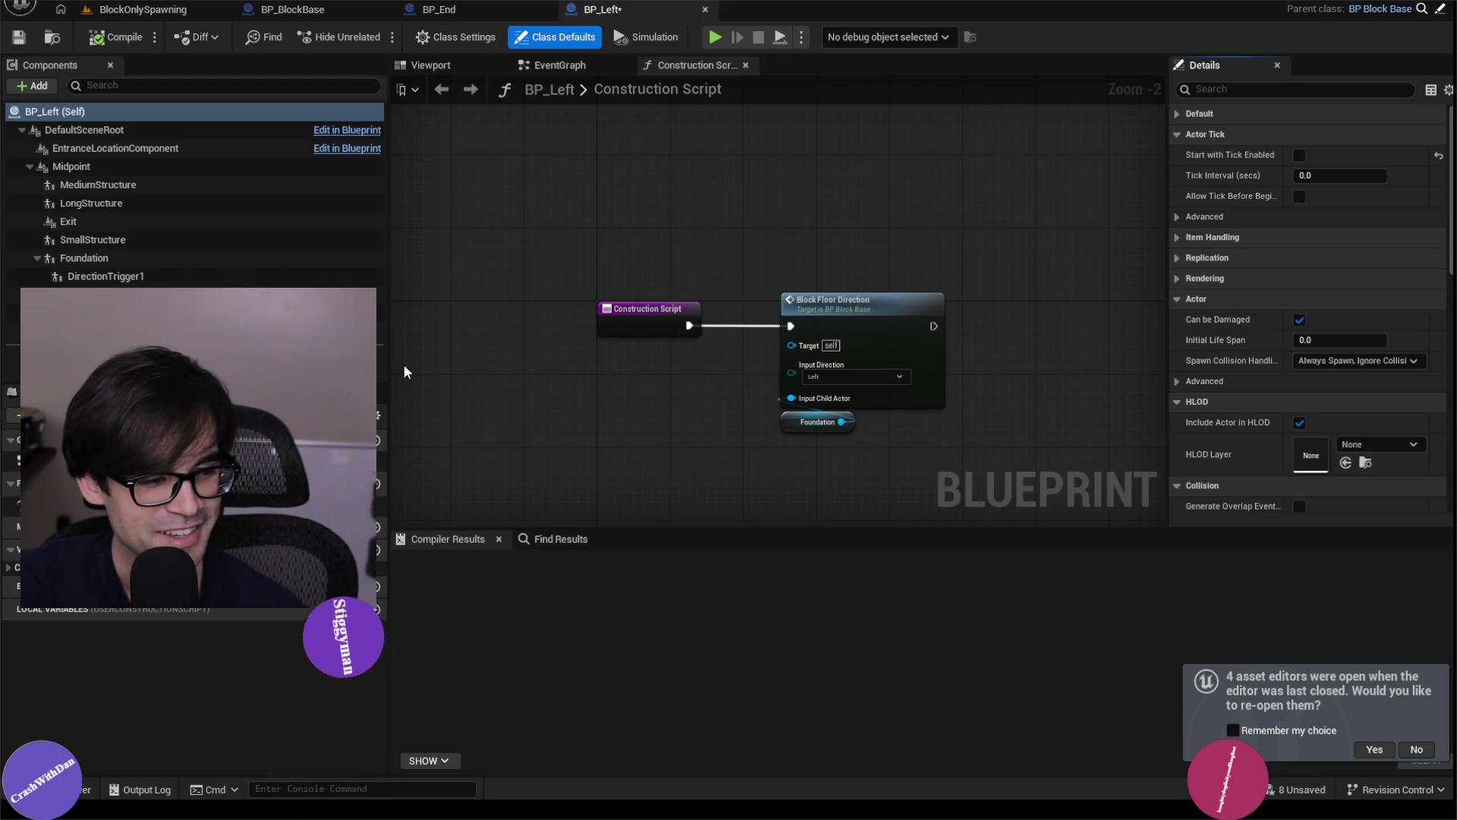
Delete BP_Left's direction trigger components, restoring the accidentally deleted Foundation.
{"action": "left_click_drag", "start_coordinate": [634, 254], "coordinate": [701, 240]}
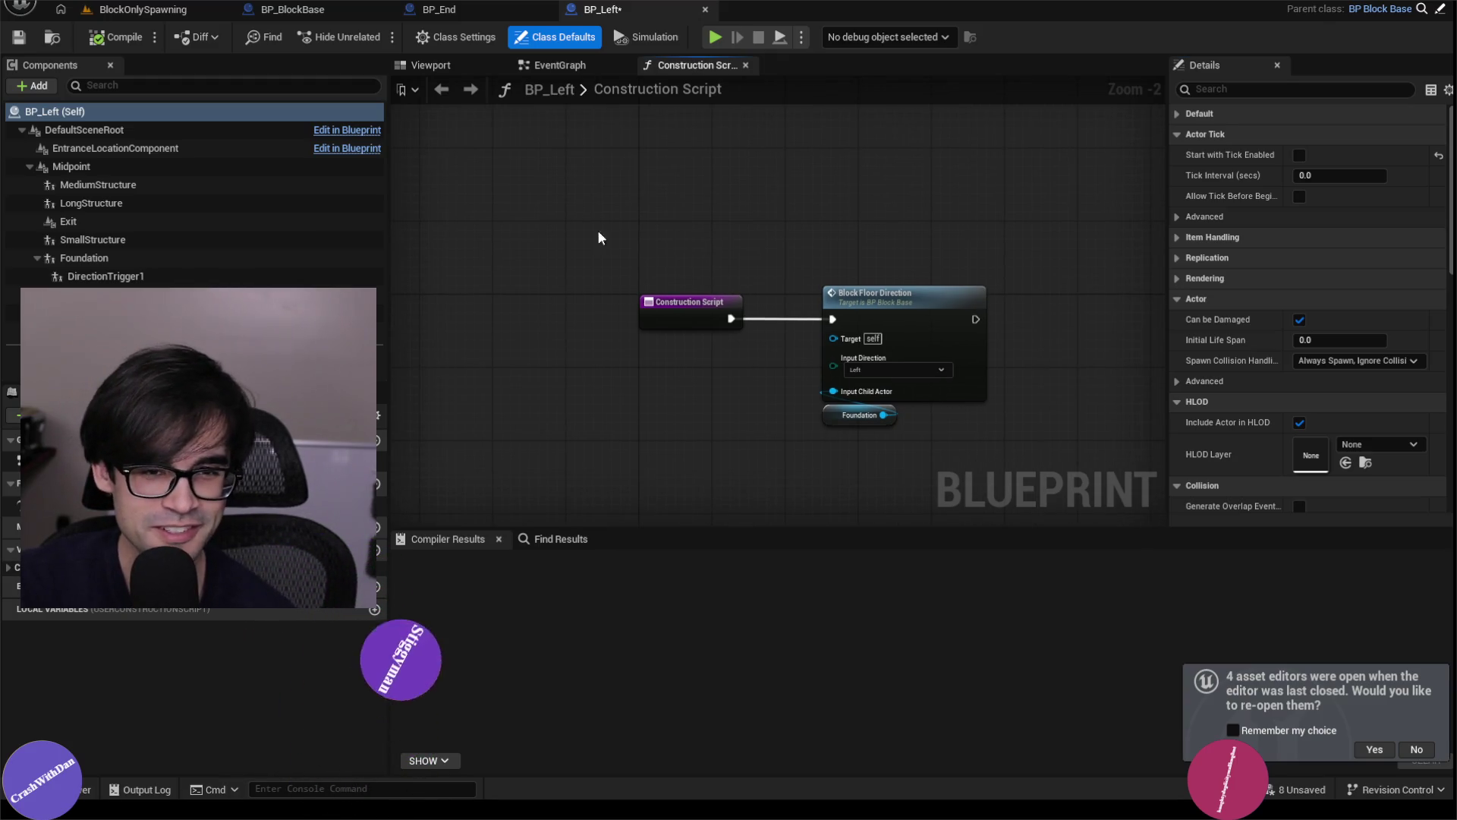
{"action": "left_click", "coordinate": [579, 65]}
{"action": "left_click", "coordinate": [677, 63]}
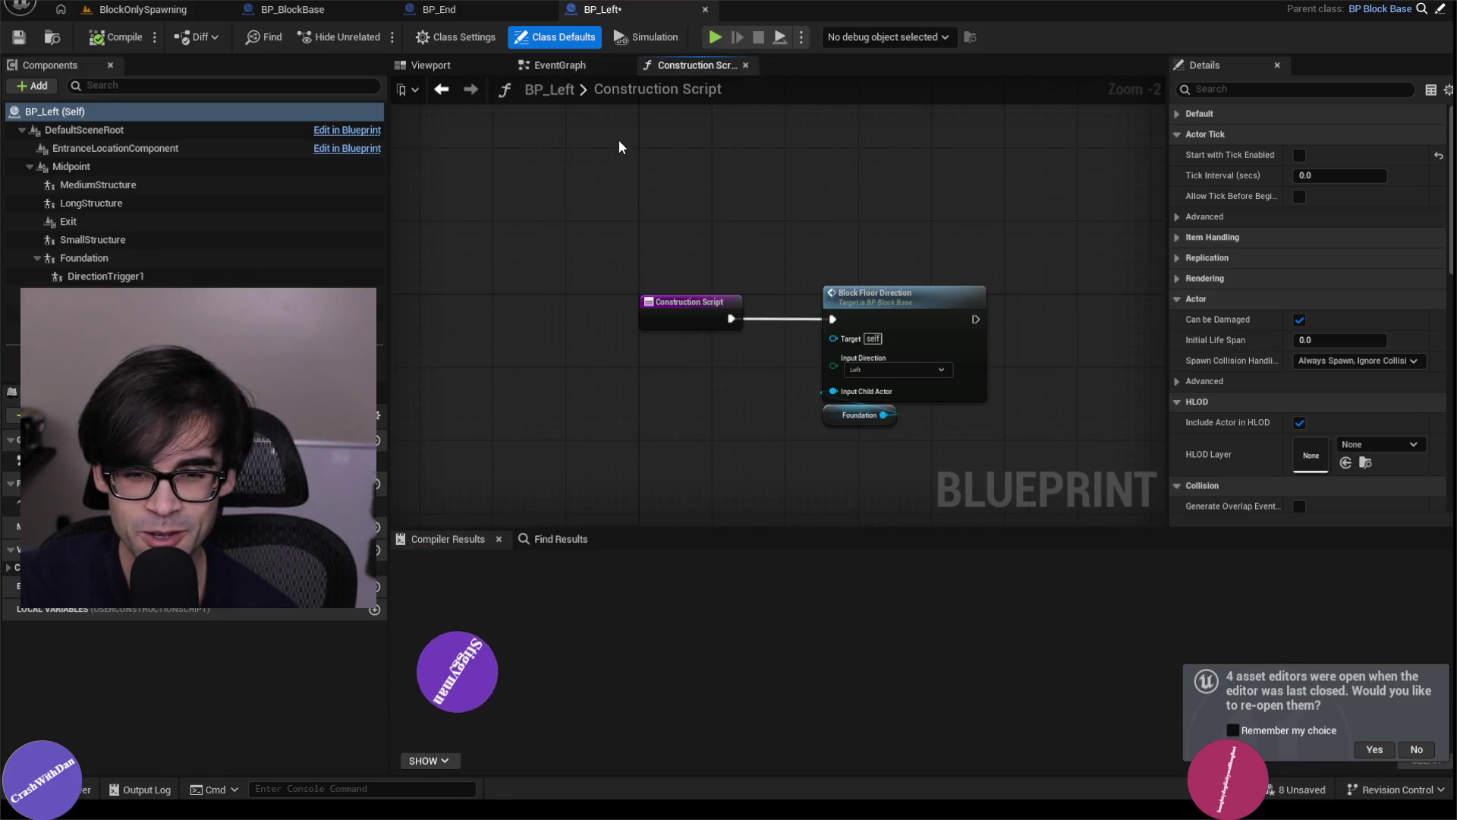
{"action": "left_click", "coordinate": [88, 258]}
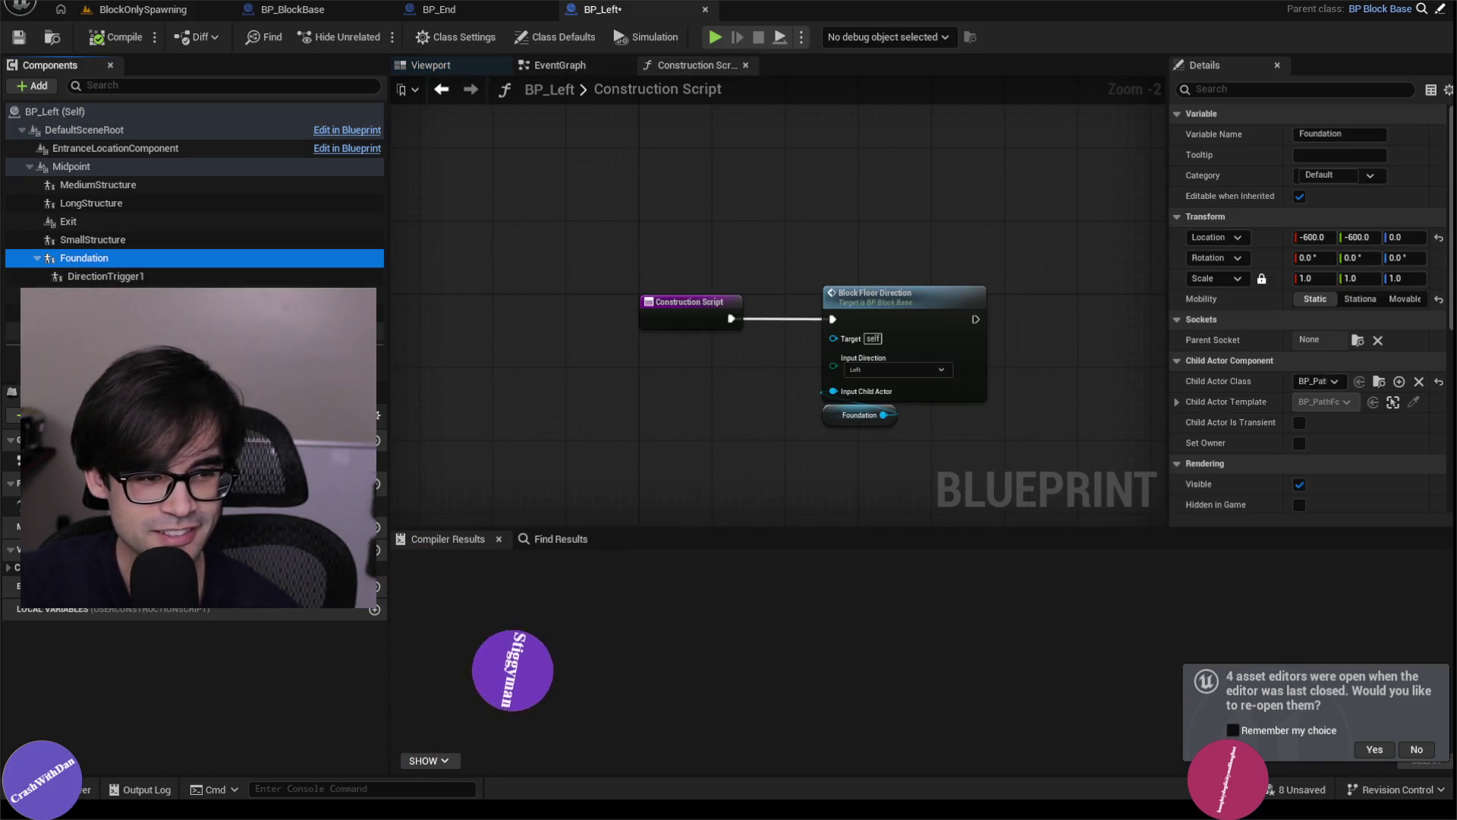
{"action": "left_click", "coordinate": [87, 331], "text": "shift"}
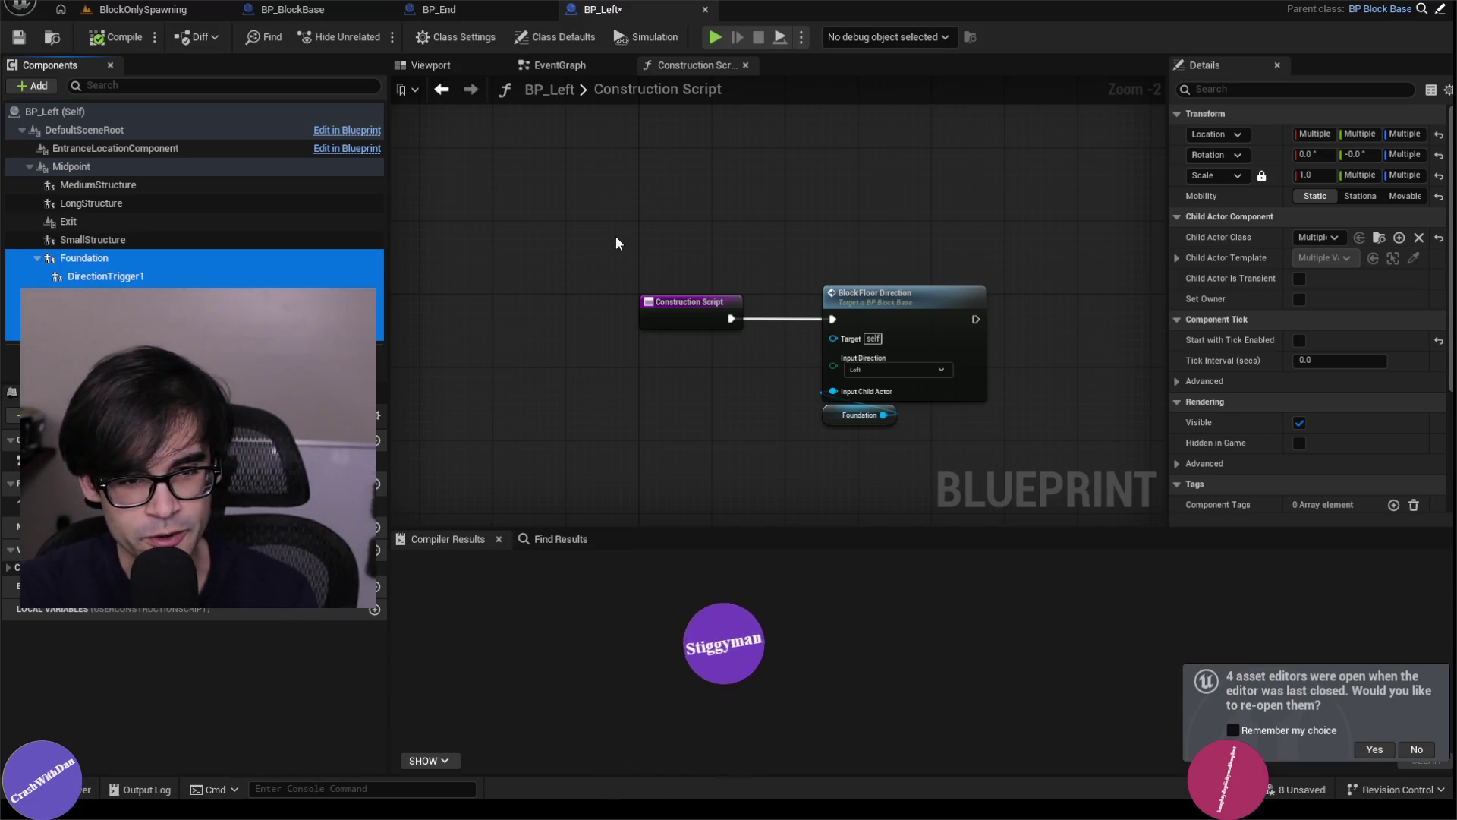
{"action": "left_click_drag", "start_coordinate": [657, 221], "coordinate": [513, 230]}
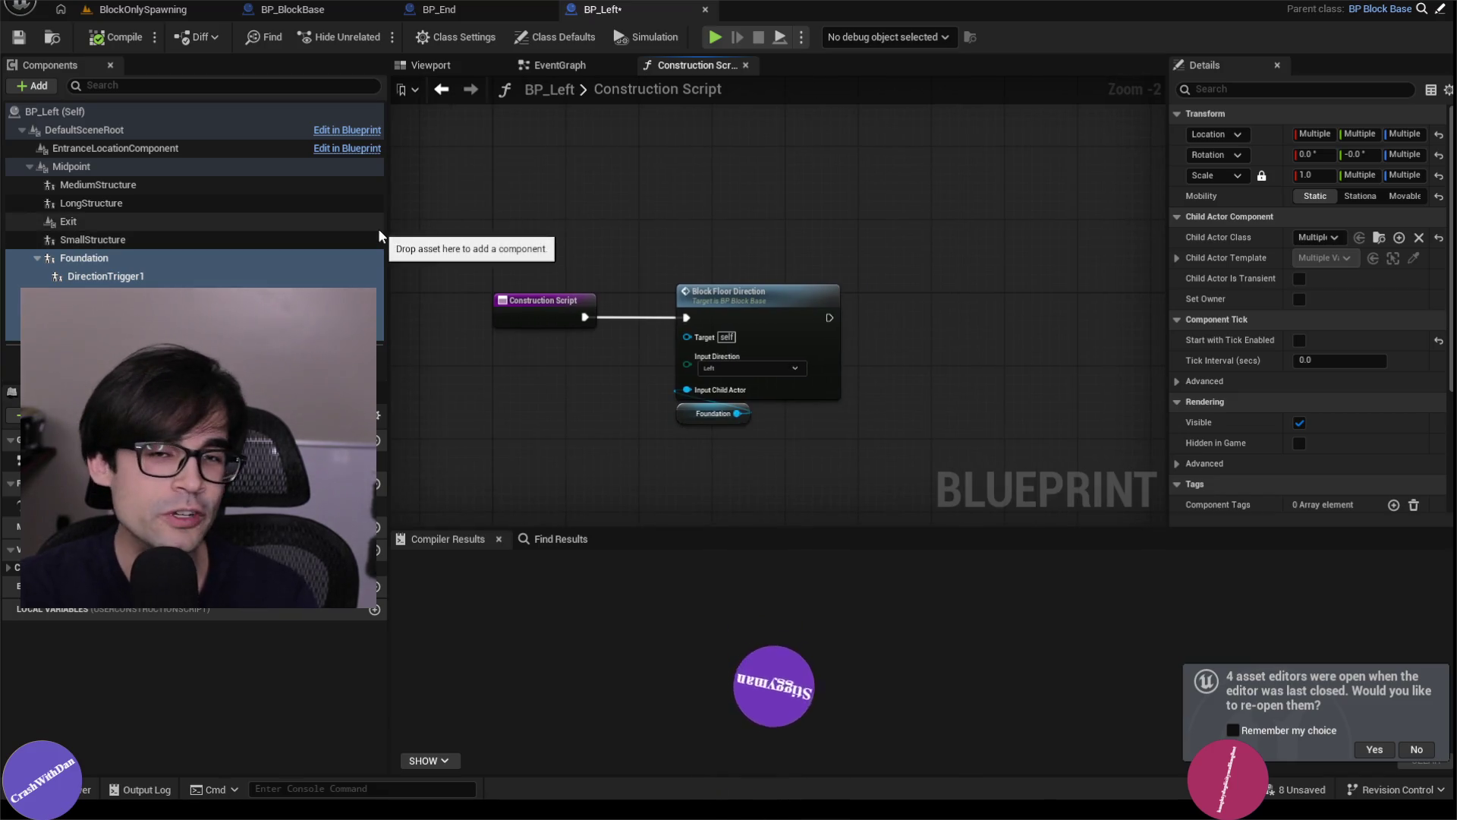
{"action": "left_click_drag", "start_coordinate": [380, 225], "coordinate": [321, 303]}
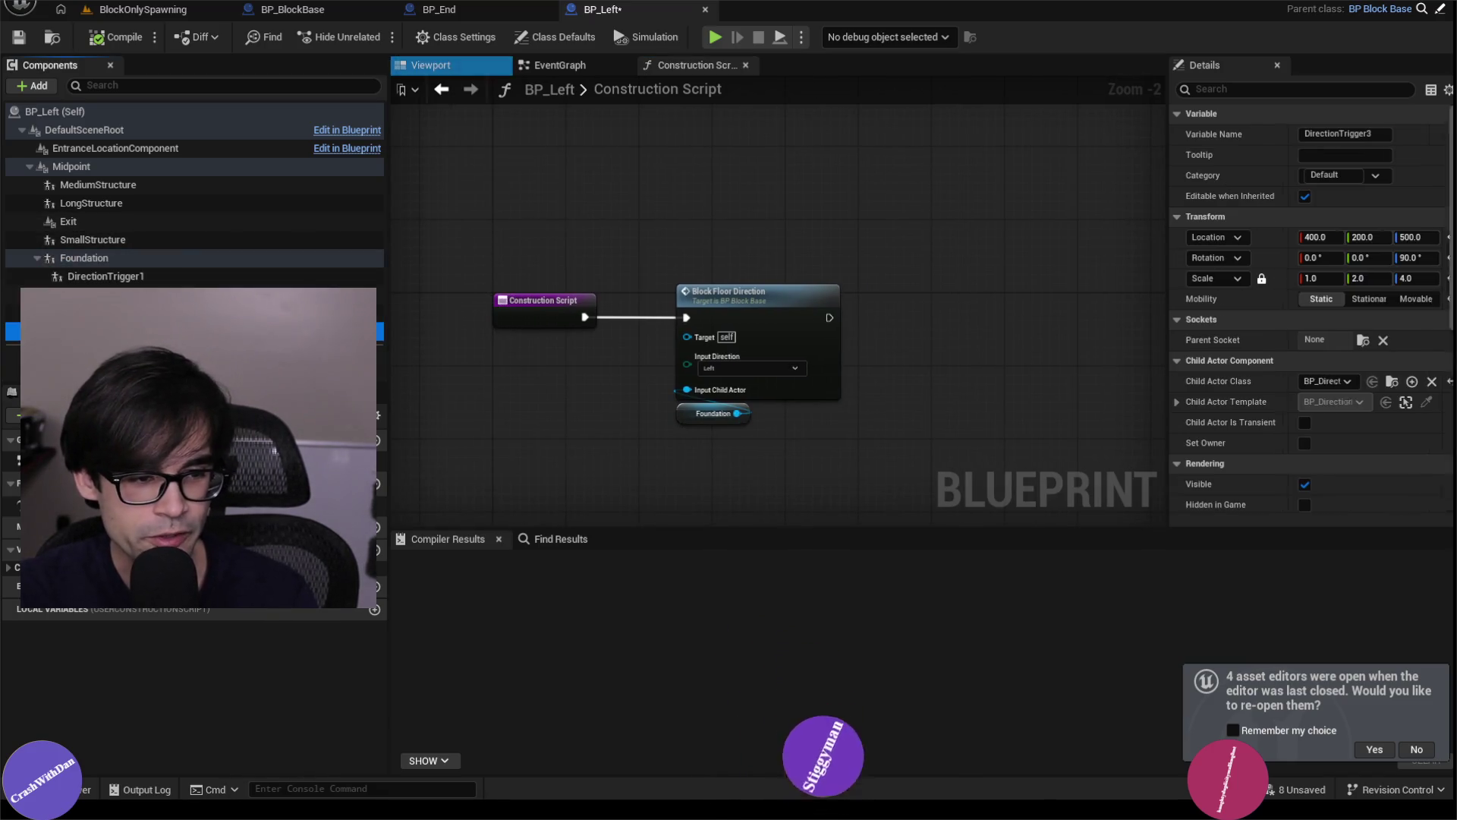
{"action": "left_click", "coordinate": [152, 260], "text": "shift"}
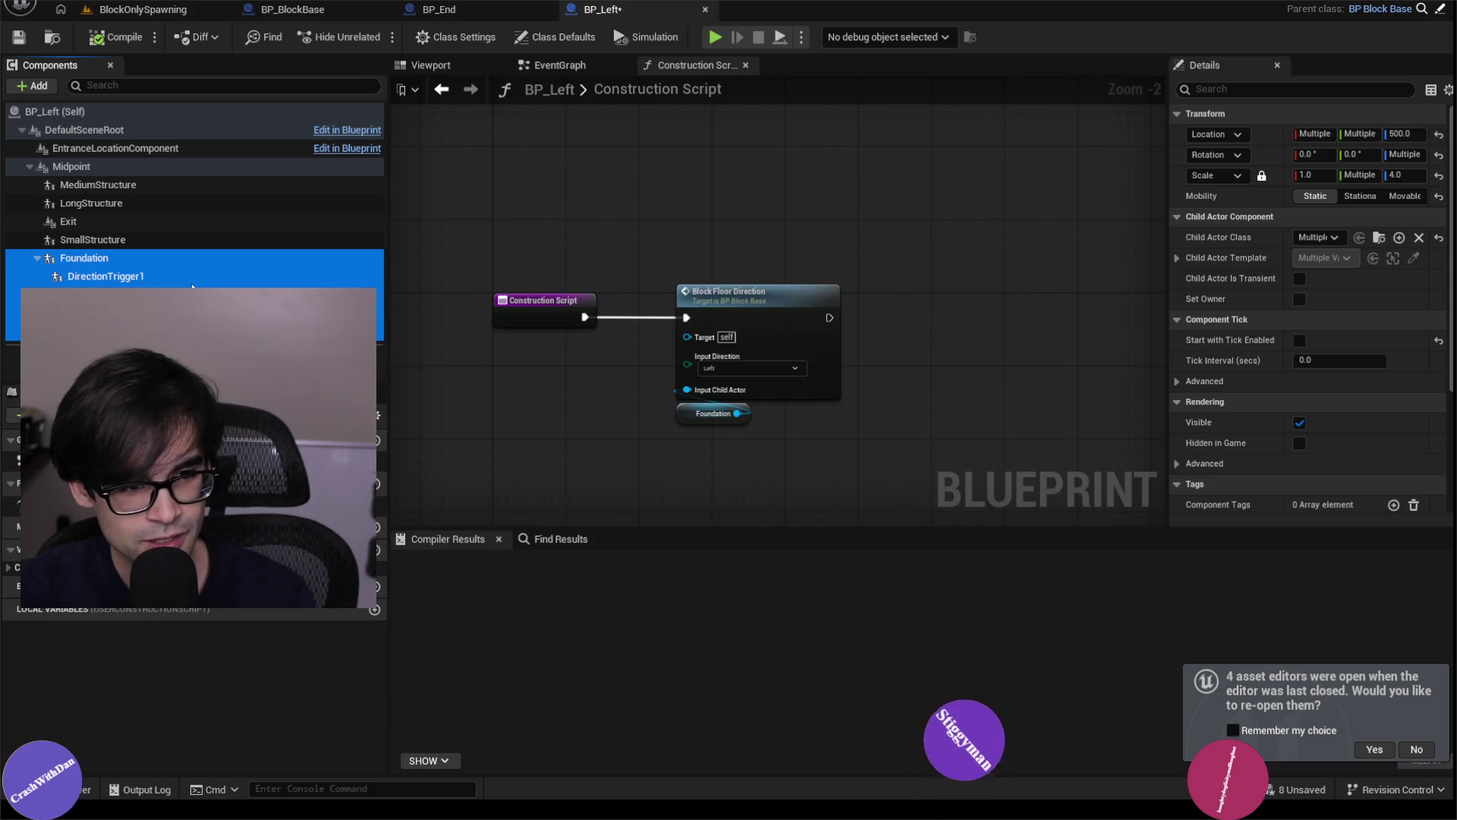
{"action": "key", "text": "Delete"}
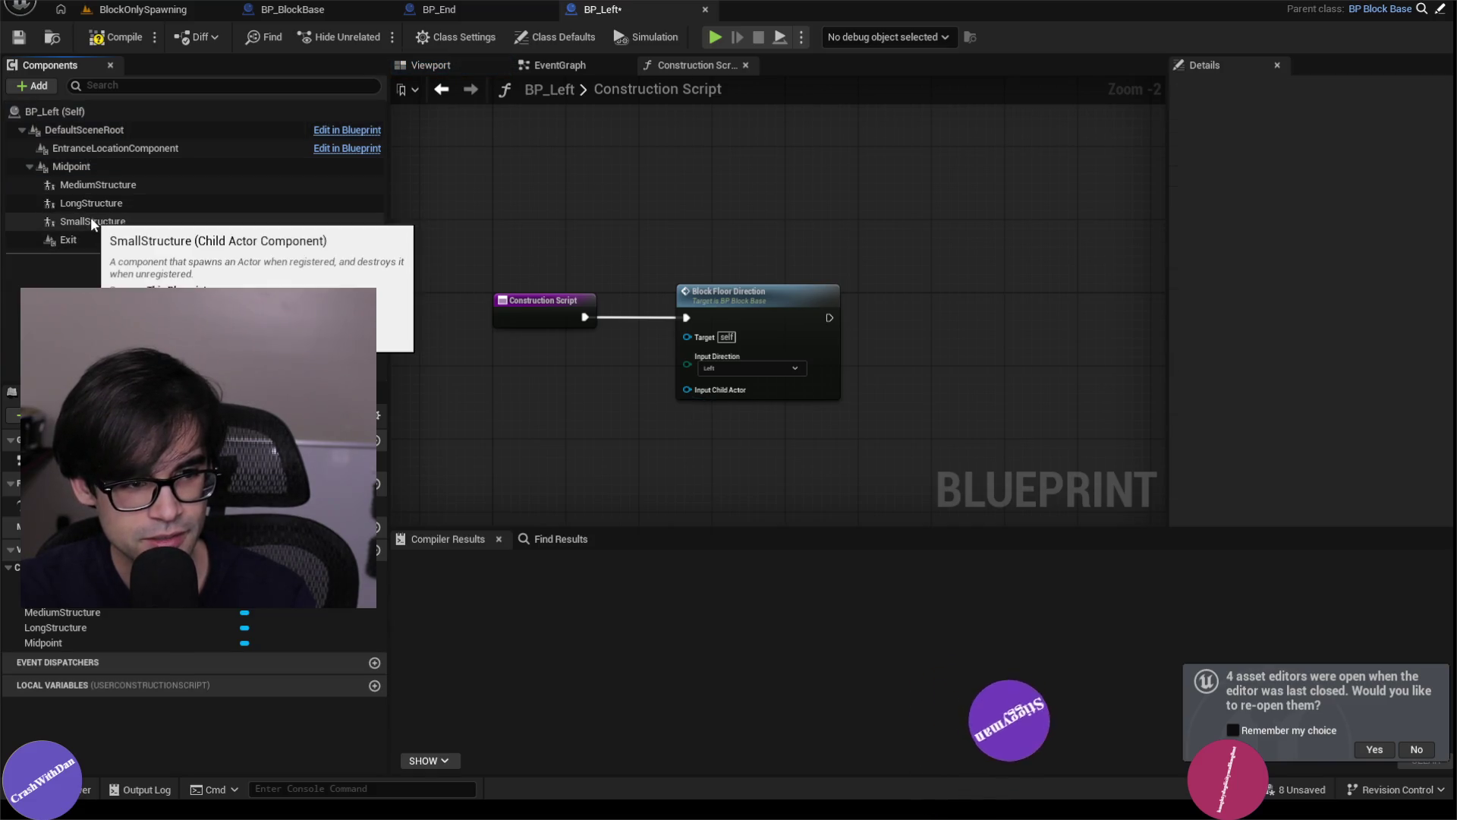
{"action": "key", "text": "ctrl+z"}
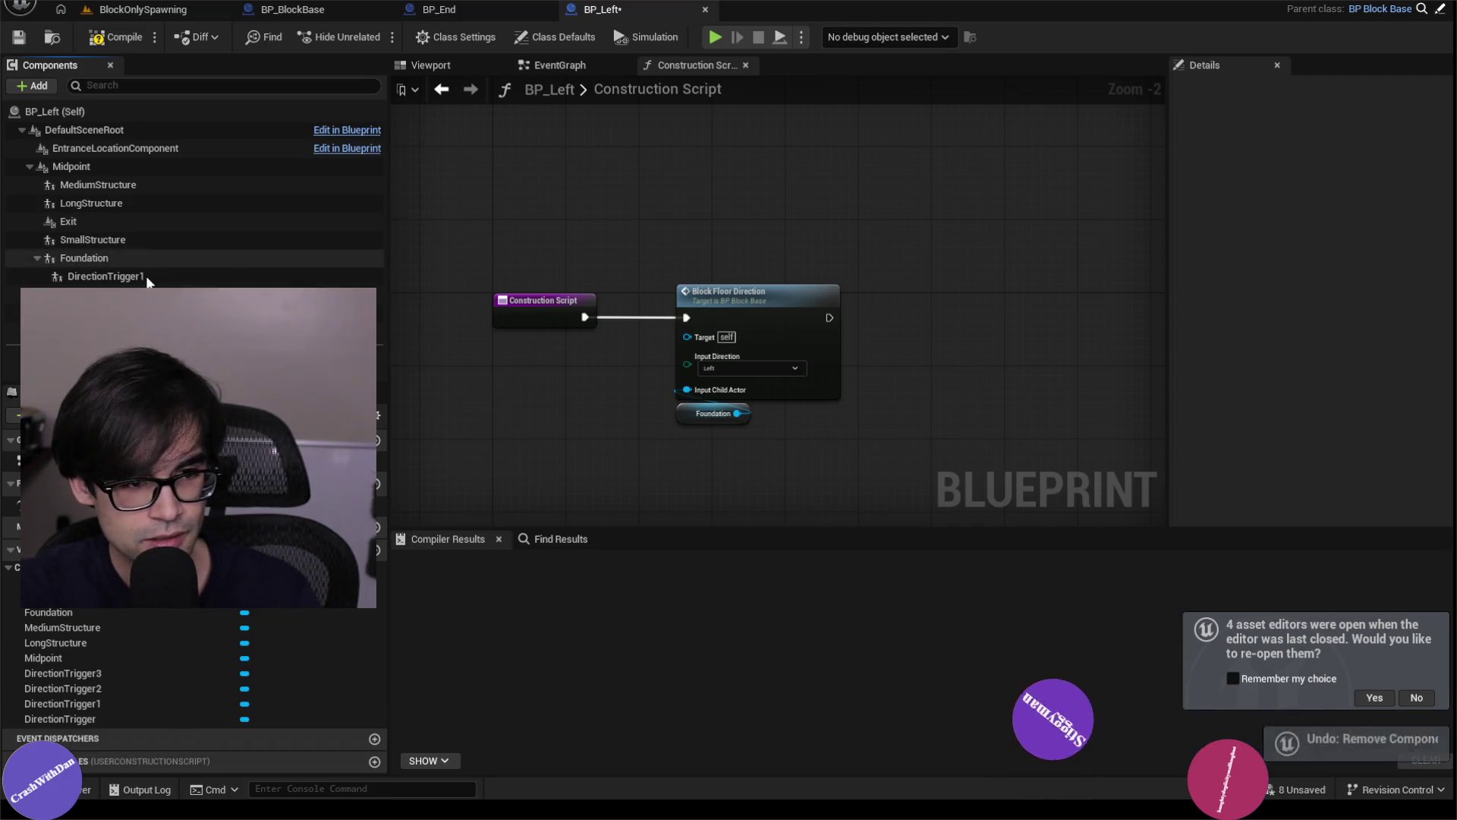
{"action": "left_click", "coordinate": [125, 276]}
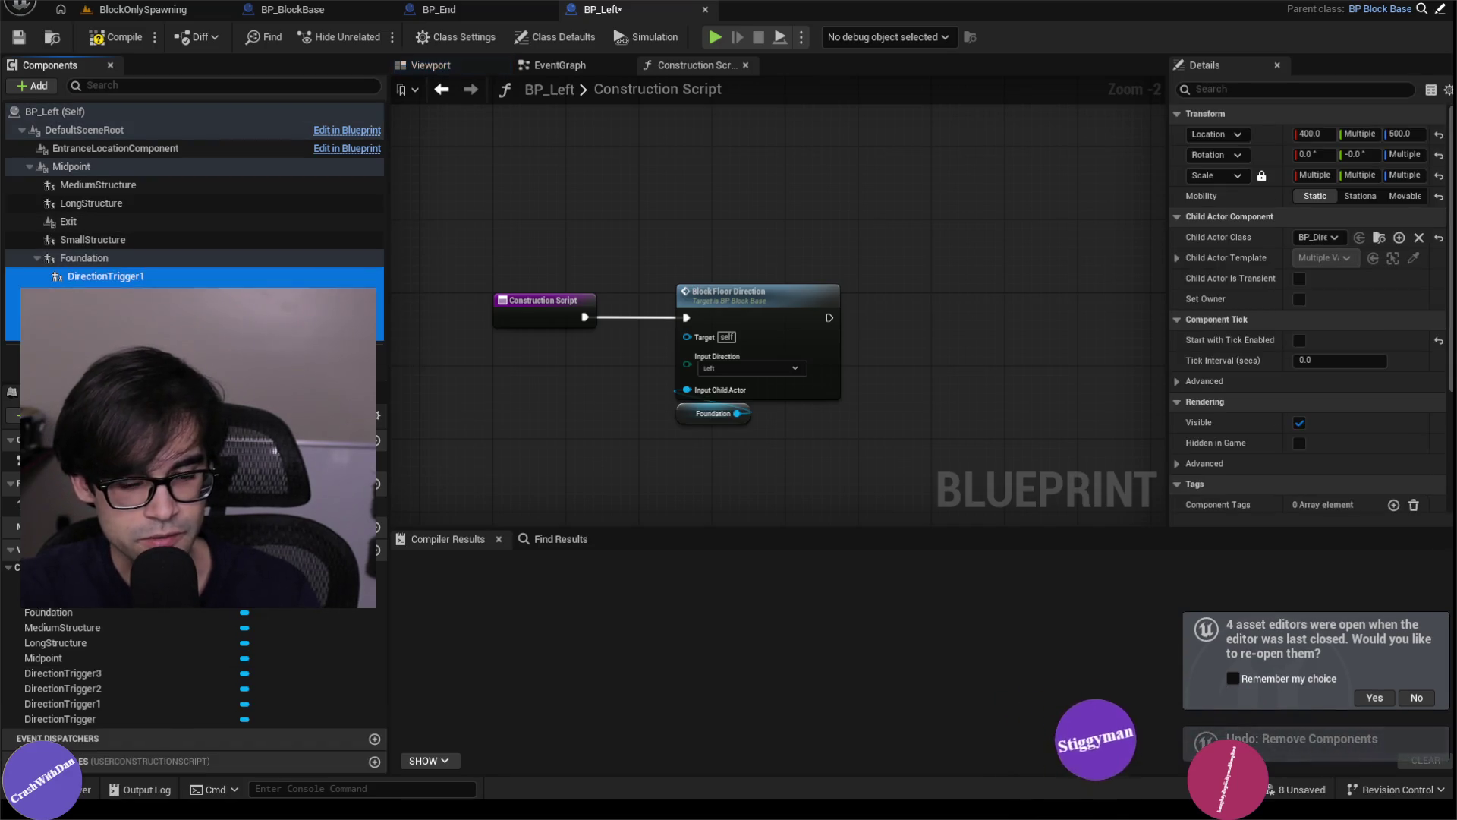
{"action": "key", "text": "Delete"}
Delete the Small, Long and Medium structure components, leaving Foundation and Exit, then return to the level.
{"action": "left_click", "coordinate": [115, 240]}
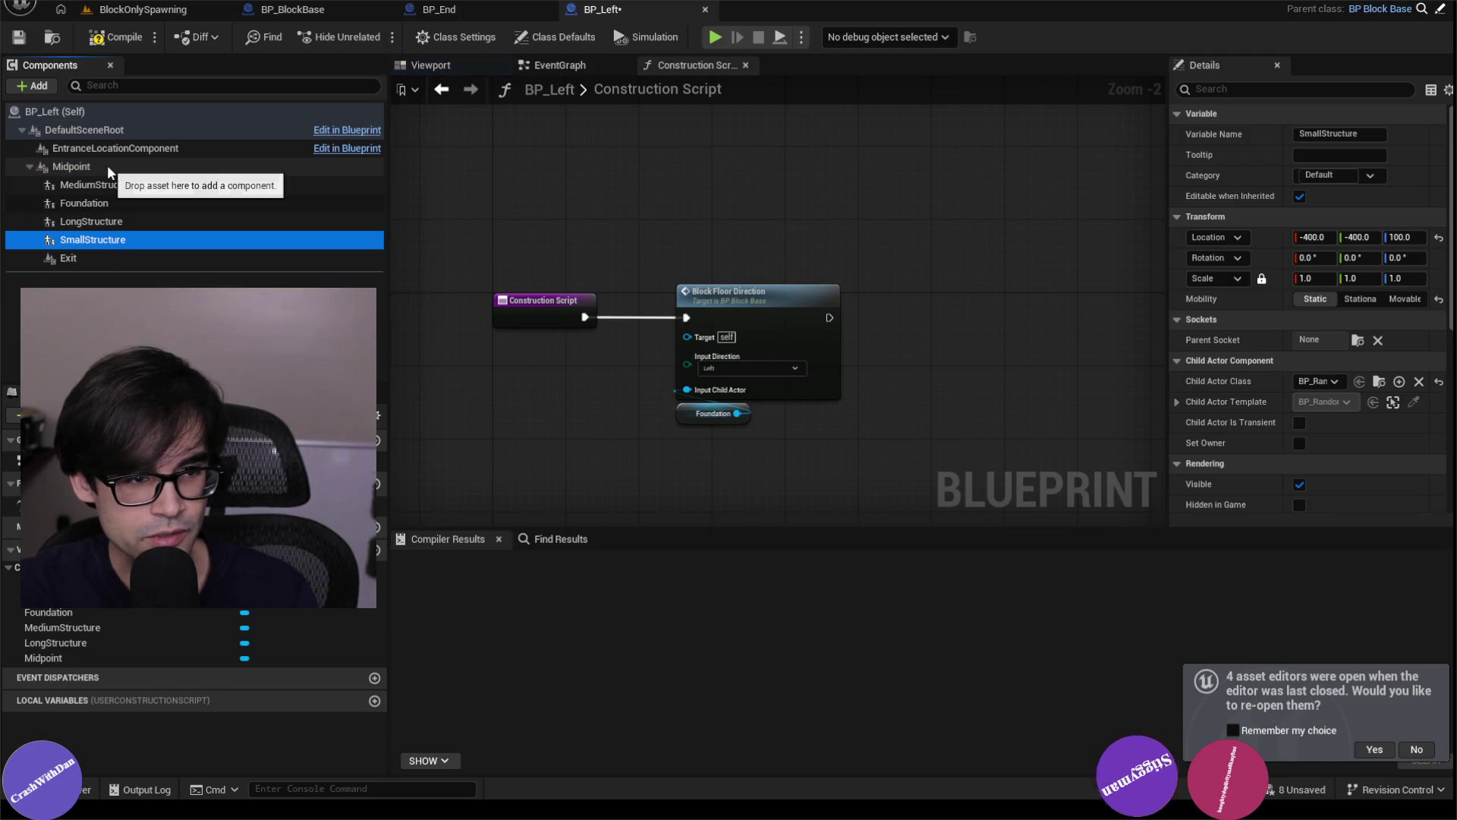
{"action": "left_click", "coordinate": [163, 222], "text": "ctrl"}
{"action": "left_click", "coordinate": [106, 185], "text": "ctrl"}
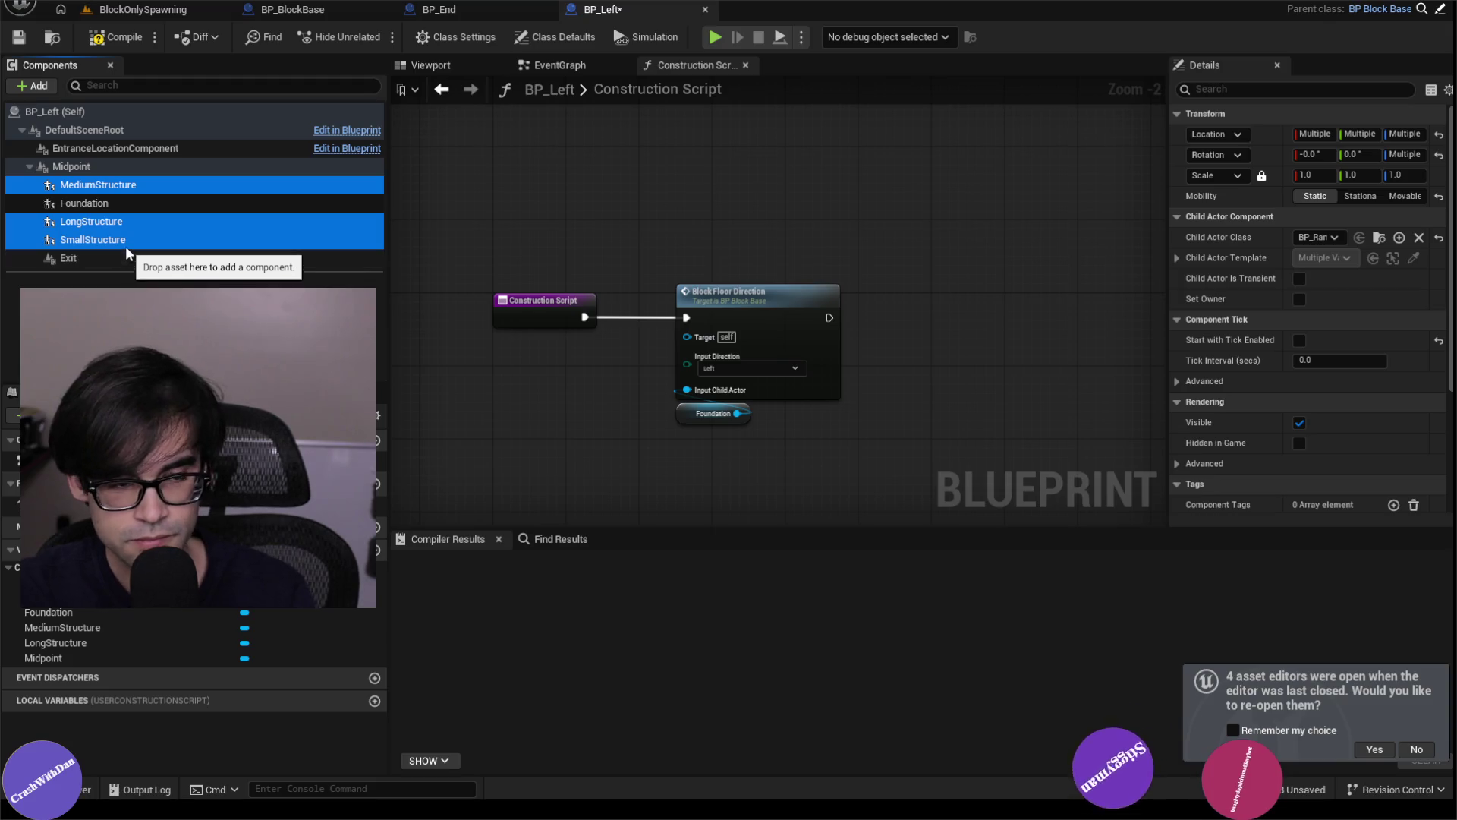
{"action": "key", "text": "Delete"}
{"action": "left_click", "coordinate": [108, 164]}
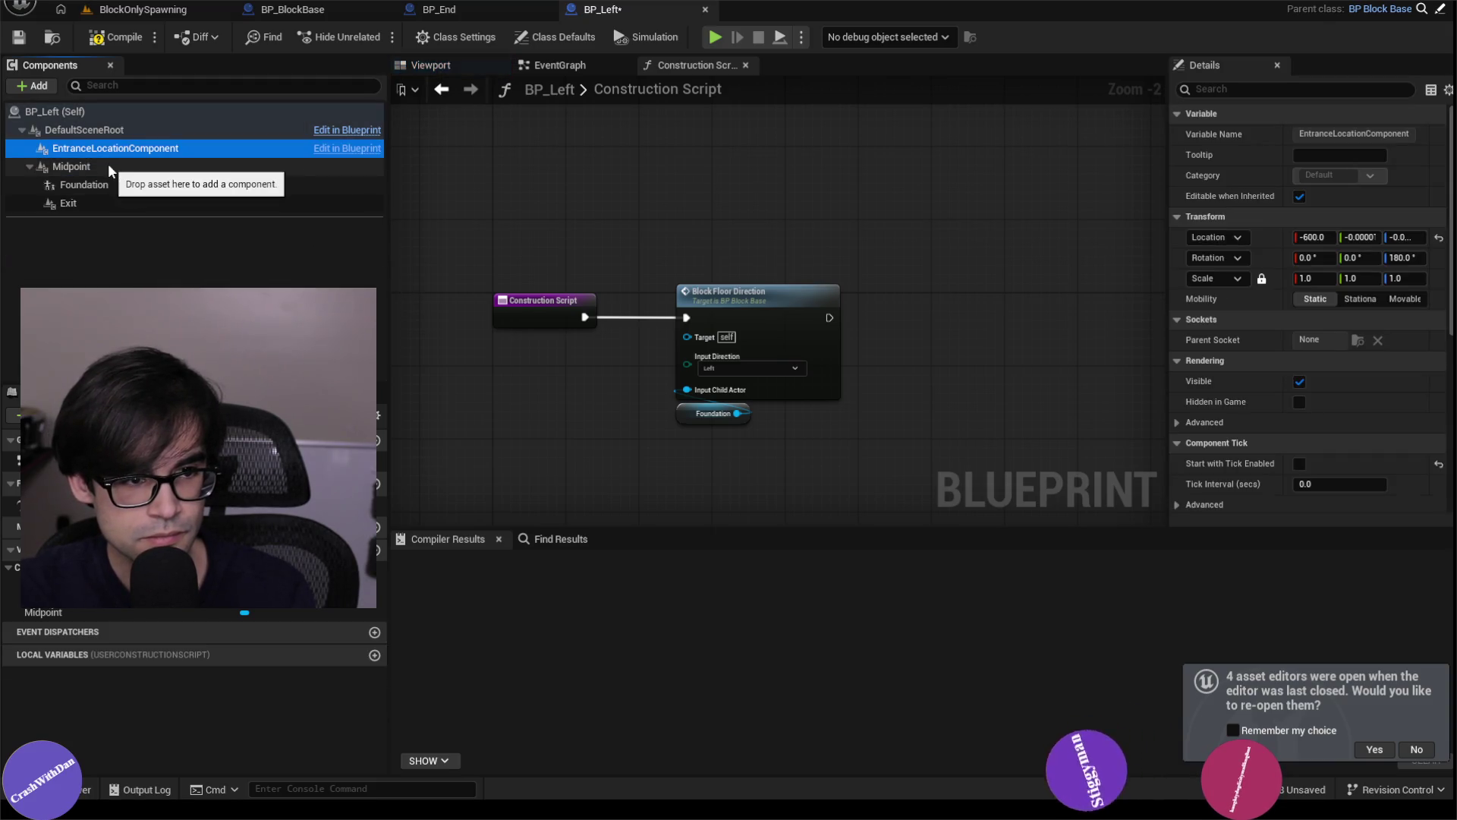
{"action": "left_click", "coordinate": [113, 185]}
{"action": "left_click", "coordinate": [115, 203]}
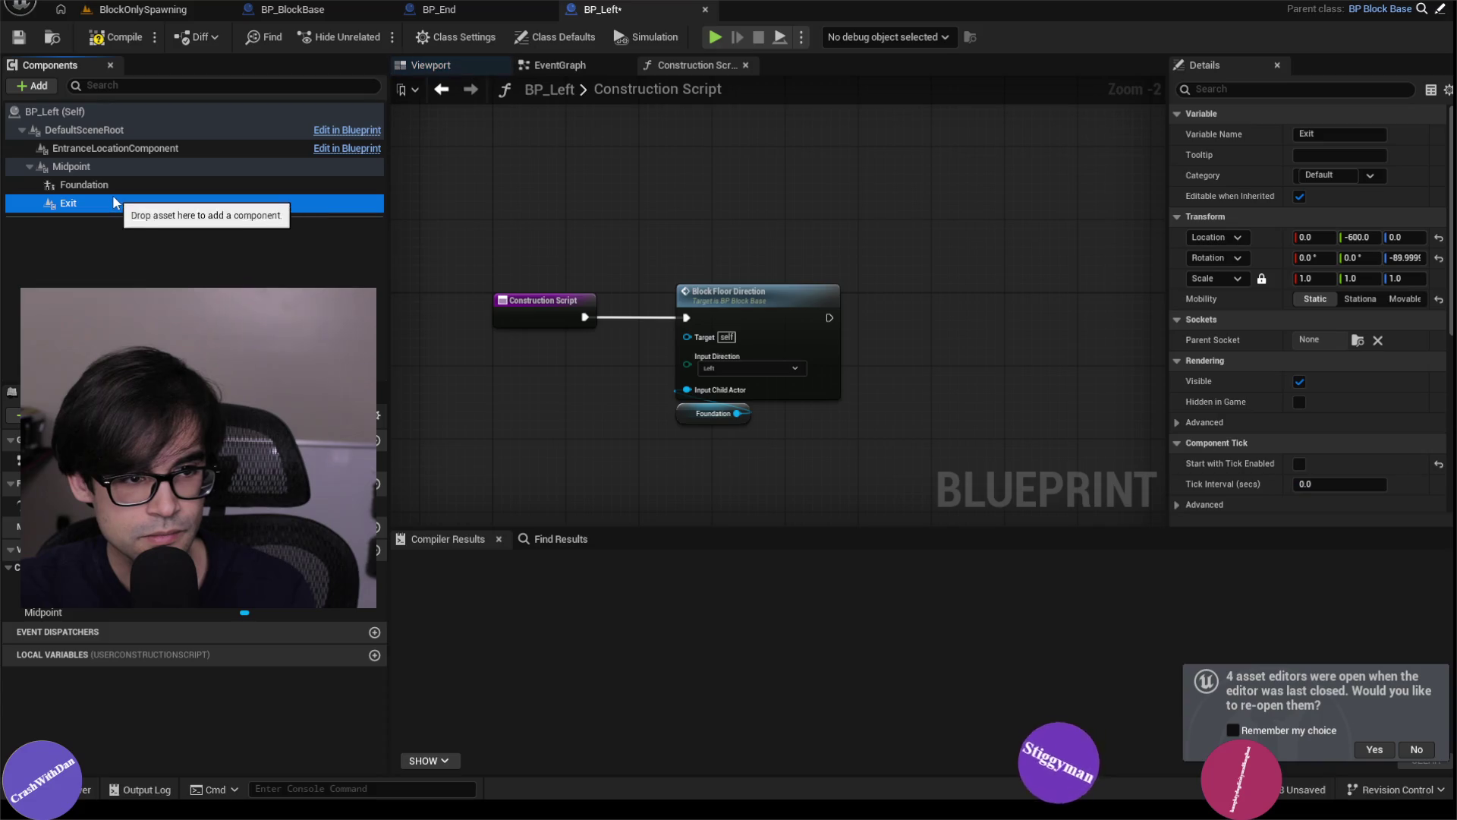
{"action": "left_click", "coordinate": [118, 186]}
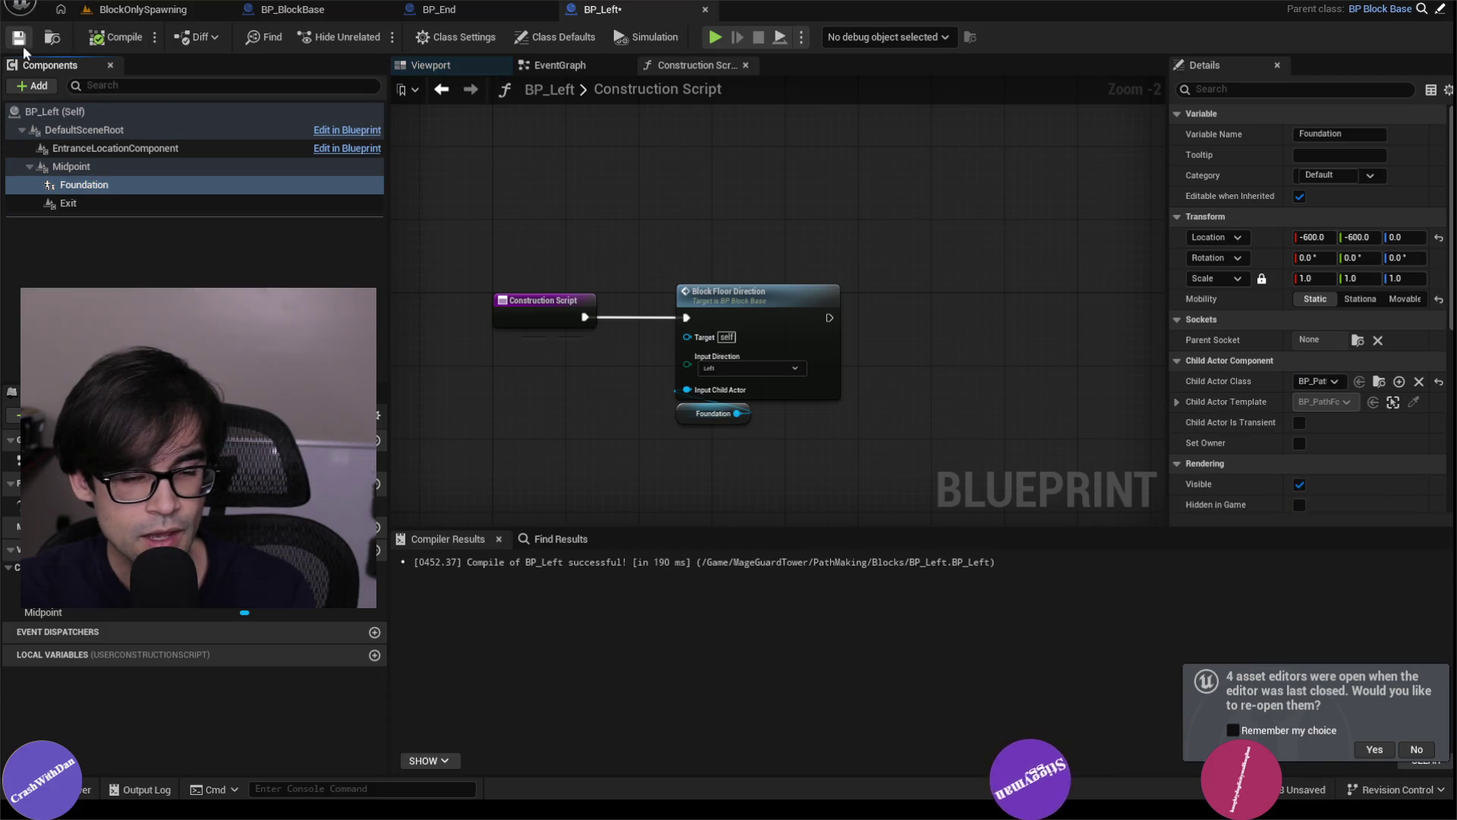
{"action": "left_click", "coordinate": [199, 13]}
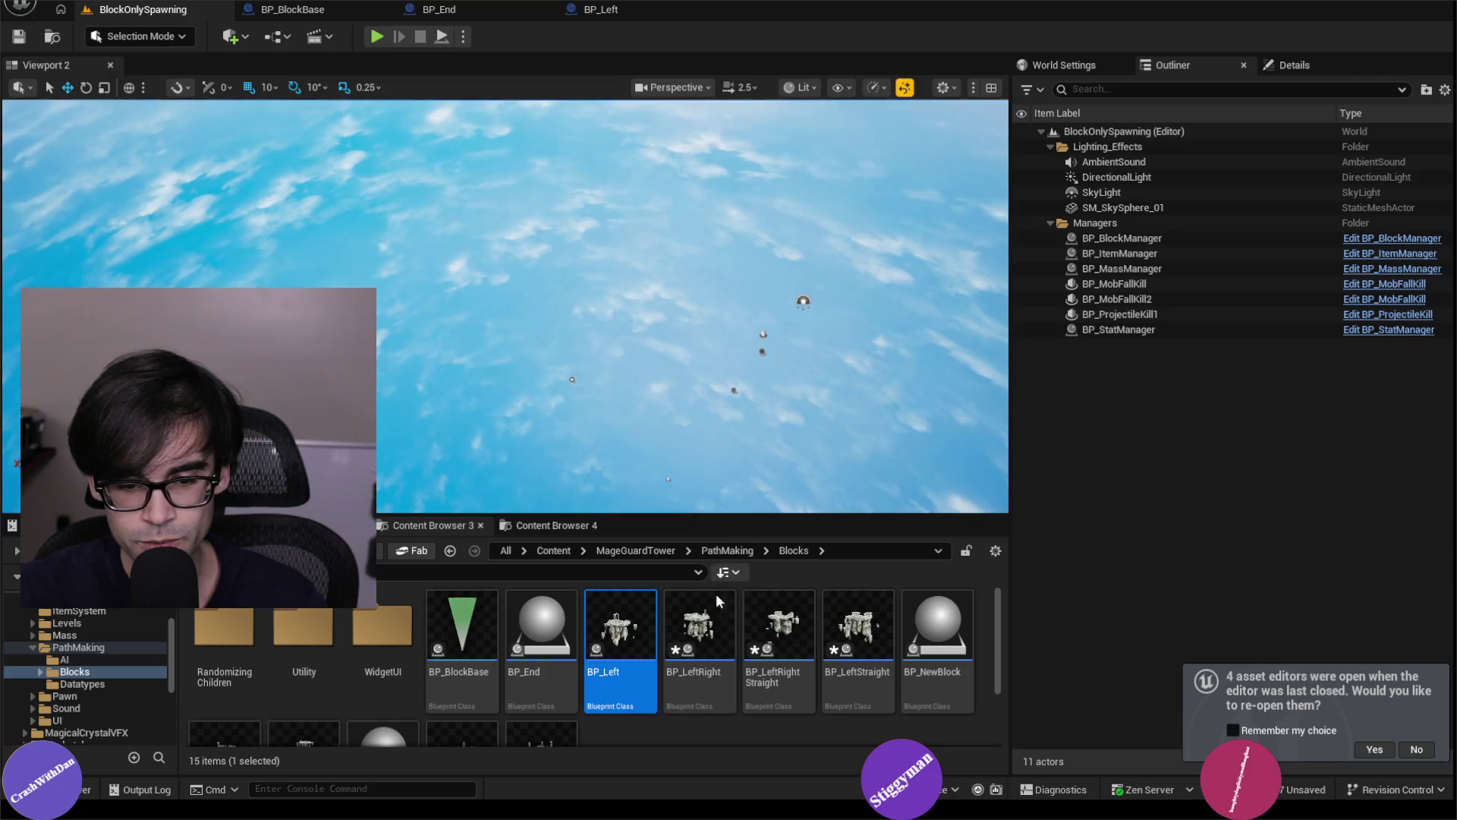
Delete BP_LeftRight's SmallStructure, SmallStructure1 and direction triggers, then select BP_LeftRightStraight in the level.
{"action": "left_click", "coordinate": [710, 637]}
{"action": "double_click", "coordinate": [681, 636]}
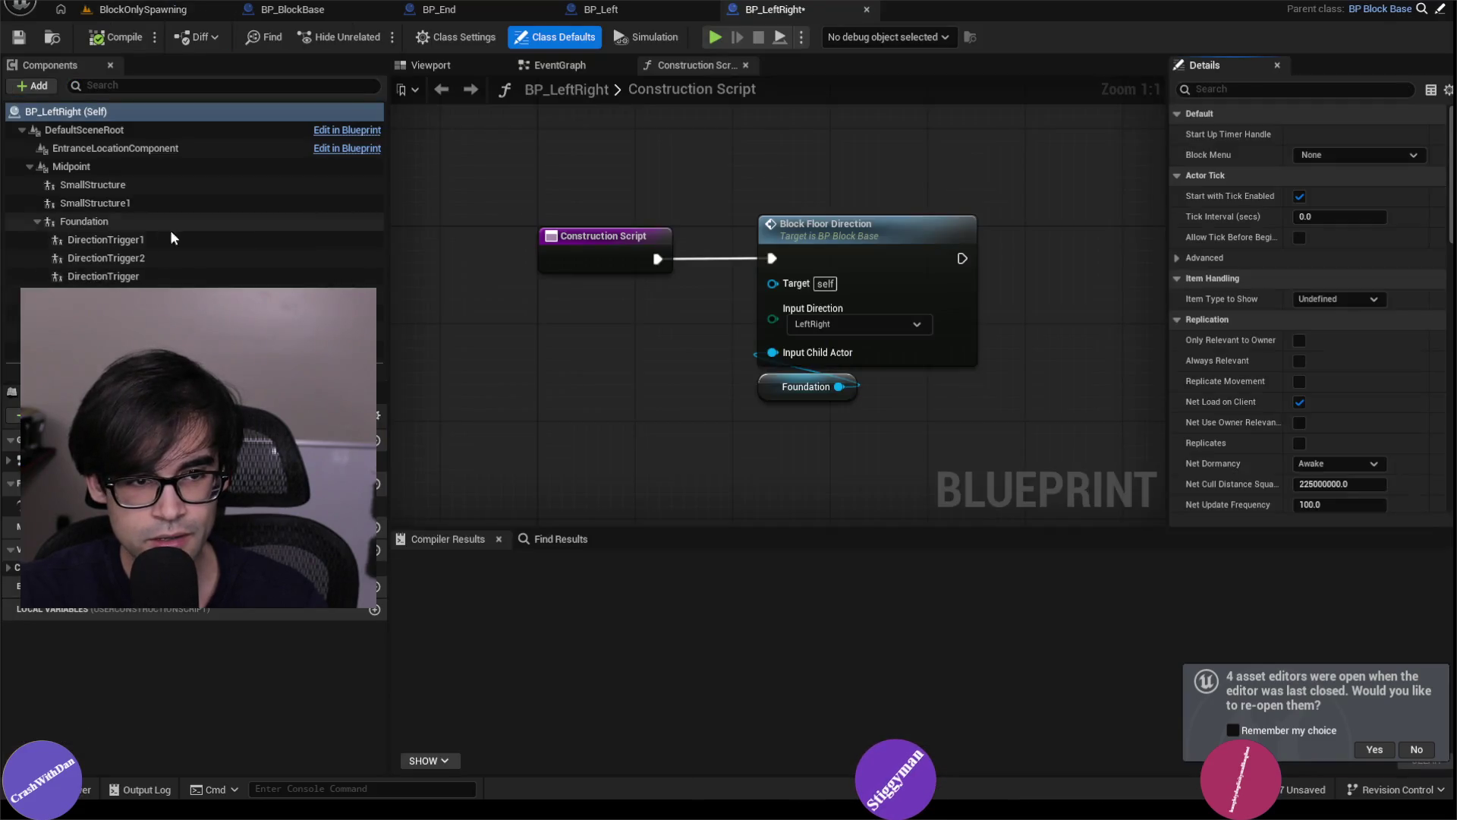
{"action": "left_click", "coordinate": [101, 186]}
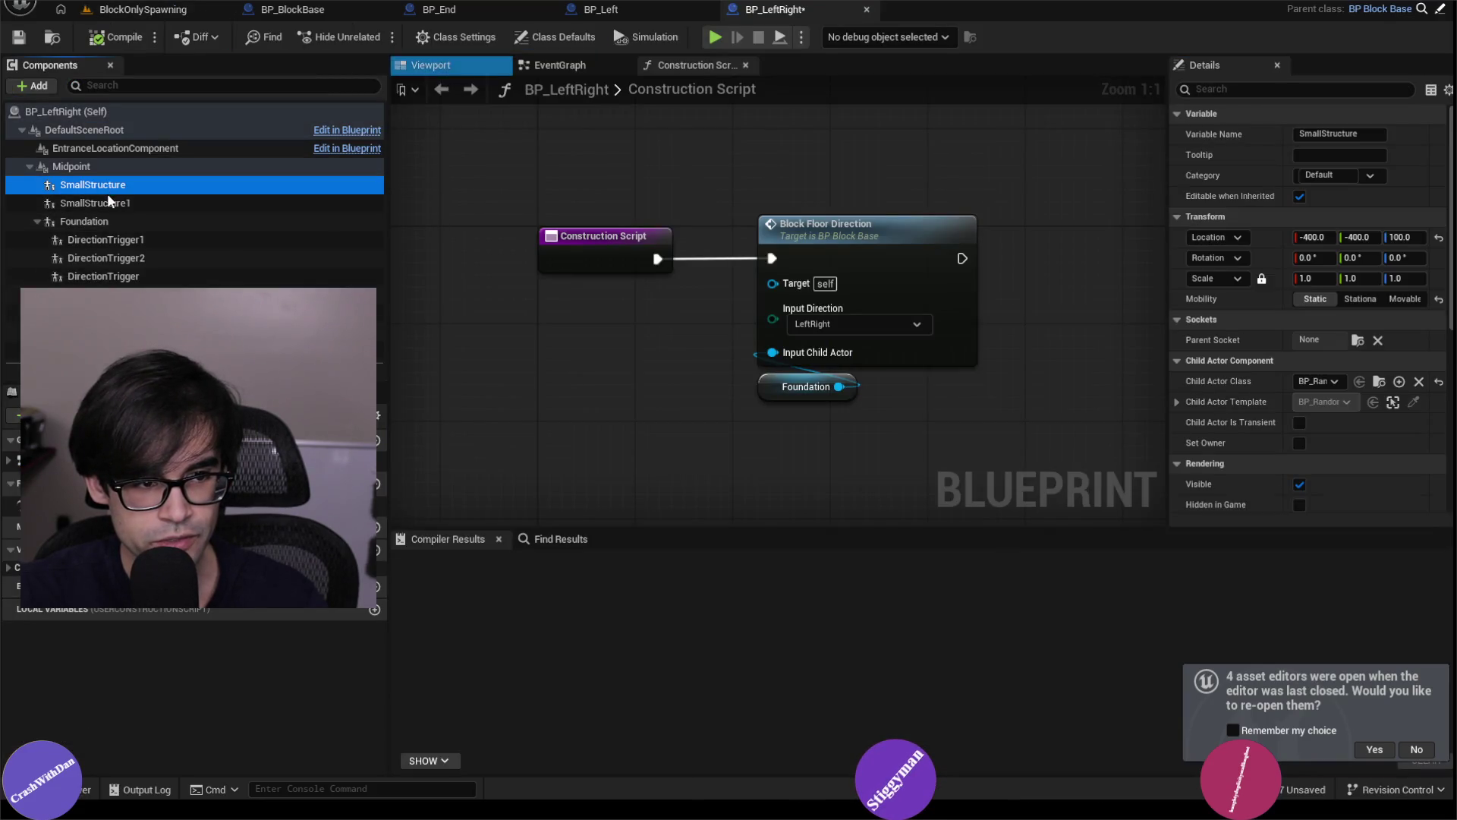
{"action": "left_click", "coordinate": [109, 202], "text": "ctrl"}
{"action": "left_click", "coordinate": [106, 240], "text": "ctrl"}
{"action": "left_click", "coordinate": [114, 259], "text": "ctrl"}
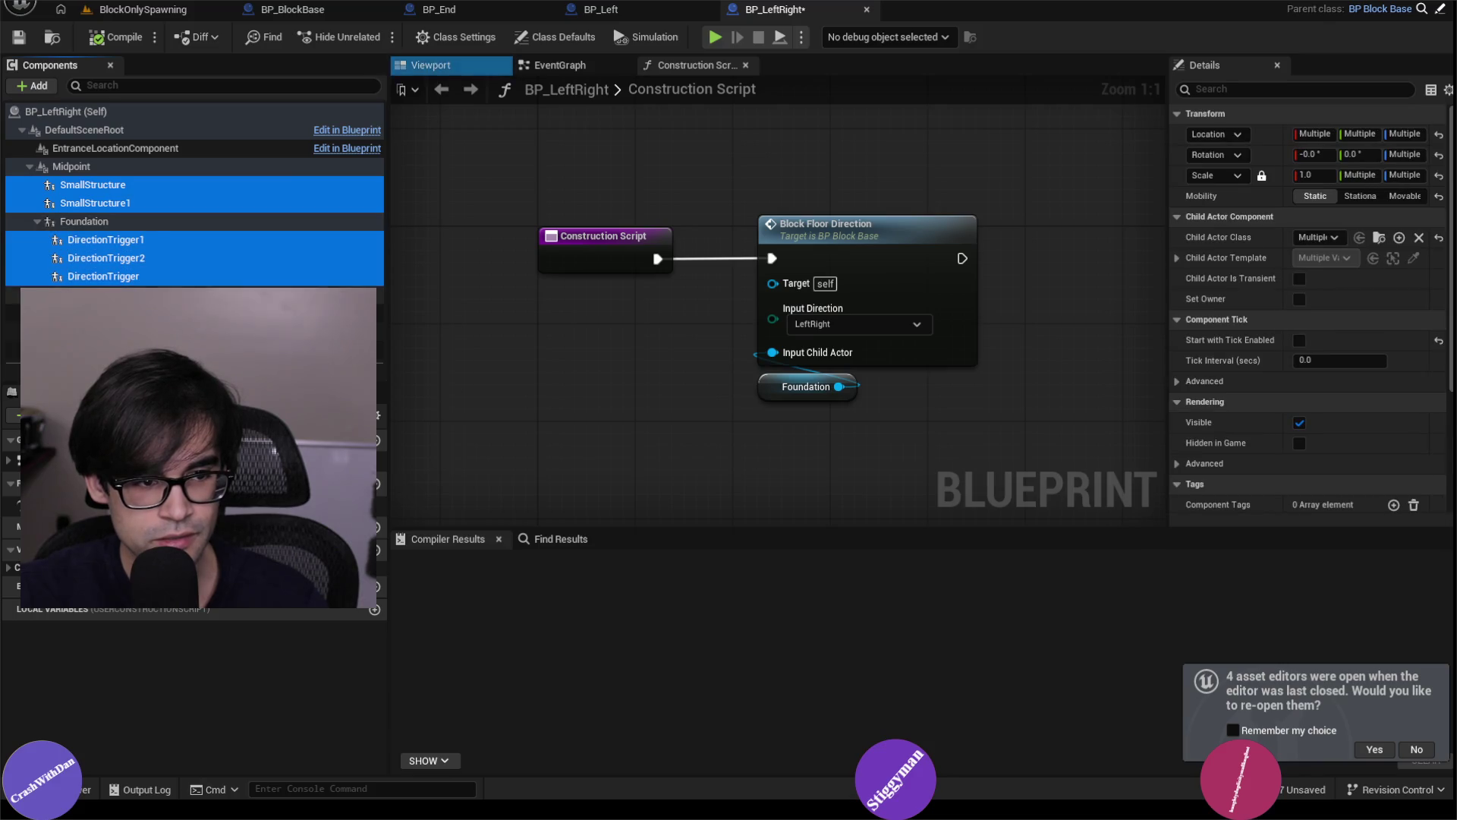
{"action": "left_click", "coordinate": [106, 295], "text": "ctrl"}
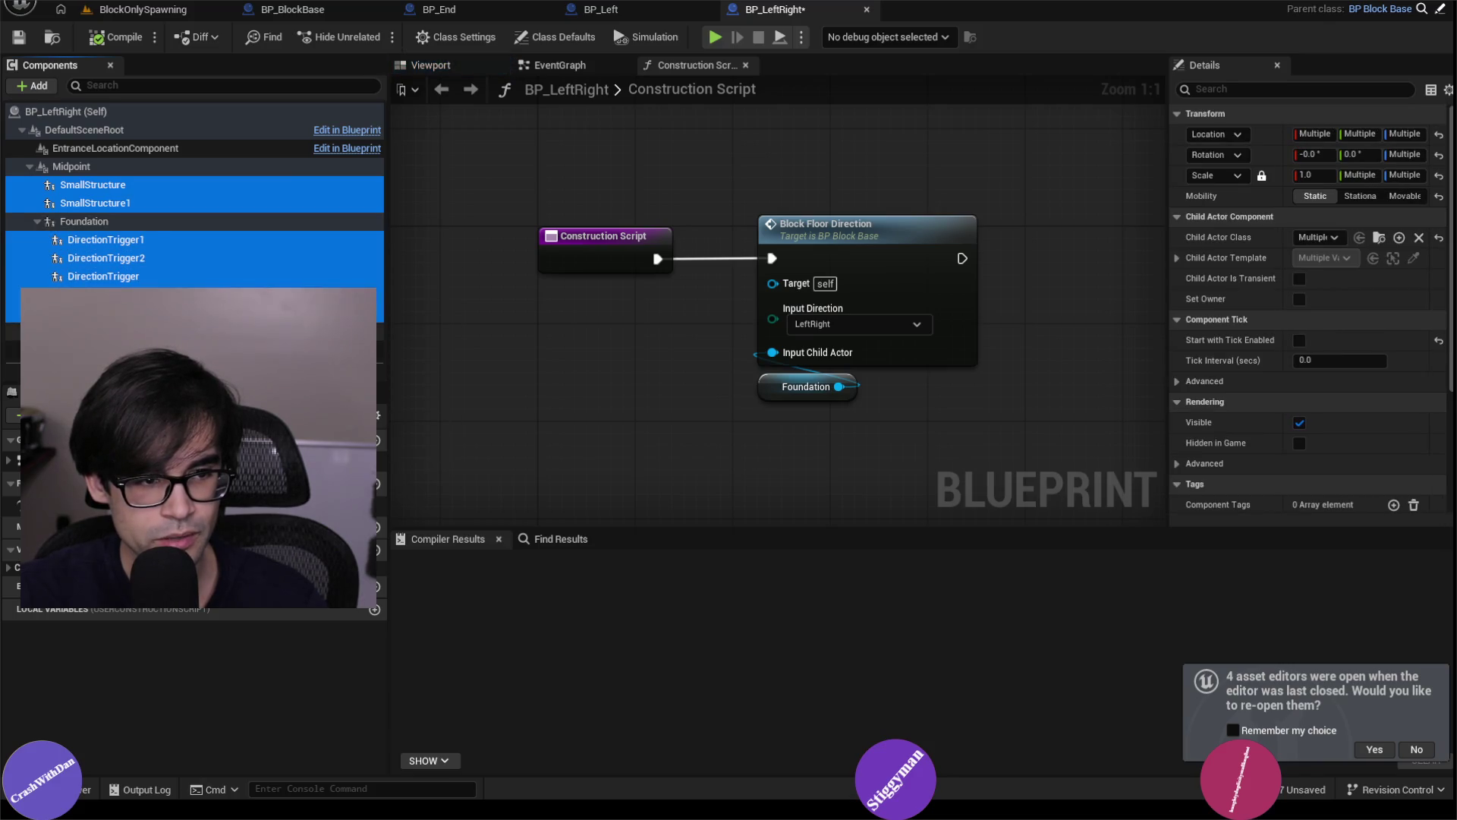
{"action": "key", "text": "Delete"}
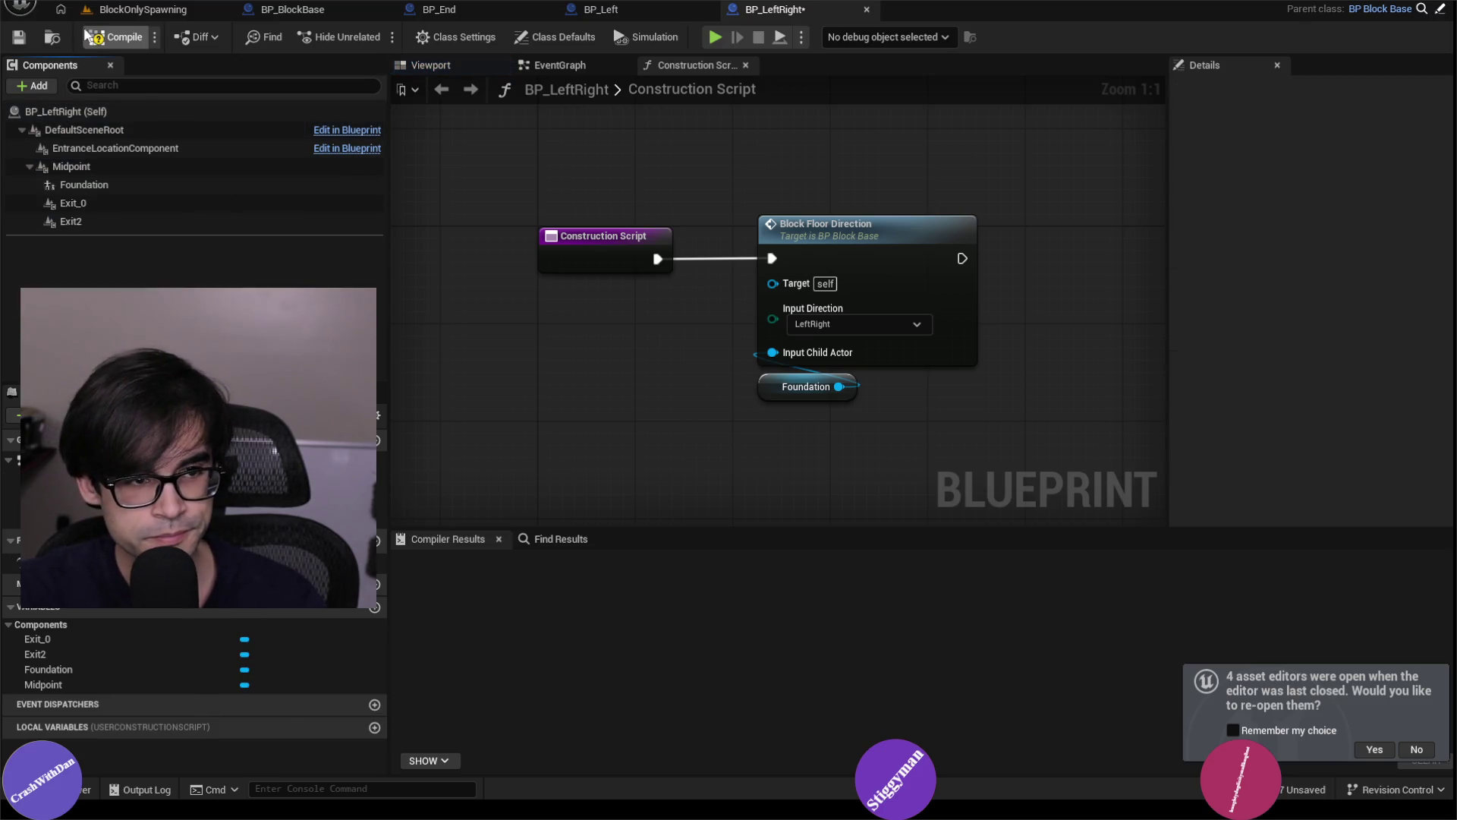
{"action": "left_click", "coordinate": [107, 17]}
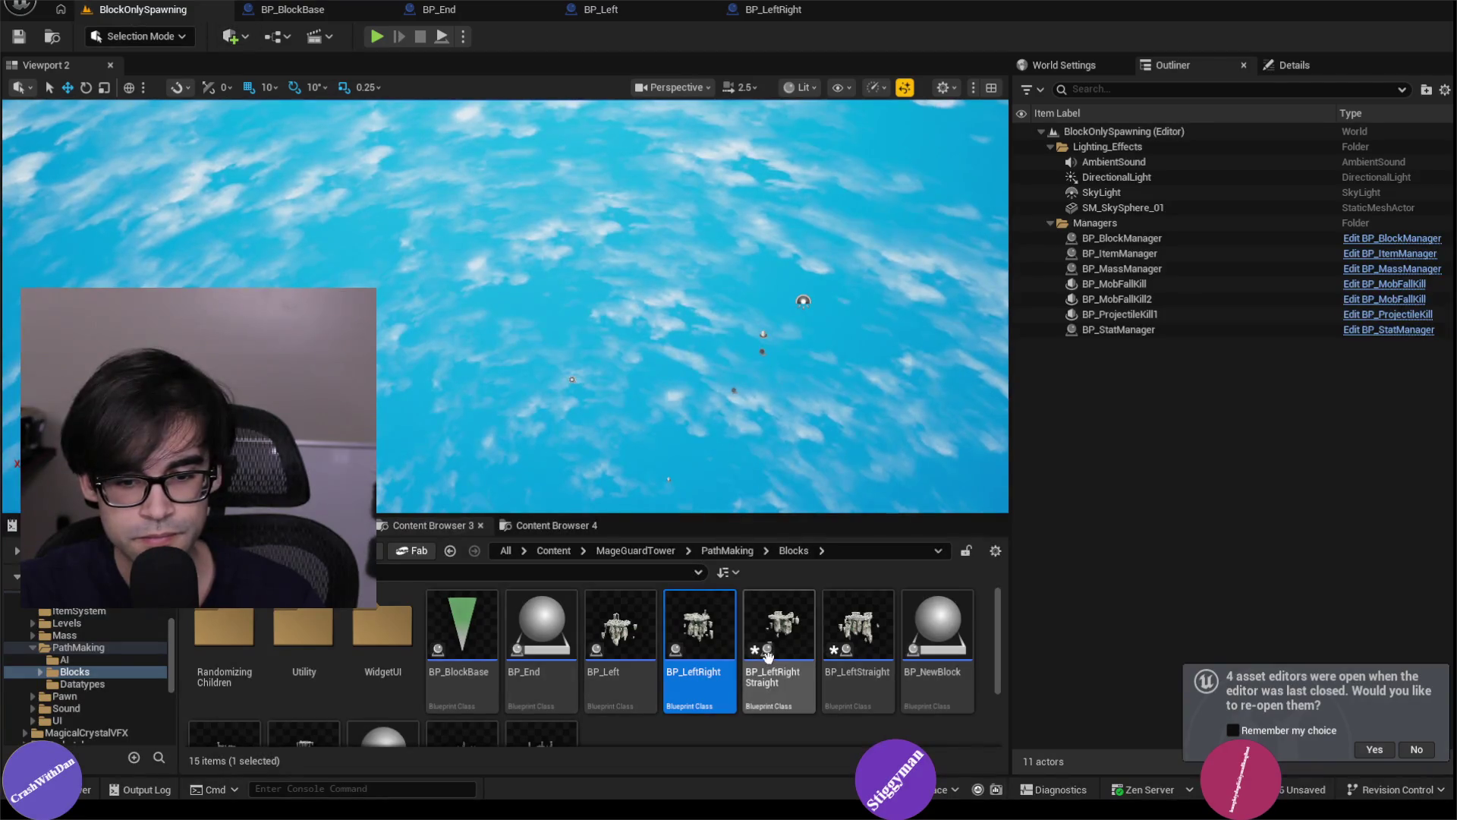
{"action": "left_click", "coordinate": [772, 631]}
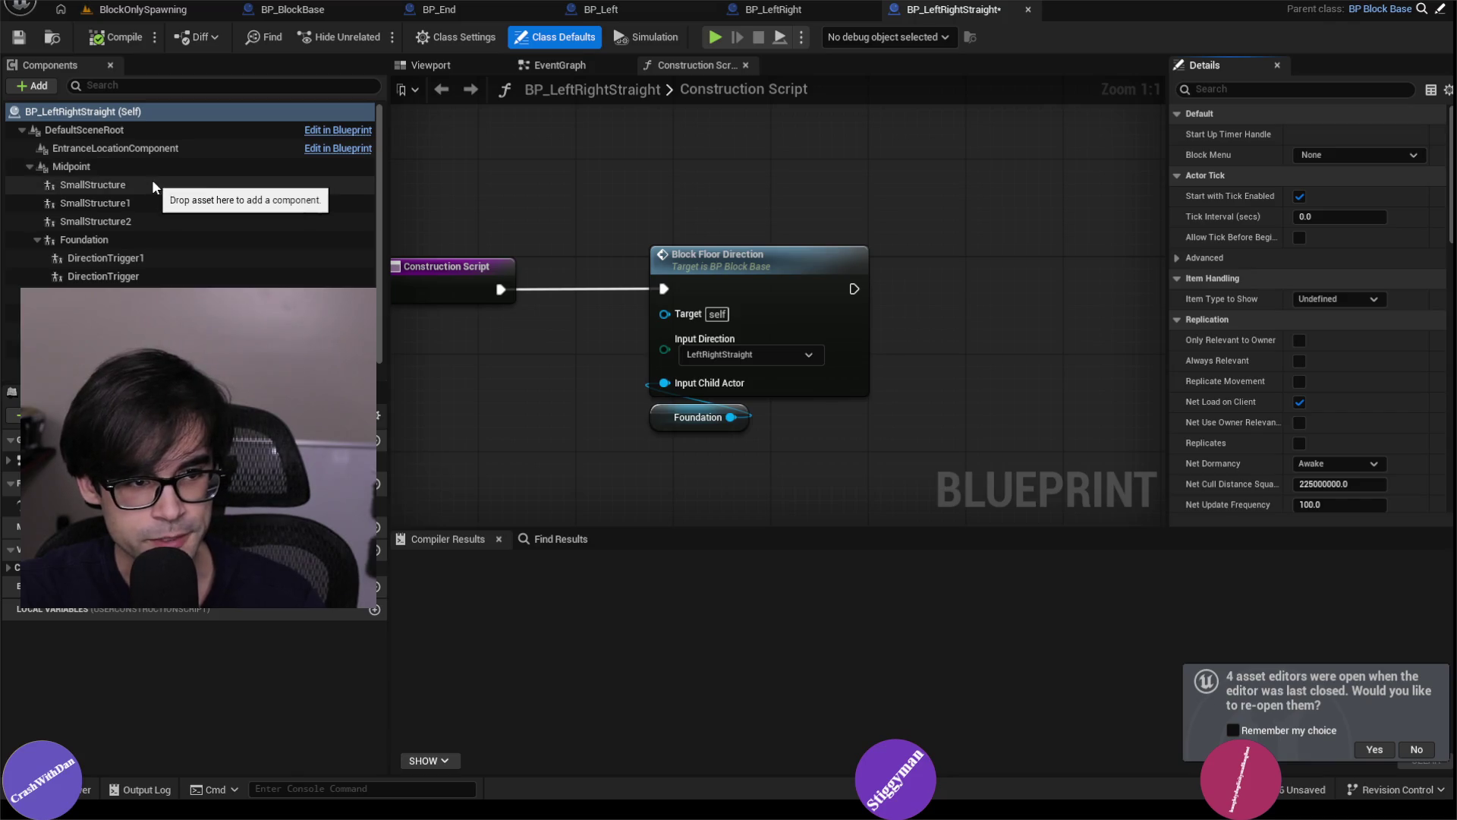
Select BP_LeftRightStraight's SmallStructure through SmallStructure2 components before heading to osu!
{"action": "left_click", "coordinate": [152, 184]}
{"action": "left_click", "coordinate": [154, 220], "text": "shift"}
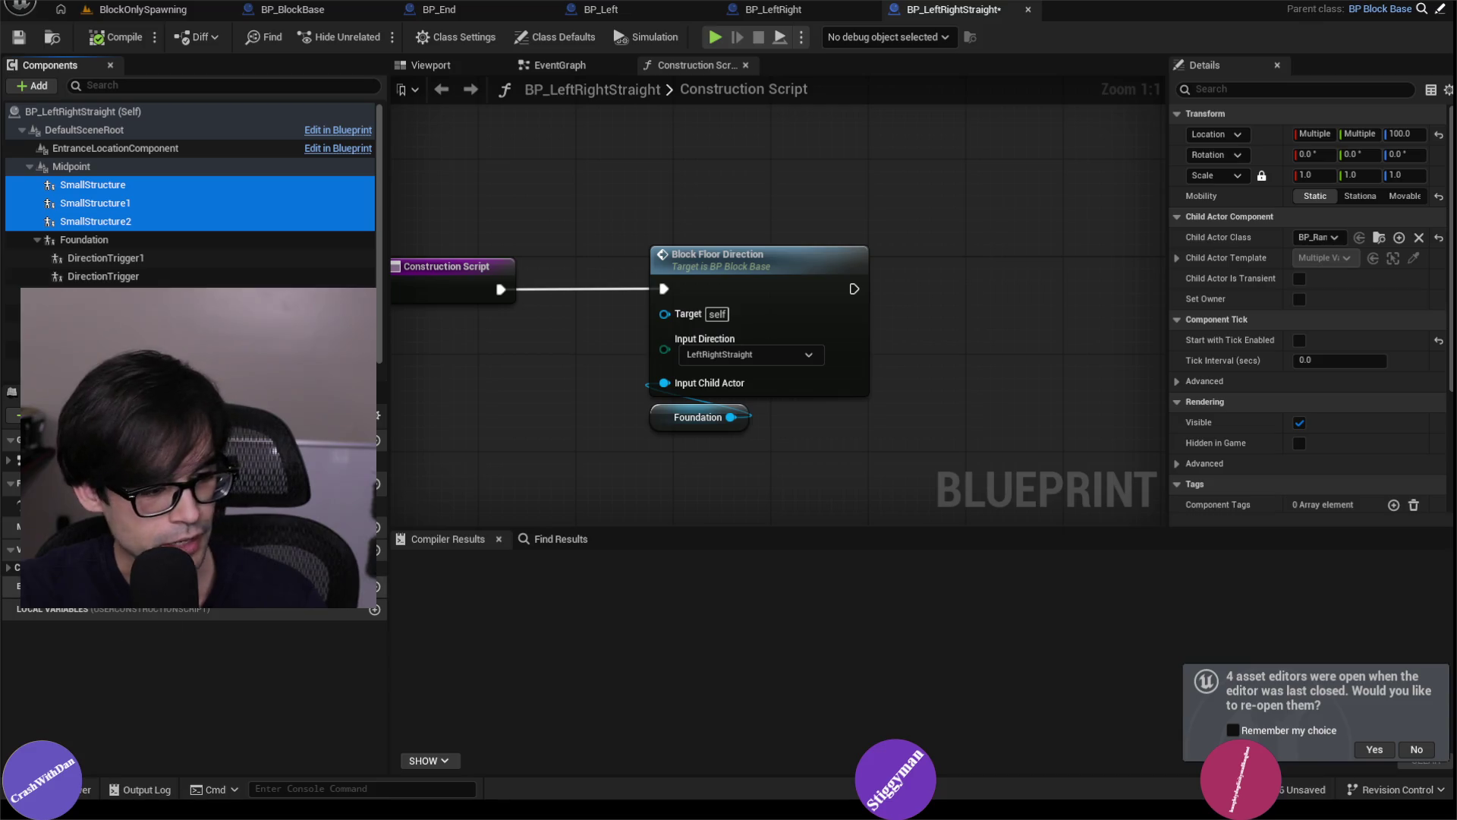
{"action": "mouse_move", "coordinate": [485, 818]}
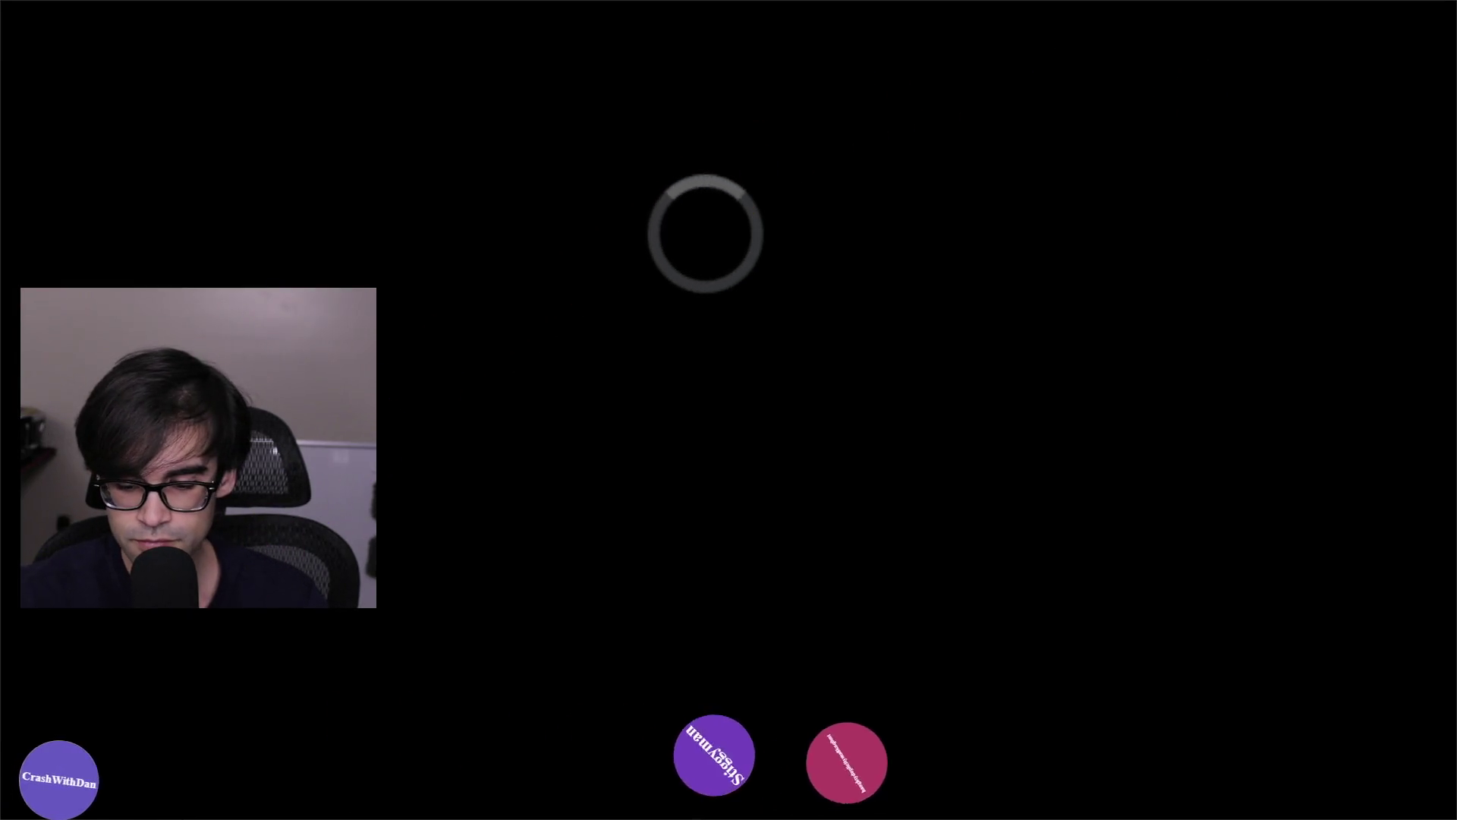
Enter solo song selection, regroup songs by collection, open Sounds Cool, and dismiss the reprocess prompt.
{"action": "key", "text": "p"}
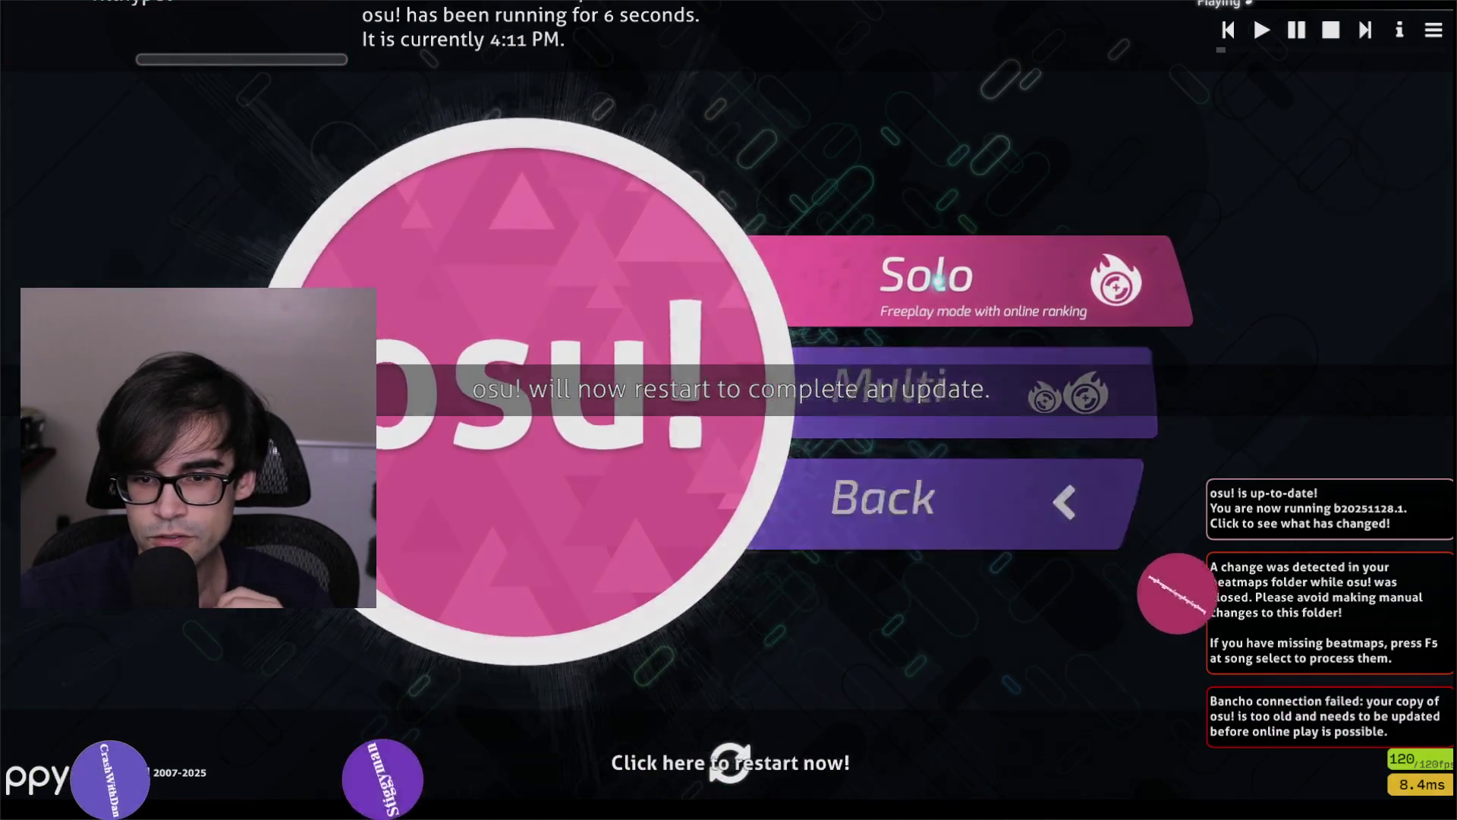
{"action": "left_click", "coordinate": [863, 319]}
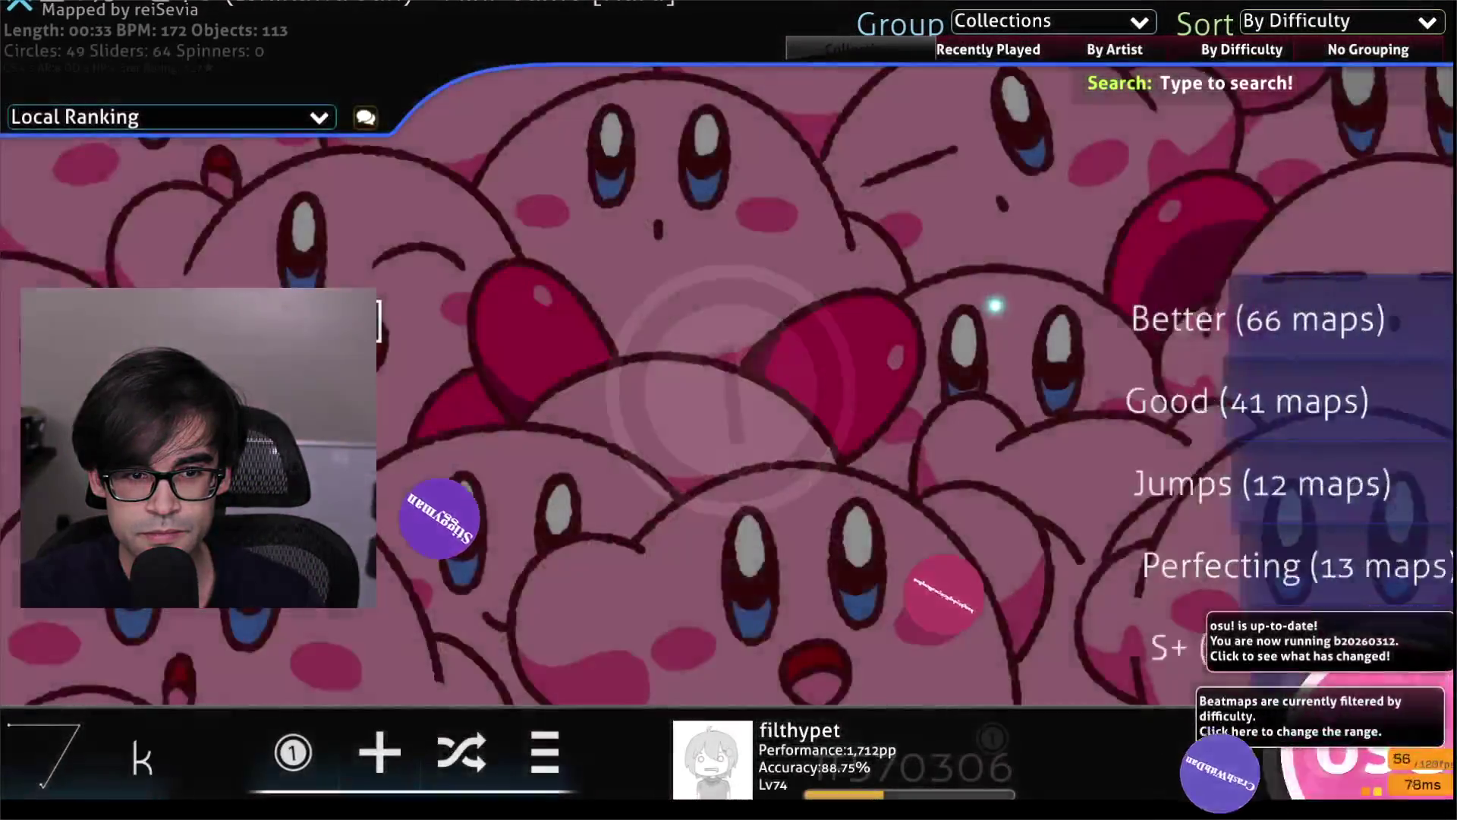
{"action": "left_click", "coordinate": [1242, 50]}
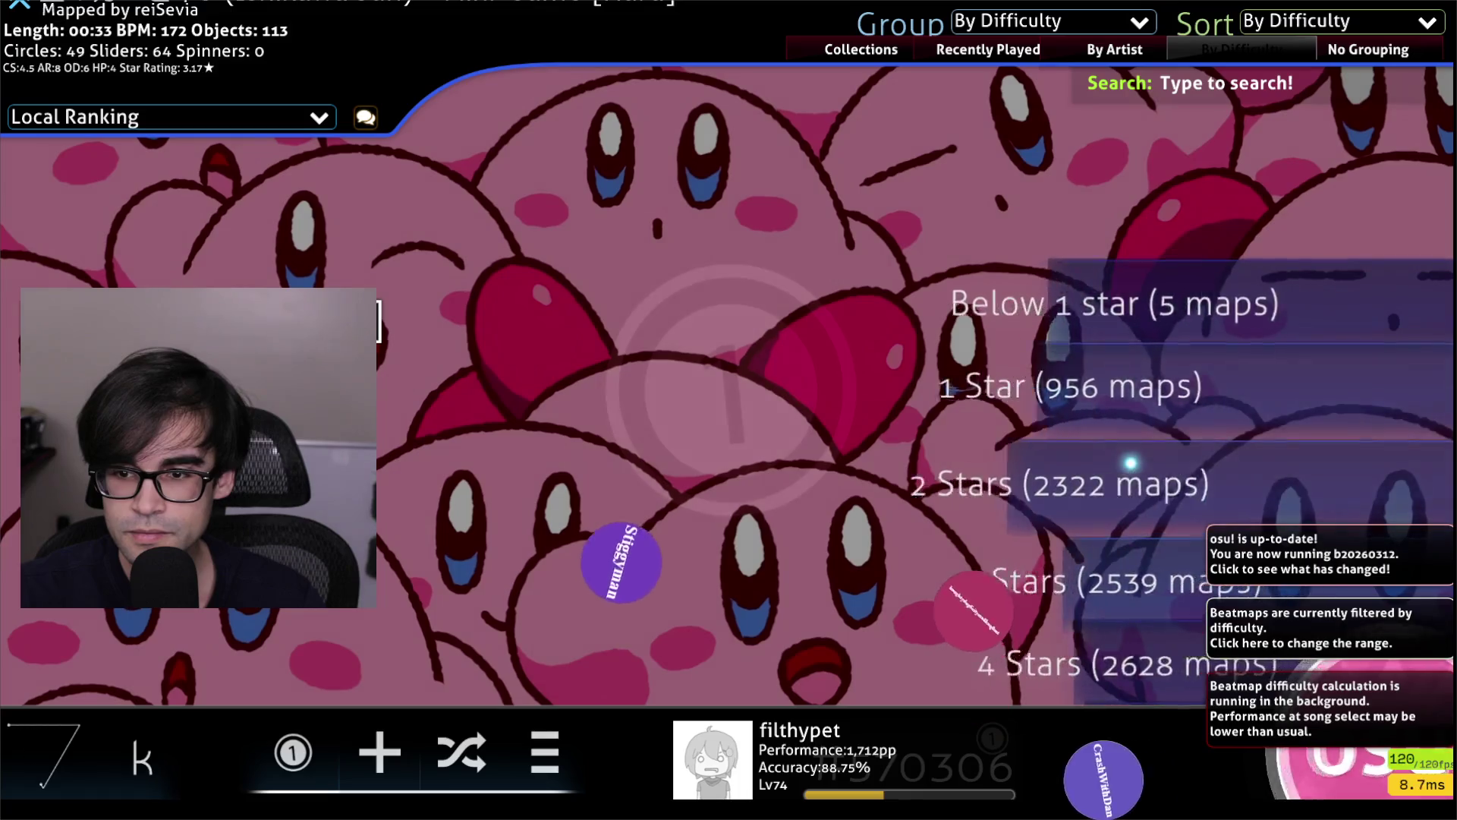
{"action": "scroll", "coordinate": [1124, 114], "scroll_direction": "down", "scroll_amount": 5}
{"action": "left_click", "coordinate": [860, 49]}
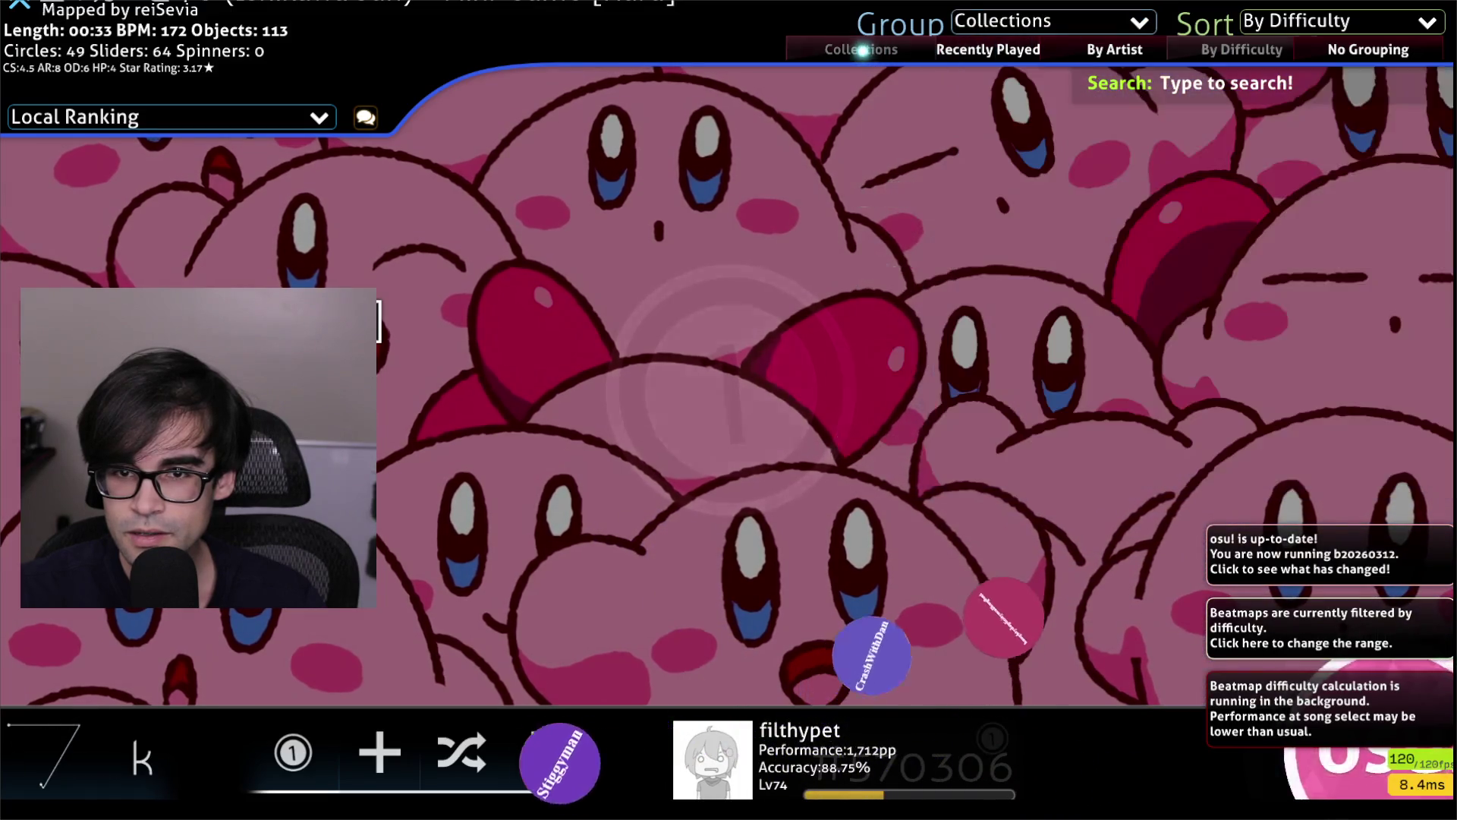
{"action": "left_click", "coordinate": [1203, 495]}
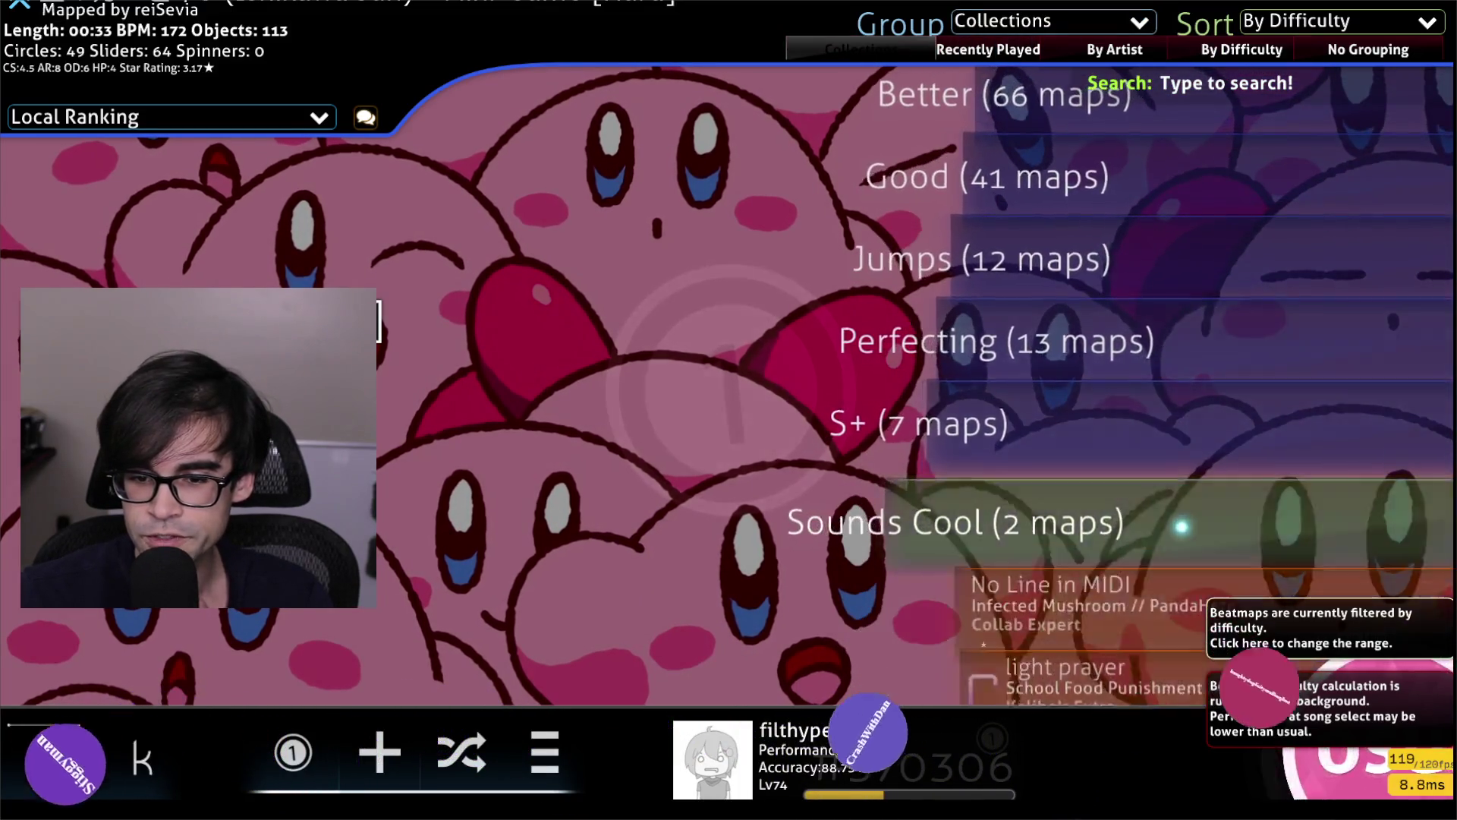
{"action": "key", "text": "F5"}
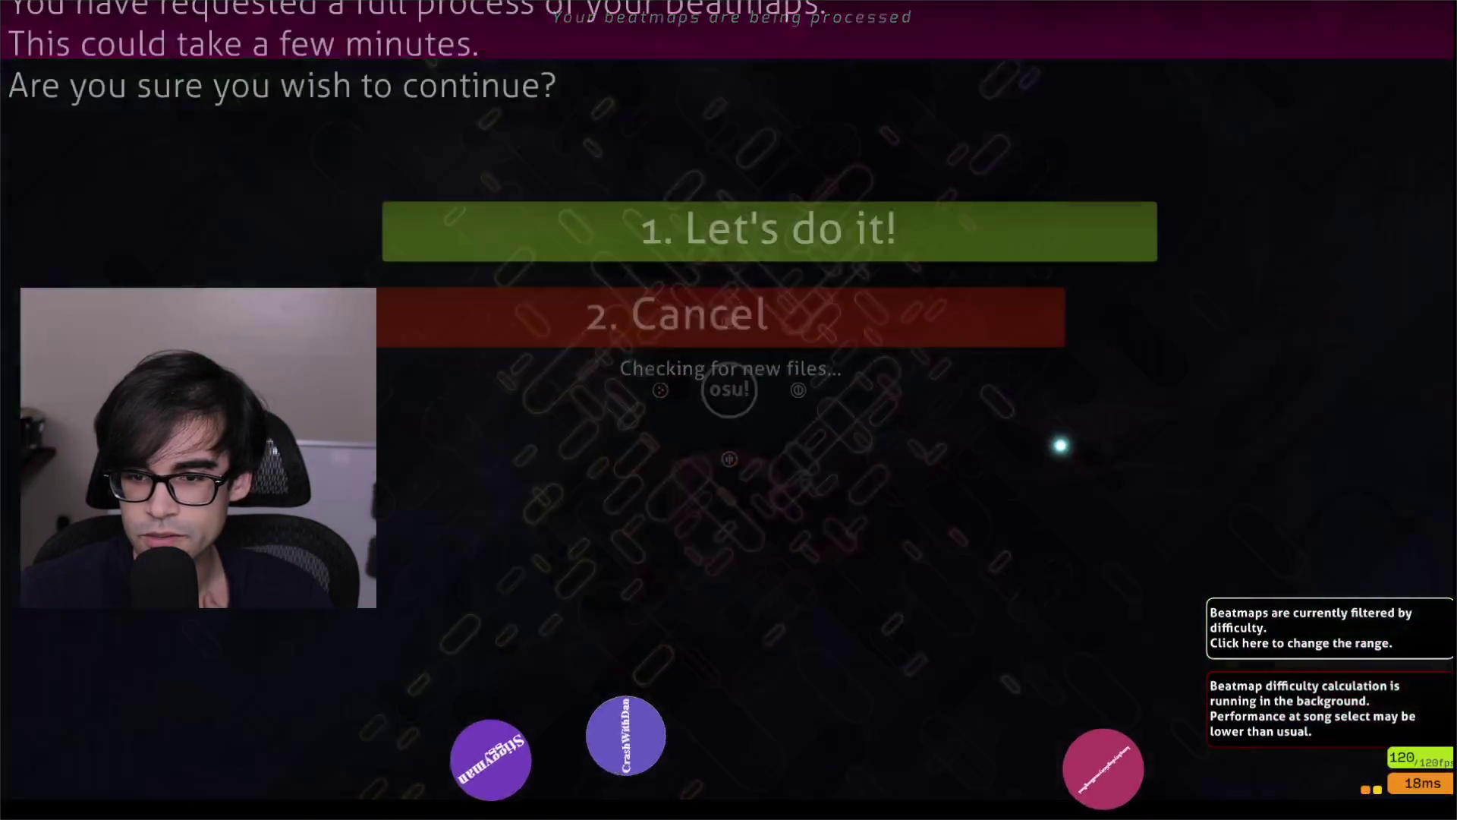
{"action": "left_click", "coordinate": [868, 328]}
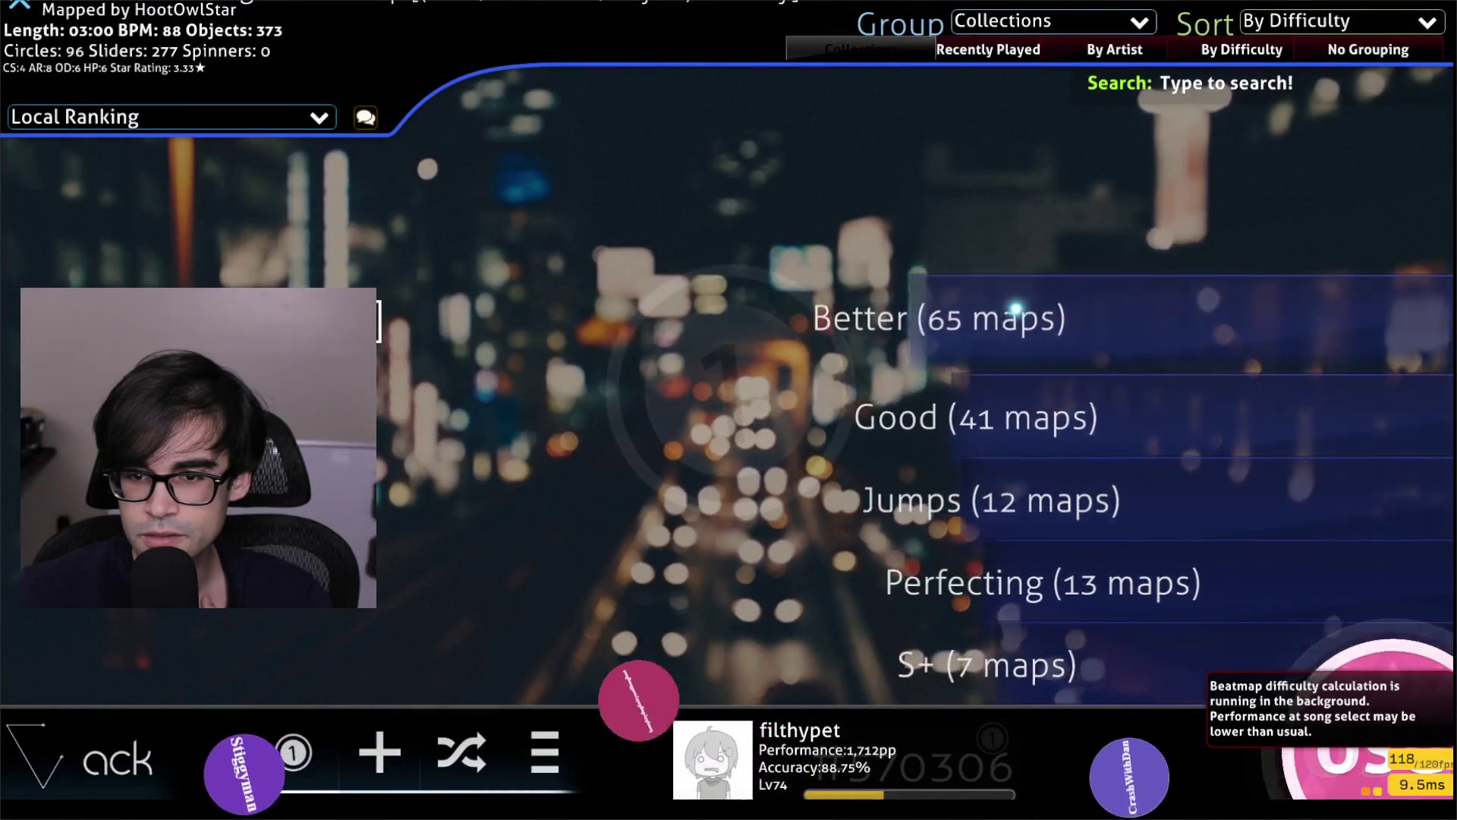
Expand the Better collection, pick Hysteric Night Girl, and decline the full beatmap processing prompt.
{"action": "left_click", "coordinate": [1066, 413]}
{"action": "left_click", "coordinate": [1067, 412]}
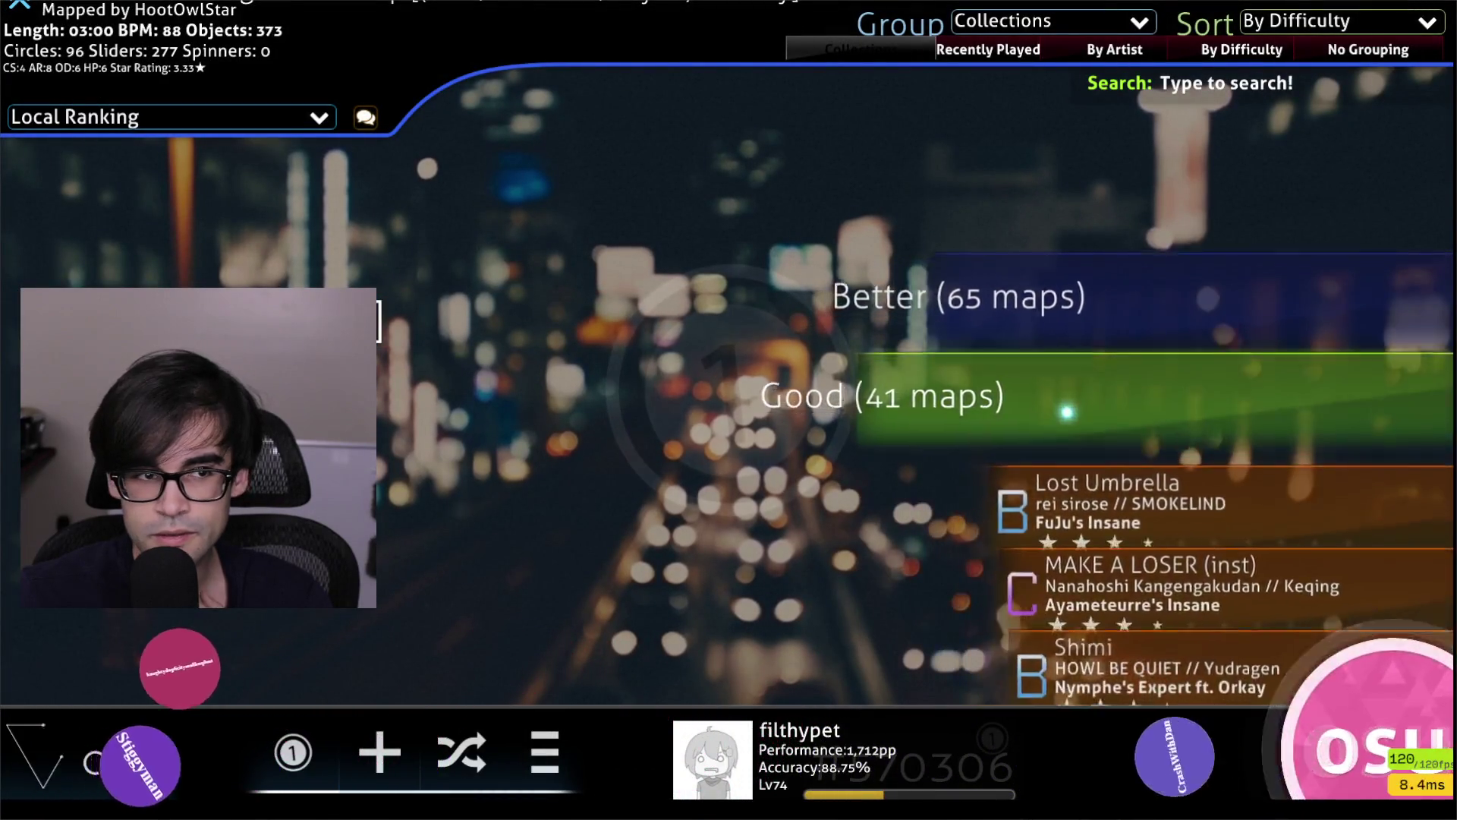
{"action": "scroll", "coordinate": [1123, 341], "scroll_direction": "down", "scroll_amount": 5}
{"action": "scroll", "coordinate": [1178, 264], "scroll_direction": "up", "scroll_amount": 2}
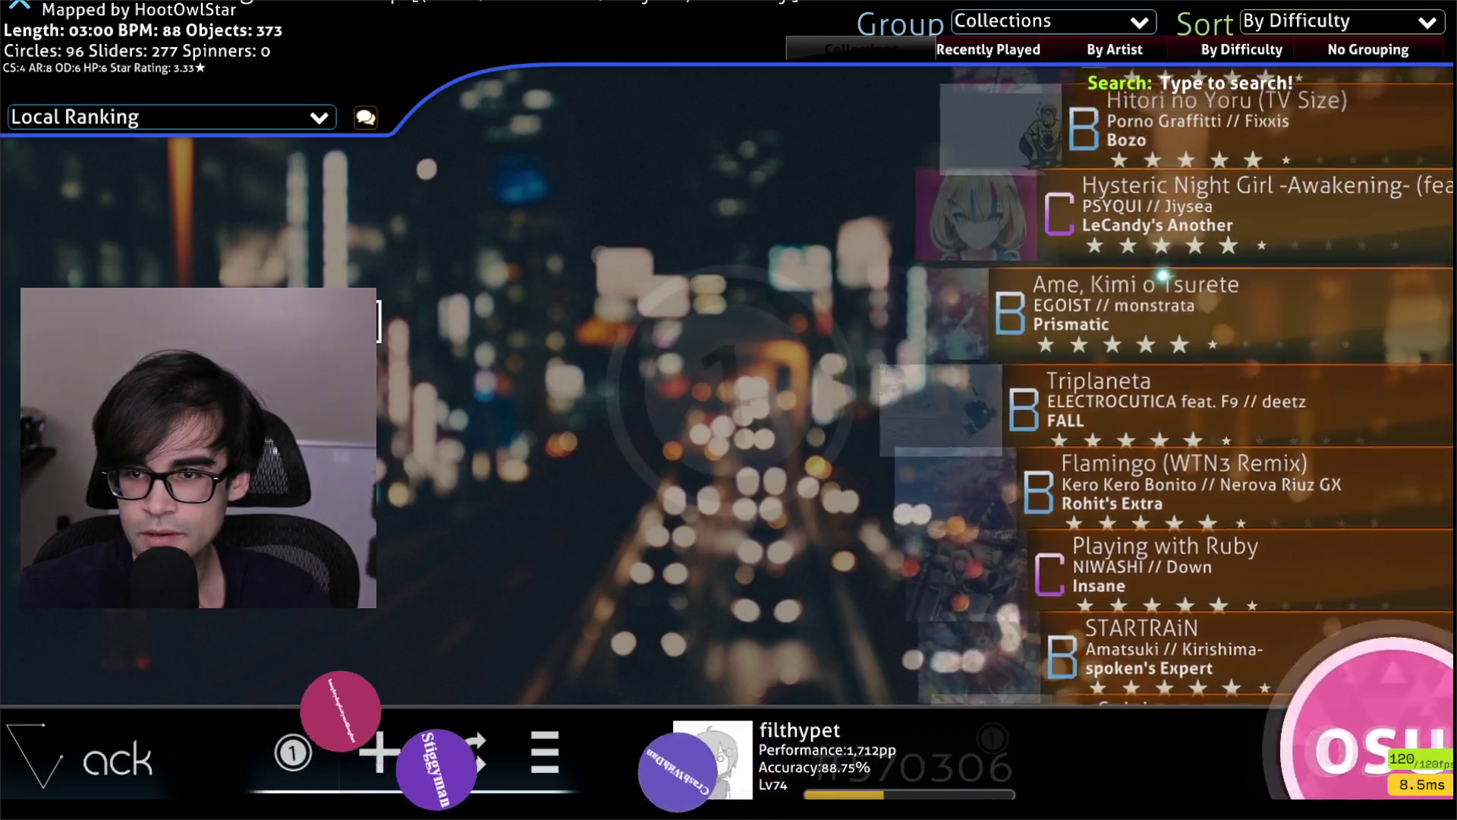
{"action": "left_click", "coordinate": [1169, 220]}
{"action": "scroll", "coordinate": [1139, 273], "scroll_direction": "down", "scroll_amount": 5}
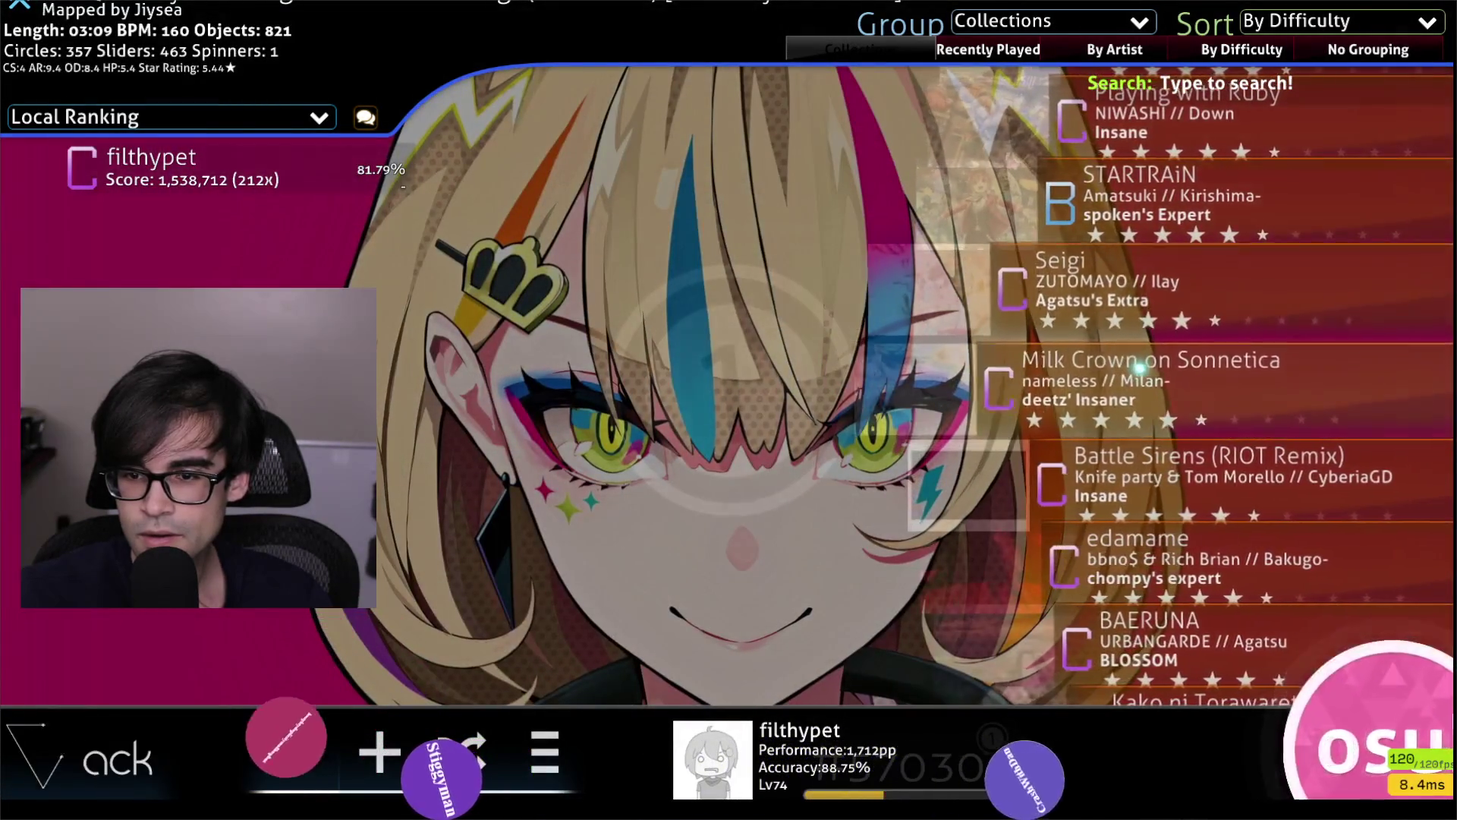
{"action": "scroll", "coordinate": [1138, 304], "scroll_direction": "down", "scroll_amount": 3}
{"action": "scroll", "coordinate": [1146, 350], "scroll_direction": "up", "scroll_amount": 3}
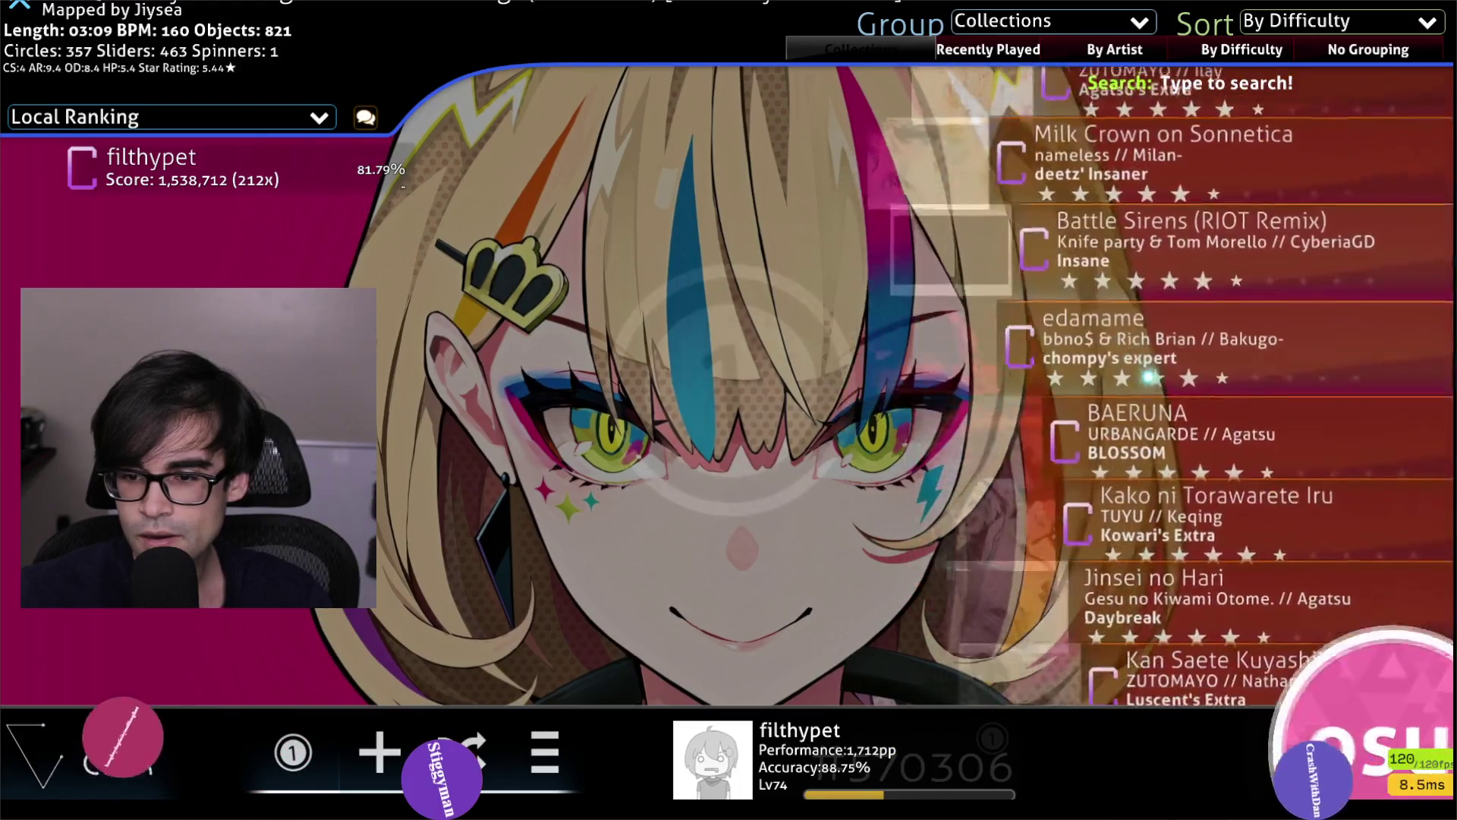
{"action": "key", "text": "F5"}
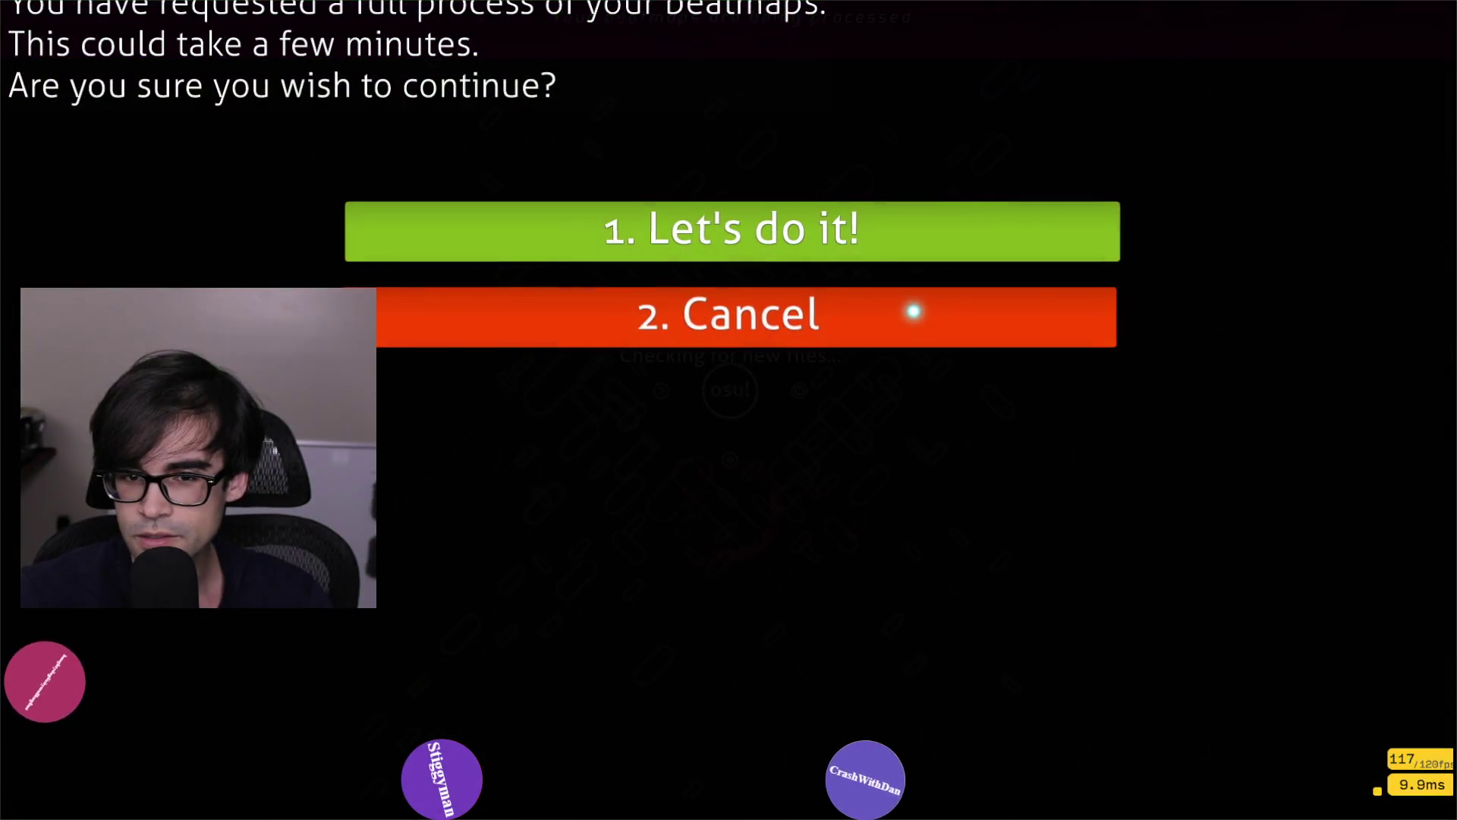
{"action": "left_click", "coordinate": [917, 324]}
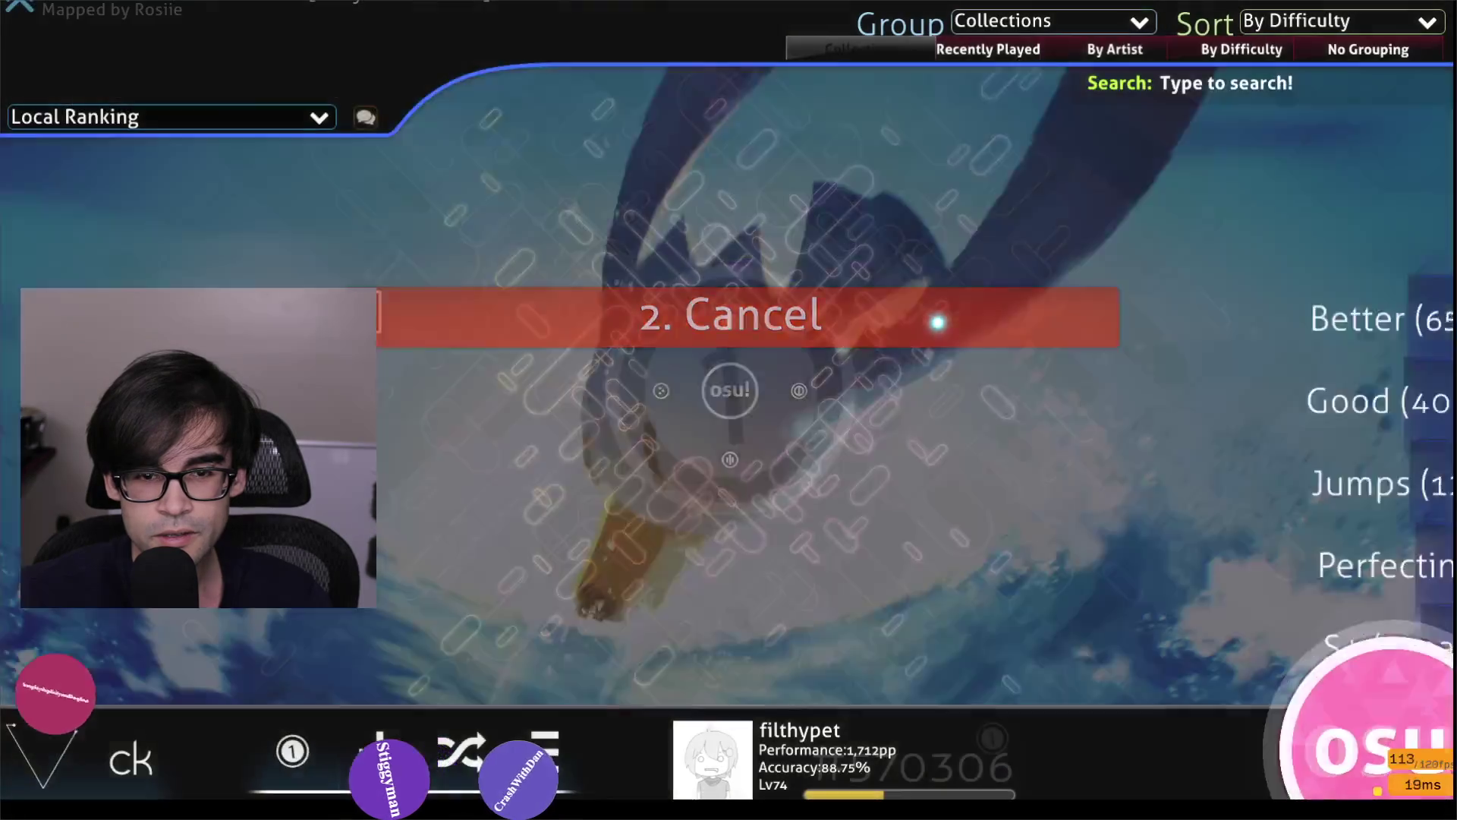
Scroll through the Better collection's beatmaps, cancelling the full processing prompt twice.
{"action": "left_click", "coordinate": [1162, 302]}
{"action": "scroll", "coordinate": [1440, 365], "scroll_direction": "down", "scroll_amount": 3}
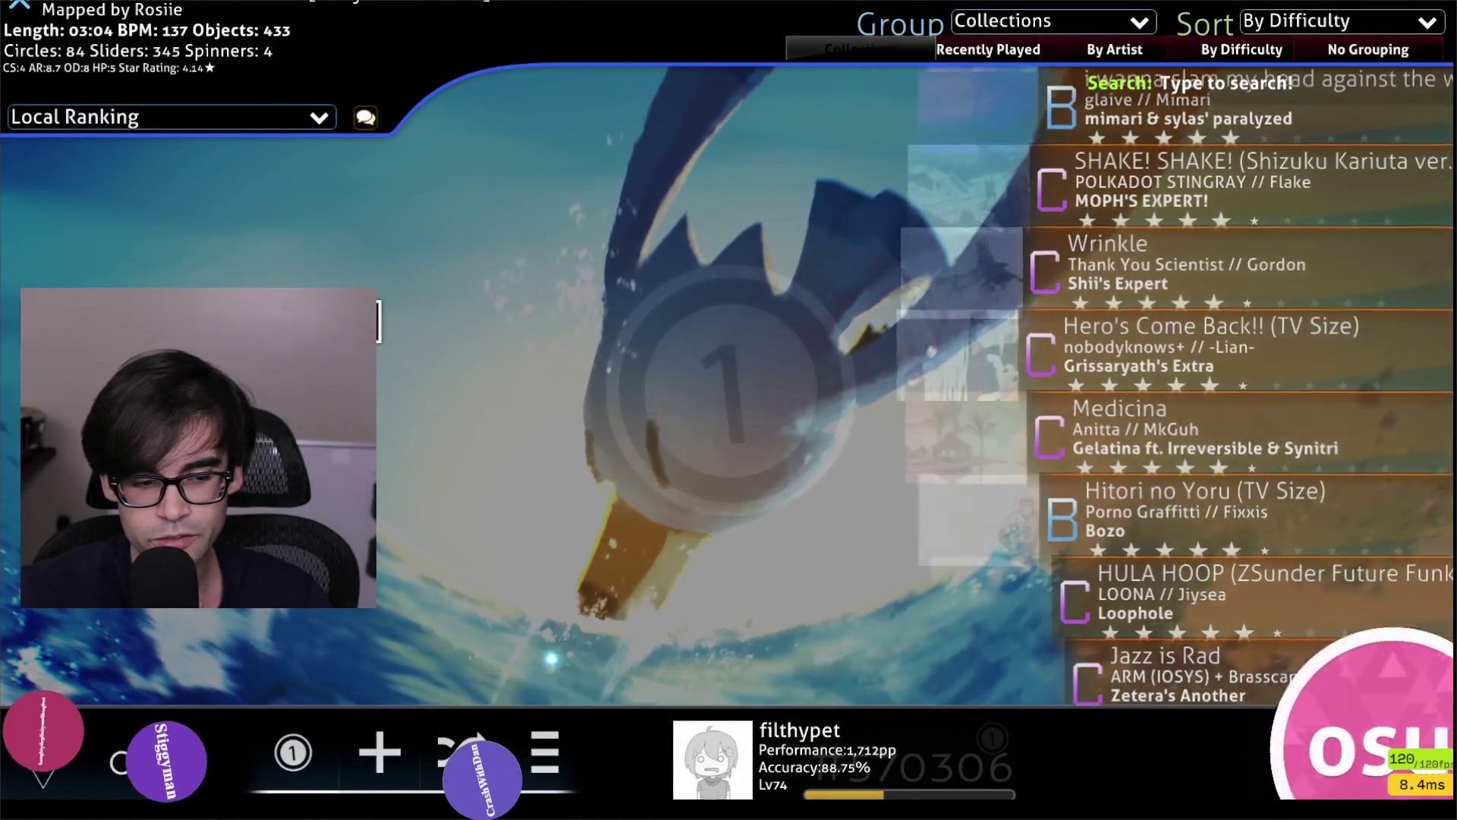
{"action": "scroll", "coordinate": [1440, 365], "scroll_direction": "down", "scroll_amount": 10}
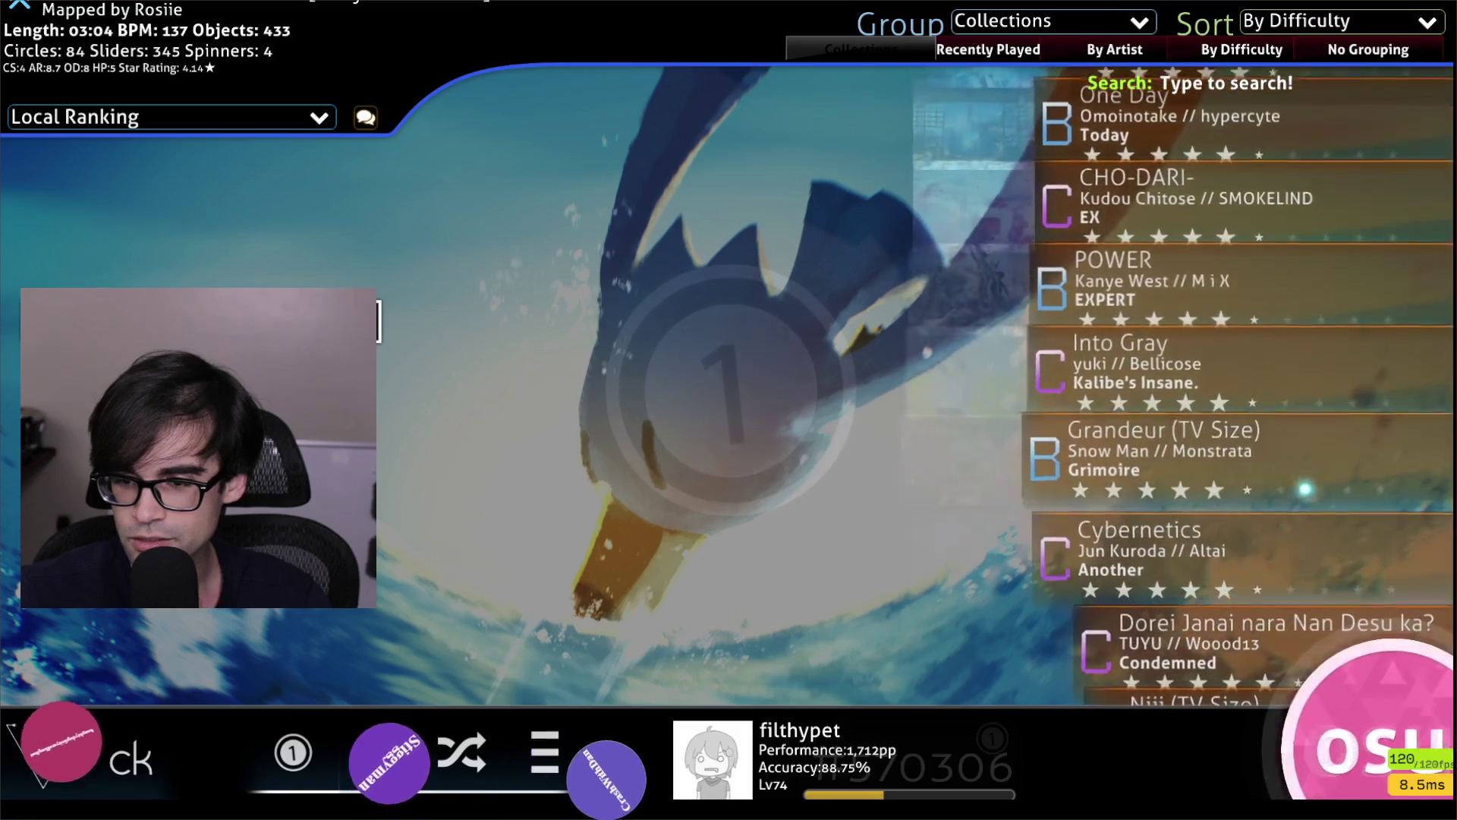
{"action": "scroll", "coordinate": [1245, 372], "scroll_direction": "down", "scroll_amount": 7}
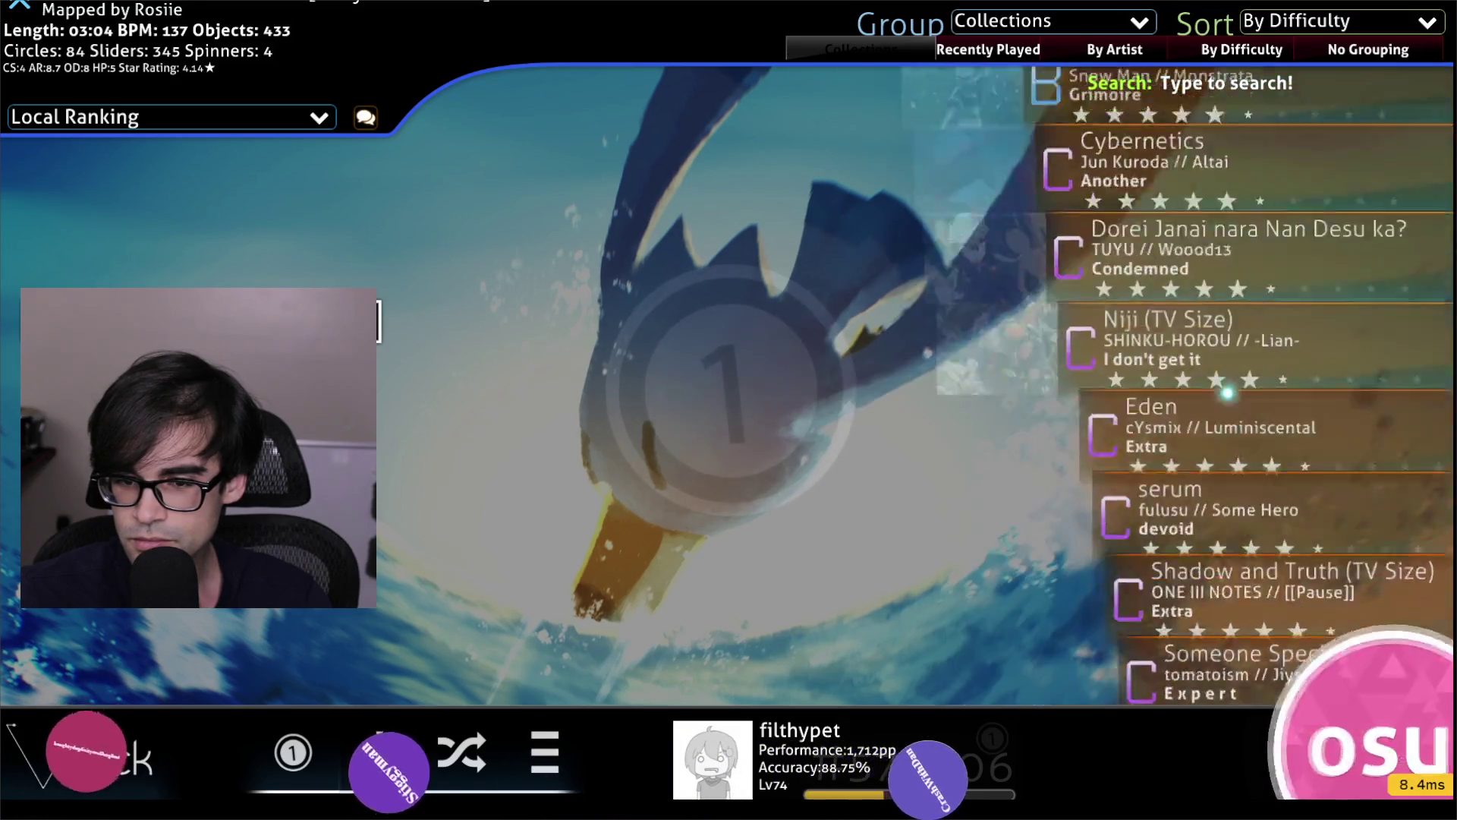
{"action": "scroll", "coordinate": [1230, 379], "scroll_direction": "down", "scroll_amount": 4}
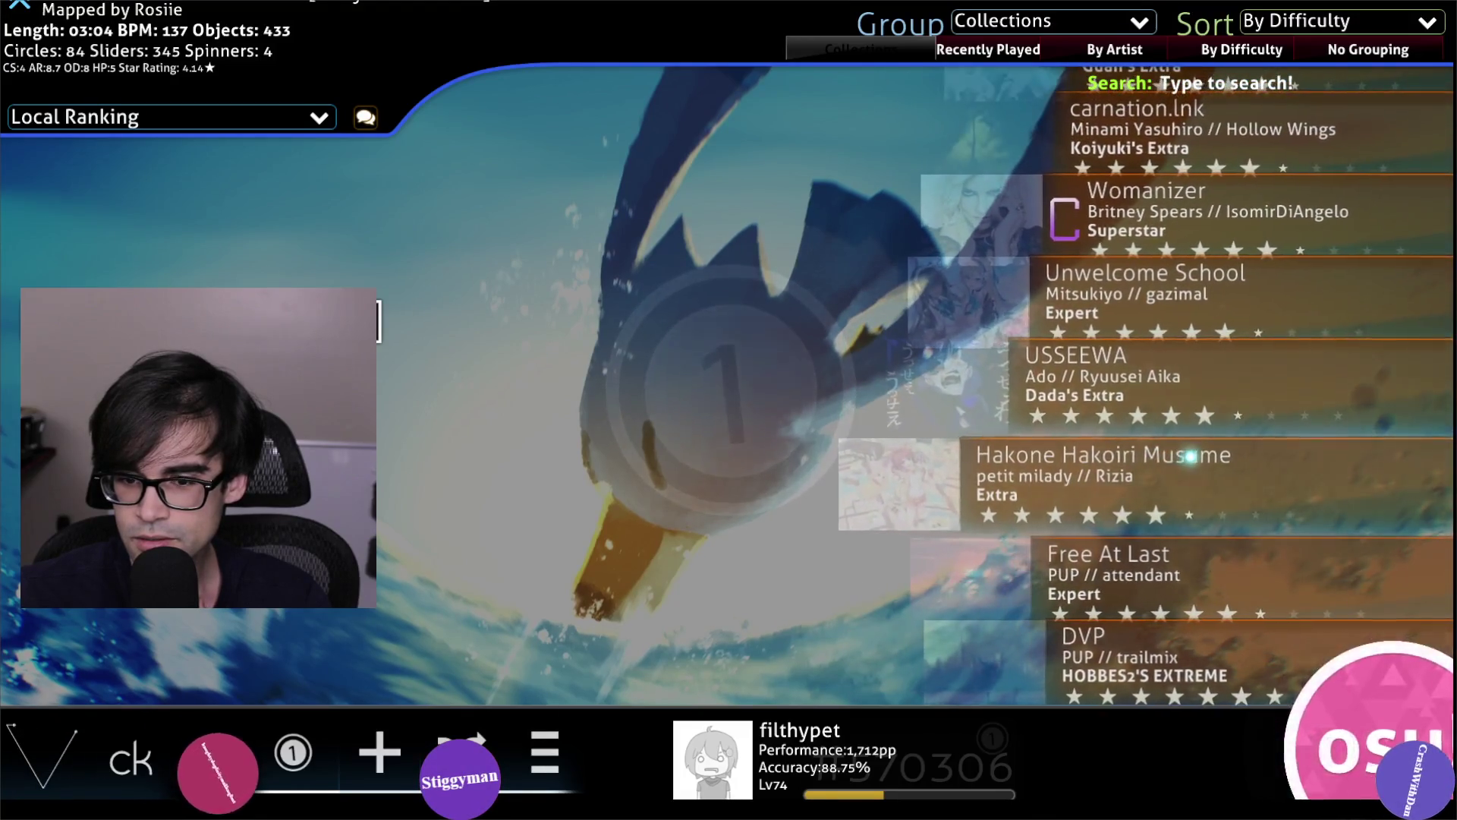
{"action": "key", "text": "F5"}
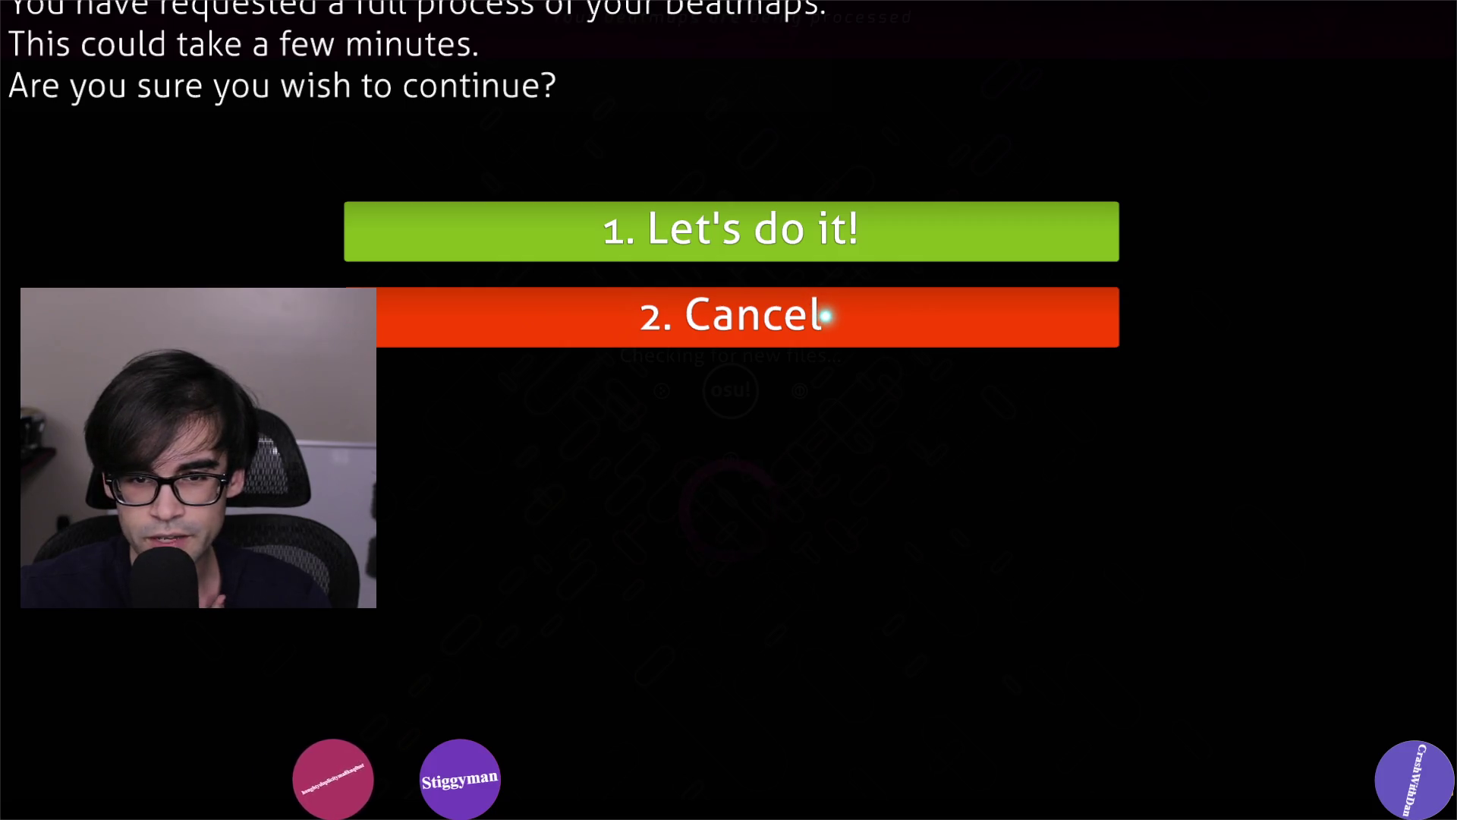
{"action": "left_click", "coordinate": [825, 315]}
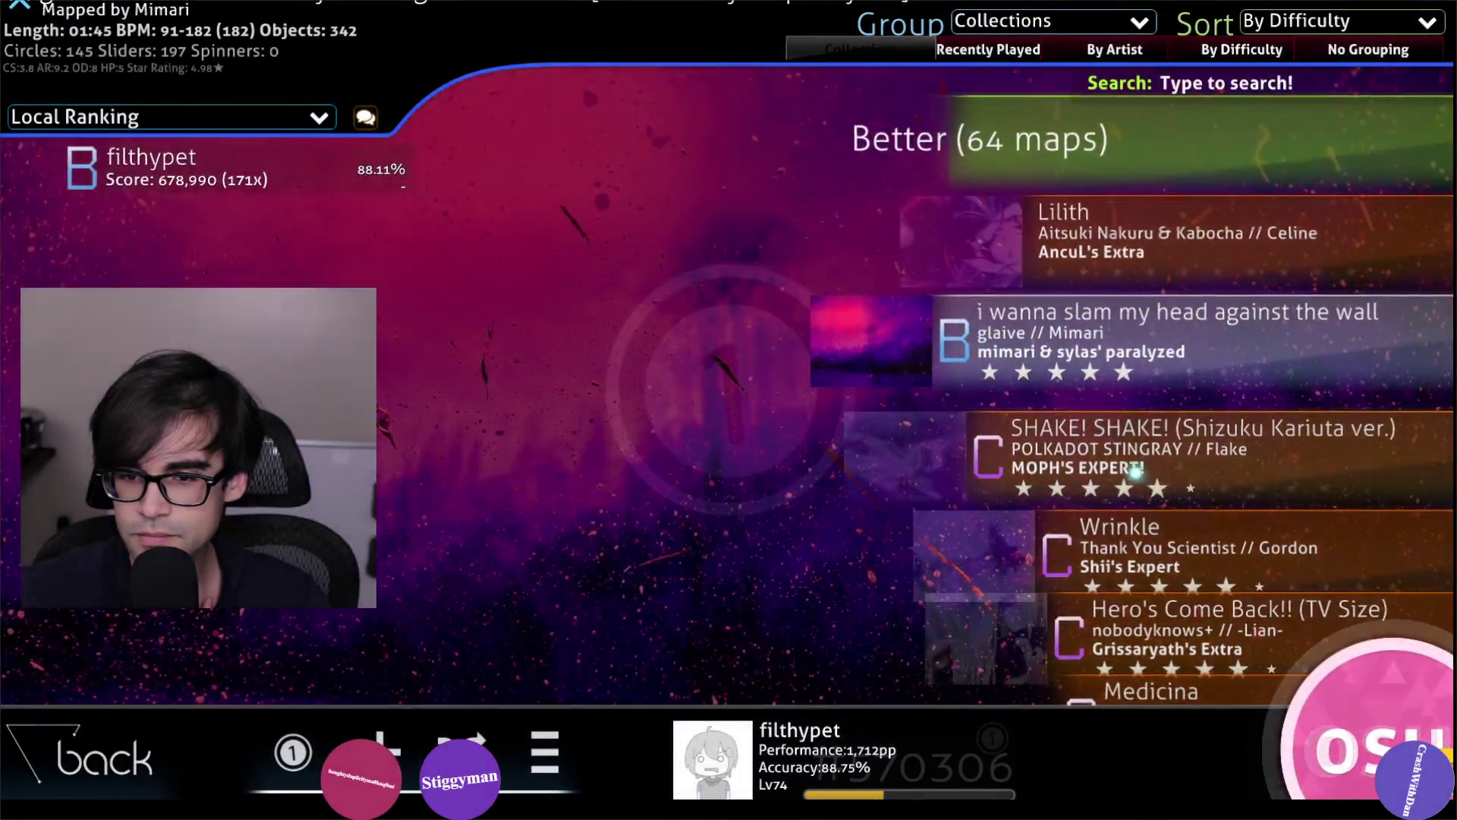
{"action": "key", "text": "F5"}
{"action": "left_click", "coordinate": [820, 315]}
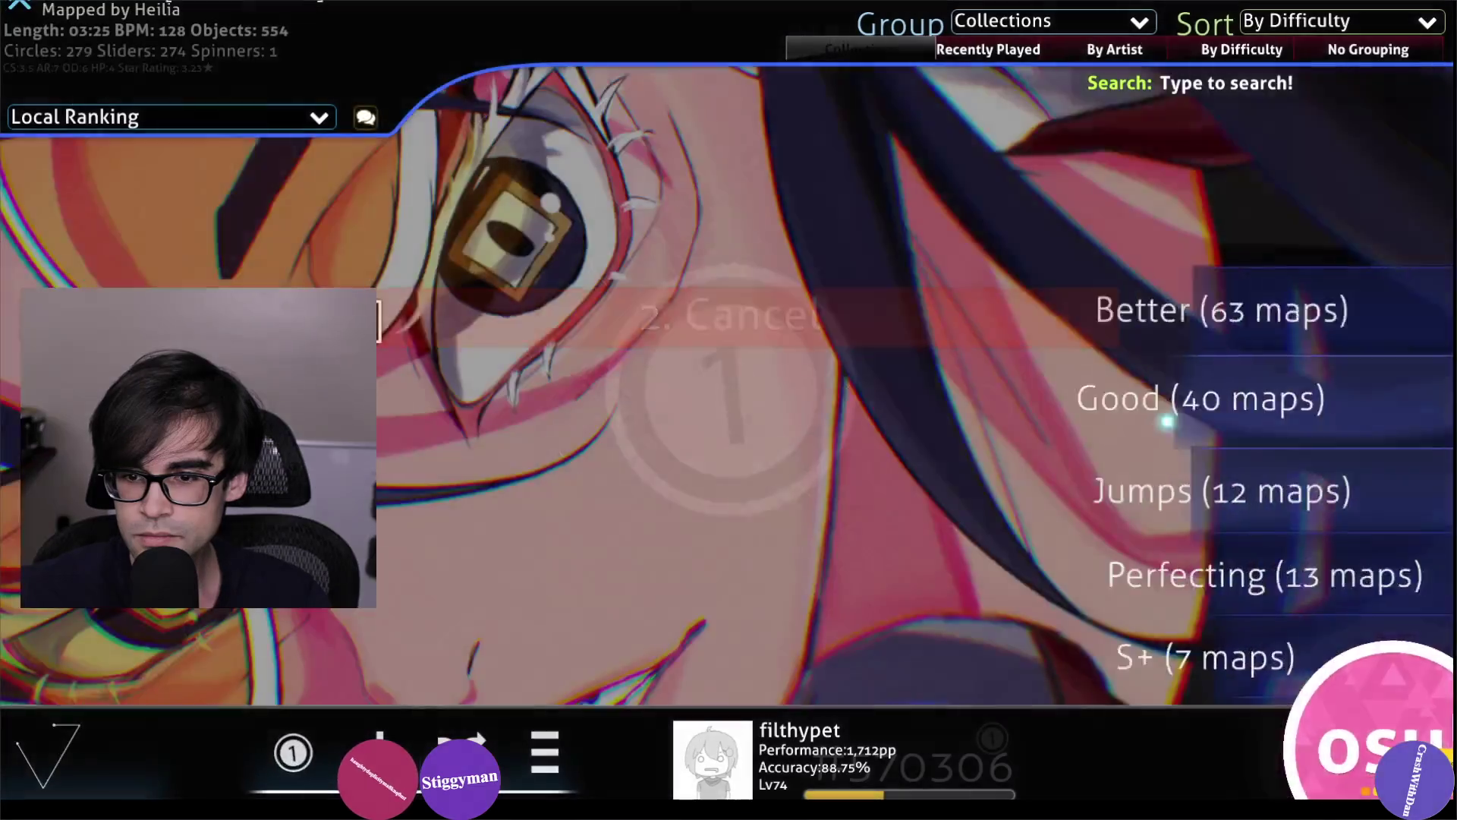
Select i wanna slam my head against the wall, Medicina, then Hitori no Yoru, and raise the processing prompt.
{"action": "key", "text": "Down"}
{"action": "key", "text": "Down"}
{"action": "key", "text": "Down"}
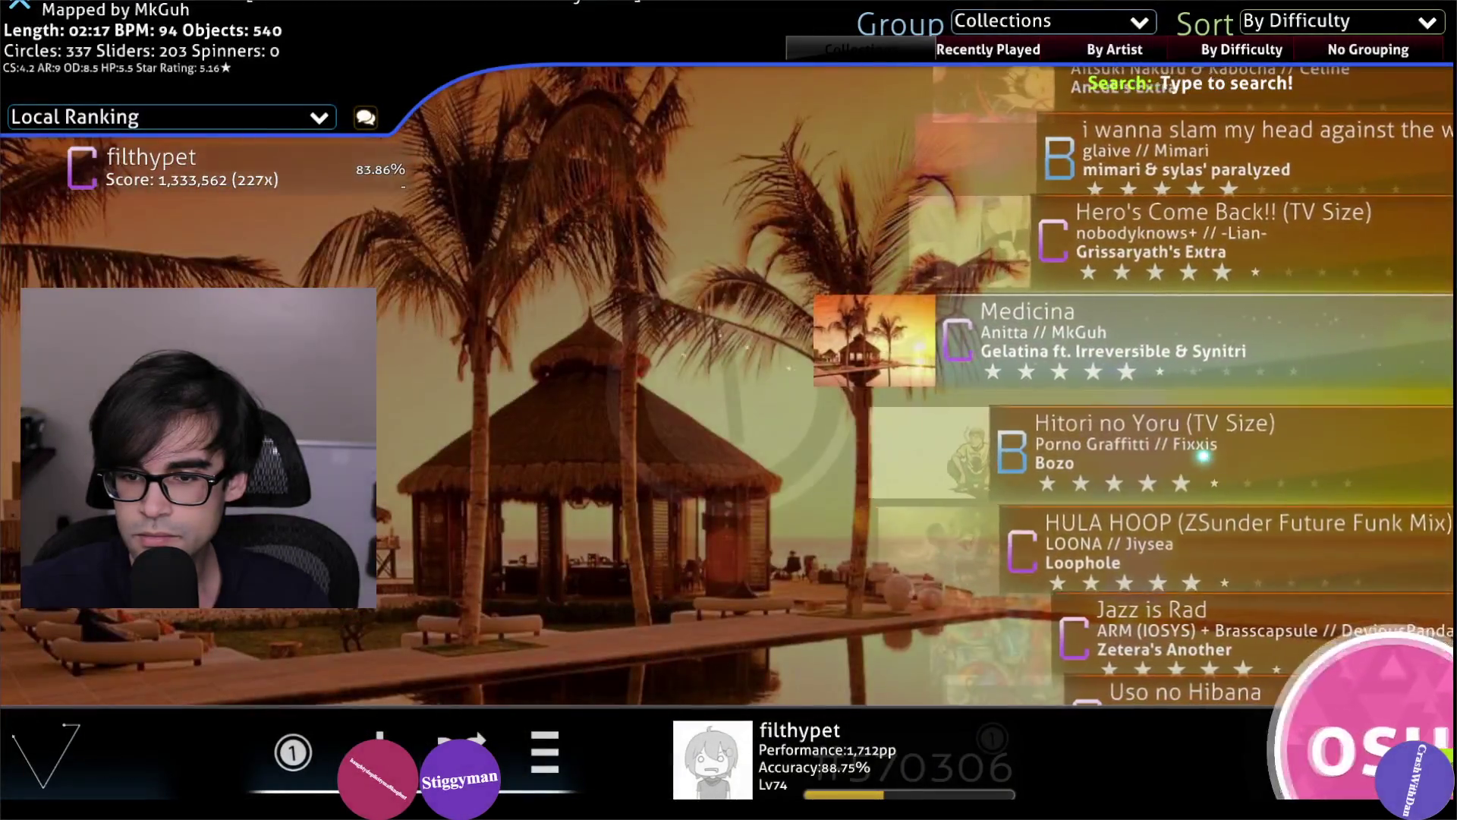
{"action": "key", "text": "Down"}
{"action": "key", "text": "Down"}
{"action": "key", "text": "F5"}
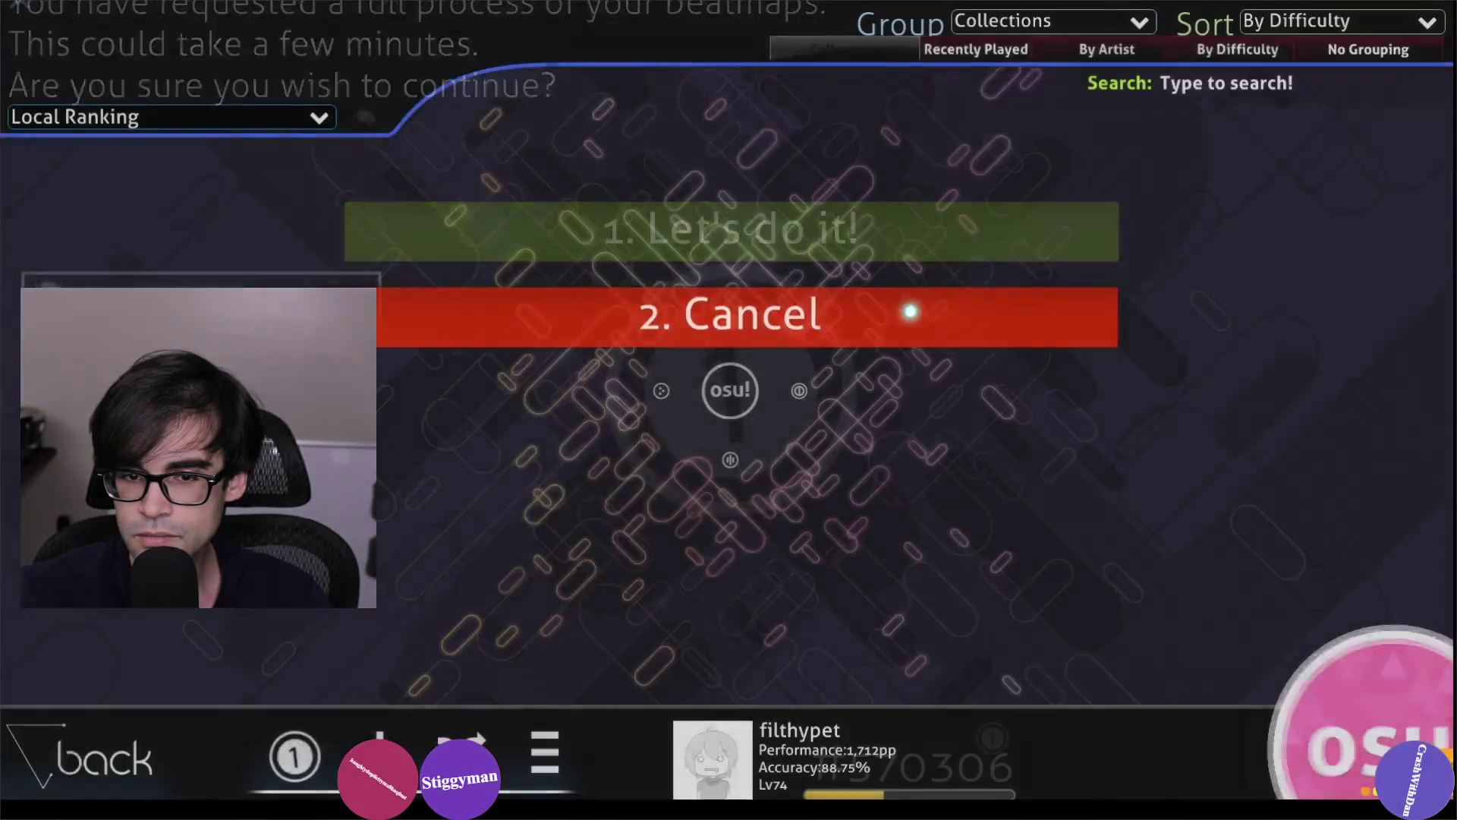
{"action": "left_click", "coordinate": [910, 312]}
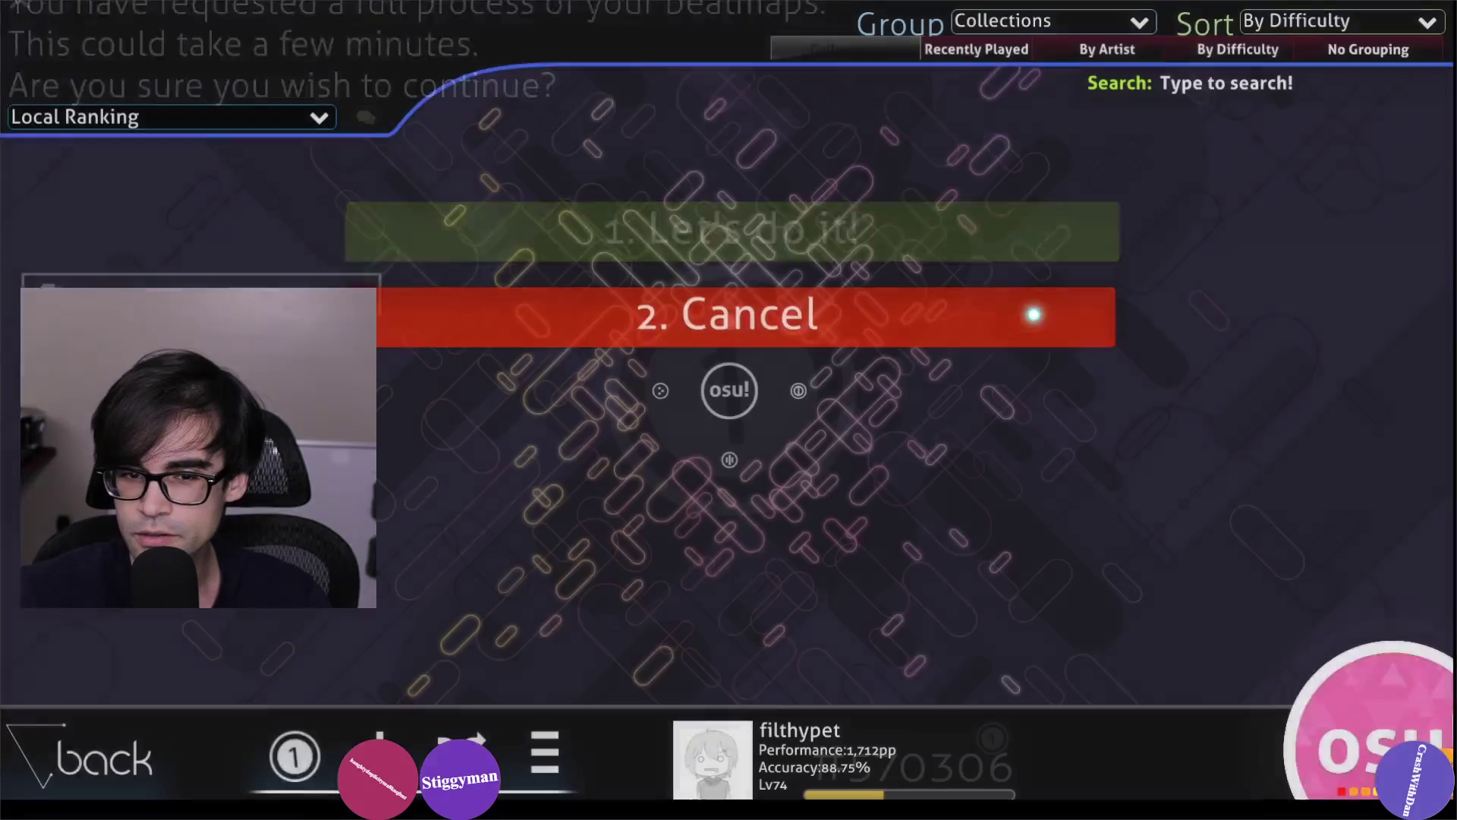
{"action": "left_click", "coordinate": [1034, 314]}
{"action": "left_click", "coordinate": [1200, 408]}
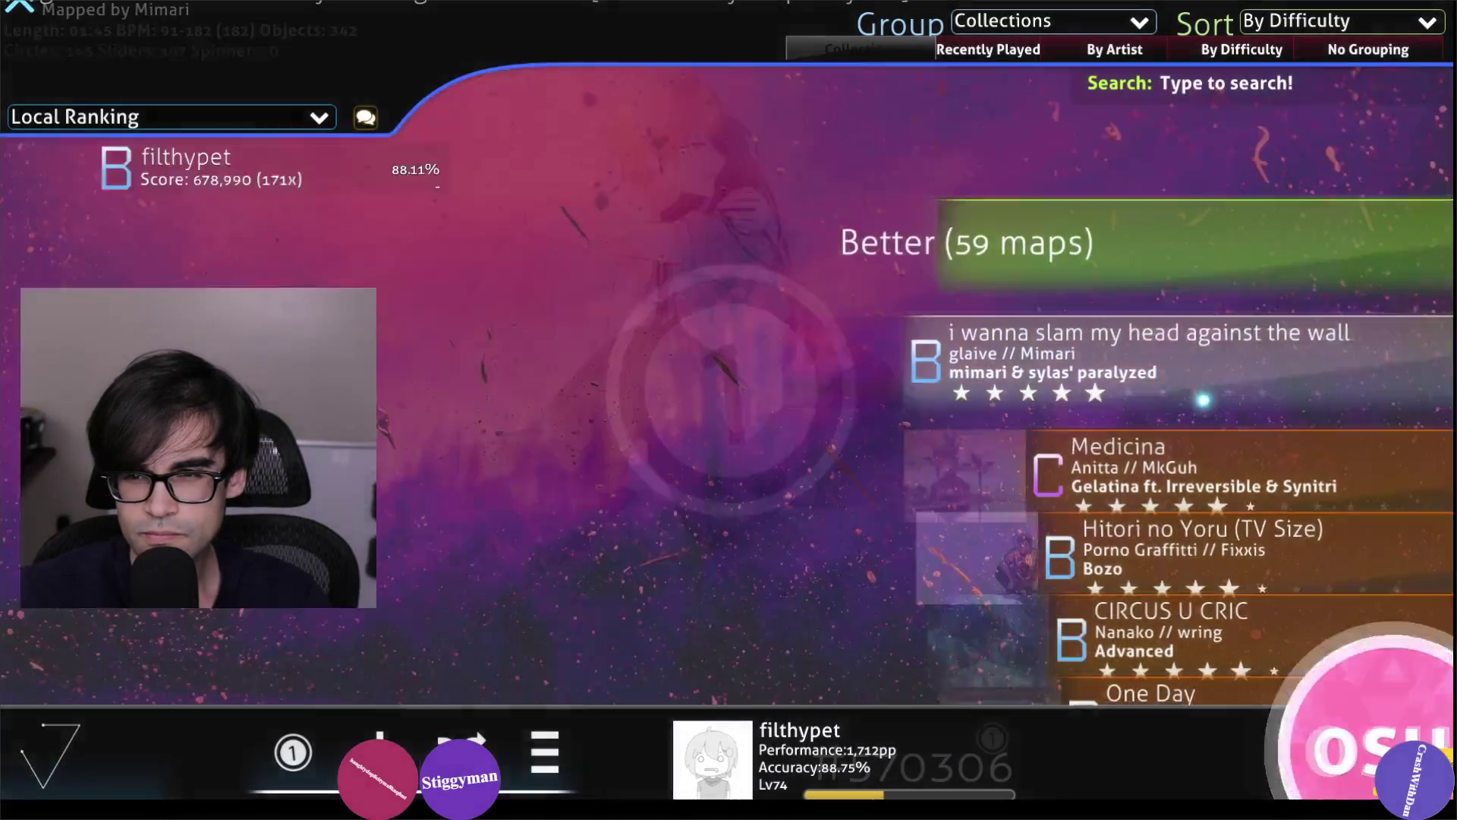
{"action": "left_click", "coordinate": [1210, 437]}
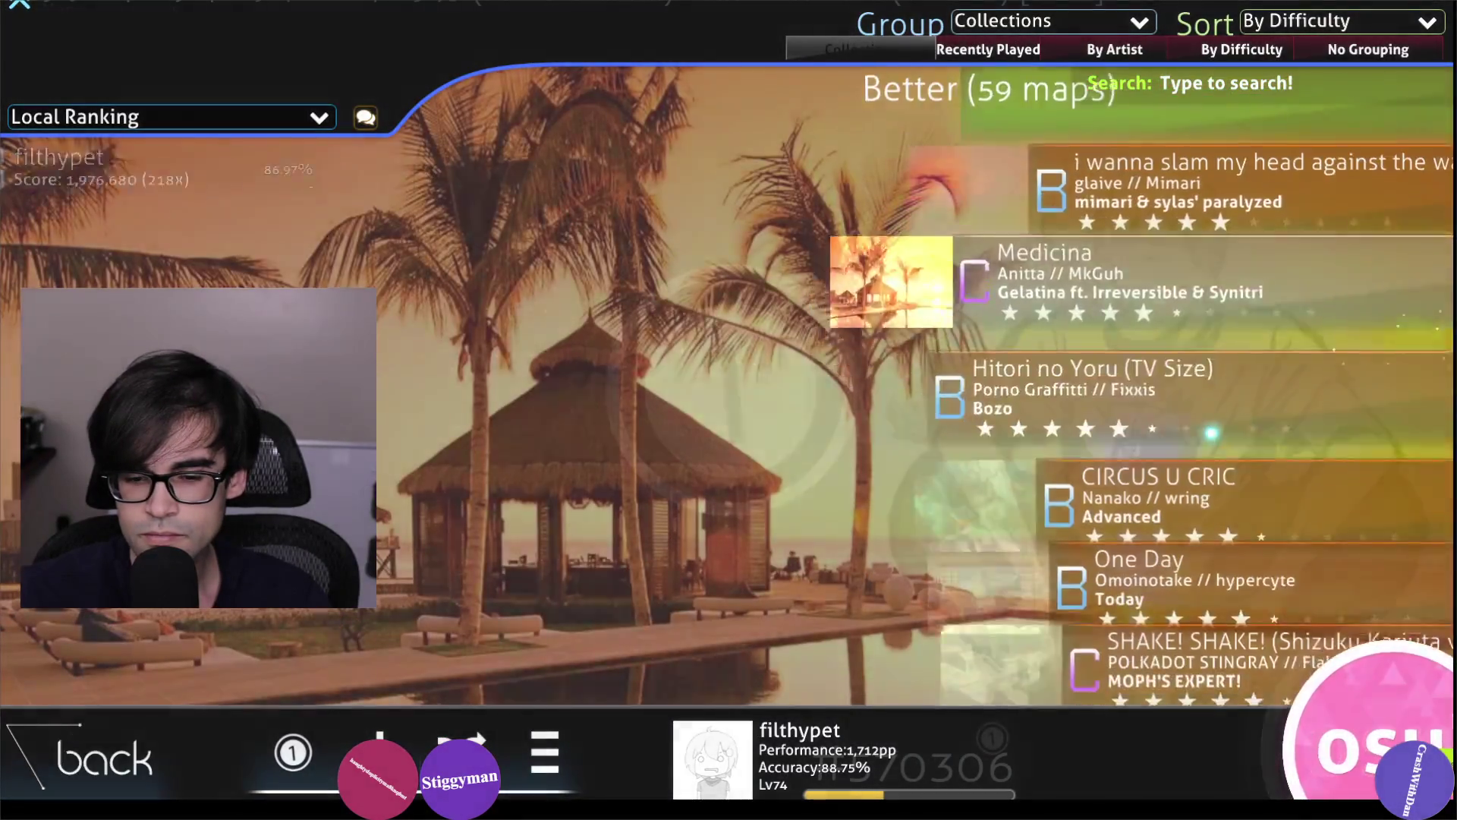
{"action": "left_click", "coordinate": [1212, 432]}
{"action": "key", "text": "F5"}
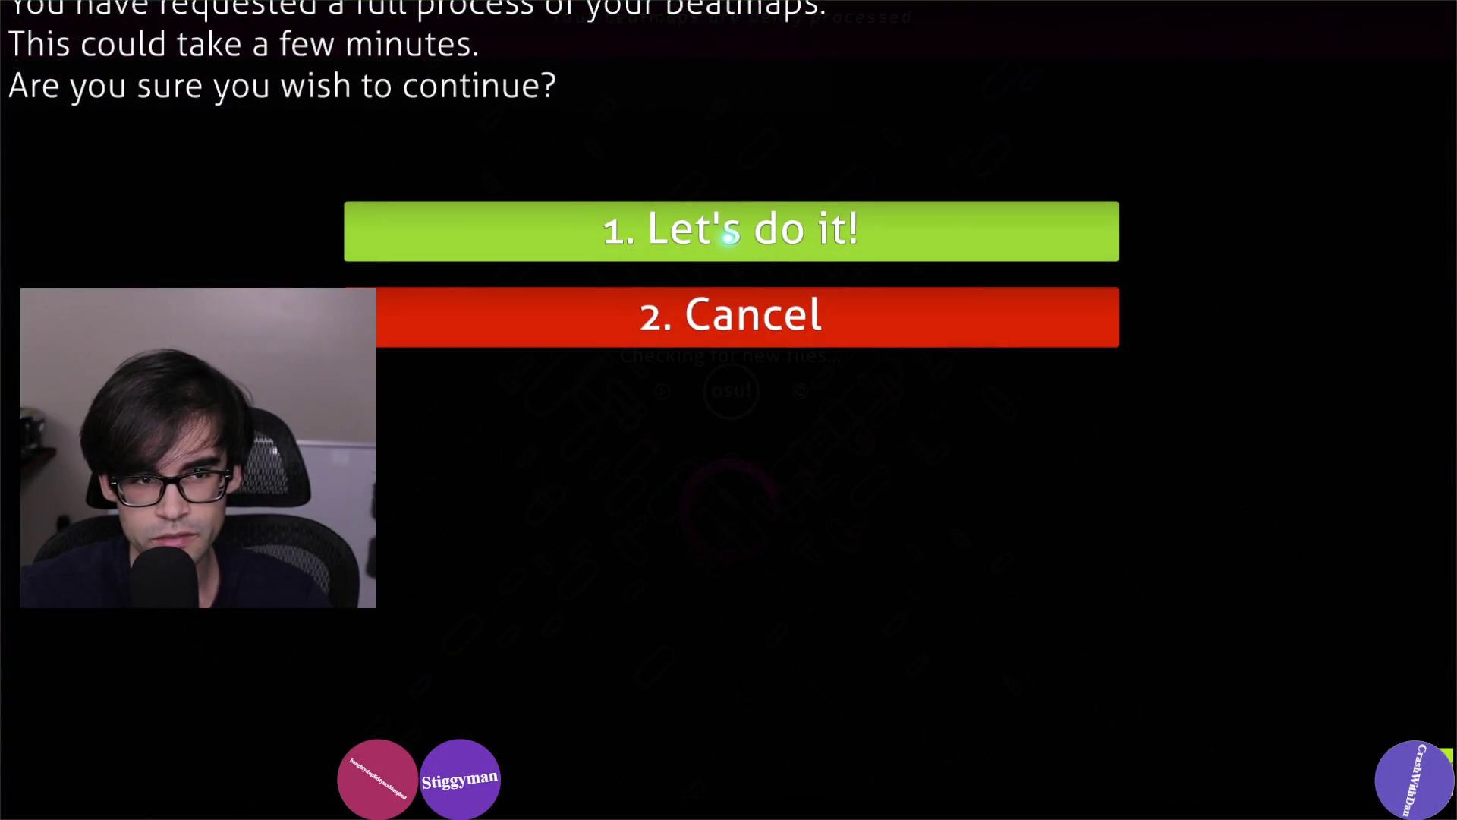
Confirm the full reprocess of all beatmaps, then browse to TUYU's Dorei Janai nara Nan Desu ka? Condemned map.
{"action": "left_click", "coordinate": [729, 236]}
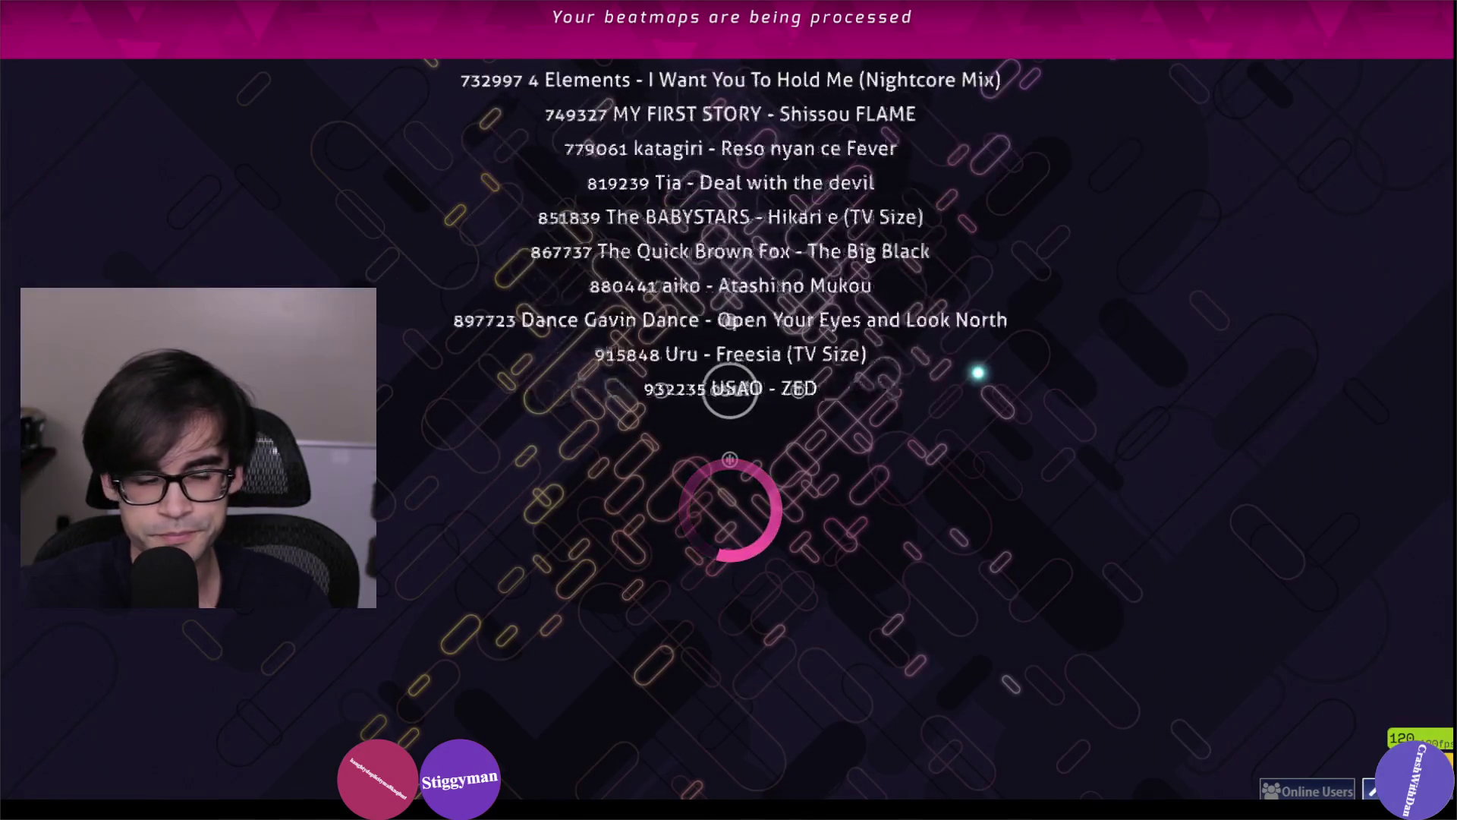
{"action": "key", "text": "F2"}
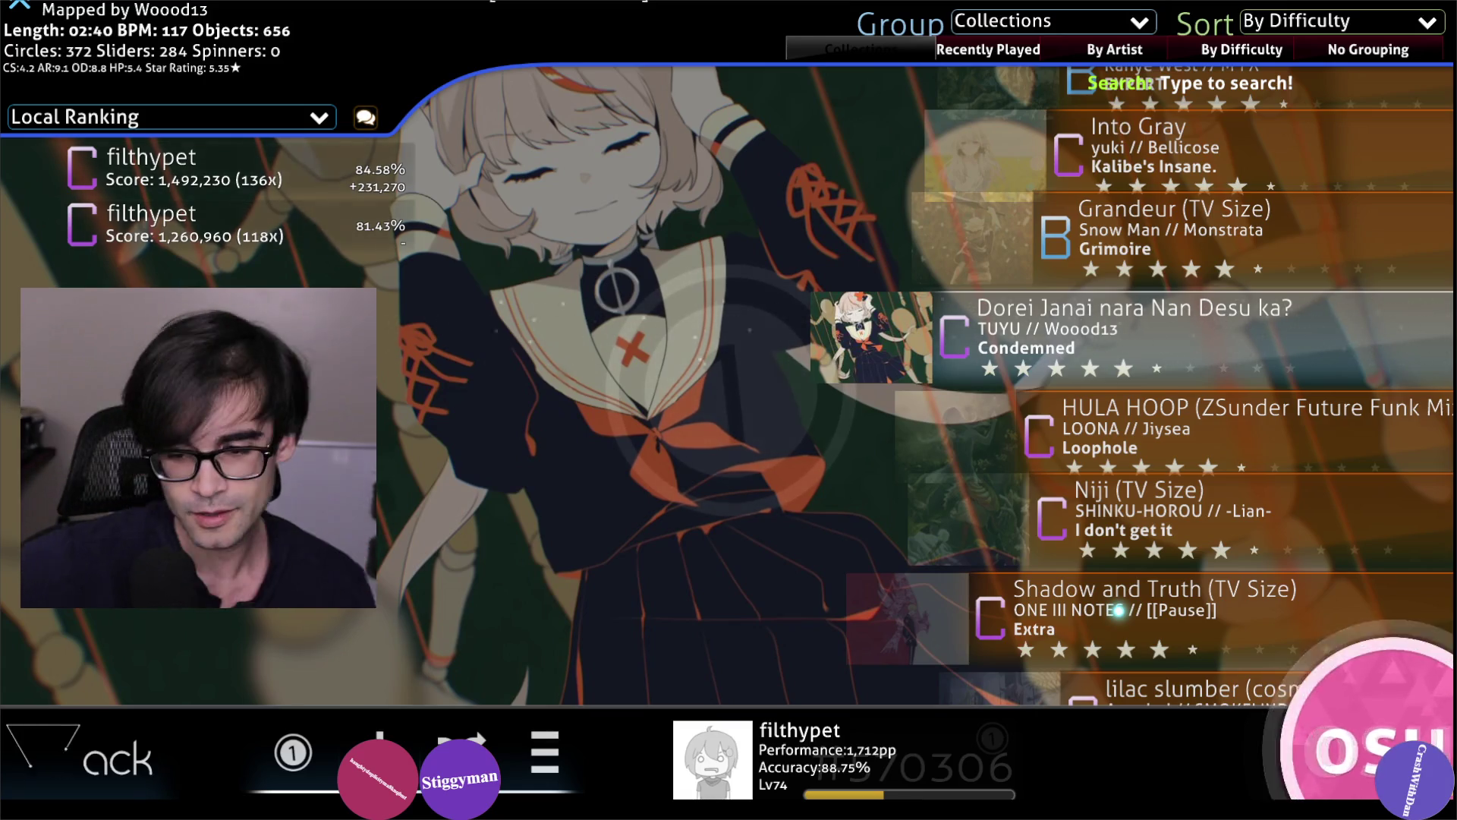
{"action": "scroll", "coordinate": [1118, 610], "scroll_direction": "down", "scroll_amount": 3}
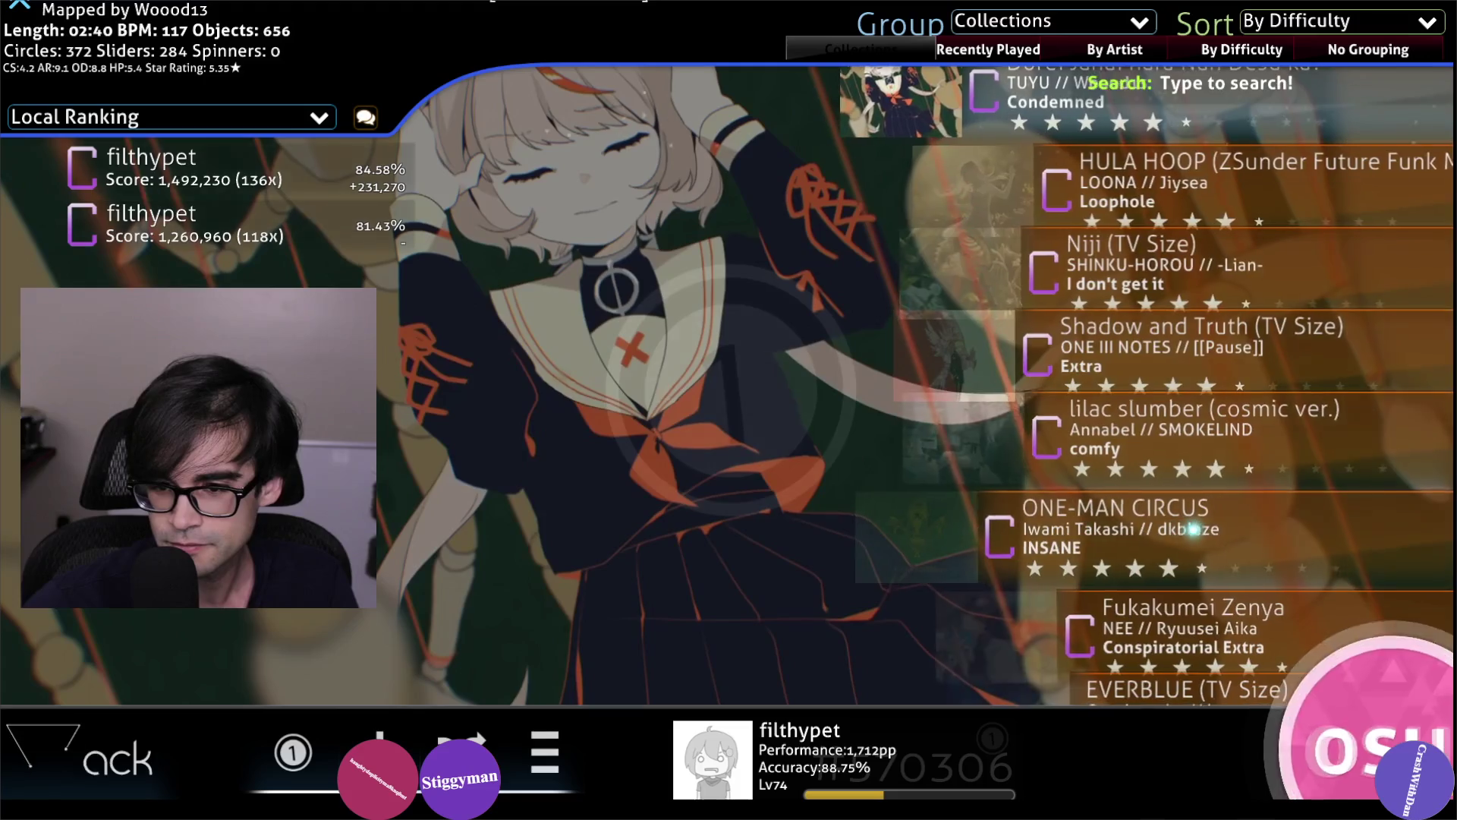
{"action": "scroll", "coordinate": [1169, 531], "scroll_direction": "down", "scroll_amount": 3}
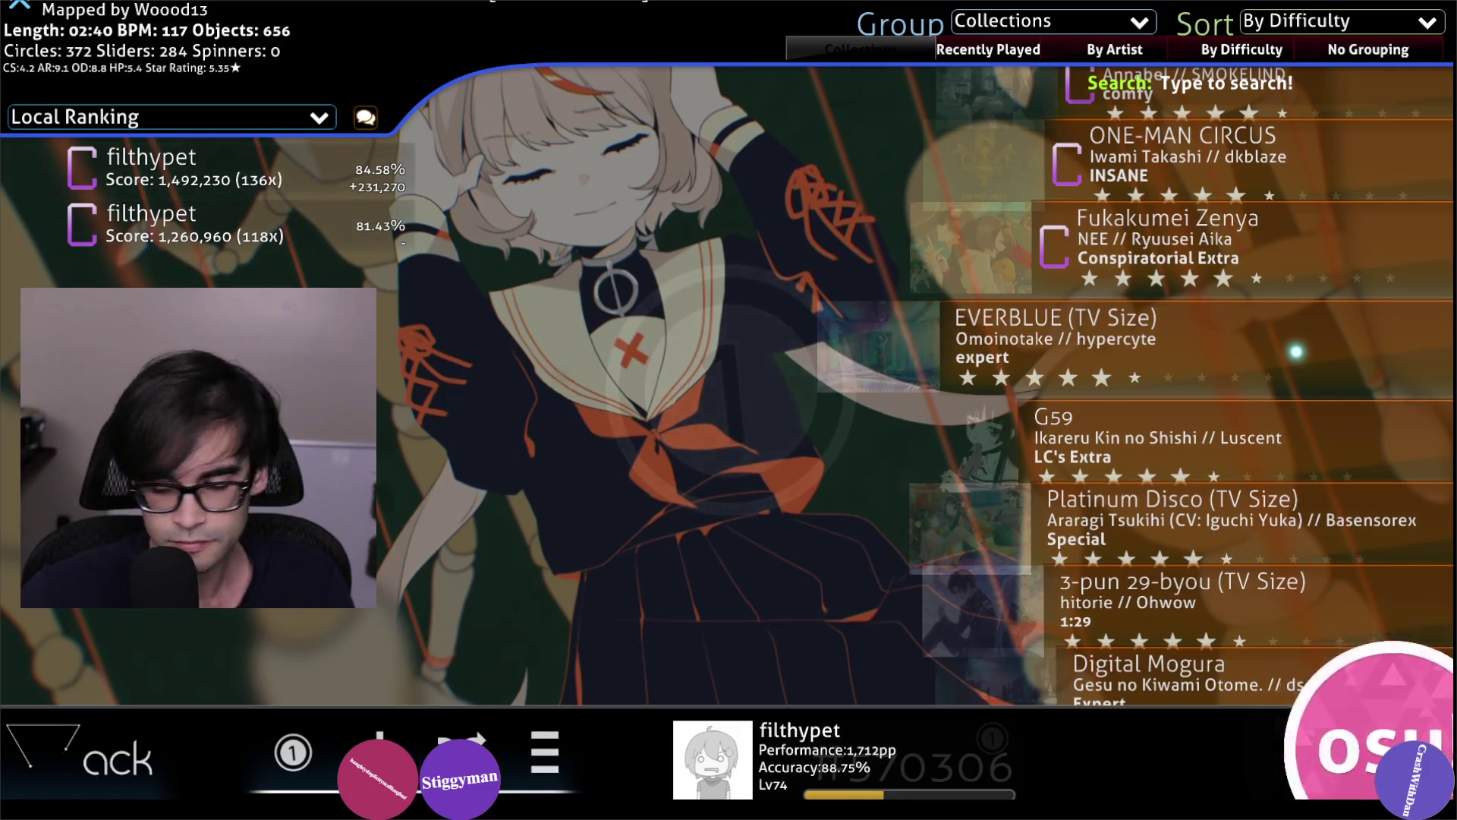
{"action": "scroll", "coordinate": [1294, 346], "scroll_direction": "up", "scroll_amount": 5}
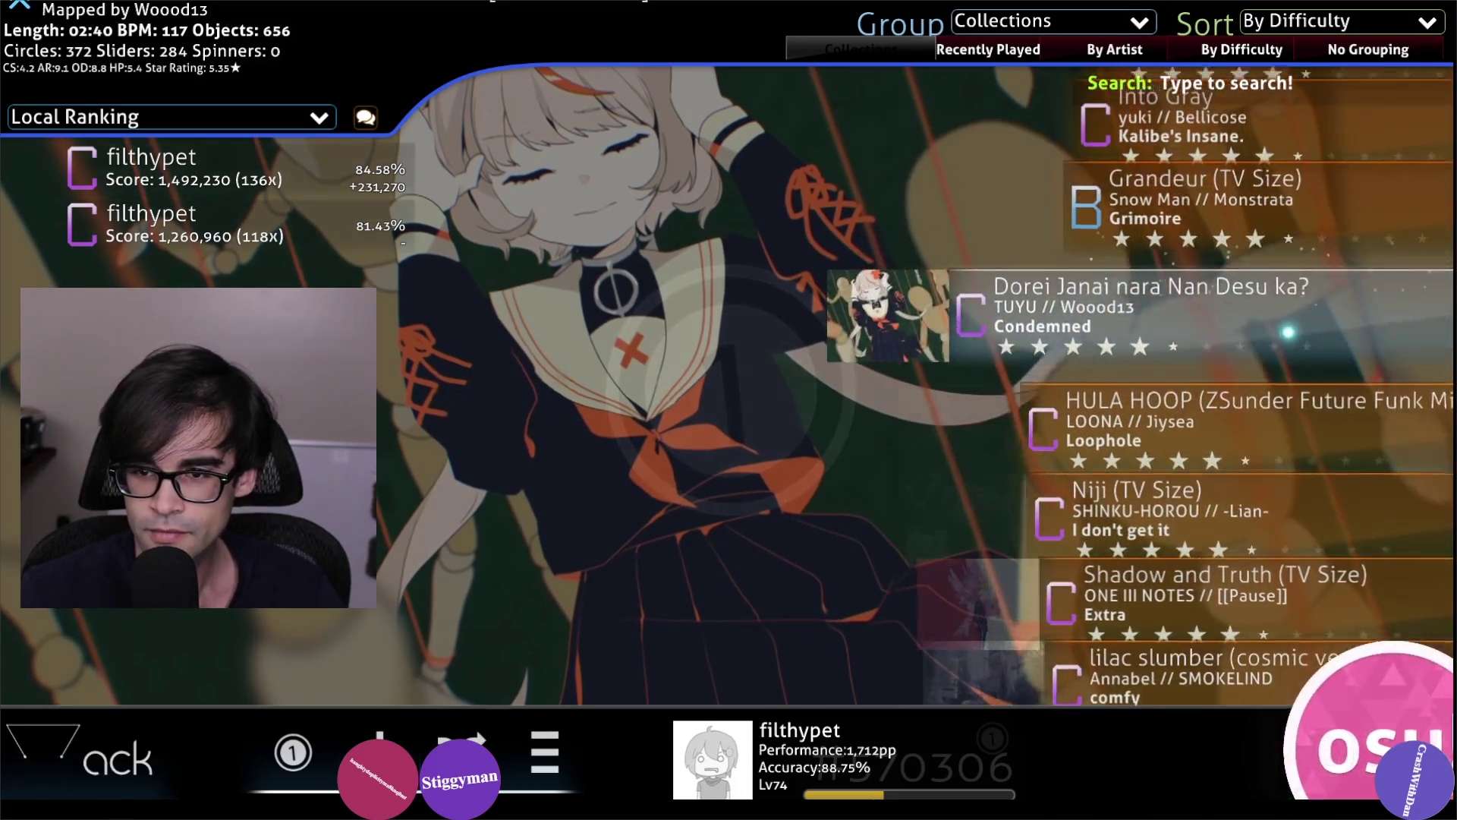
{"action": "left_click", "coordinate": [1288, 331]}
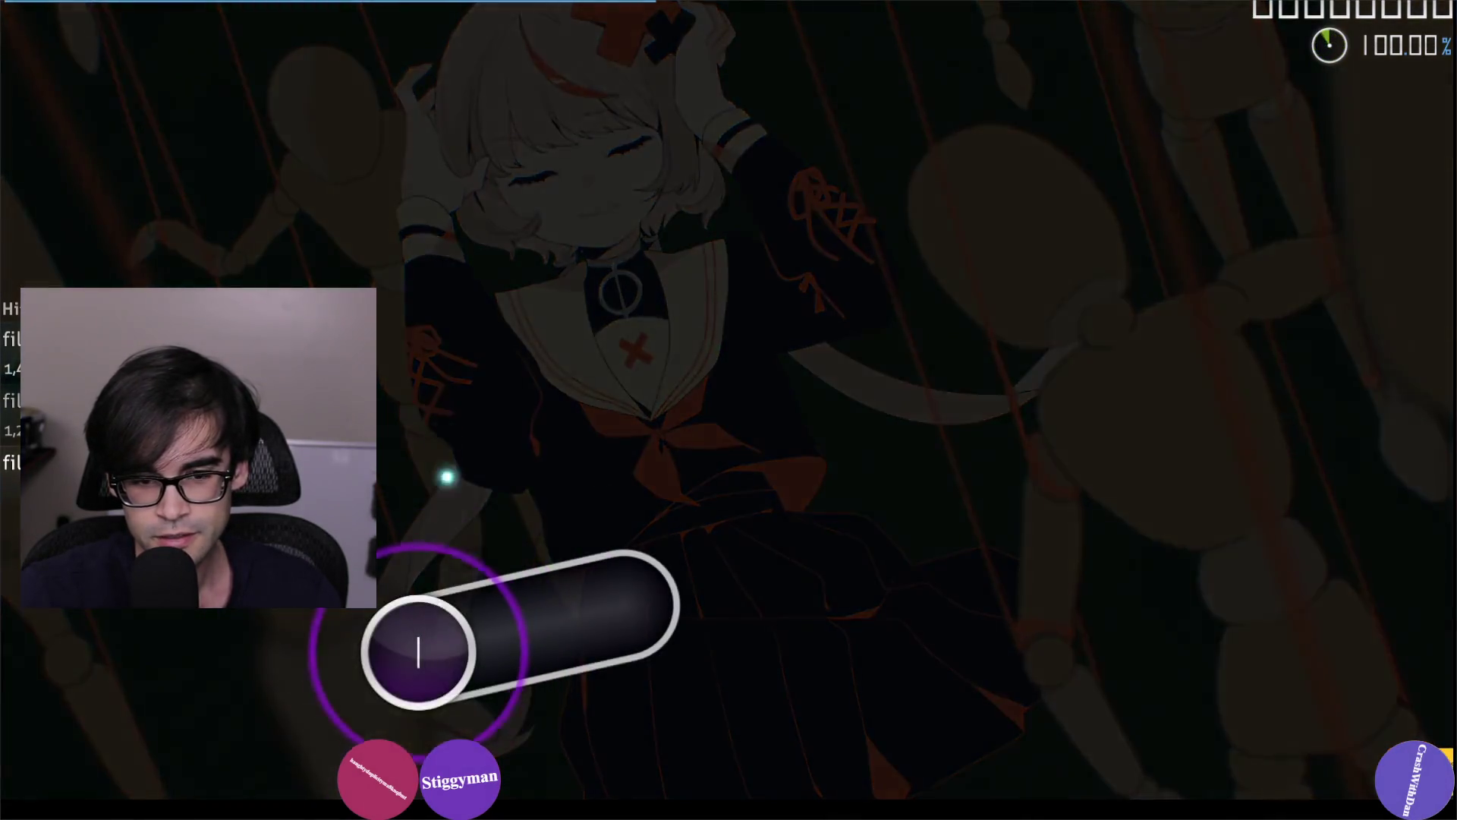
{"action": "mouse_move", "coordinate": [425, 562]}
{"action": "left_mouse_down"}
{"action": "mouse_move", "coordinate": [602, 602]}
{"action": "mouse_move", "coordinate": [683, 531]}
{"action": "left_mouse_up"}
{"action": "mouse_move", "coordinate": [1010, 127]}
{"action": "left_mouse_down"}
{"action": "mouse_move", "coordinate": [1181, 173]}
{"action": "mouse_move", "coordinate": [589, 315]}
{"action": "mouse_move", "coordinate": [423, 439]}
{"action": "mouse_move", "coordinate": [759, 520]}
{"action": "mouse_move", "coordinate": [989, 244]}
{"action": "mouse_move", "coordinate": [850, 524]}
{"action": "mouse_move", "coordinate": [1028, 589]}
{"action": "mouse_move", "coordinate": [885, 495]}
{"action": "mouse_move", "coordinate": [751, 235]}
{"action": "mouse_move", "coordinate": [488, 303]}
{"action": "mouse_move", "coordinate": [699, 202]}
{"action": "mouse_move", "coordinate": [709, 510]}
{"action": "mouse_move", "coordinate": [959, 637]}
{"action": "mouse_move", "coordinate": [975, 338]}
{"action": "mouse_move", "coordinate": [774, 195]}
{"action": "mouse_move", "coordinate": [713, 437]}
{"action": "mouse_move", "coordinate": [521, 650]}
{"action": "mouse_move", "coordinate": [722, 709]}
{"action": "mouse_move", "coordinate": [977, 553]}
{"action": "mouse_move", "coordinate": [901, 344]}
{"action": "mouse_move", "coordinate": [992, 72]}
{"action": "mouse_move", "coordinate": [843, 338]}
{"action": "mouse_move", "coordinate": [744, 156]}
{"action": "mouse_move", "coordinate": [728, 488]}
{"action": "mouse_move", "coordinate": [433, 572]}
{"action": "mouse_move", "coordinate": [787, 237]}
{"action": "mouse_move", "coordinate": [854, 635]}
{"action": "mouse_move", "coordinate": [956, 261]}
{"action": "mouse_move", "coordinate": [755, 374]}
{"action": "mouse_move", "coordinate": [553, 390]}
{"action": "mouse_move", "coordinate": [471, 535]}
{"action": "mouse_move", "coordinate": [712, 426]}
{"action": "mouse_move", "coordinate": [708, 536]}
{"action": "mouse_move", "coordinate": [602, 319]}
{"action": "mouse_move", "coordinate": [420, 388]}
{"action": "mouse_move", "coordinate": [944, 390]}
{"action": "mouse_move", "coordinate": [976, 579]}
{"action": "mouse_move", "coordinate": [1070, 550]}
{"action": "left_mouse_up"}
{"action": "key", "text": "Escape"}
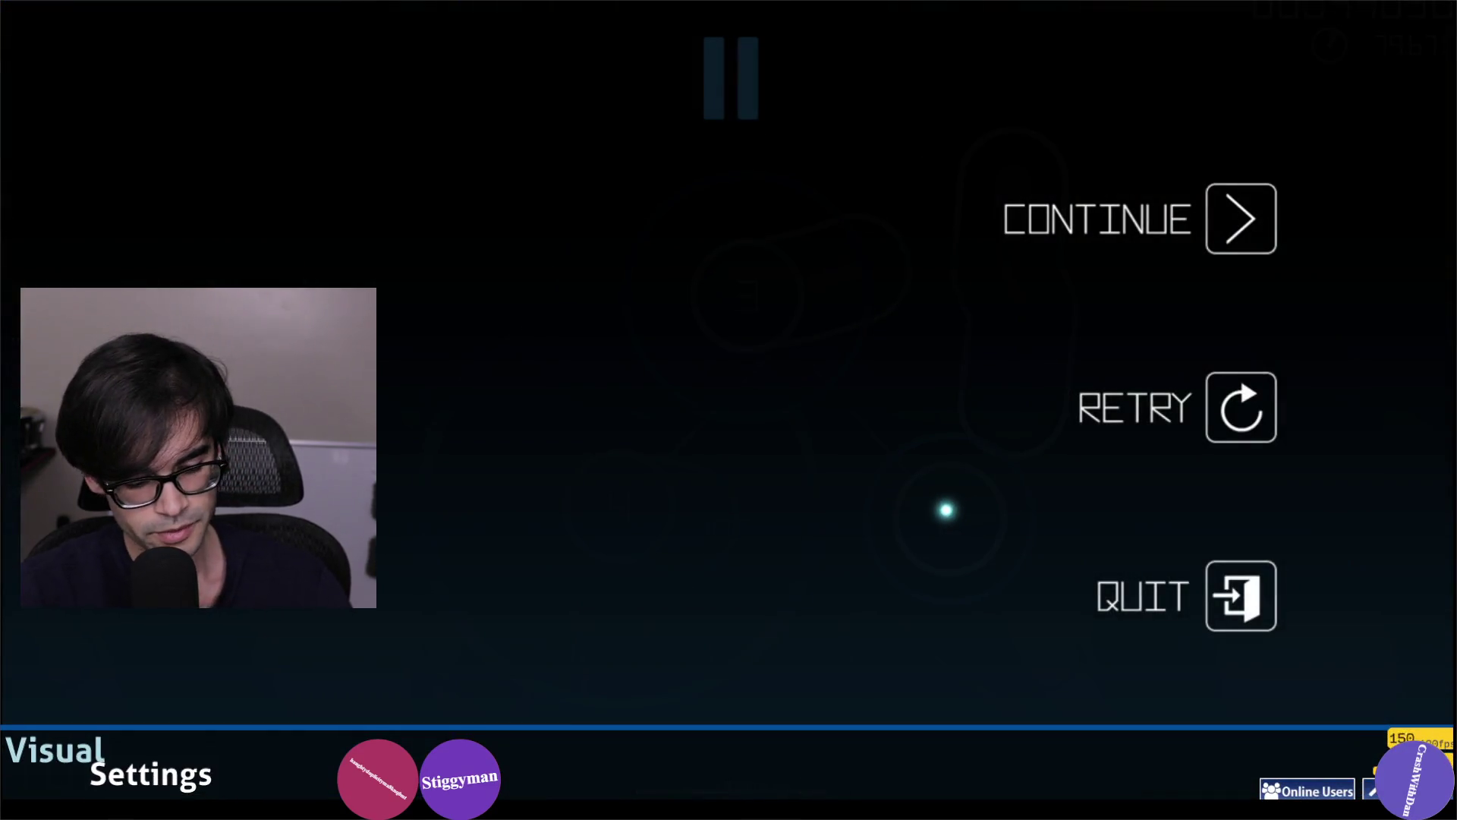
{"action": "key", "text": "Escape"}
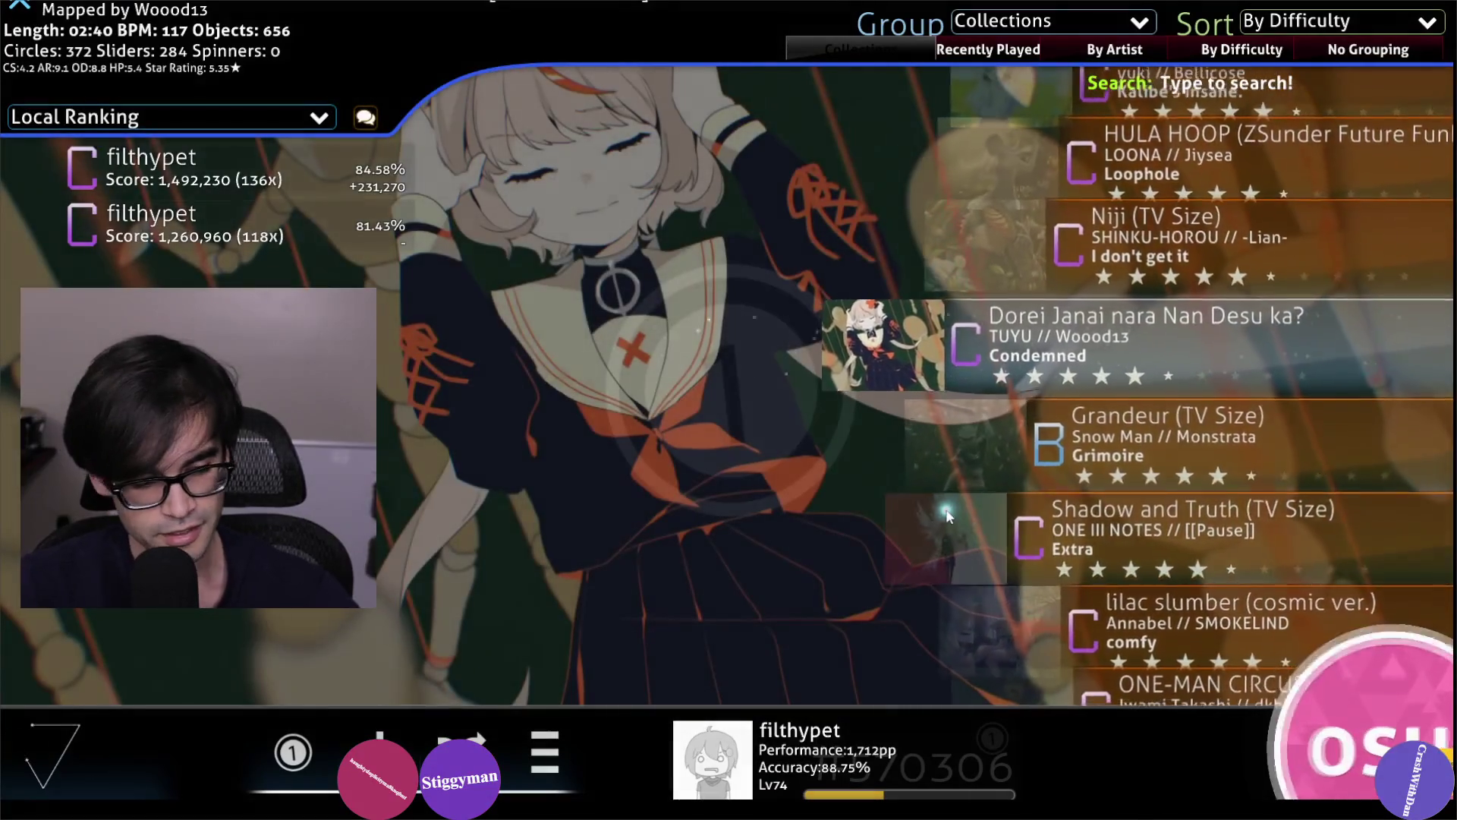
Quit the Condemned run back to song select on Dorei Janai nara Nan Desu ka?
{"action": "key", "text": "Return"}
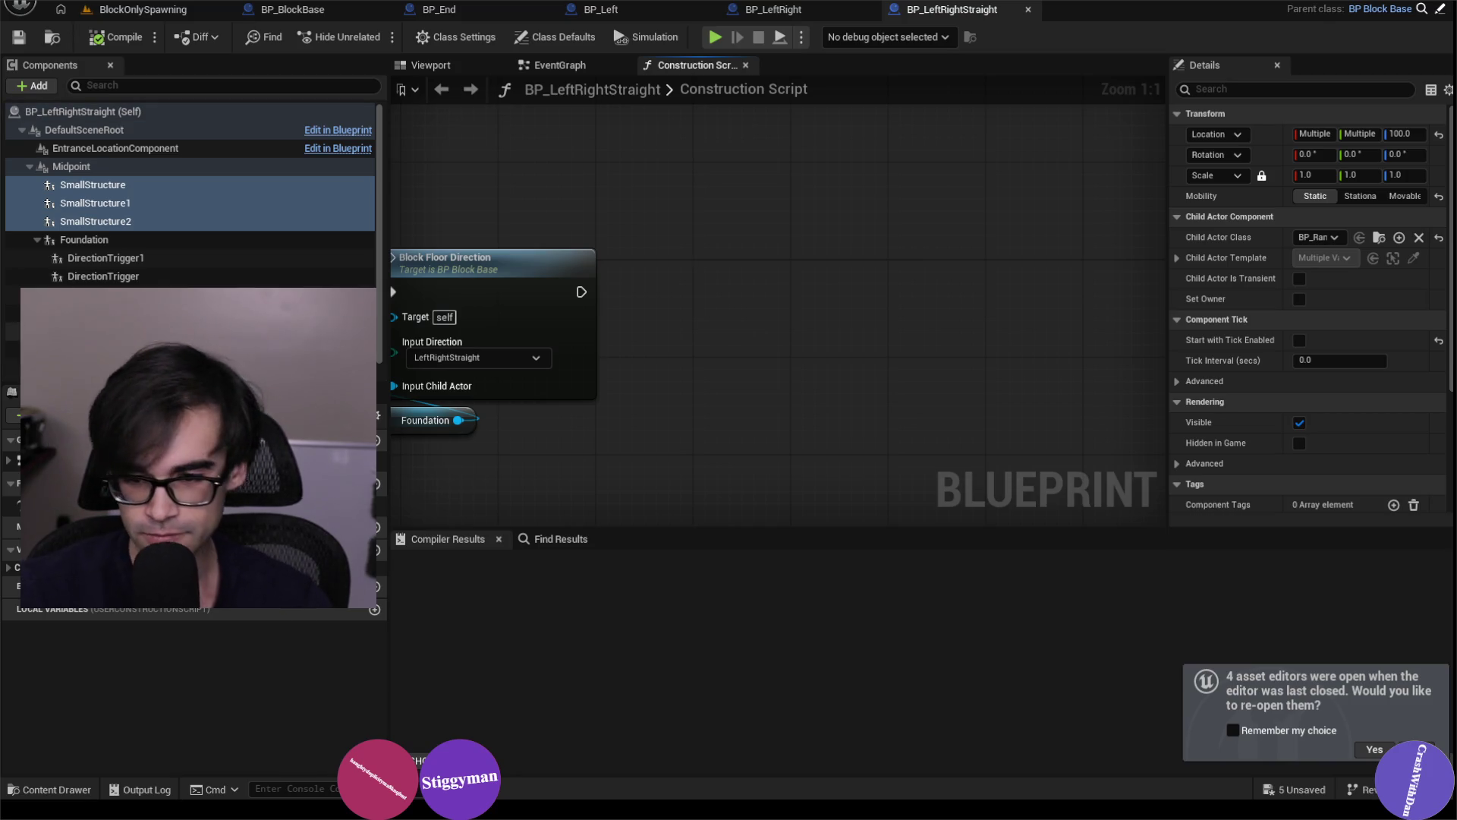
Delete the three SmallStructure components from BP_LeftRightStraight.
{"action": "mouse_move", "coordinate": [740, 299]}
{"action": "left_mouse_down"}
{"action": "mouse_move", "coordinate": [630, 259]}
{"action": "mouse_move", "coordinate": [558, 333]}
{"action": "left_mouse_up"}
{"action": "scroll", "coordinate": [617, 251], "scroll_direction": "down", "scroll_amount": 1}
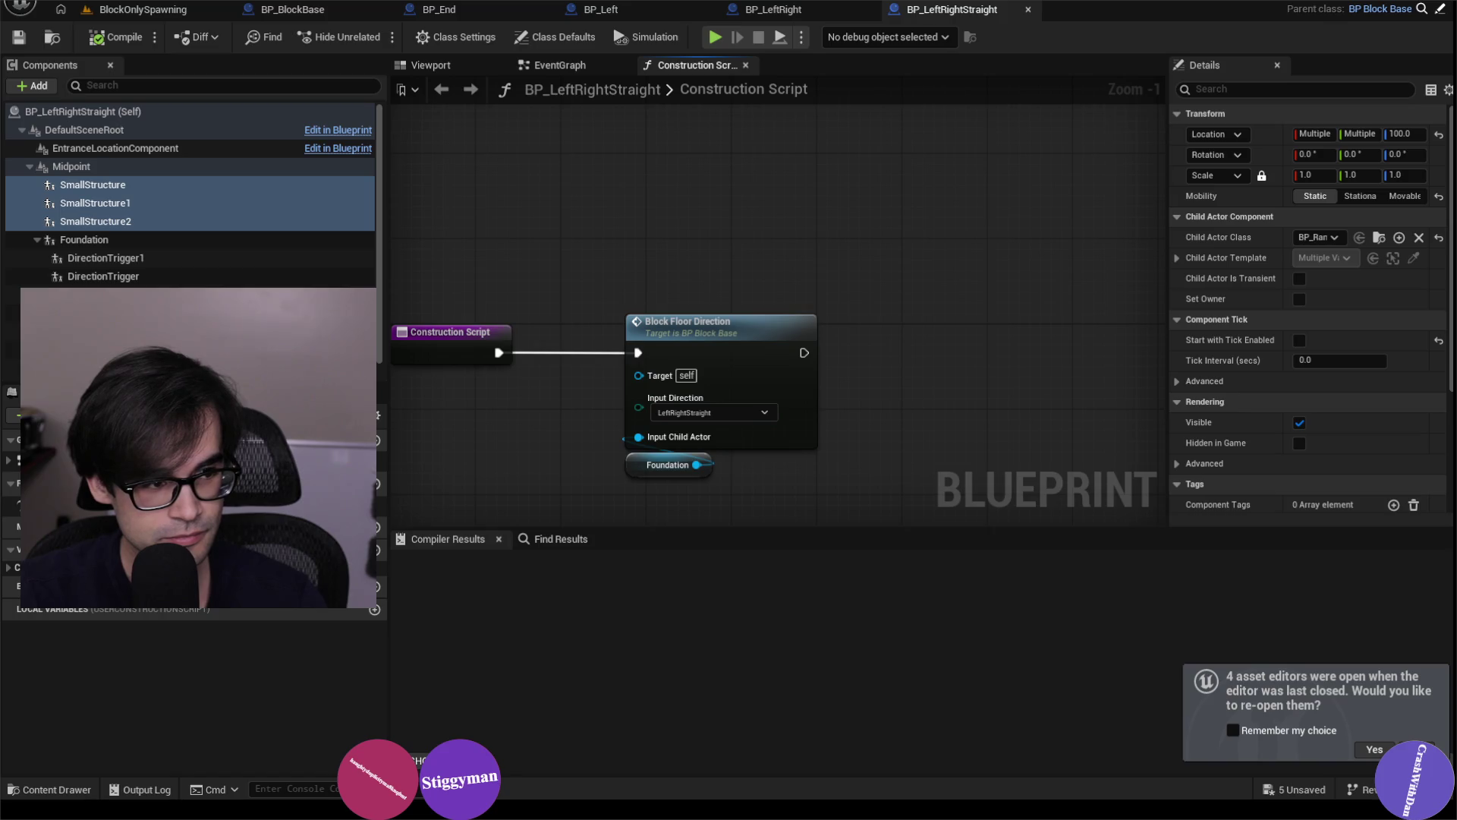
{"action": "left_click_drag", "start_coordinate": [725, 202], "coordinate": [641, 140]}
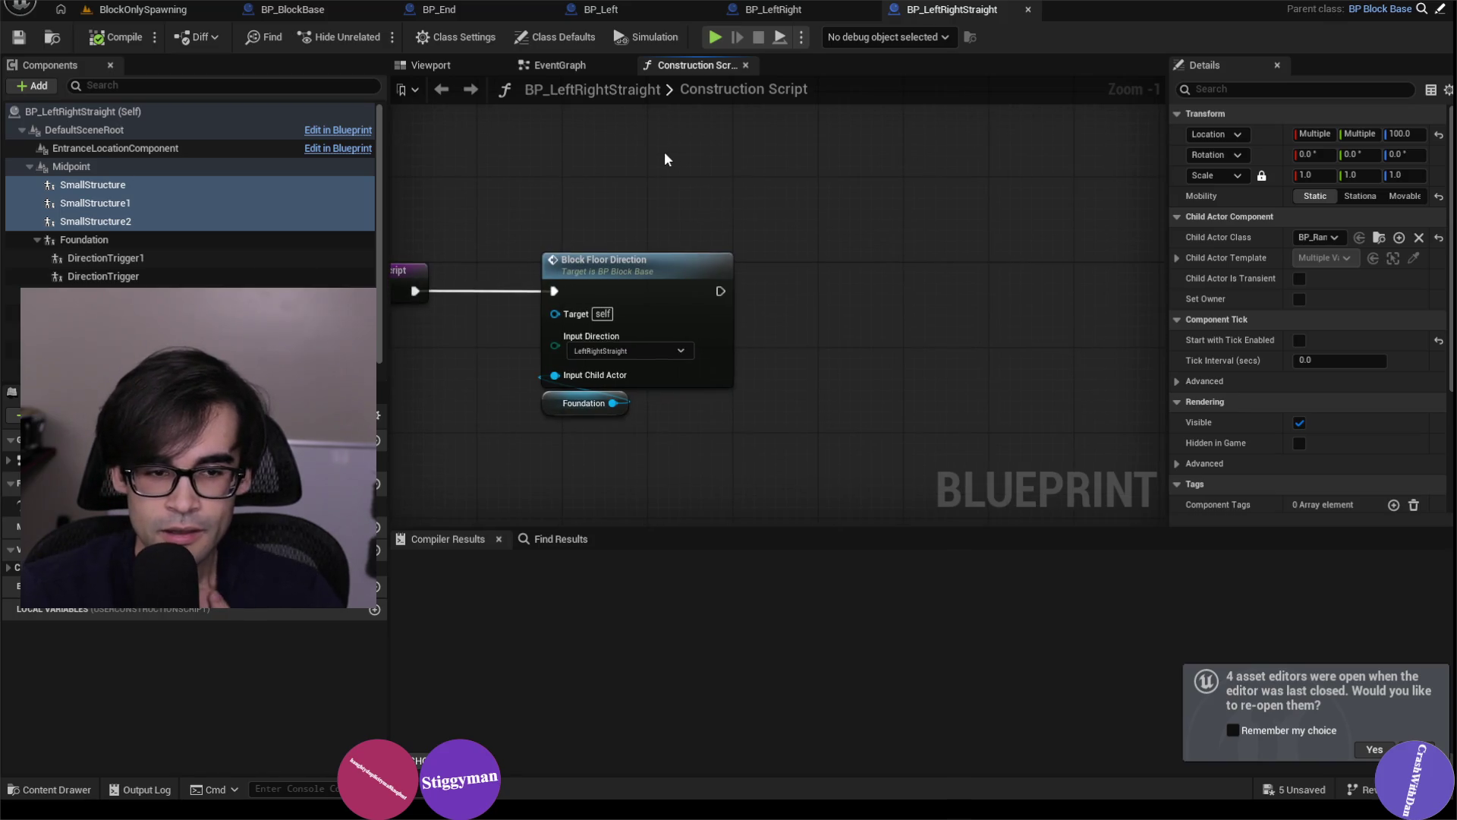
{"action": "left_click", "coordinate": [76, 166]}
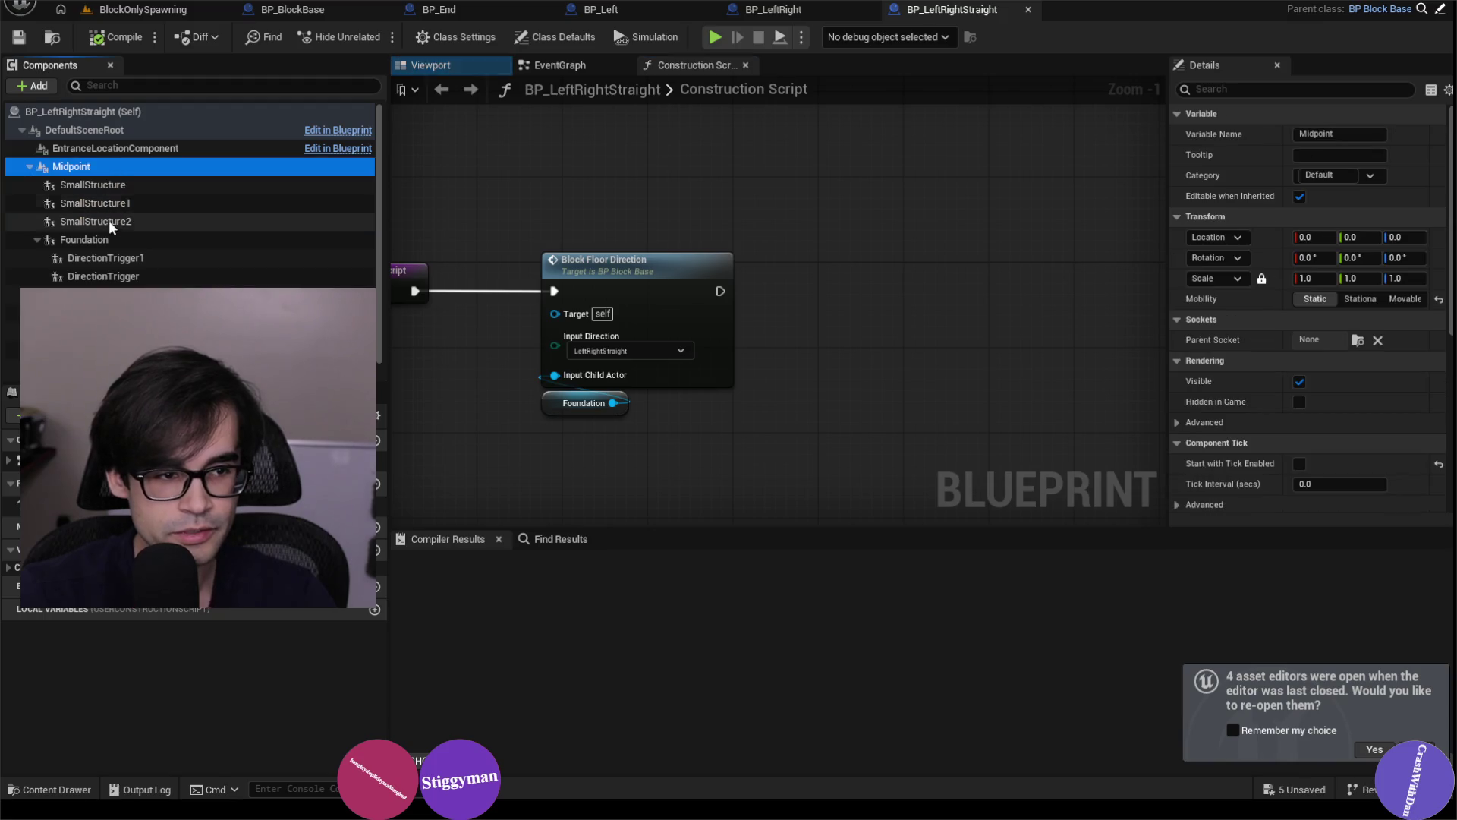
{"action": "left_click", "coordinate": [113, 190]}
{"action": "left_click", "coordinate": [125, 227], "text": "shift"}
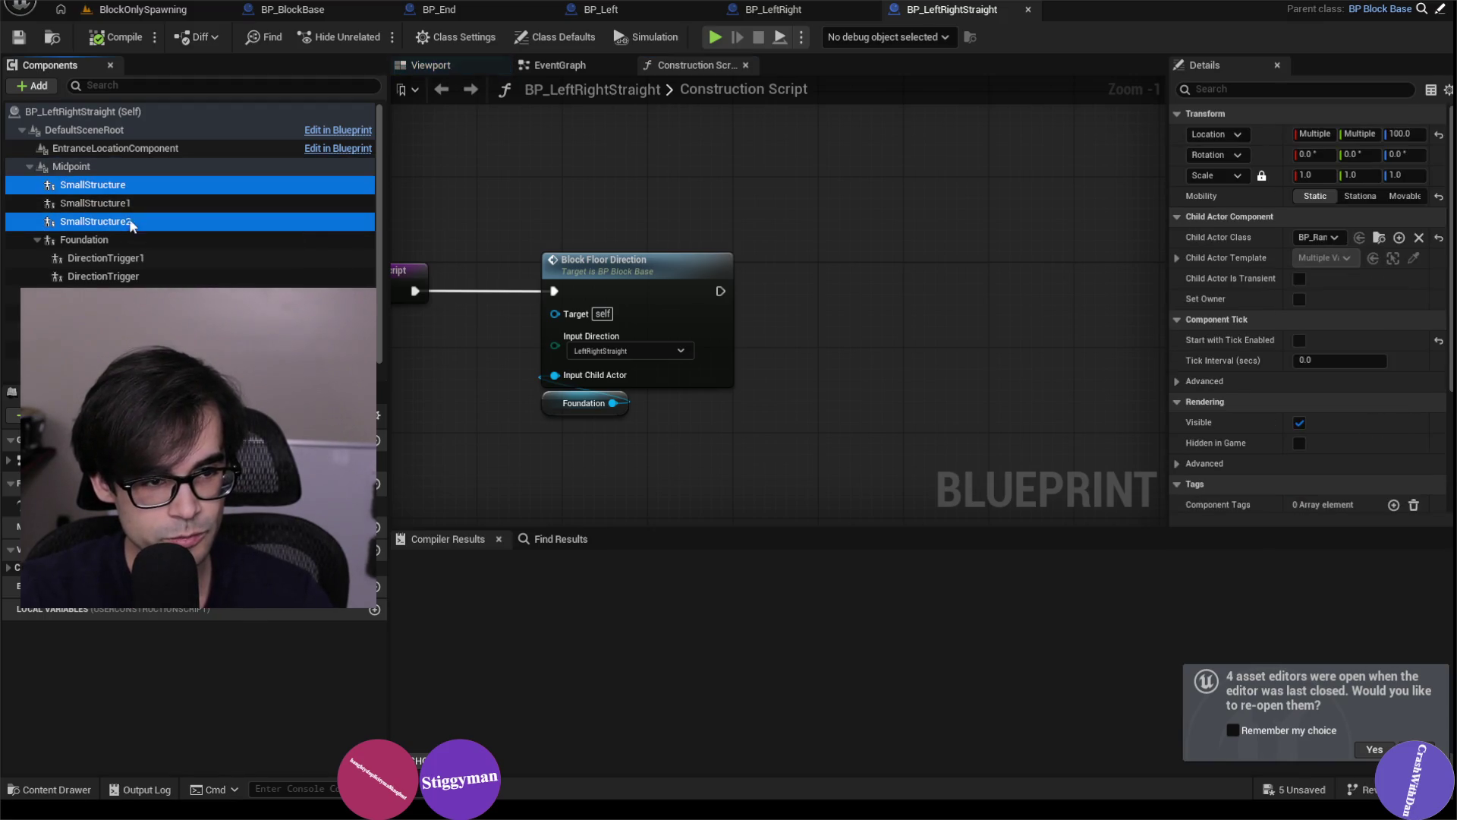
{"action": "left_click", "coordinate": [138, 191]}
{"action": "left_click", "coordinate": [134, 224], "text": "shift"}
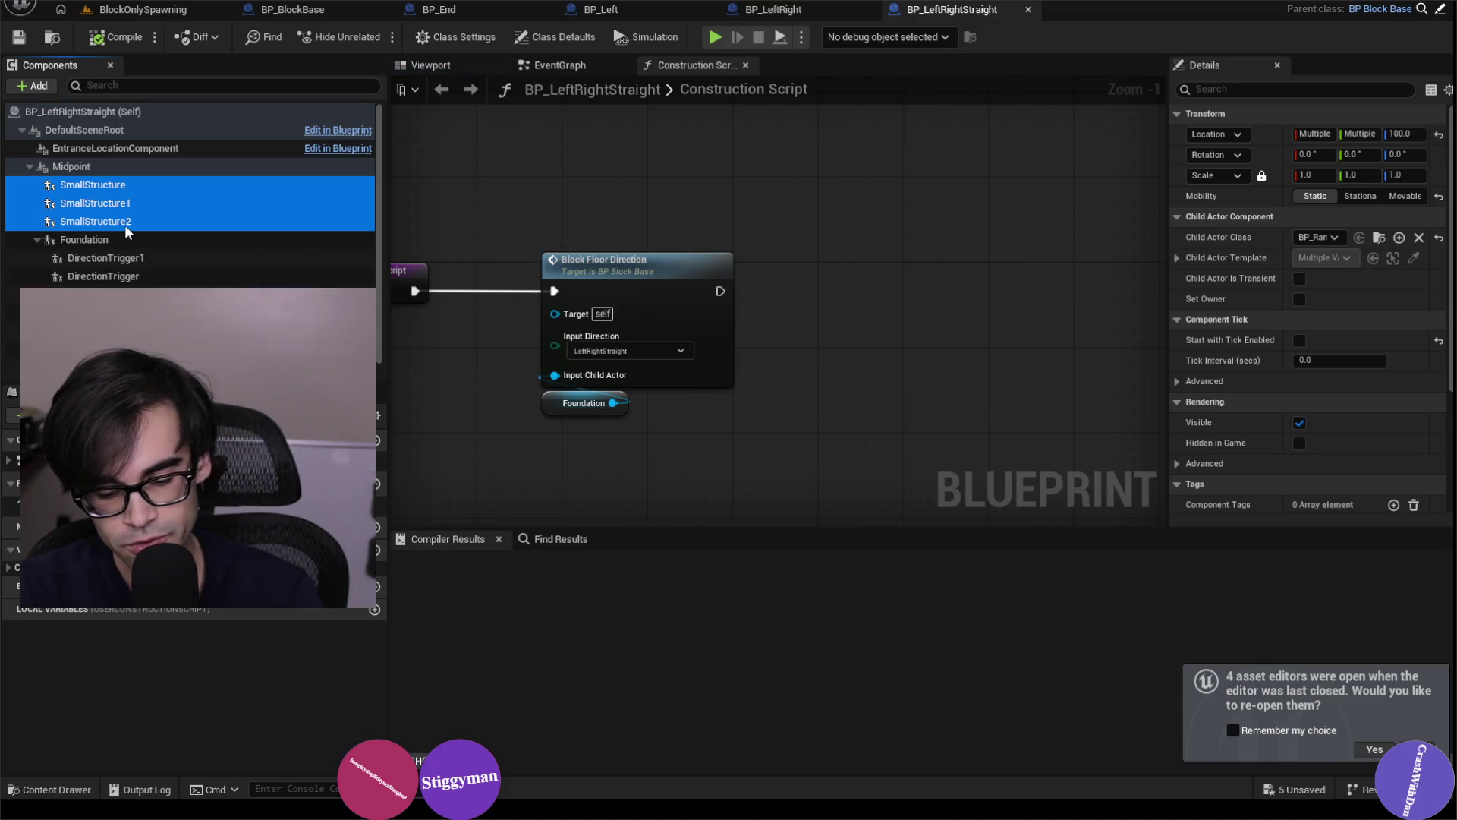
{"action": "key", "text": "Delete"}
Delete all the DirectionTrigger components and SmallStructure3 from BP_LeftRightStraight.
{"action": "left_click", "coordinate": [120, 203]}
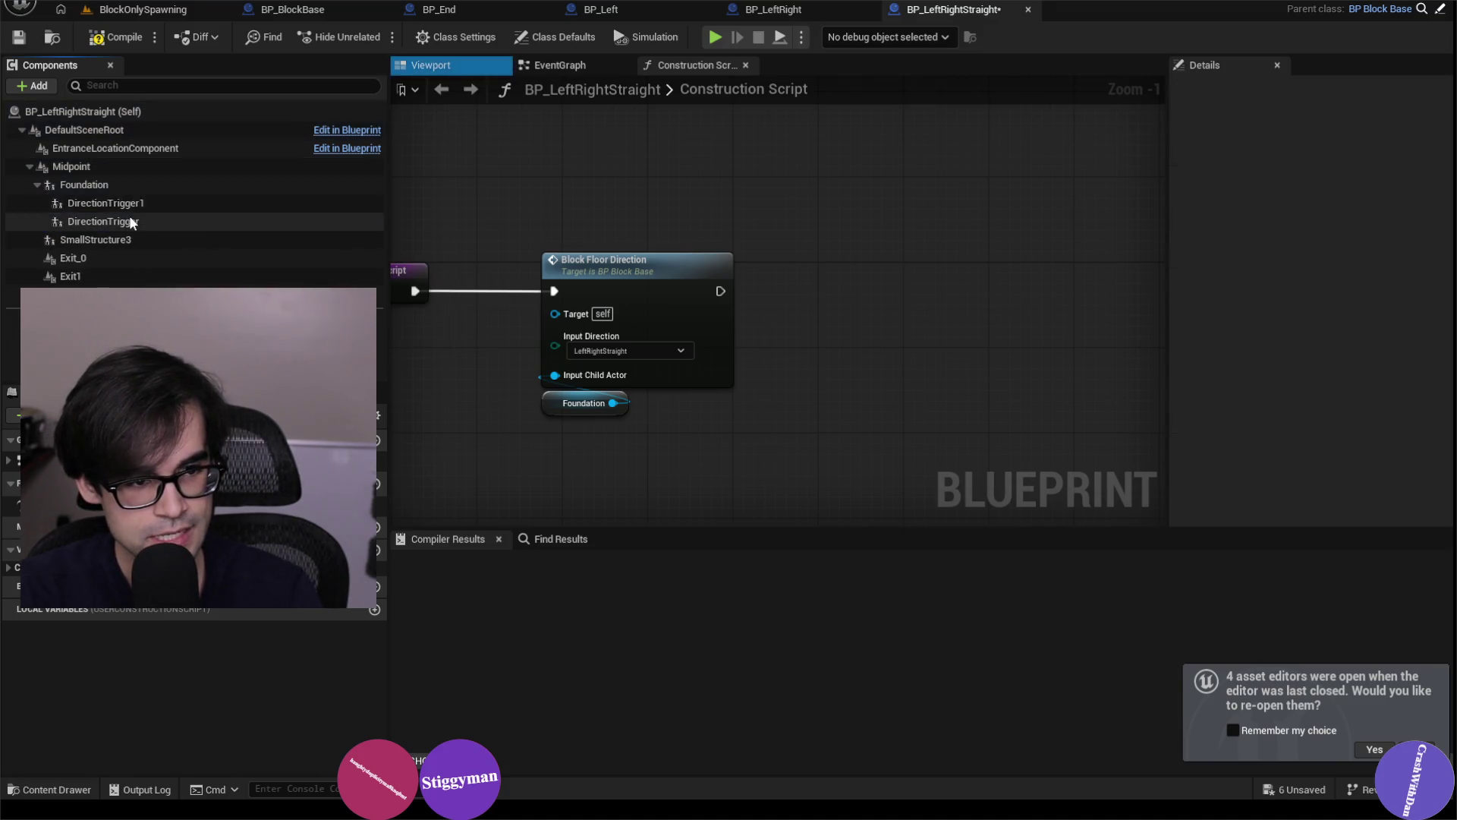
{"action": "left_click", "coordinate": [131, 220], "text": "shift"}
{"action": "key", "text": "Delete"}
{"action": "left_click", "coordinate": [141, 220]}
{"action": "key", "text": "Delete"}
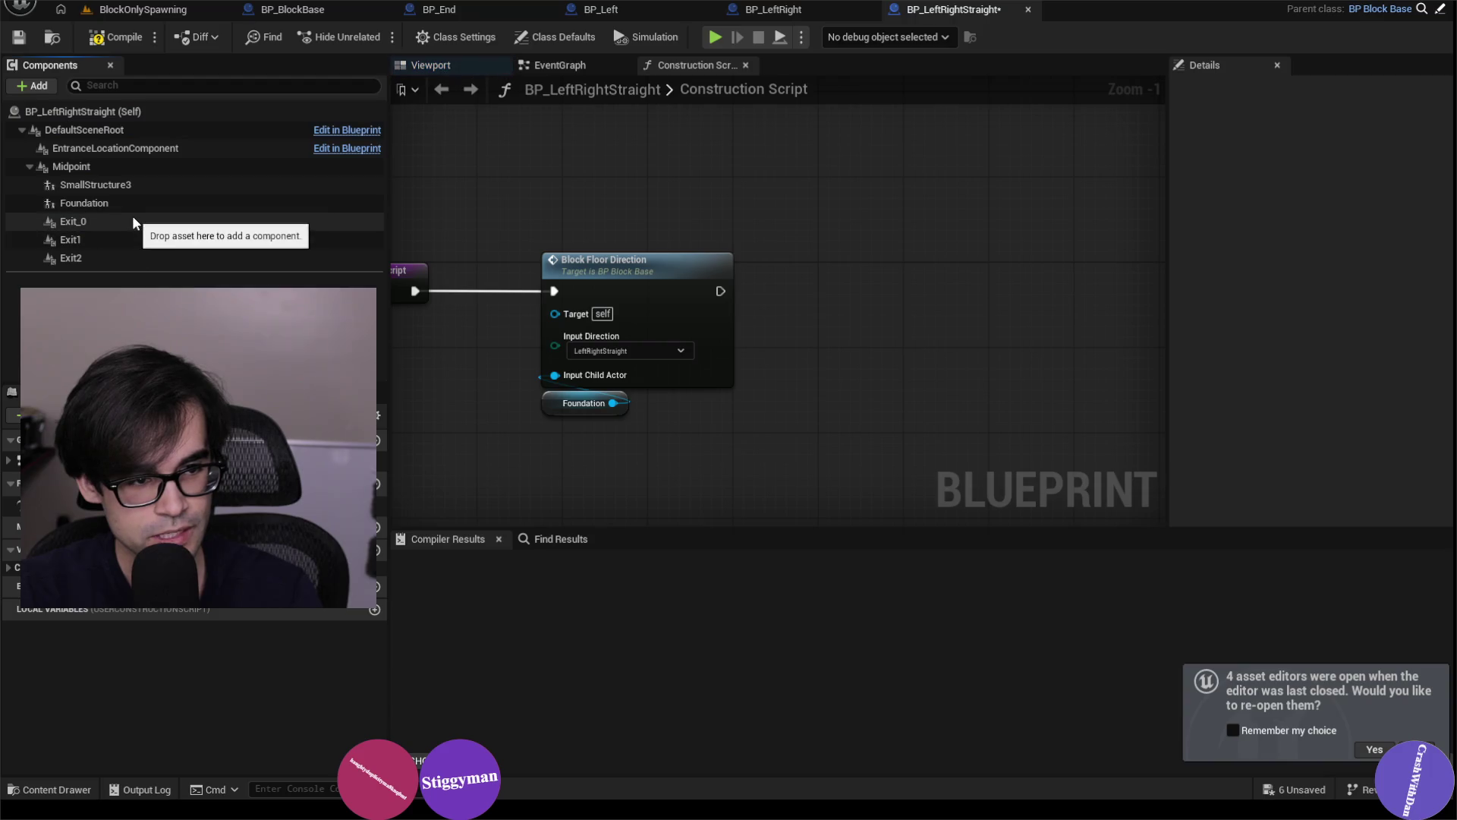
{"action": "left_click", "coordinate": [123, 188]}
{"action": "key", "text": "Delete"}
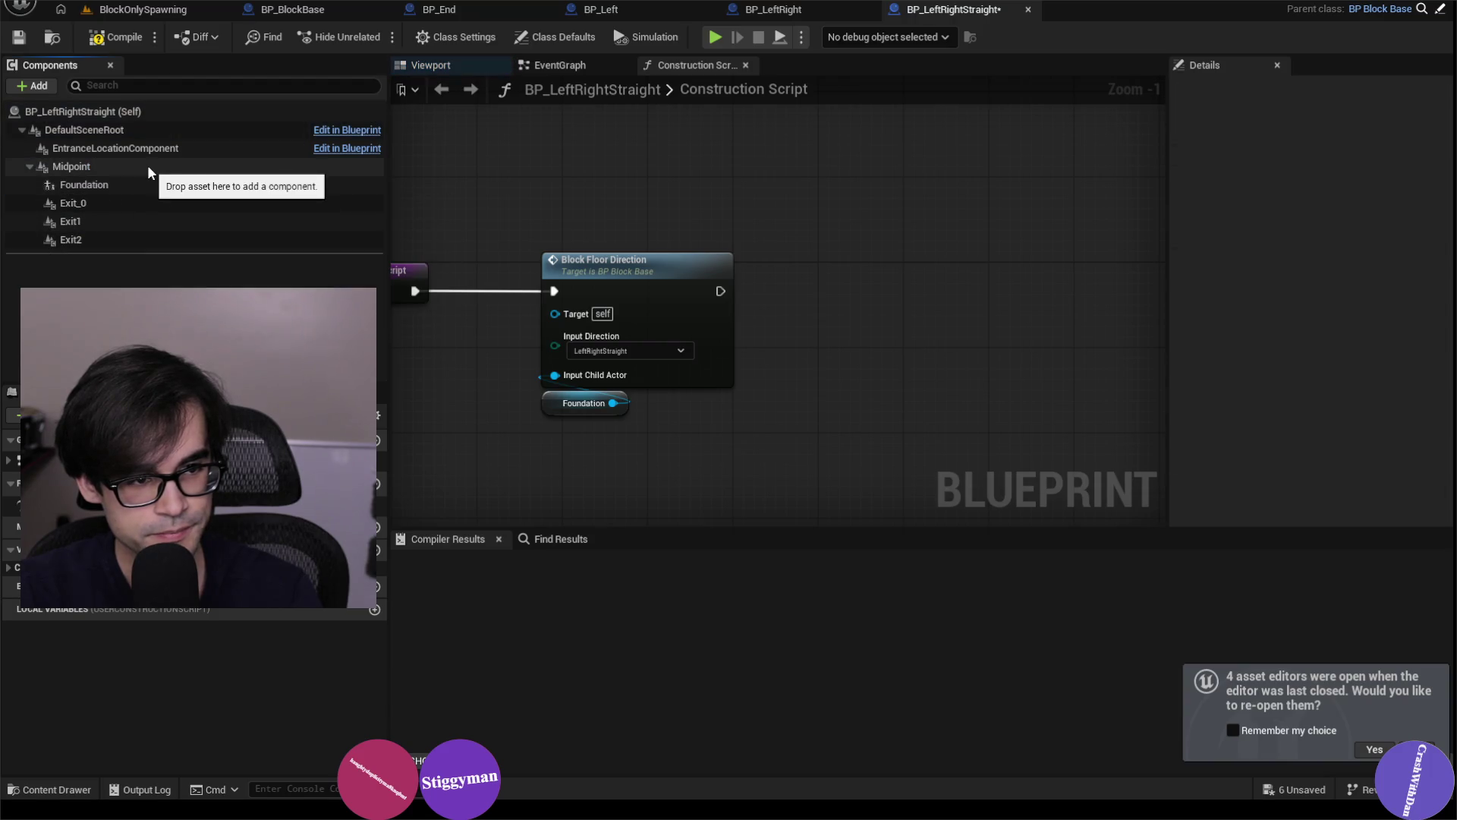
Compile BP_LeftRightStraight, test-play the BlockOnlySpawning level, then open BP_LeftStraight.
{"action": "left_click", "coordinate": [99, 42]}
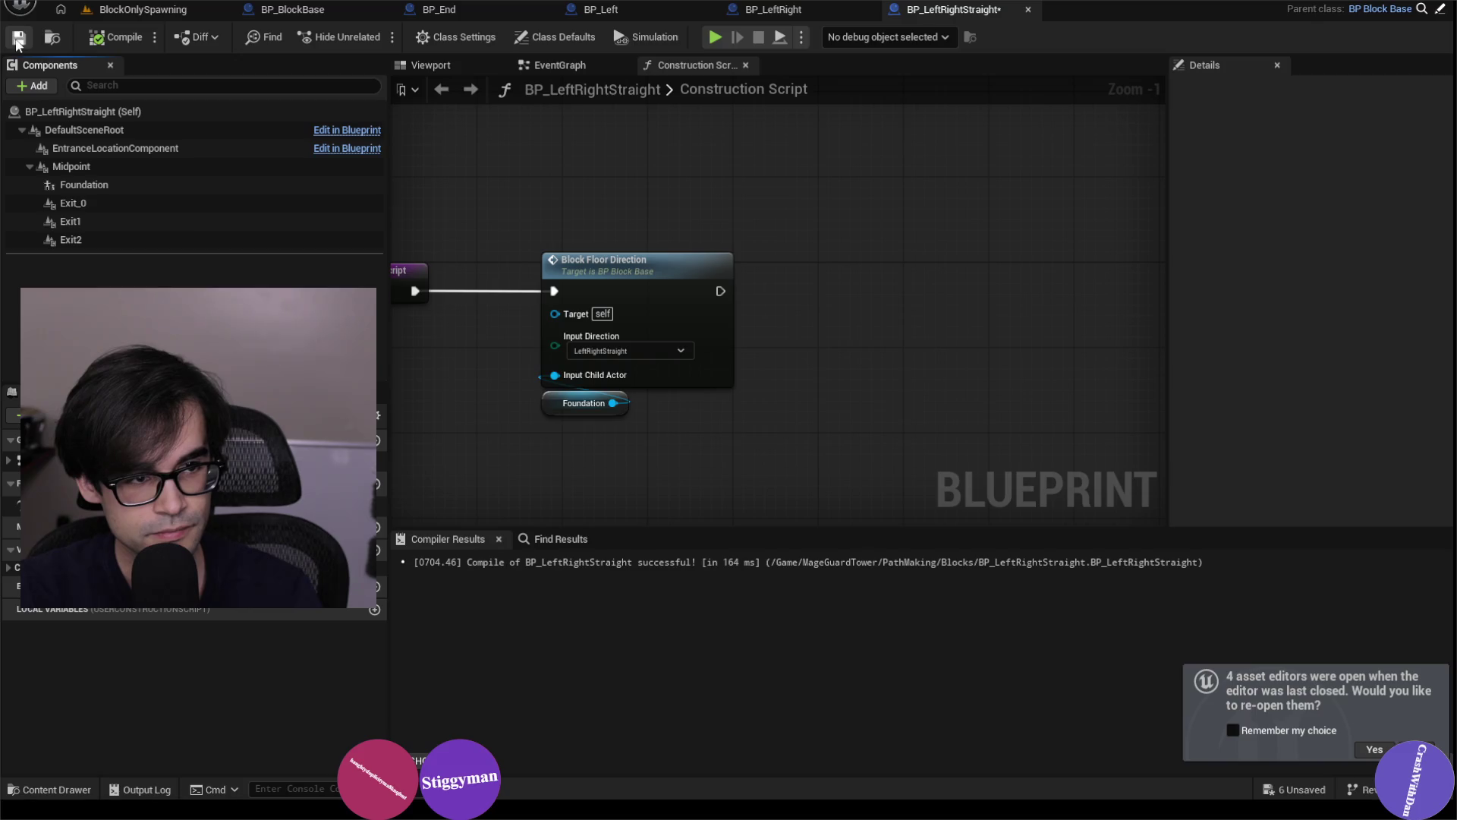
{"action": "left_click", "coordinate": [152, 11]}
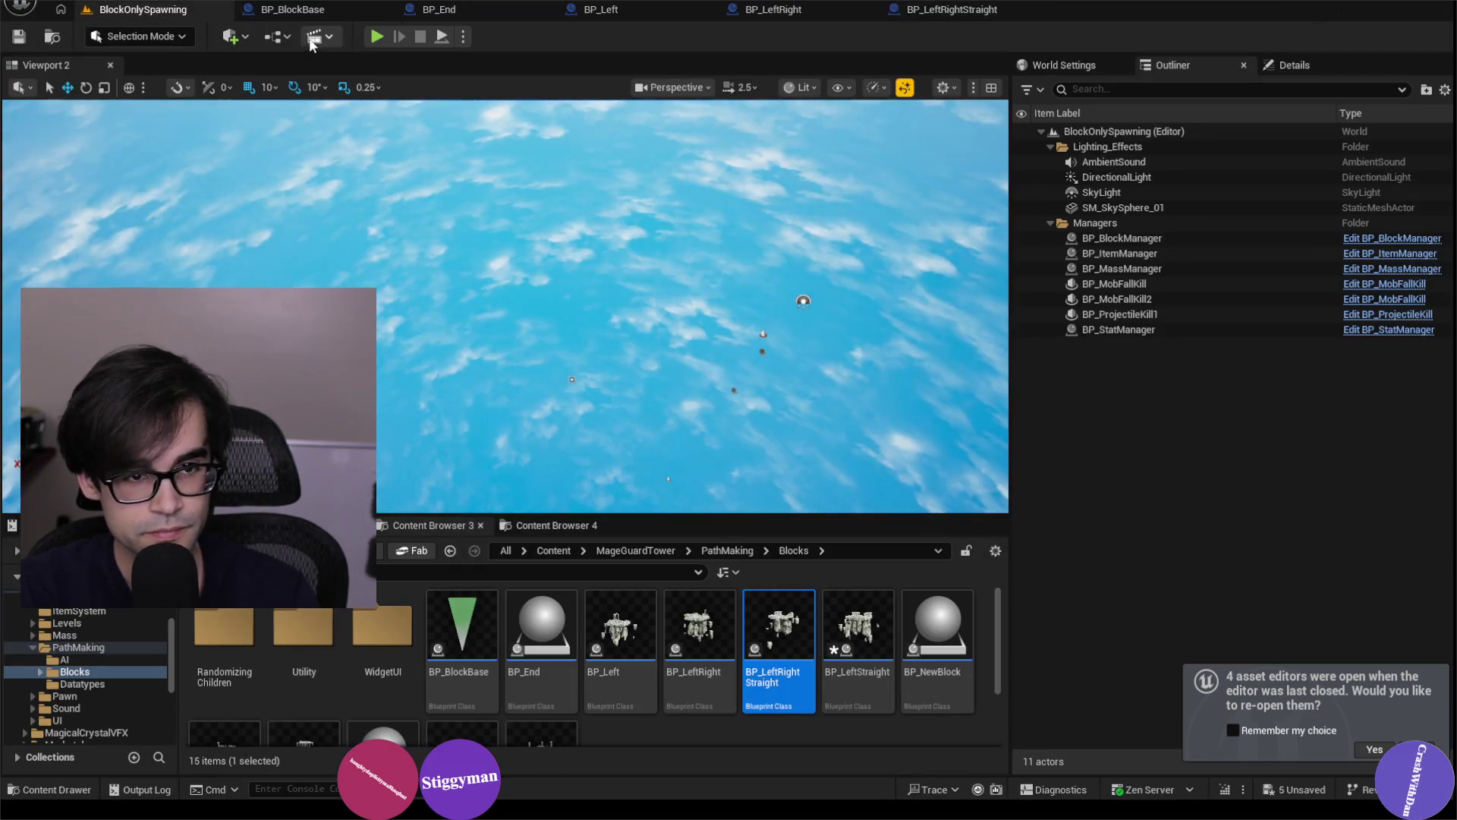
{"action": "left_click", "coordinate": [382, 34]}
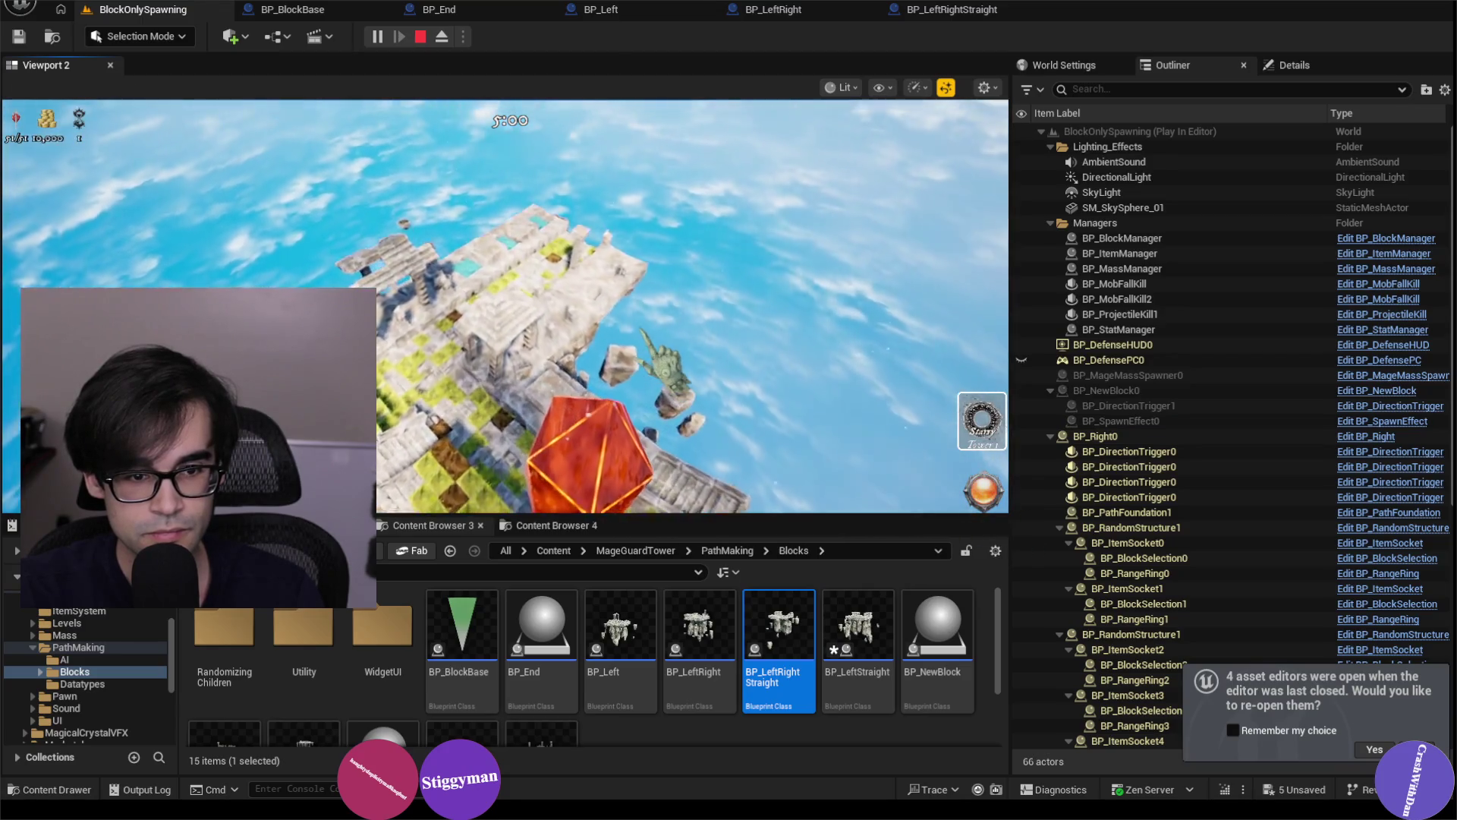
{"action": "key", "text": "Escape"}
{"action": "left_click", "coordinate": [858, 658]}
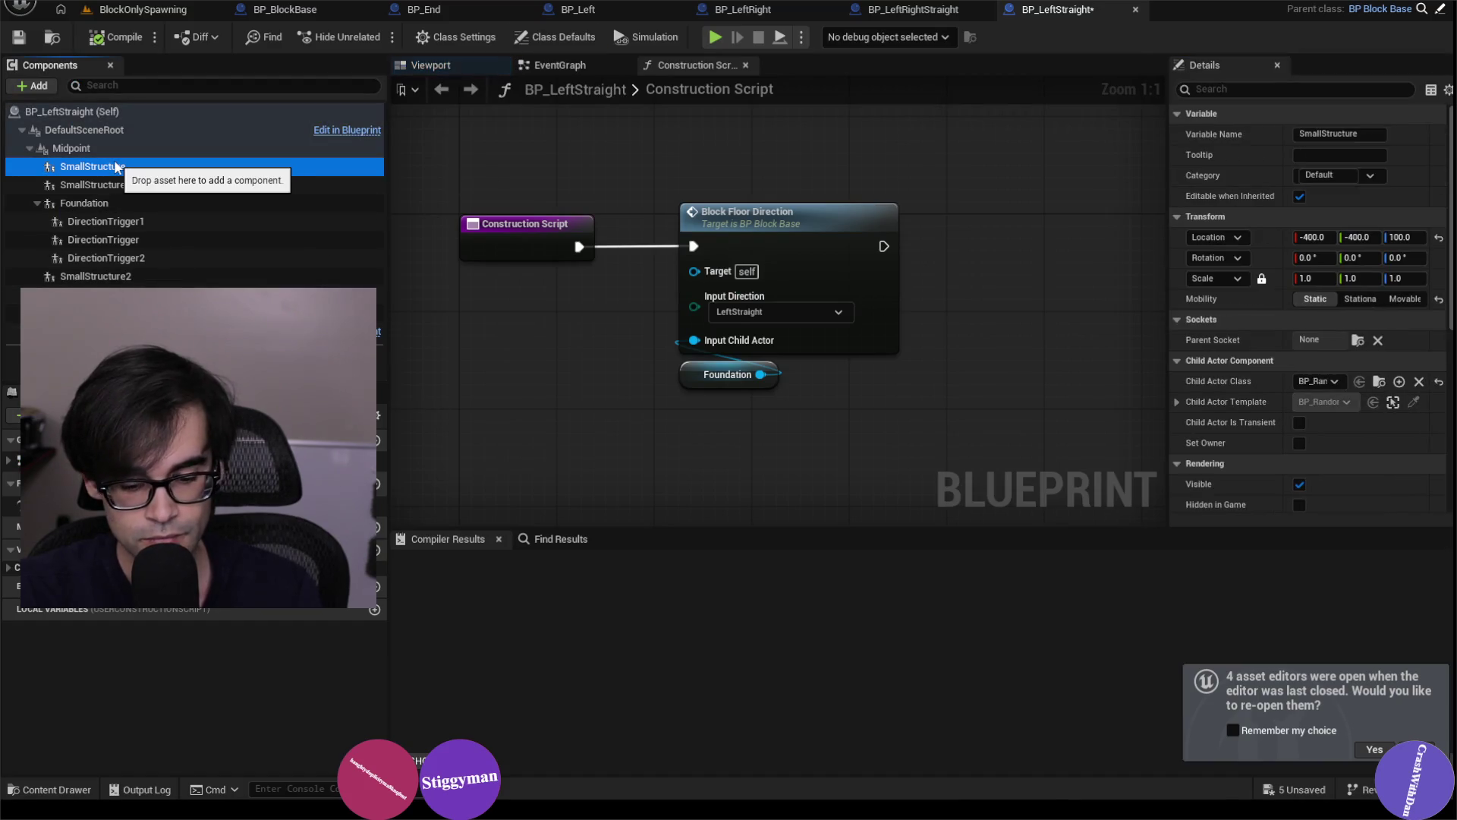
Remove BP_LeftStraight's DirectionTriggers and SmallStructure2, save it, and return to BlockOnlySpawning.
{"action": "left_click", "coordinate": [147, 201]}
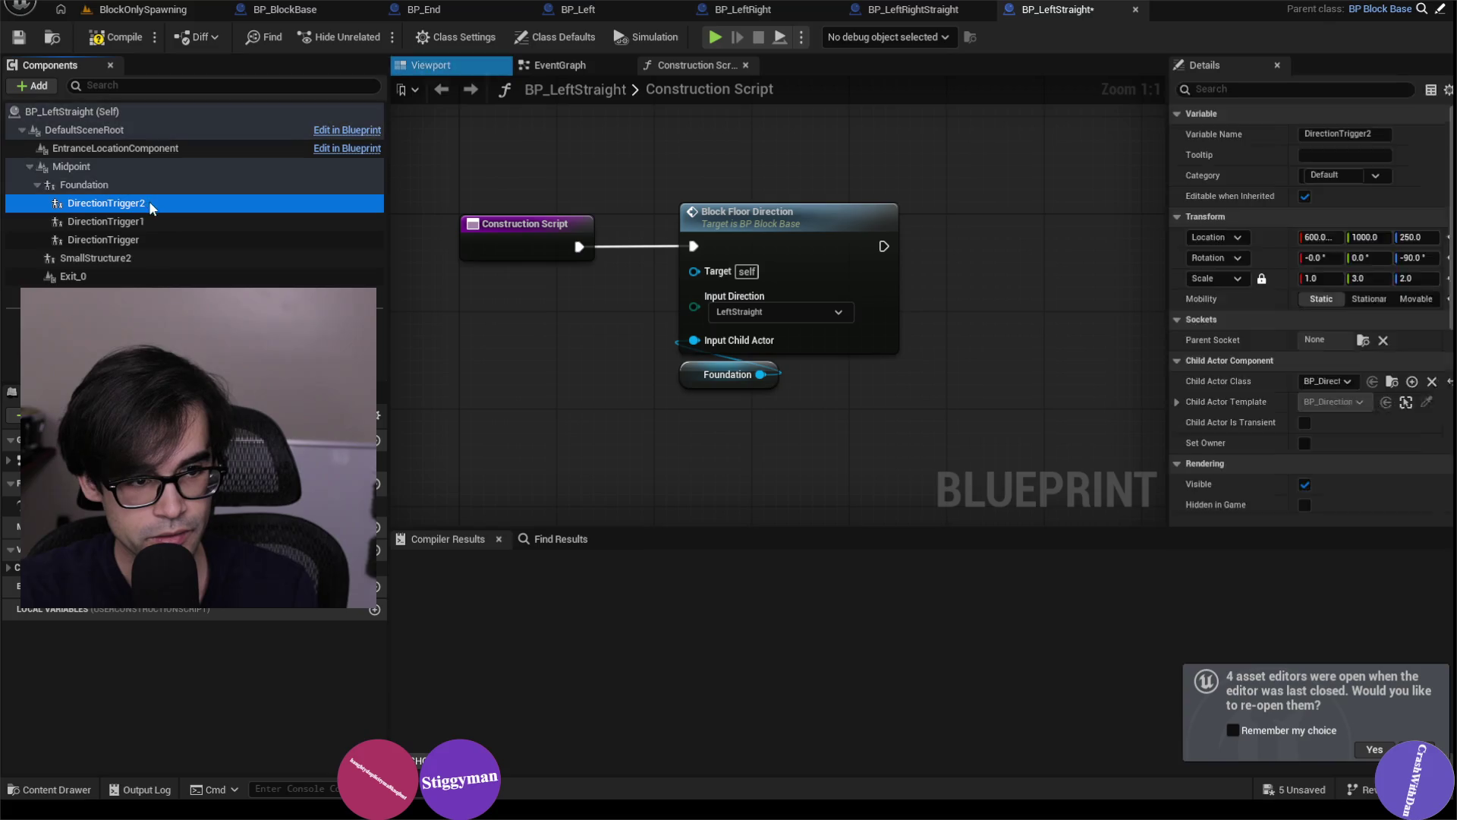
{"action": "left_click", "coordinate": [139, 221]}
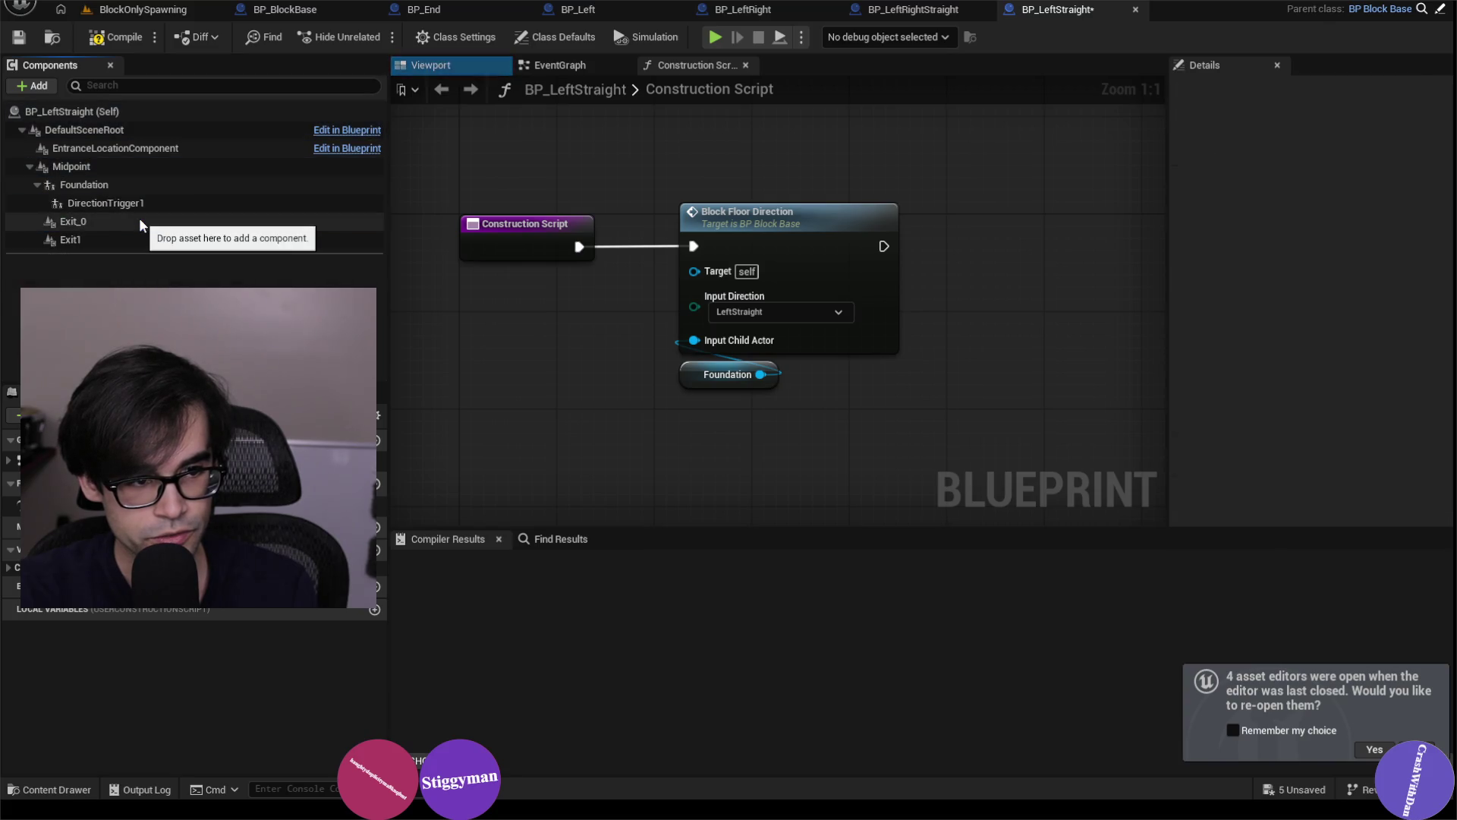
{"action": "left_click", "coordinate": [135, 220]}
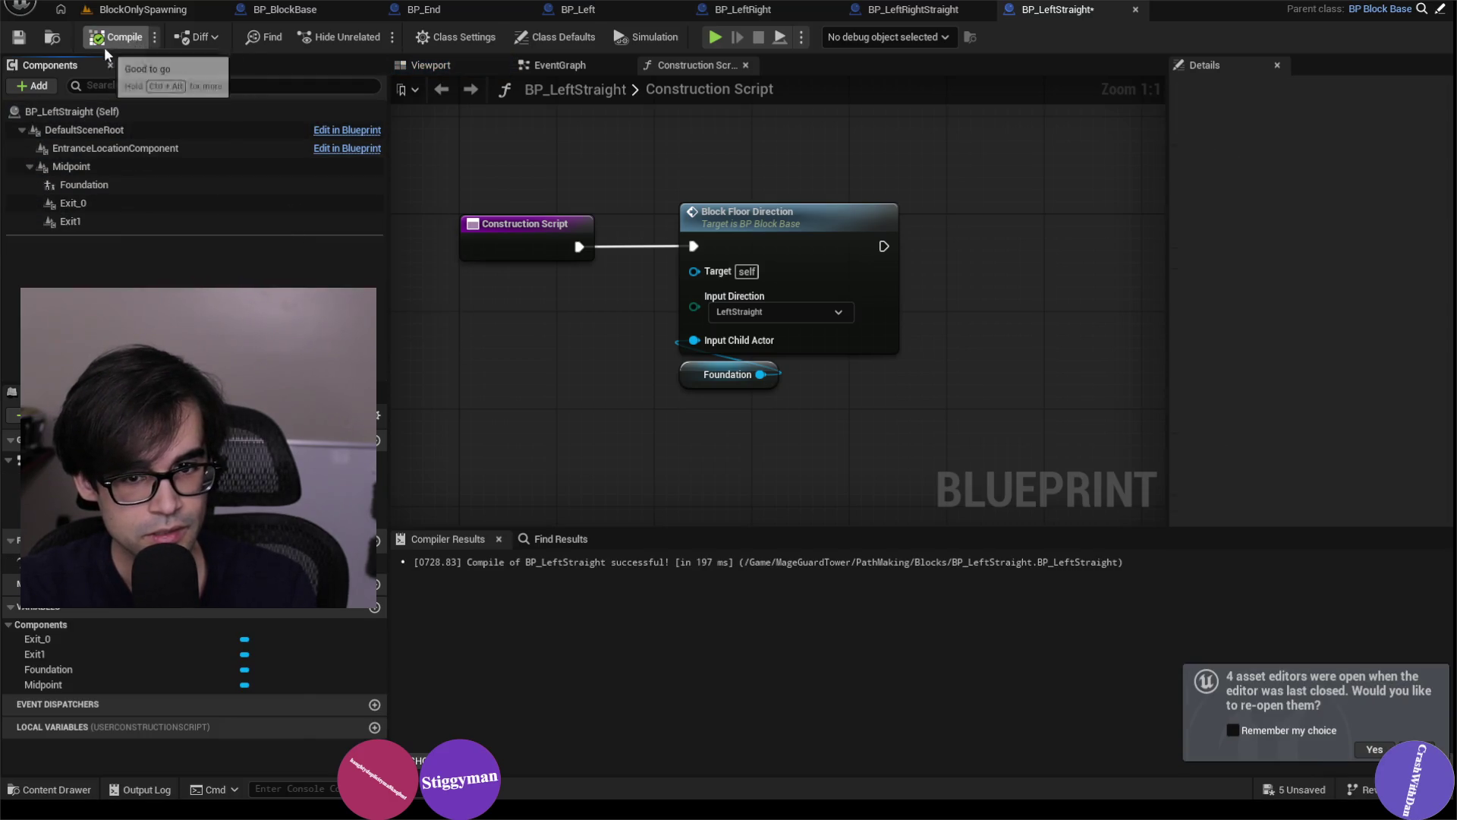
{"action": "left_click", "coordinate": [22, 39]}
{"action": "left_click", "coordinate": [143, 9]}
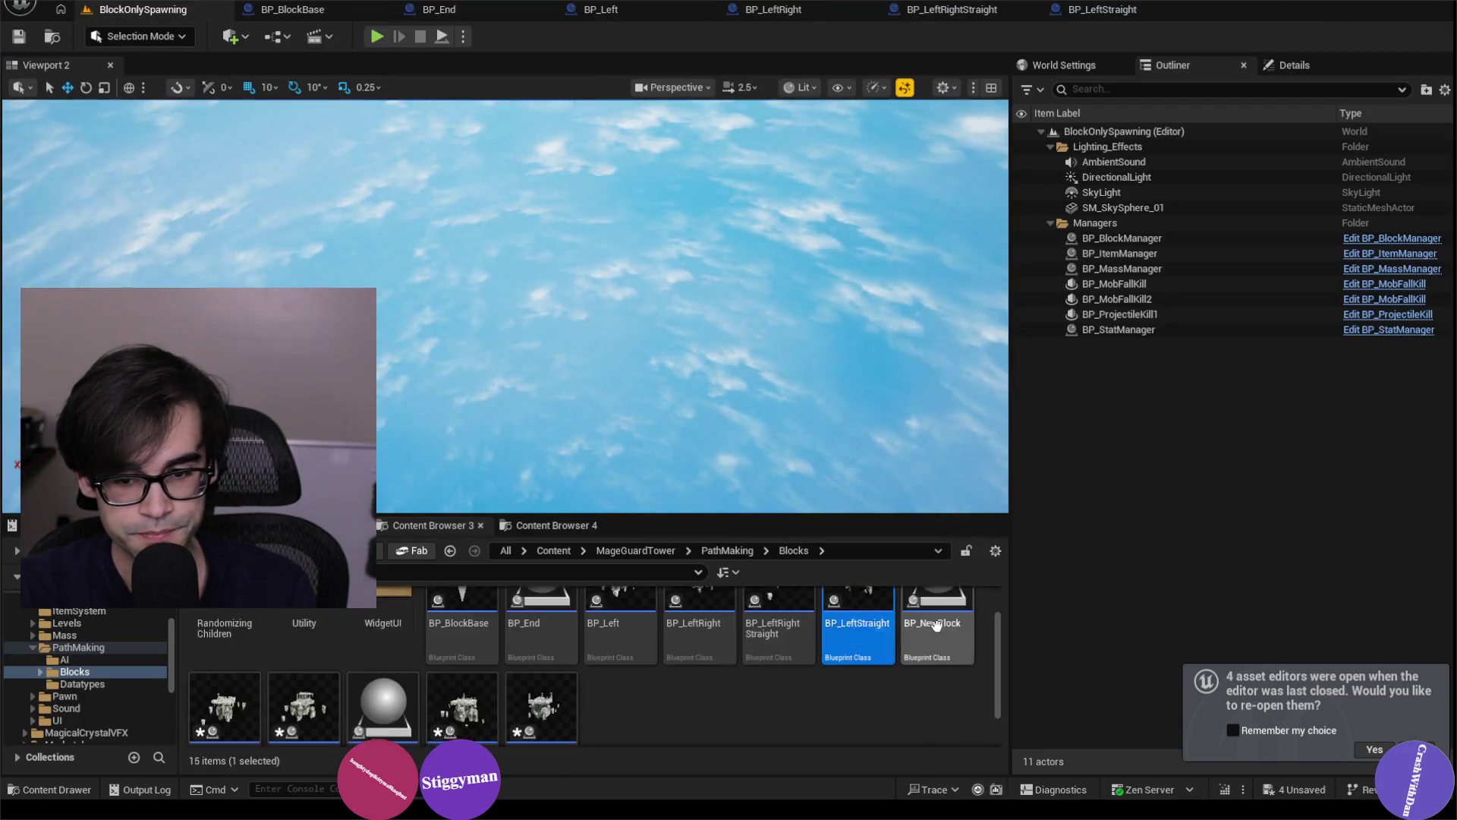
Open BP_NewBlock, inspect its EntryPath, Box and ChildActor components, and delete SpawnFX.
{"action": "double_click", "coordinate": [911, 616]}
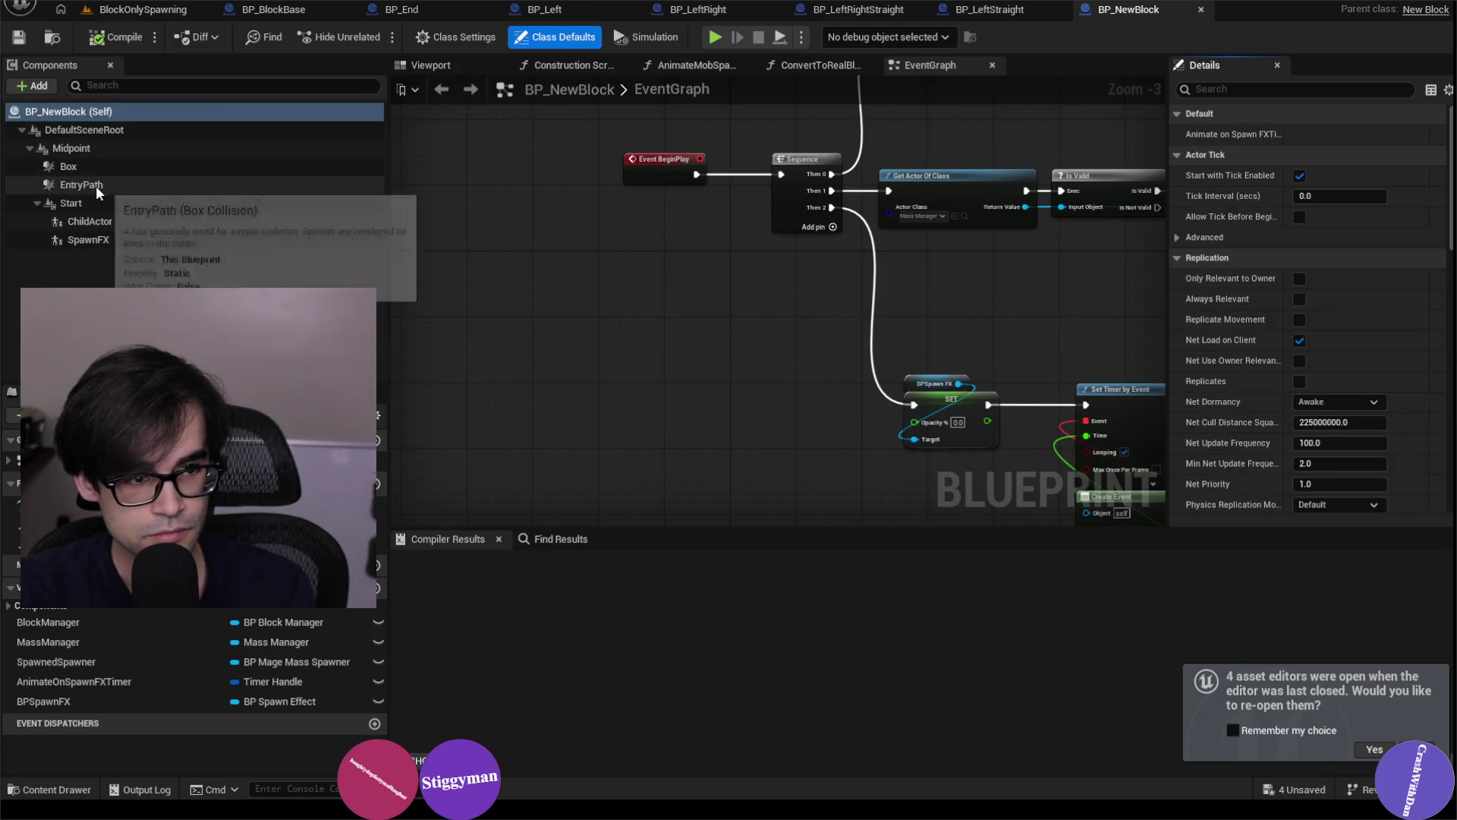
{"action": "left_click", "coordinate": [95, 185]}
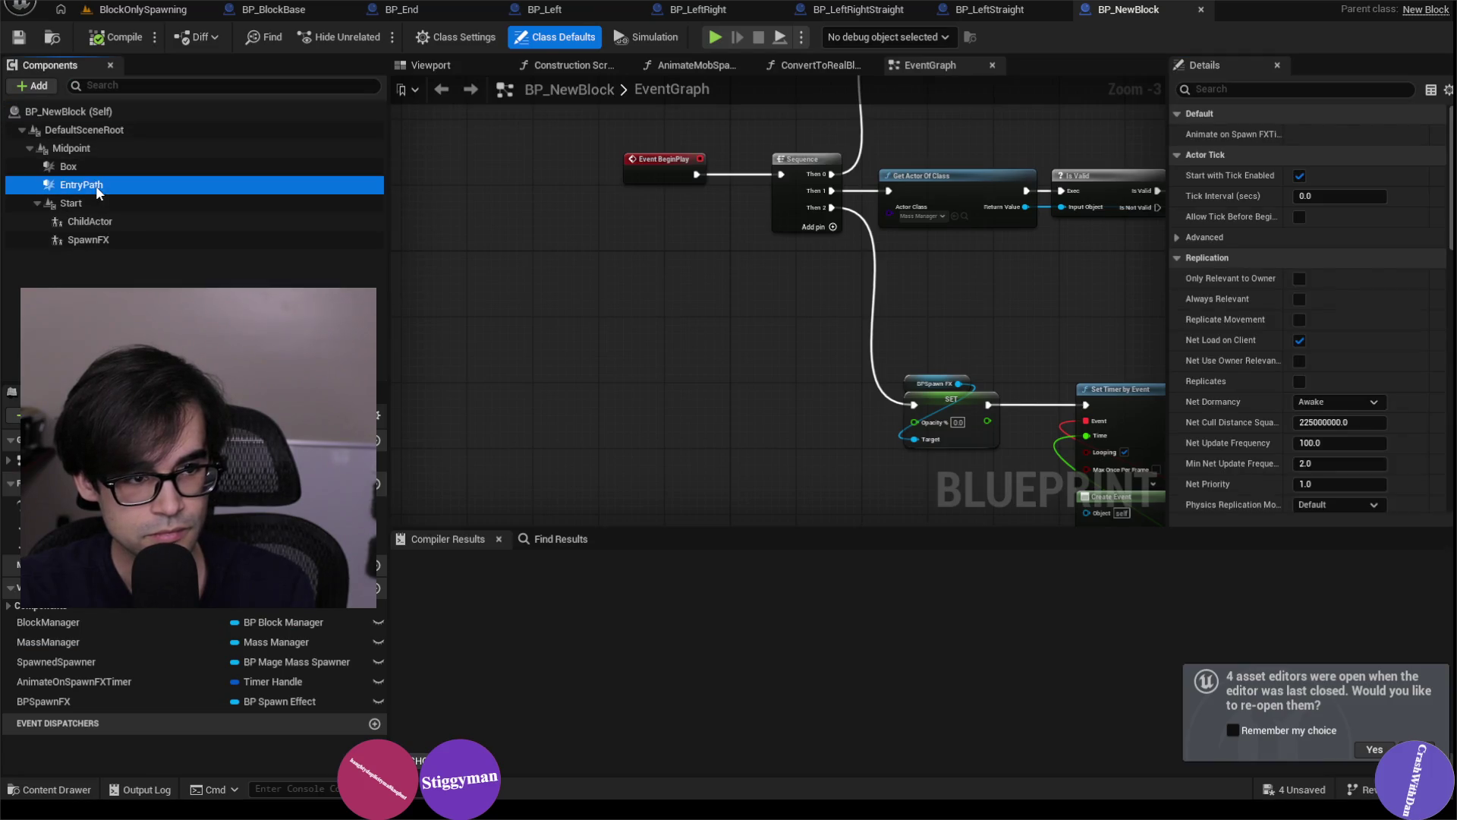
{"action": "left_click", "coordinate": [90, 166]}
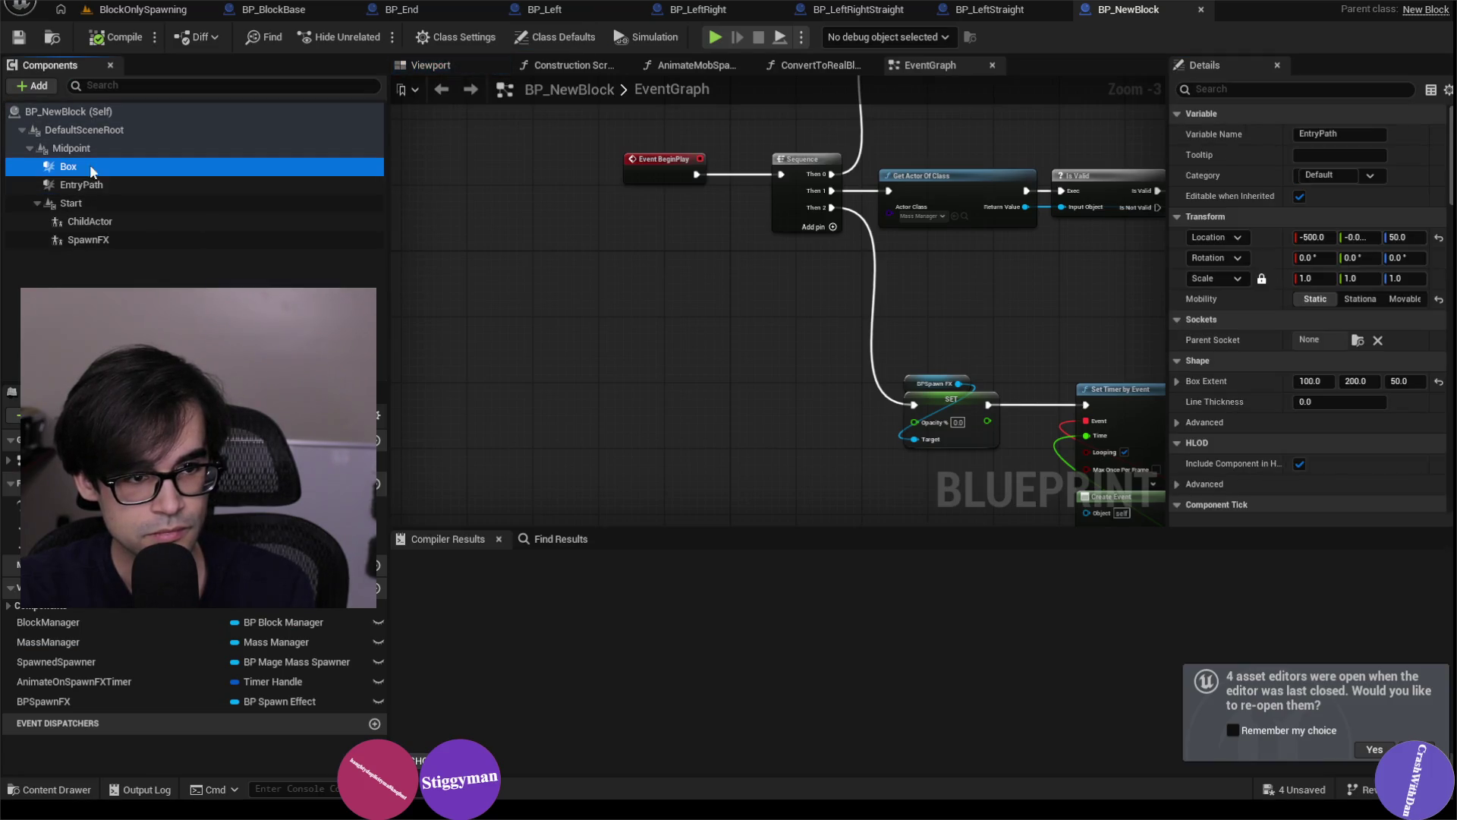
{"action": "left_click", "coordinate": [119, 219]}
{"action": "left_click", "coordinate": [126, 237]}
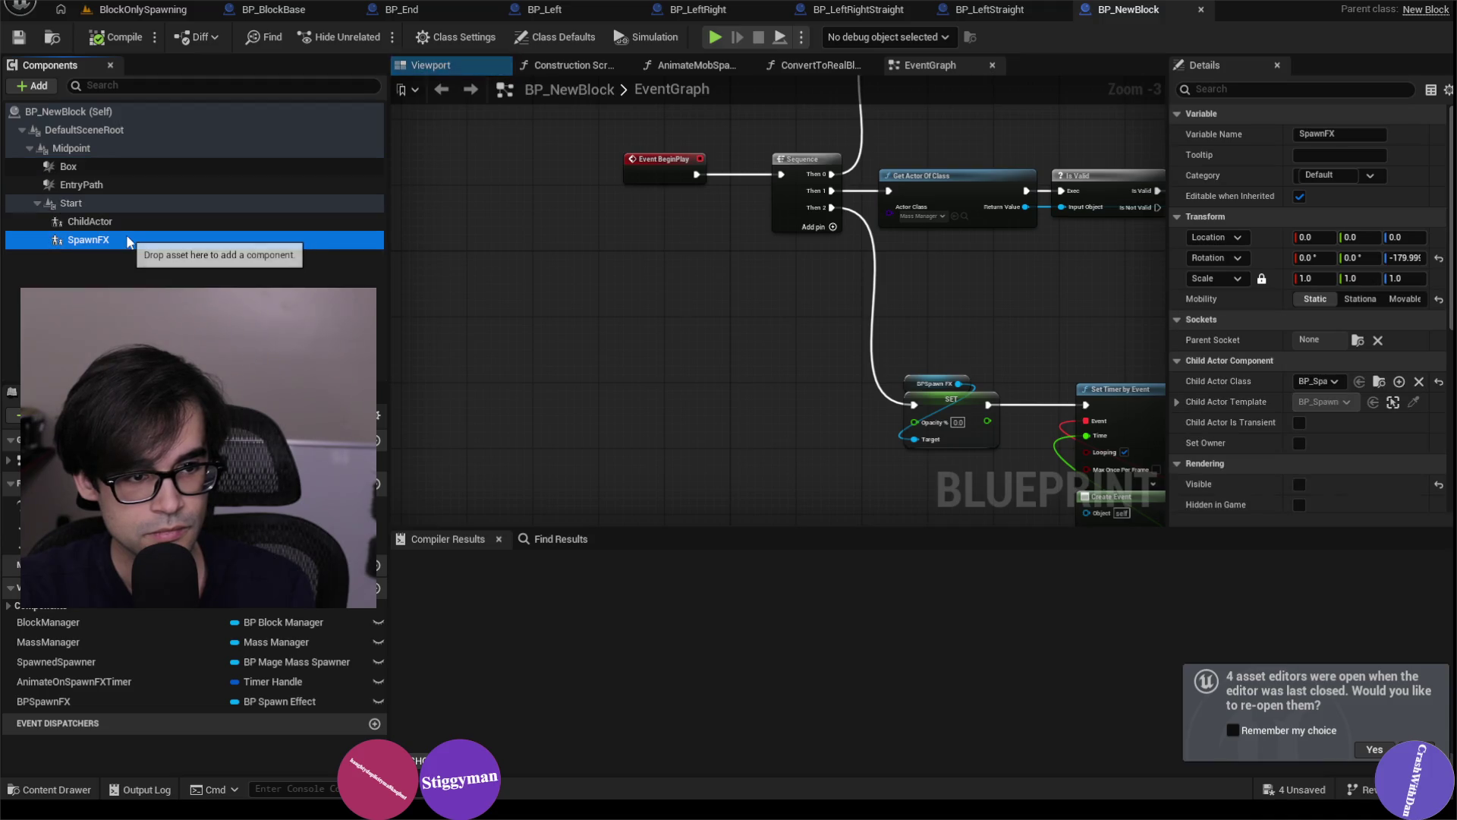
{"action": "mouse_move", "coordinate": [590, 299]}
{"action": "left_mouse_down"}
{"action": "mouse_move", "coordinate": [608, 309]}
{"action": "mouse_move", "coordinate": [553, 299]}
{"action": "left_mouse_up"}
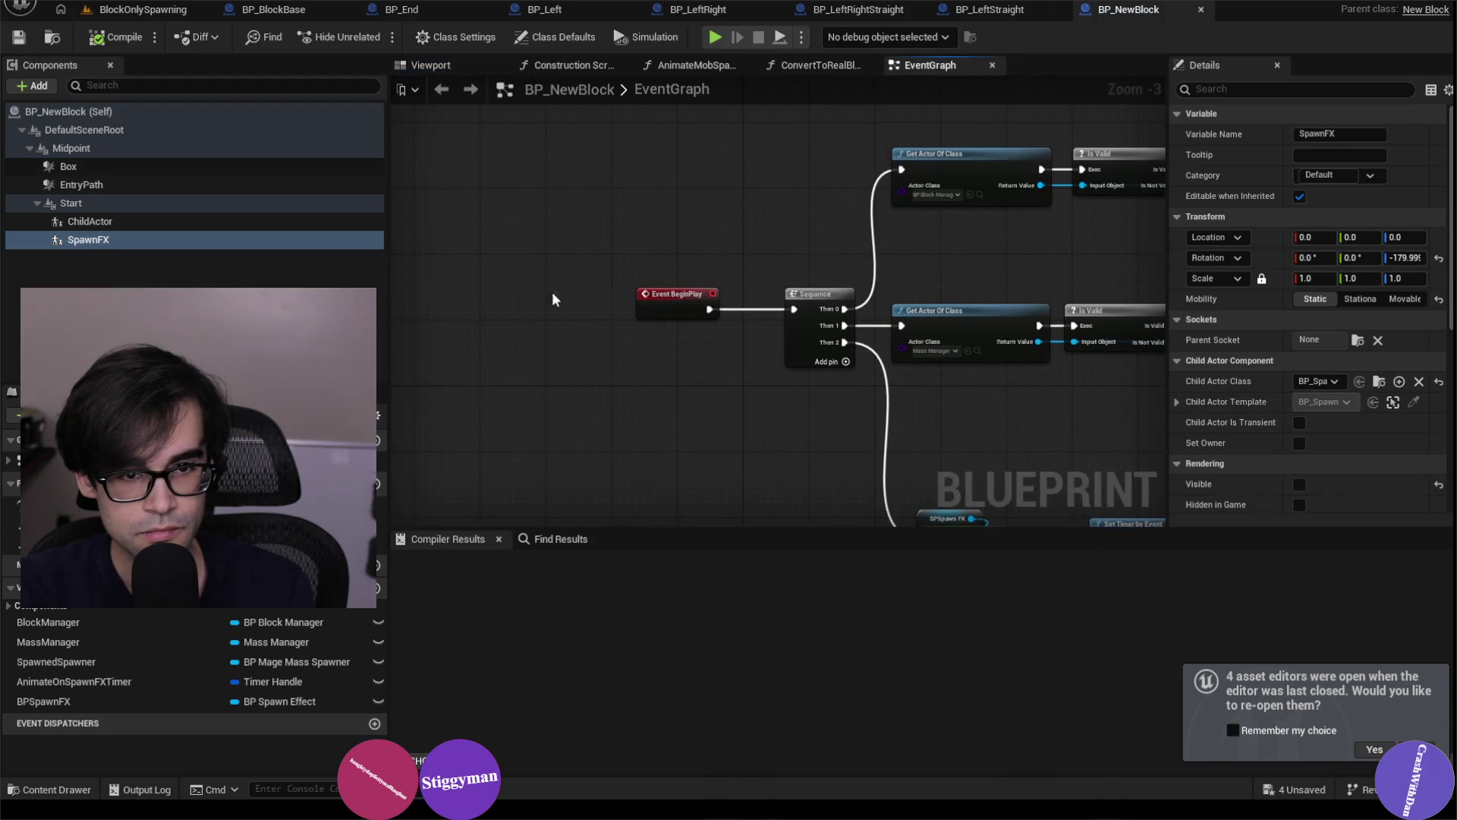
{"action": "left_click", "coordinate": [180, 223]}
{"action": "left_click", "coordinate": [175, 239]}
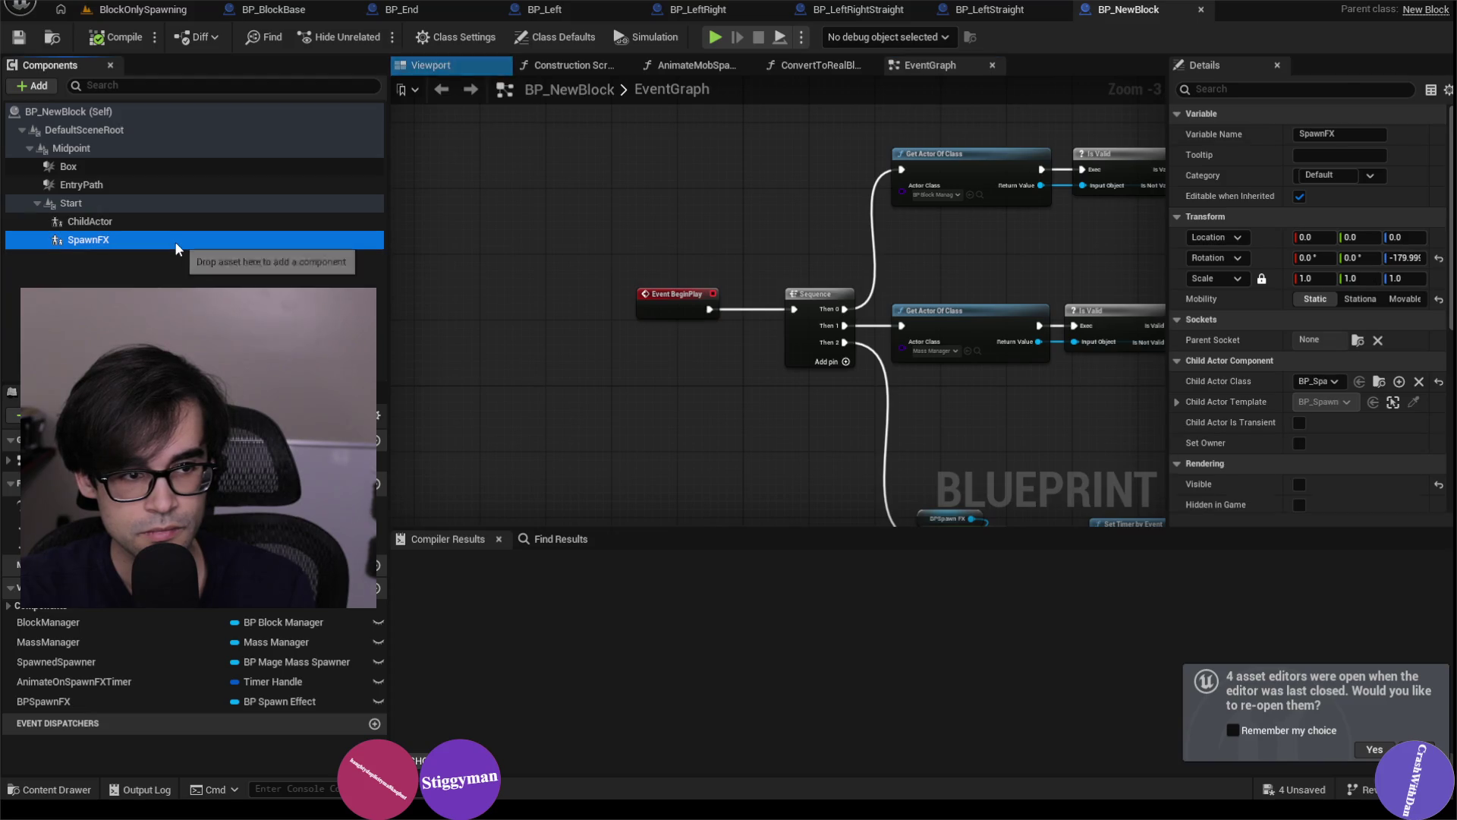
{"action": "key", "text": "Delete"}
Restore the SpawnFX component, recompile BP_NewBlock successfully, and return to BlockOnlySpawning.
{"action": "left_click", "coordinate": [187, 223]}
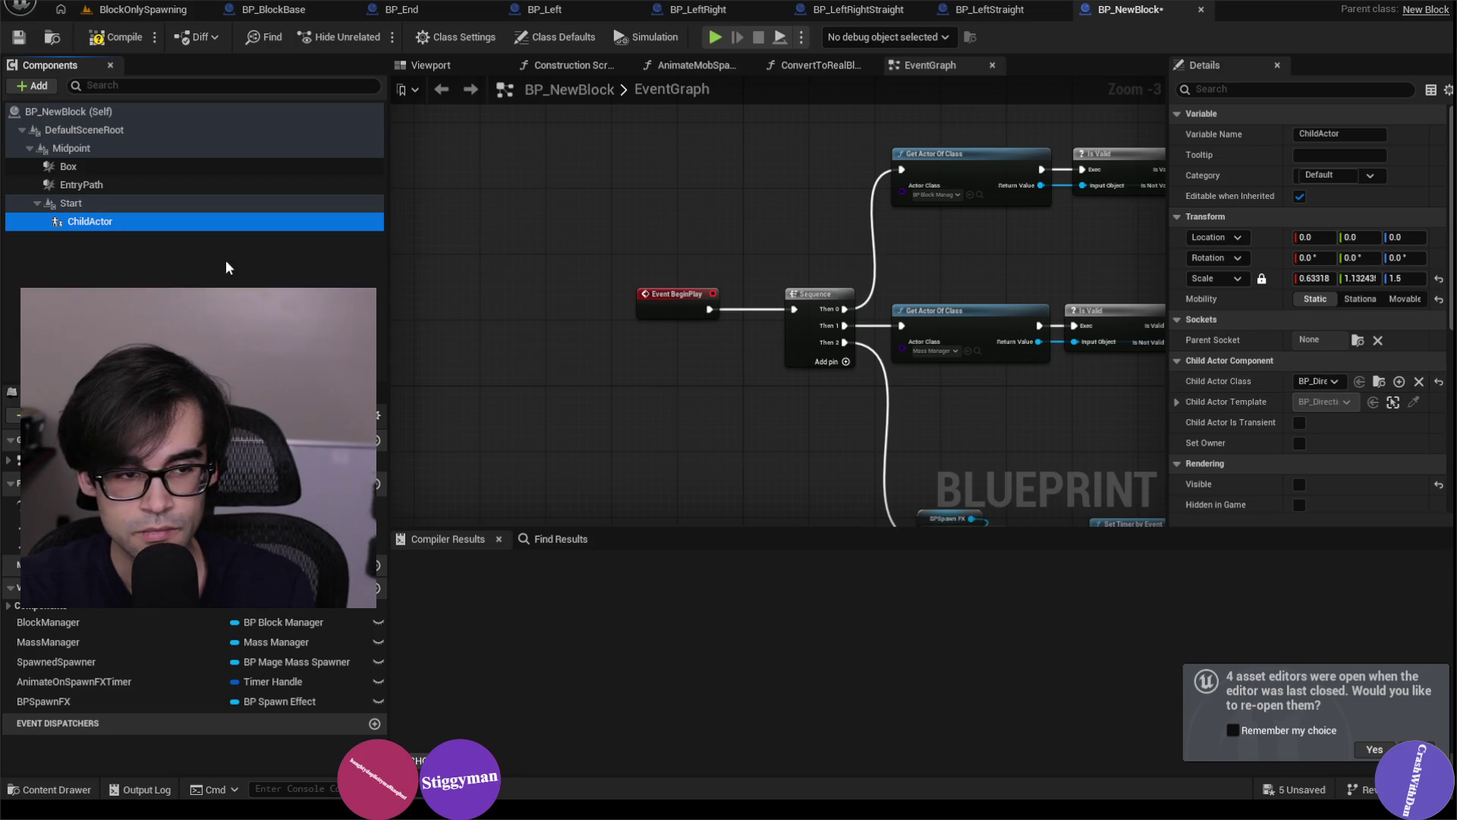
{"action": "left_click", "coordinate": [454, 66]}
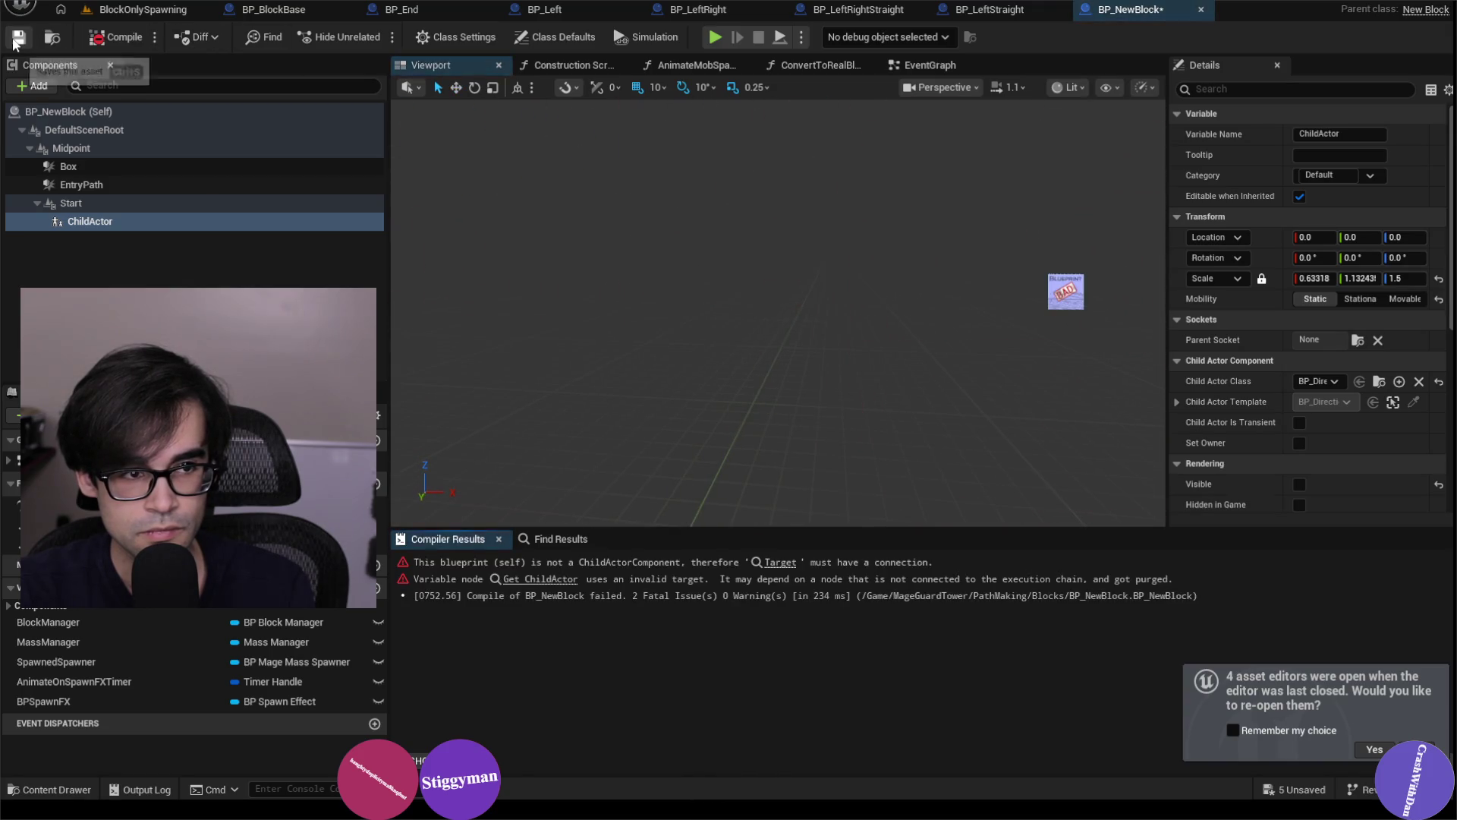
{"action": "key", "text": "f"}
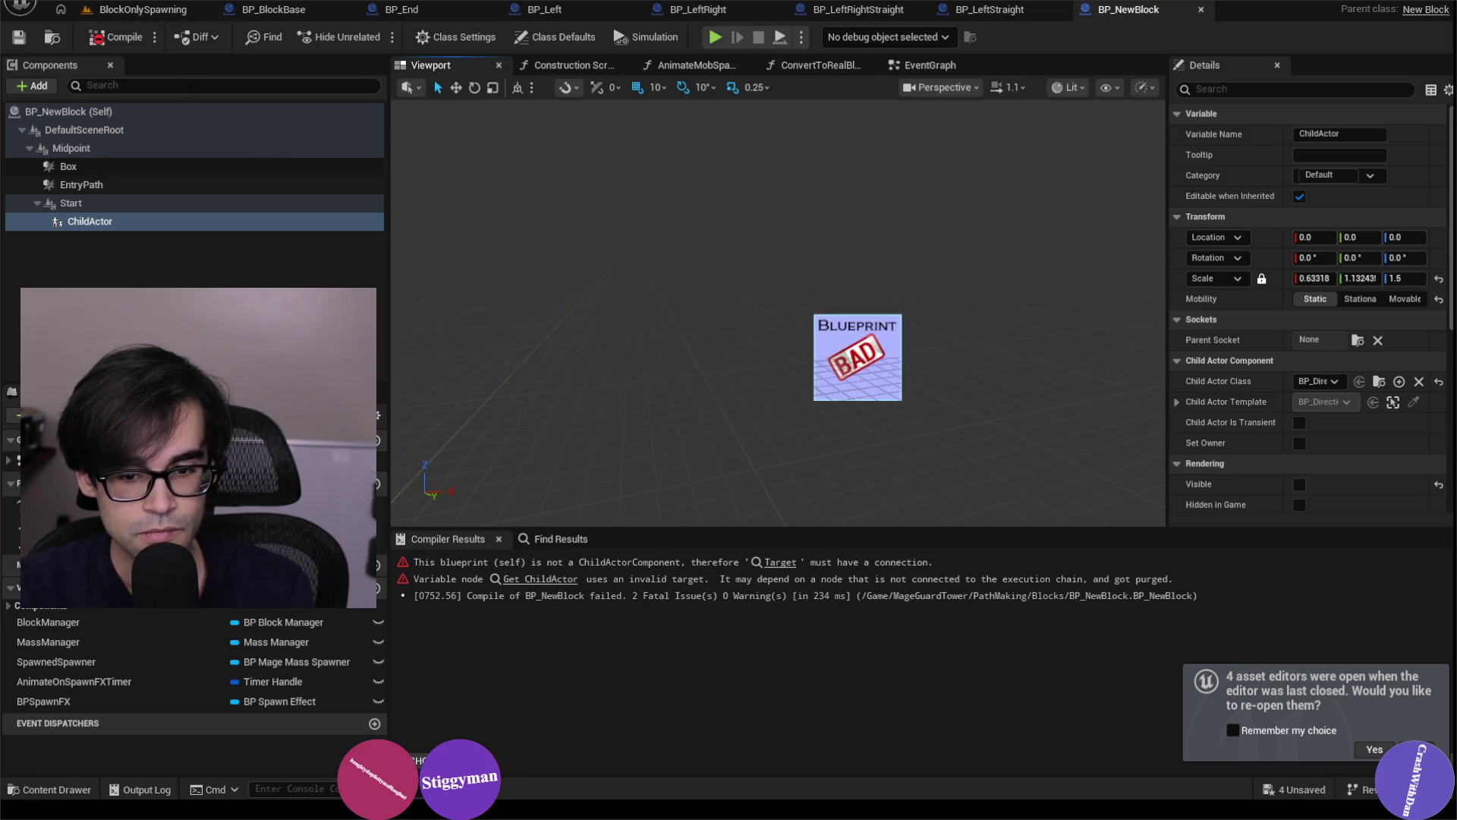
{"action": "key", "text": "ctrl+z"}
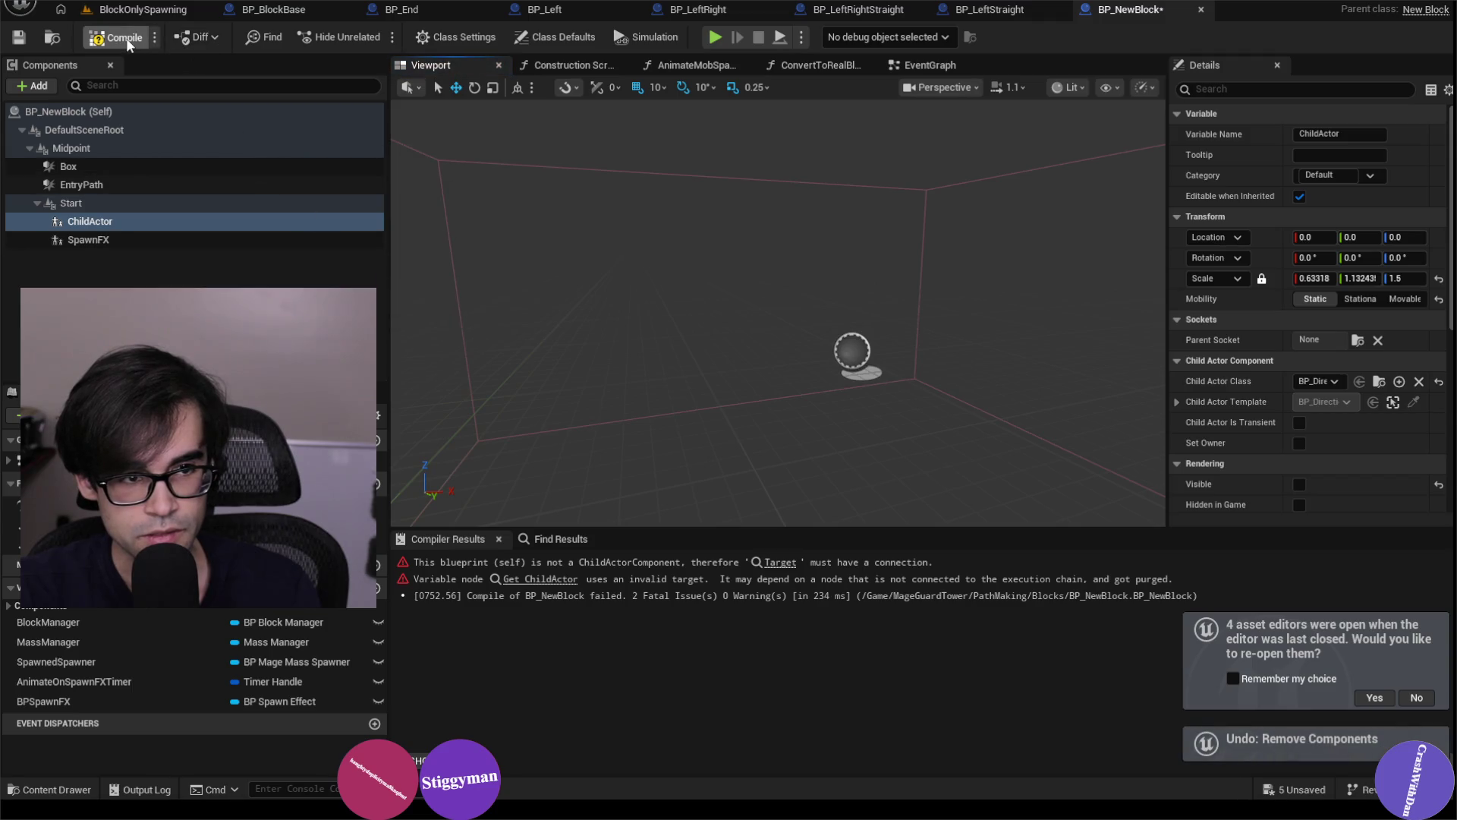
{"action": "left_click", "coordinate": [20, 41]}
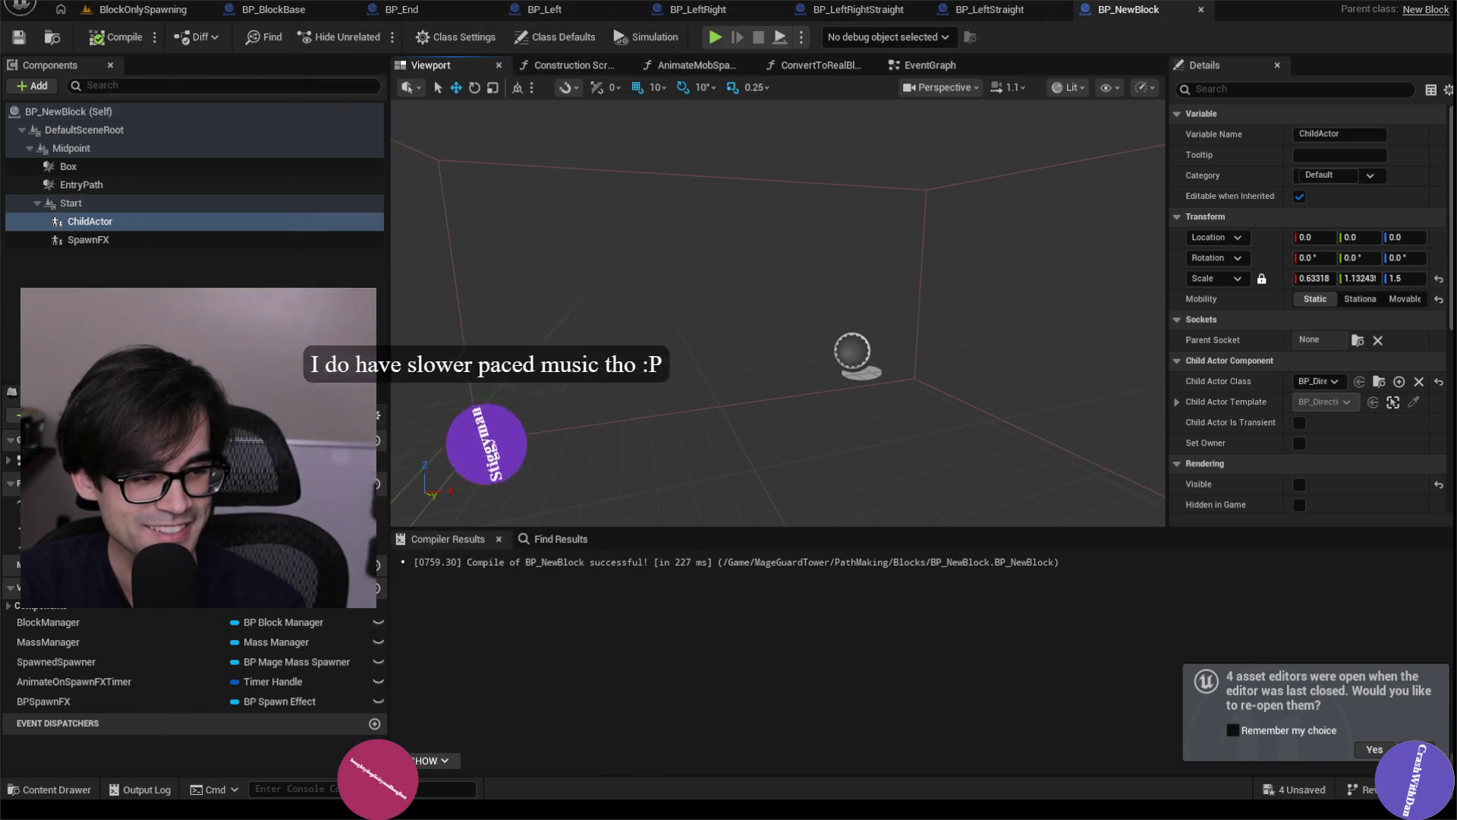
{"action": "left_click", "coordinate": [158, 12]}
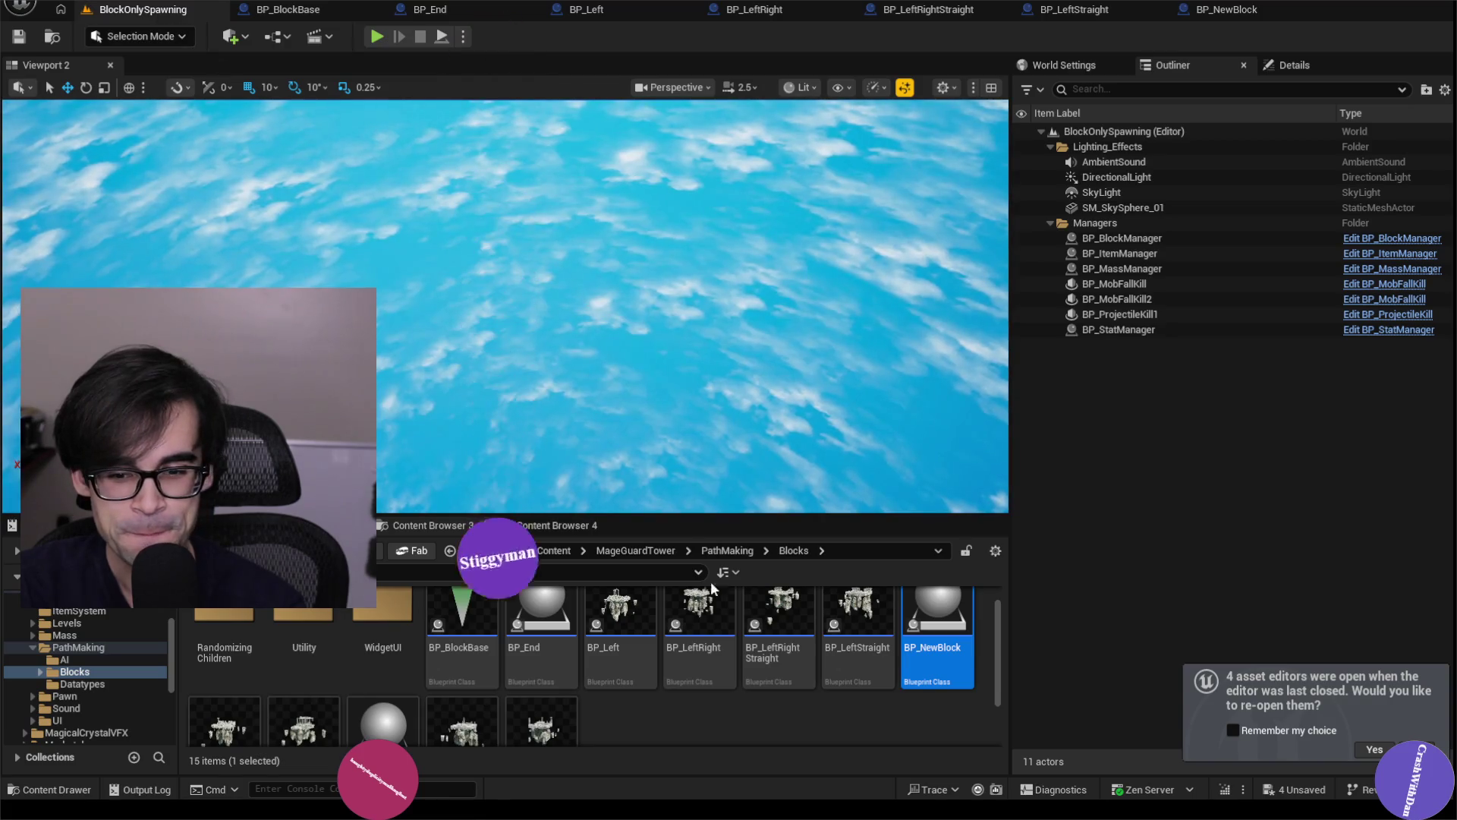
Delete DirectionTrigger1, SmallStructure, SmallStructure1 and MediumStructure from BP_Right.
{"action": "scroll", "coordinate": [713, 588], "scroll_direction": "down", "scroll_amount": 1}
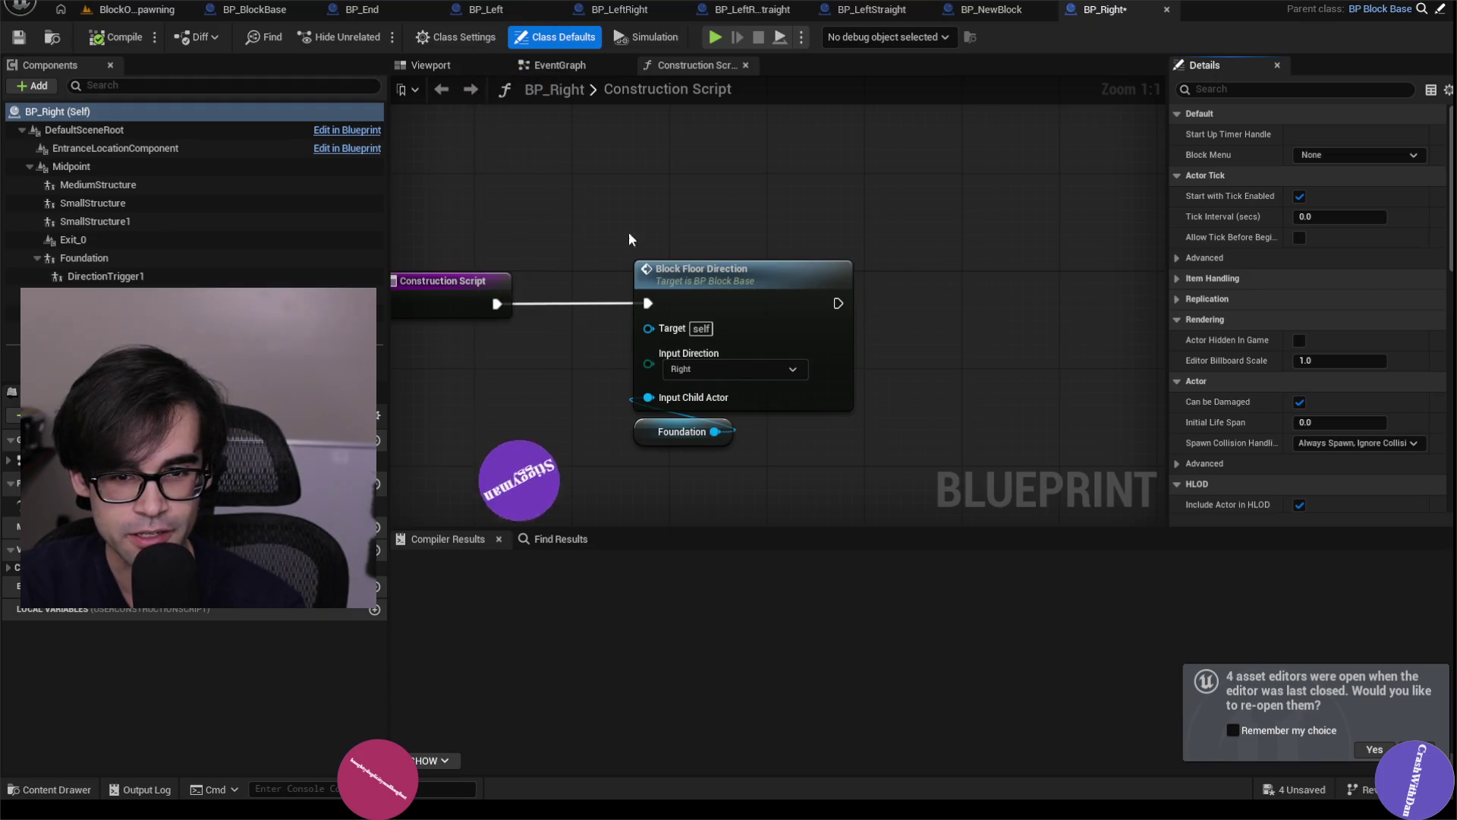
{"action": "left_click_drag", "start_coordinate": [582, 487], "coordinate": [627, 457]}
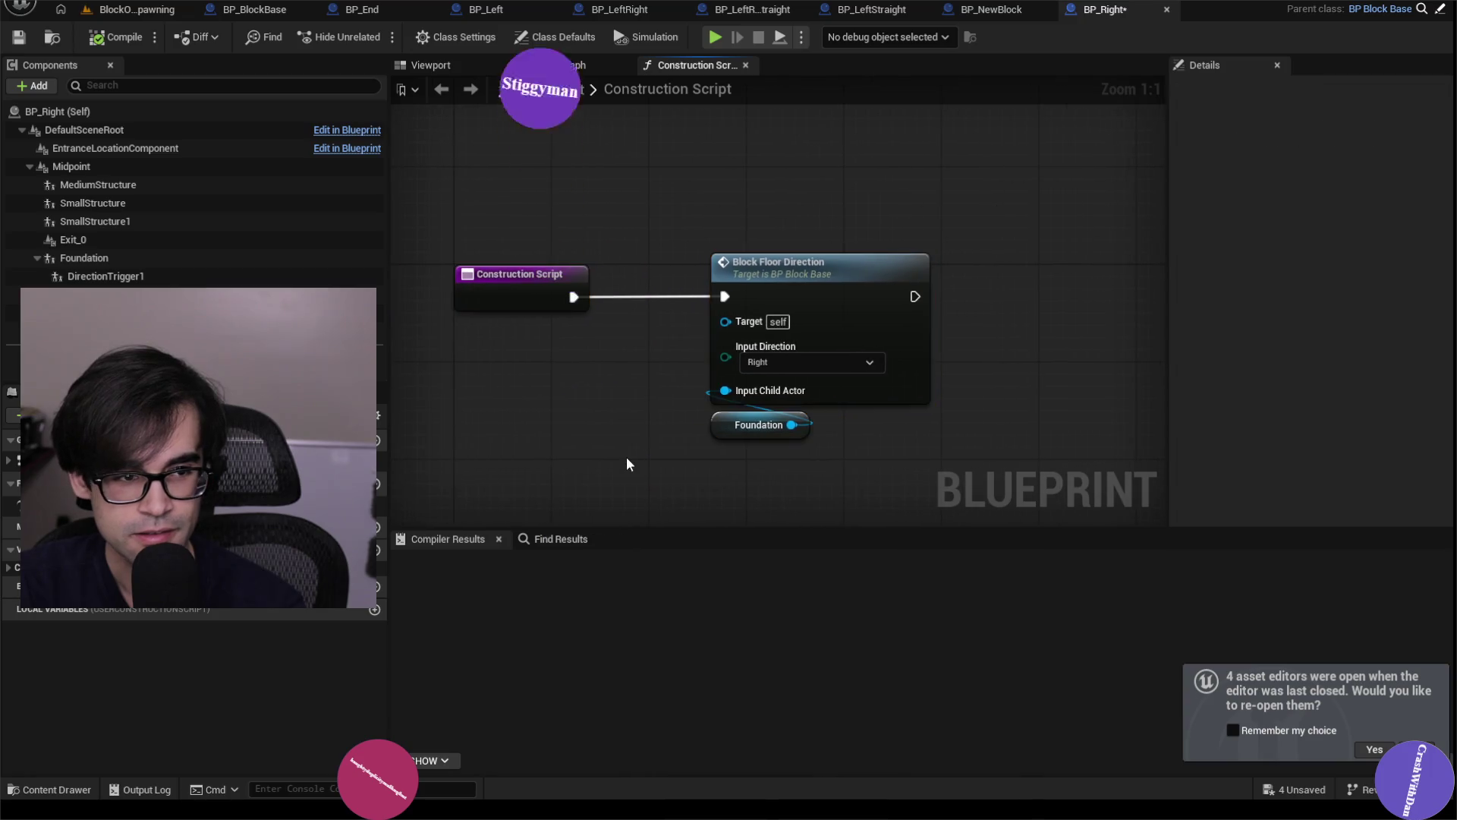
{"action": "left_click", "coordinate": [106, 276]}
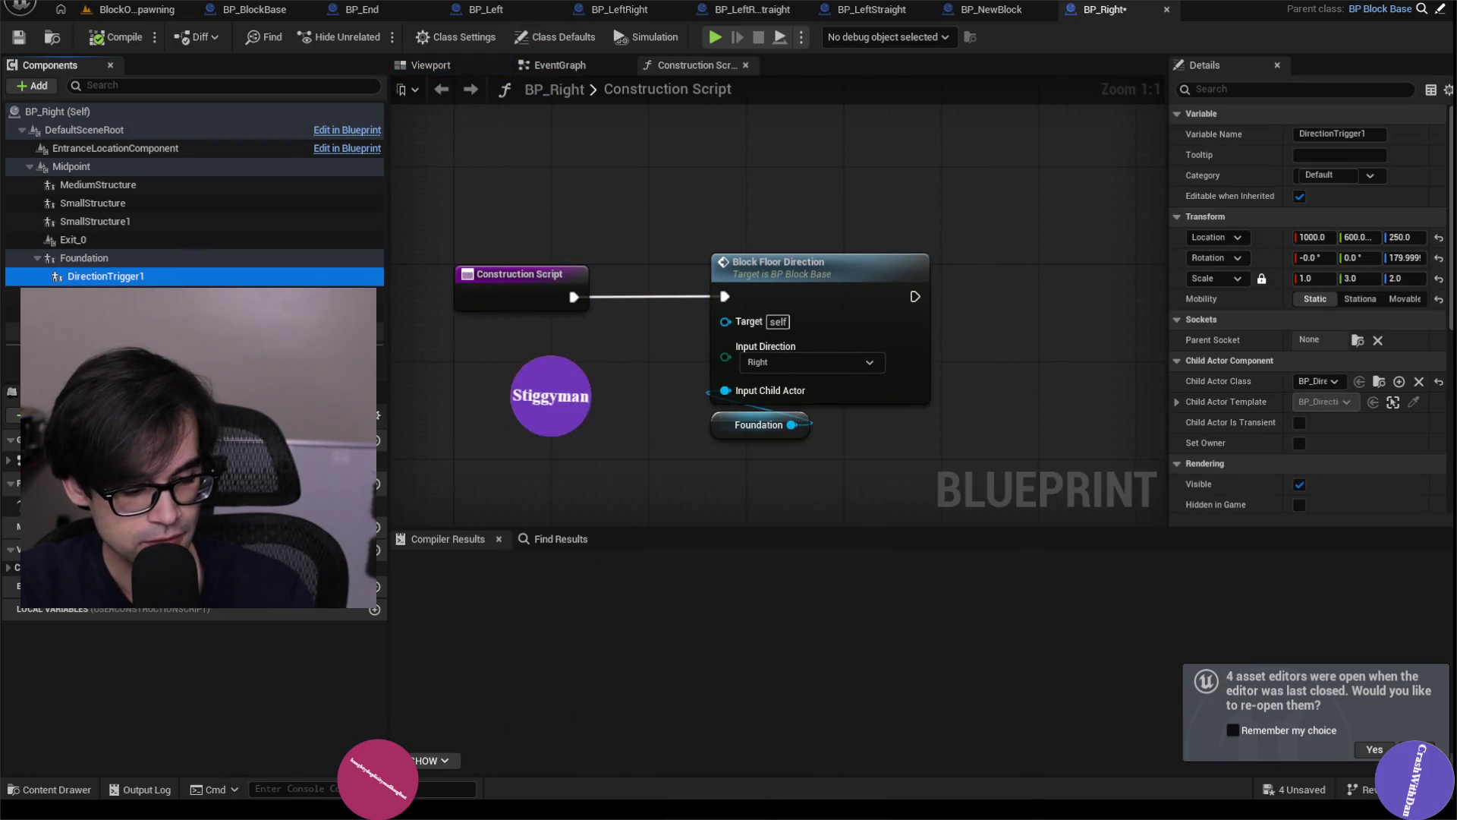
{"action": "left_click", "coordinate": [91, 331], "text": "shift"}
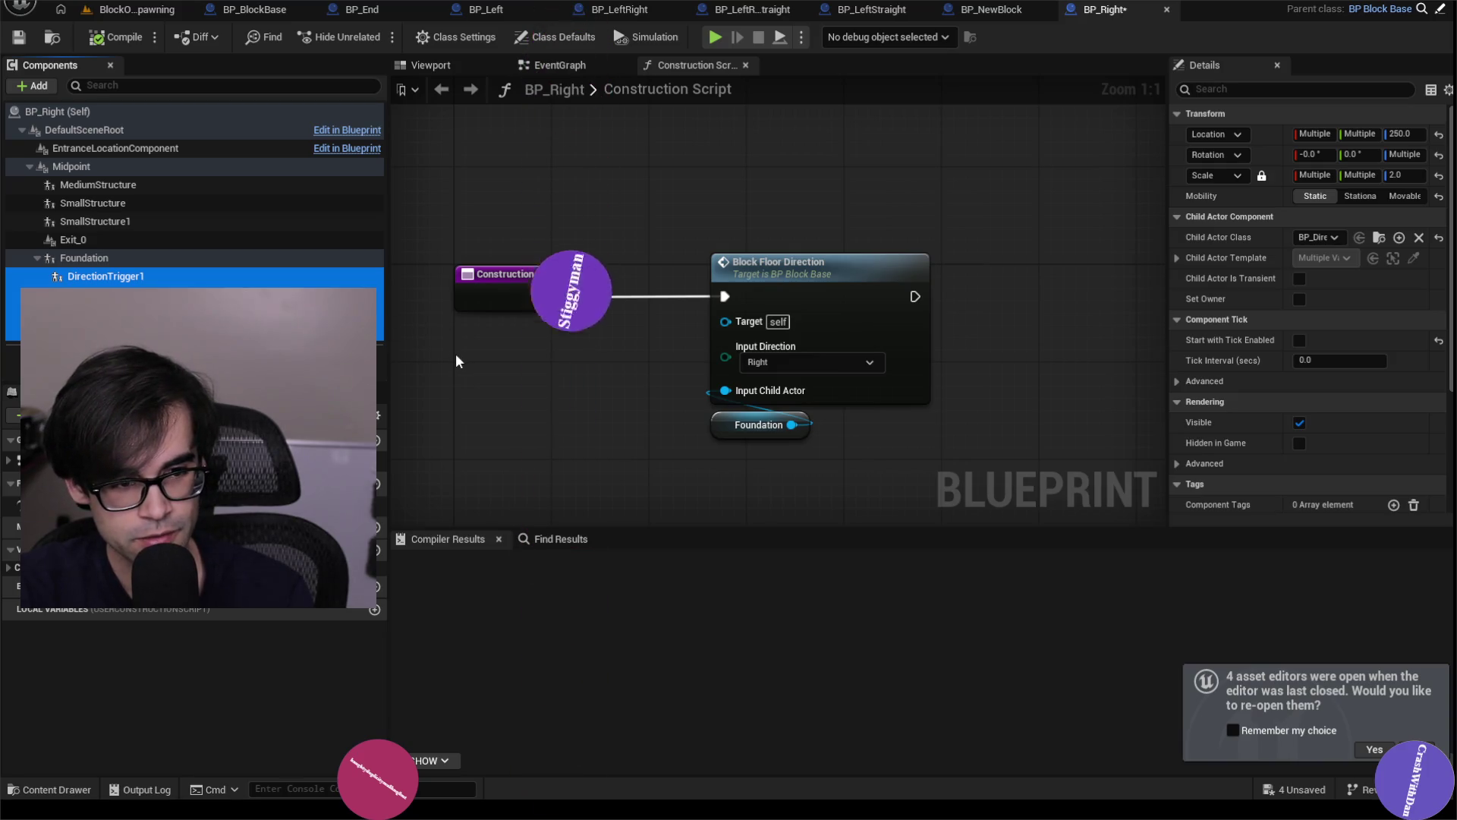
{"action": "key", "text": "Delete"}
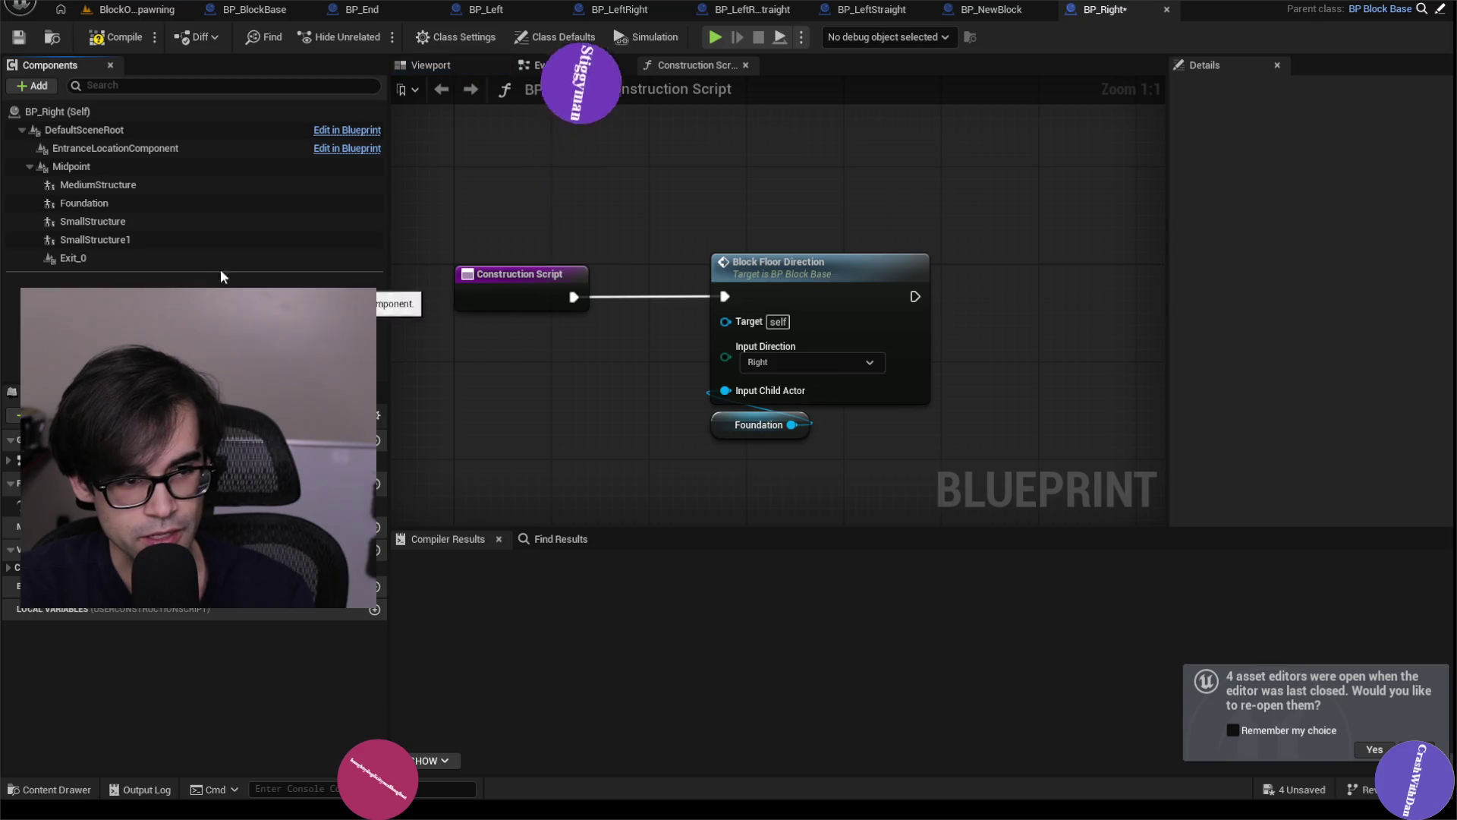
{"action": "key", "text": "Delete"}
{"action": "left_click", "coordinate": [128, 221]}
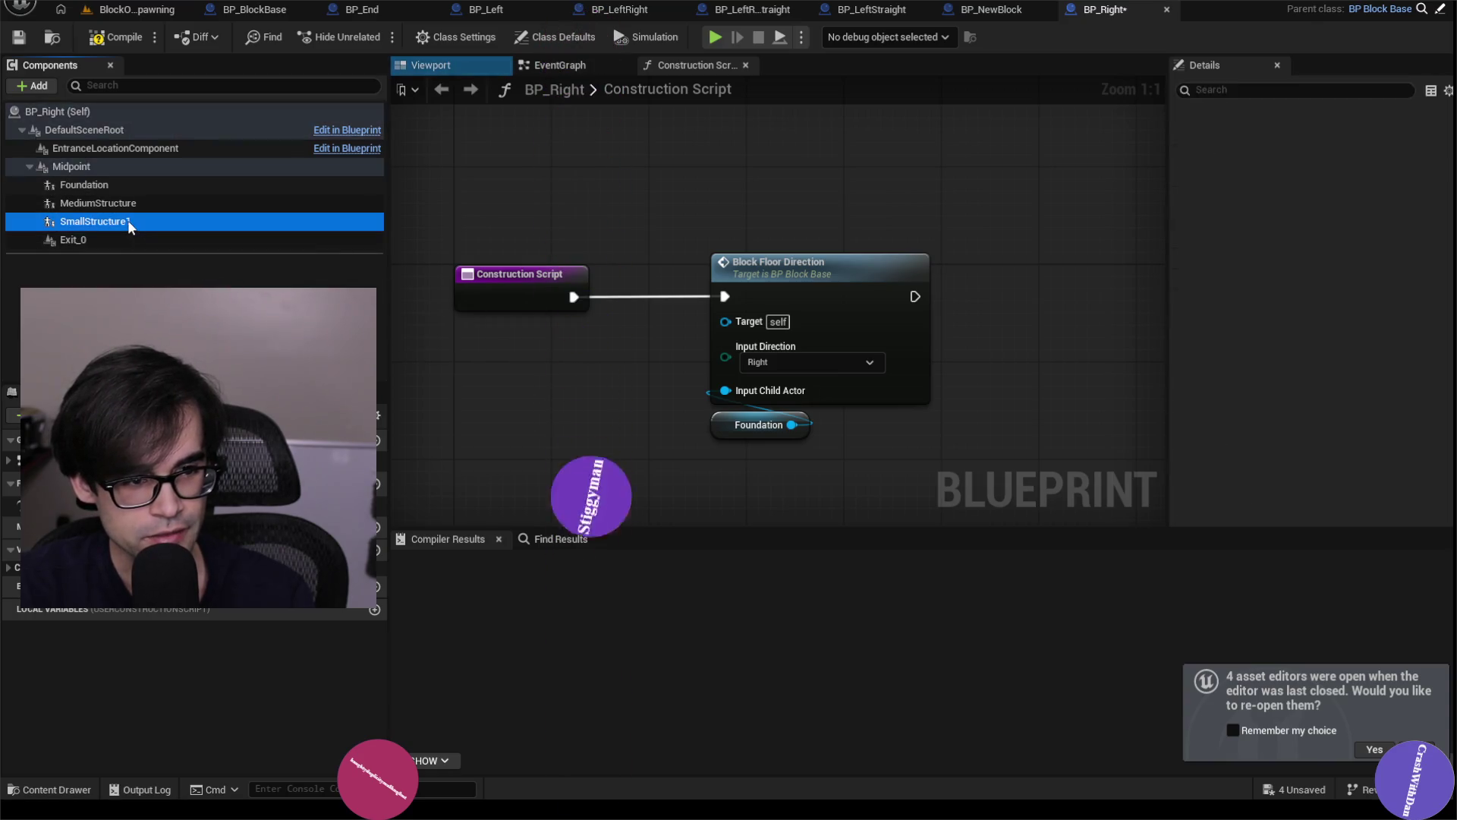
{"action": "key", "text": "Delete"}
{"action": "left_click", "coordinate": [106, 202]}
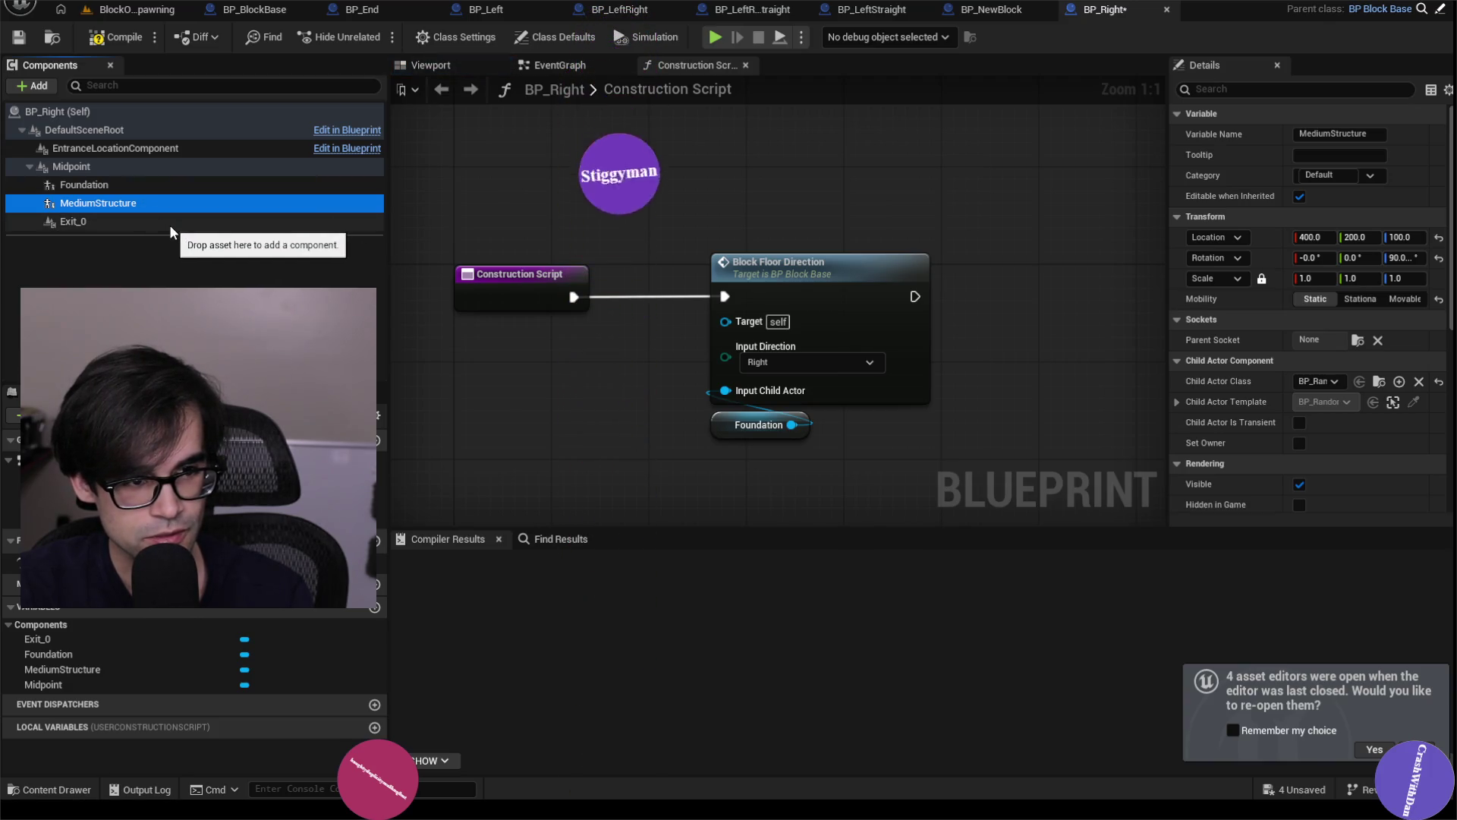
{"action": "key", "text": "Delete"}
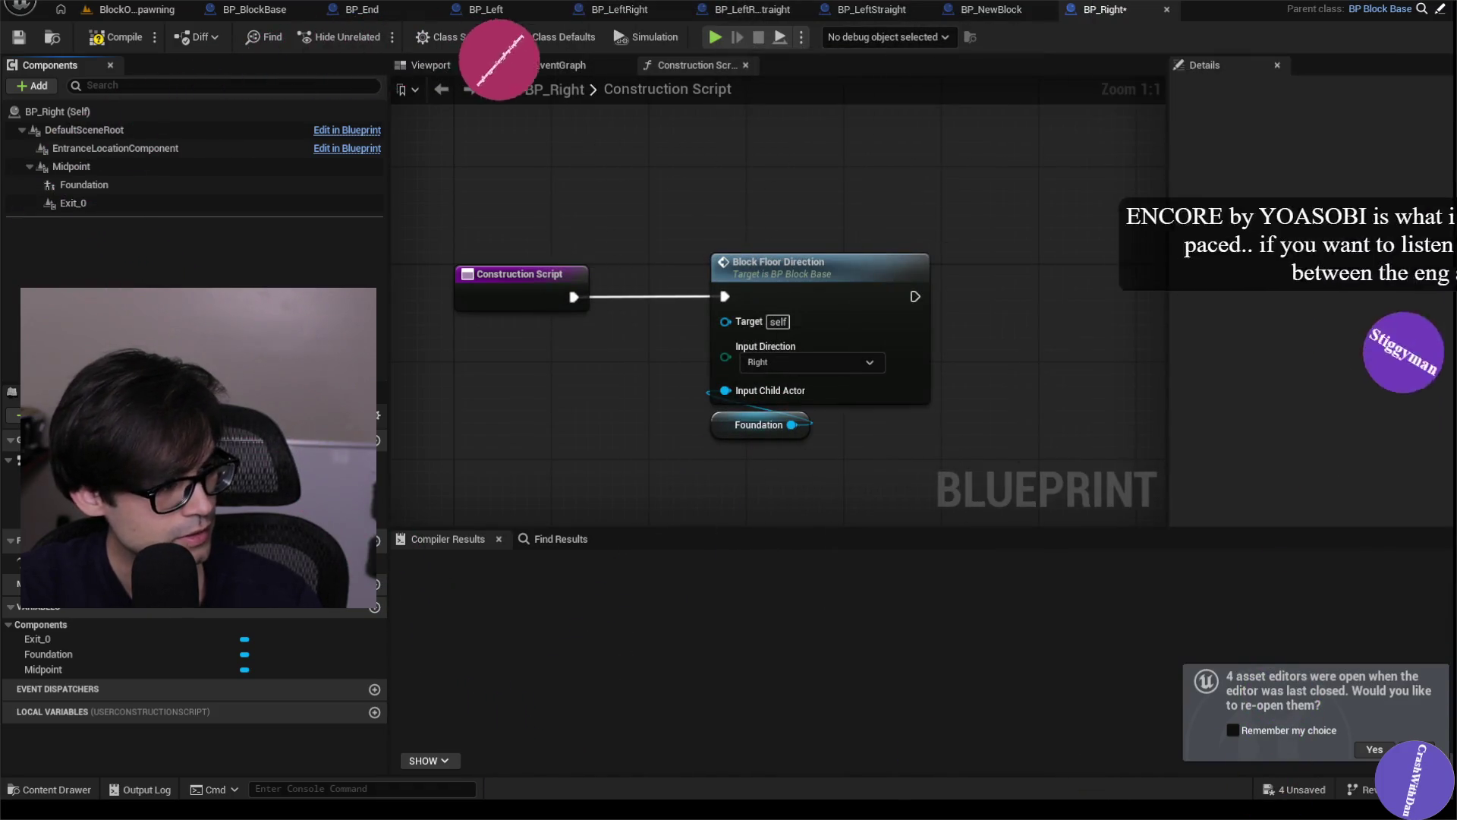
{"action": "key", "text": "alt+Tab"}
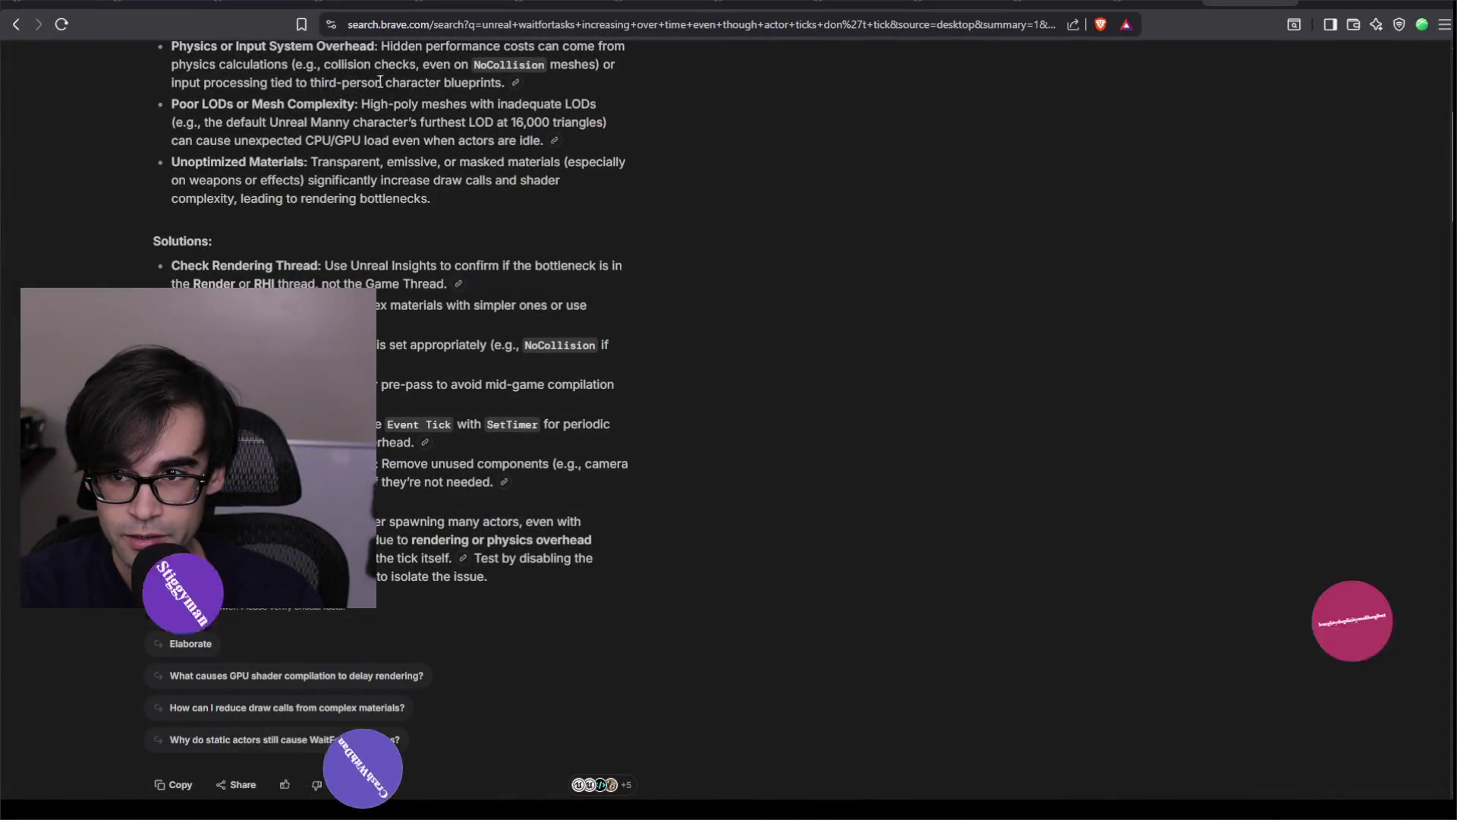
Search YouTube for 'ENCORE by YOASOBI' in a new tab and play the official video.
{"action": "key", "text": "ctrl+t"}
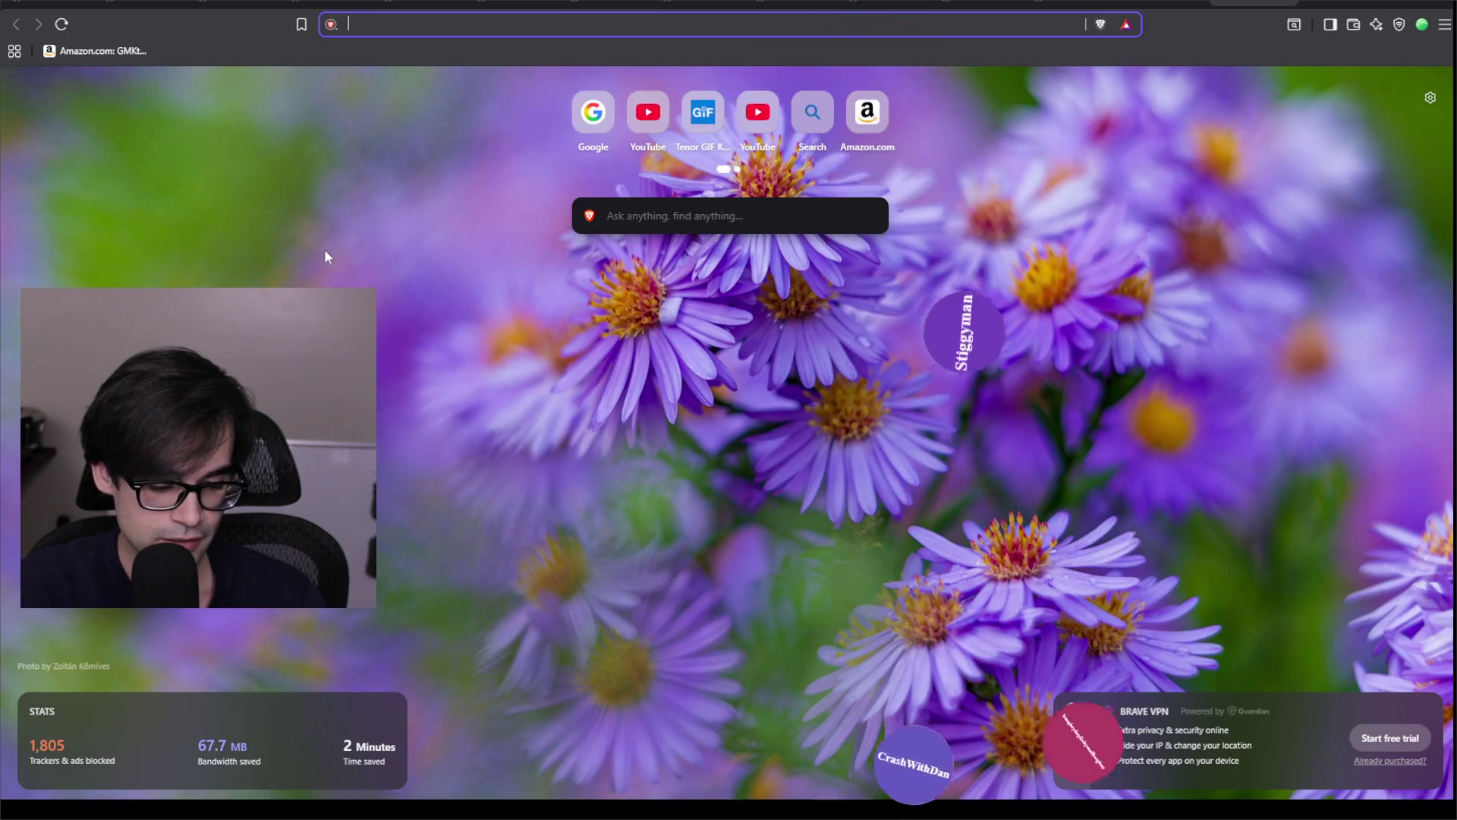
{"action": "type", "text": "you"}
{"action": "key", "text": "Return"}
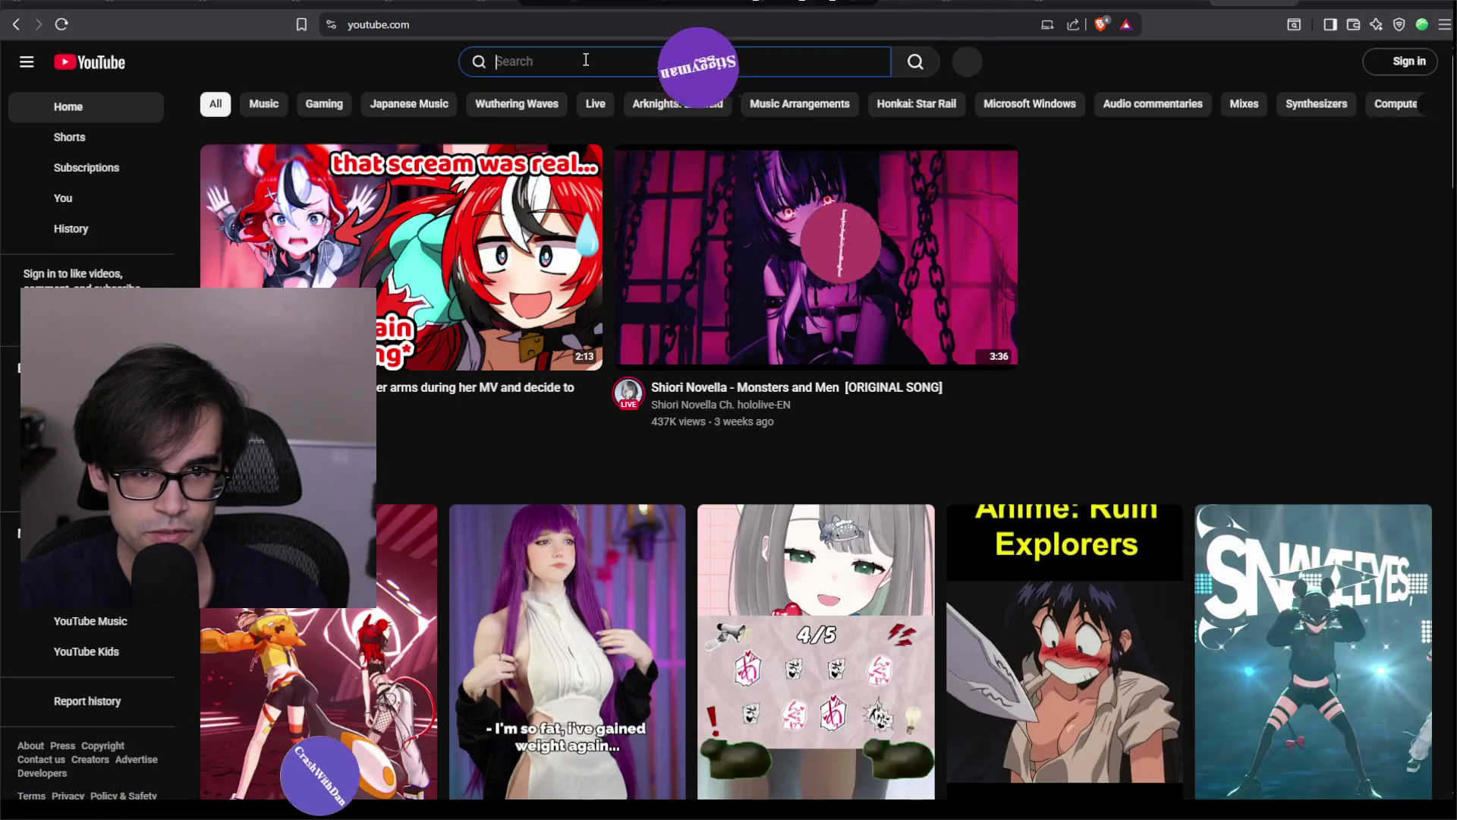
{"action": "type", "text": "ENCORE by YOASOBI"}
{"action": "key", "text": "Return"}
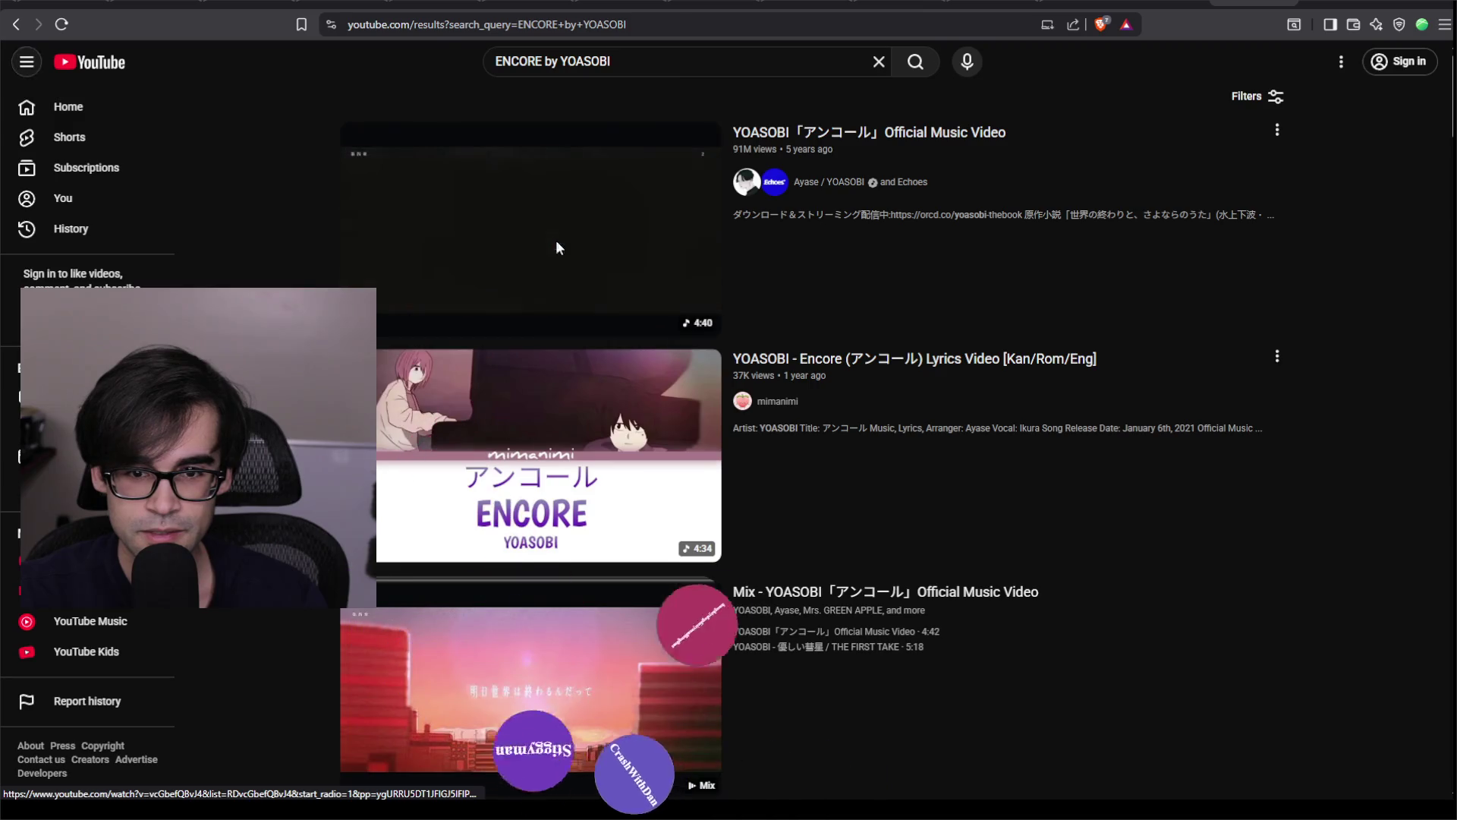
{"action": "left_click", "coordinate": [557, 241]}
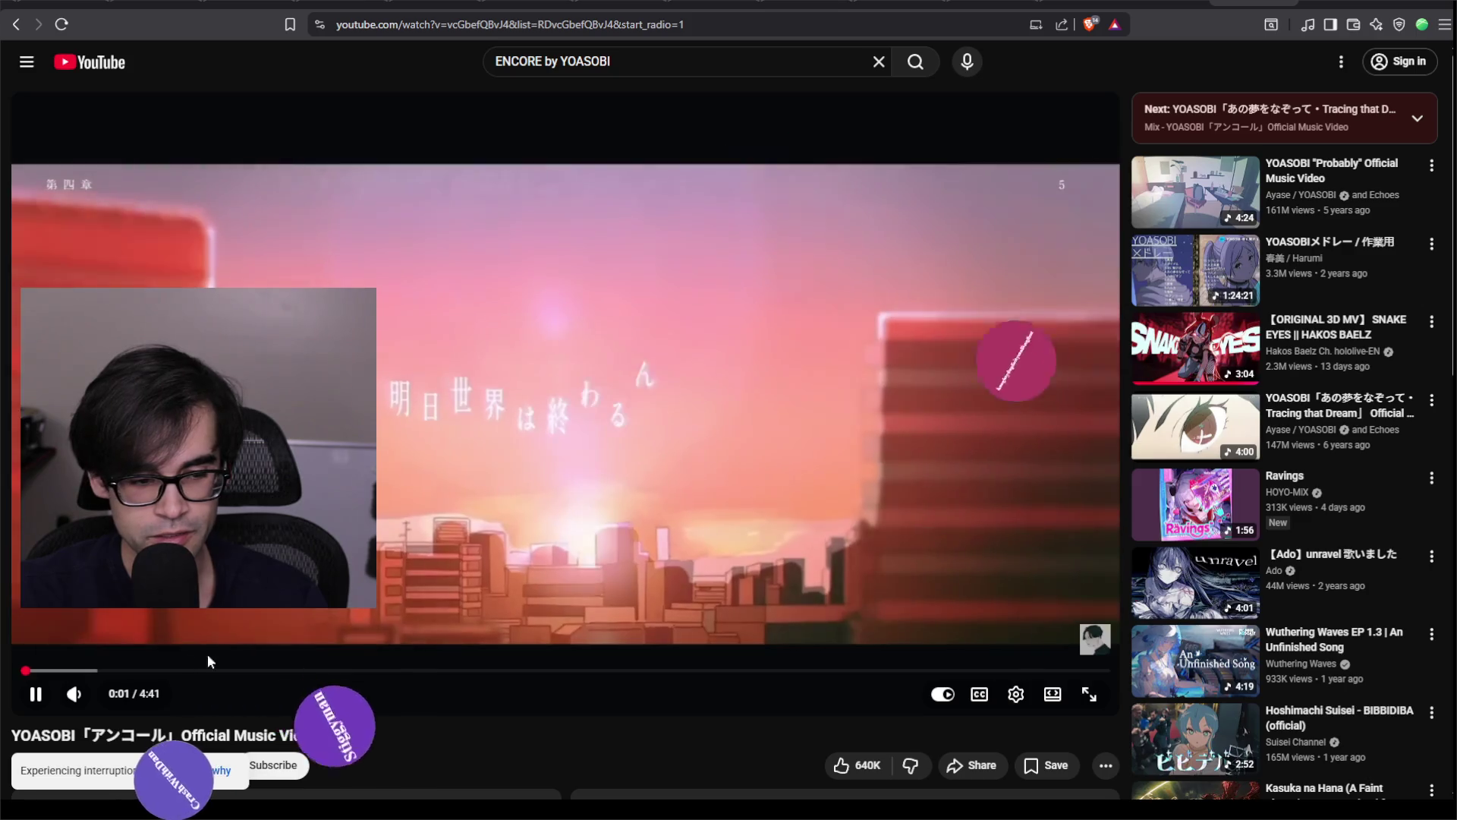
{"action": "mouse_move", "coordinate": [74, 694]}
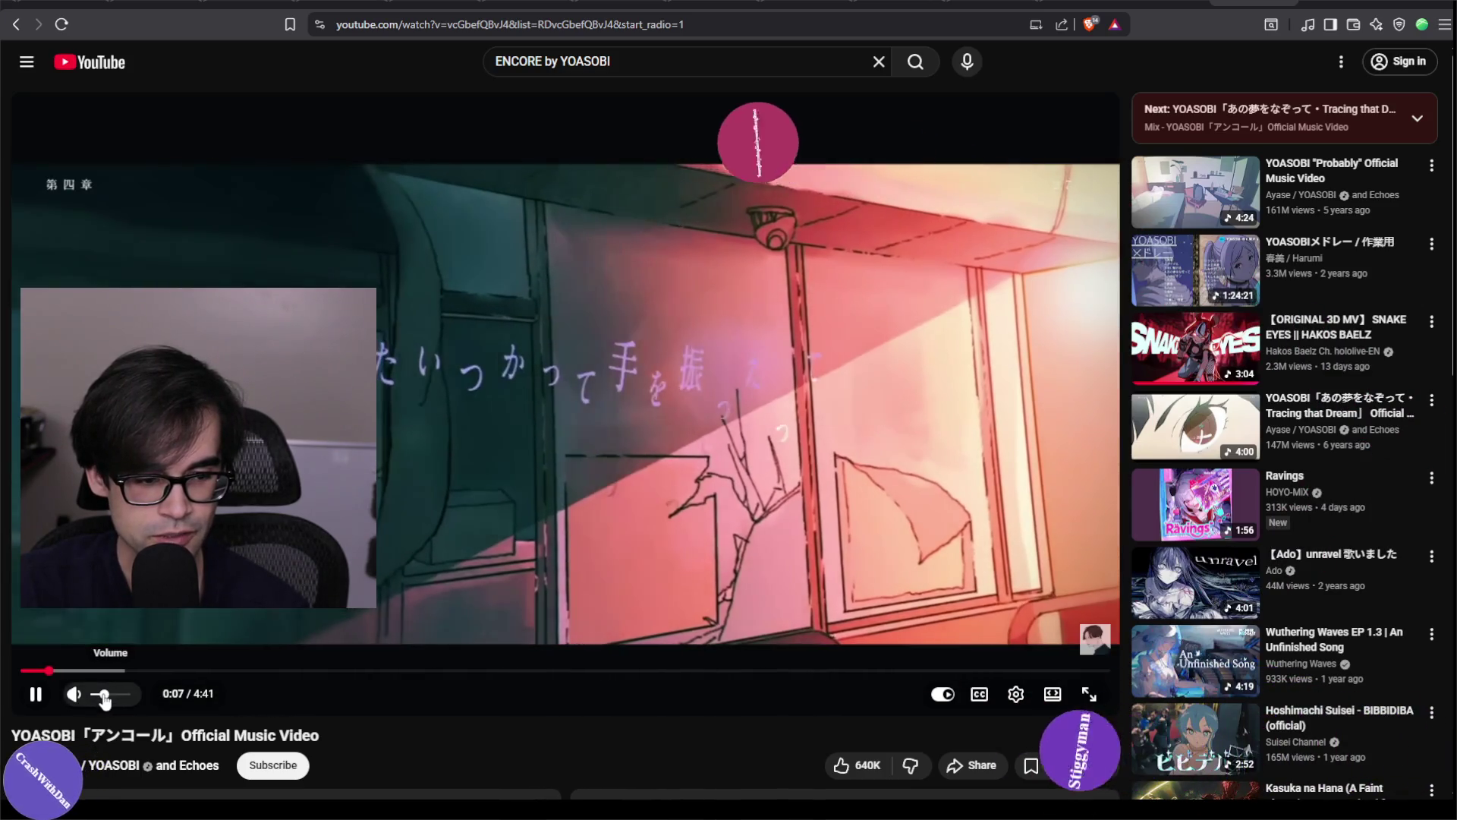
{"action": "scroll", "coordinate": [187, 704], "scroll_direction": "down", "scroll_amount": 9}
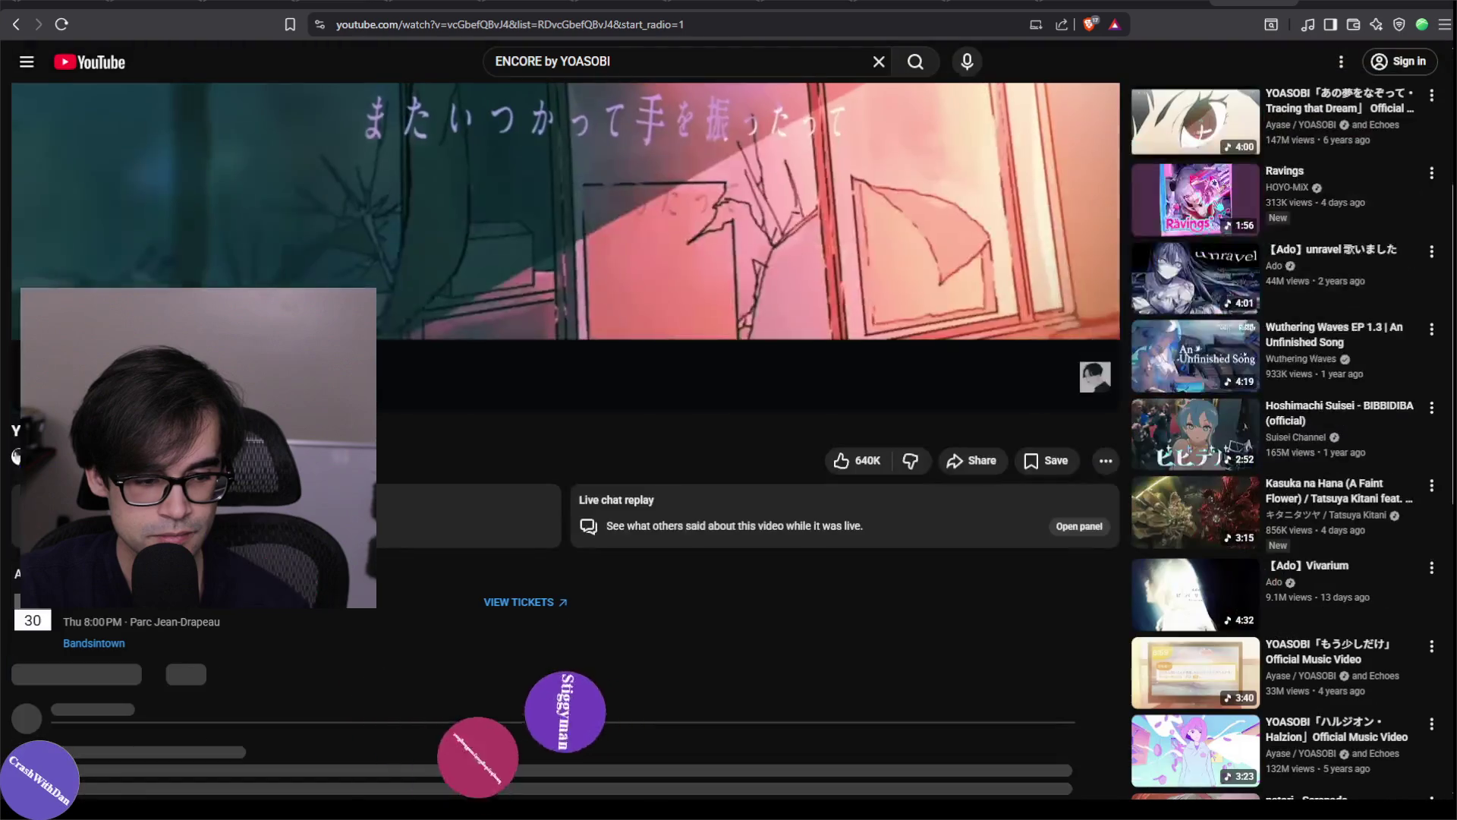
{"action": "scroll", "coordinate": [537, 715], "scroll_direction": "down", "scroll_amount": 20}
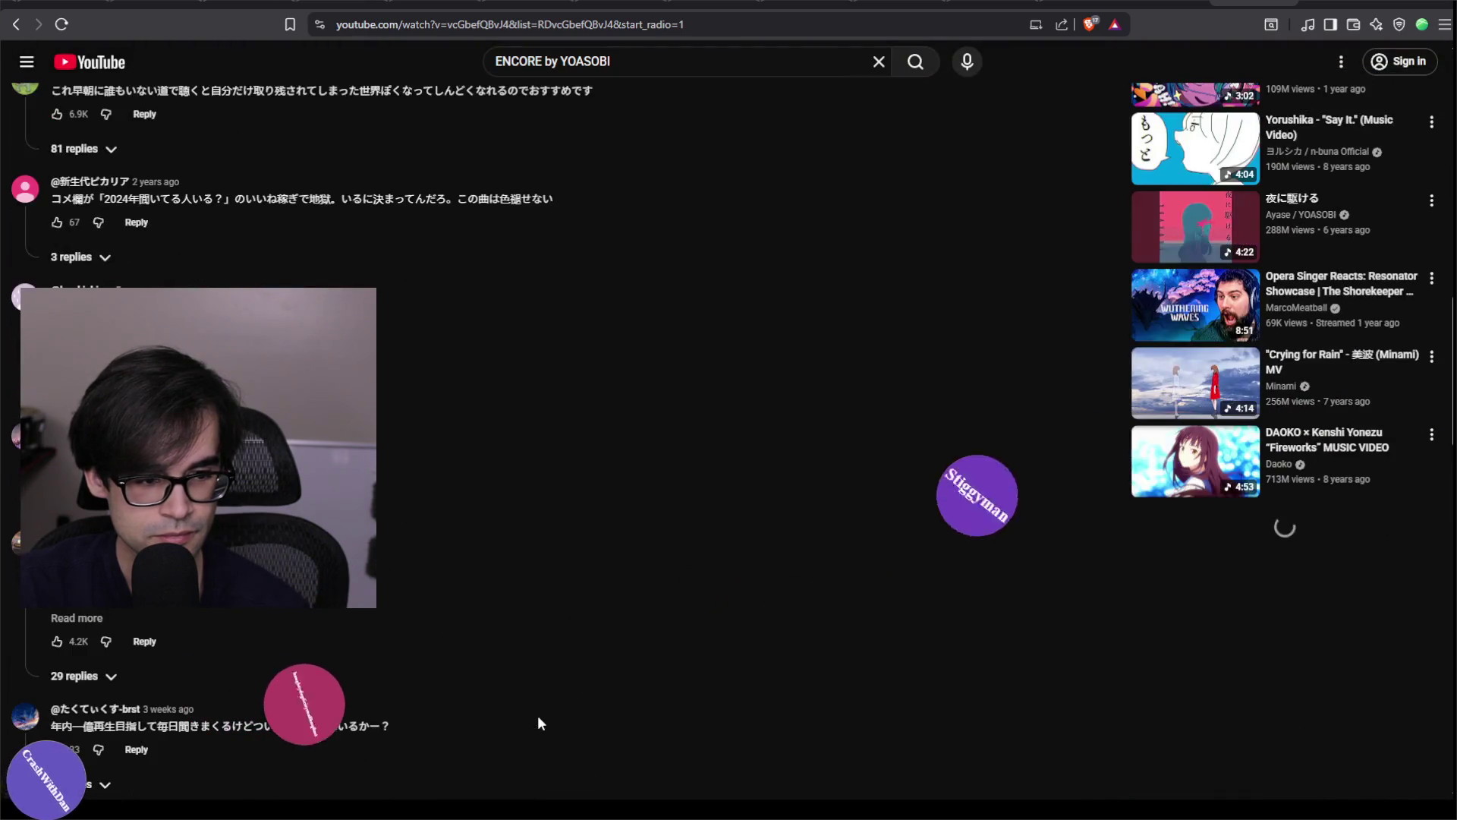
{"action": "scroll", "coordinate": [543, 714], "scroll_direction": "up", "scroll_amount": 20}
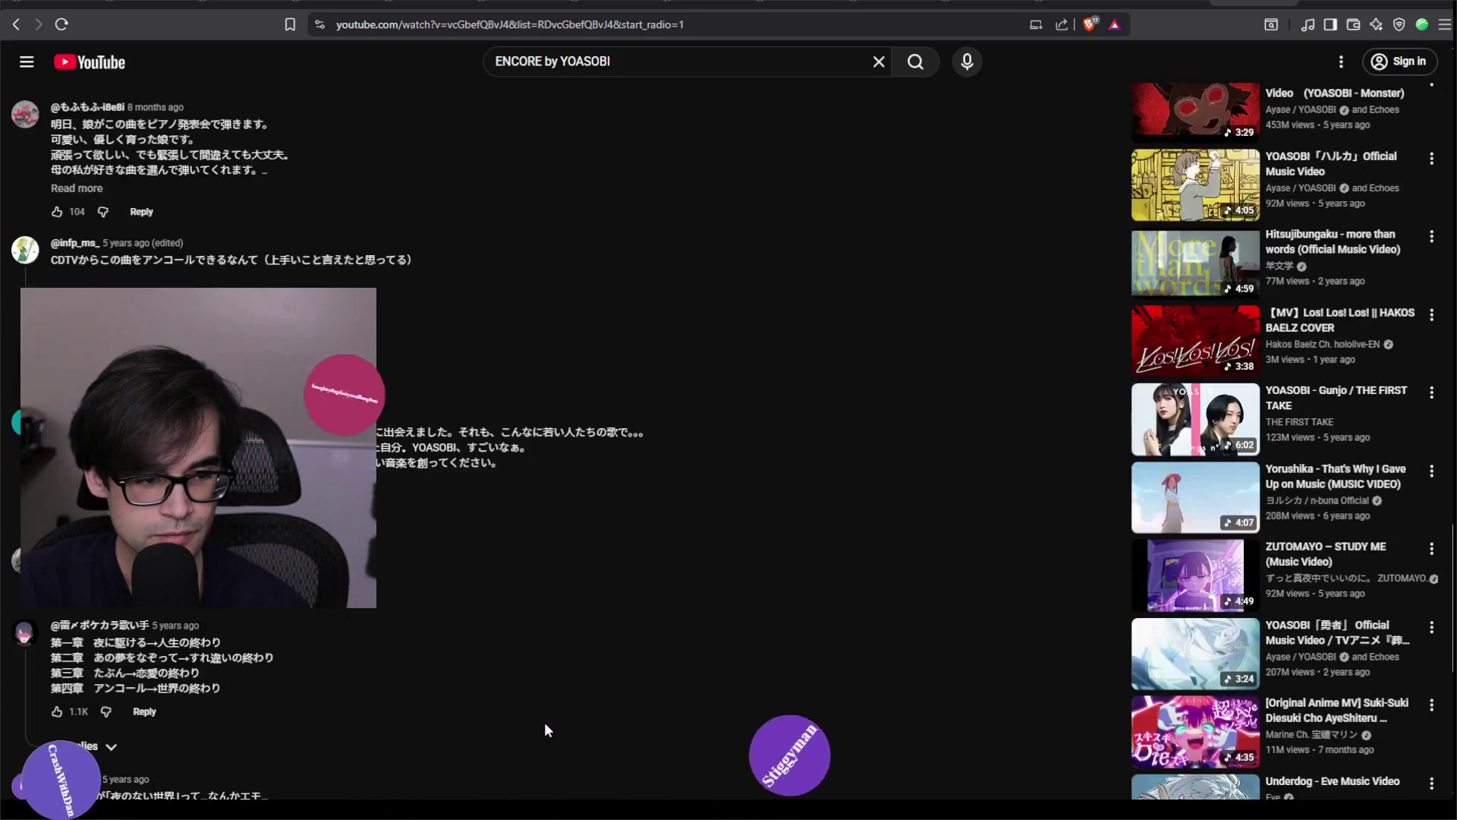
{"action": "scroll", "coordinate": [551, 727], "scroll_direction": "up", "scroll_amount": 2}
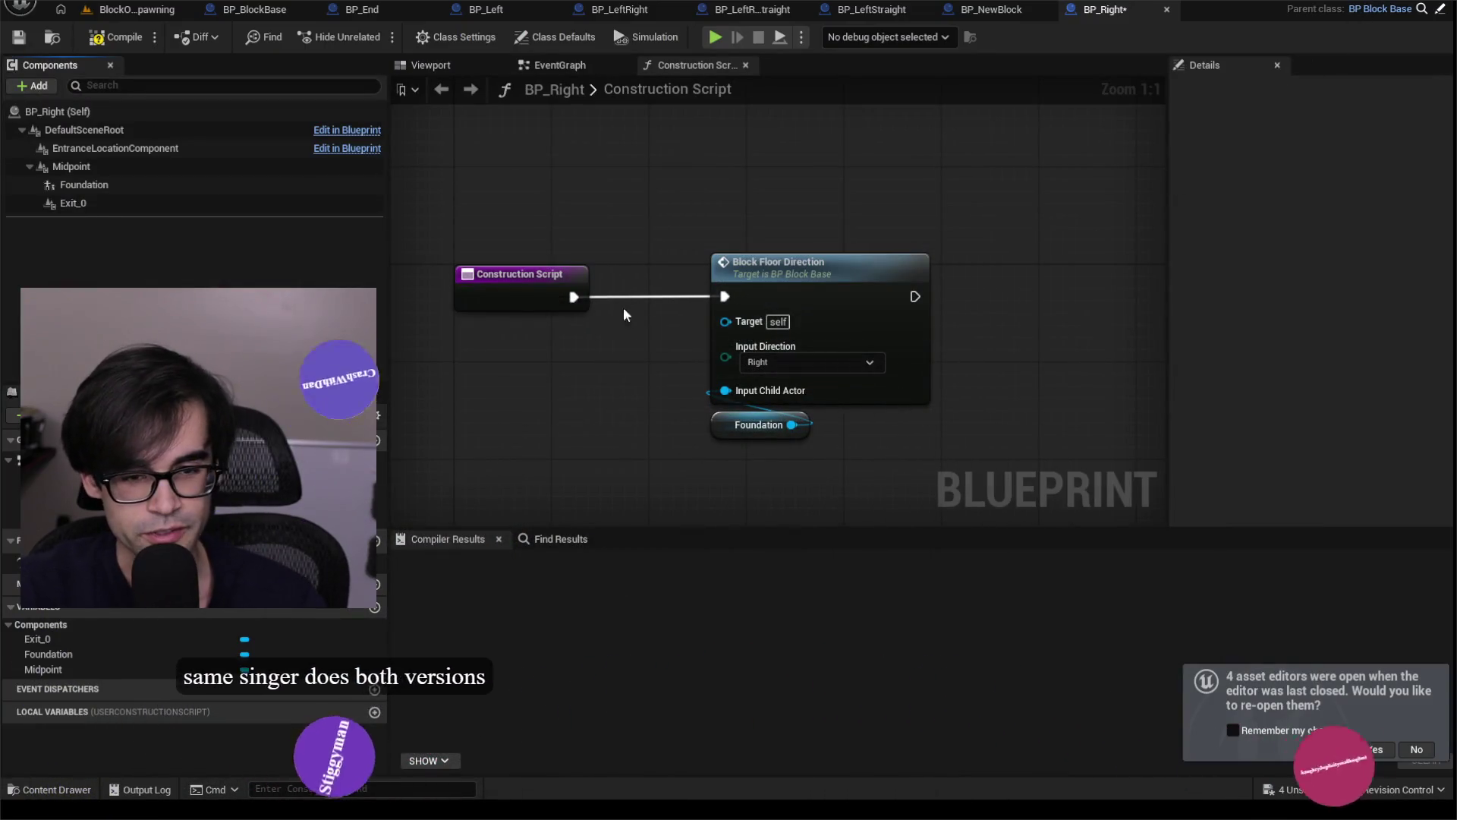
Compile BP_Right without errors and go back to the BlockOnlySpawning level.
{"action": "scroll", "coordinate": [671, 317], "scroll_direction": "down", "scroll_amount": 2}
{"action": "left_click_drag", "start_coordinate": [624, 254], "coordinate": [674, 236]}
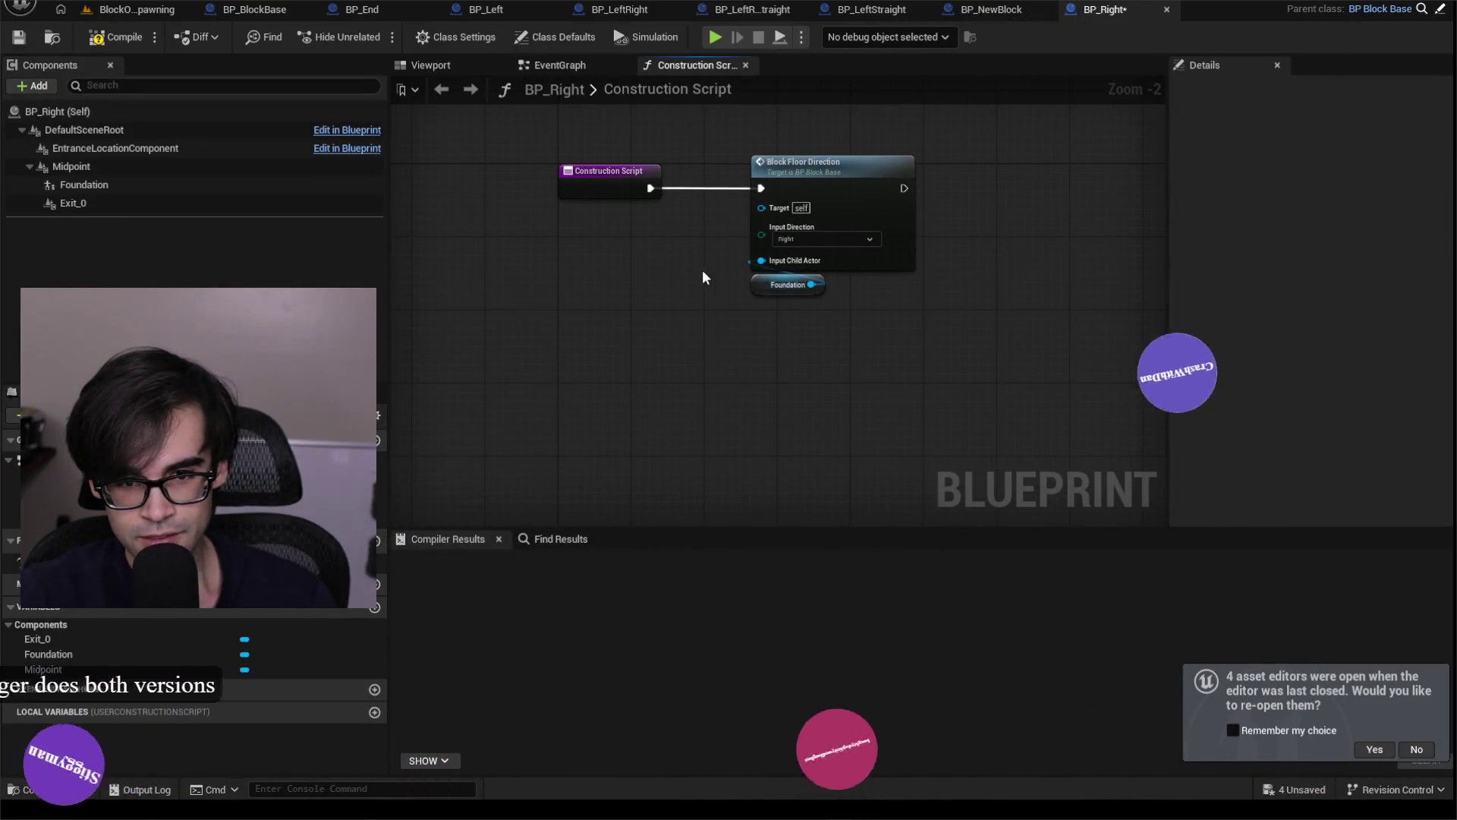
{"action": "scroll", "coordinate": [652, 342], "scroll_direction": "down", "scroll_amount": 2}
{"action": "scroll", "coordinate": [653, 302], "scroll_direction": "up", "scroll_amount": 2}
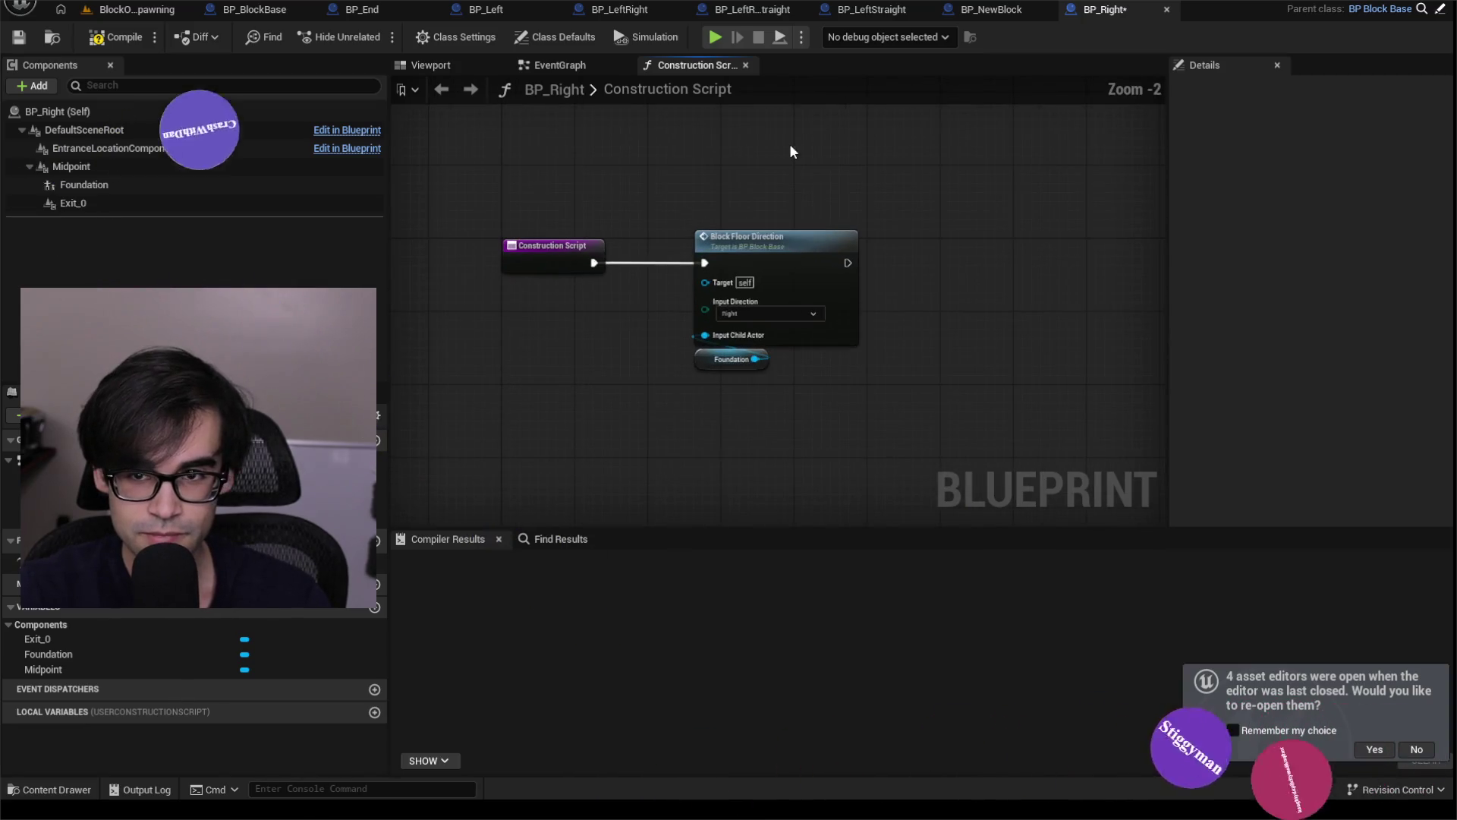
{"action": "left_click", "coordinate": [119, 41]}
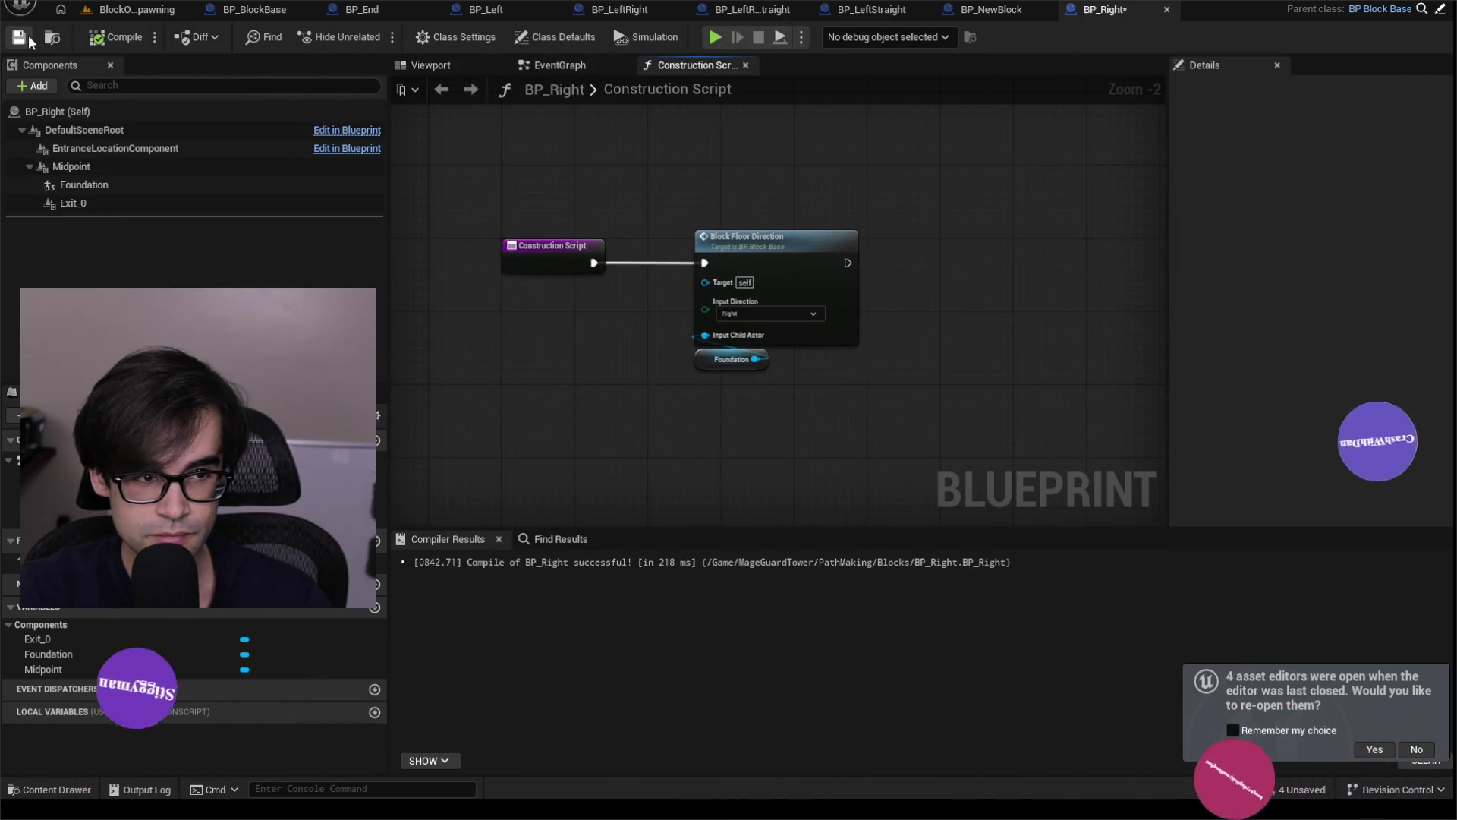
{"action": "left_click", "coordinate": [137, 9]}
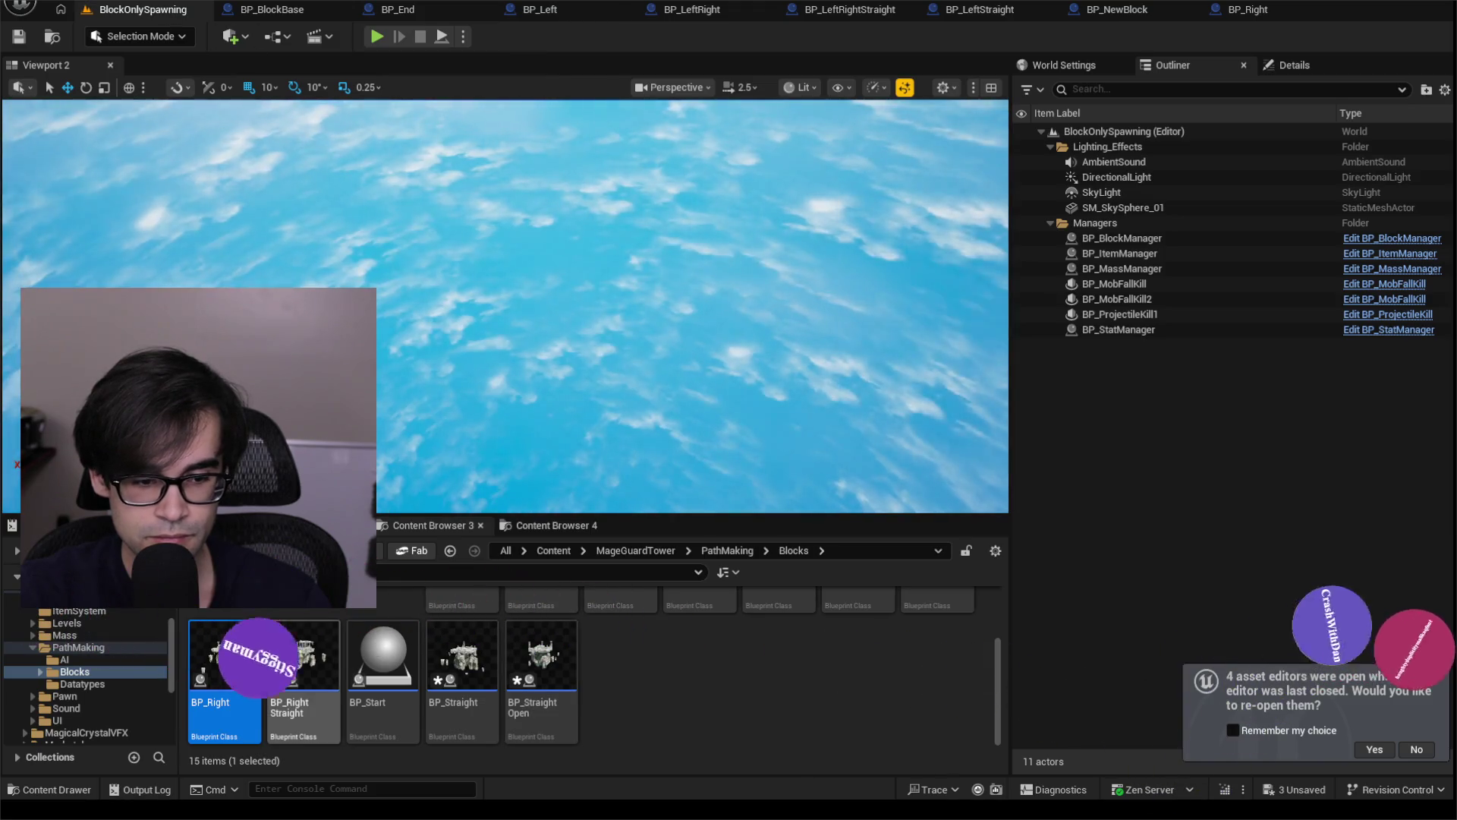
Delete SmallStructure2 from BP_RightStraight, compile and save it, then return to BlockOnlySpawning.
{"action": "double_click", "coordinate": [304, 657]}
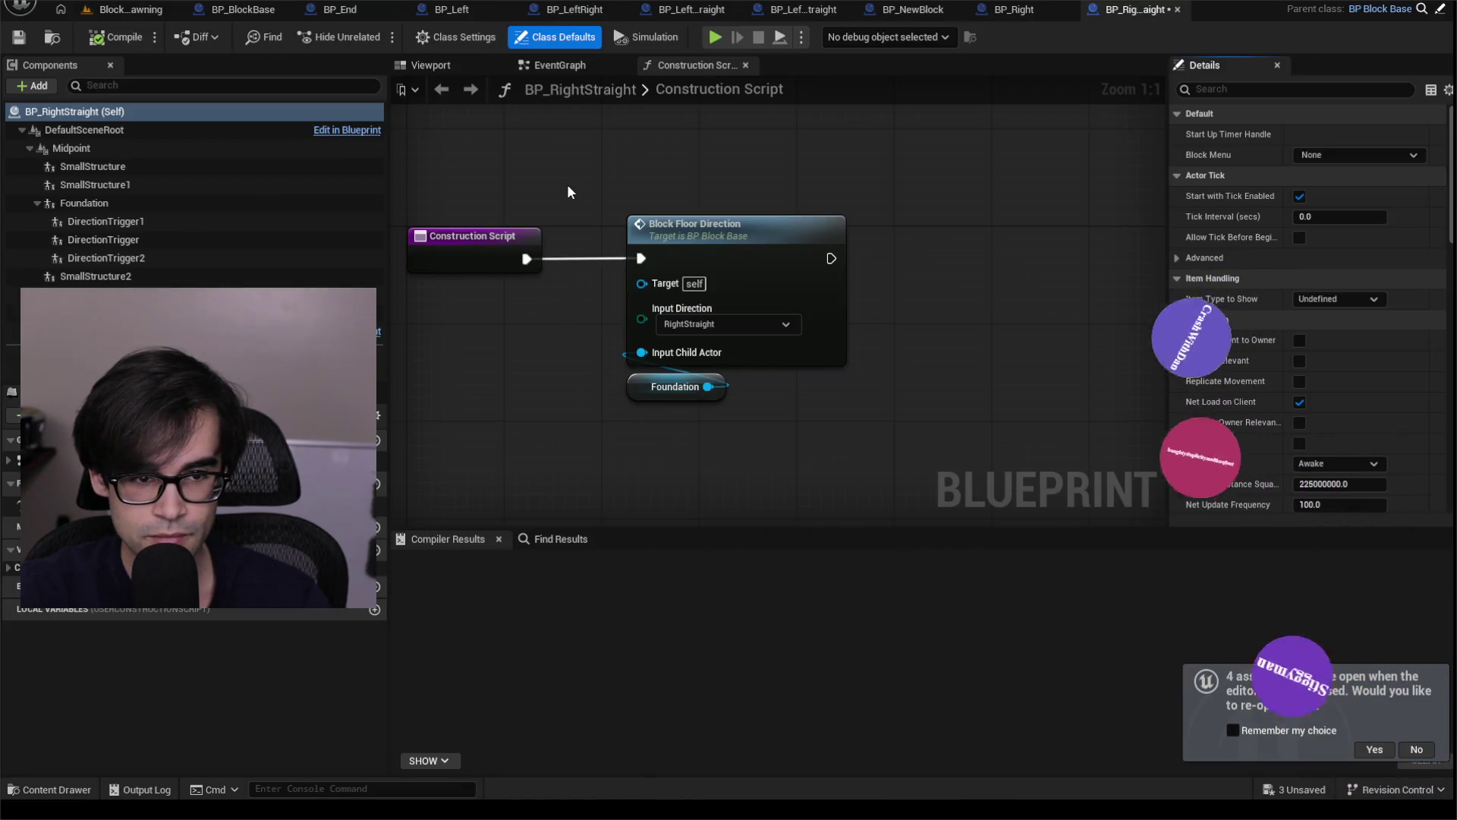
{"action": "left_click", "coordinate": [111, 168]}
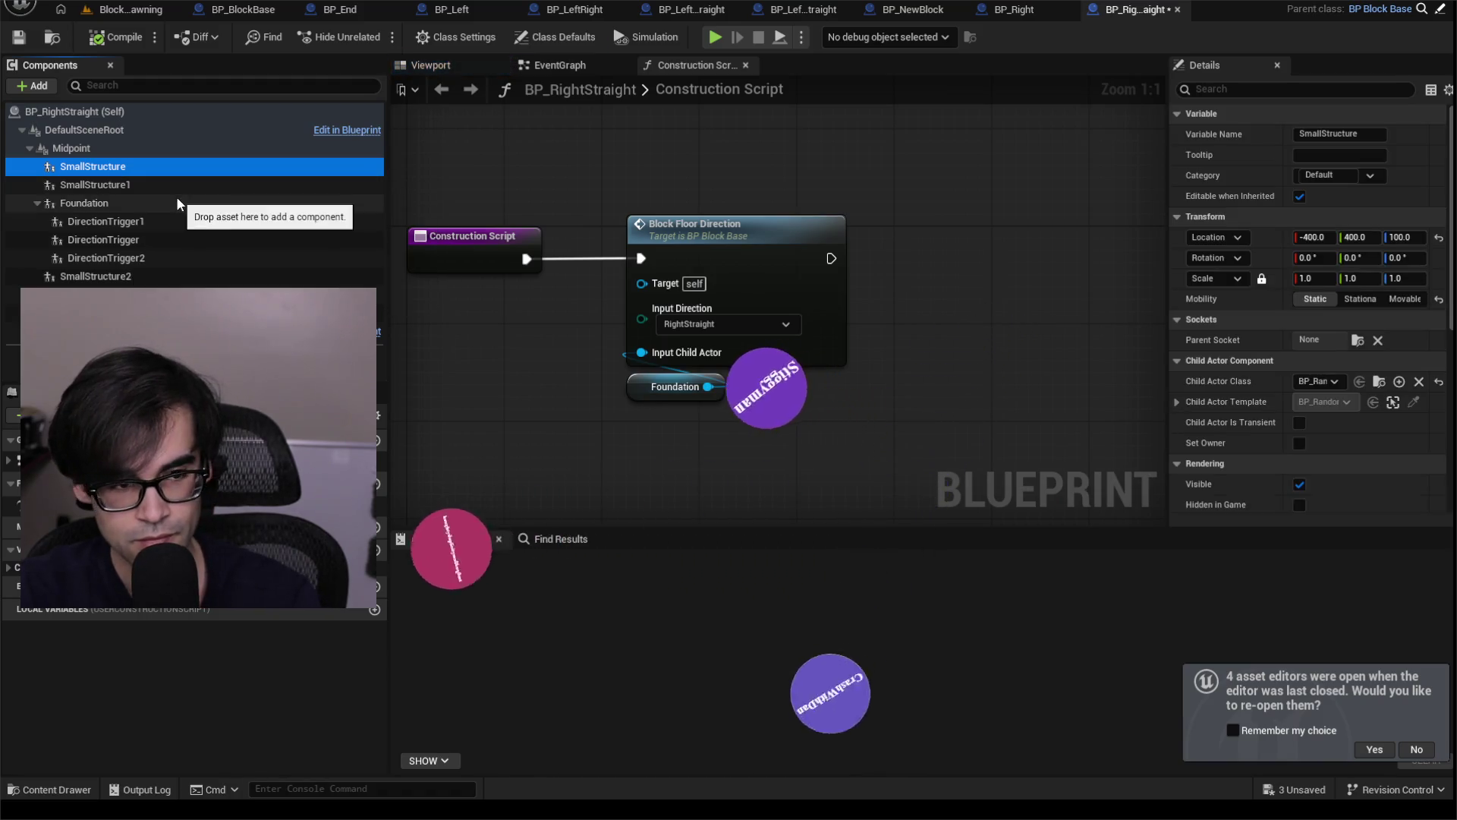
{"action": "left_click", "coordinate": [139, 203]}
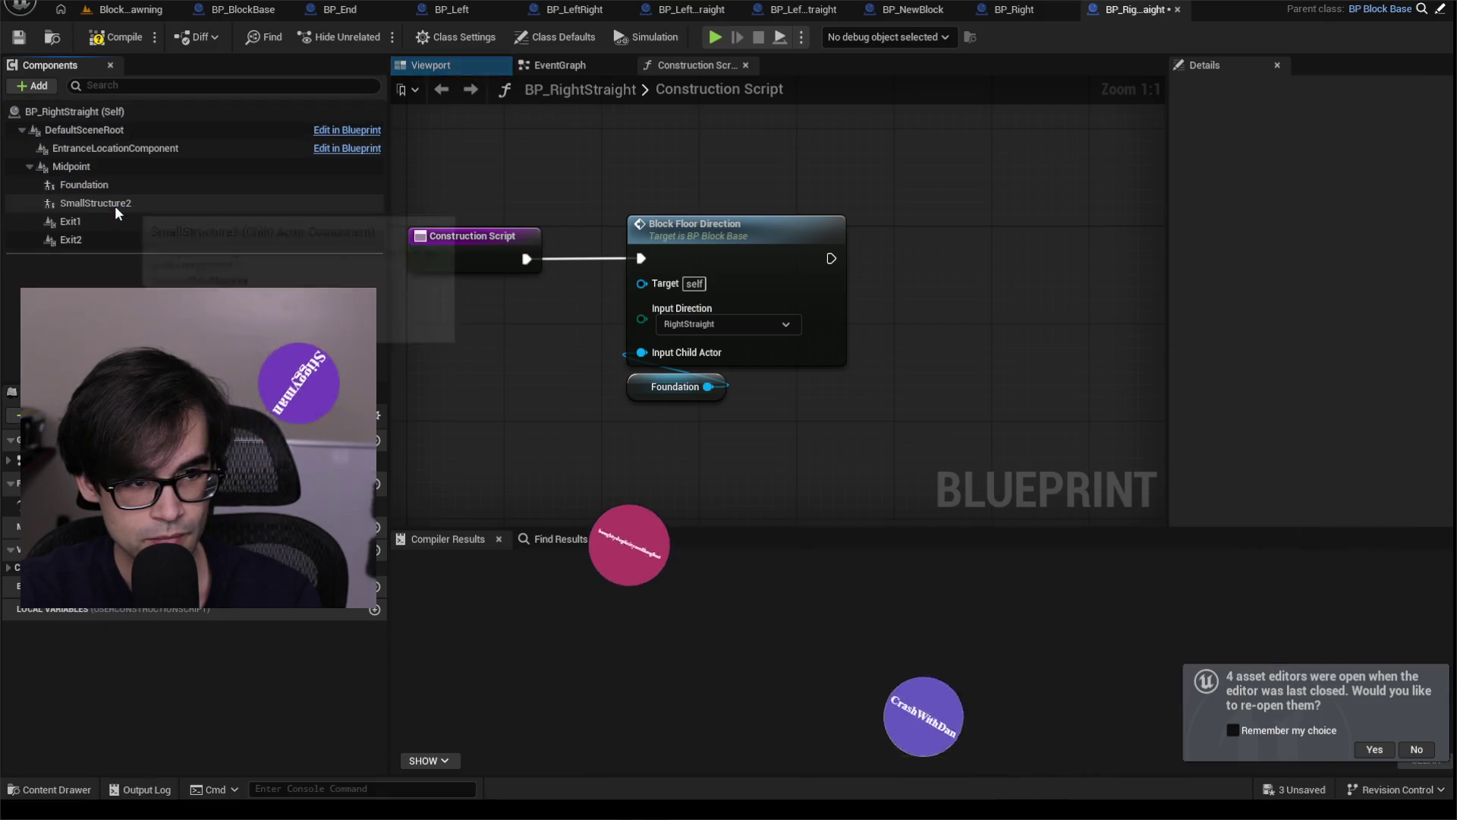
{"action": "left_click", "coordinate": [101, 204]}
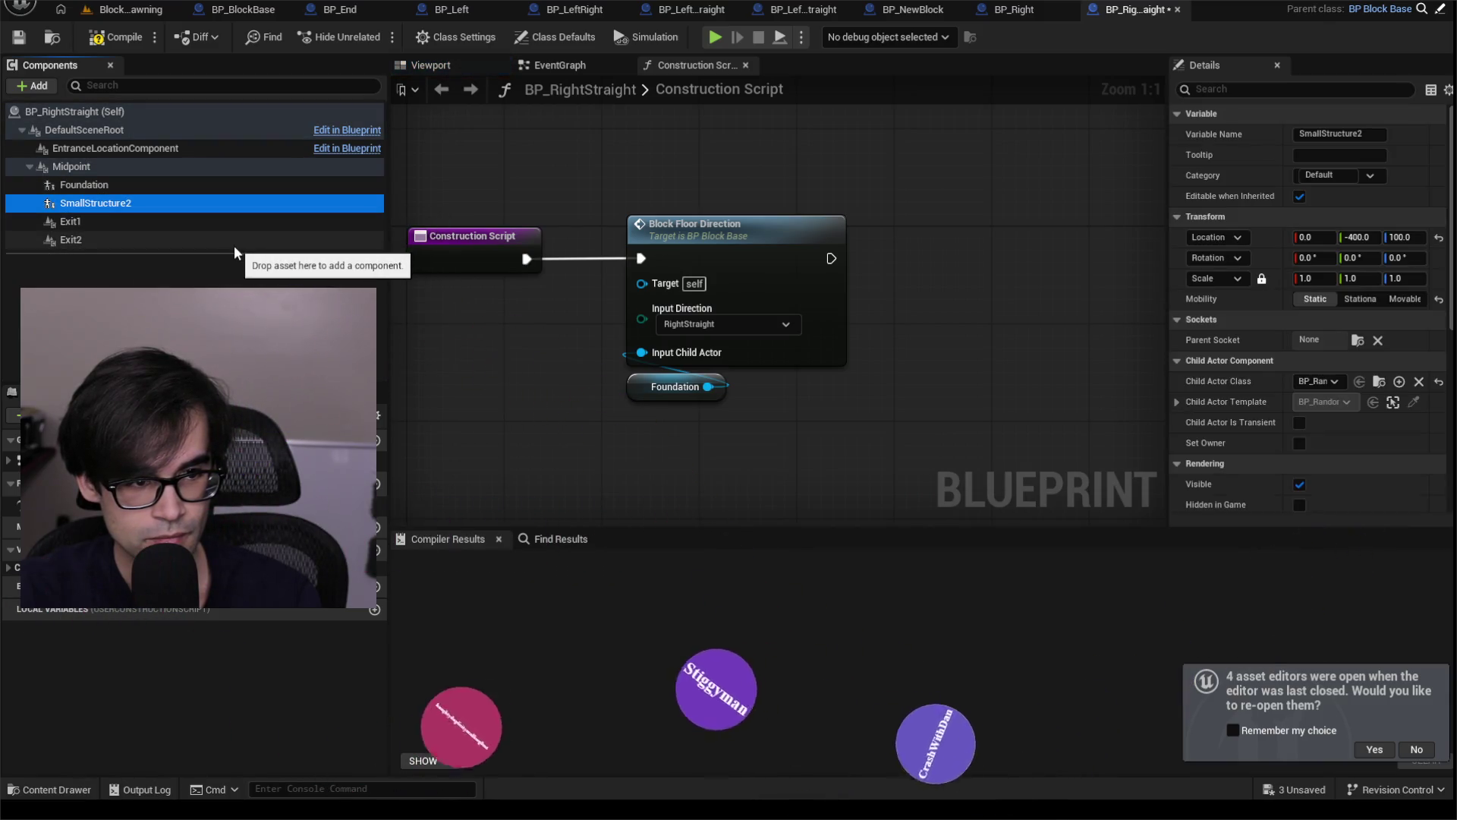
{"action": "key", "text": "Delete"}
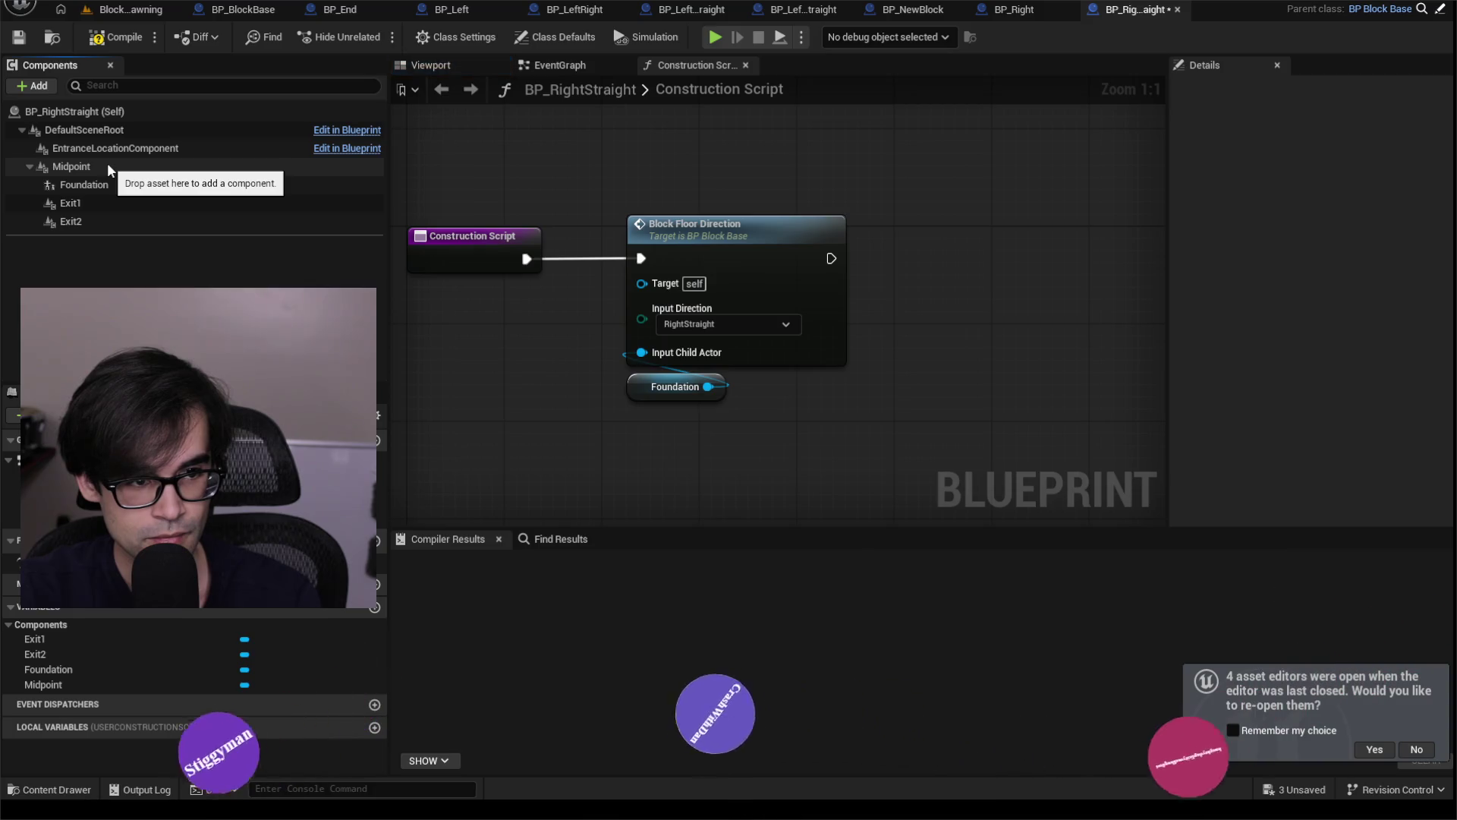
{"action": "left_click", "coordinate": [112, 39]}
{"action": "left_click", "coordinate": [26, 41]}
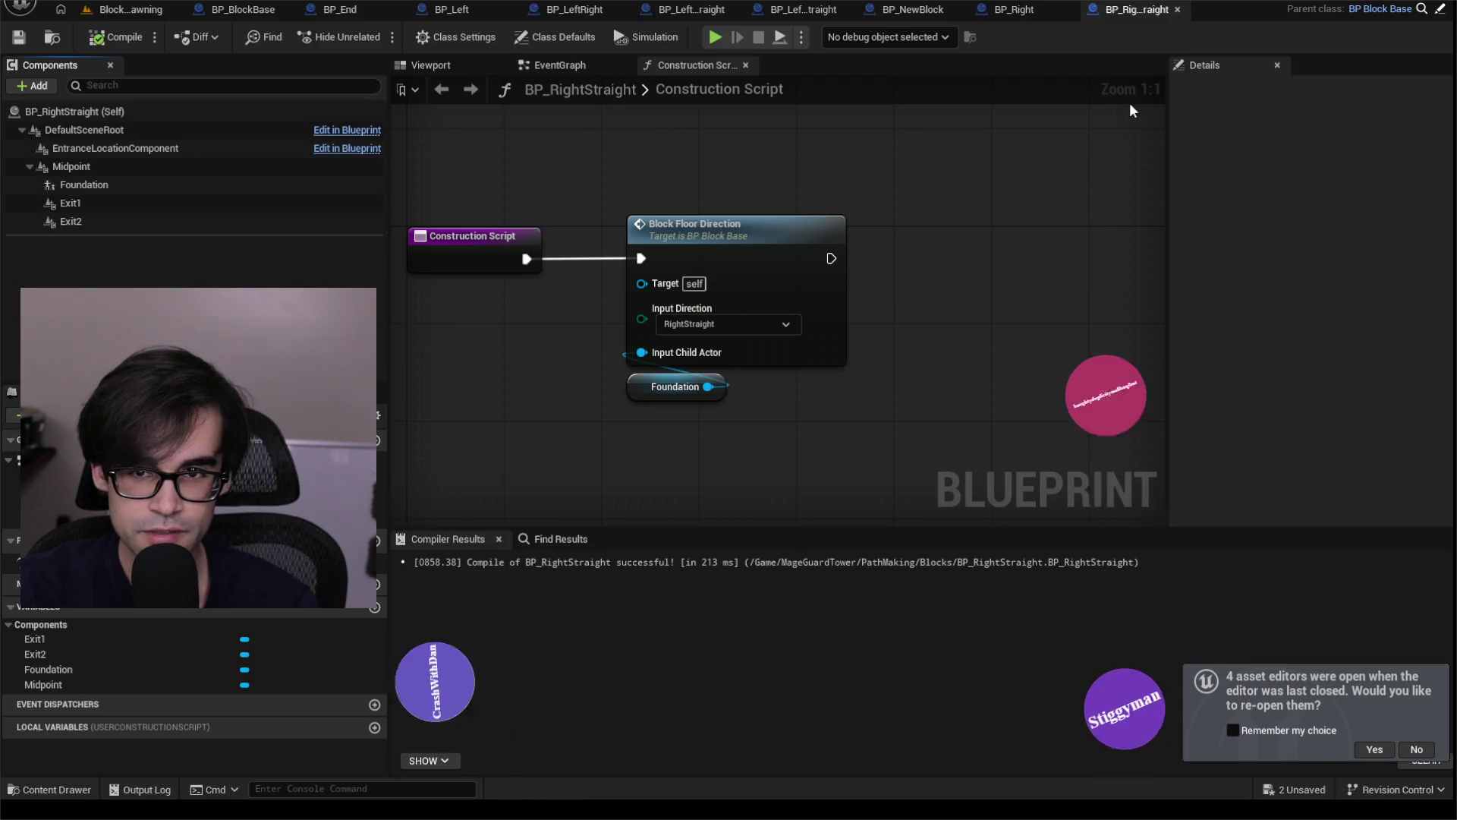
{"action": "left_click", "coordinate": [137, 8]}
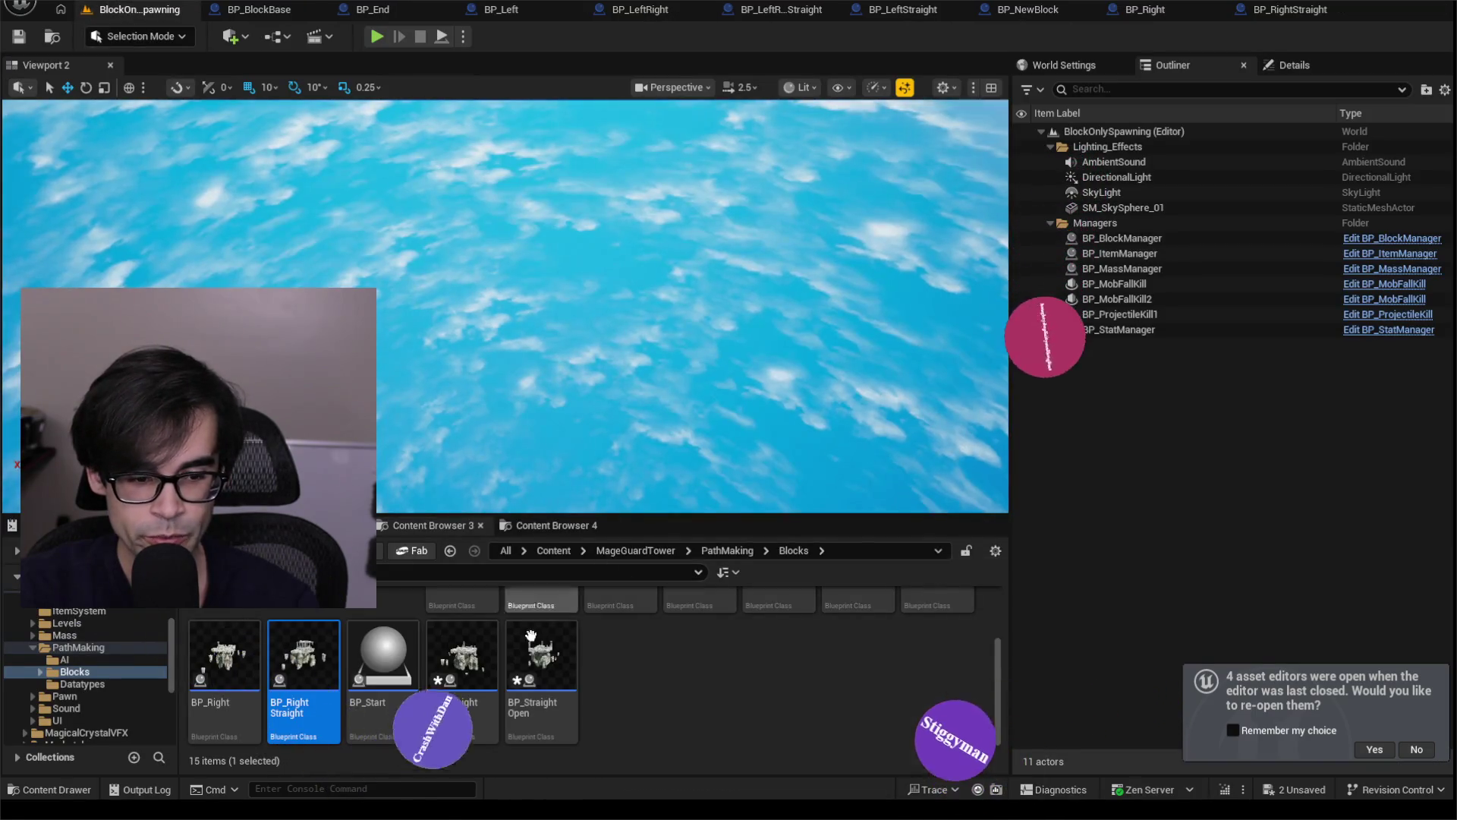
Delete the MediumStructure, SmallStructure, MediumStructure1 and Niagara components from BP_Start.
{"action": "double_click", "coordinate": [372, 656]}
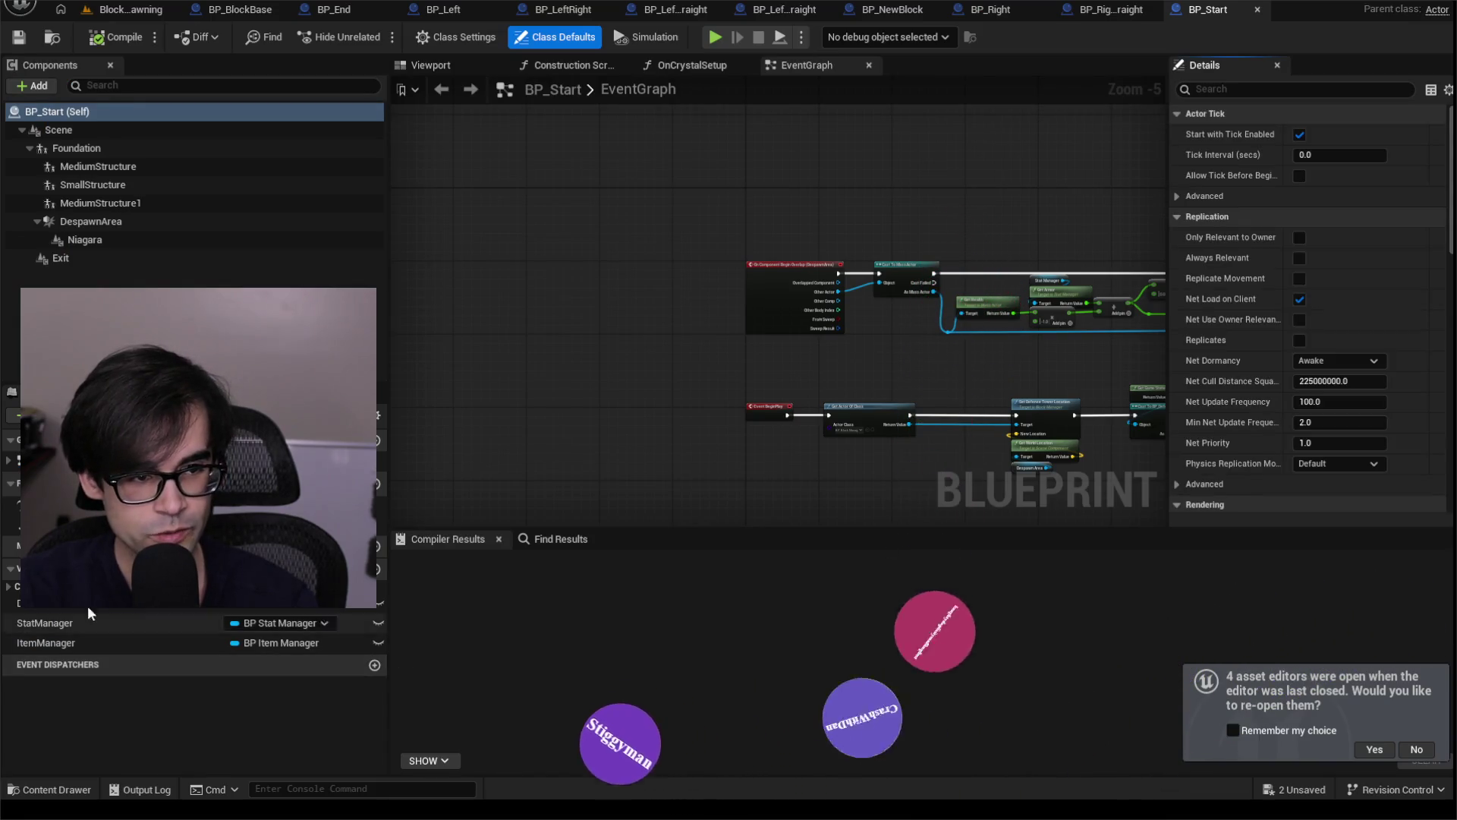
{"action": "left_click", "coordinate": [144, 167]}
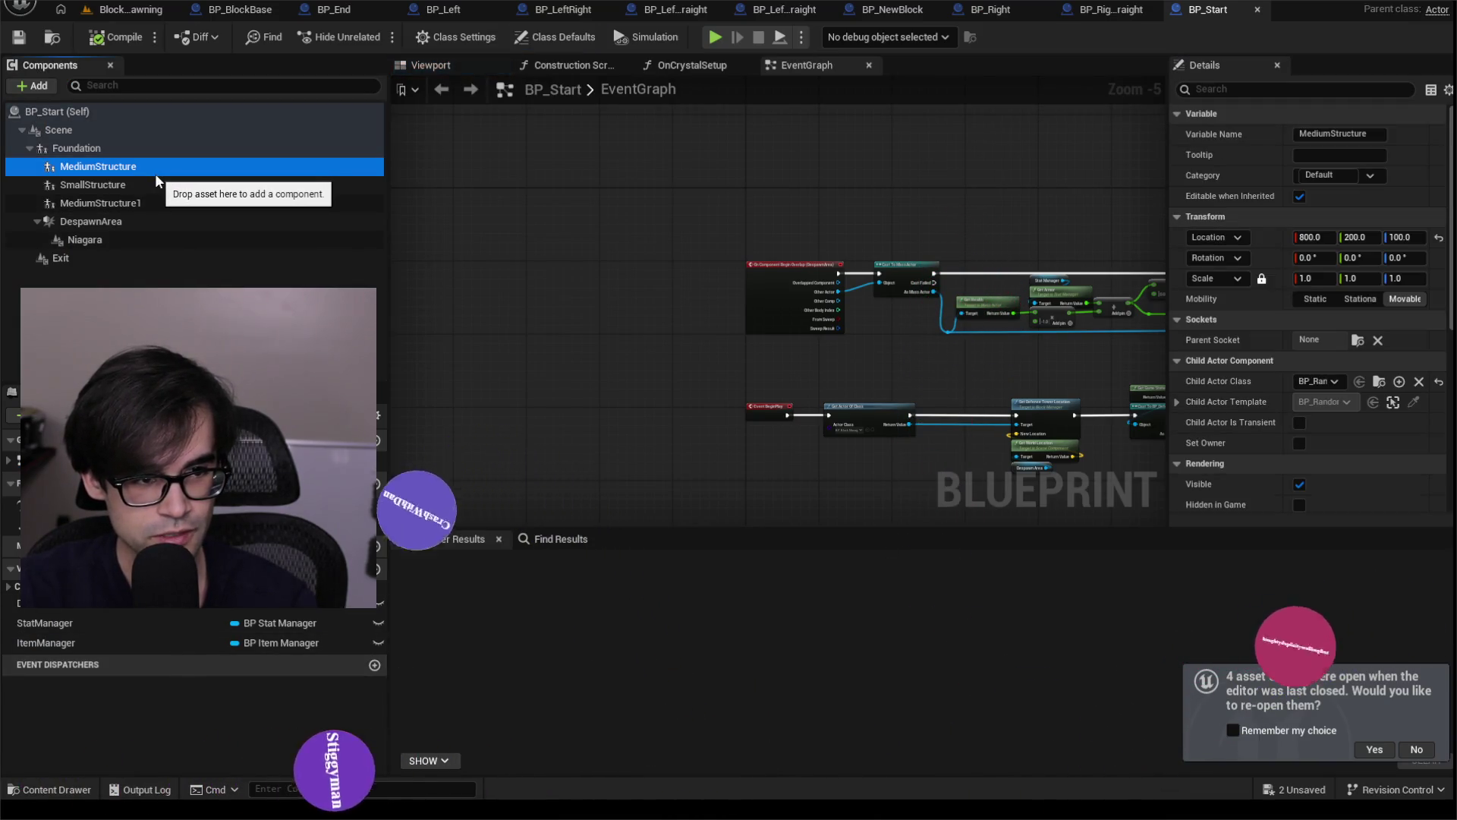
{"action": "key", "text": "Delete"}
{"action": "key", "text": "Delete"}
{"action": "left_click", "coordinate": [134, 167]}
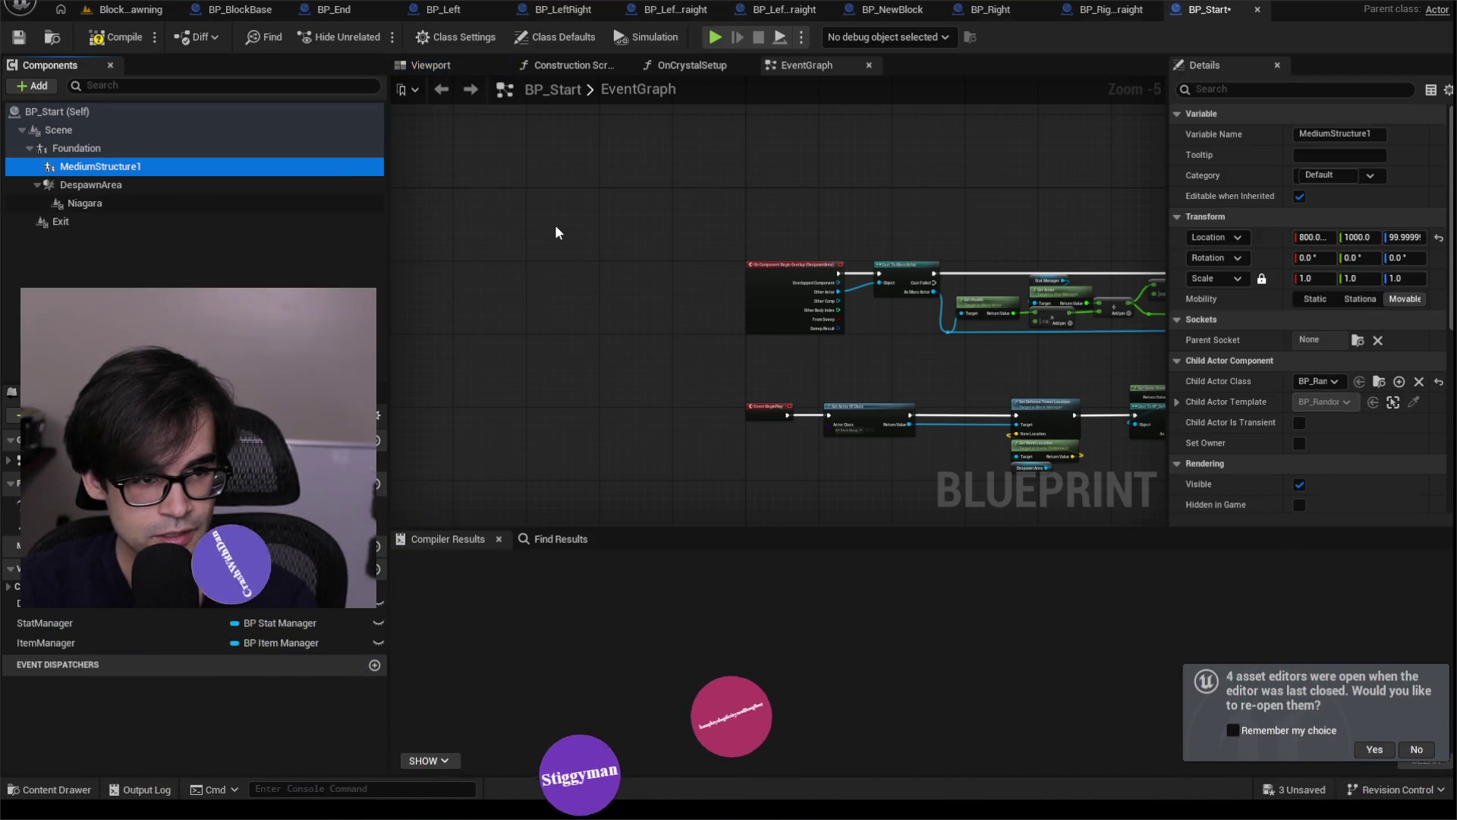
{"action": "key", "text": "Delete"}
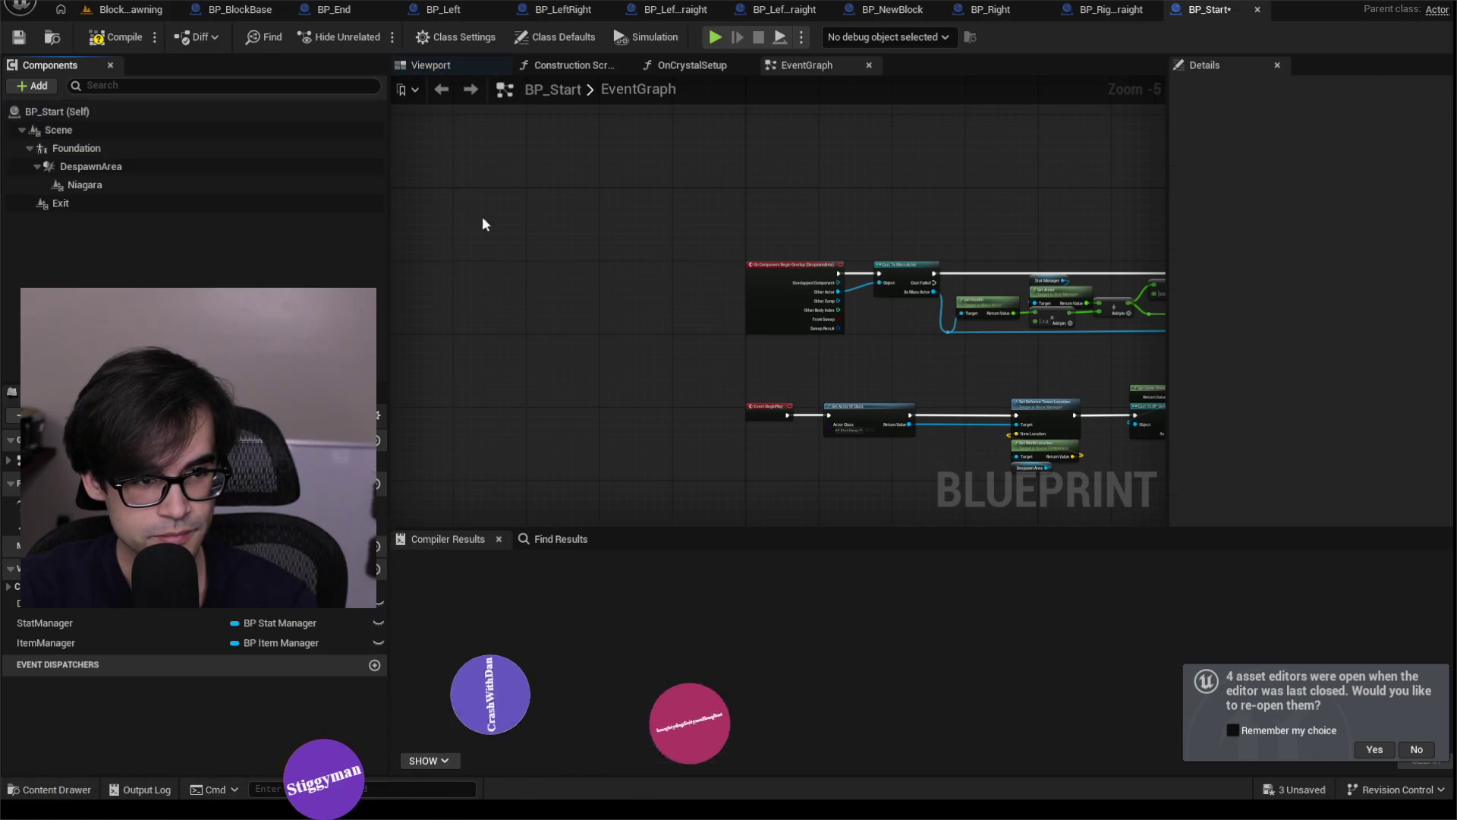
{"action": "left_click", "coordinate": [143, 188]}
{"action": "key", "text": "Delete"}
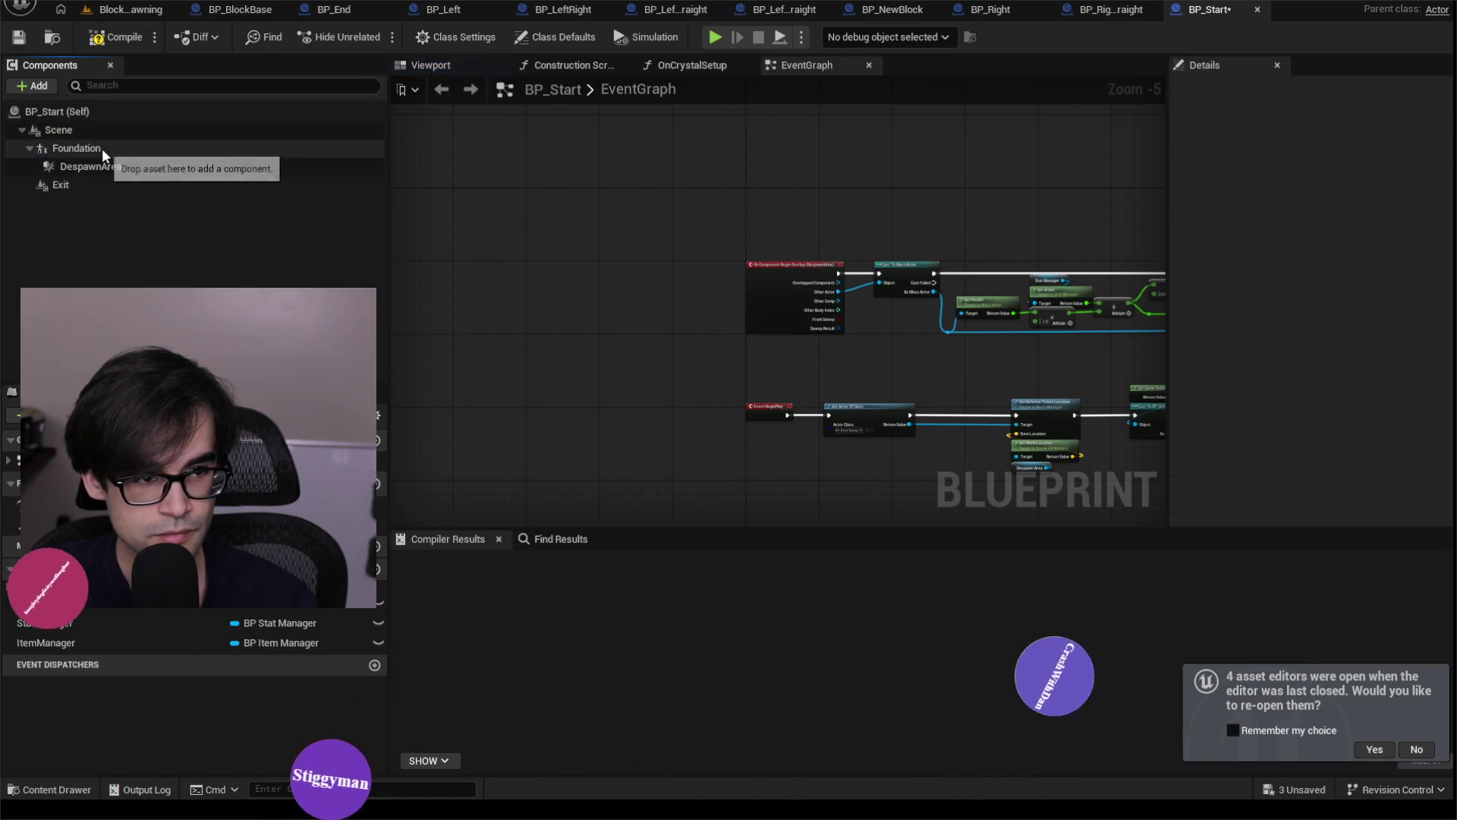
Compile BP_Start and trace its Target errors from Set World Scale 3D back to Get Actor Of Class.
{"action": "left_click", "coordinate": [121, 37]}
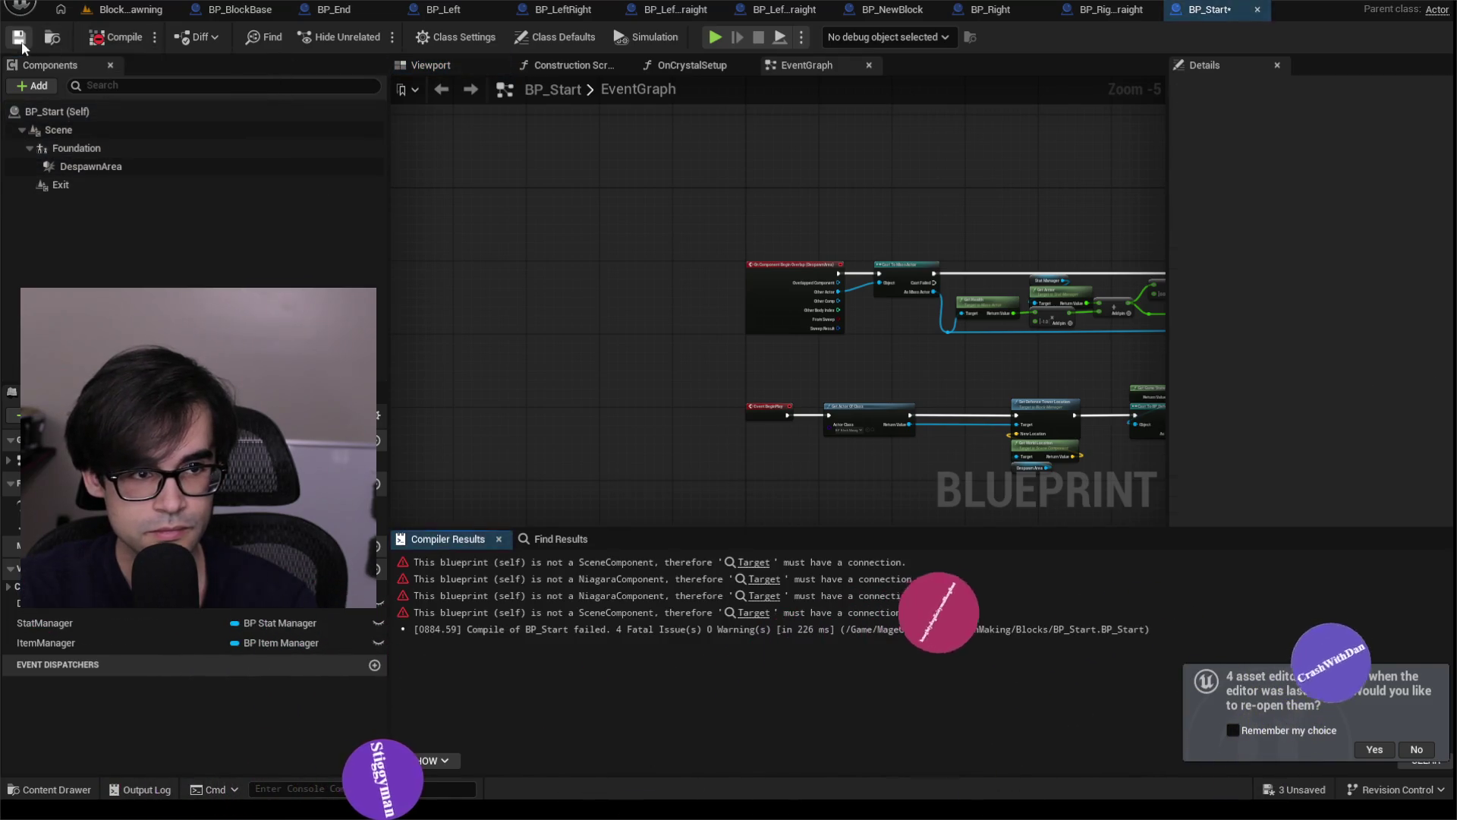
{"action": "left_click", "coordinate": [19, 37]}
{"action": "left_click", "coordinate": [752, 562]}
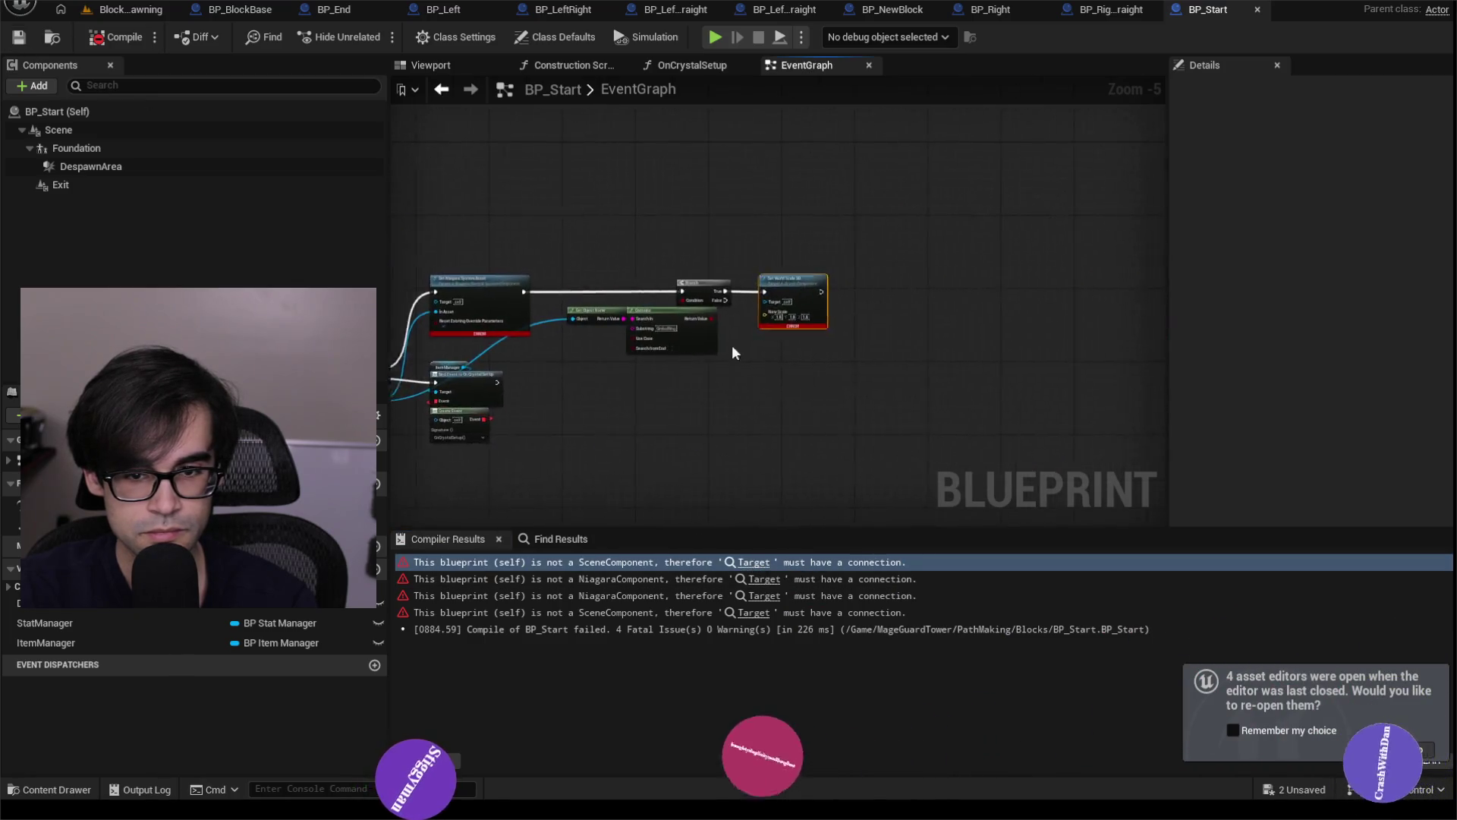
{"action": "left_click_drag", "start_coordinate": [599, 246], "coordinate": [676, 249]}
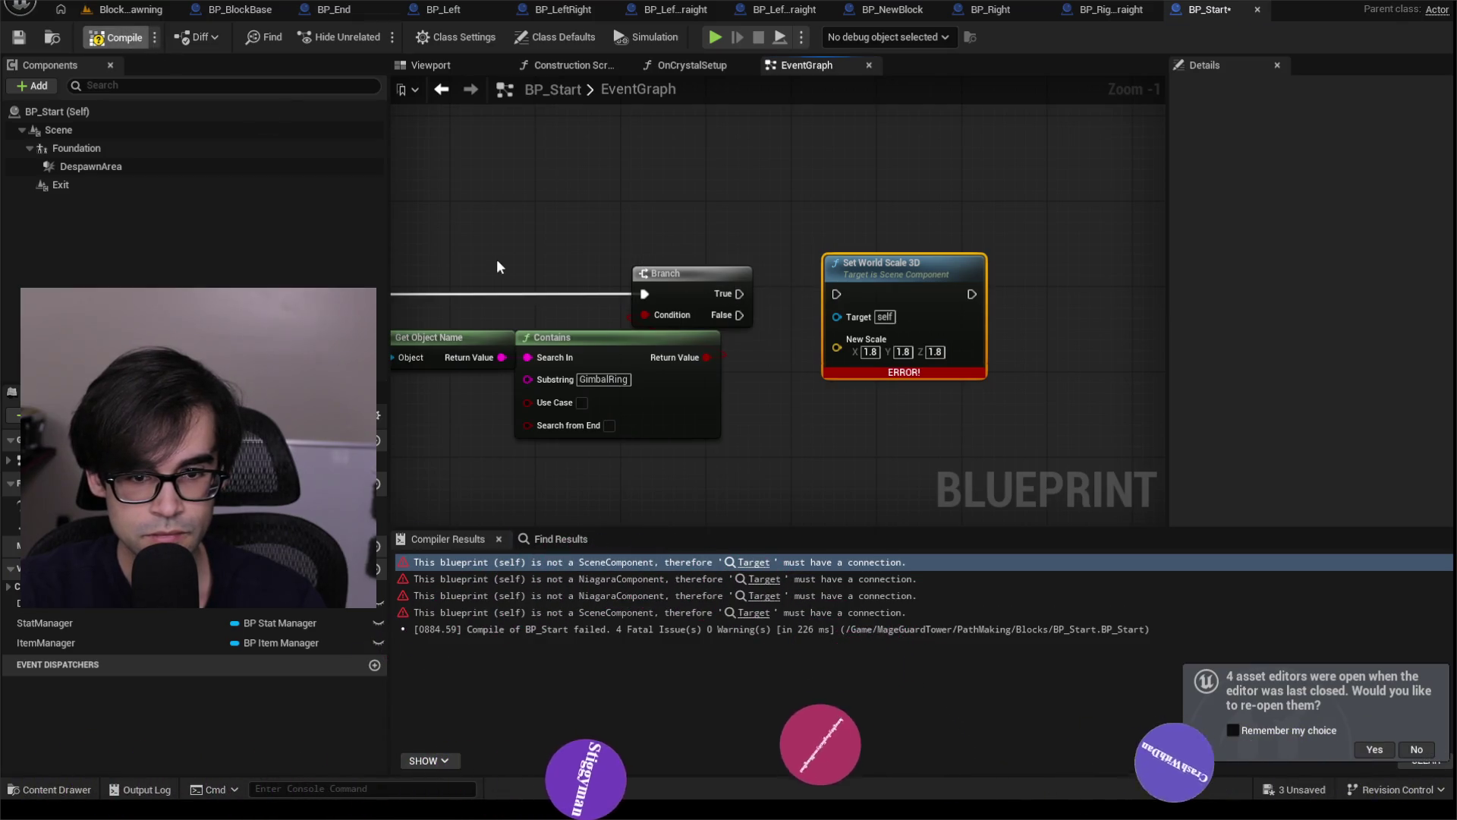
{"action": "key", "text": "F7"}
{"action": "left_click", "coordinate": [755, 562]}
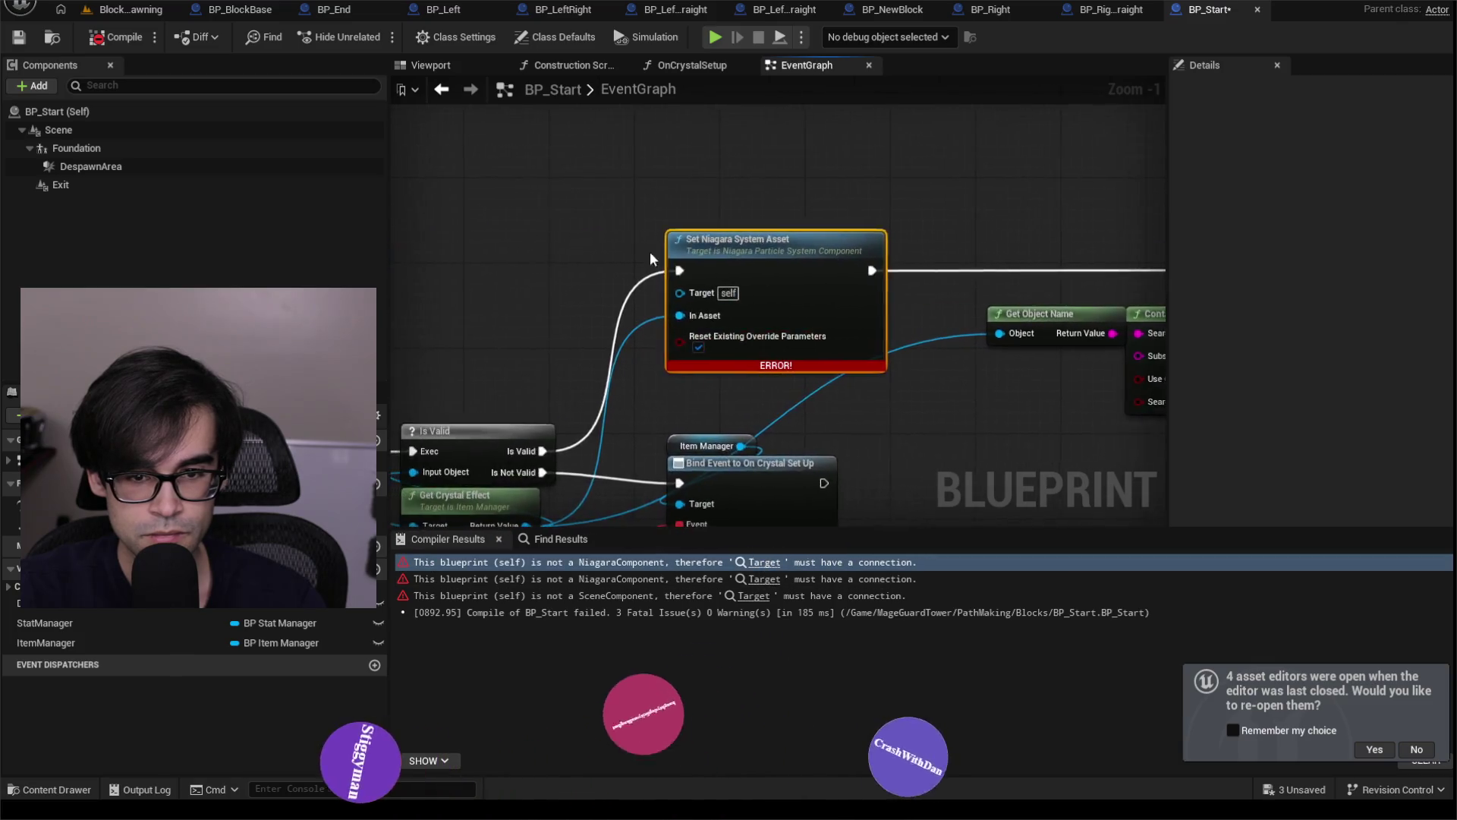
{"action": "mouse_move", "coordinate": [649, 258]}
{"action": "left_mouse_down"}
{"action": "mouse_move", "coordinate": [582, 258]}
{"action": "mouse_move", "coordinate": [605, 288]}
{"action": "left_mouse_up"}
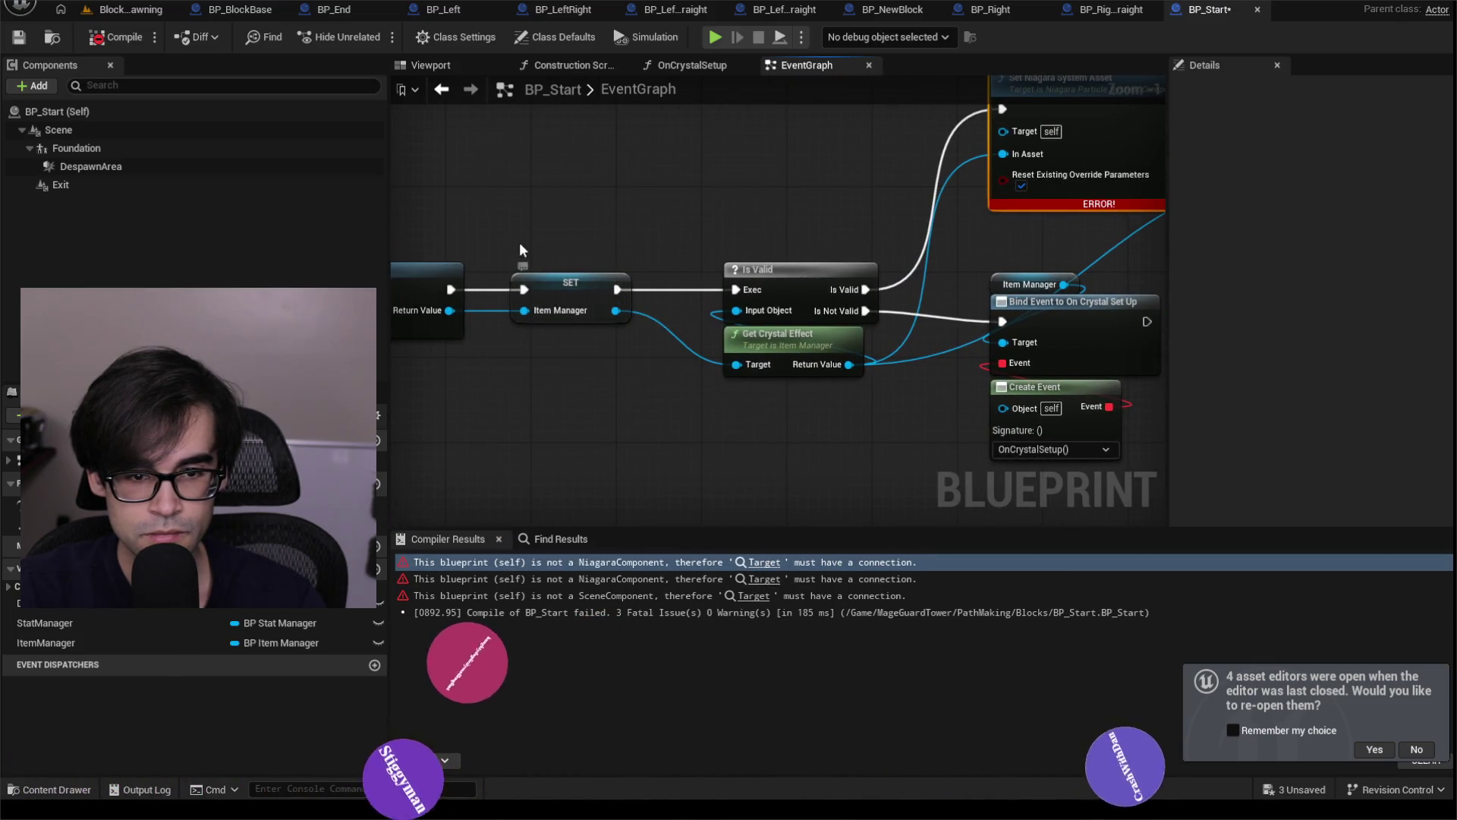
{"action": "left_click_drag", "start_coordinate": [519, 243], "coordinate": [668, 255]}
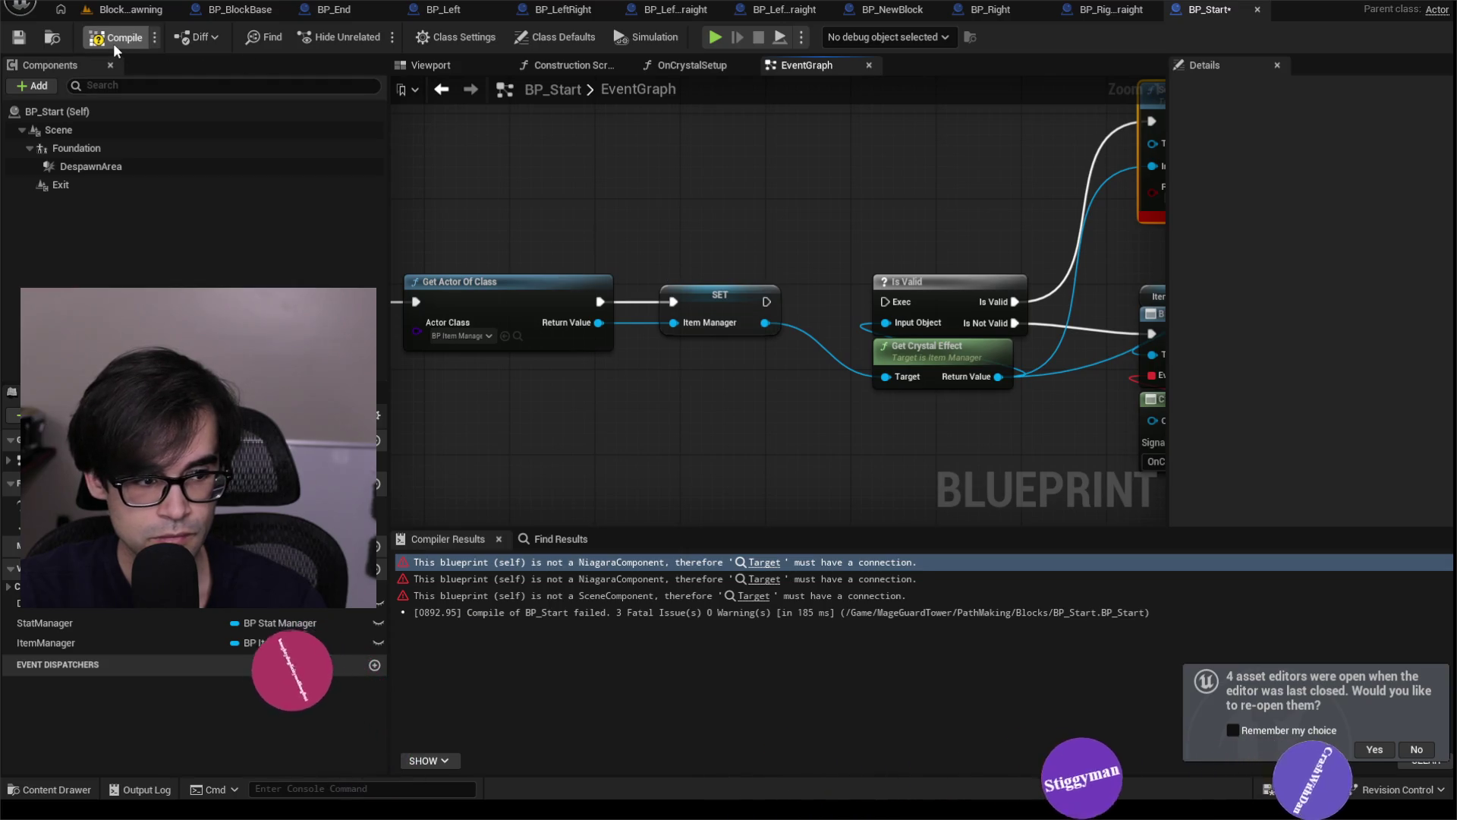
Fix the remaining Target input error, compile and save BP_Start cleanly, and return to the level.
{"action": "left_click", "coordinate": [114, 43]}
{"action": "left_click", "coordinate": [19, 37]}
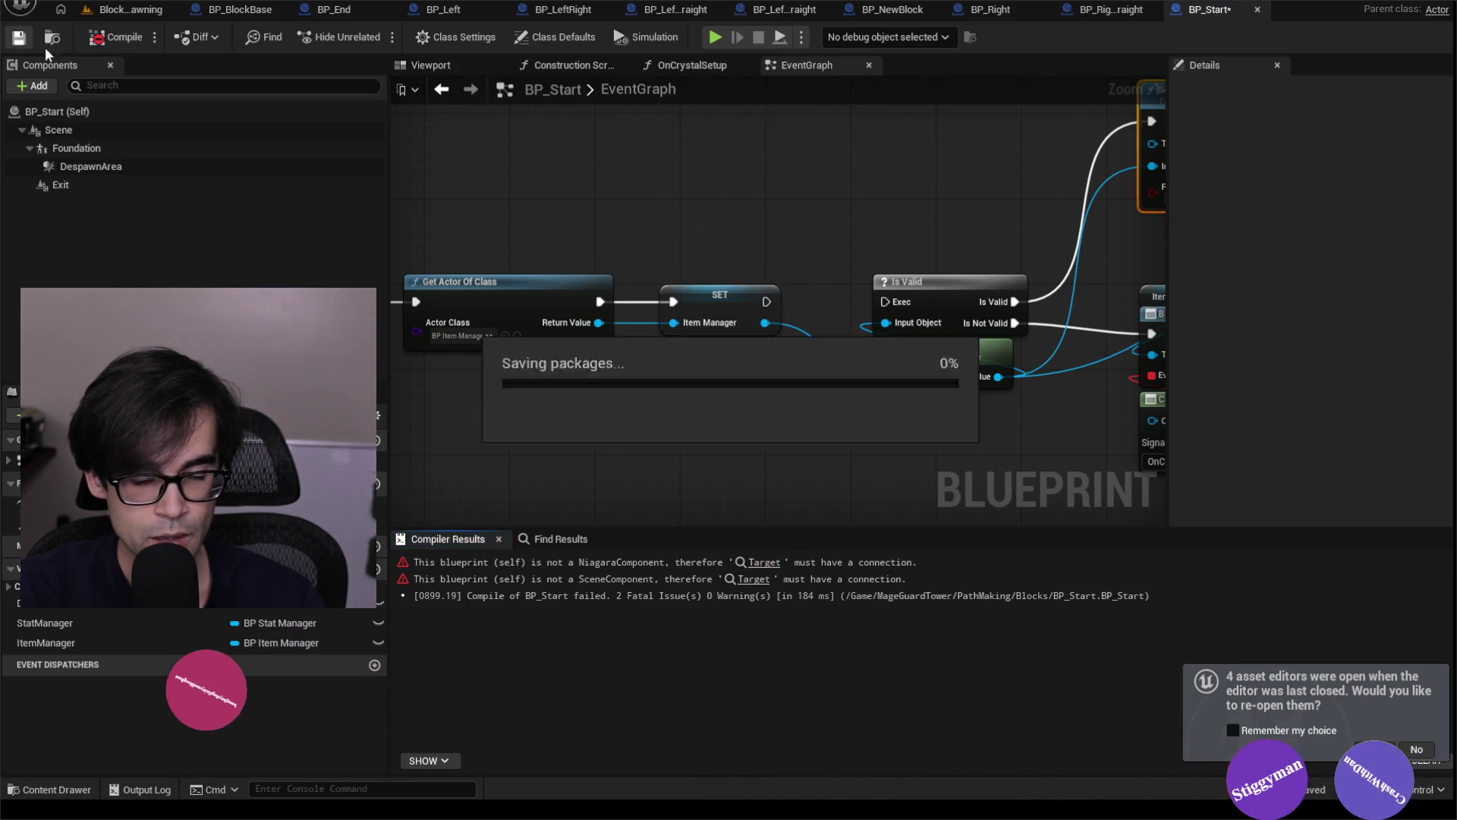
{"action": "left_click", "coordinate": [764, 565]}
{"action": "mouse_move", "coordinate": [710, 199]}
{"action": "left_mouse_down"}
{"action": "mouse_move", "coordinate": [554, 227]}
{"action": "mouse_move", "coordinate": [805, 225]}
{"action": "left_mouse_up"}
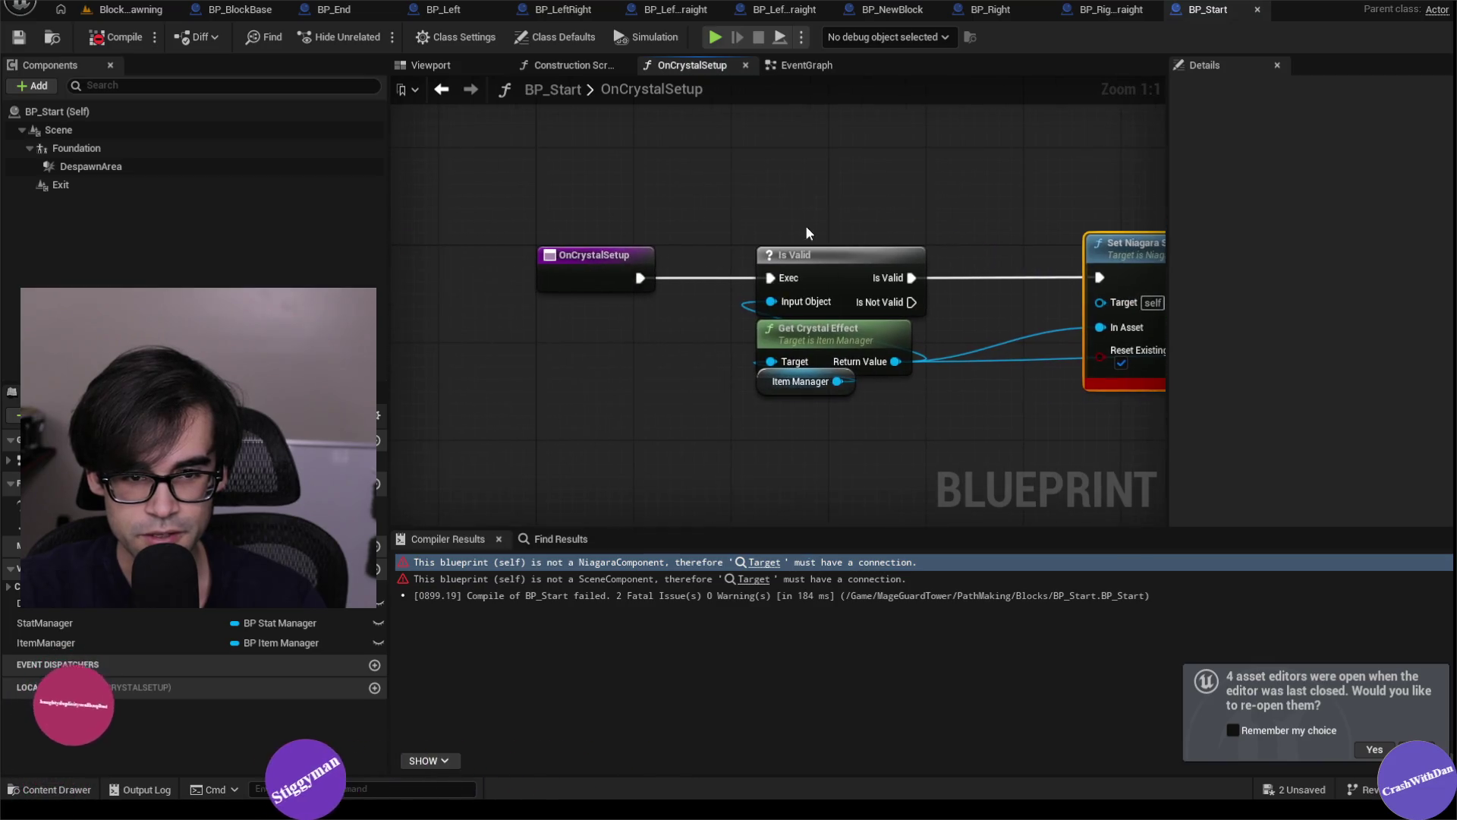
{"action": "left_click", "coordinate": [119, 37]}
{"action": "key", "text": "ctrl+s"}
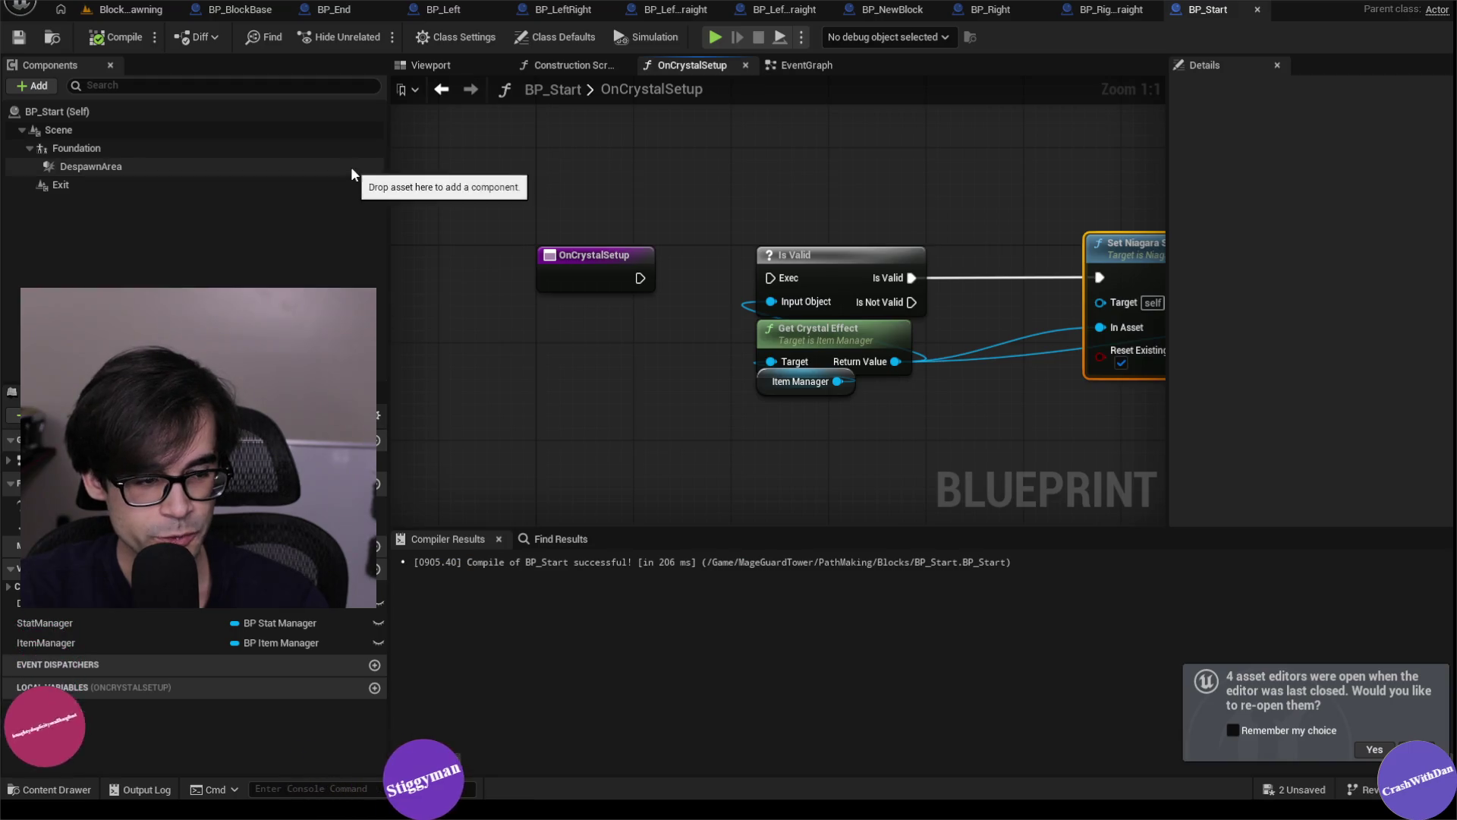
{"action": "left_click", "coordinate": [163, 10]}
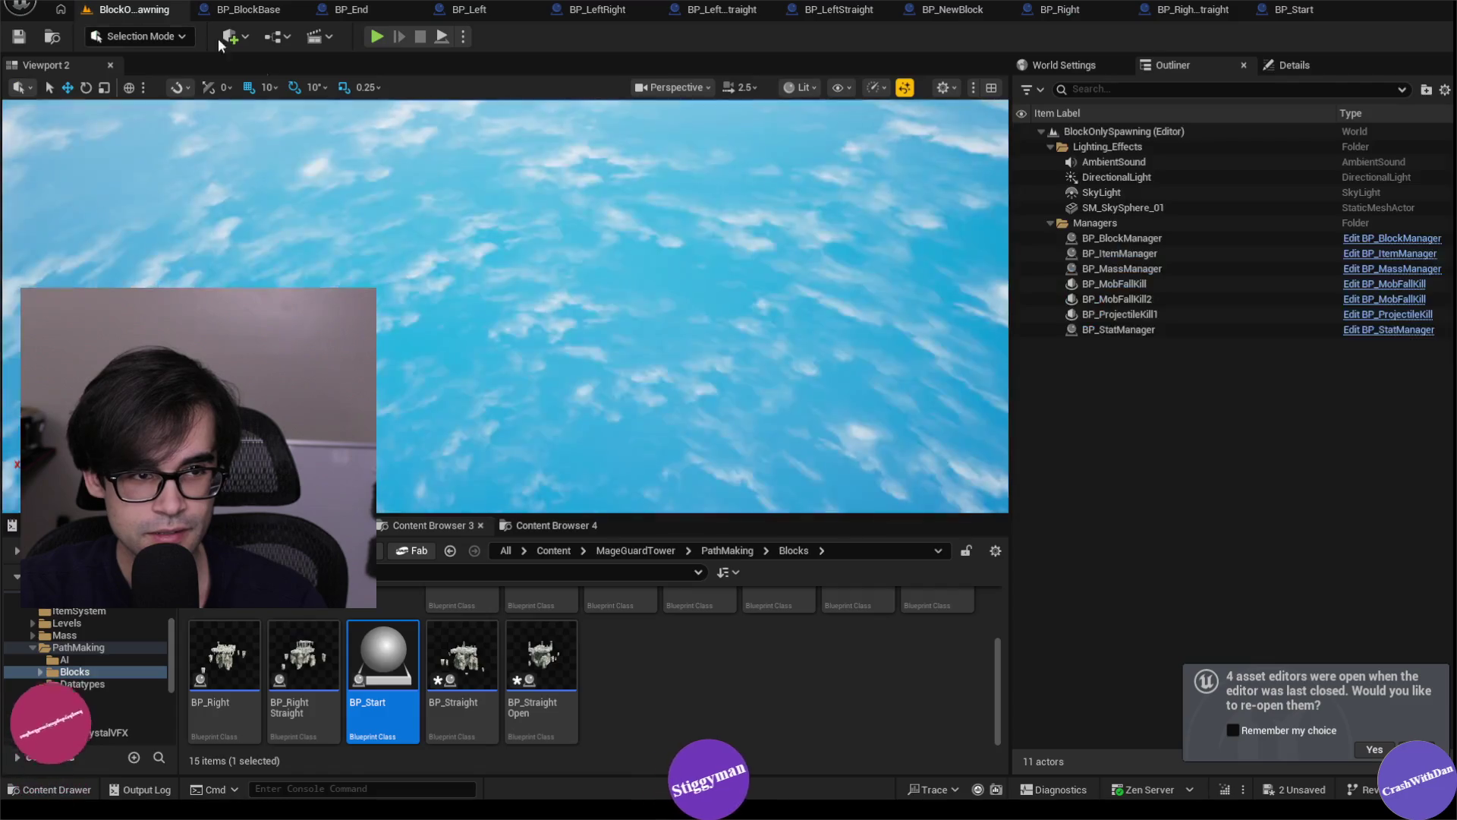
Remove DirectionTrigger1, SmallStructure and SmallStructure1 from BP_Straight.
{"action": "double_click", "coordinate": [446, 636]}
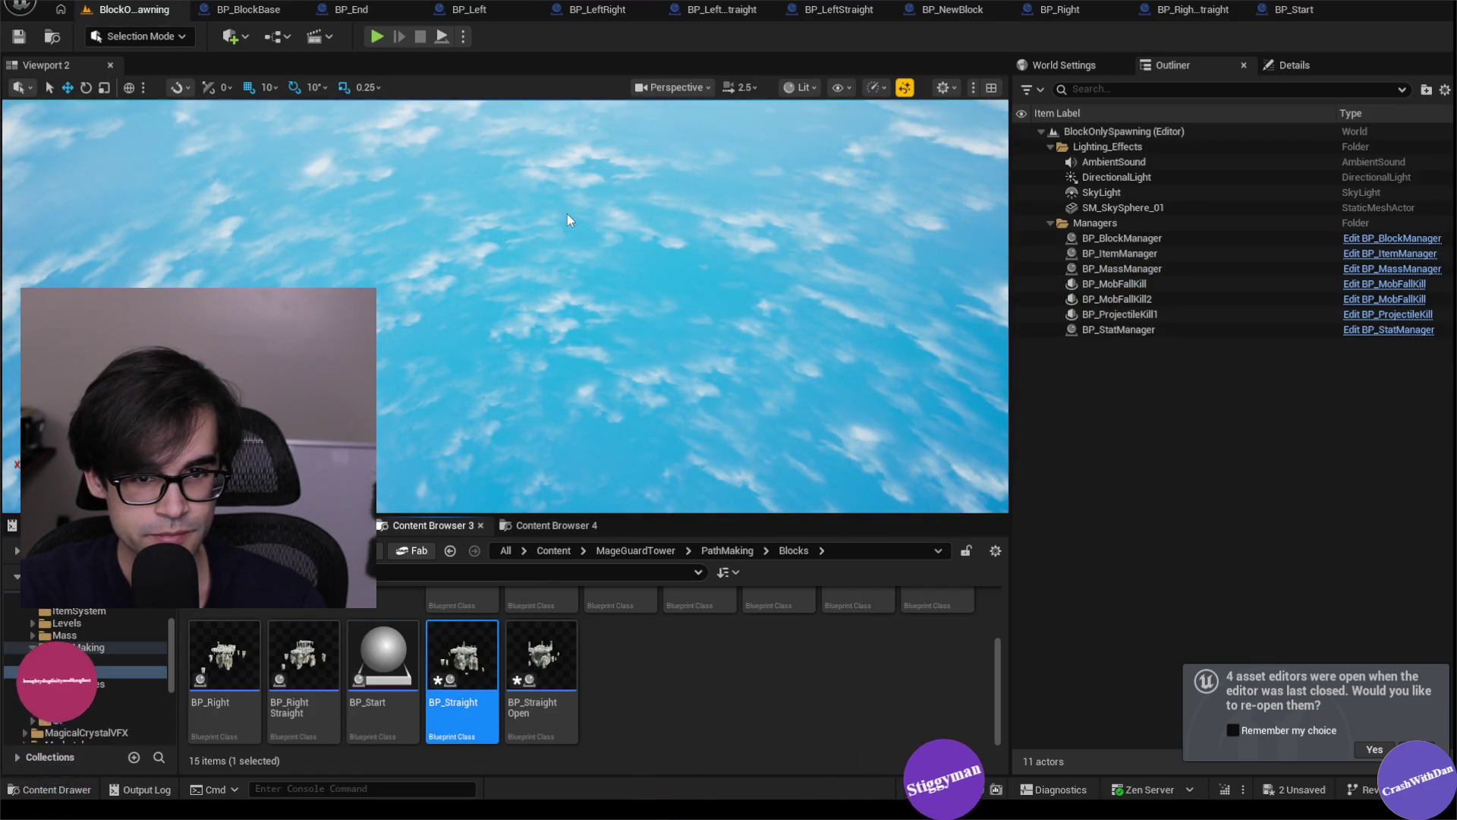
{"action": "left_click_drag", "start_coordinate": [590, 227], "coordinate": [724, 217]}
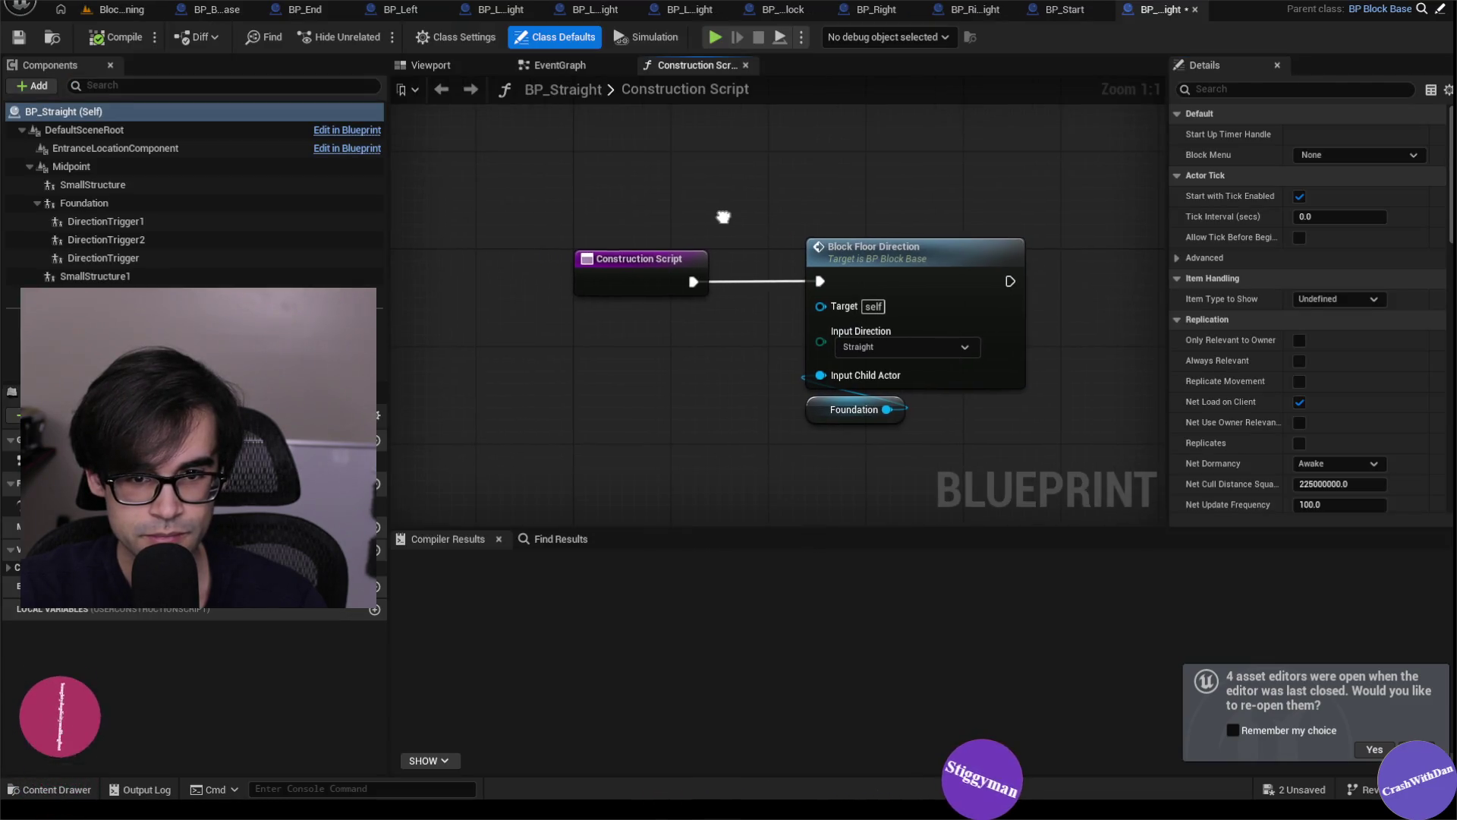
{"action": "left_click", "coordinate": [106, 225]}
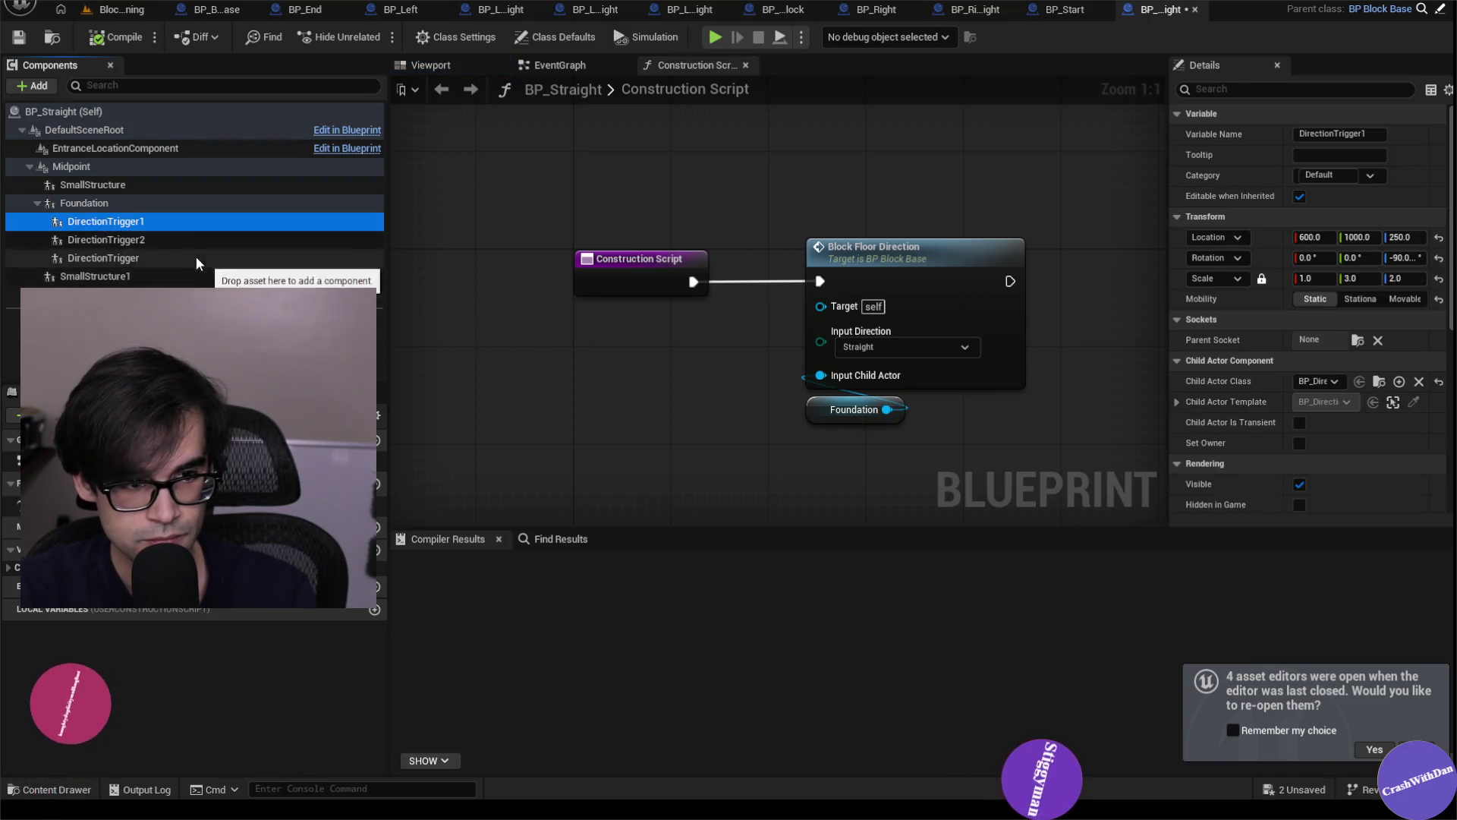
{"action": "key", "text": "Delete"}
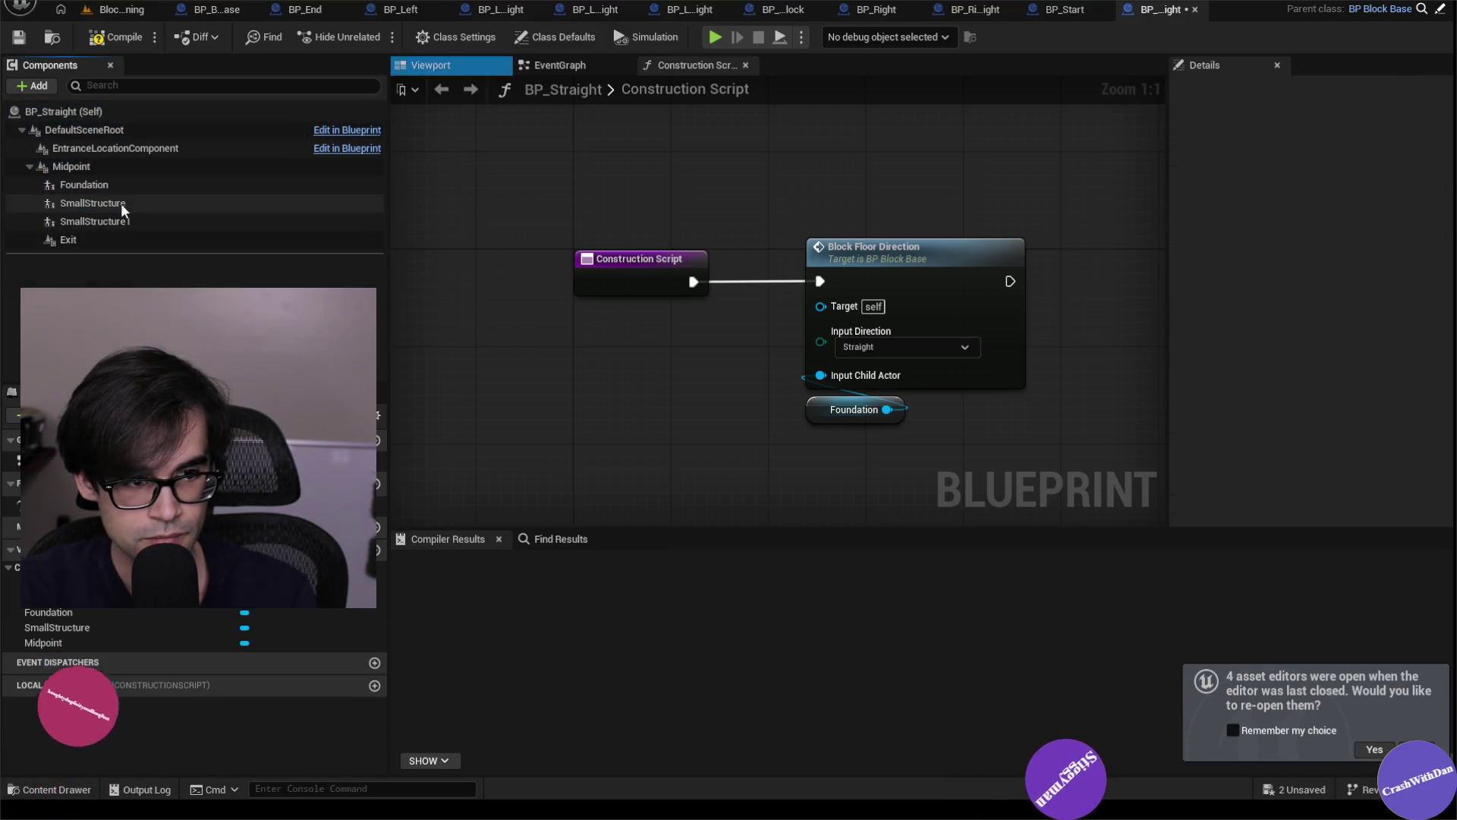
{"action": "left_click", "coordinate": [100, 206]}
{"action": "key", "text": "Delete"}
{"action": "left_click", "coordinate": [104, 208]}
{"action": "key", "text": "Delete"}
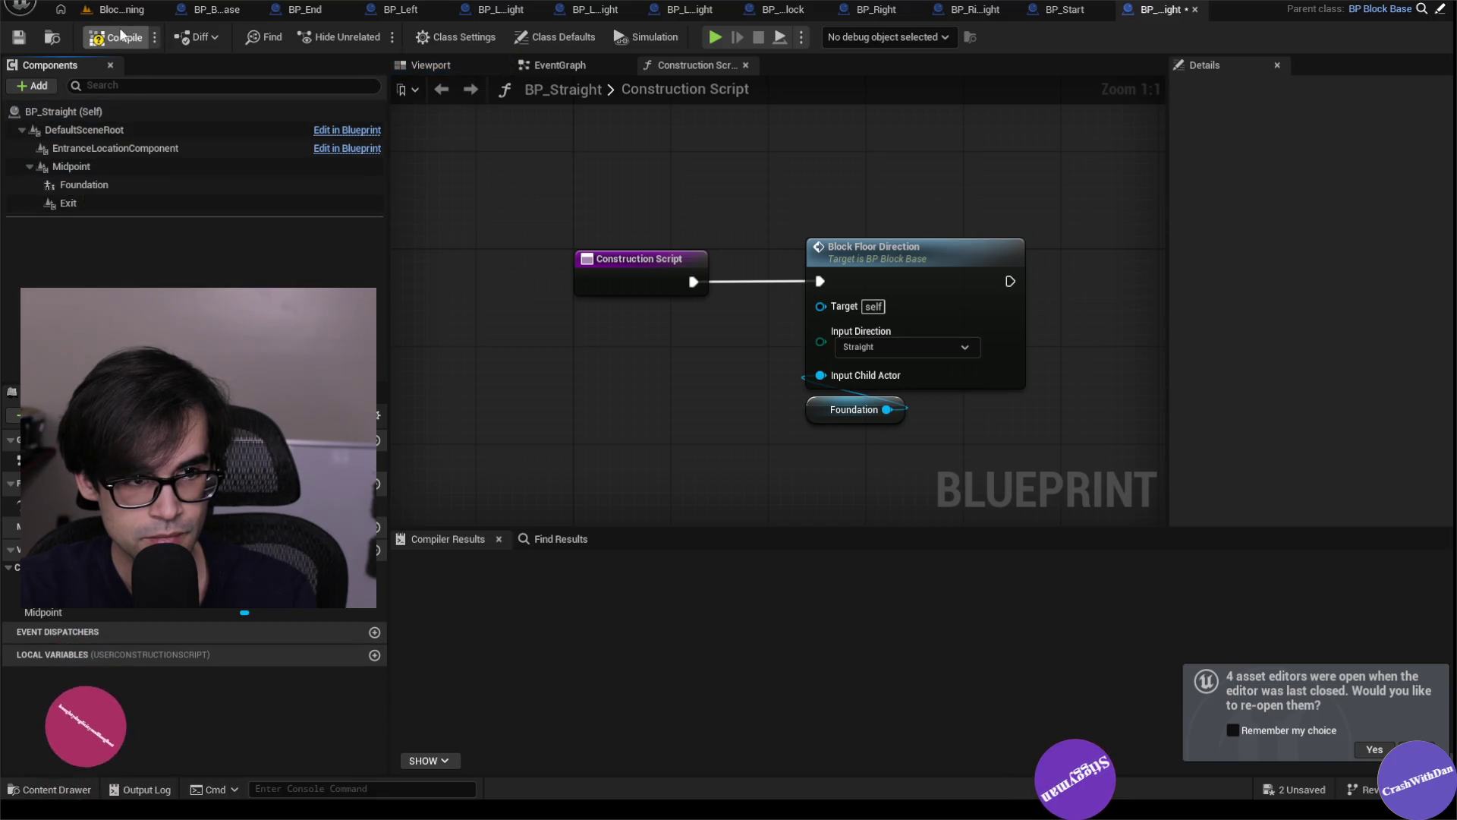
{"action": "left_click", "coordinate": [112, 13]}
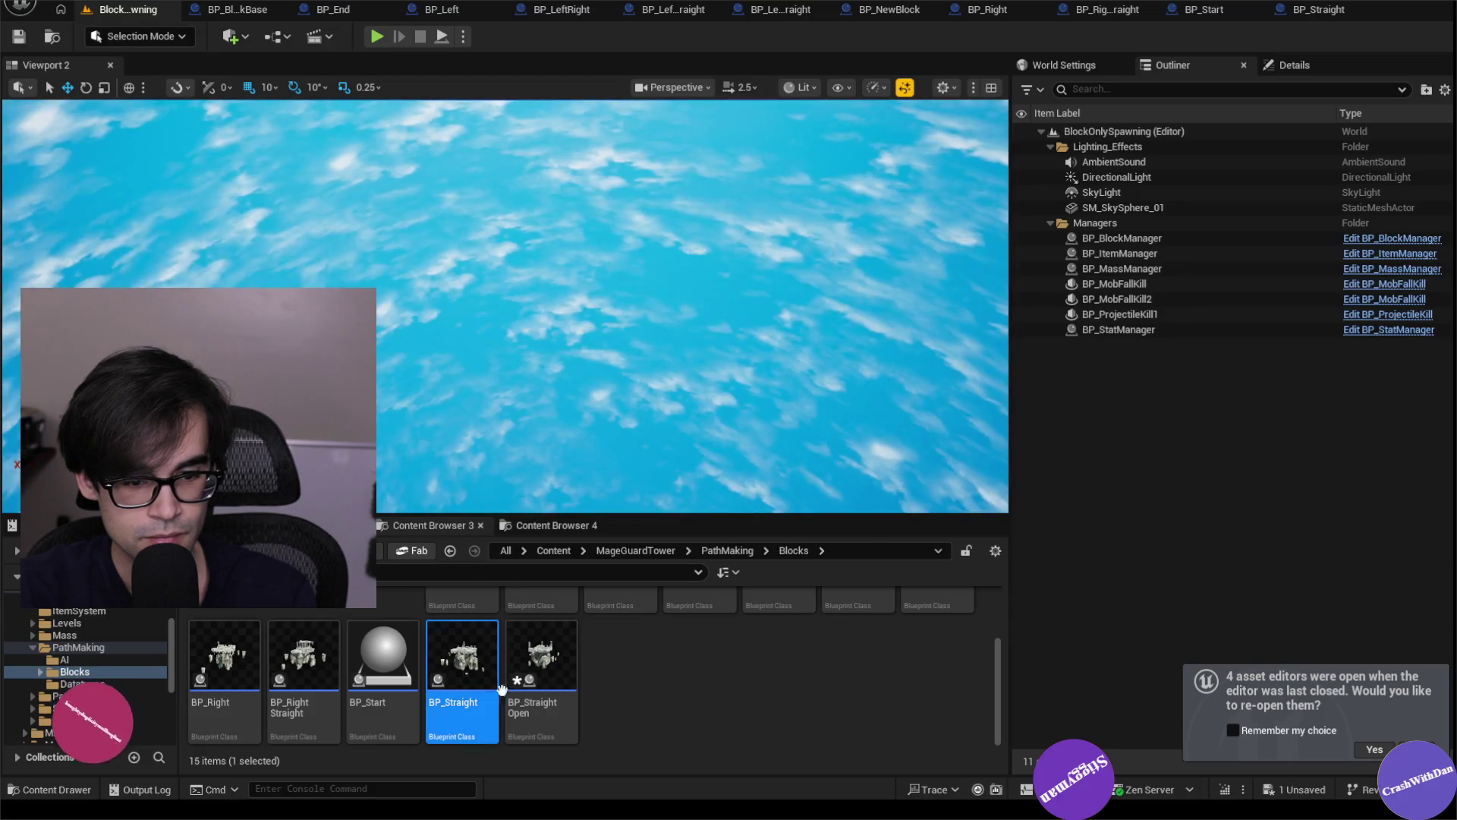
Strip BP_StraightOpen's direction triggers and UStructure1/UStructure2, leaving Foundation and Exit_0, and compile it.
{"action": "key", "text": "Return"}
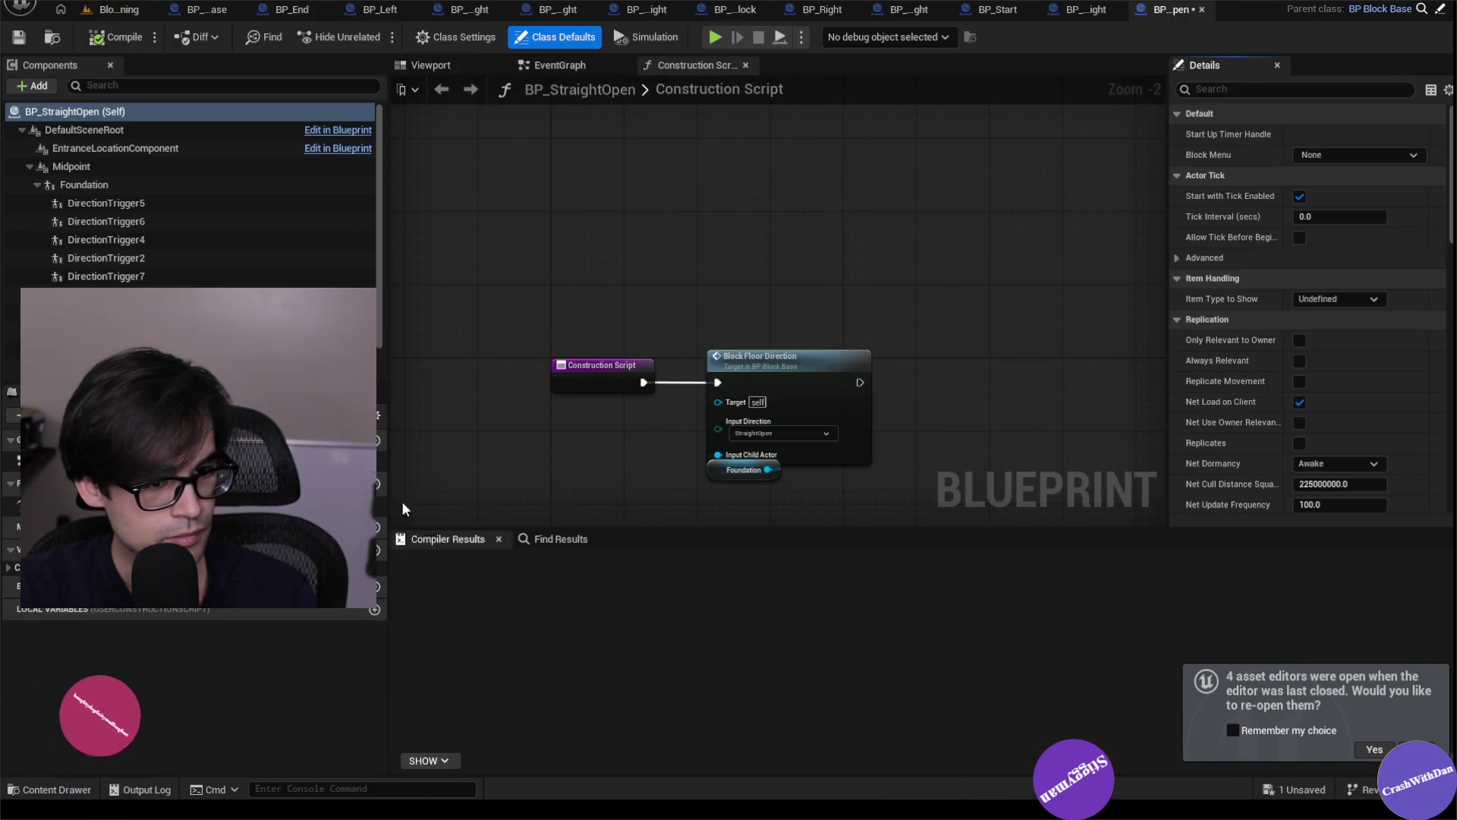
{"action": "left_click", "coordinate": [147, 205]}
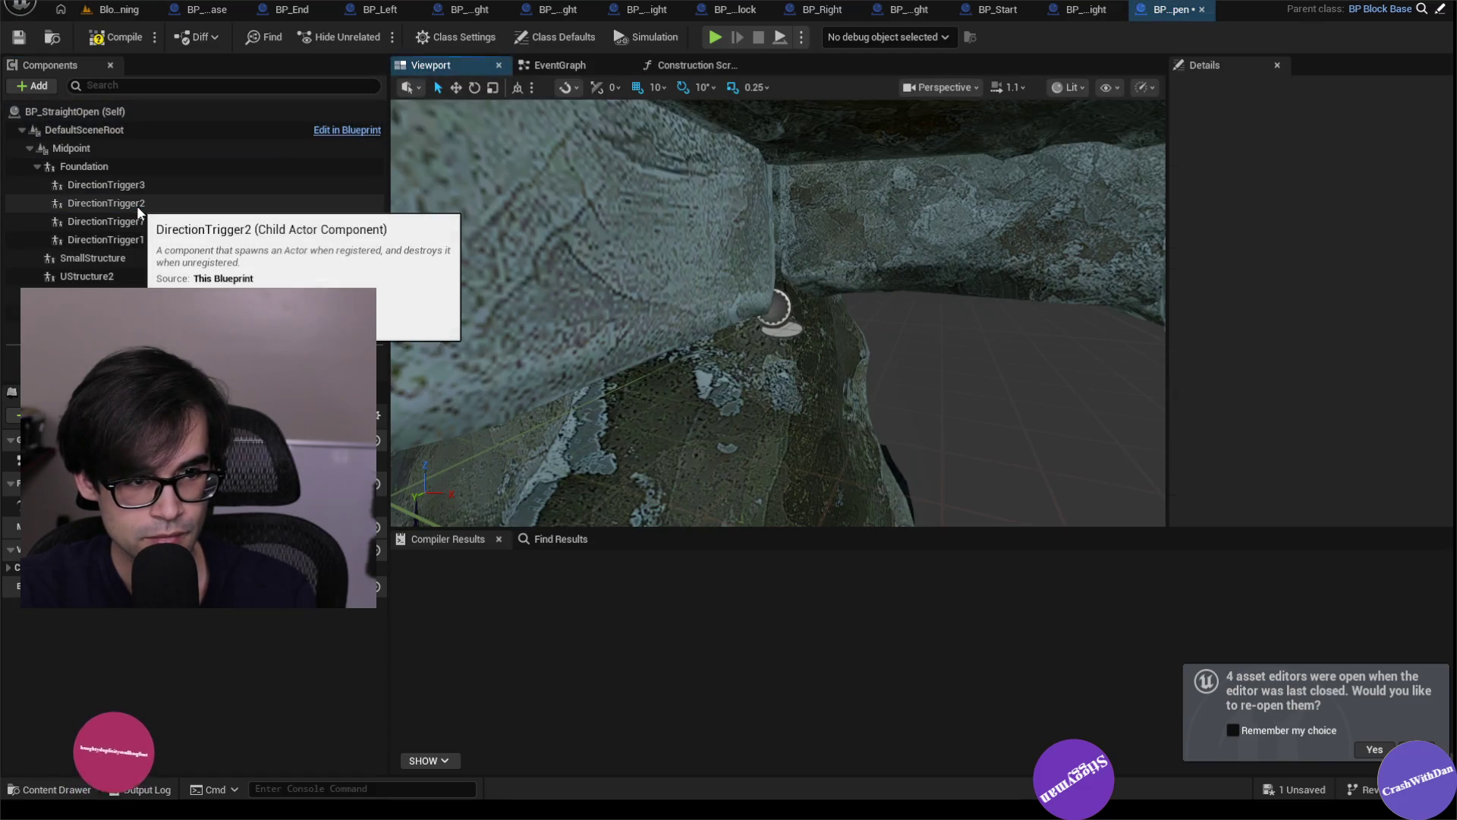
{"action": "left_click", "coordinate": [136, 205]}
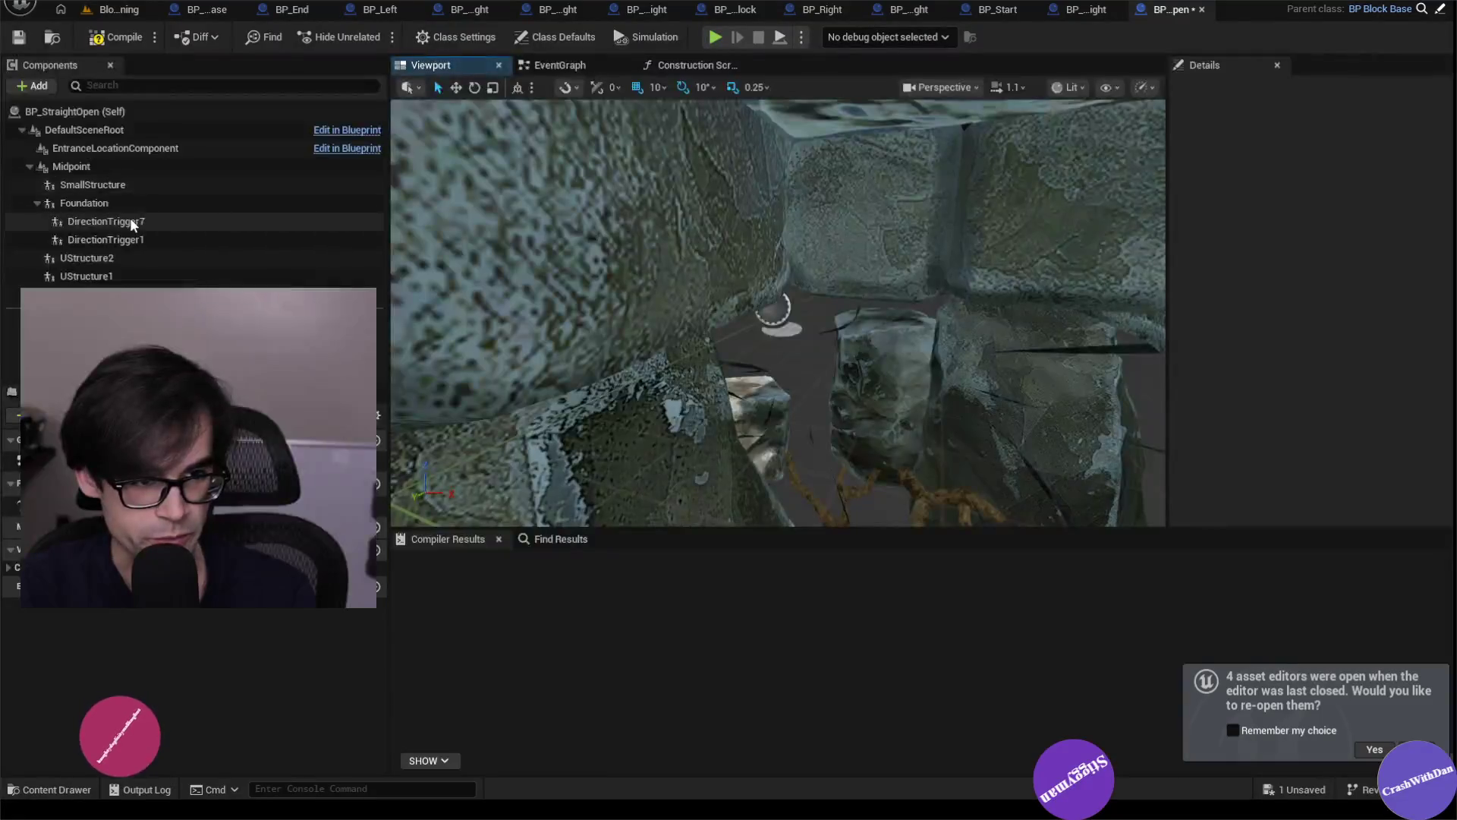
{"action": "left_click", "coordinate": [130, 221]}
{"action": "left_click", "coordinate": [126, 224]}
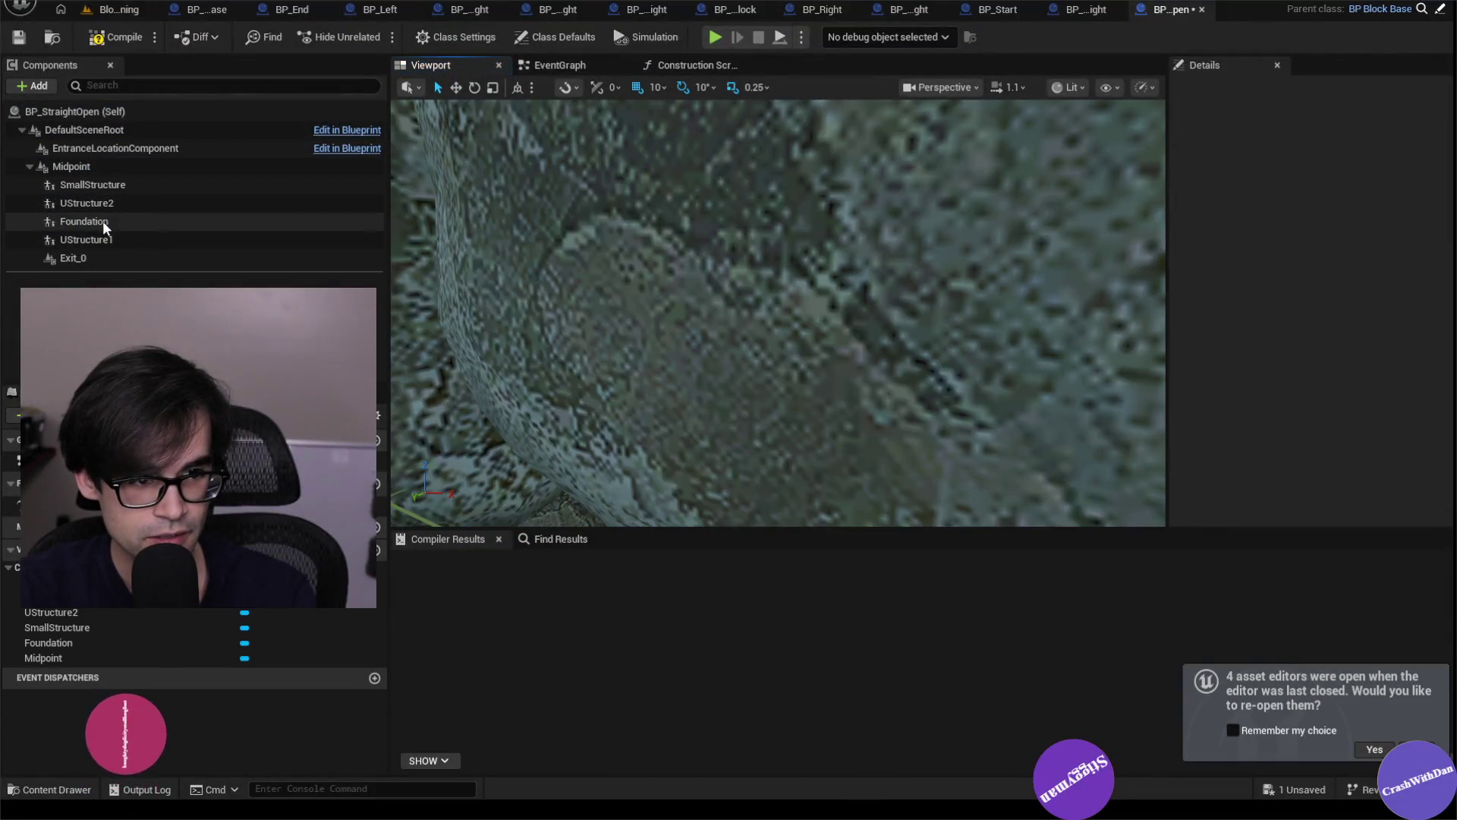
{"action": "left_click", "coordinate": [102, 236]}
{"action": "left_click", "coordinate": [108, 220]}
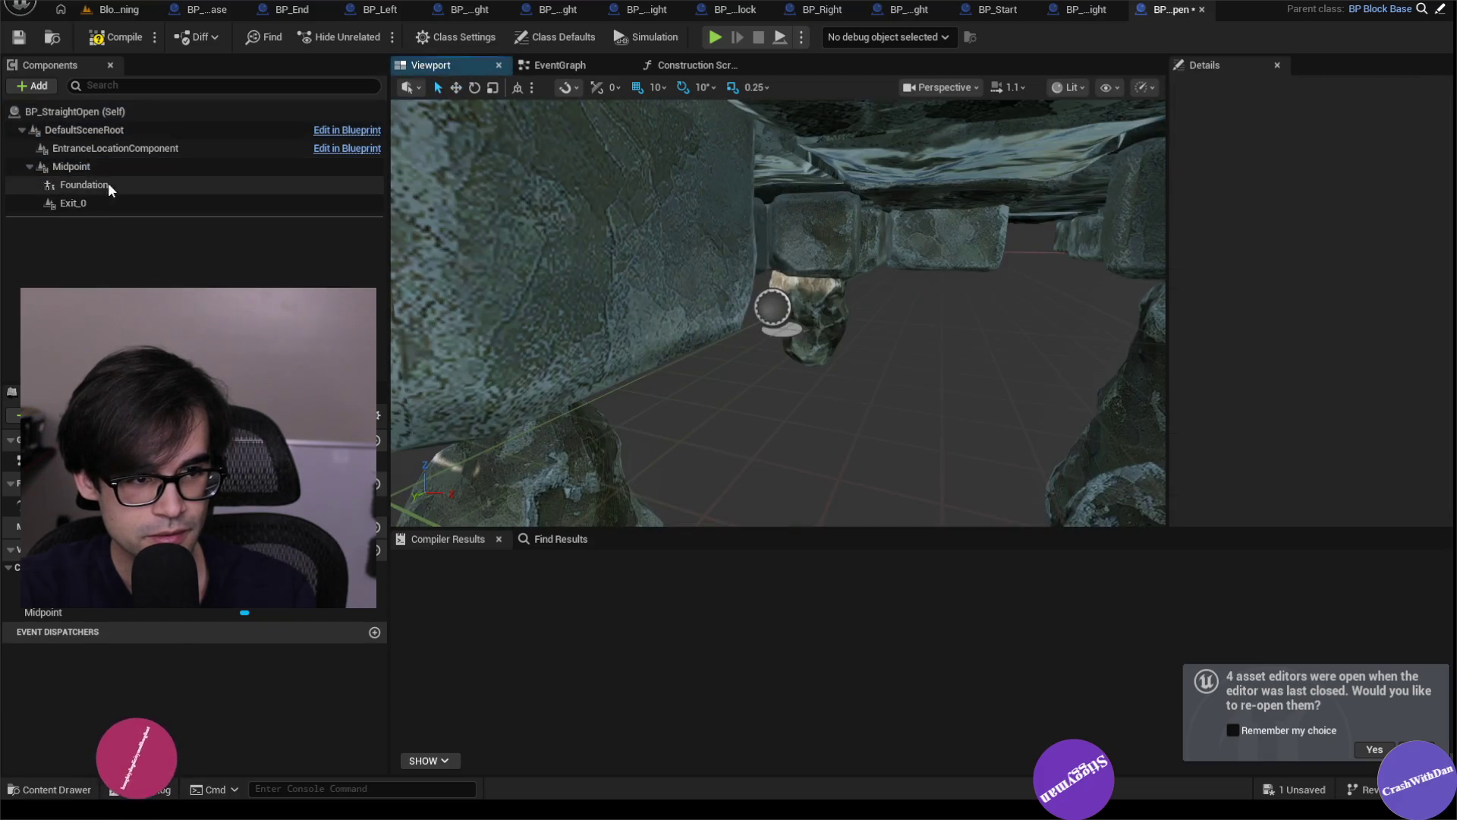
{"action": "left_click", "coordinate": [112, 44]}
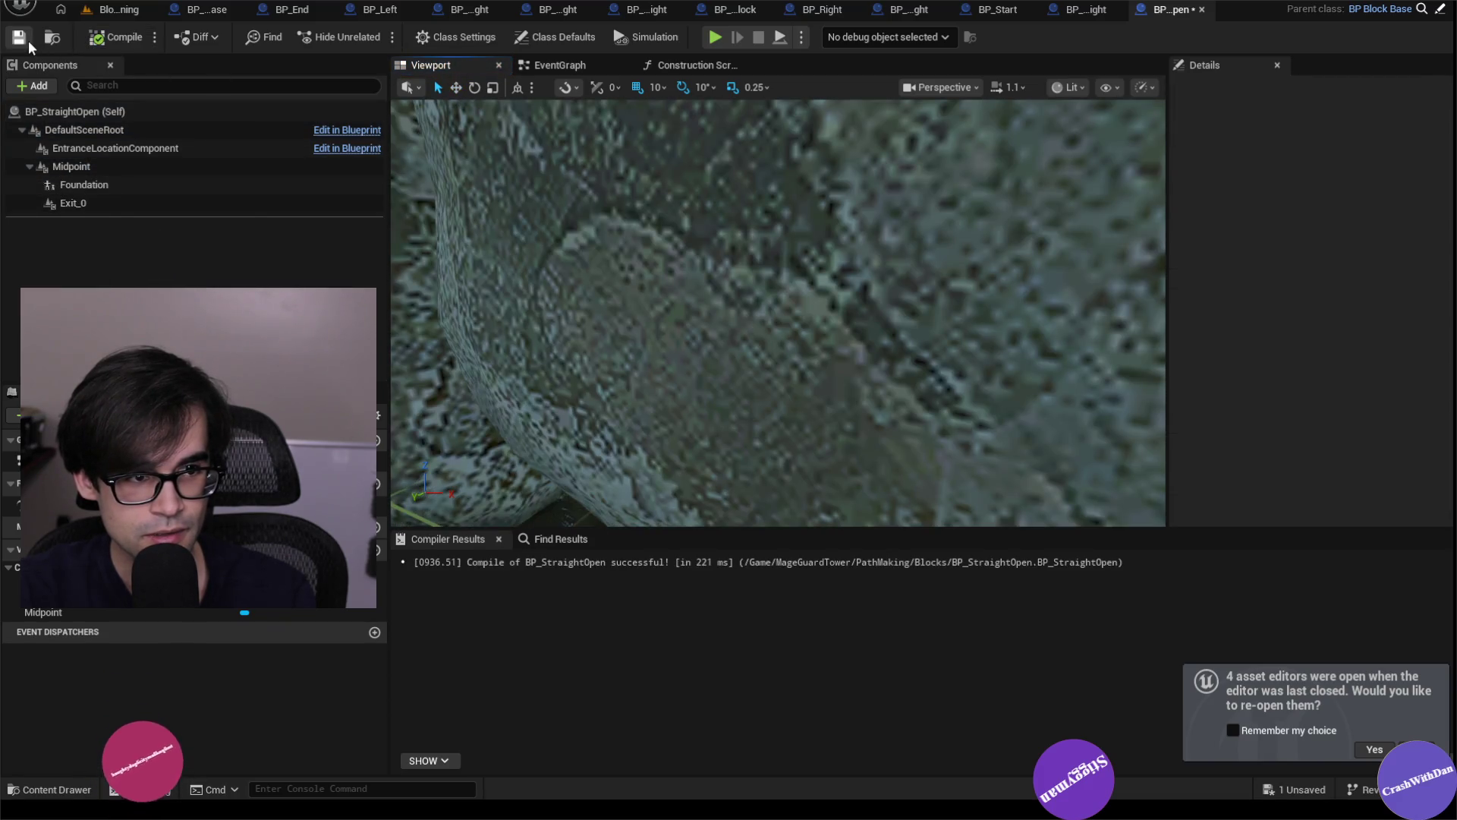
{"action": "left_click", "coordinate": [131, 9]}
{"action": "left_click", "coordinate": [657, 669]}
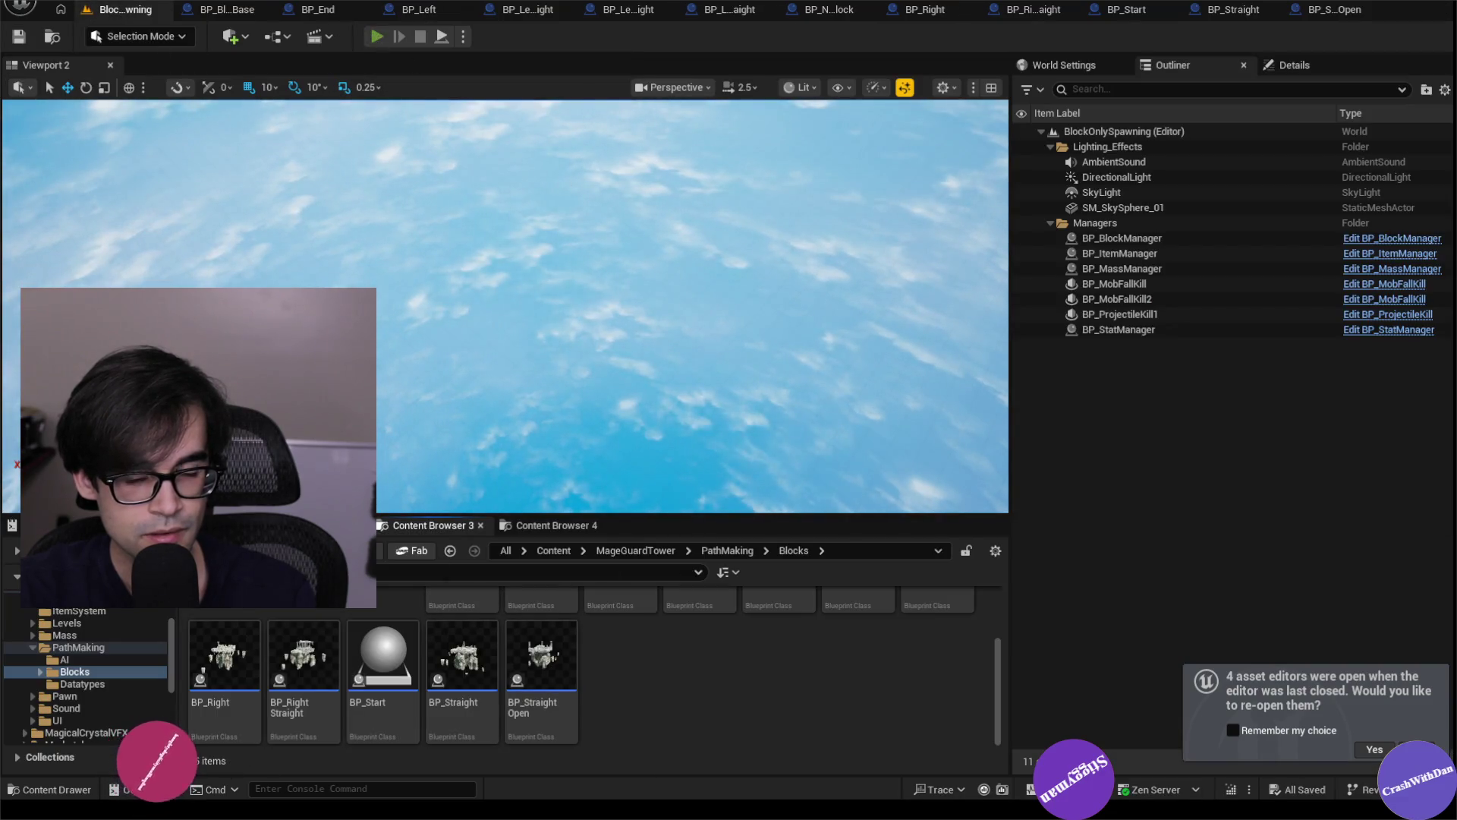
{"action": "key", "text": "alt+p"}
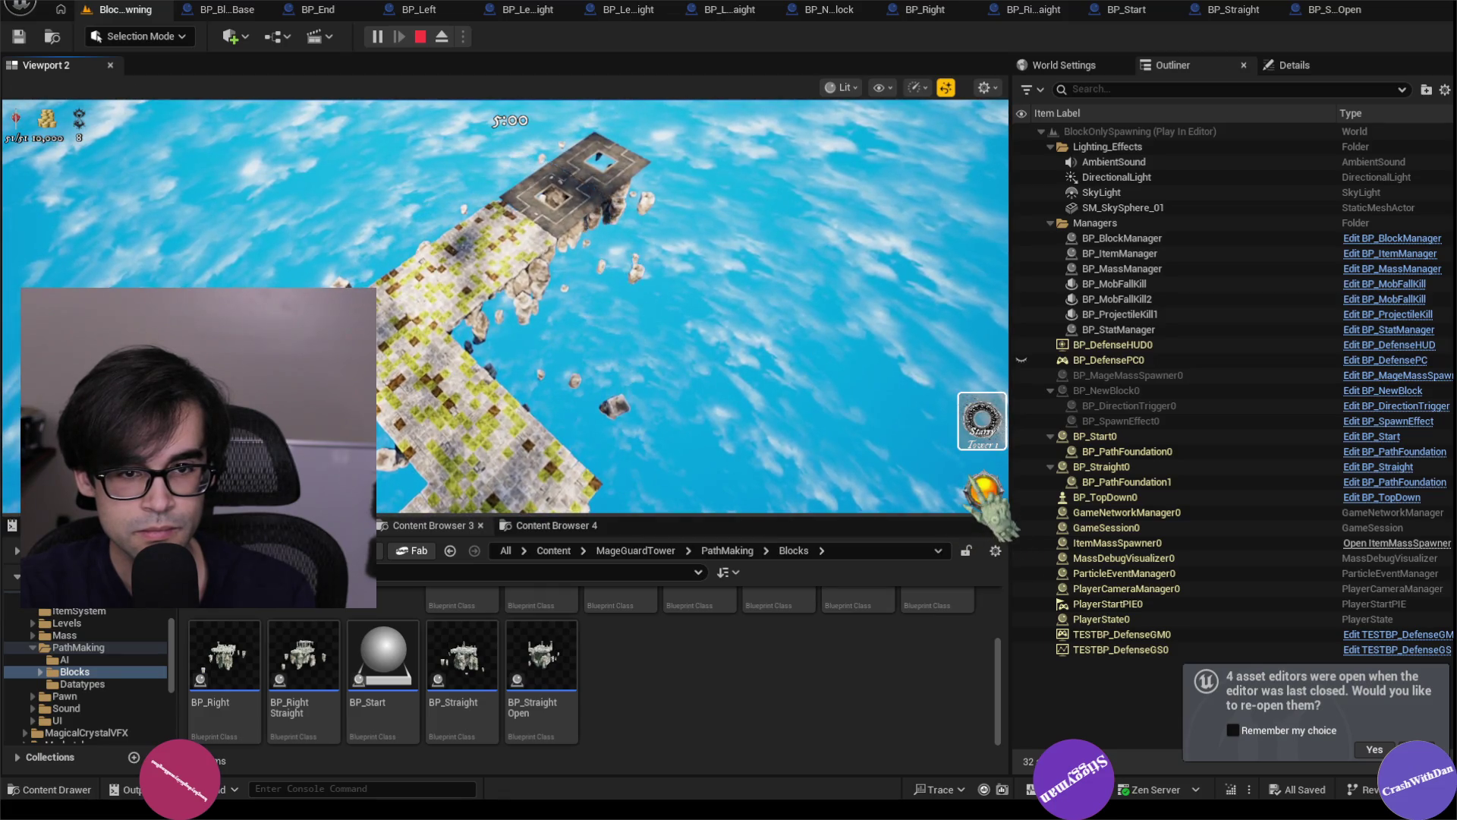
{"action": "key", "text": "shift+F1"}
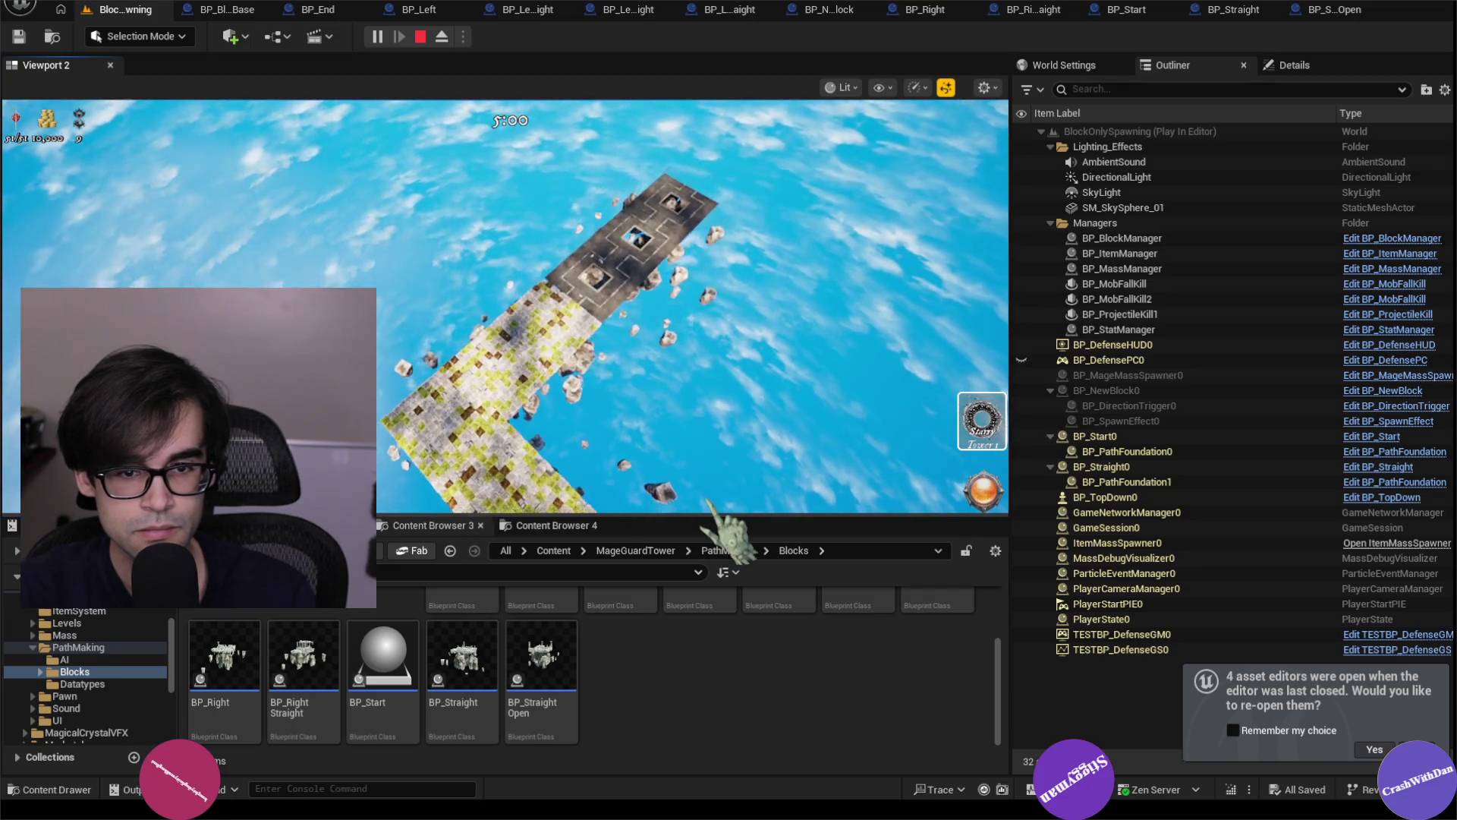
{"action": "key", "text": "shift+F1"}
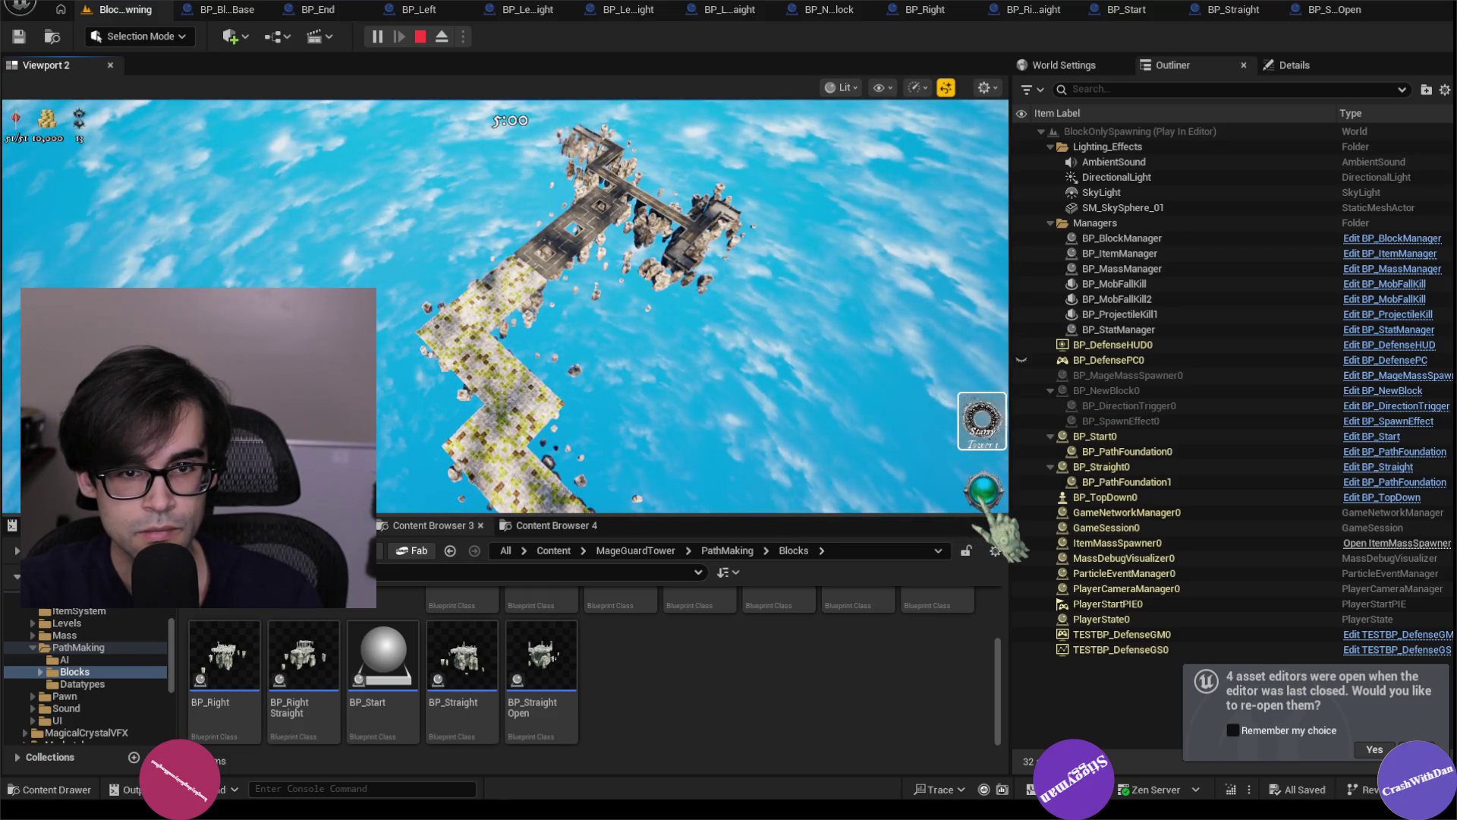
{"action": "key", "text": "Escape"}
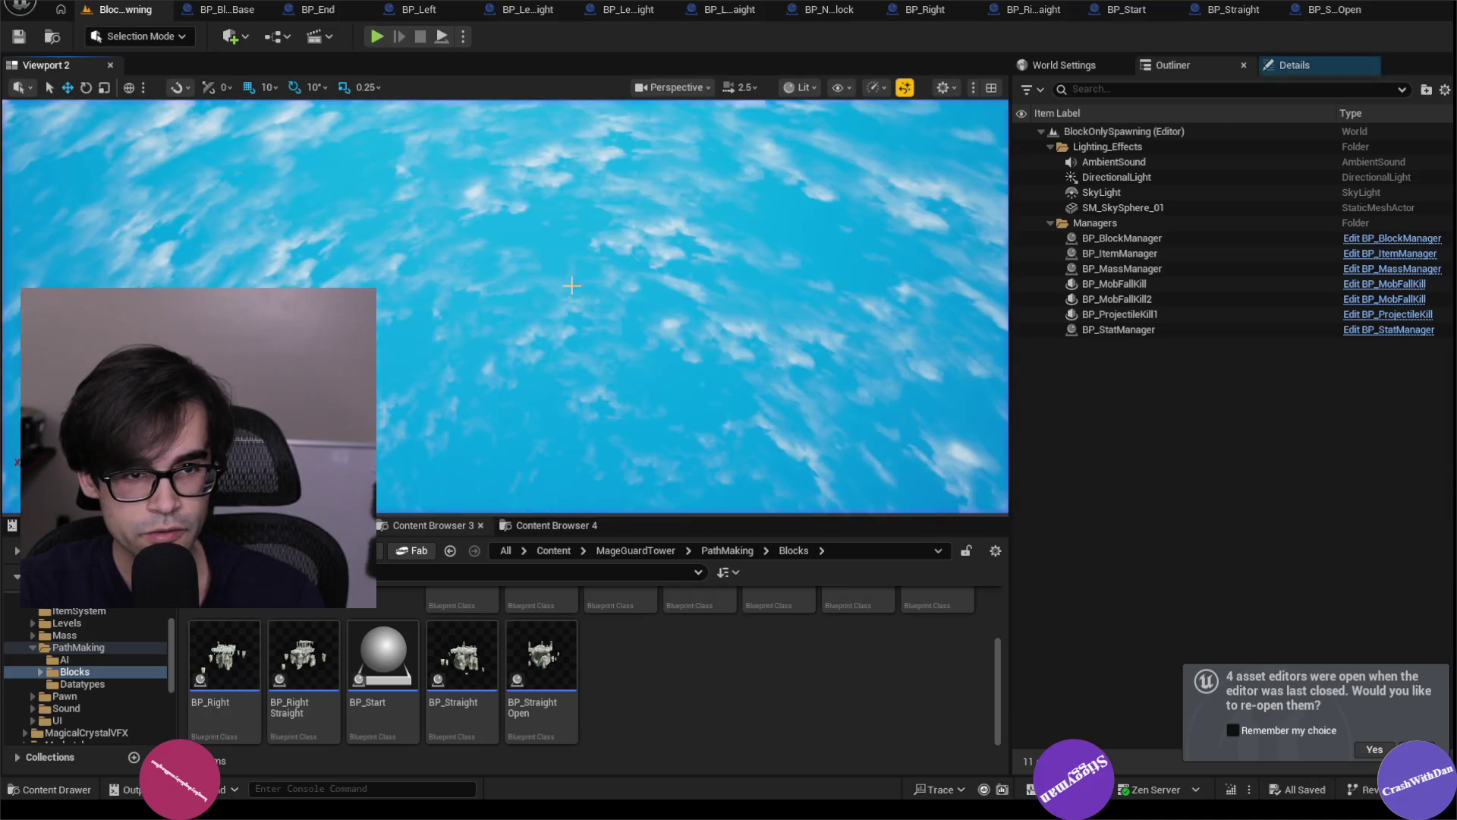
Play BlockOnlySpawning with stat unit shown and watch the block path grow to 32 actors.
{"action": "key", "text": "alt+p"}
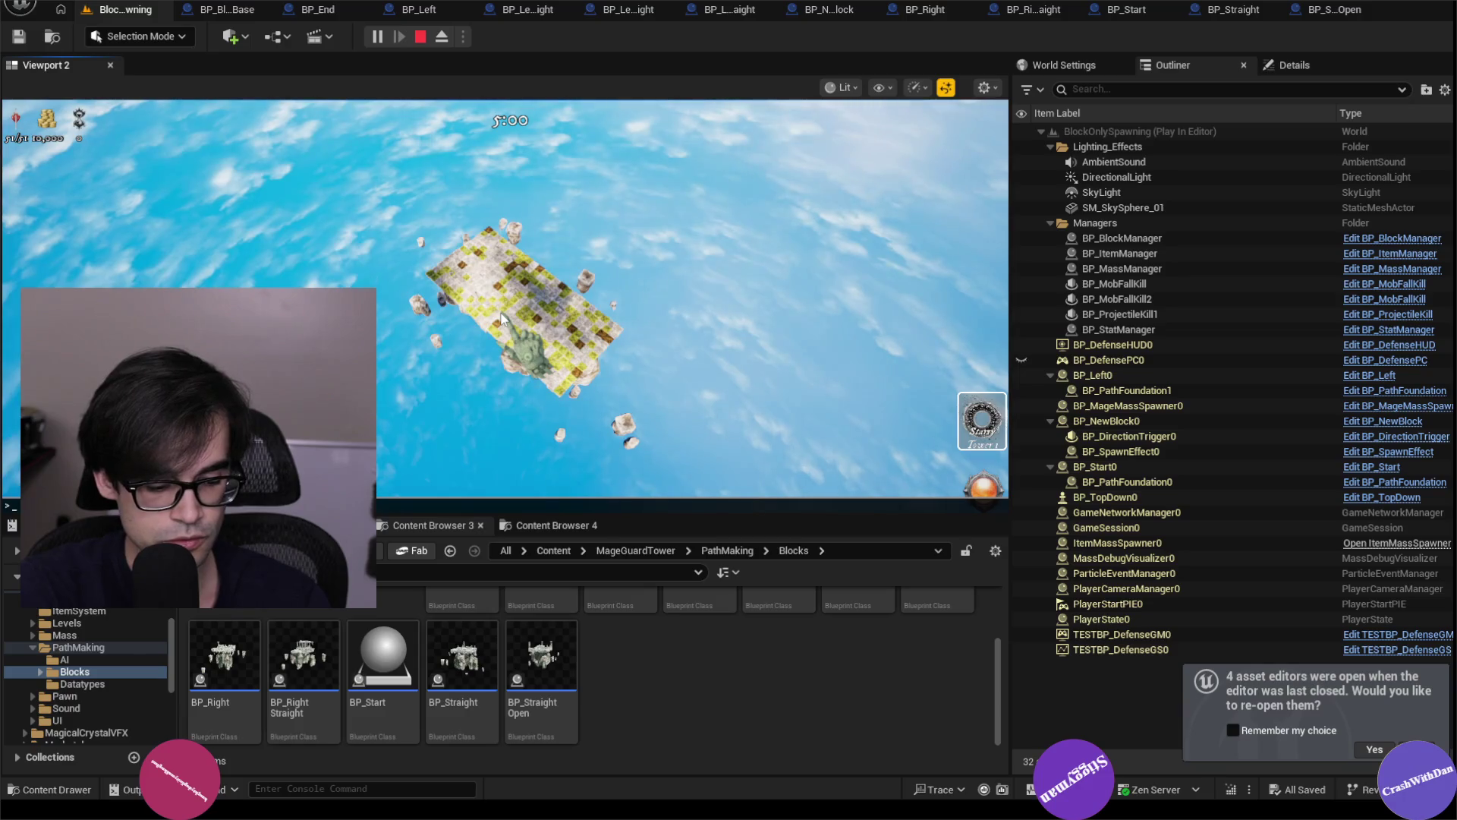
{"action": "type", "text": "st"}
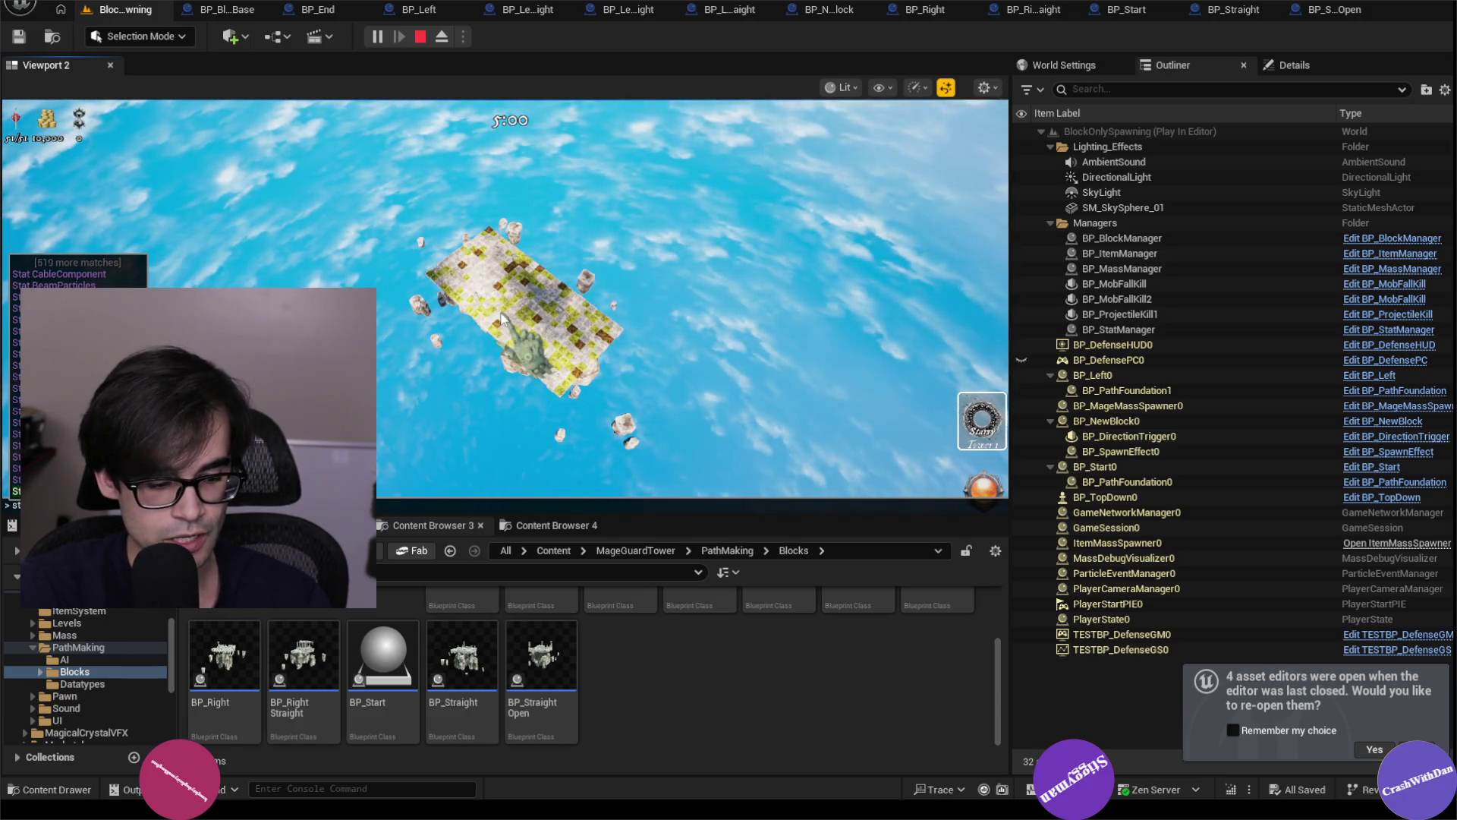
{"action": "type", "text": "at u"}
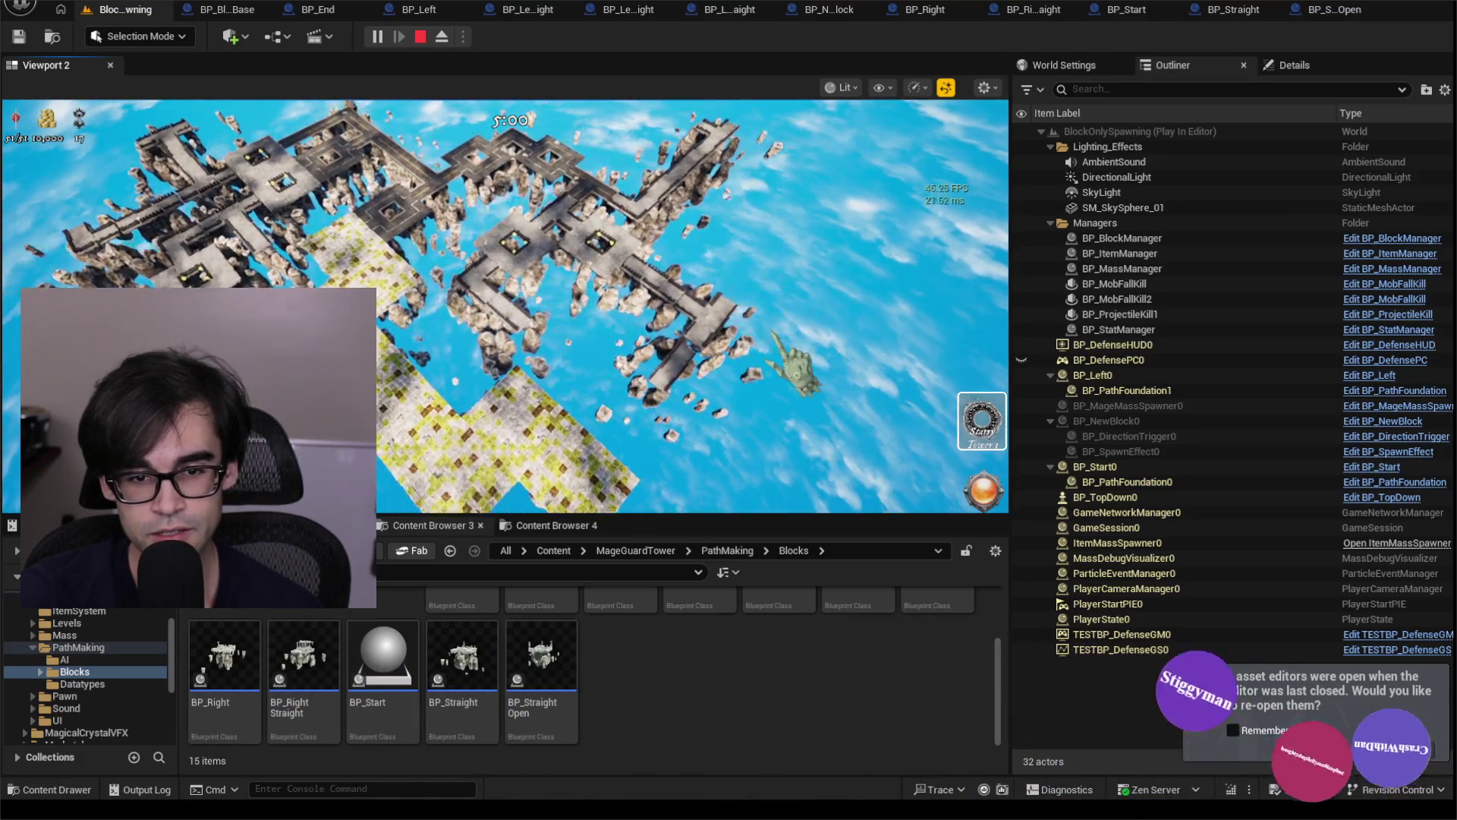
{"action": "left_click", "coordinate": [986, 507]}
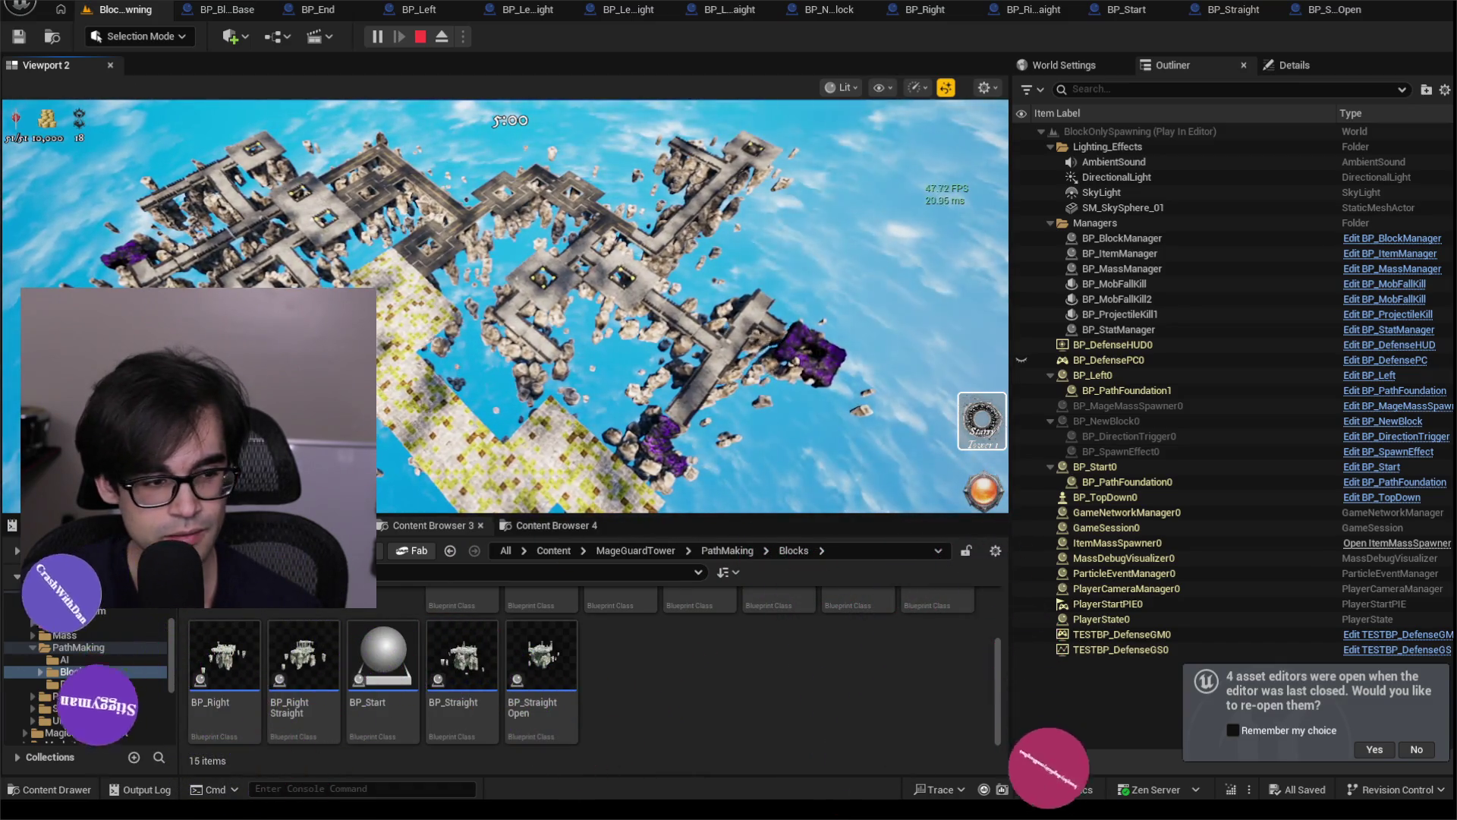
{"action": "mouse_move", "coordinate": [381, 797]}
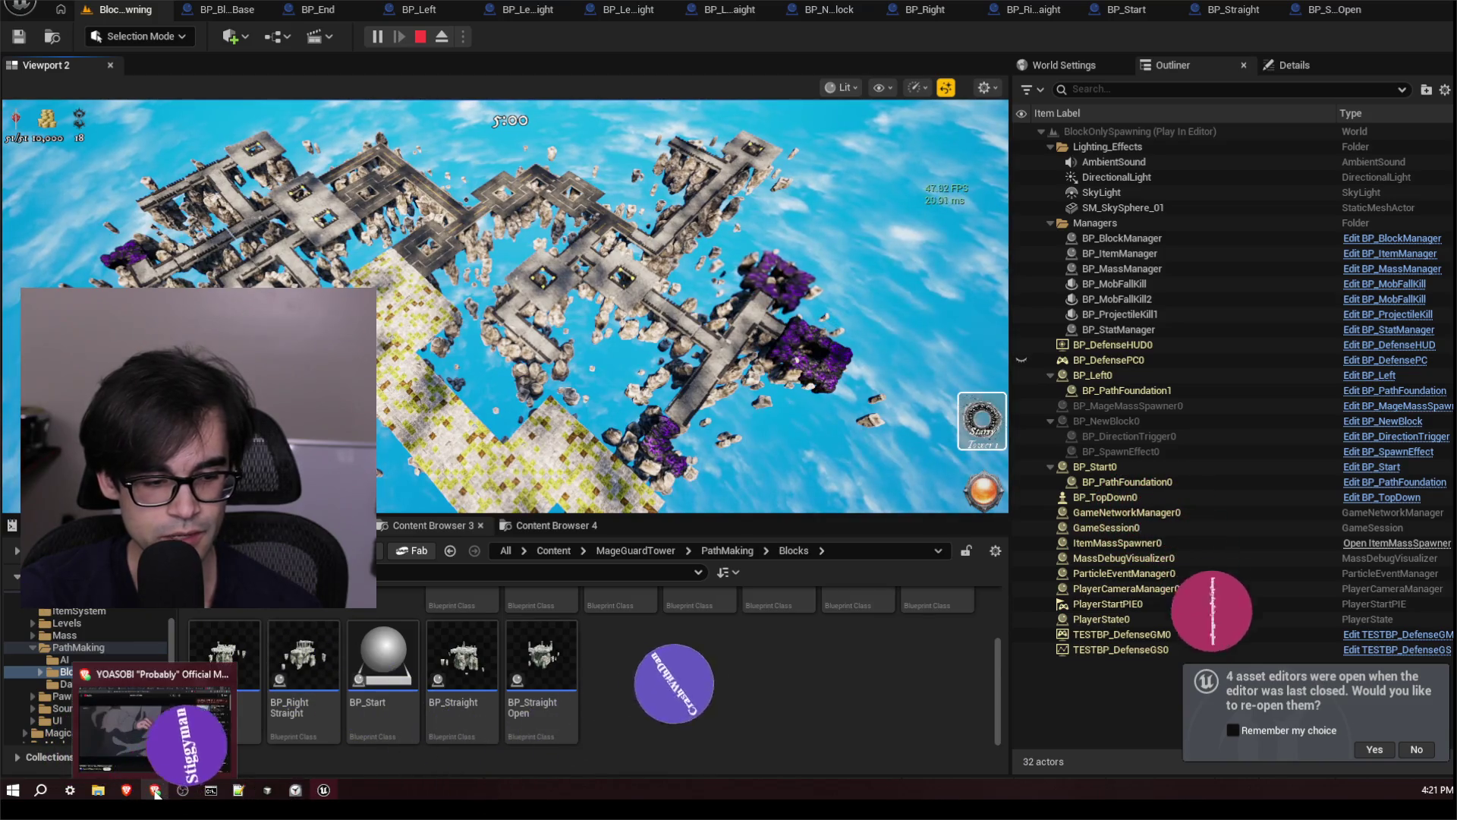
{"action": "left_click", "coordinate": [153, 792]}
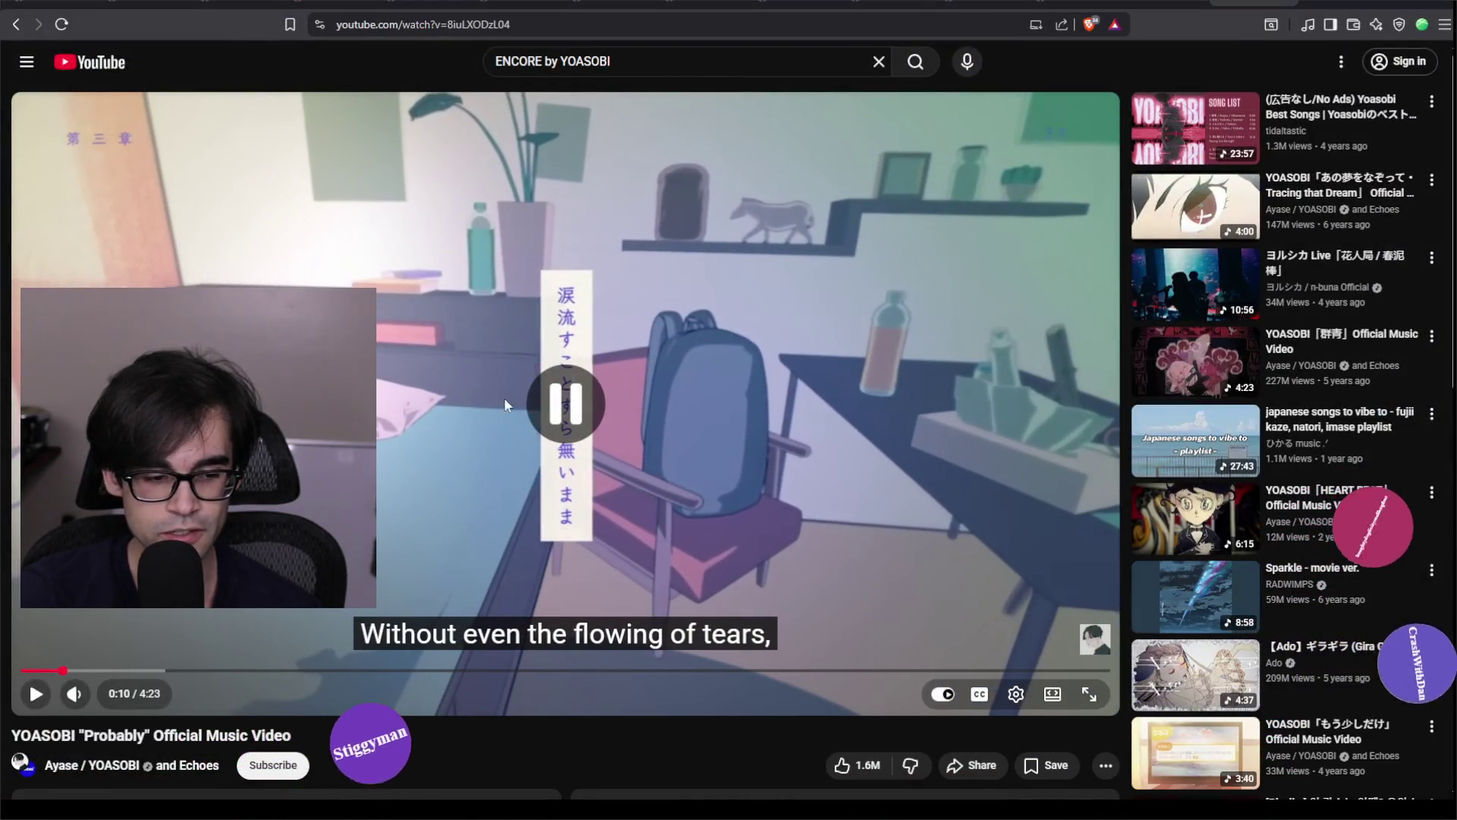
{"action": "key", "text": "ctrl+Tab"}
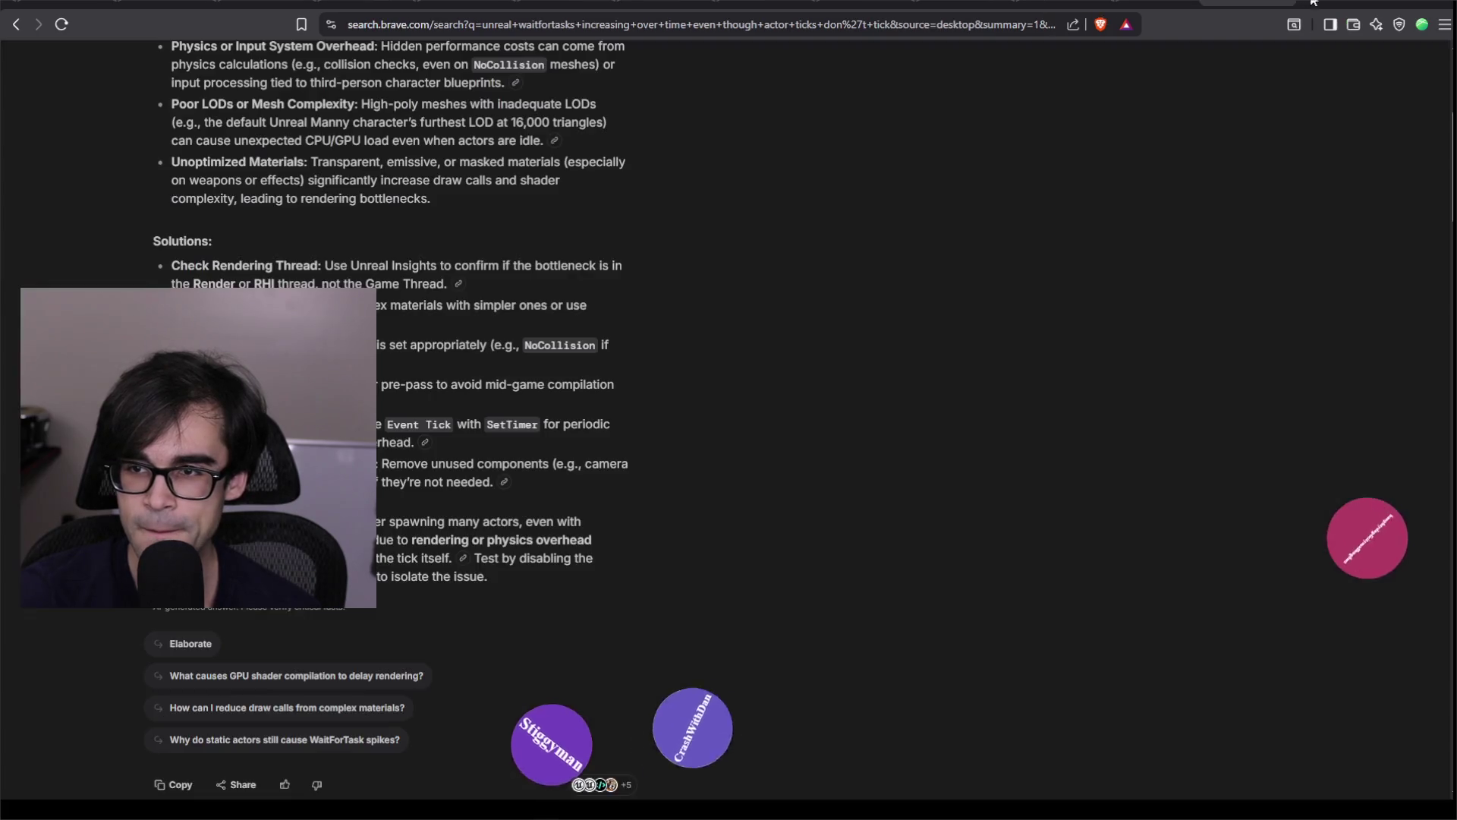
{"action": "key", "text": "alt+Tab"}
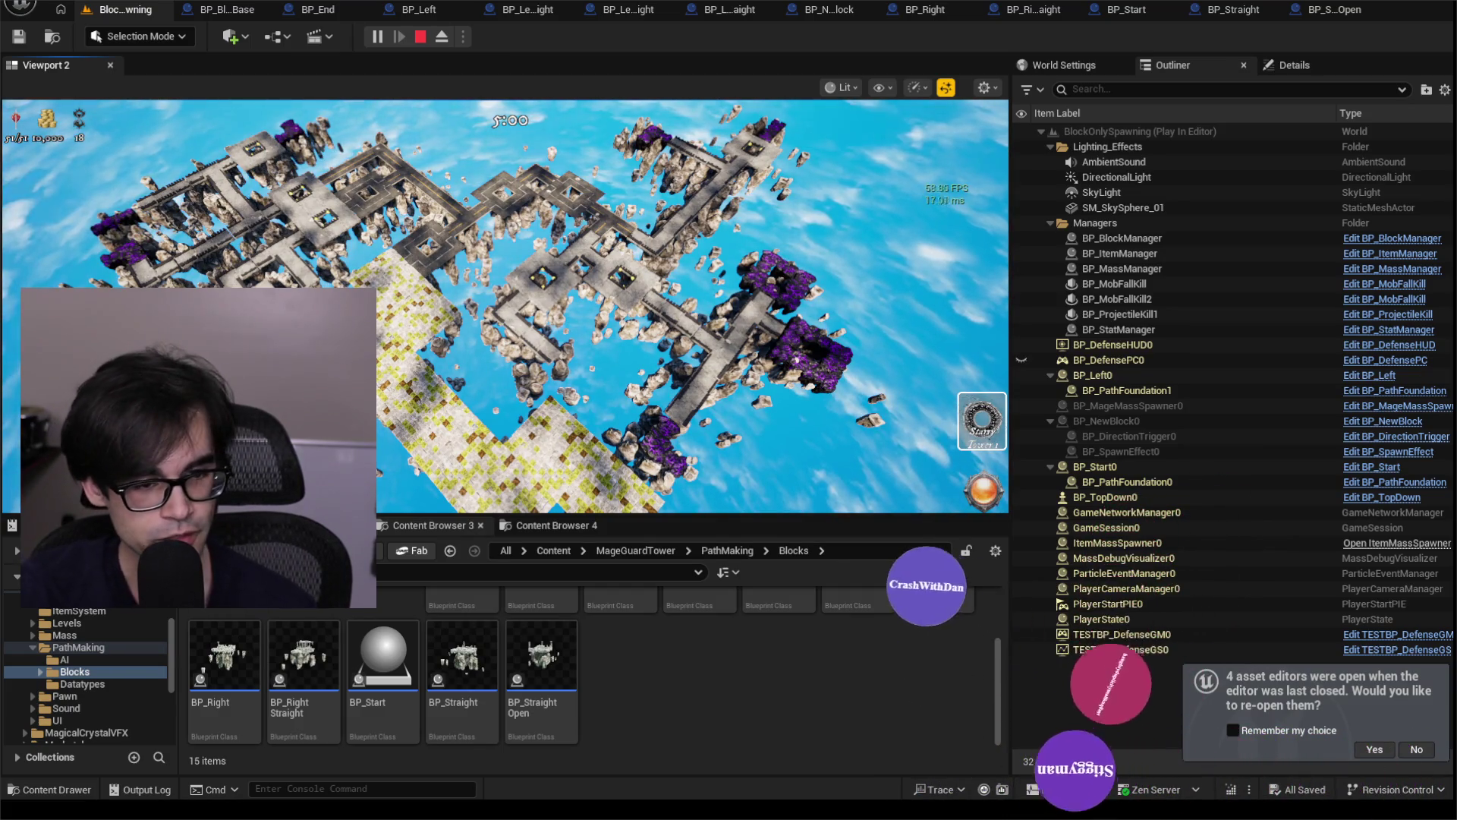
{"action": "left_click", "coordinate": [607, 303]}
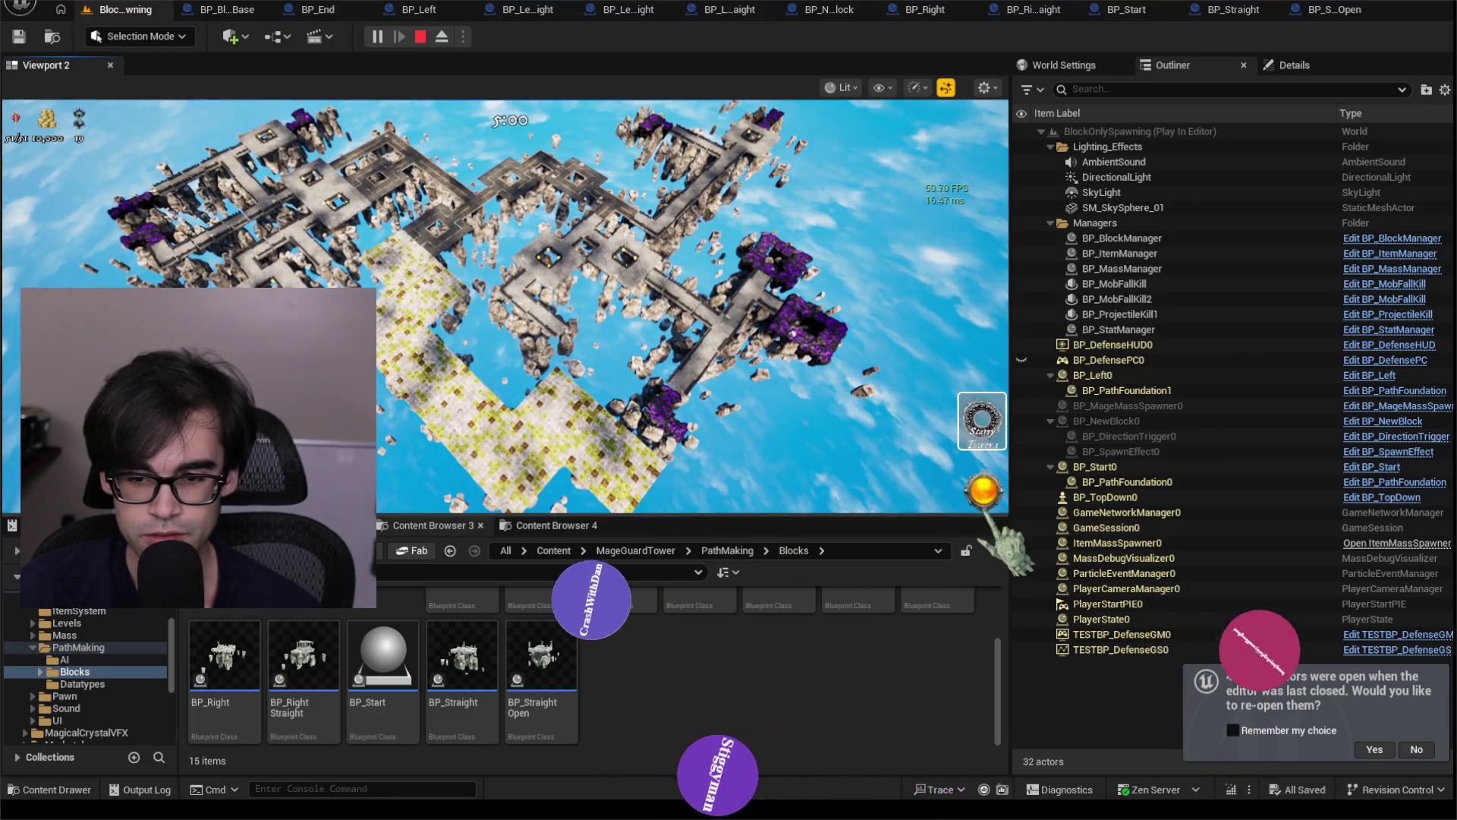